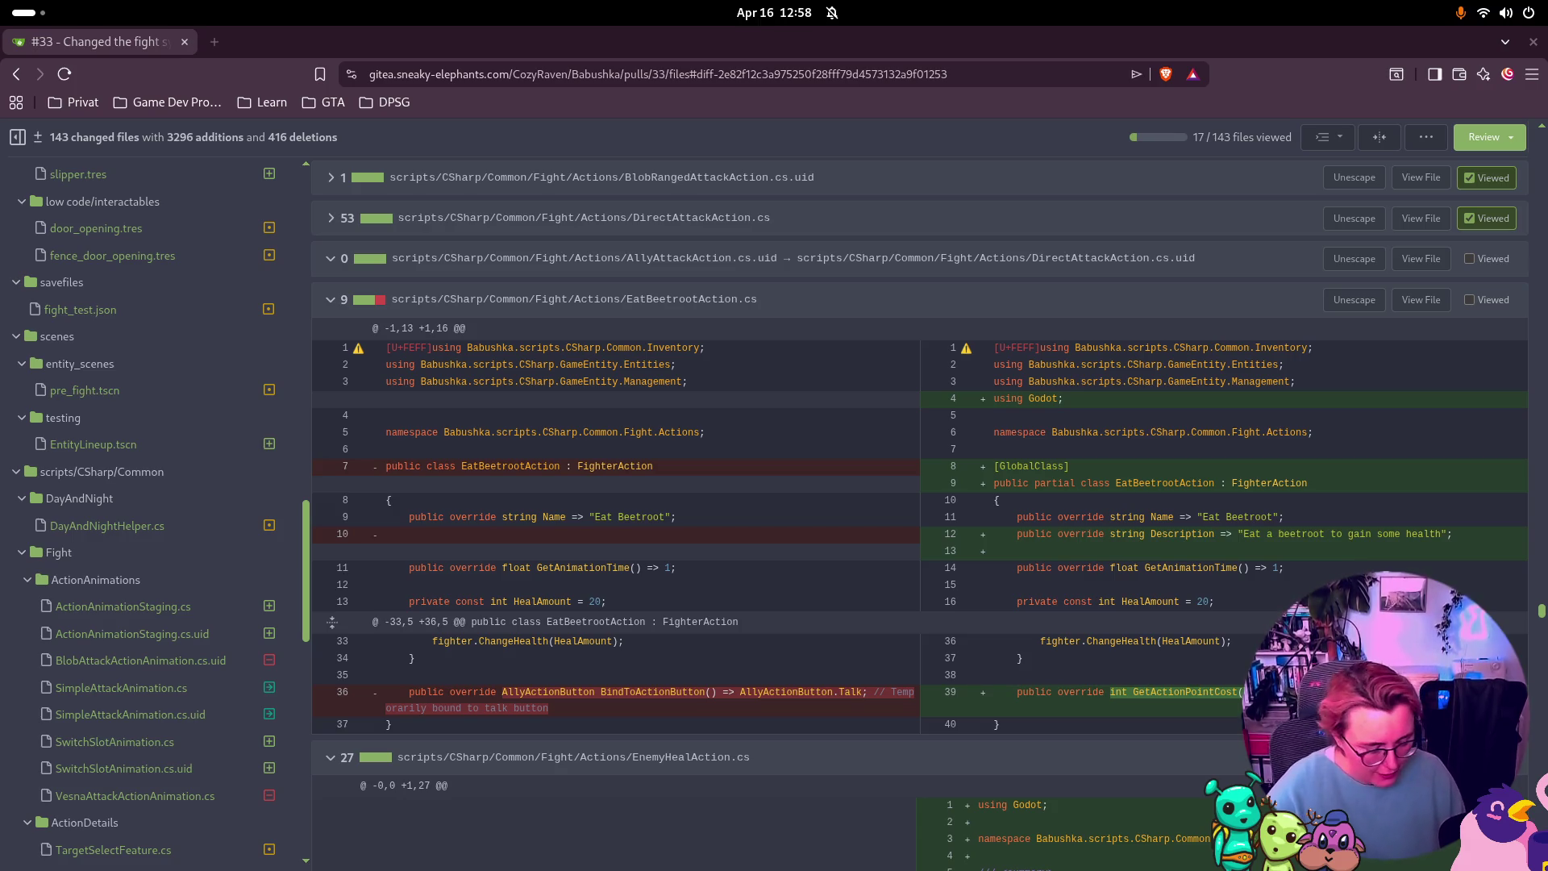
Step: Bring up the desktop's overview of open windows
key("super")
key("super")
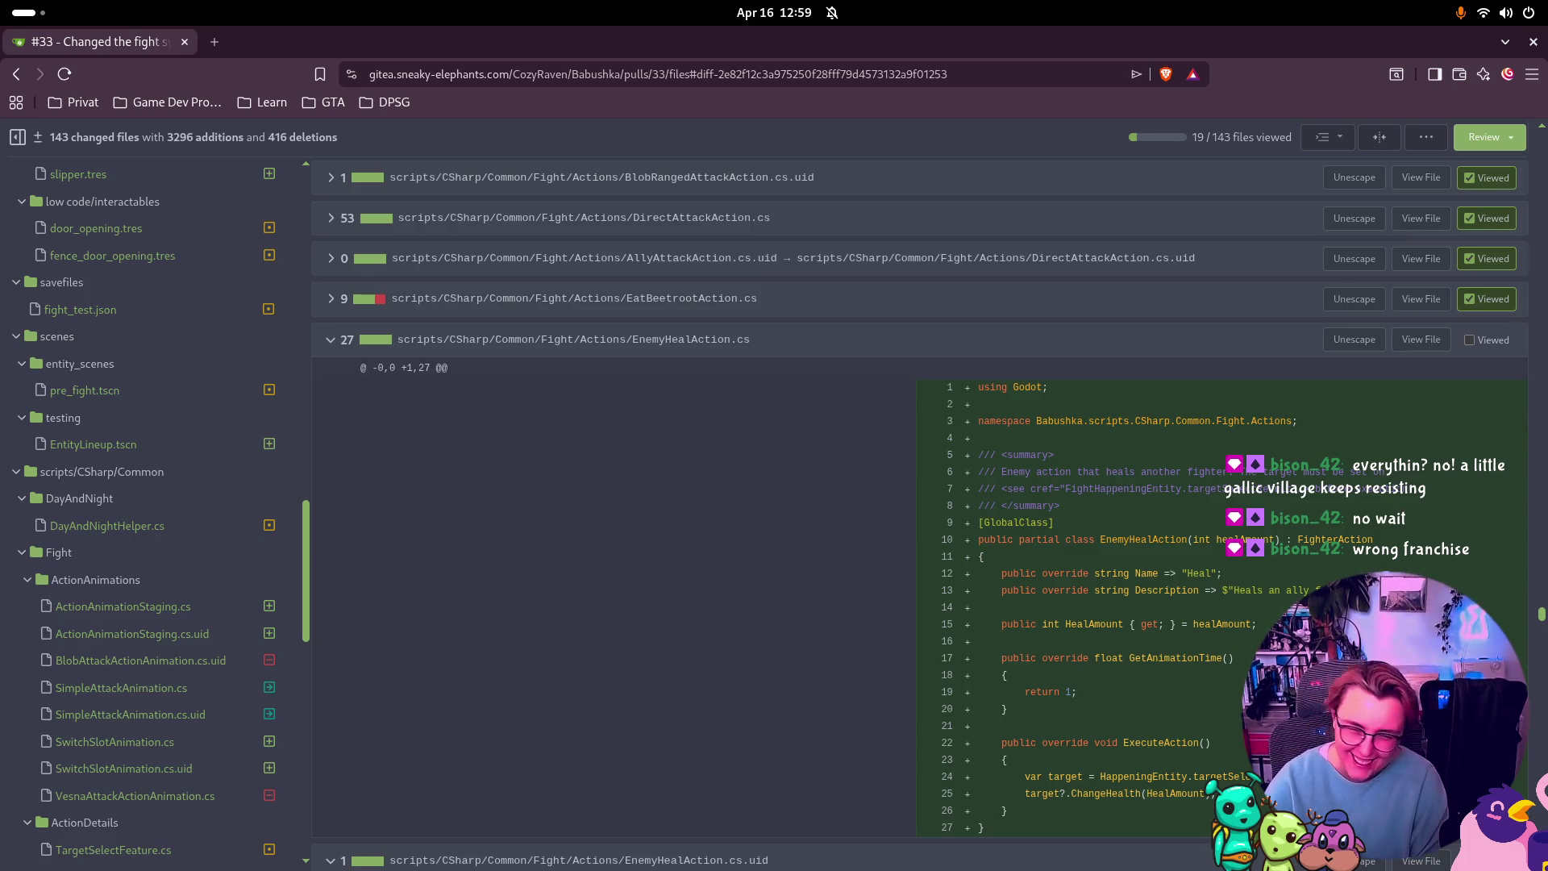
scroll(1484, 383, "down", 3)
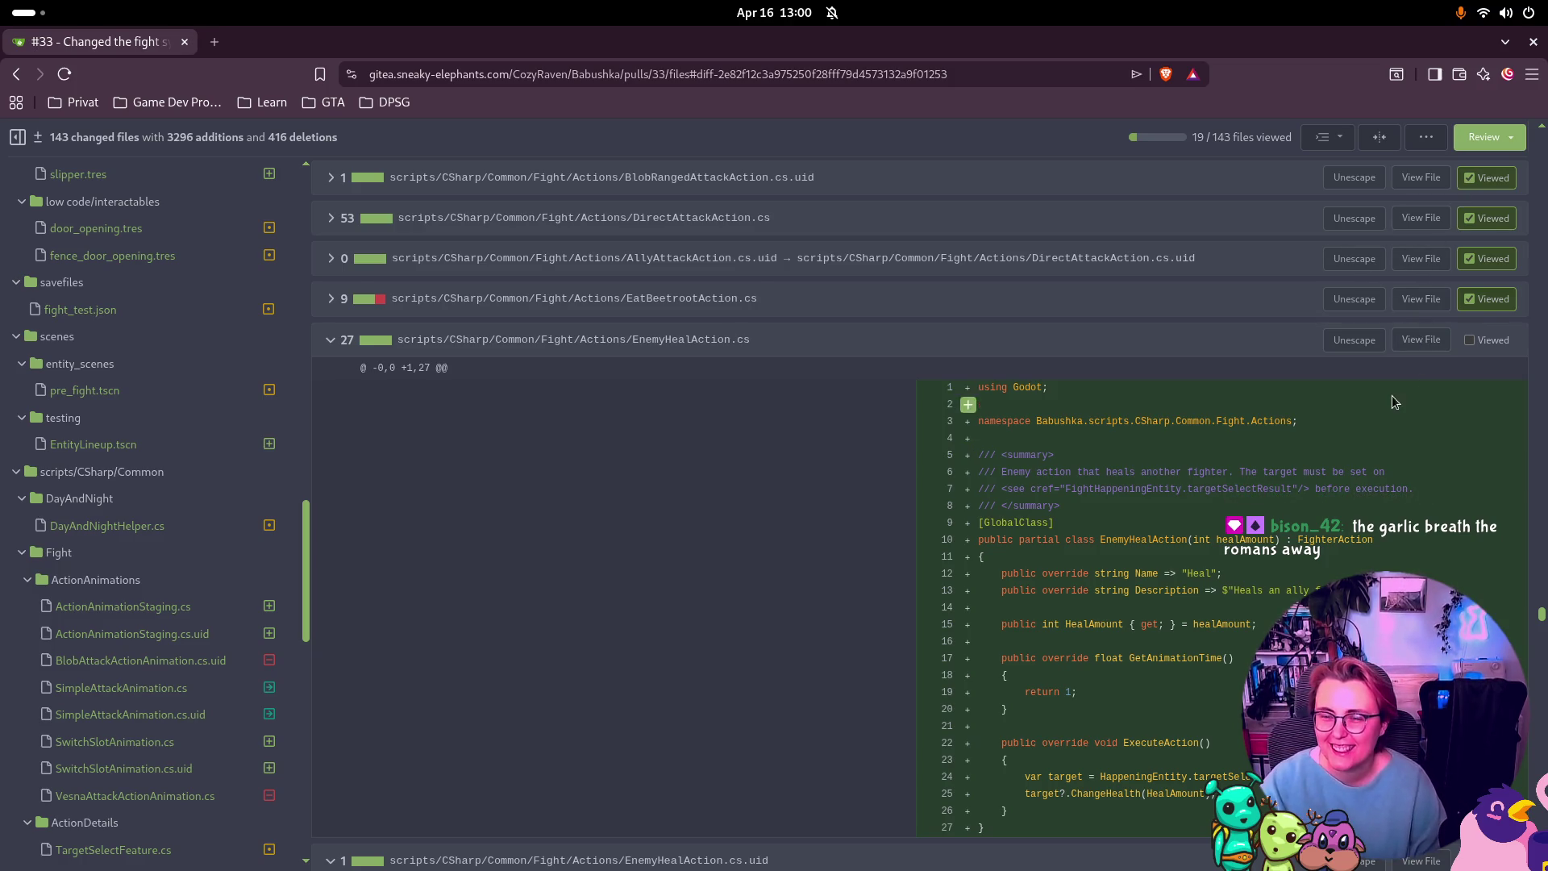
scroll(1402, 379, "down", 2)
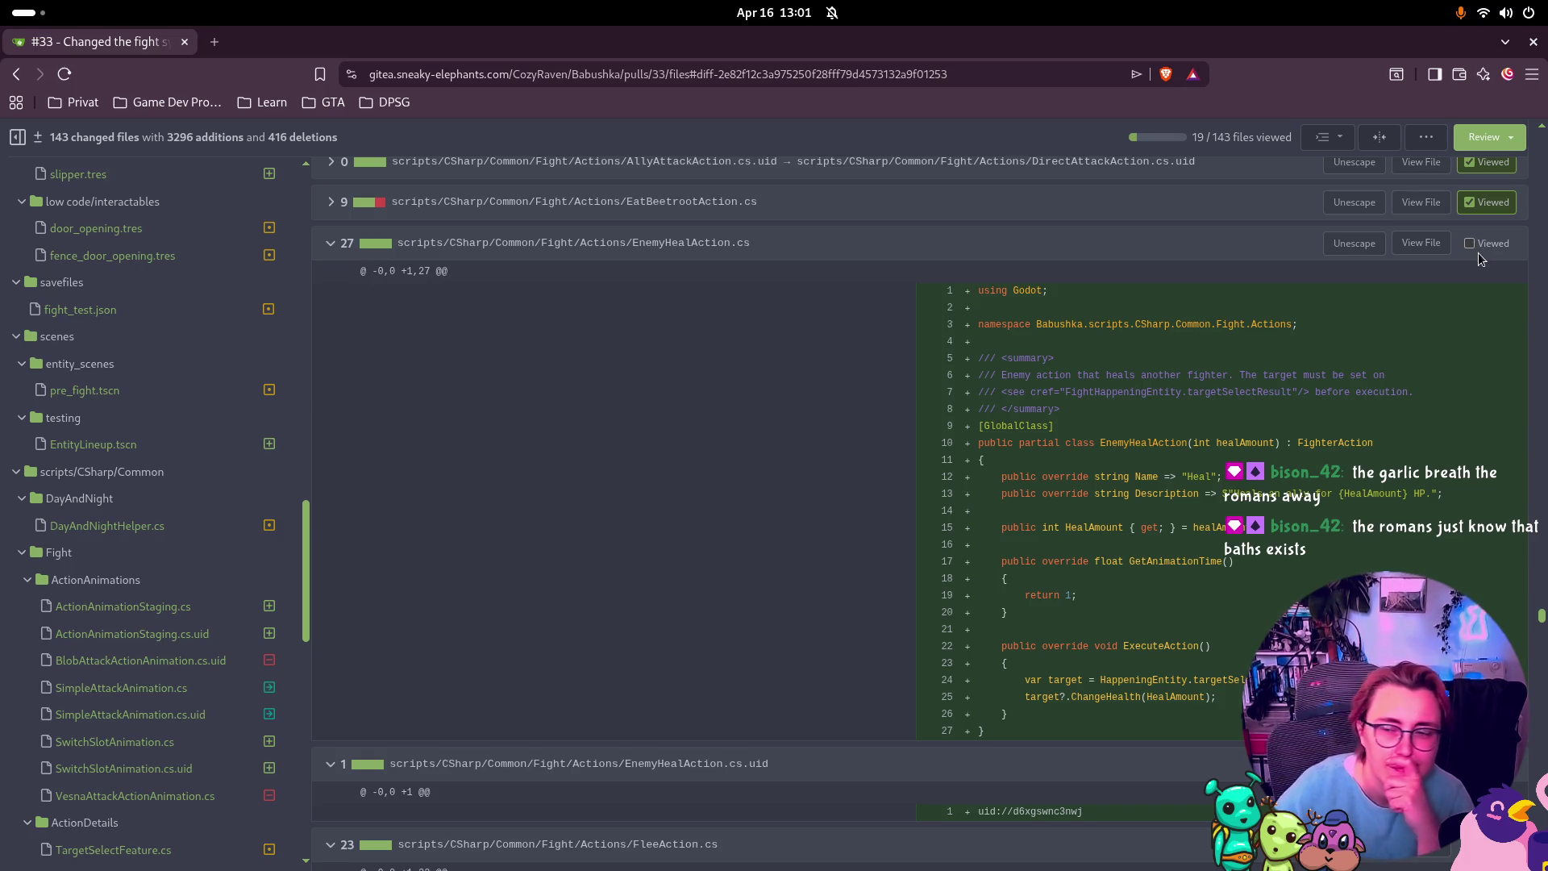
Step: Mark EnemyHealAction.cs, FleeAction.cs and their .uid files as viewed
left_click(1471, 244)
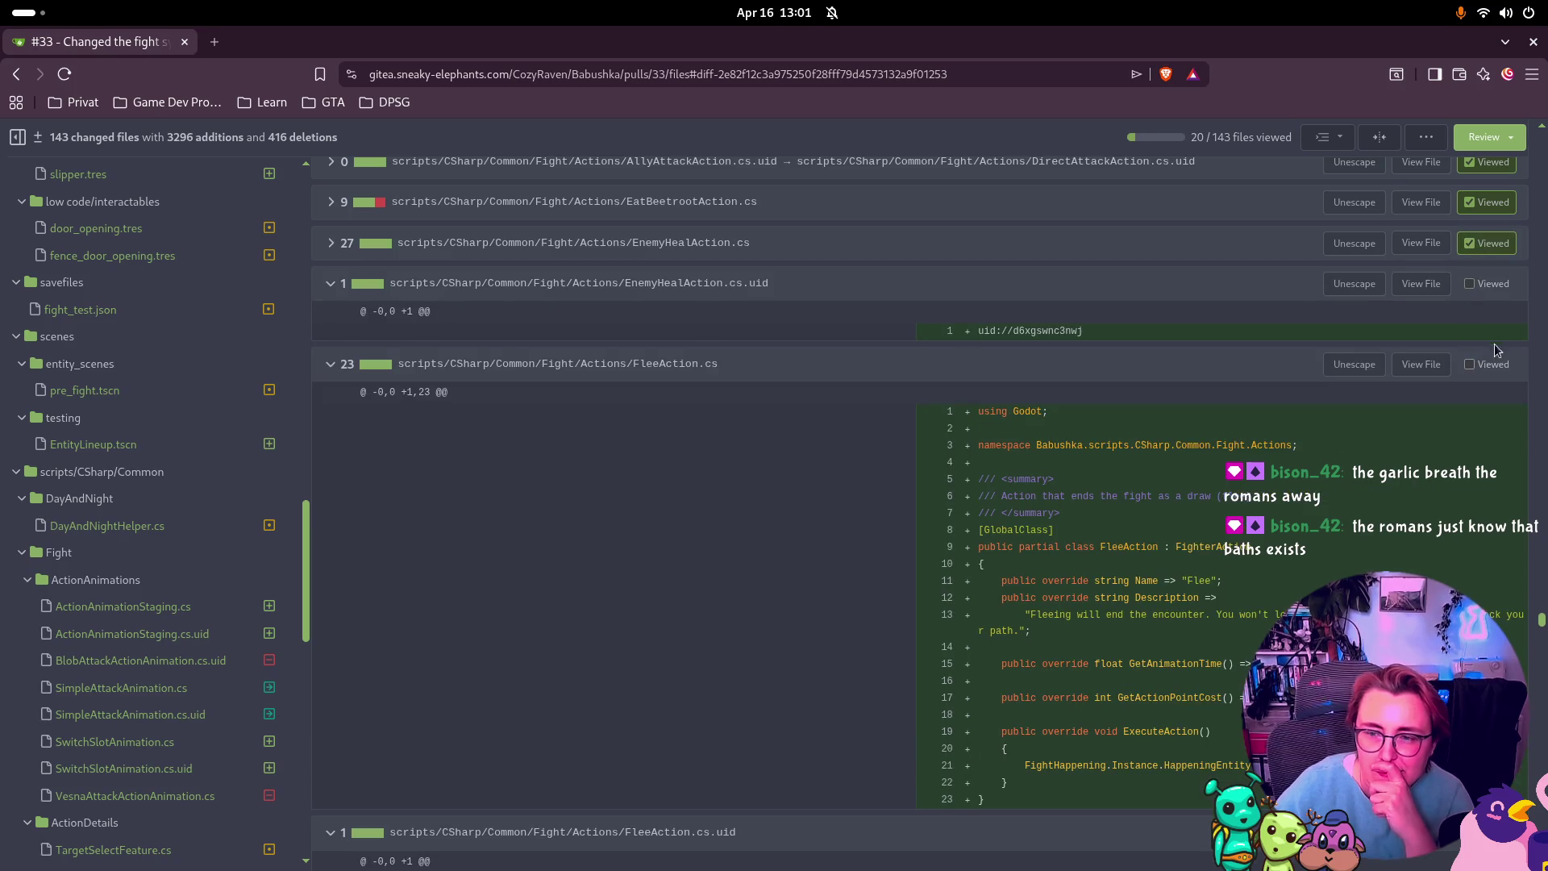
left_click(1482, 285)
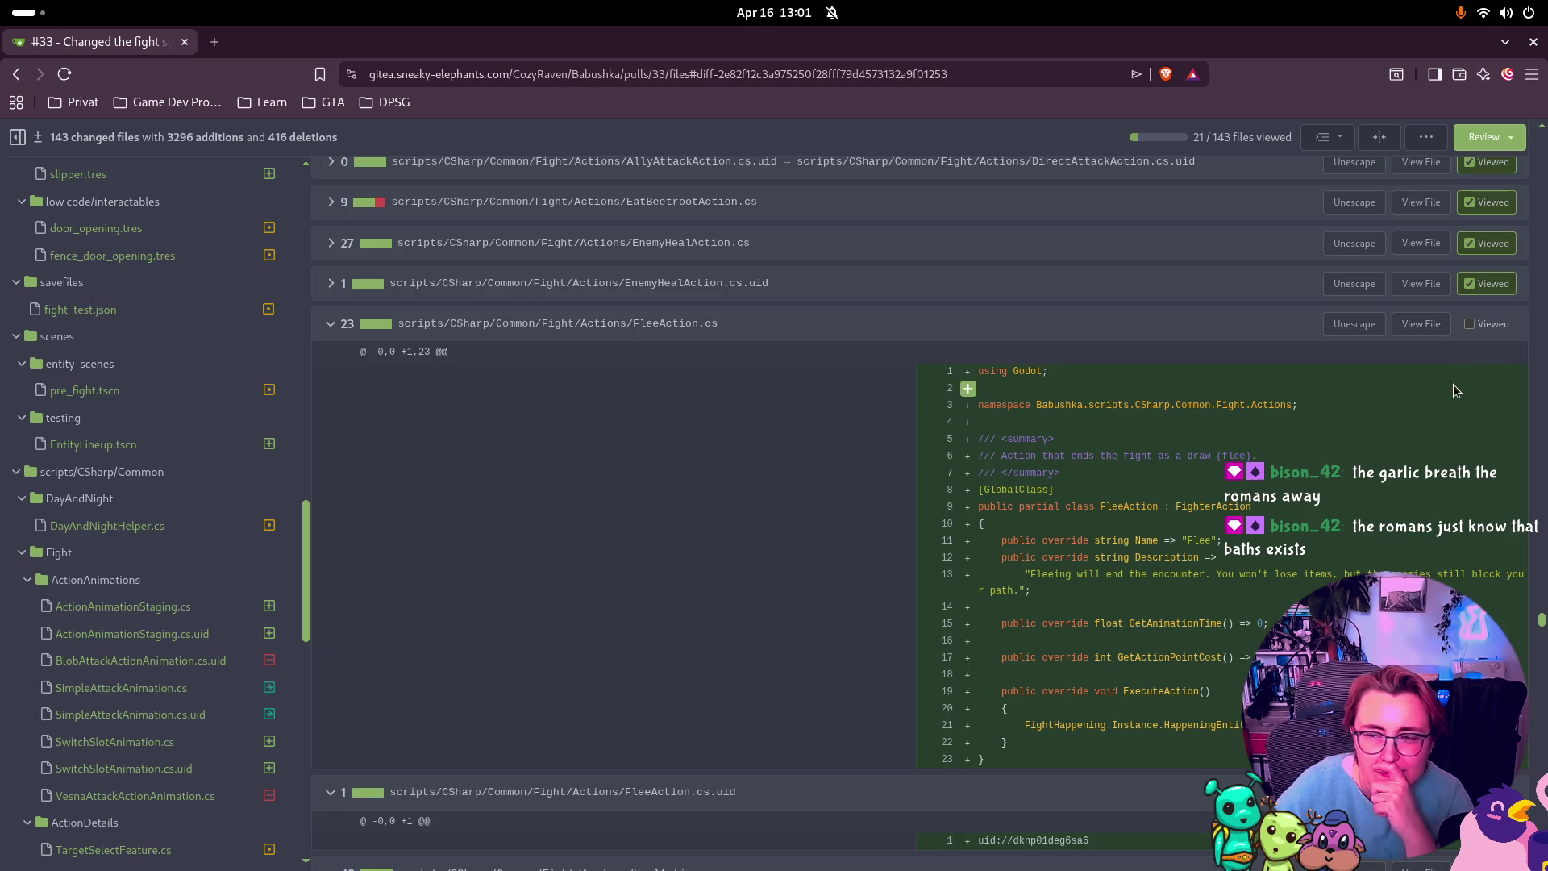
left_click(1471, 326)
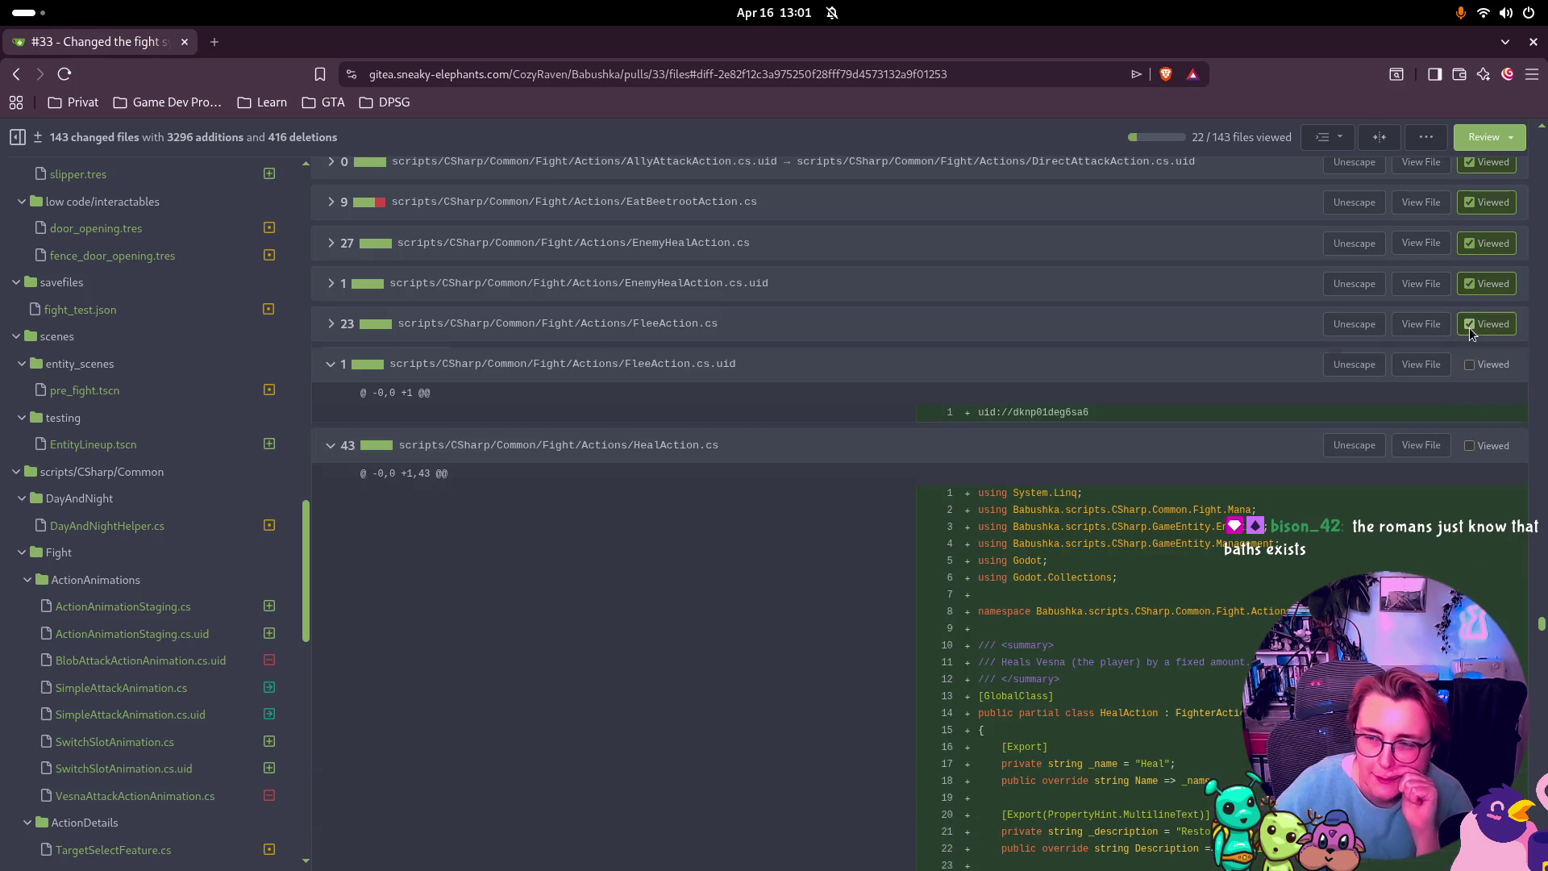
left_click(1469, 366)
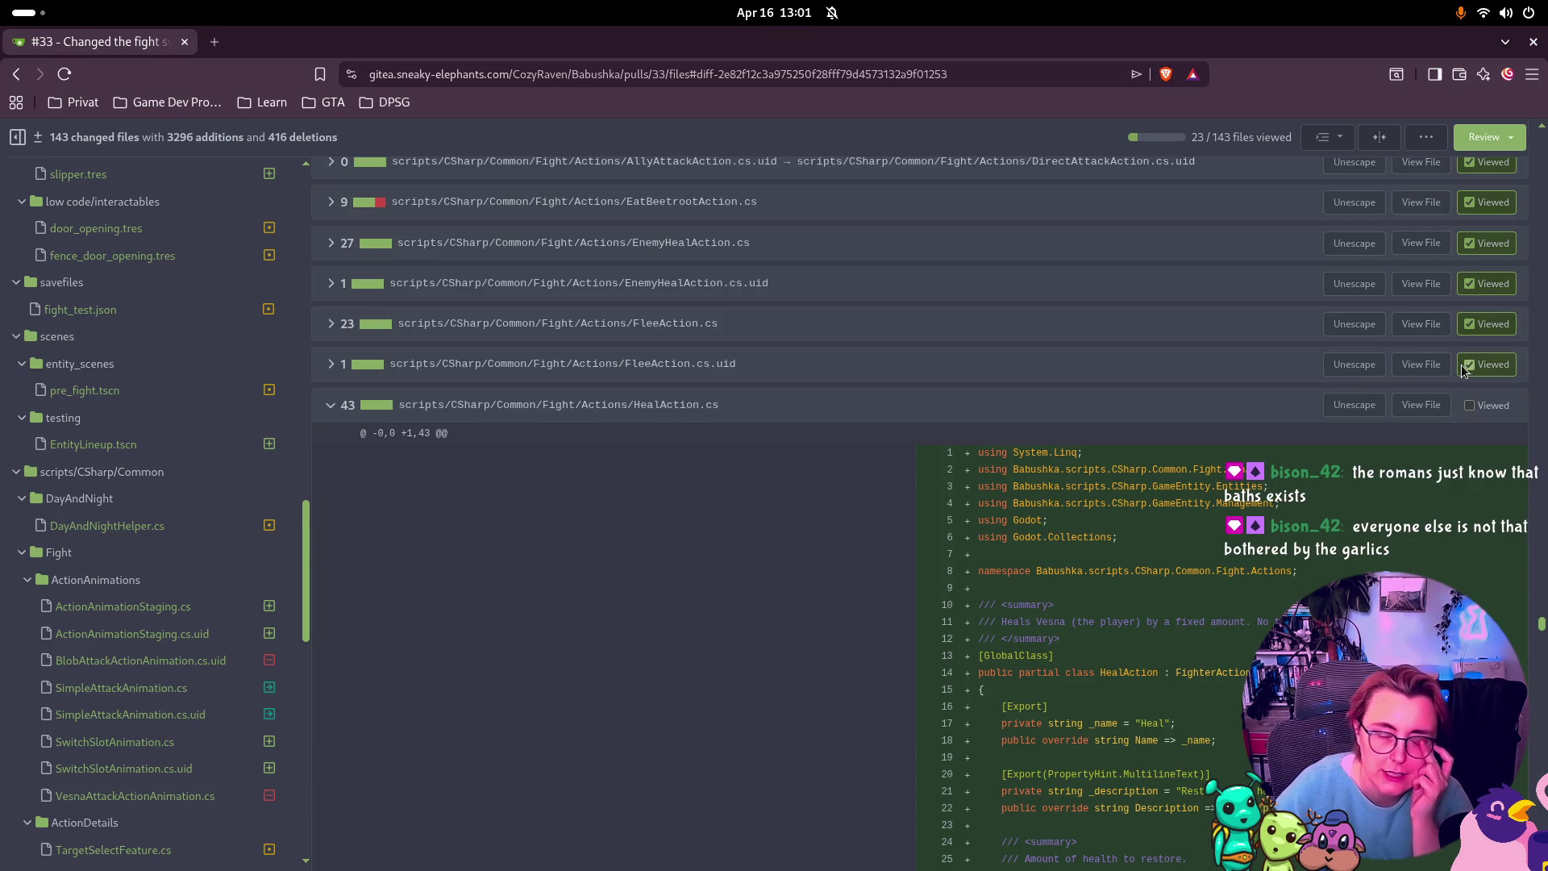
Step: Read through the HealAction diff and mark HealAction.cs and HealAction.cs.uid as viewed
scroll(1465, 369, "down", 3)
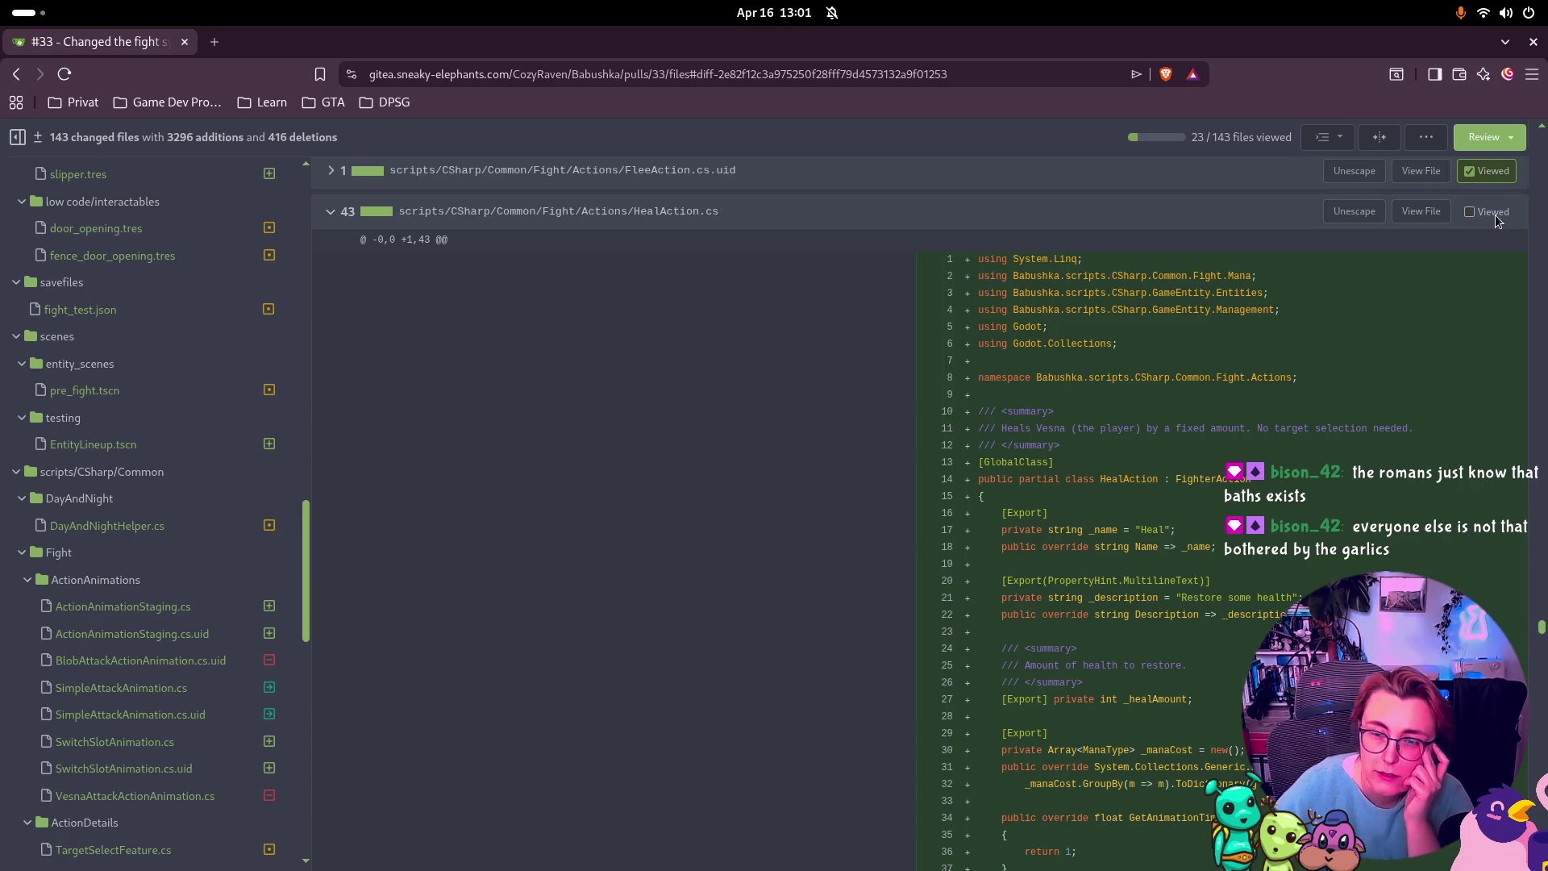
scroll(1403, 269, "down", 1)
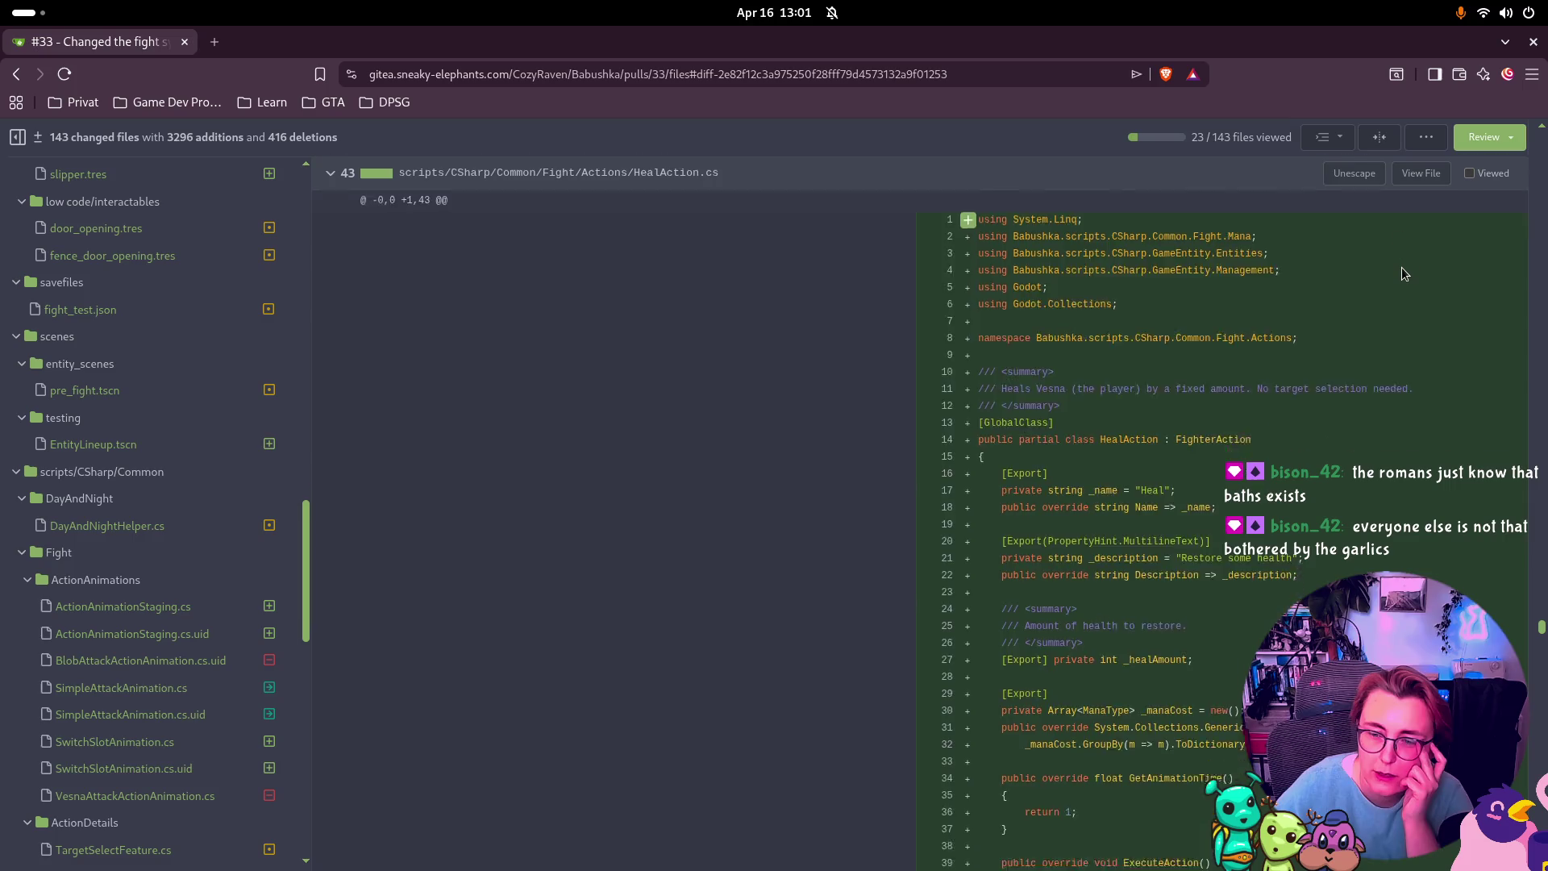
scroll(1403, 269, "down", 2)
scroll(1429, 319, "up", 2)
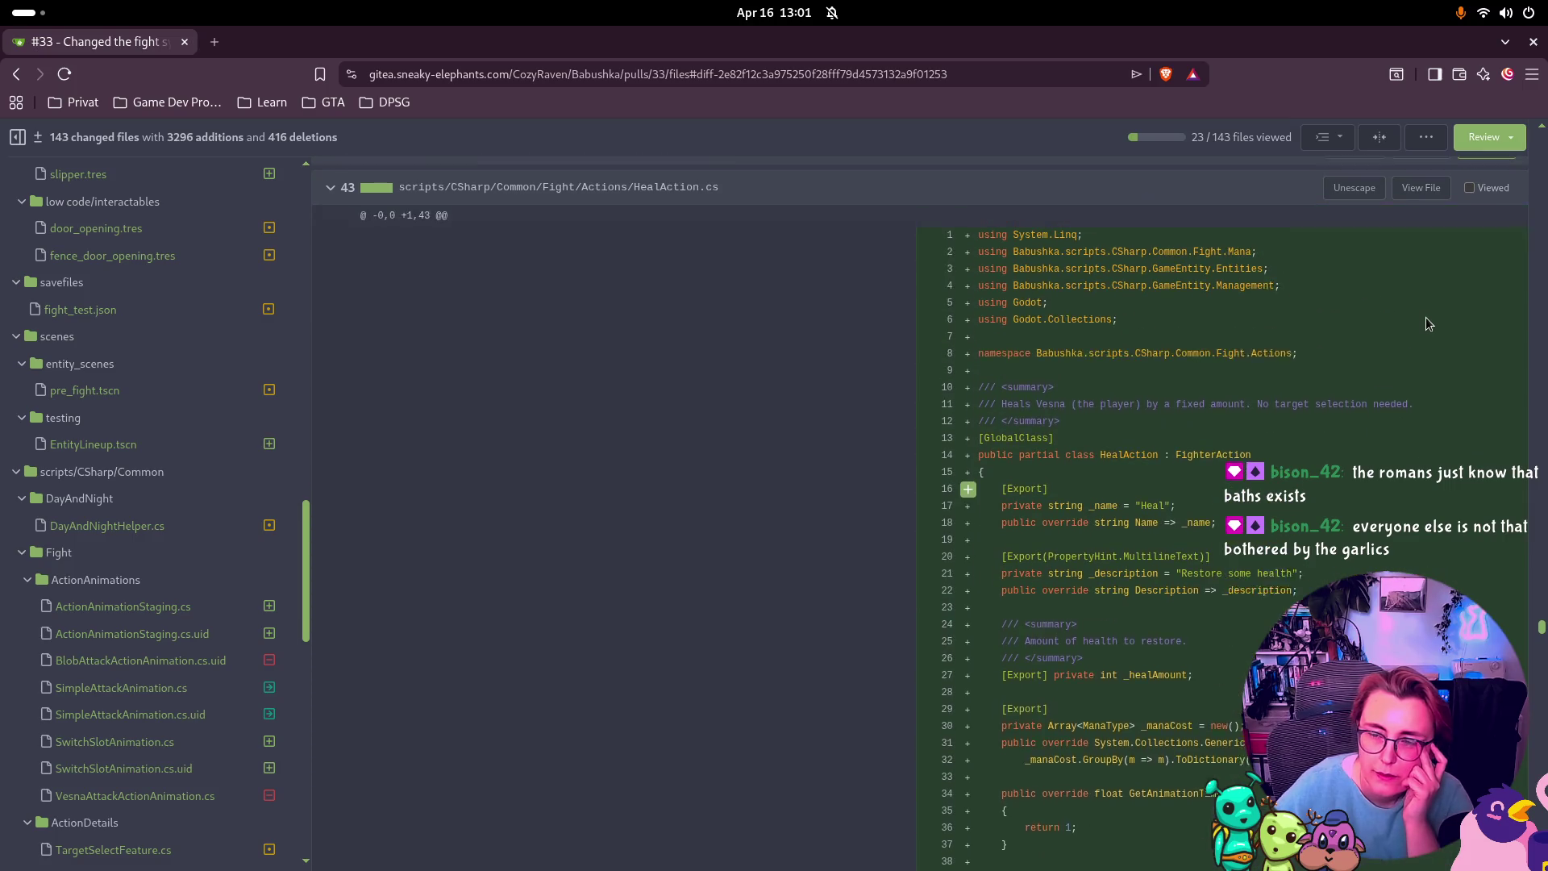
scroll(1427, 323, "down", 1)
scroll(1428, 323, "down", 1)
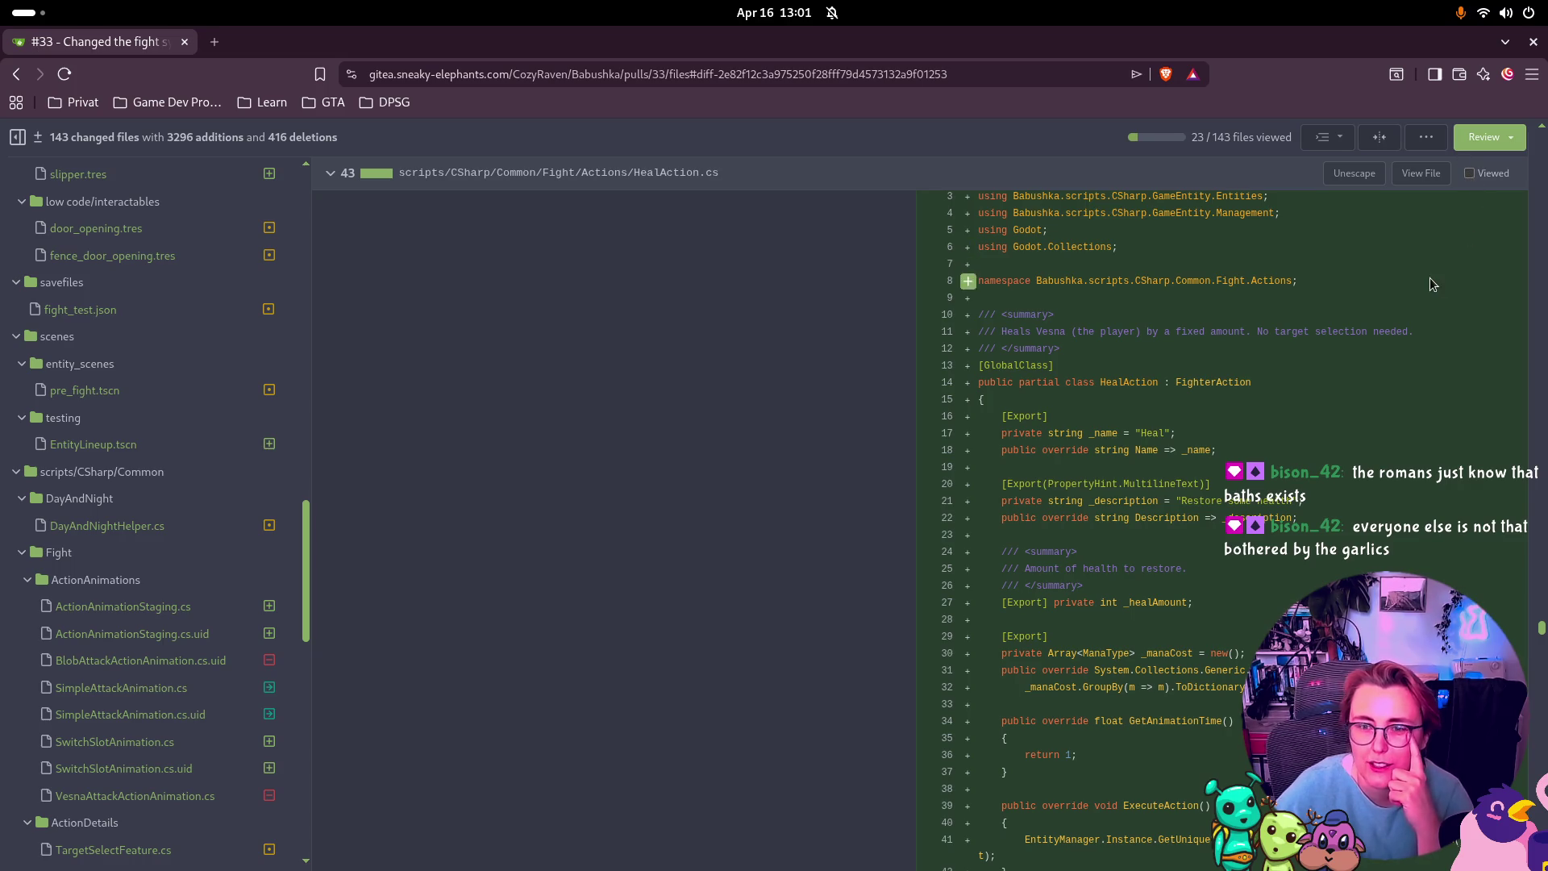
scroll(1432, 283, "up", 2)
left_click(1474, 311)
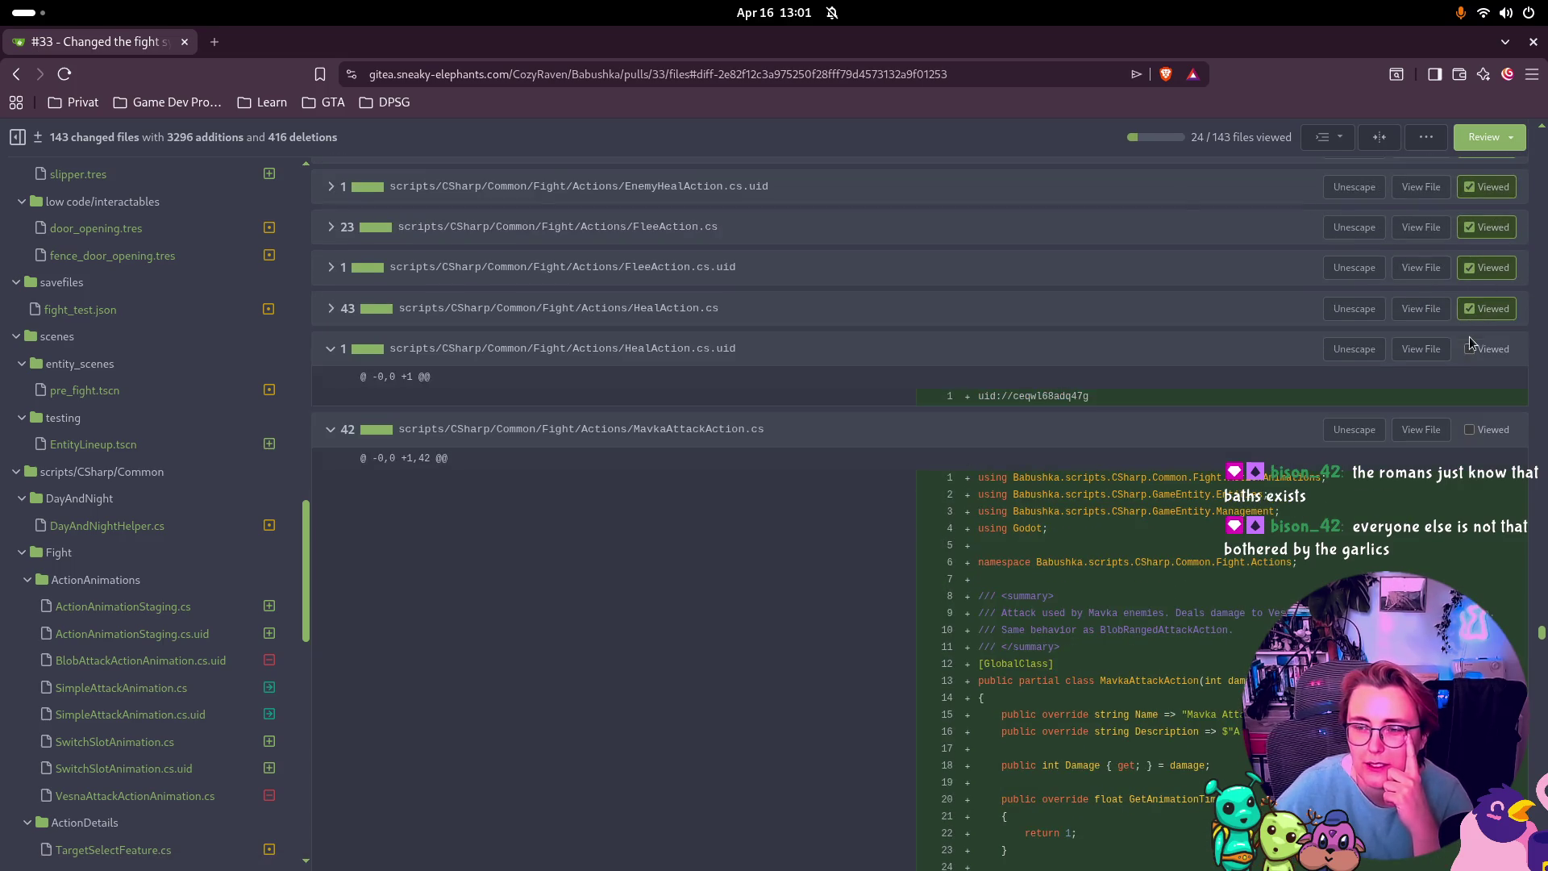
left_click(1474, 349)
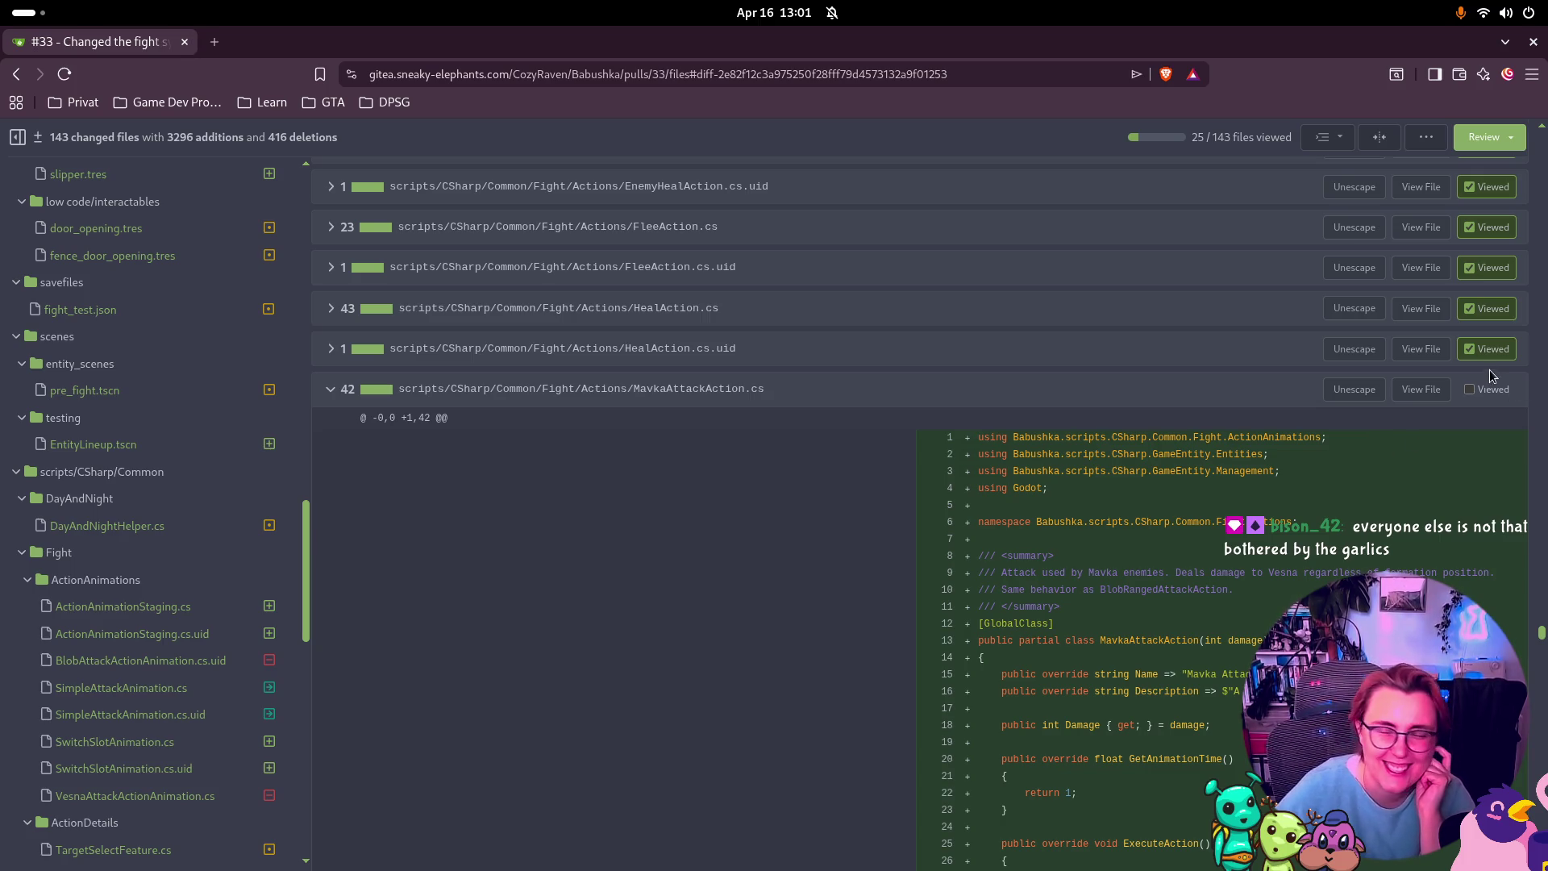
Step: Mark MavkaAttackAction.cs as viewed
scroll(1463, 391, "down", 5)
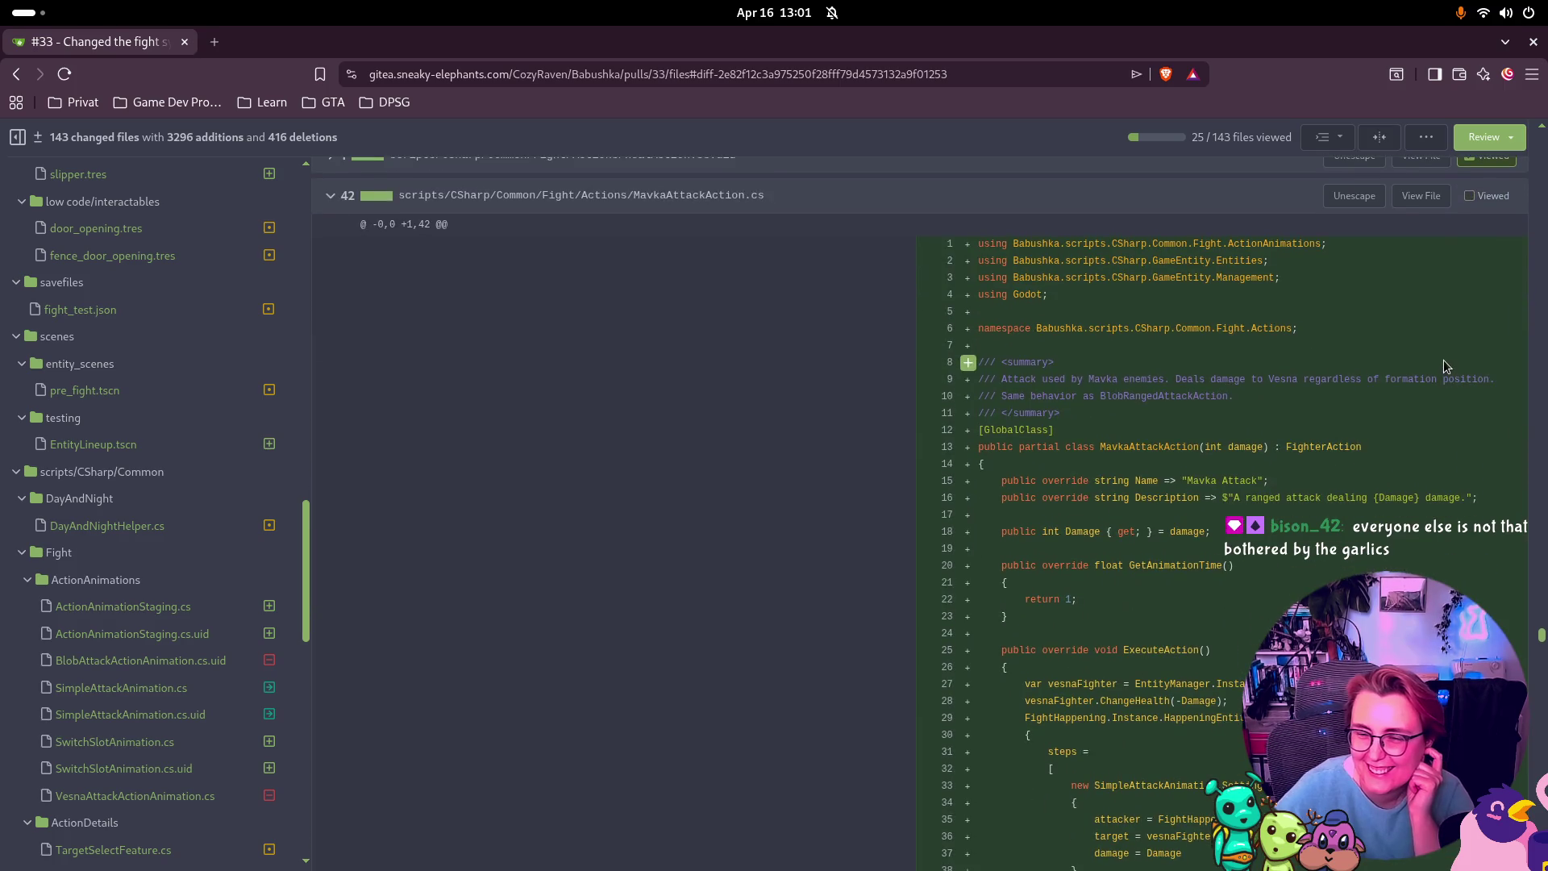
scroll(1479, 339, "up", 5)
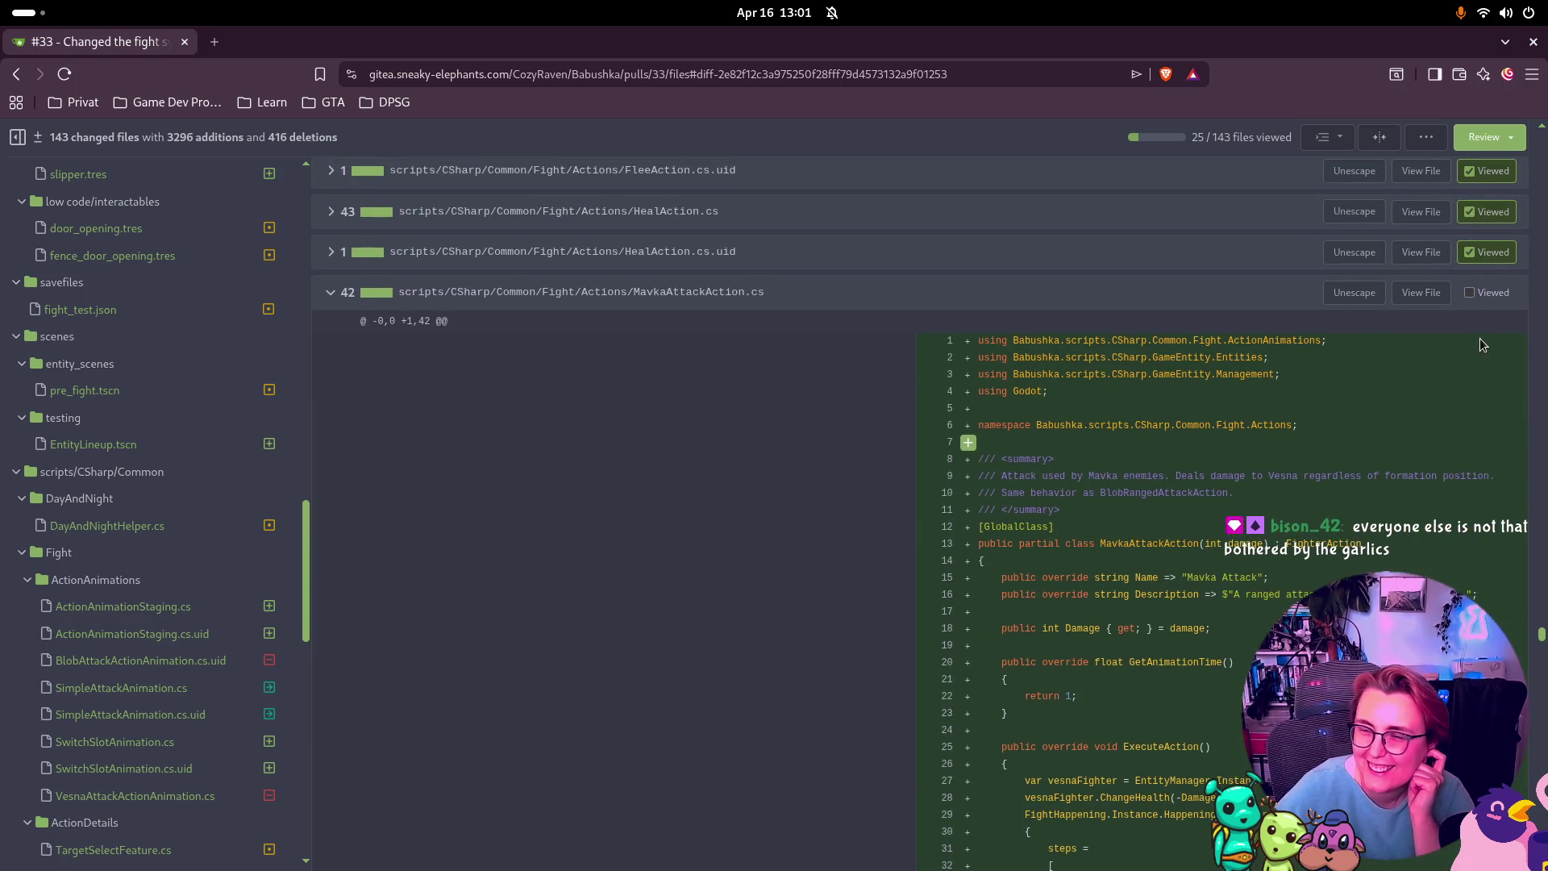
left_click(1474, 295)
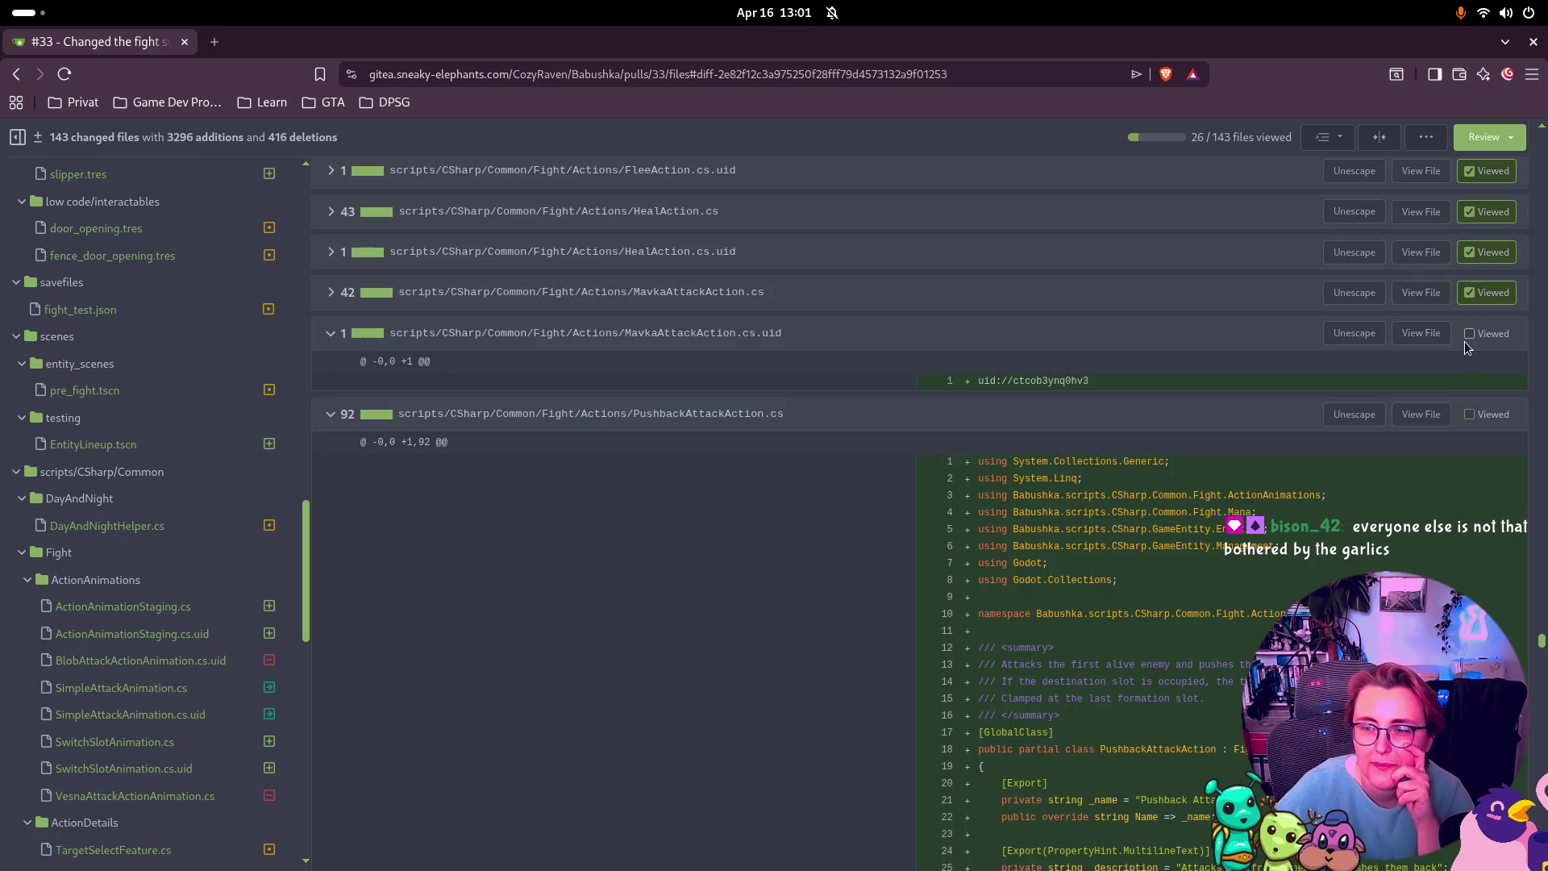
Step: Mark MavkaAttackAction.cs.uid and both PushbackAttackAction files as viewed
left_click(1470, 334)
scroll(1474, 347, "down", 2)
scroll(1472, 348, "down", 2)
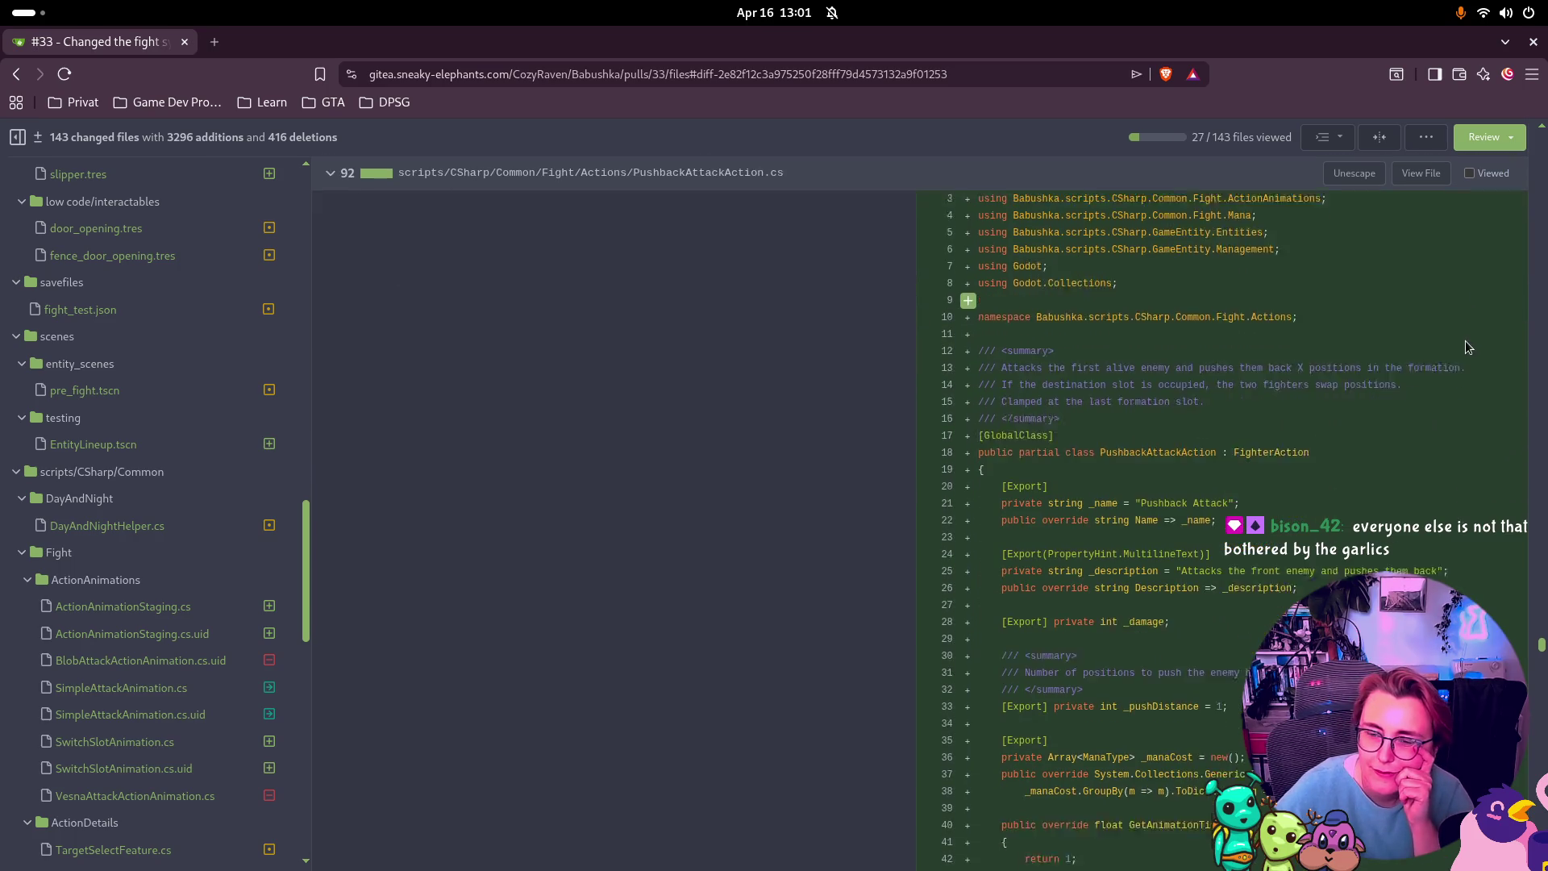
scroll(1468, 354, "down", 6)
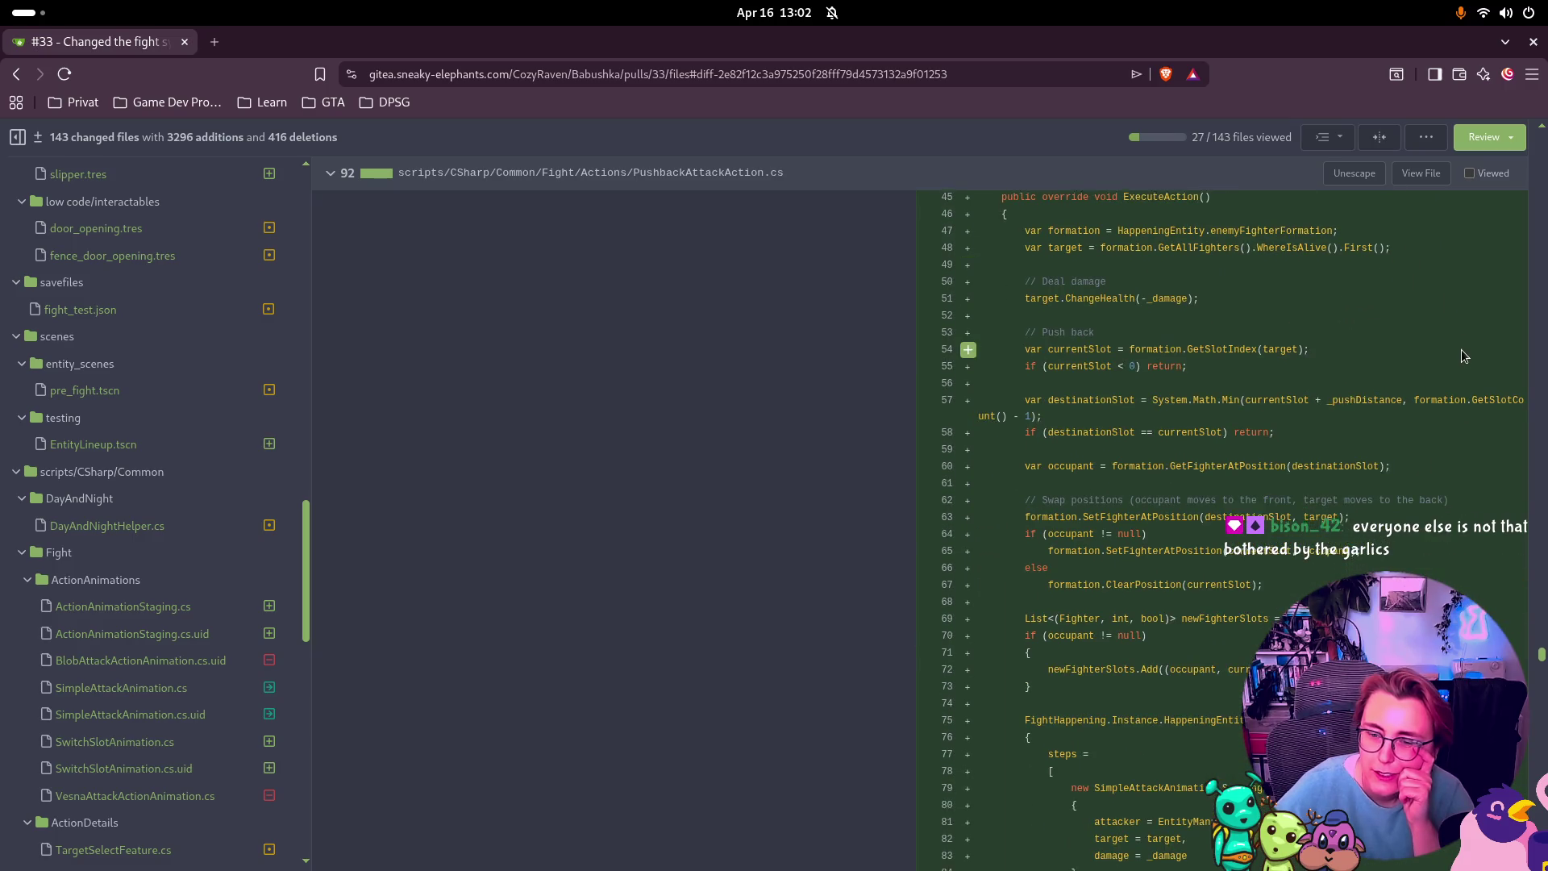
scroll(1465, 356, "down", 2)
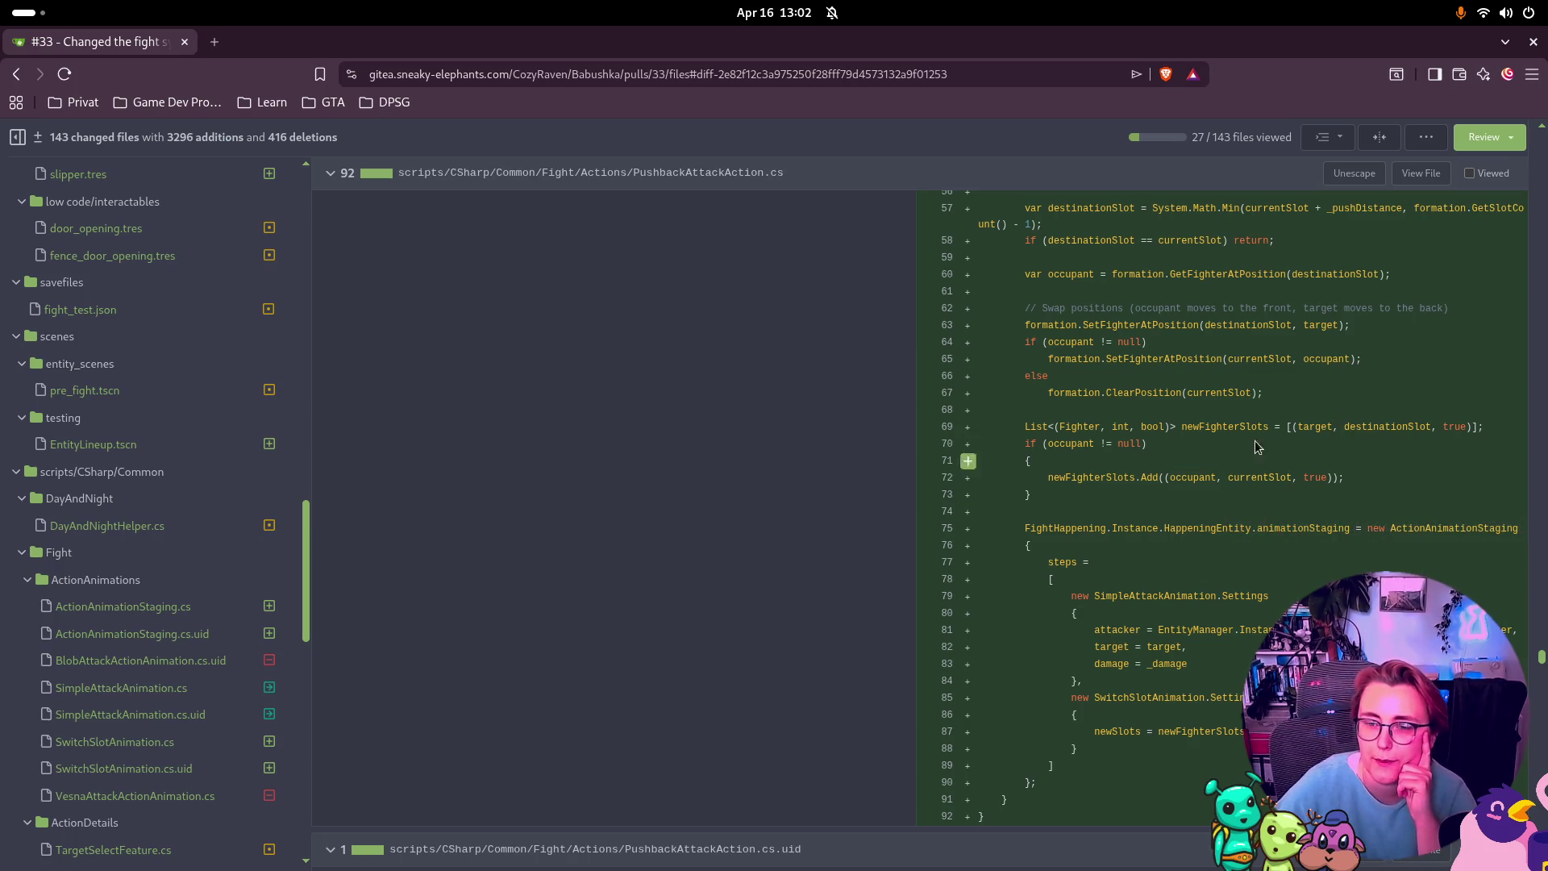
scroll(1362, 373, "up", 10)
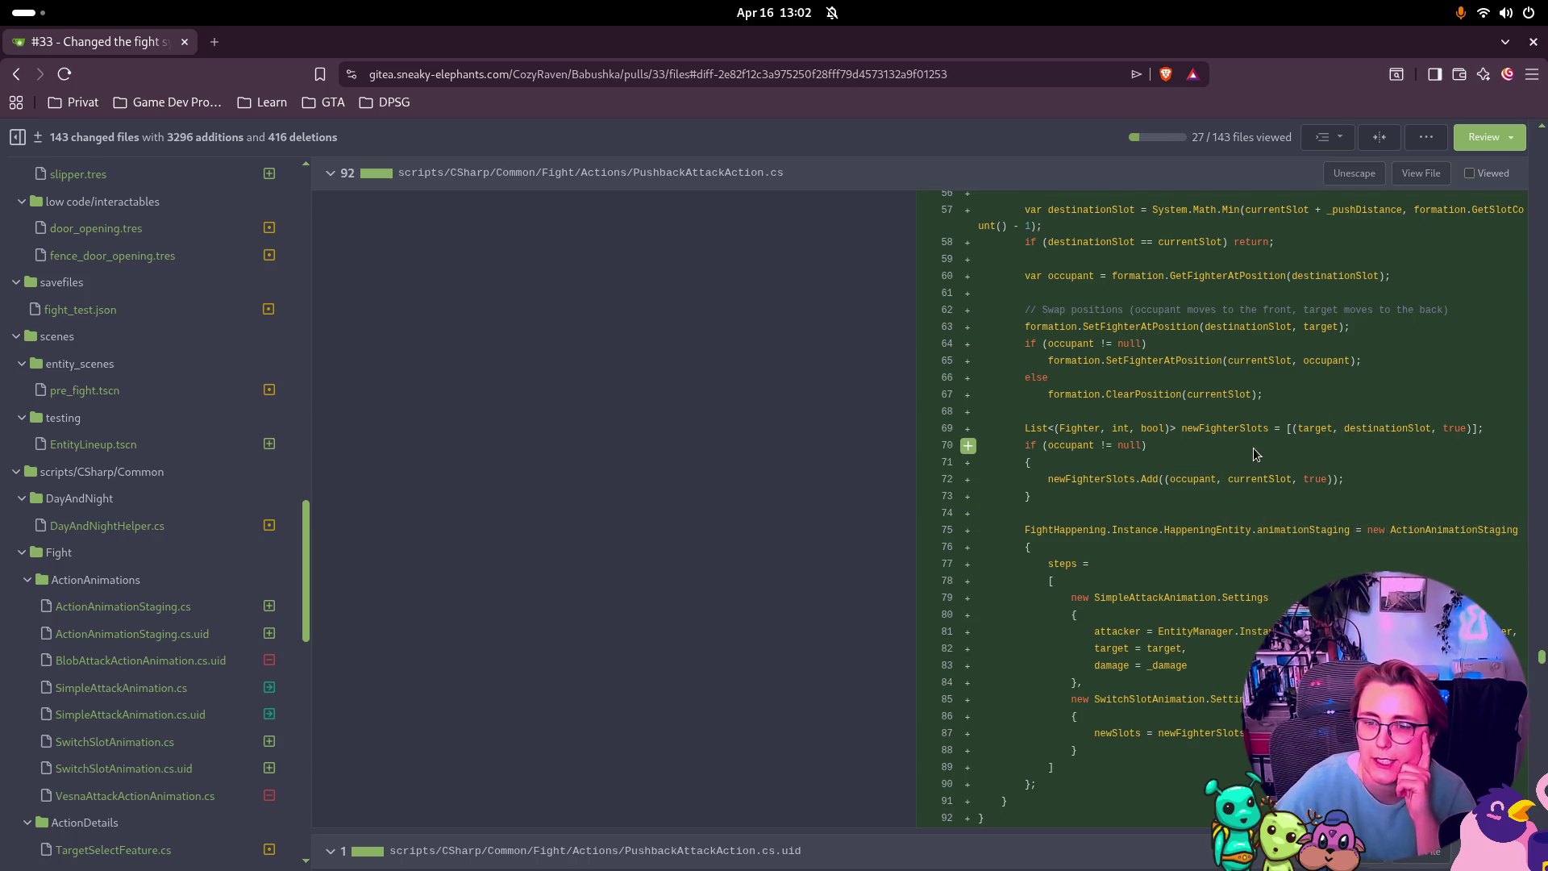
left_click(1469, 172)
scroll(1426, 317, "up", 3)
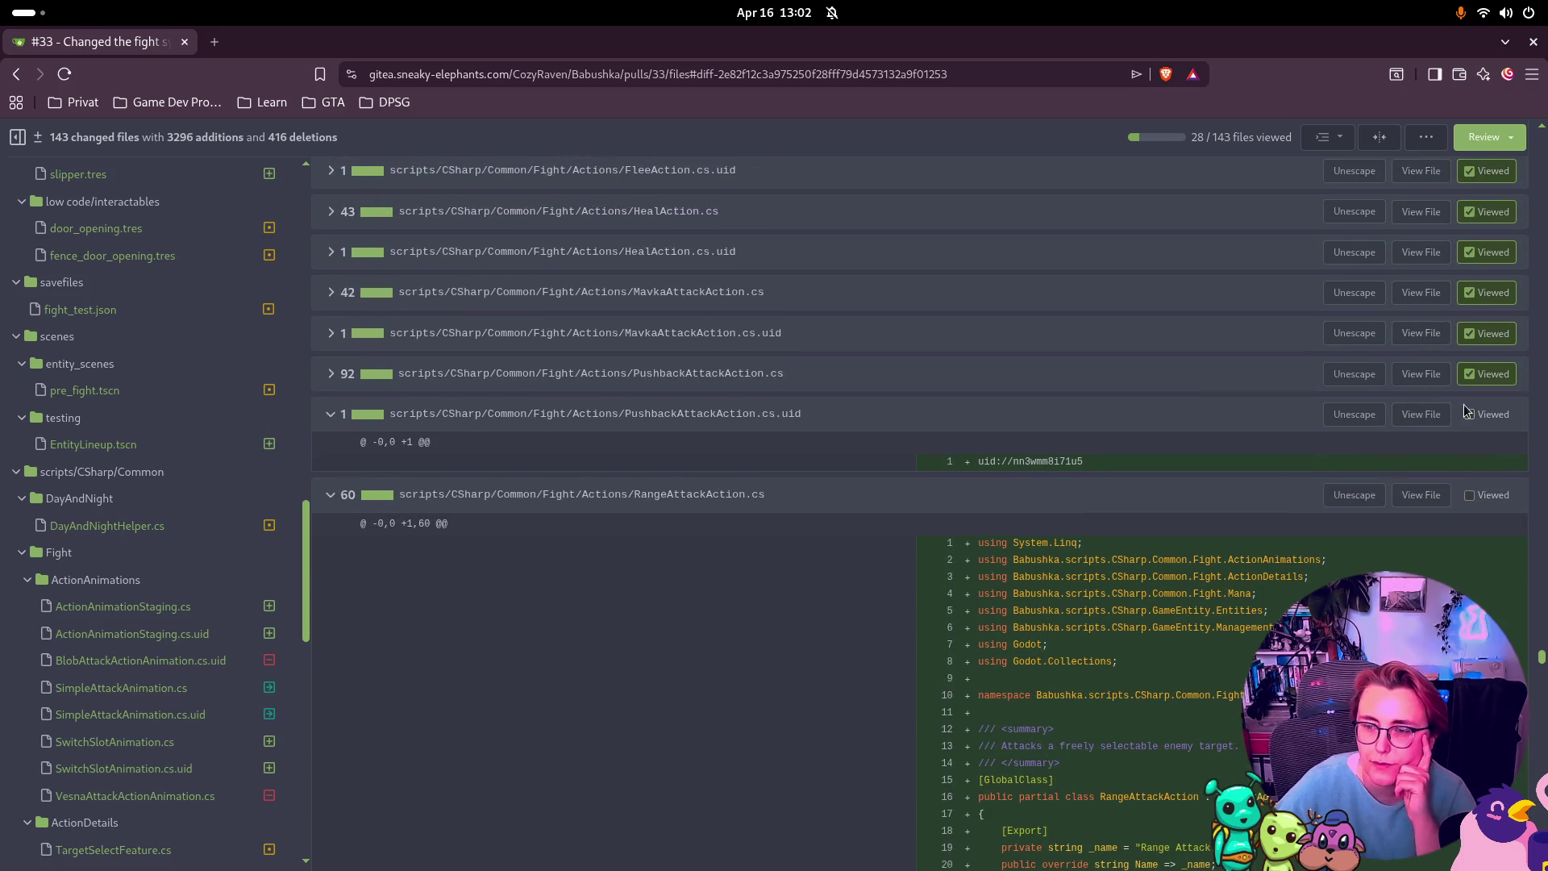
left_click(1469, 414)
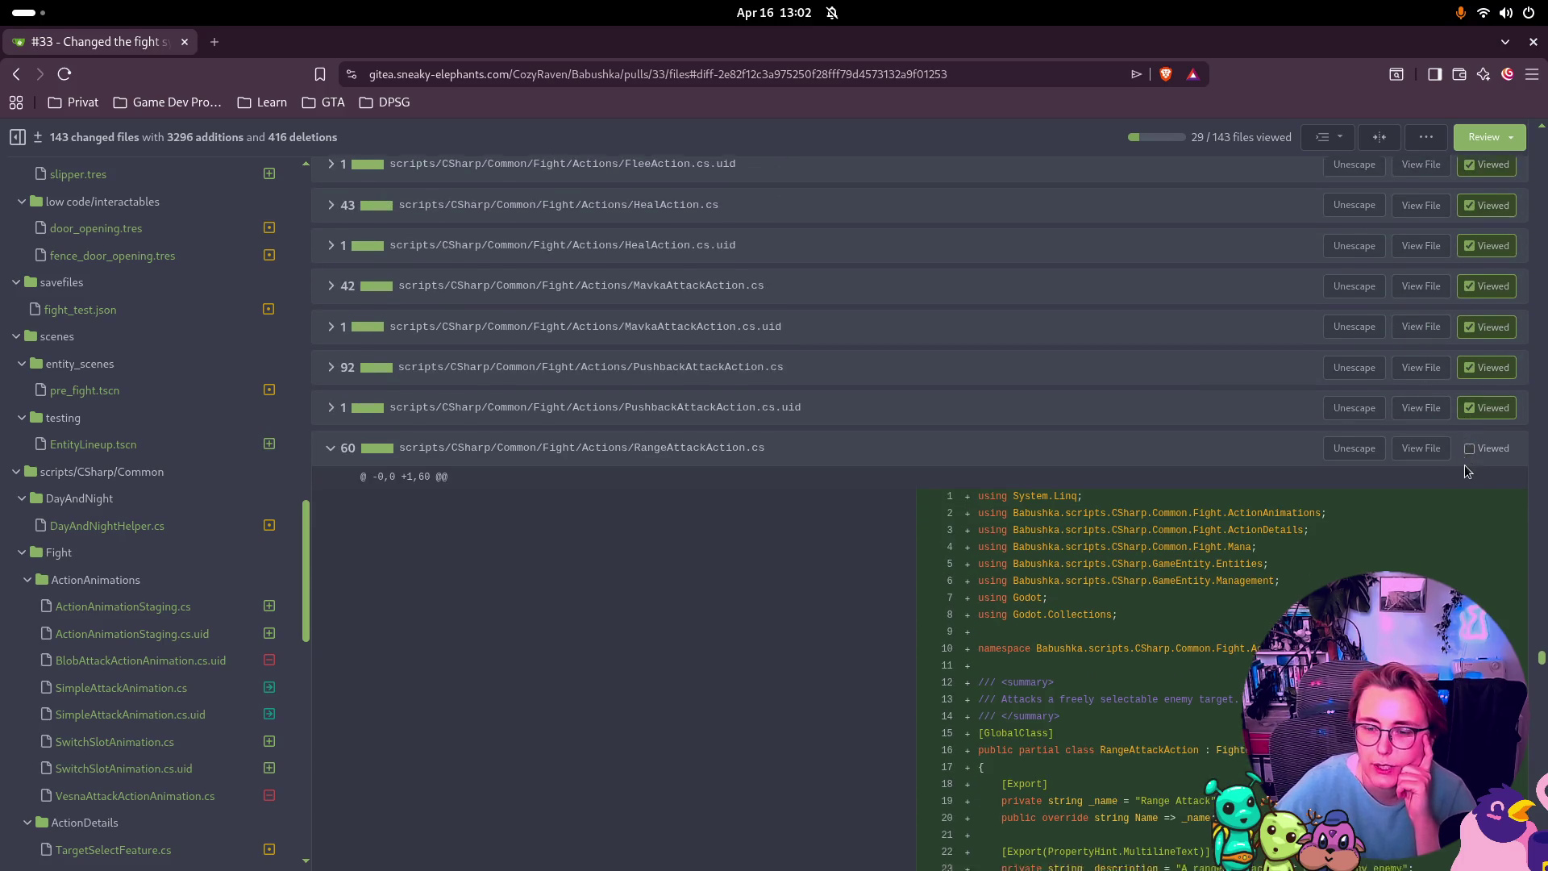
Step: Mark the RangeAttackAction and SweepAttackAction files plus FightHappening.cs as viewed
scroll(1468, 467, "down", 9)
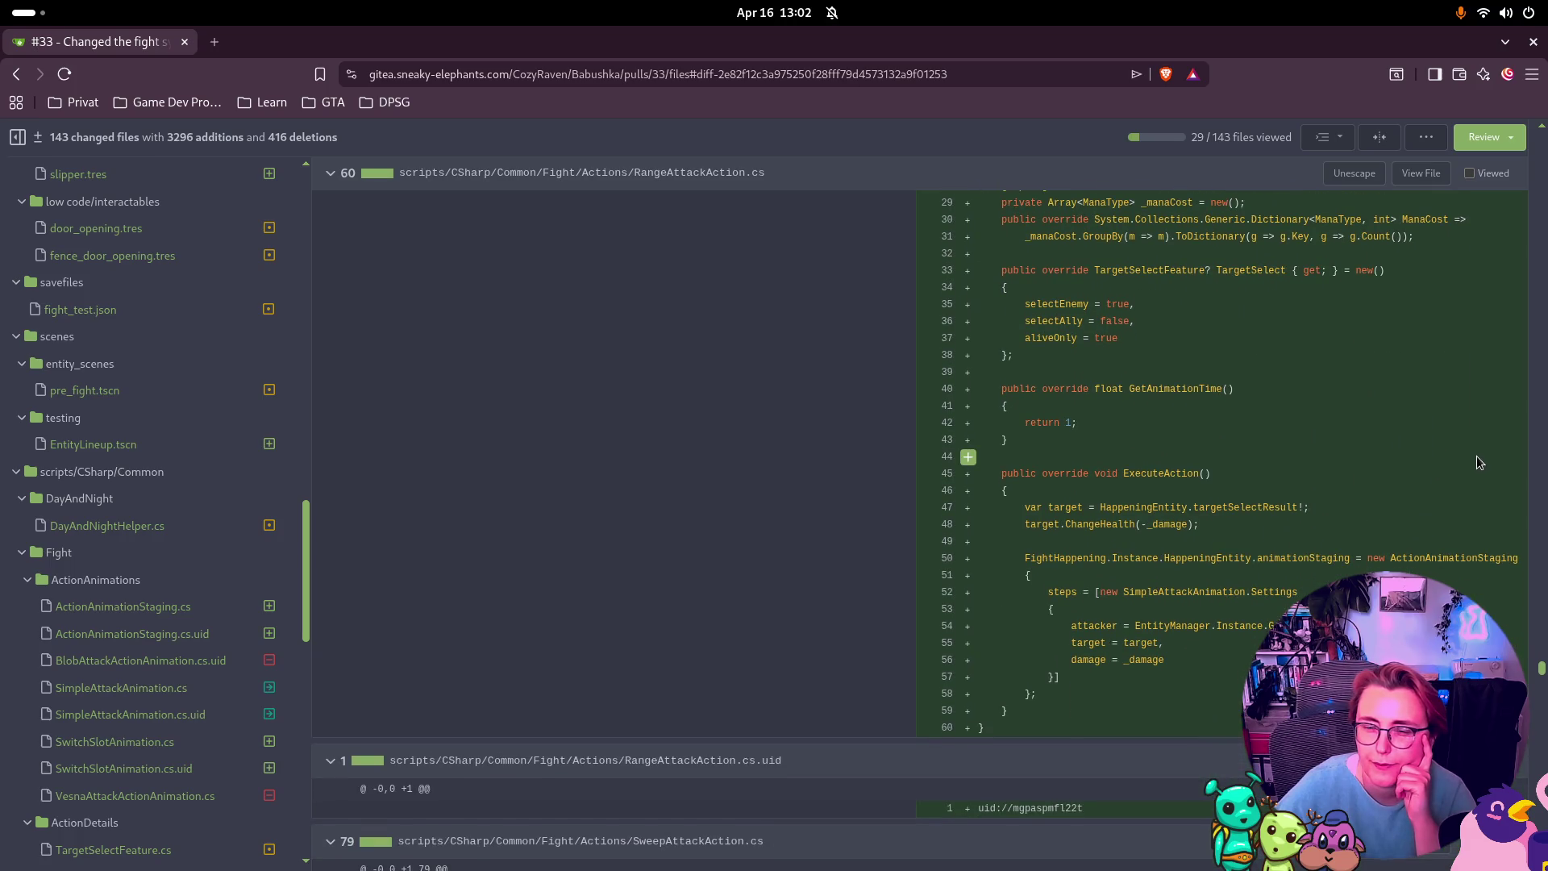
scroll(1477, 456, "up", 5)
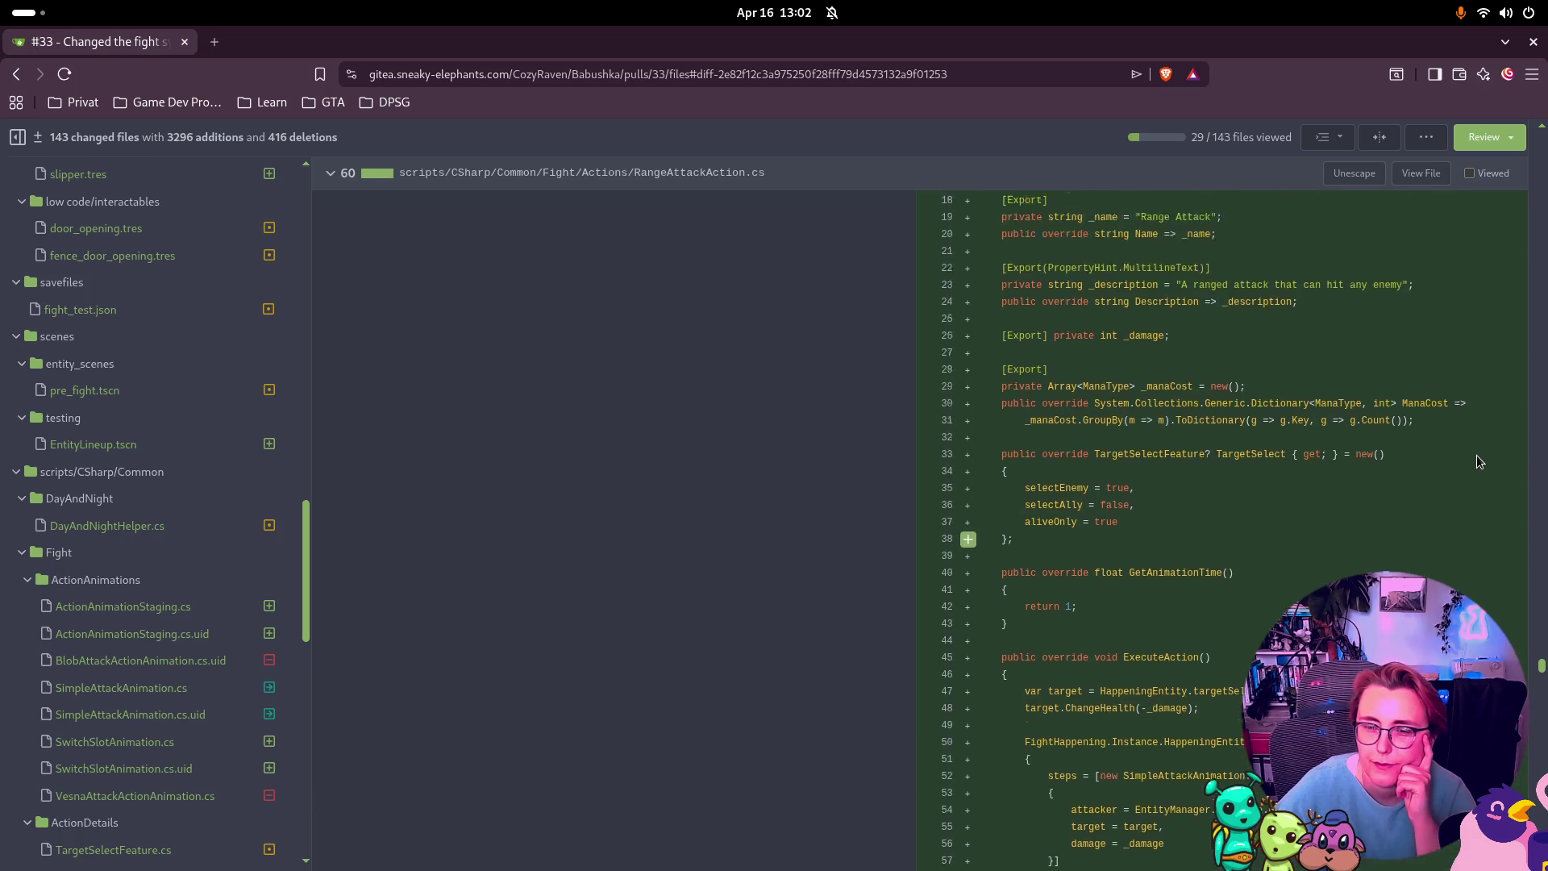
left_click(1469, 172)
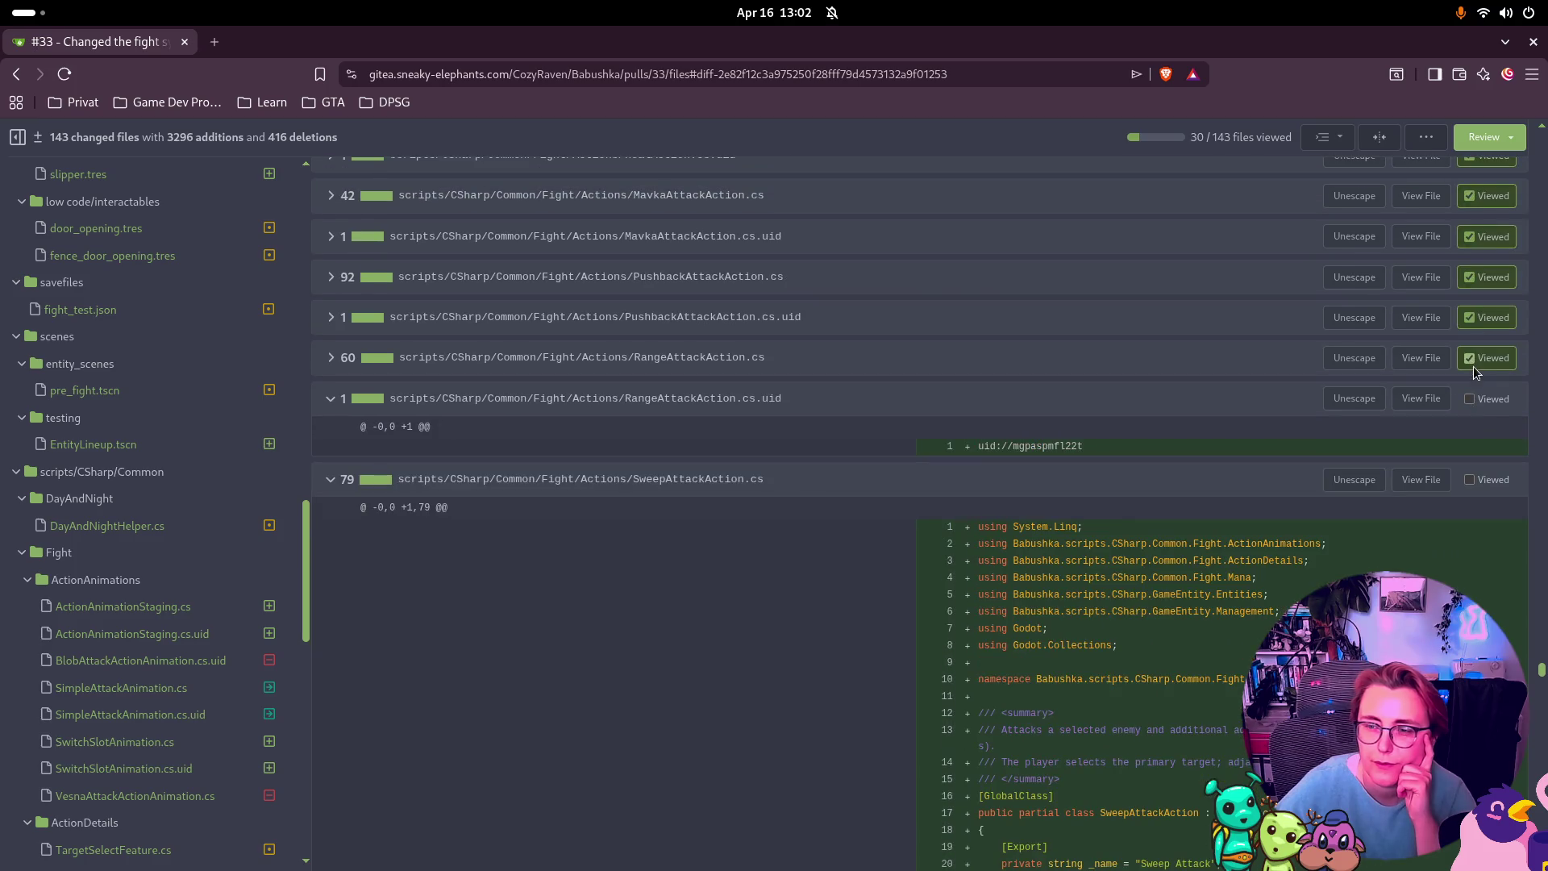
left_click(1470, 398)
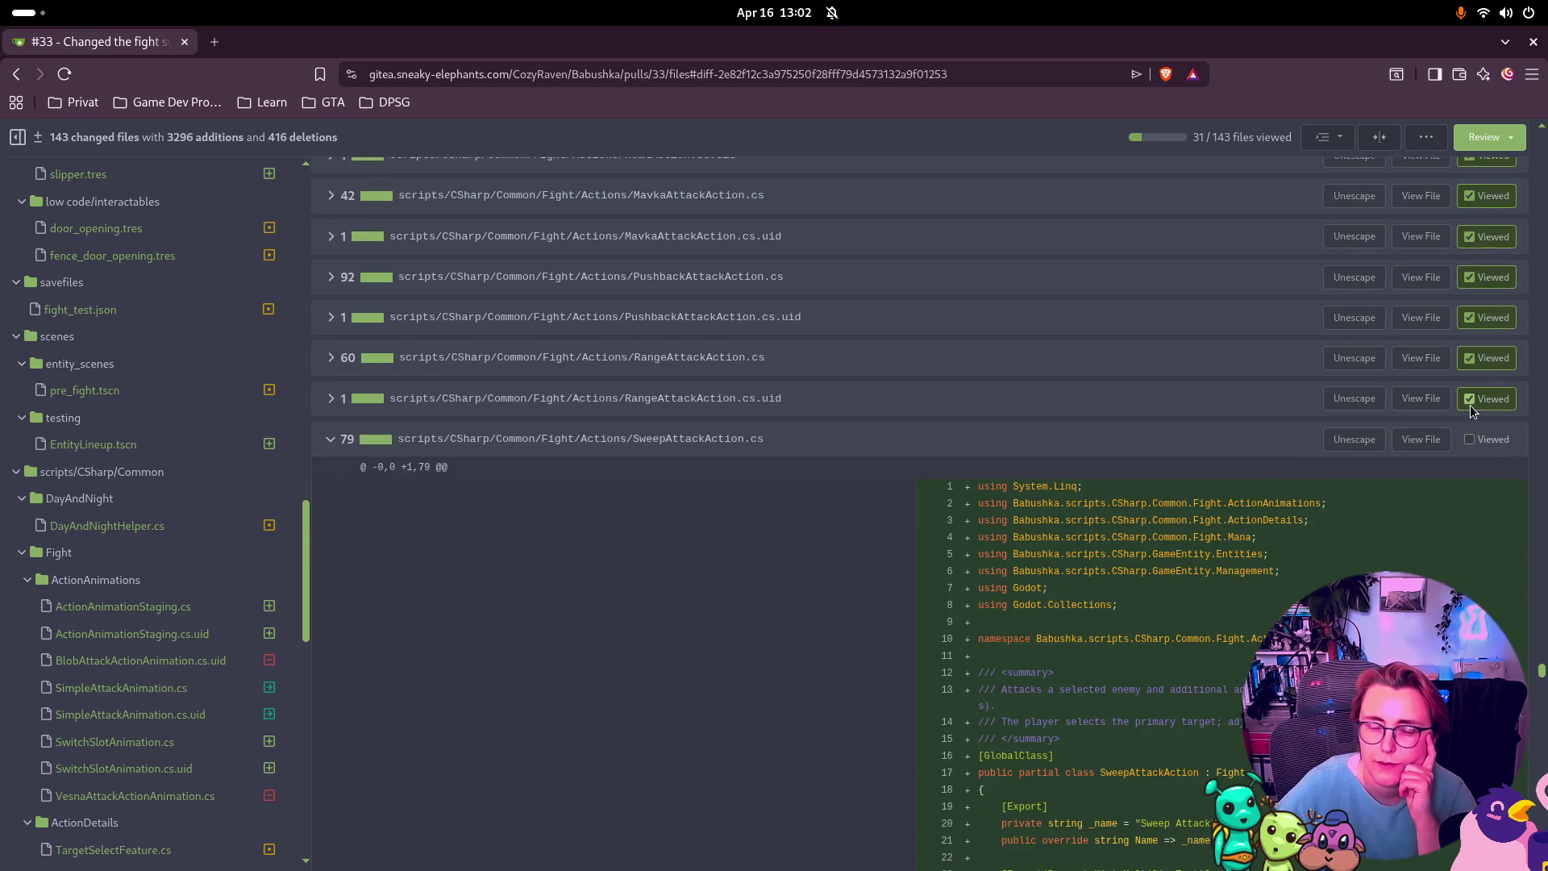
scroll(1470, 404, "down", 1)
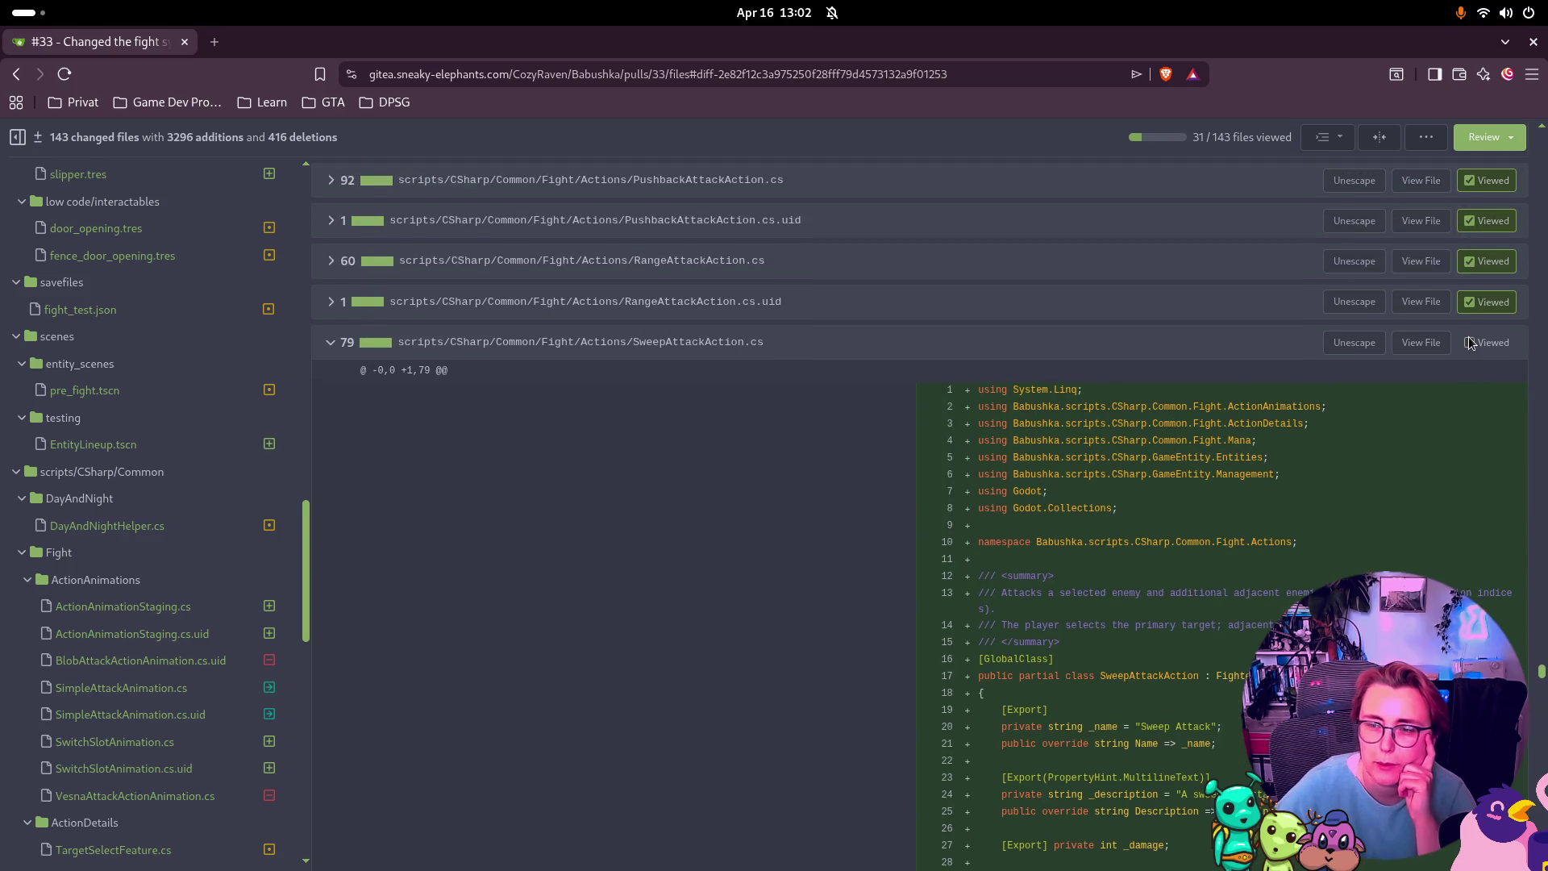
left_click(1470, 344)
left_click(1469, 383)
left_click(1468, 423)
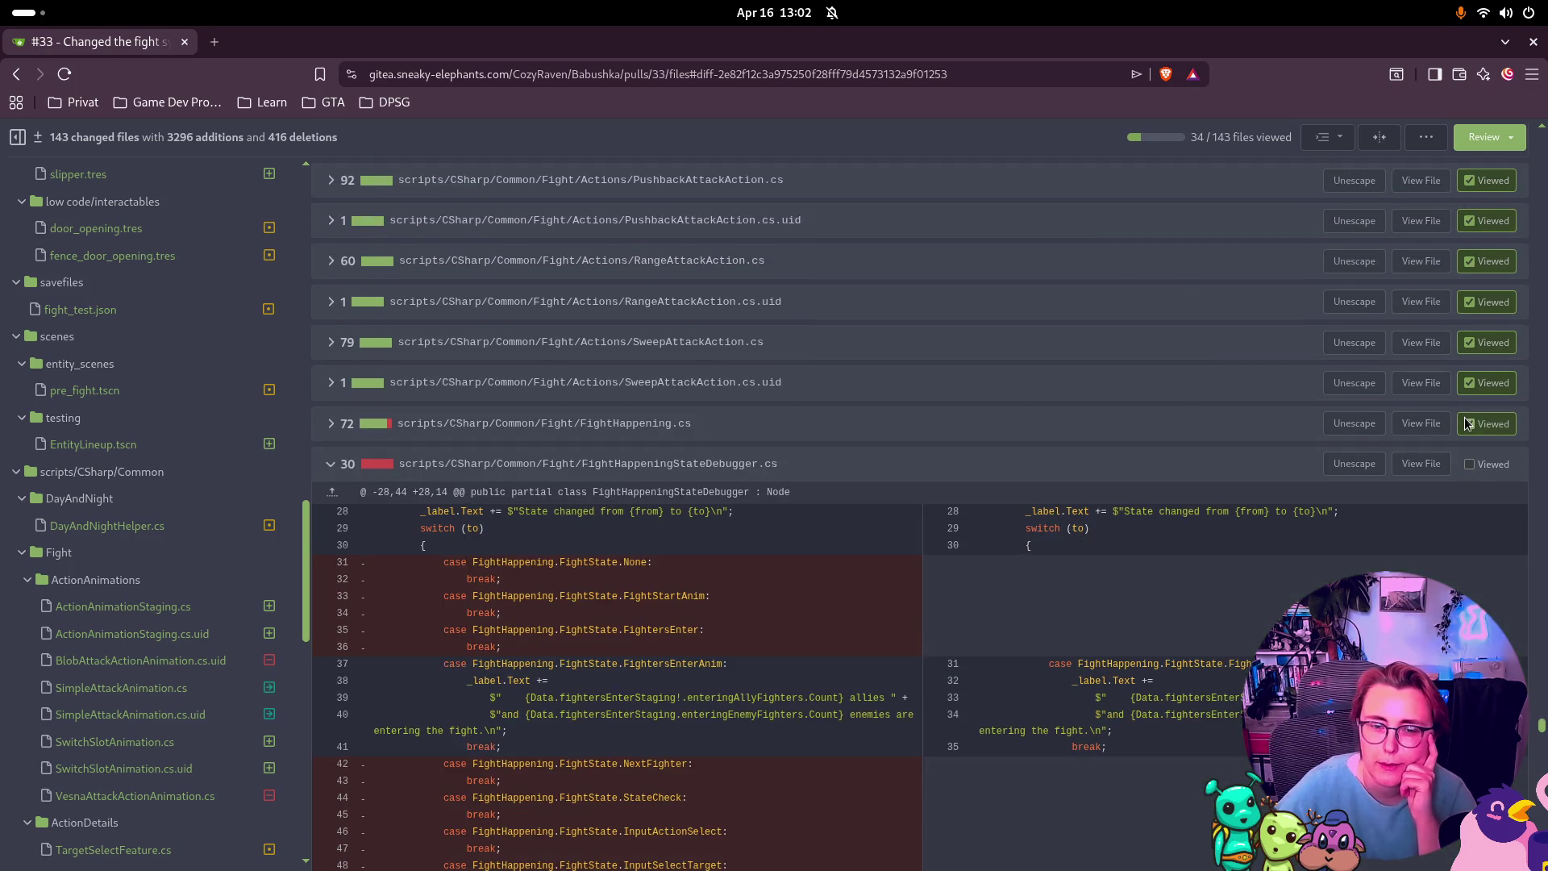
Step: Review the diff of FightHappeningStateDebugger.cs and mark it viewed
scroll(1468, 419, "down", 2)
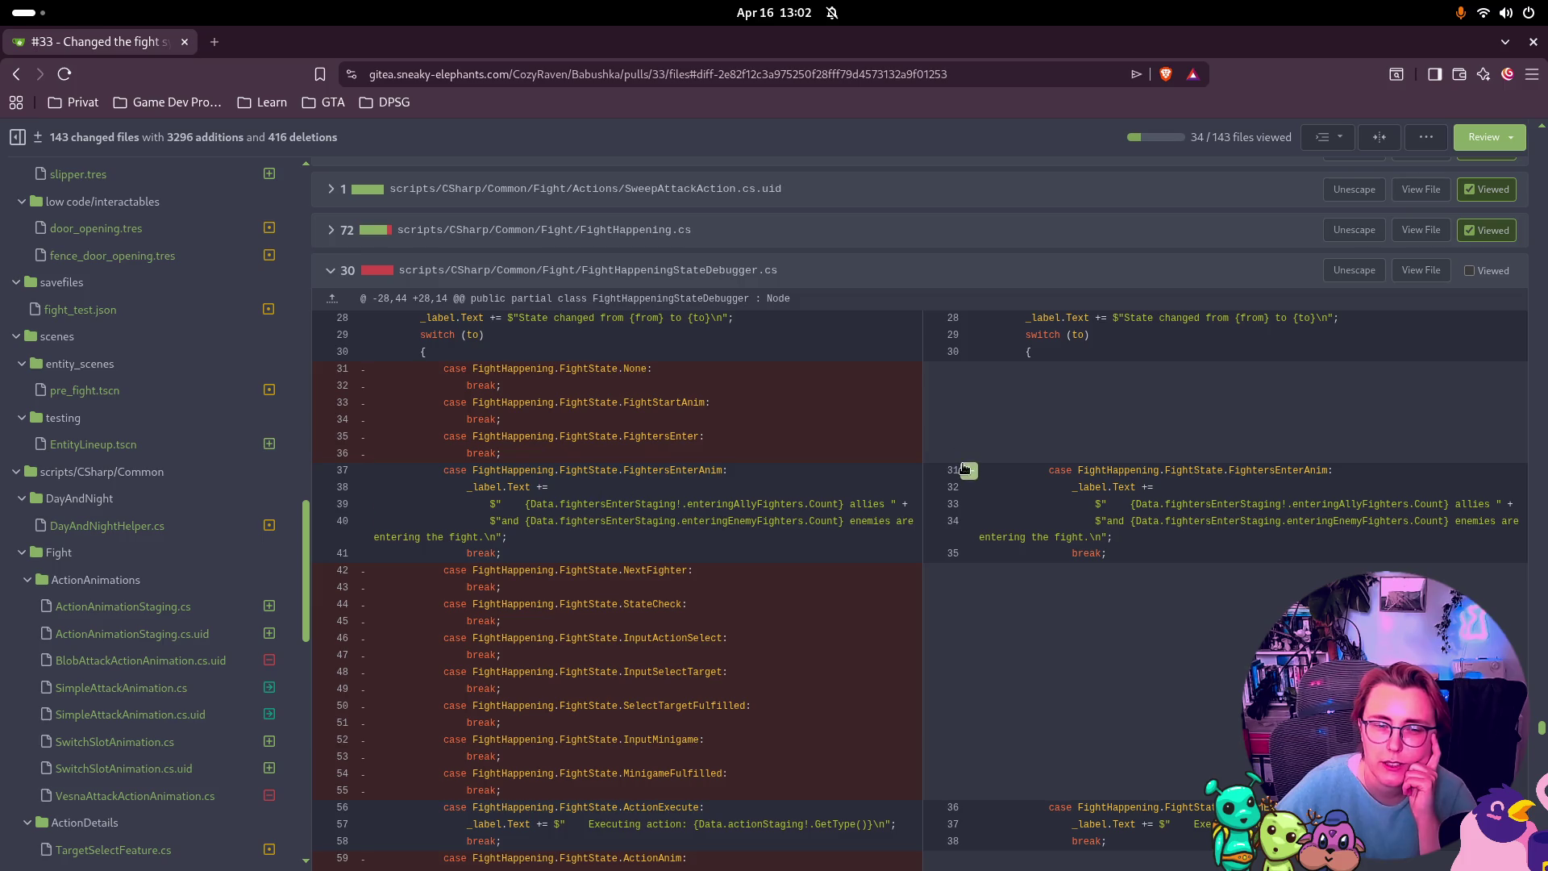
scroll(967, 460, "up", 2)
scroll(1210, 427, "down", 1)
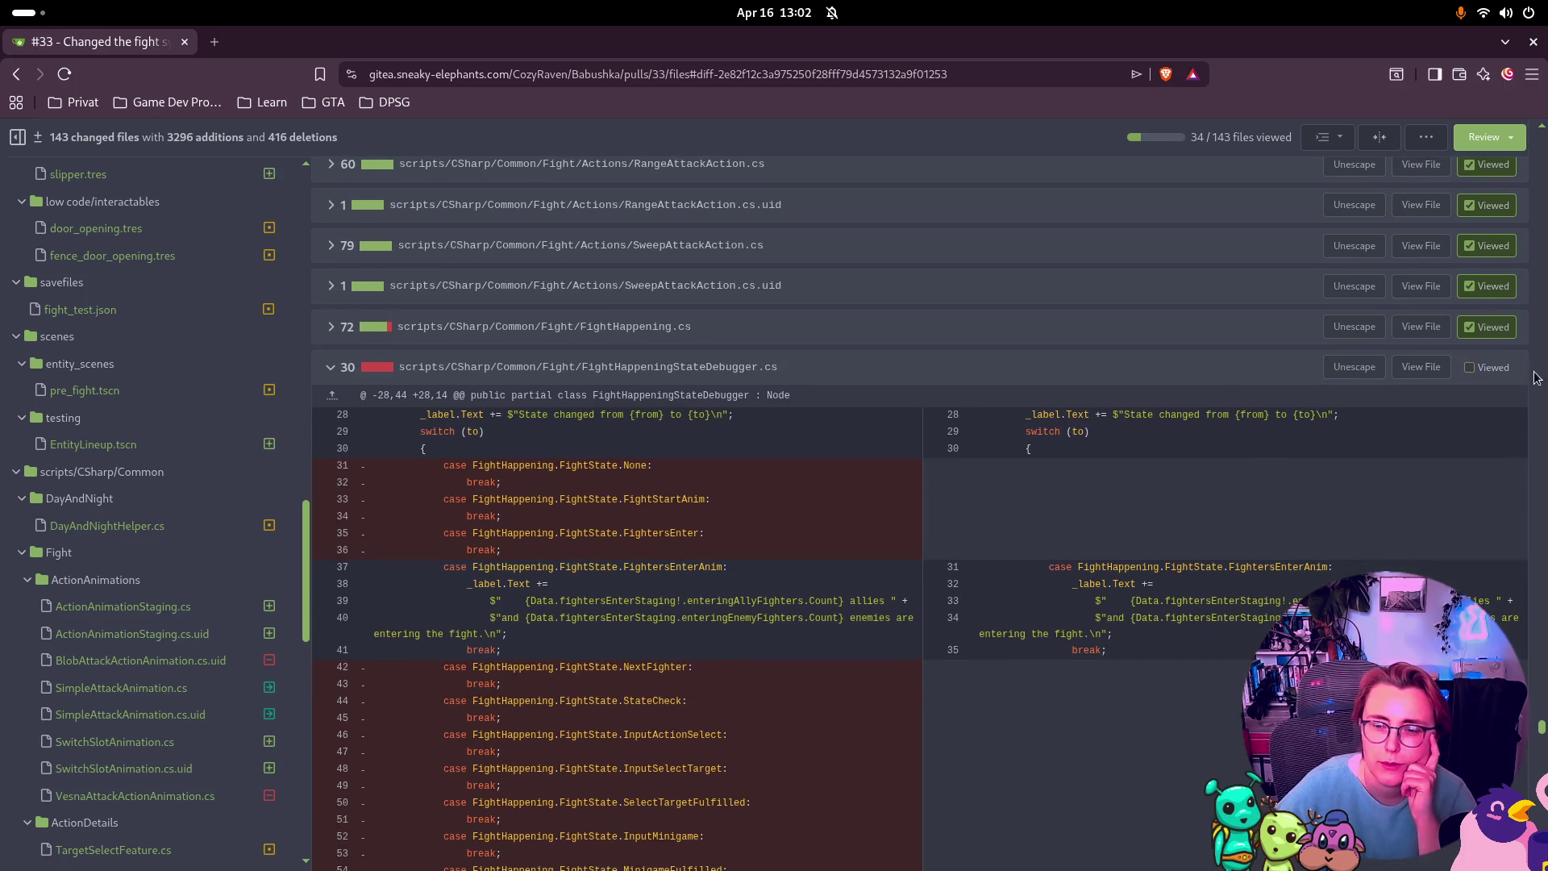
left_click(1470, 368)
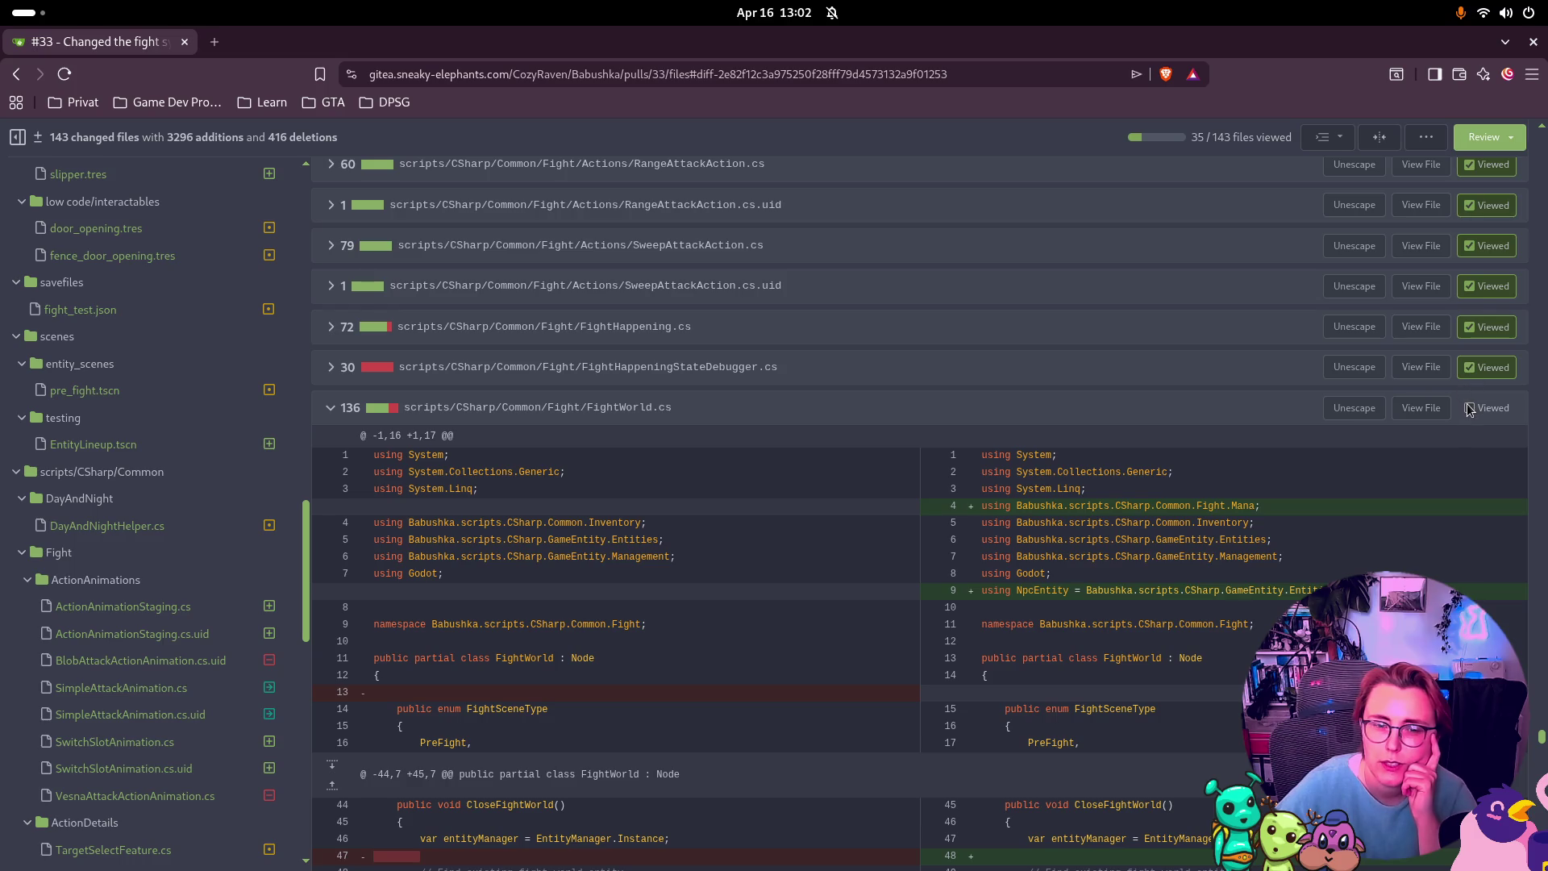
Step: Review and mark FightWorld.cs and FightWorldPathSetup.cs as viewed
scroll(1470, 411, "down", 10)
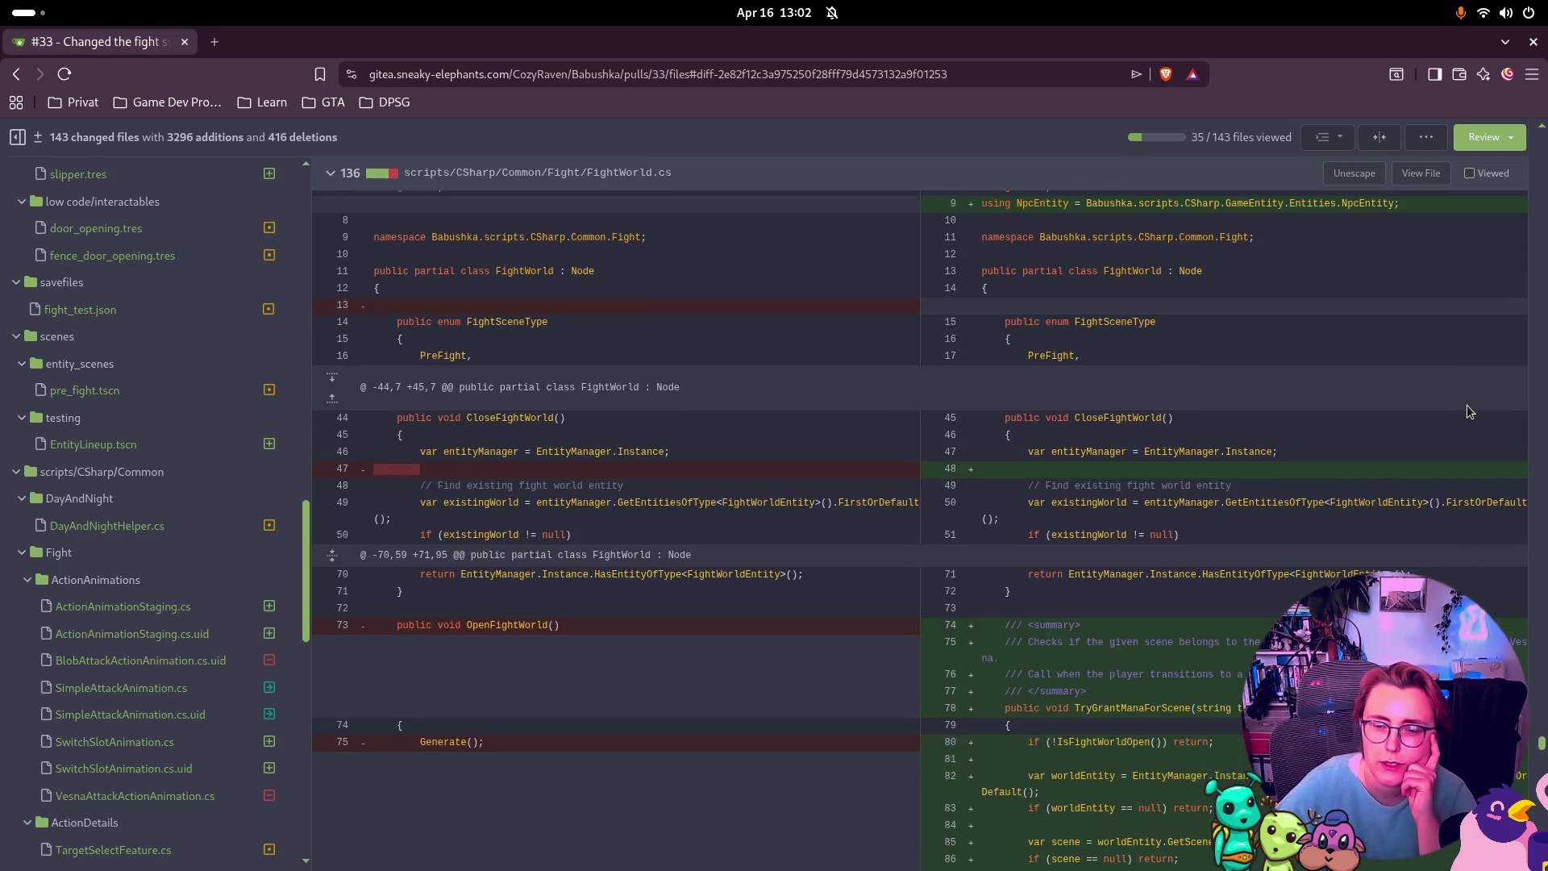
scroll(1469, 403, "up", 15)
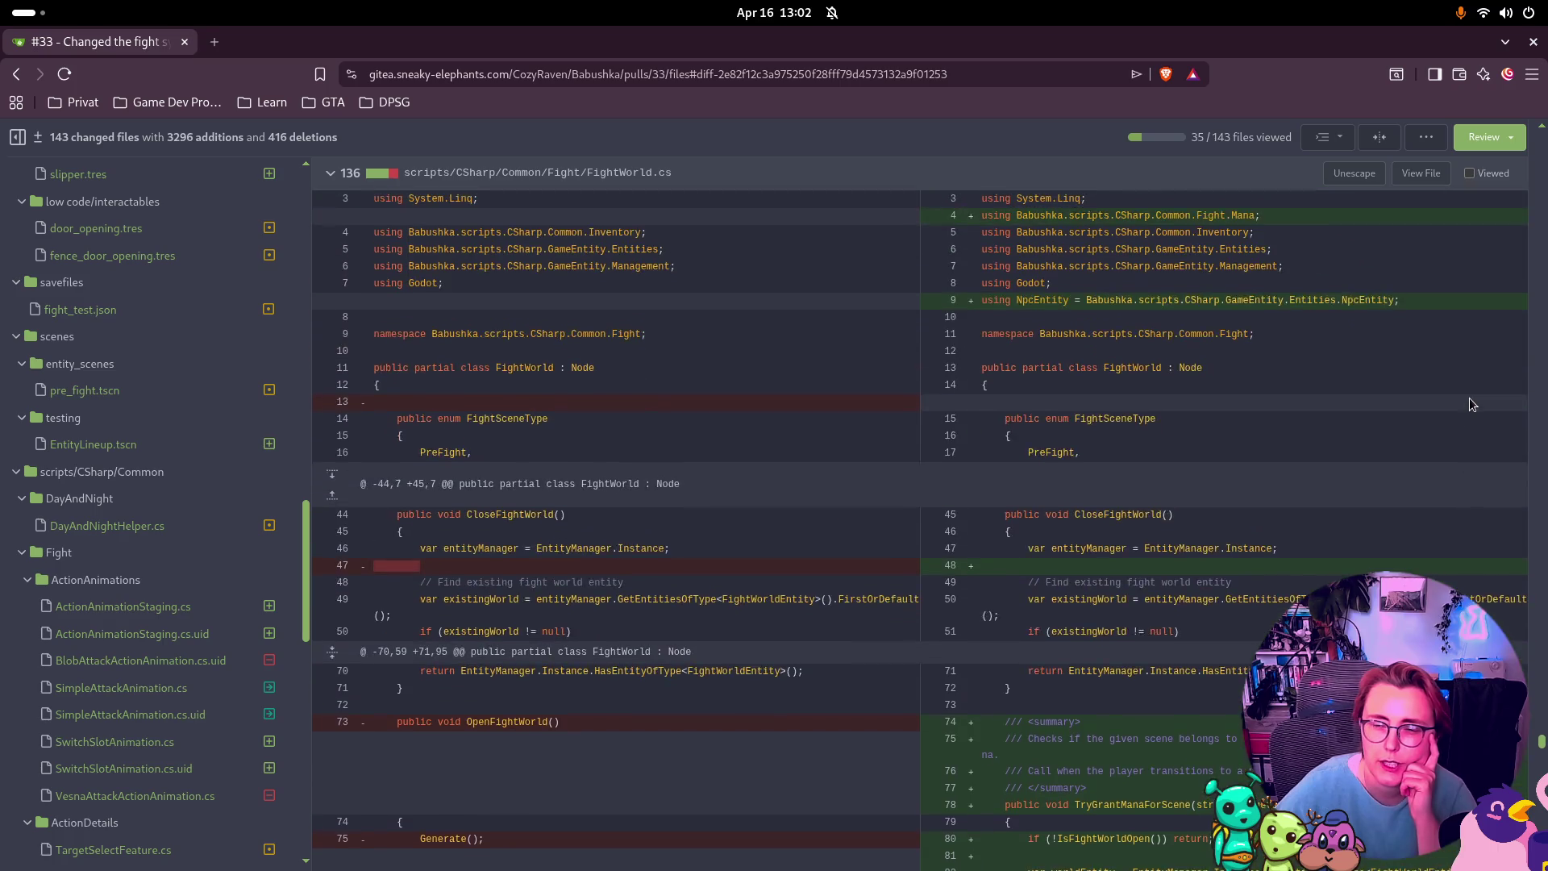
scroll(1470, 403, "down", 5)
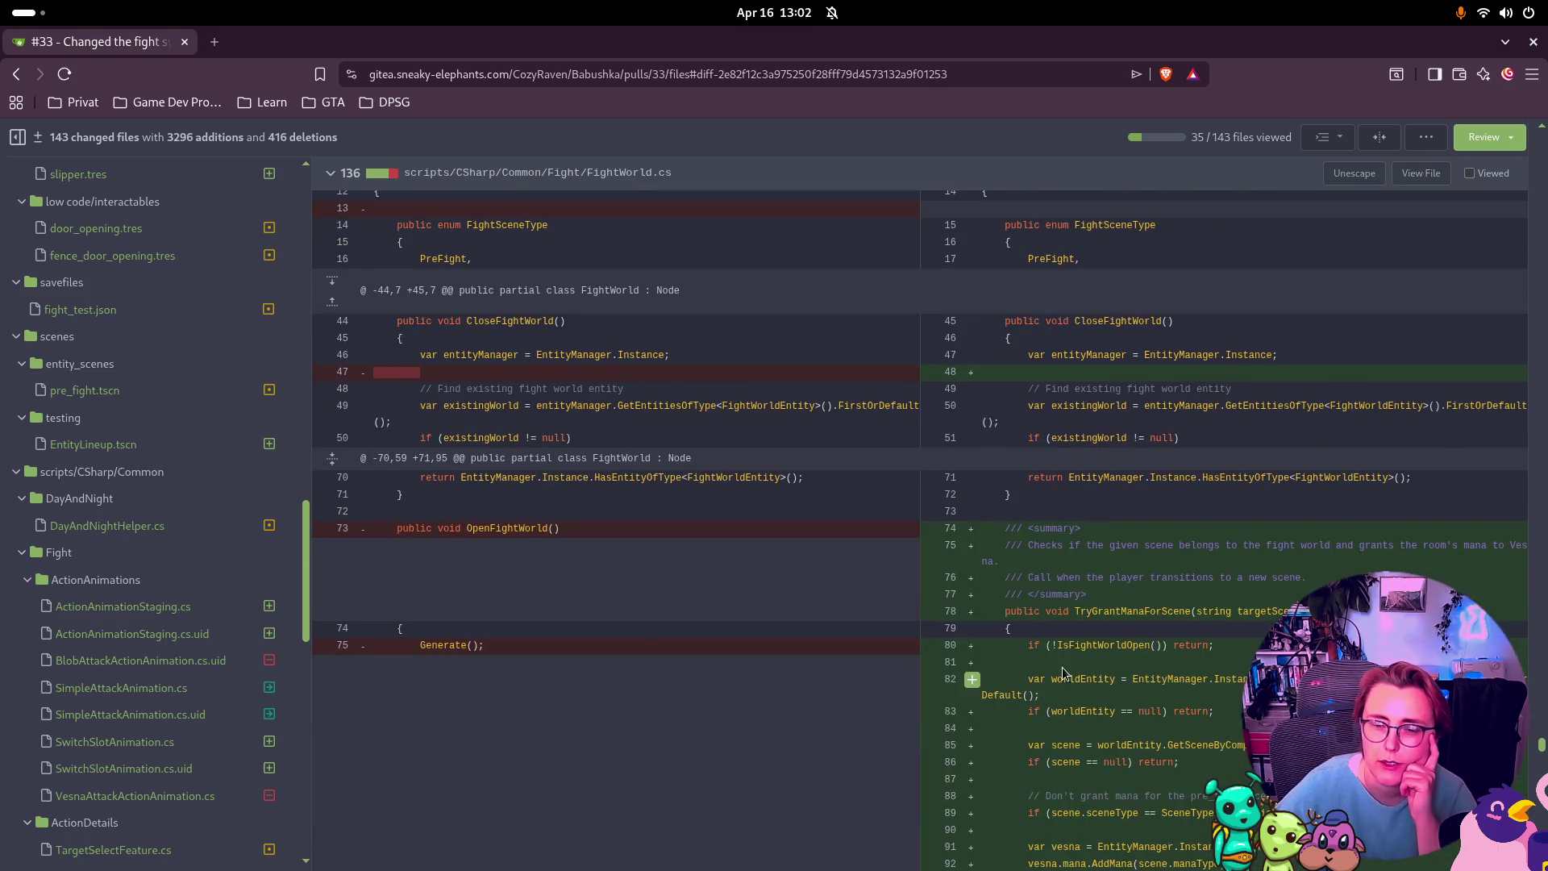
scroll(1424, 291, "up", 5)
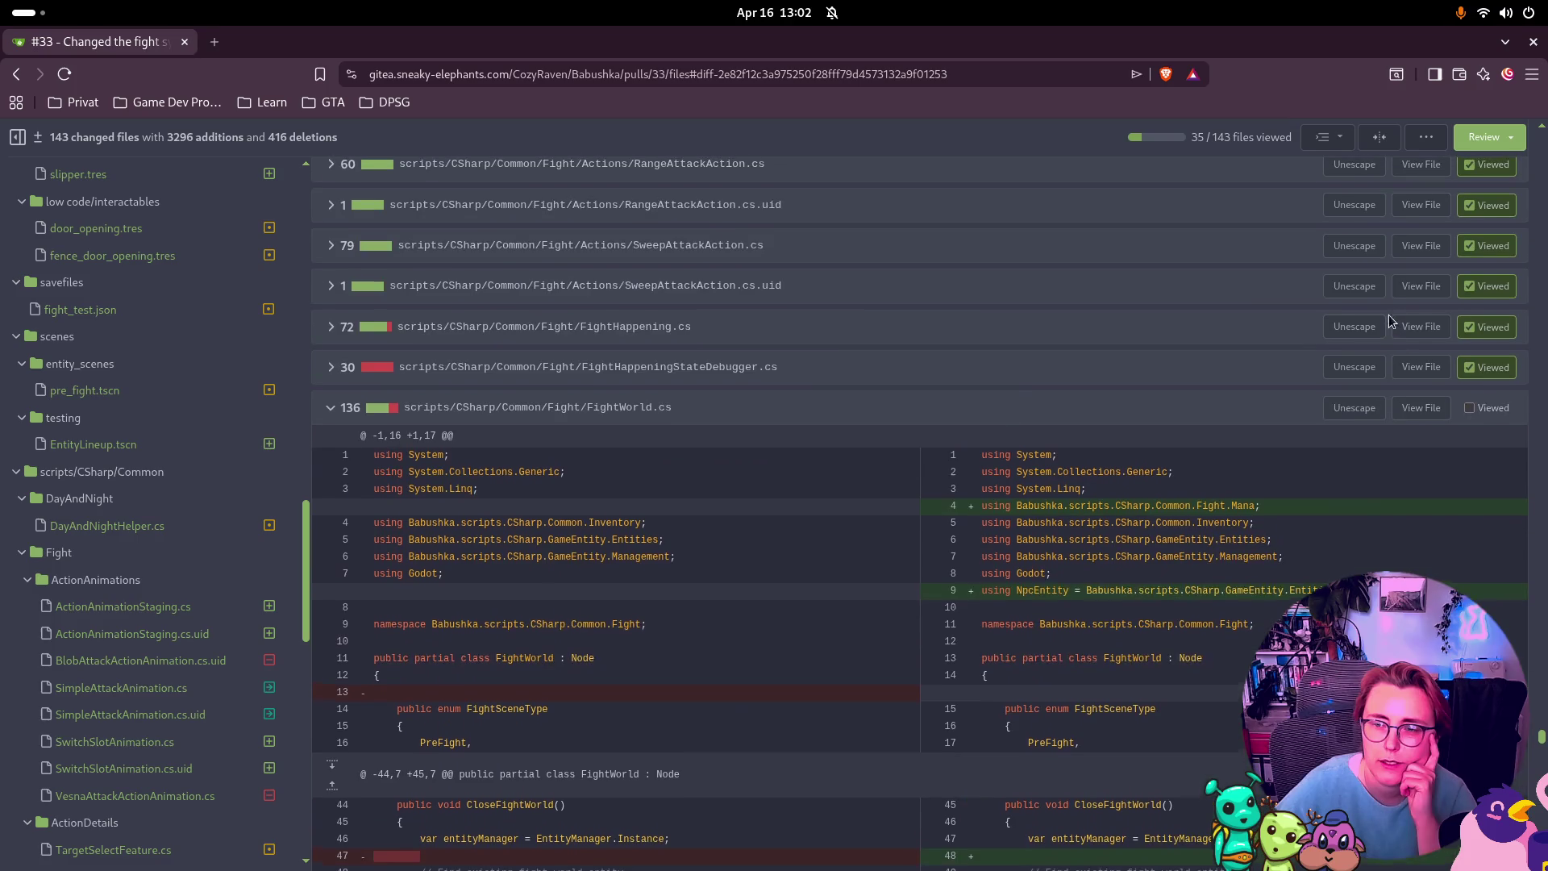
left_click(1469, 407)
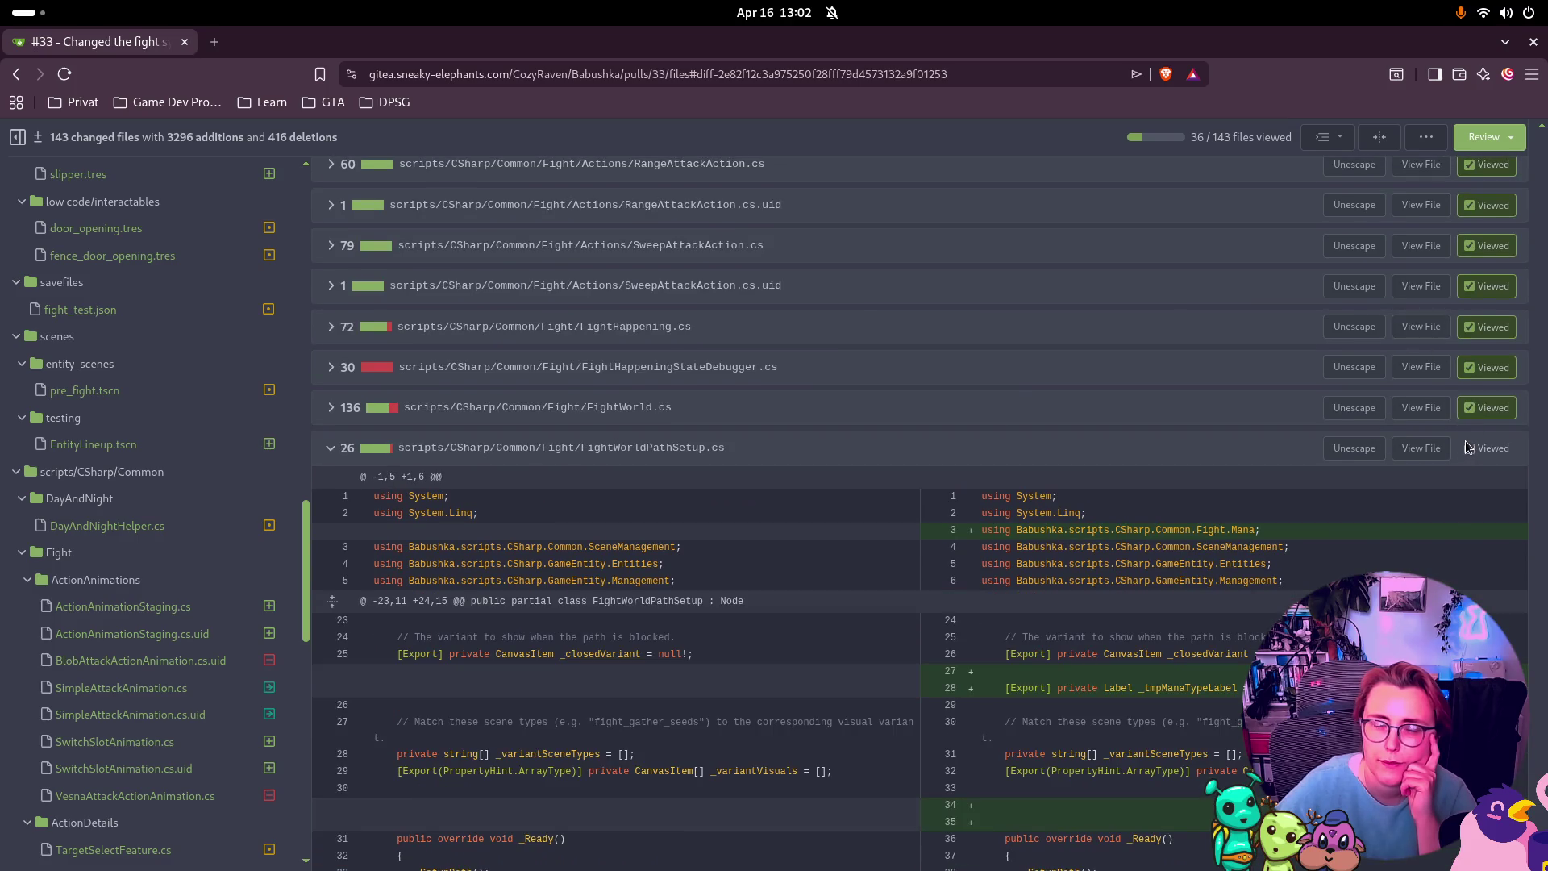
scroll(1470, 460, "down", 2)
scroll(1471, 464, "down", 2)
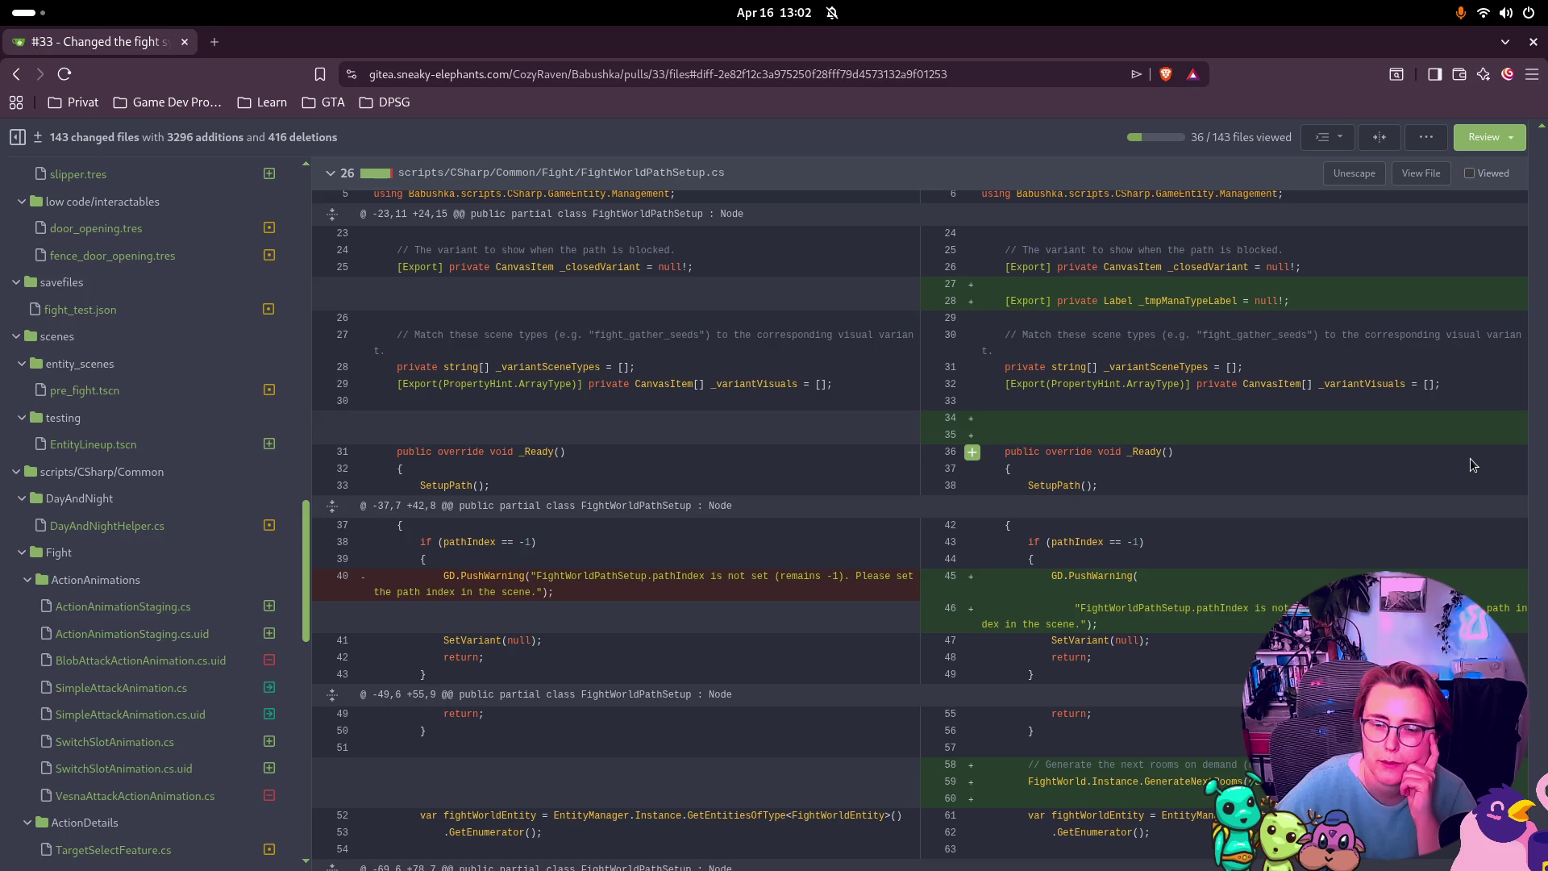
scroll(1468, 460, "up", 5)
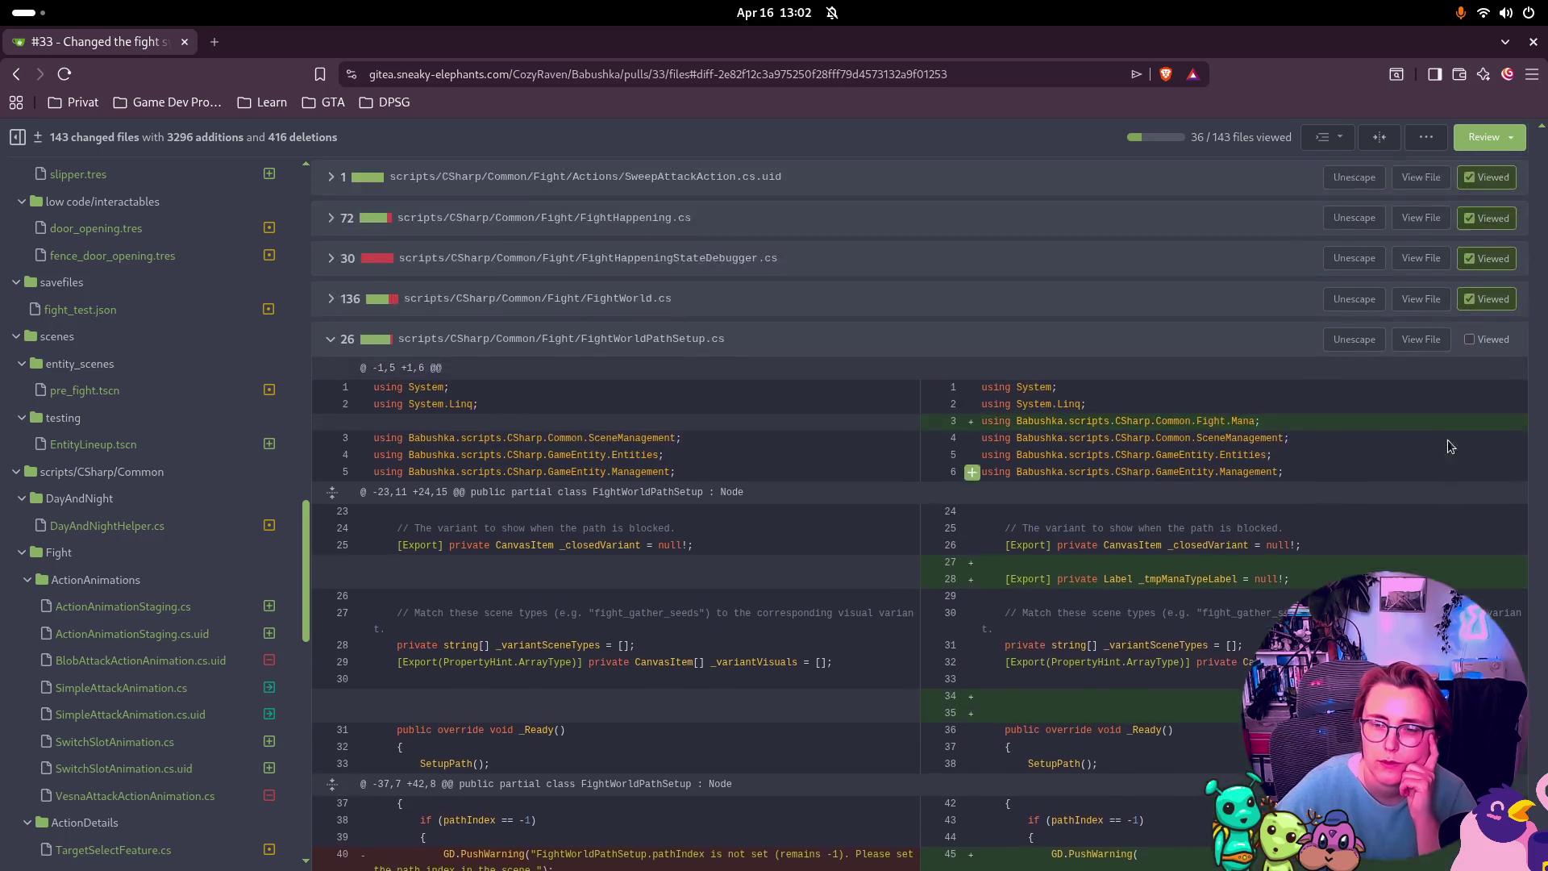
left_click(1470, 535)
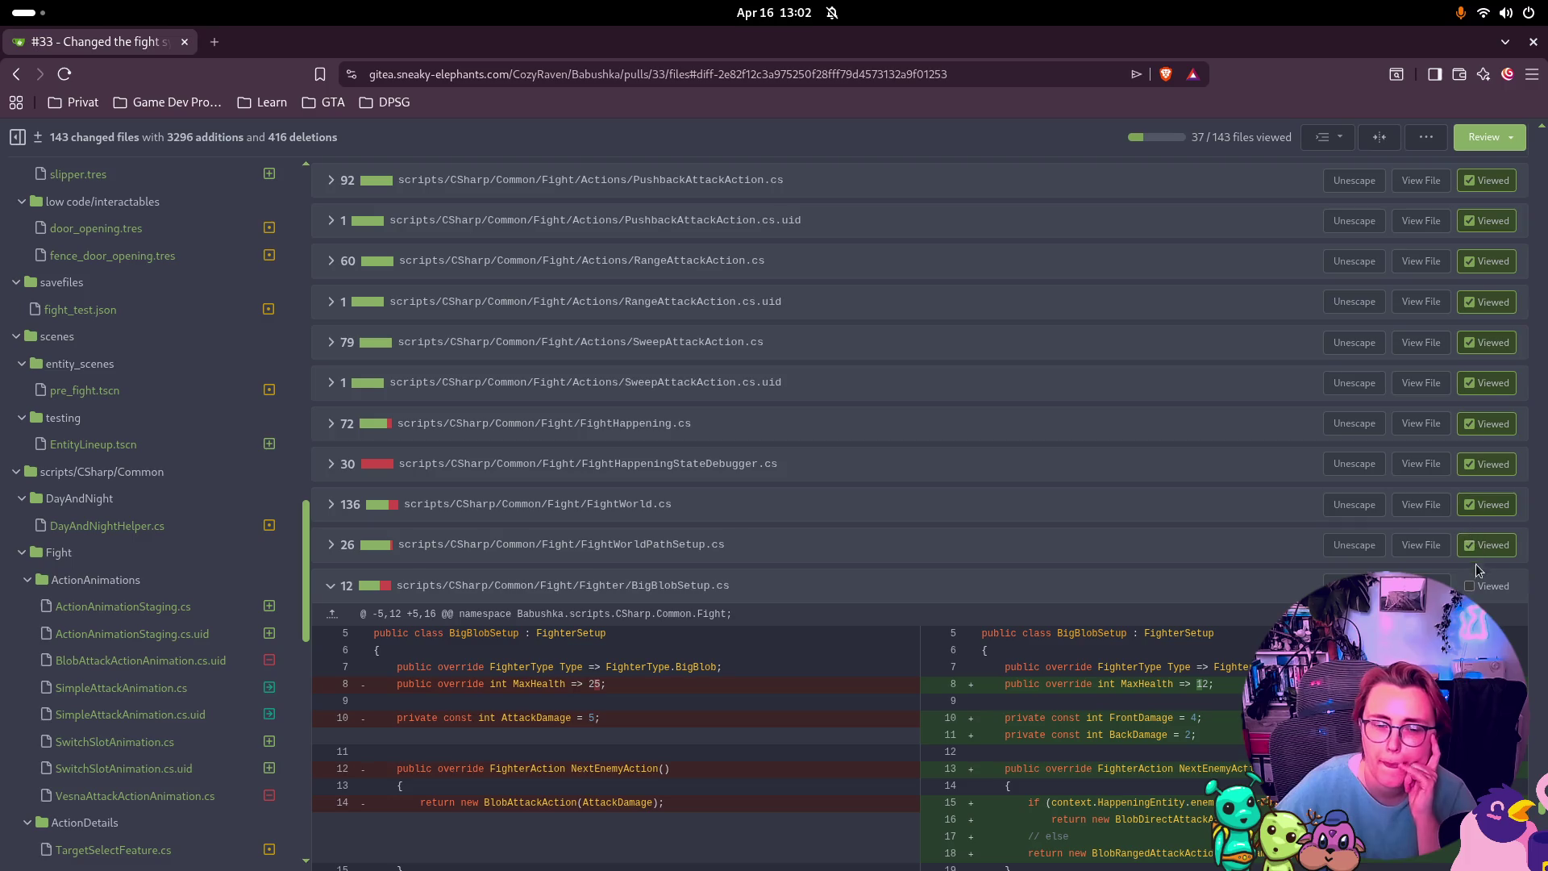
Step: Mark BigBlobSetup.cs, BigMavkaSetup.cs with its .uid, and BlobSetup.cs as viewed
scroll(1474, 577, "down", 1)
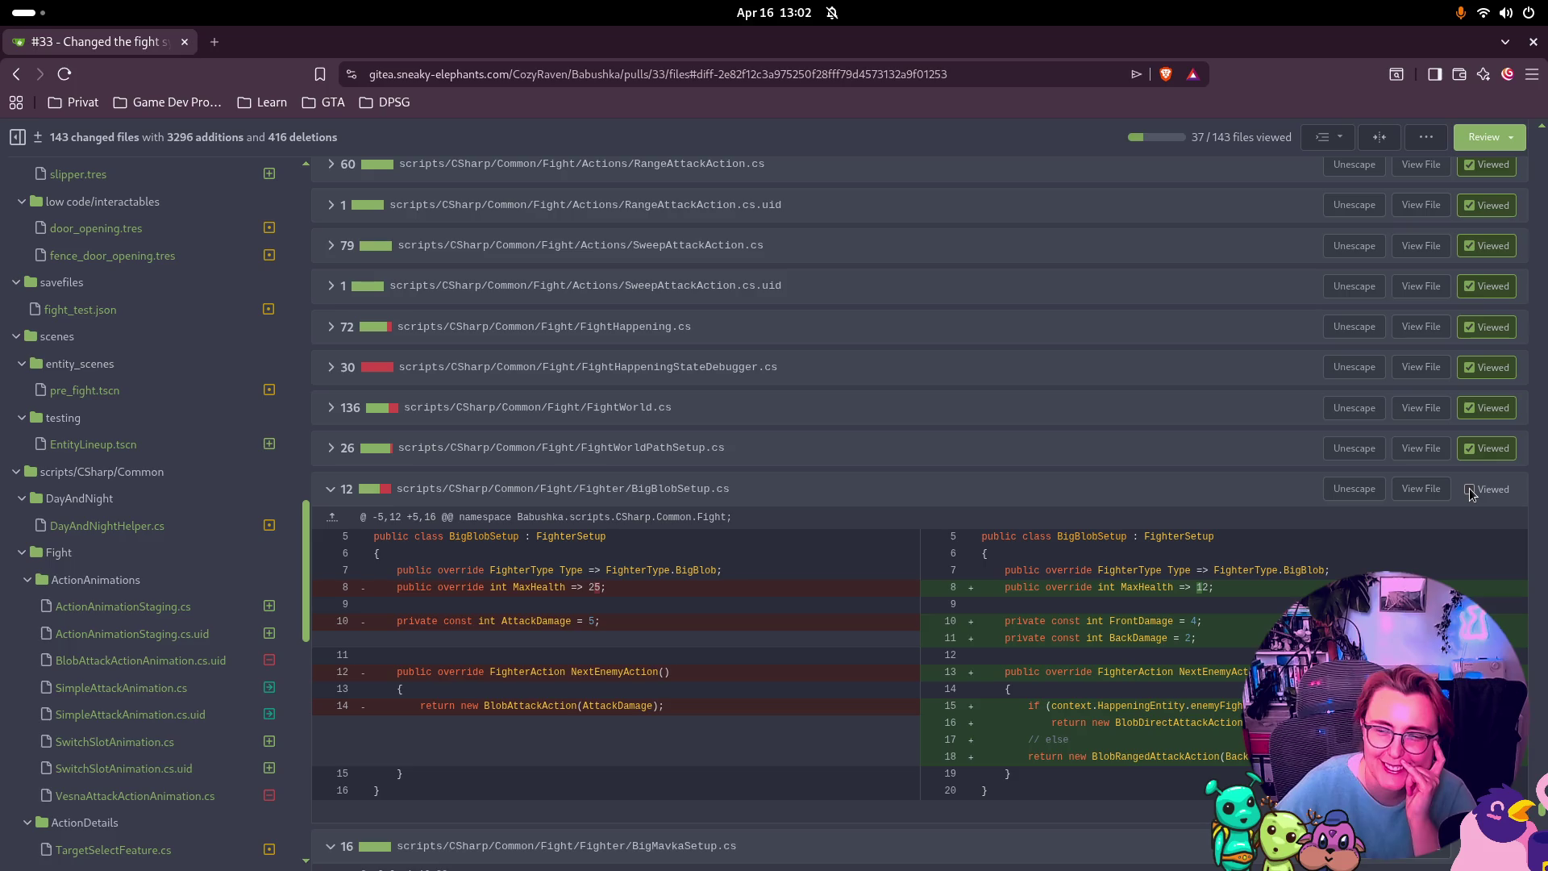
left_click(1469, 489)
scroll(1469, 493, "down", 1)
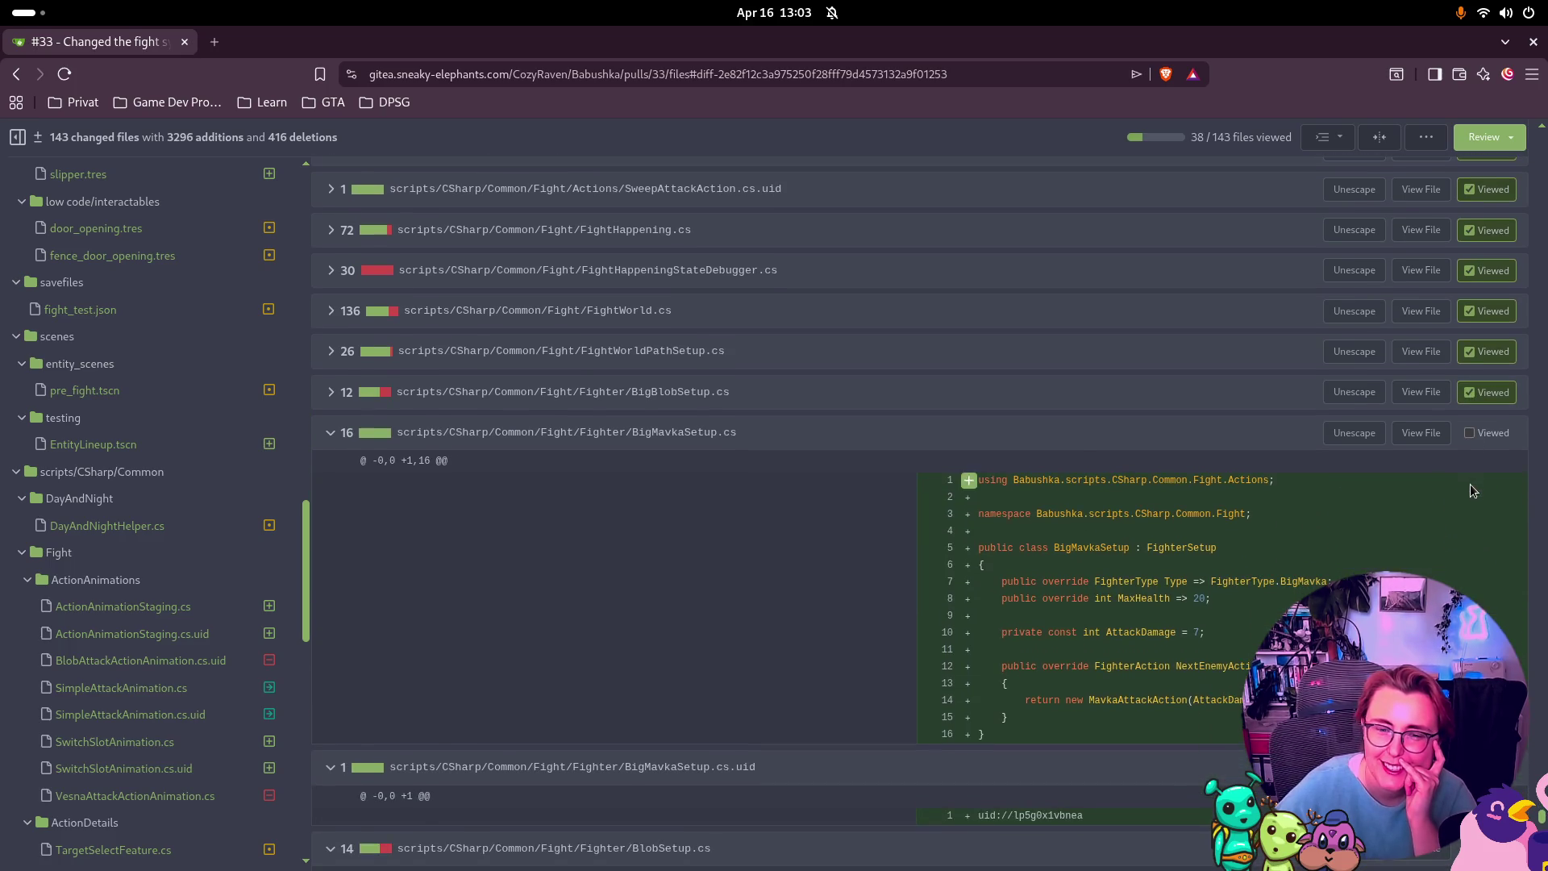
left_click(1470, 435)
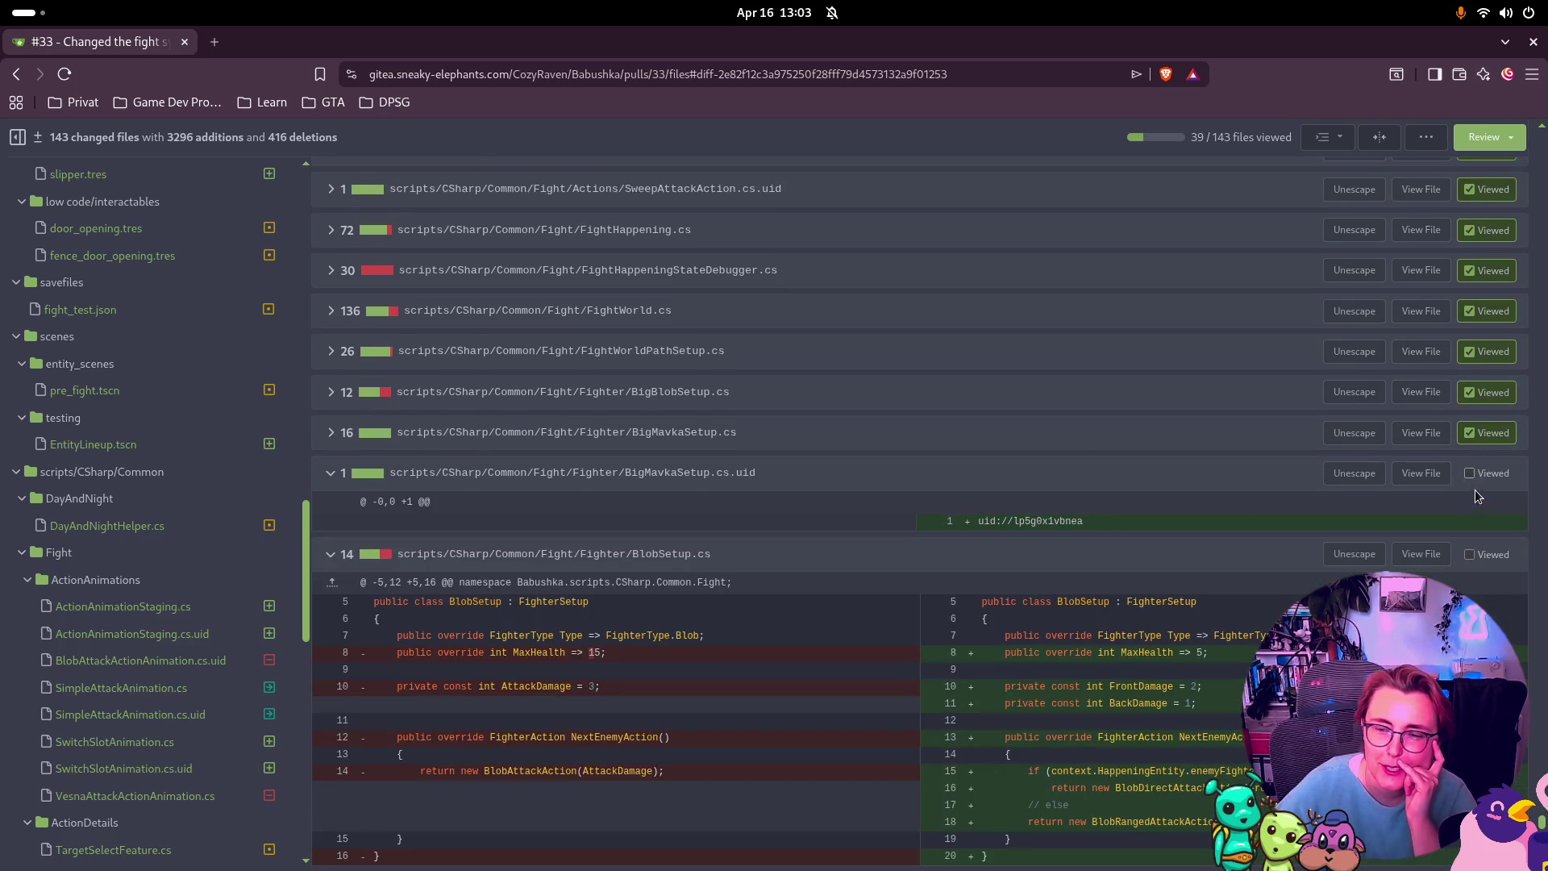
left_click(1470, 475)
scroll(1470, 478, "down", 2)
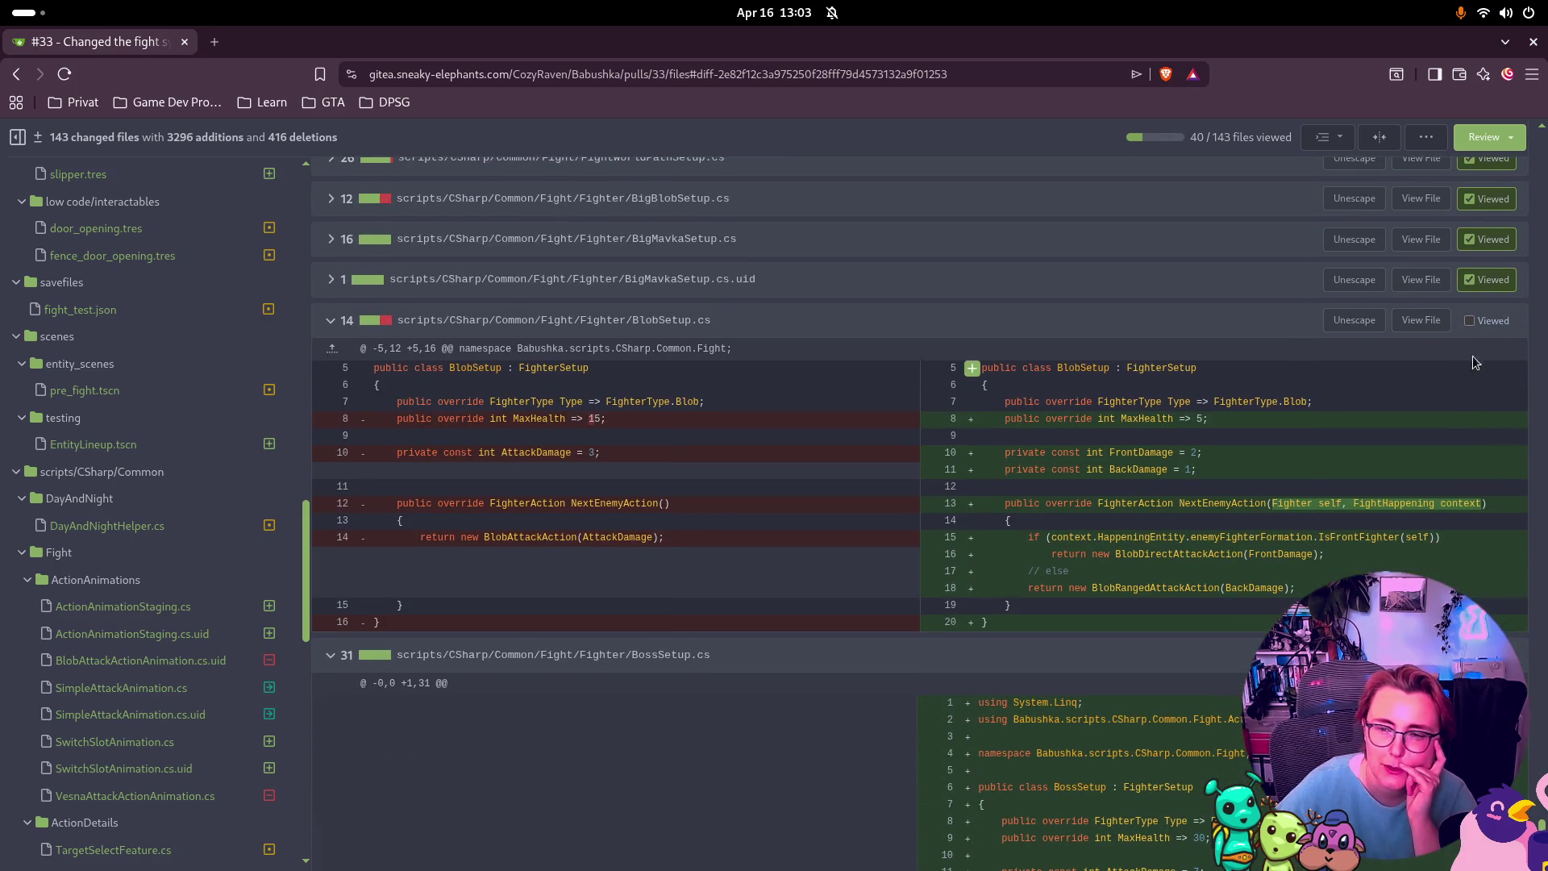
left_click(1478, 323)
Step: Mark BossSetup.cs with its .uid, FighterSetup.cs and FighterType.cs as viewed
scroll(1489, 357, "down", 2)
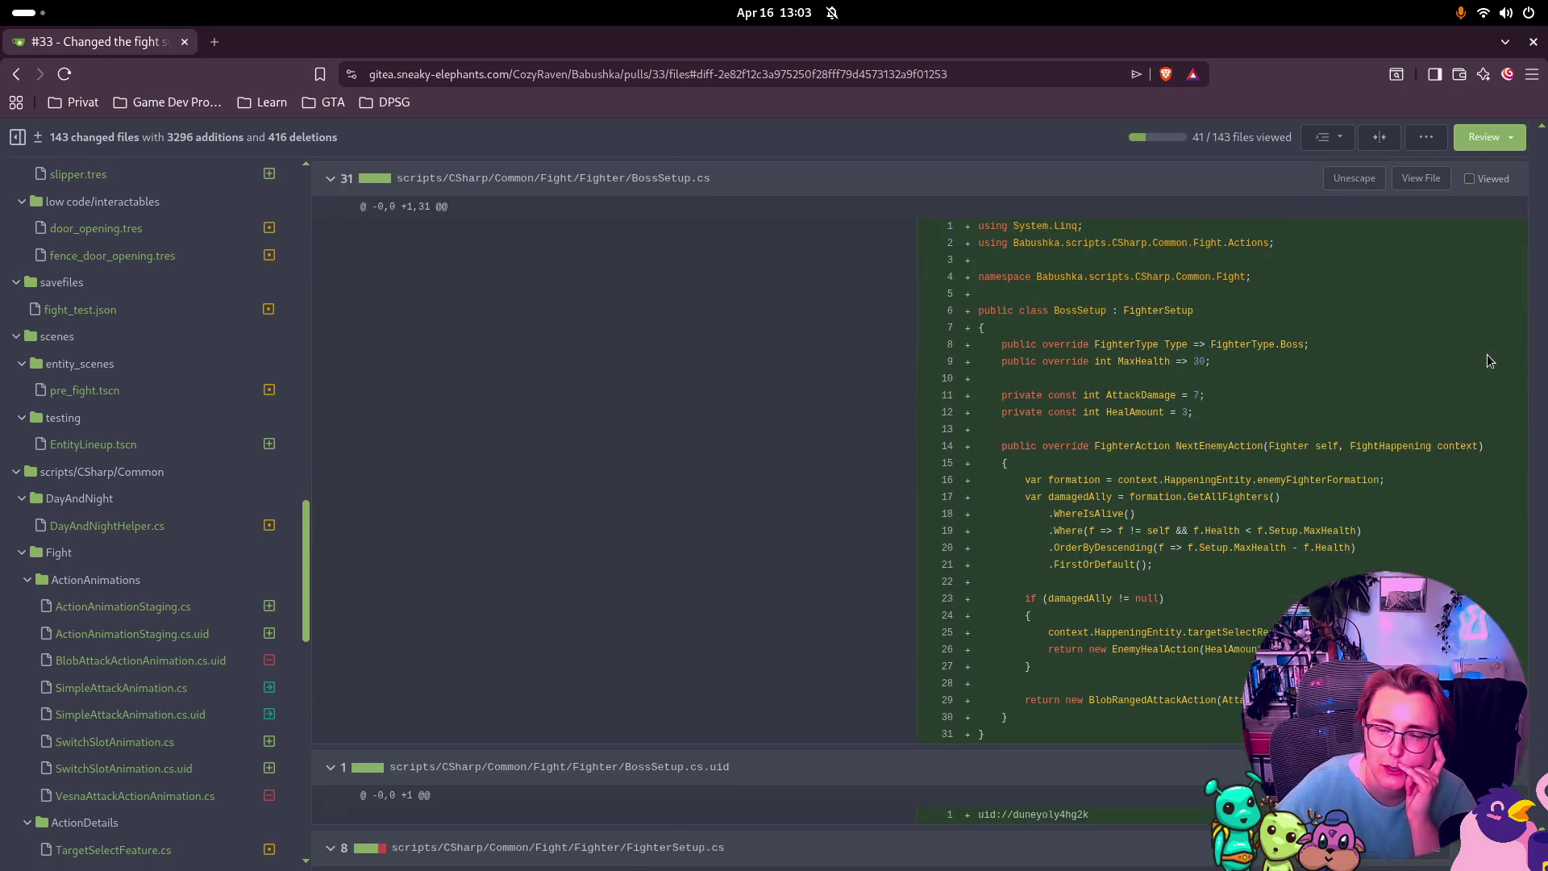
scroll(1492, 360, "up", 2)
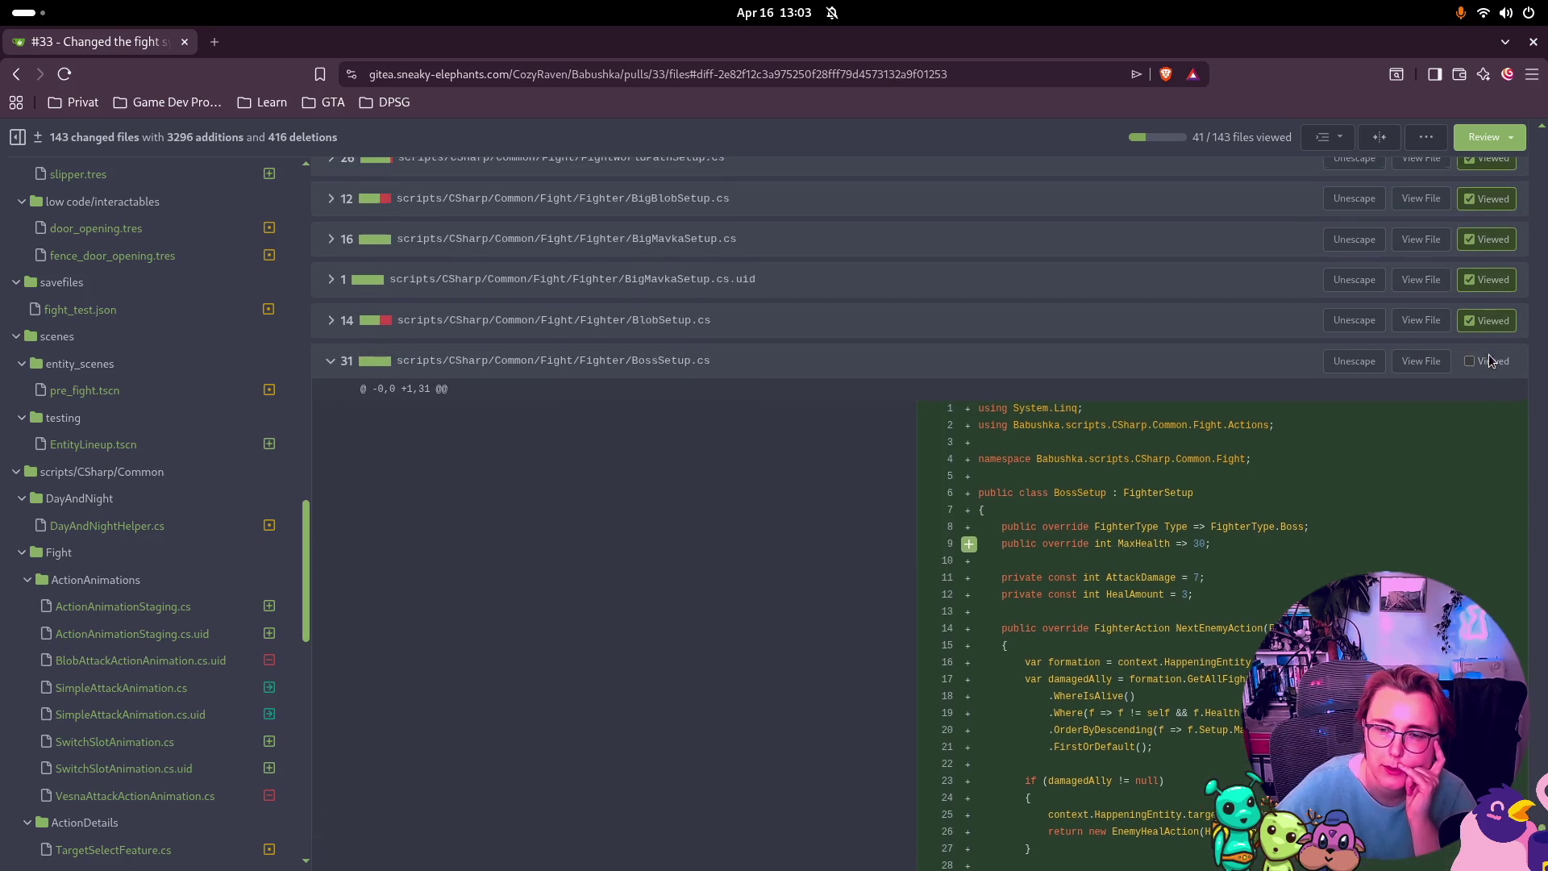
scroll(1407, 367, "down", 1)
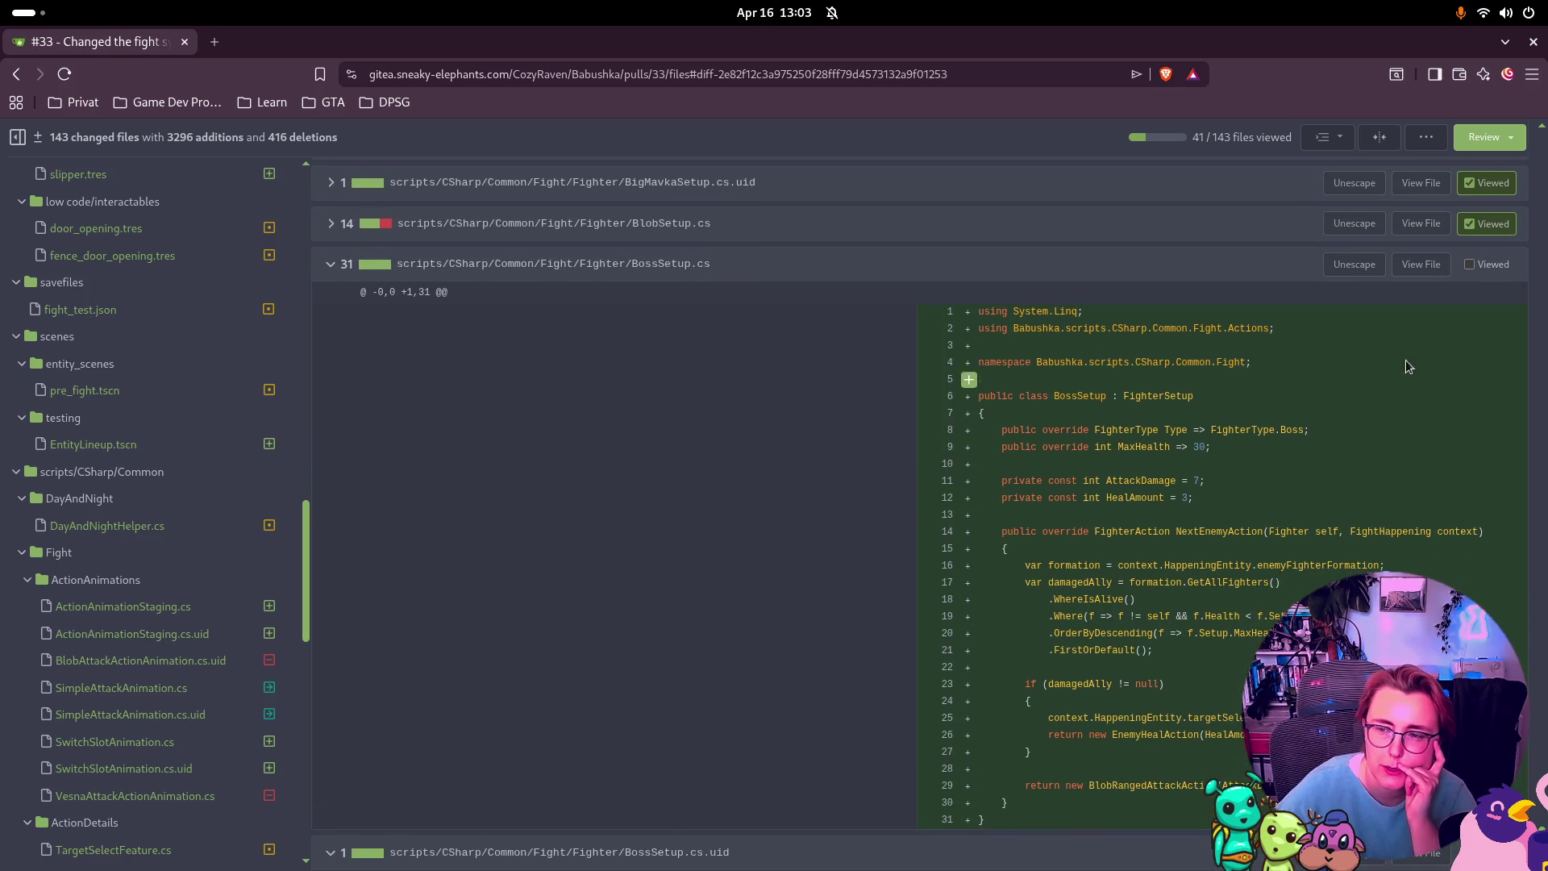
left_click(1469, 265)
left_click(1469, 304)
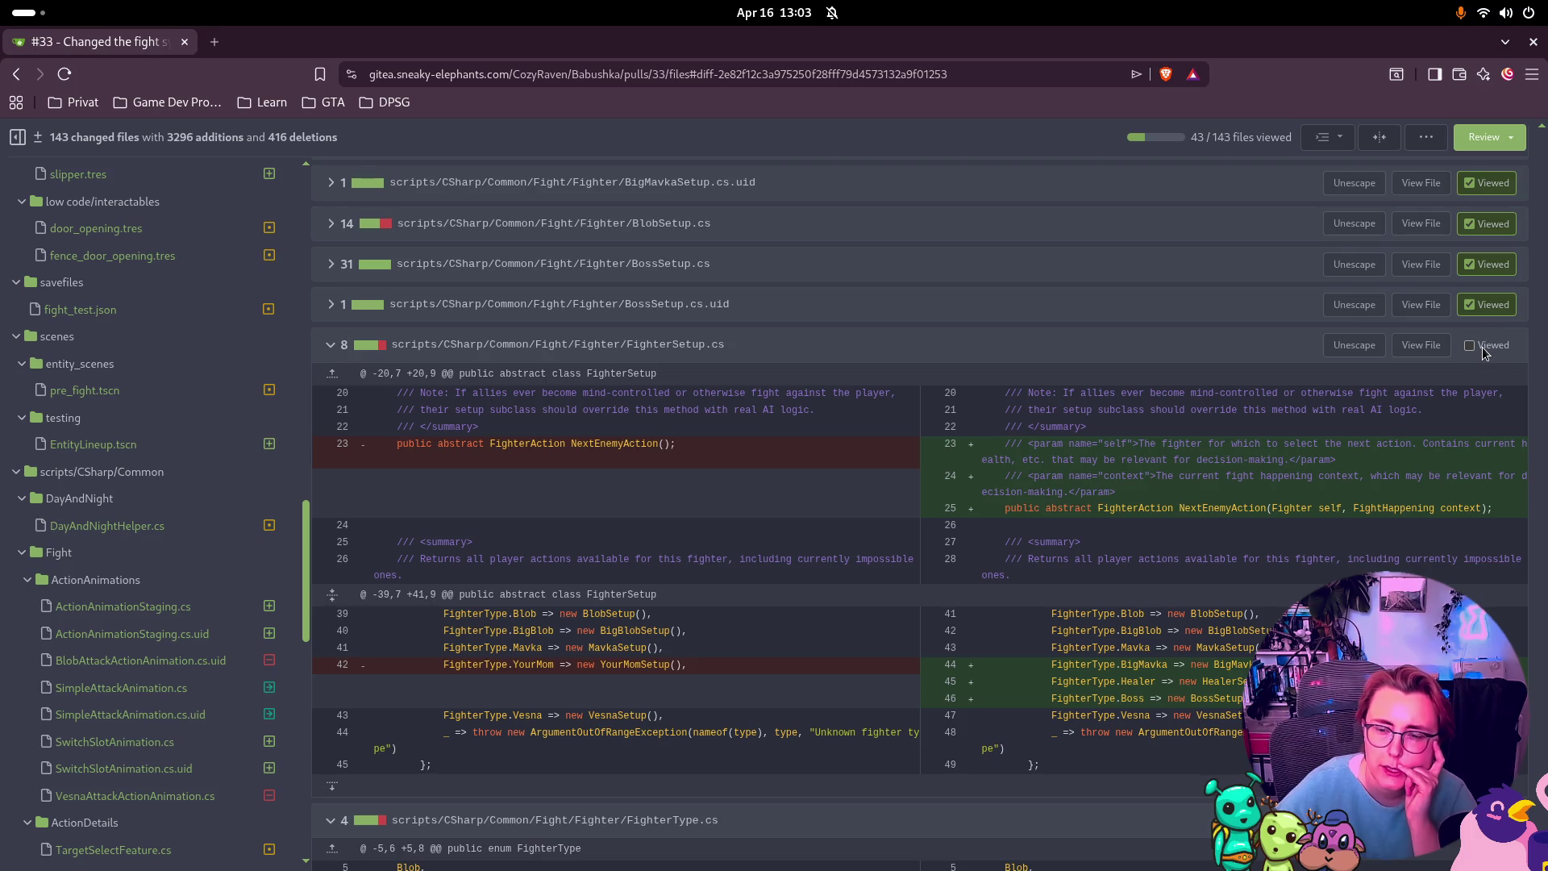
left_click(1482, 347)
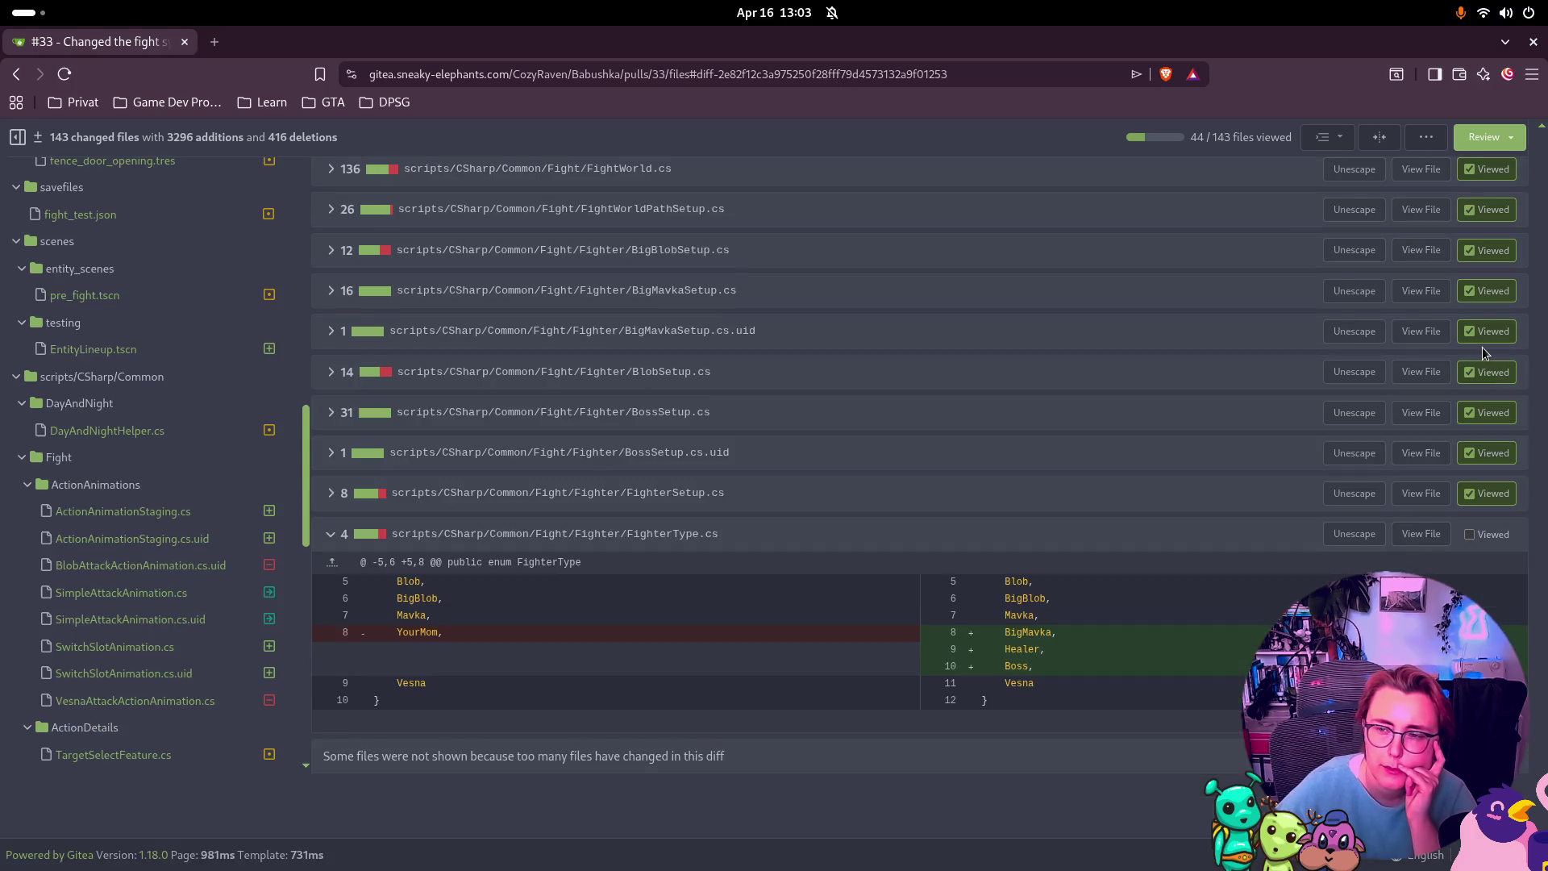
left_click(1471, 535)
scroll(960, 758, "up", 10)
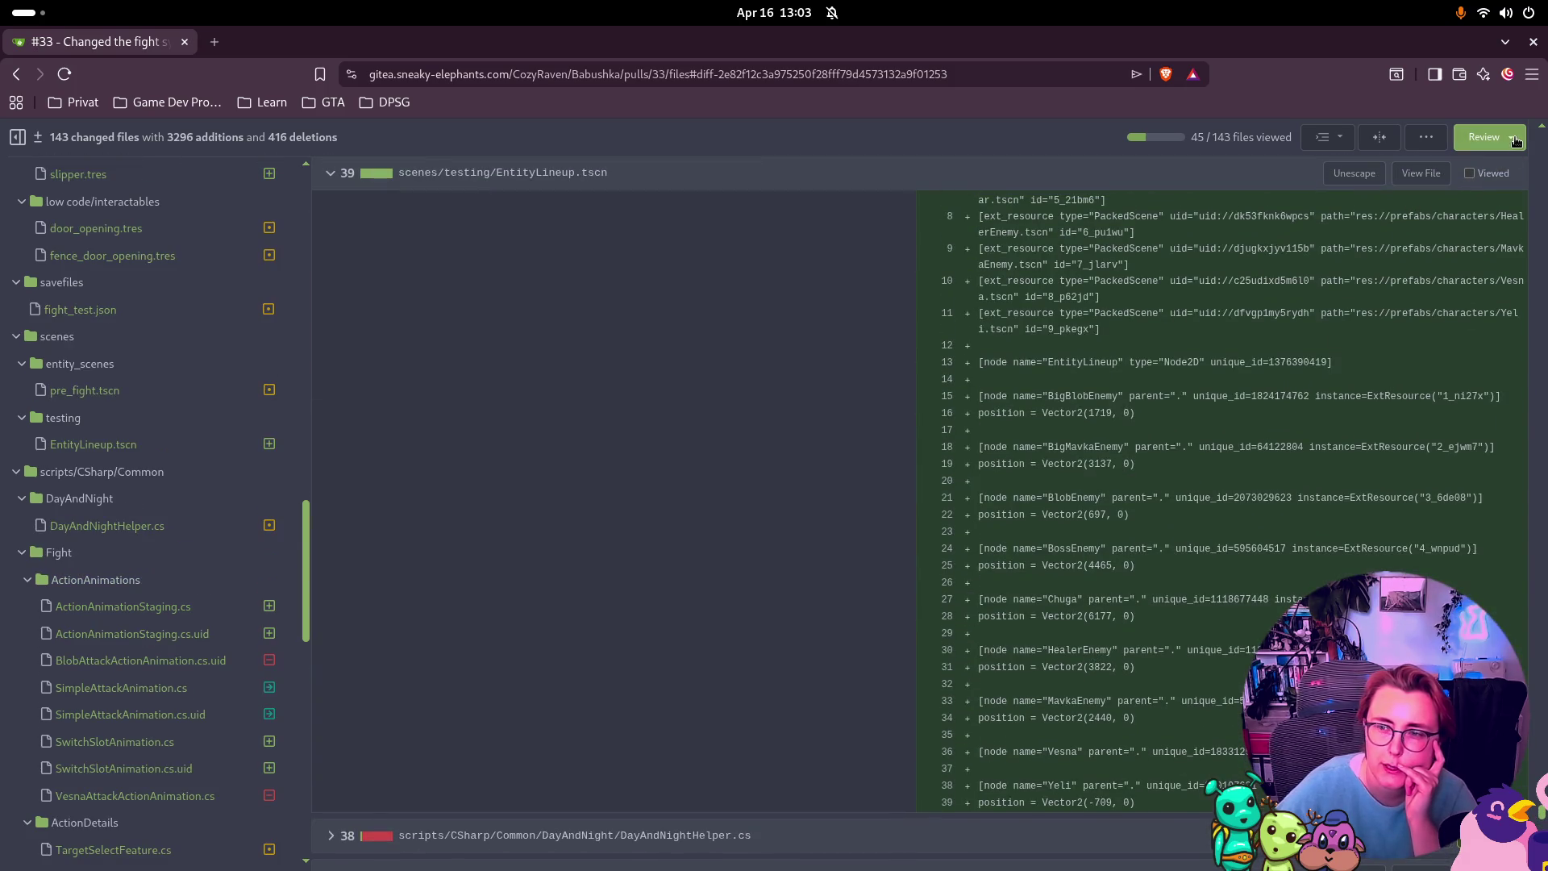
Step: Submit an approving review on pull request #33
left_click(1484, 137)
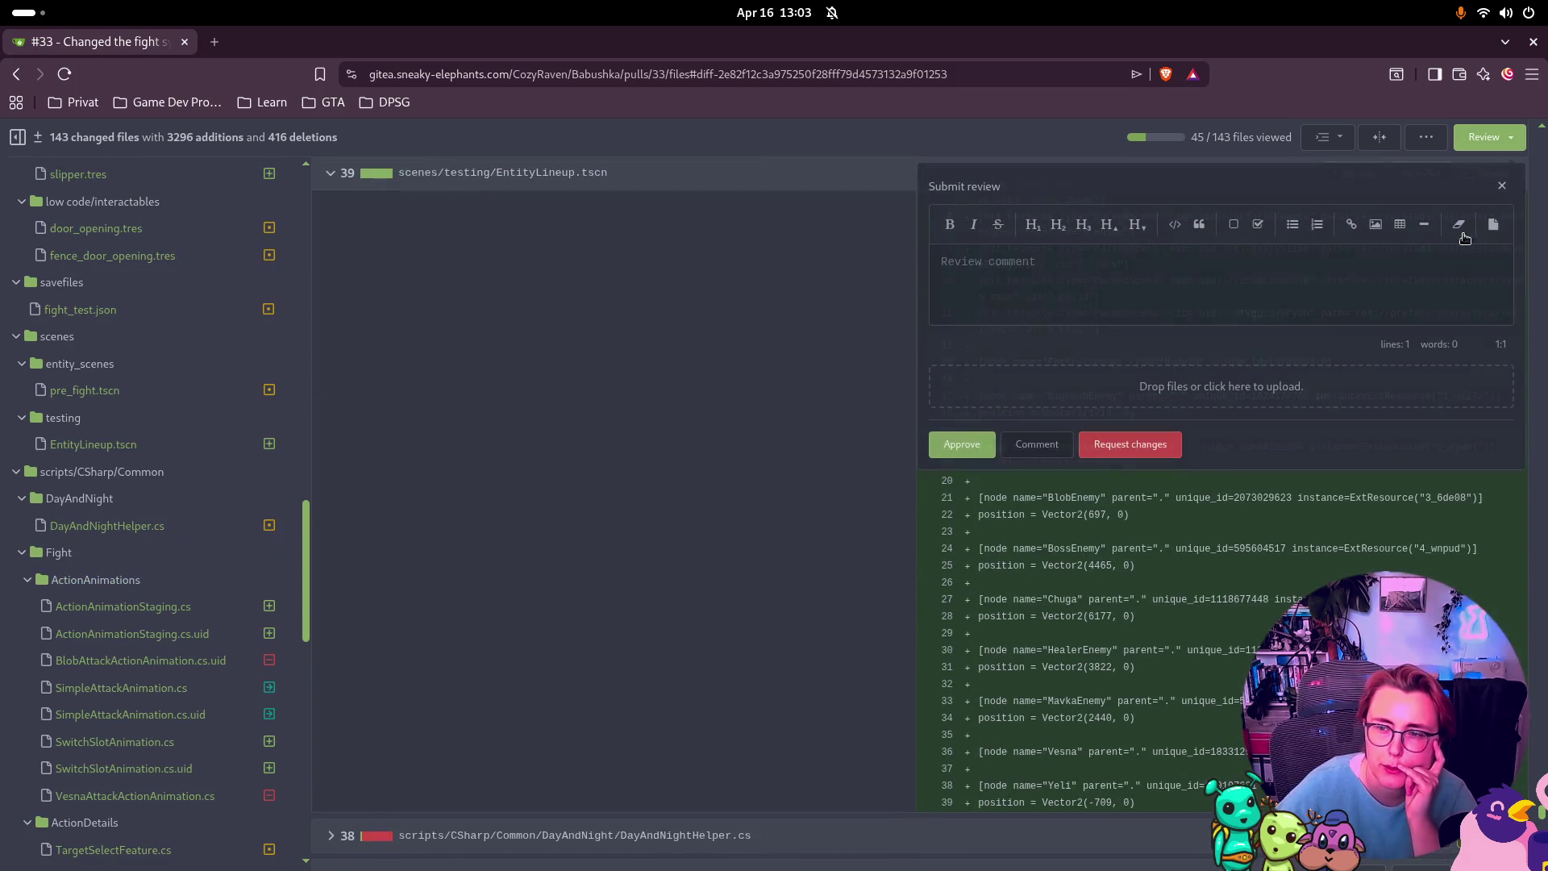
left_click(968, 449)
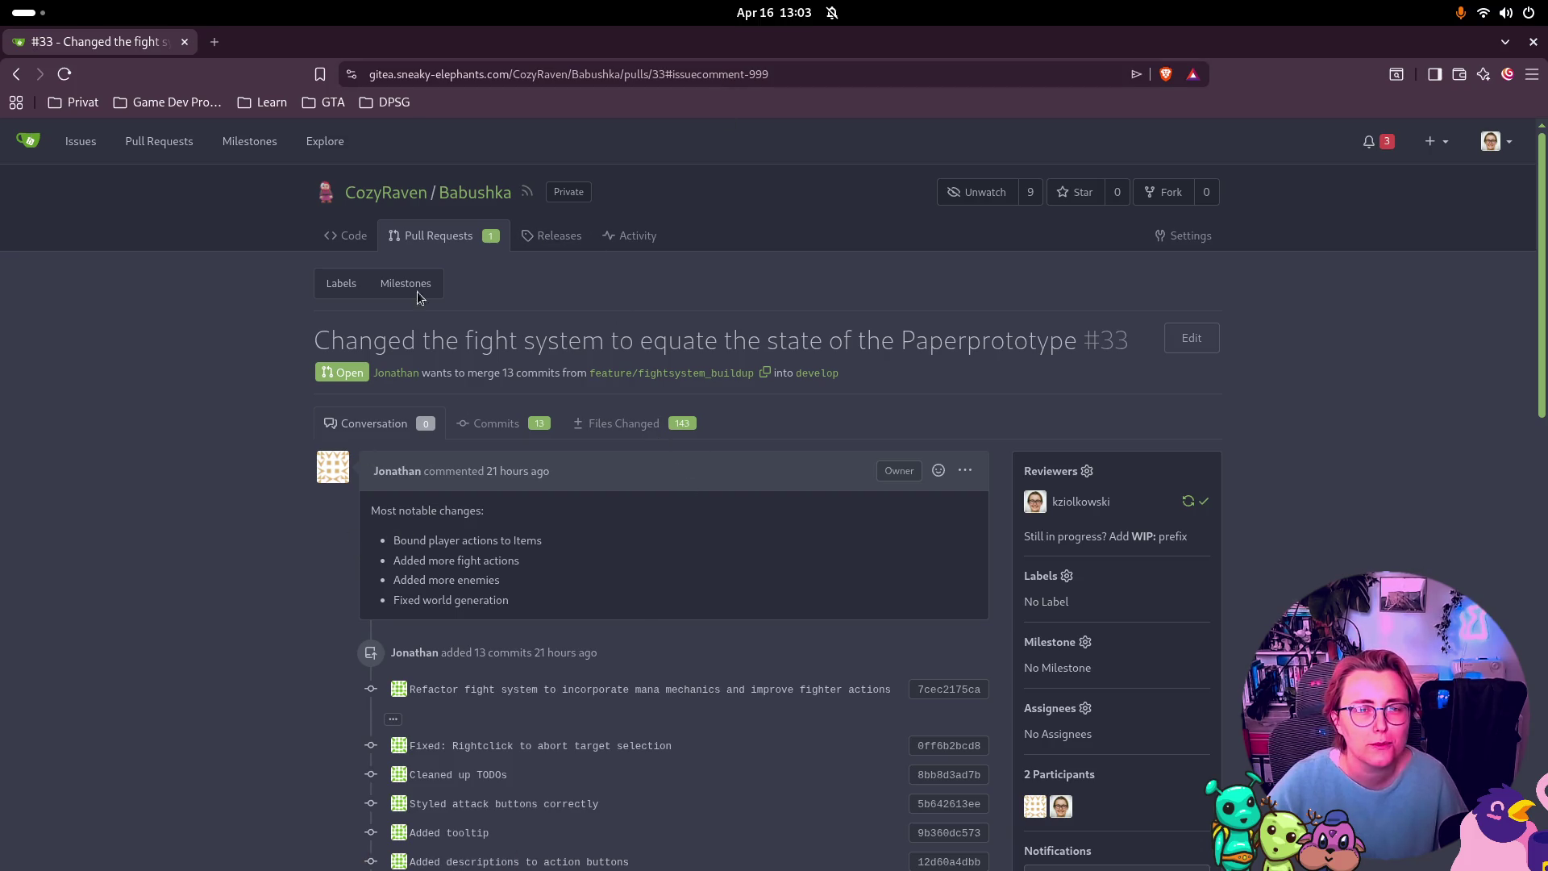
Step: Select and copy the pull request's full address from the address bar
double_click(660, 74)
left_click_drag(629, 76, 272, 96)
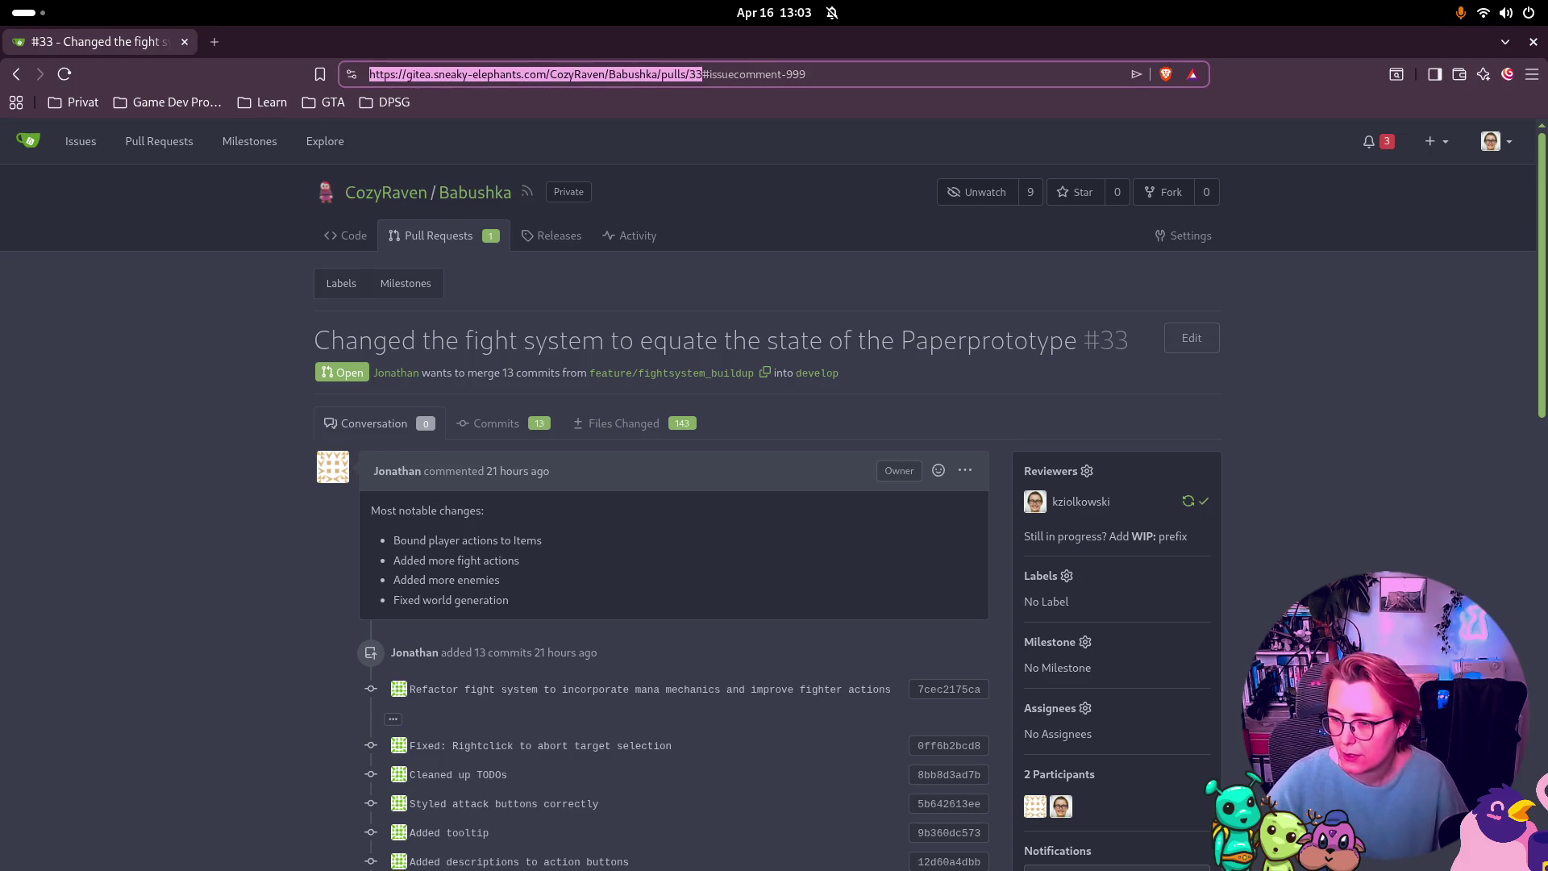
key("alt+Tab")
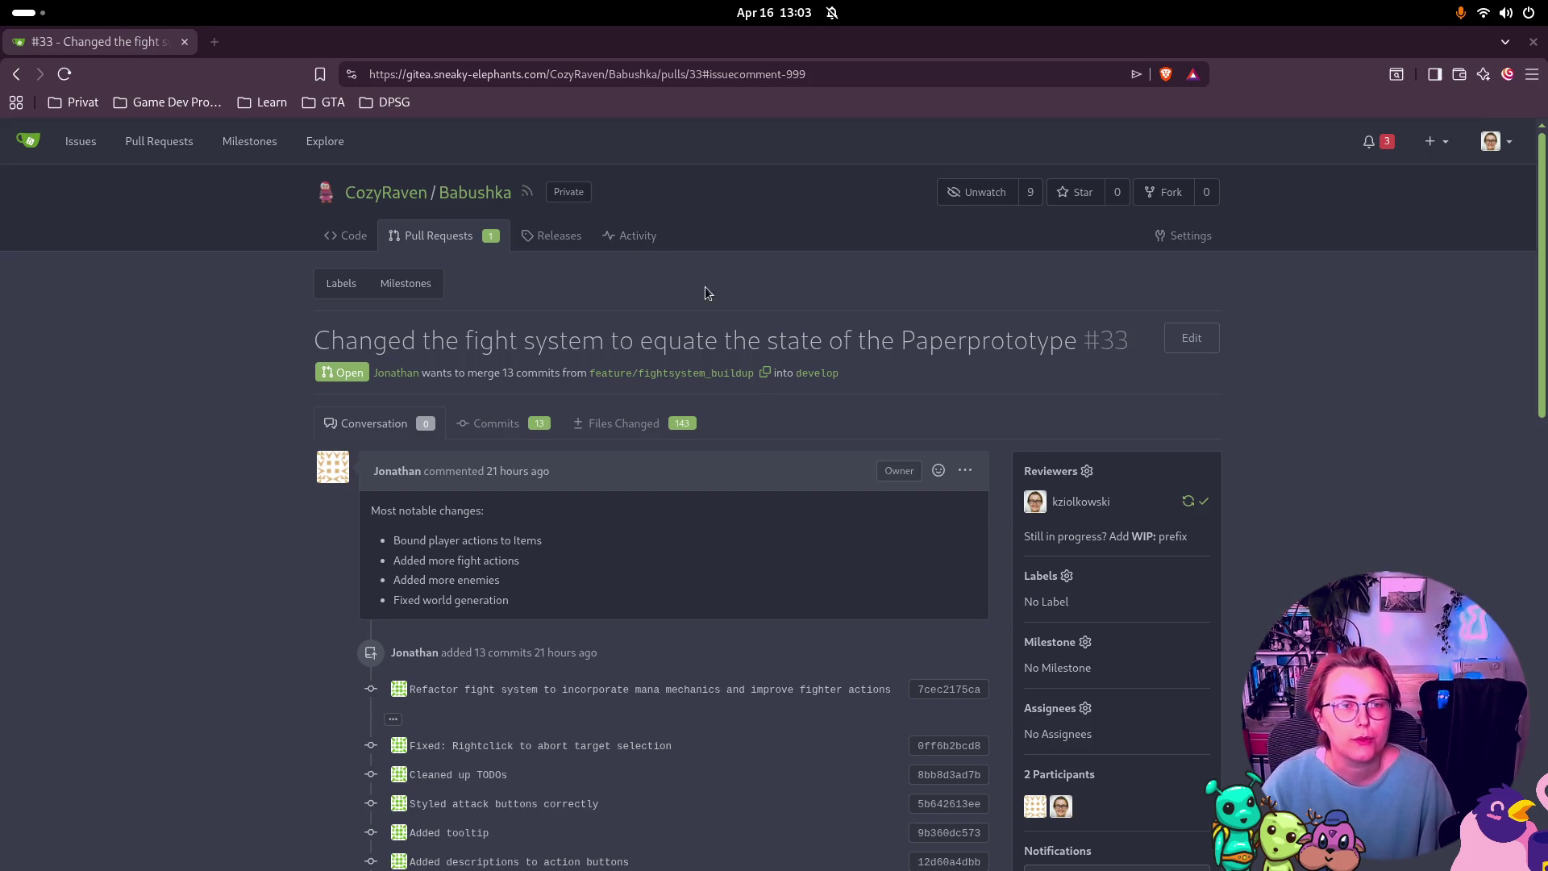
Step: Check the approval entry in the conversation, then bring up the window overview
scroll(725, 306, "down", 3)
scroll(746, 314, "down", 8)
scroll(758, 317, "up", 6)
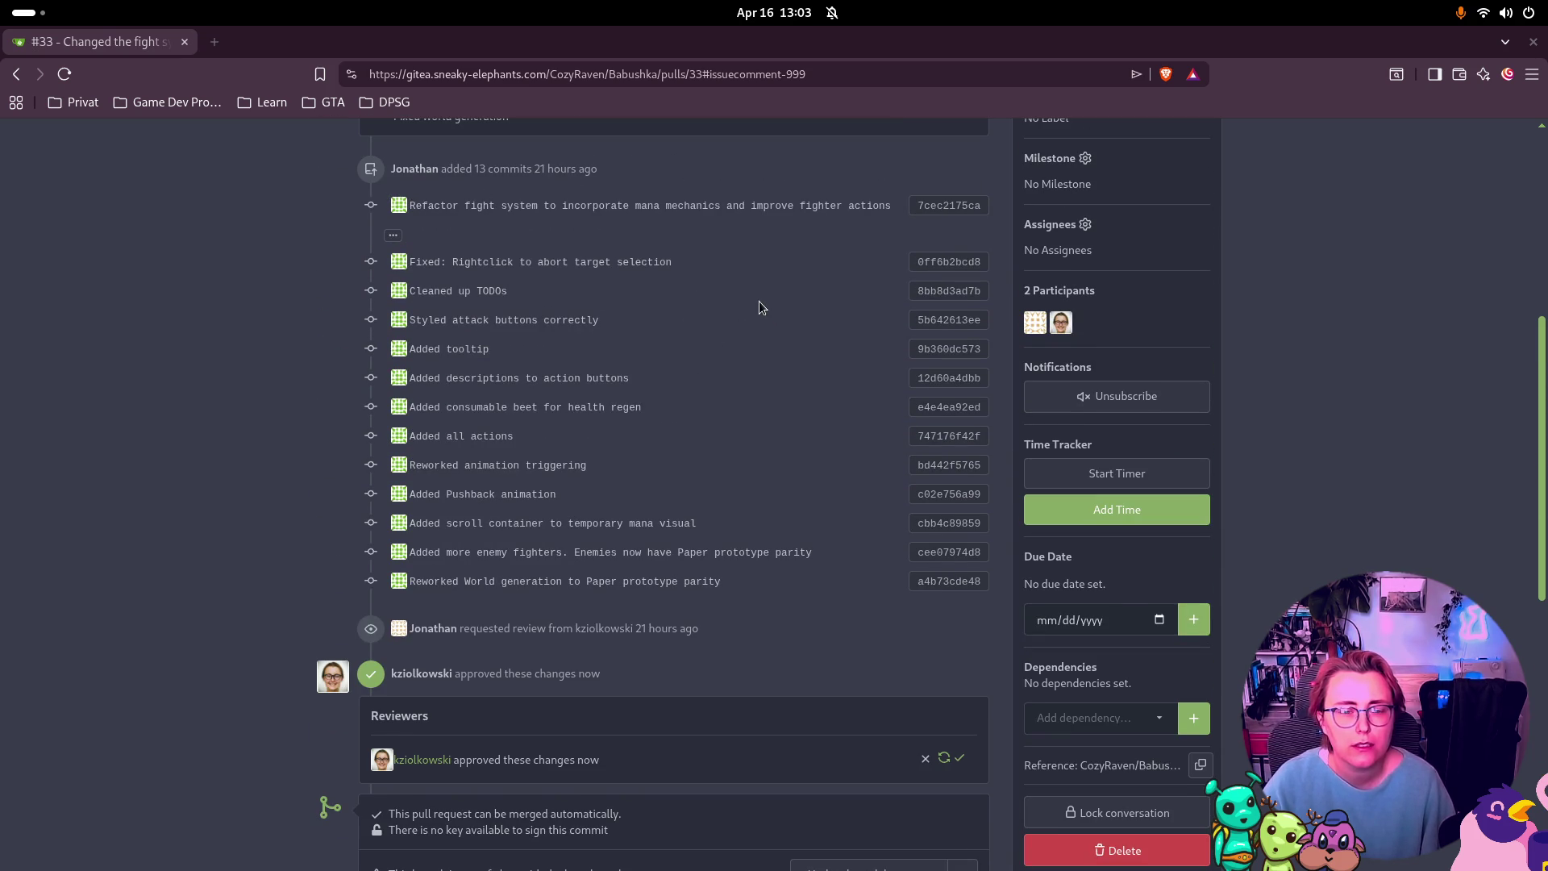
scroll(758, 306, "down", 6)
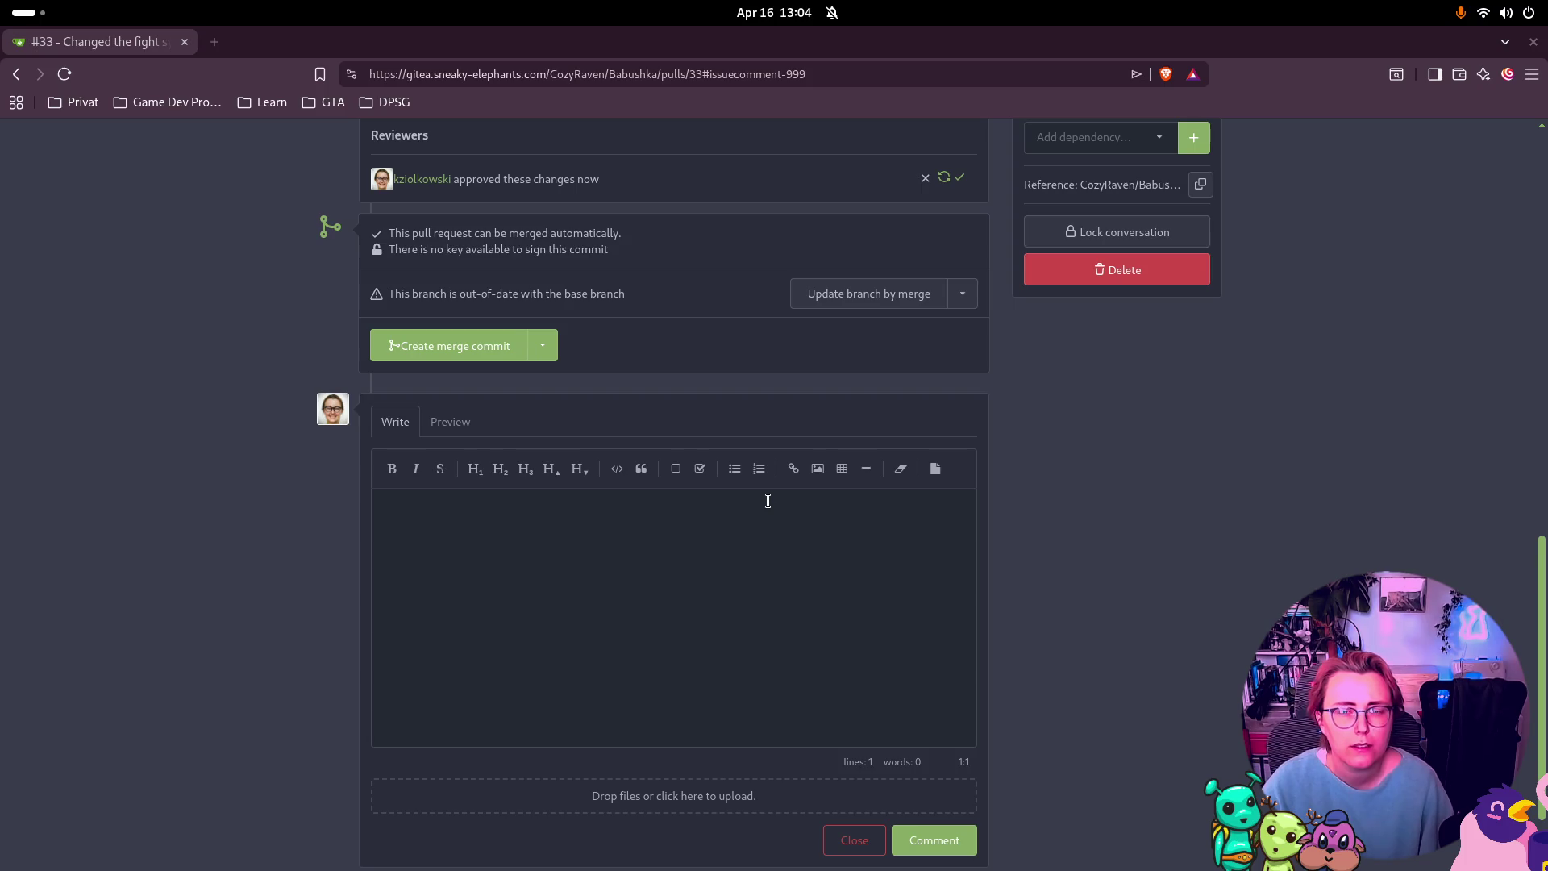
scroll(750, 508, "up", 1)
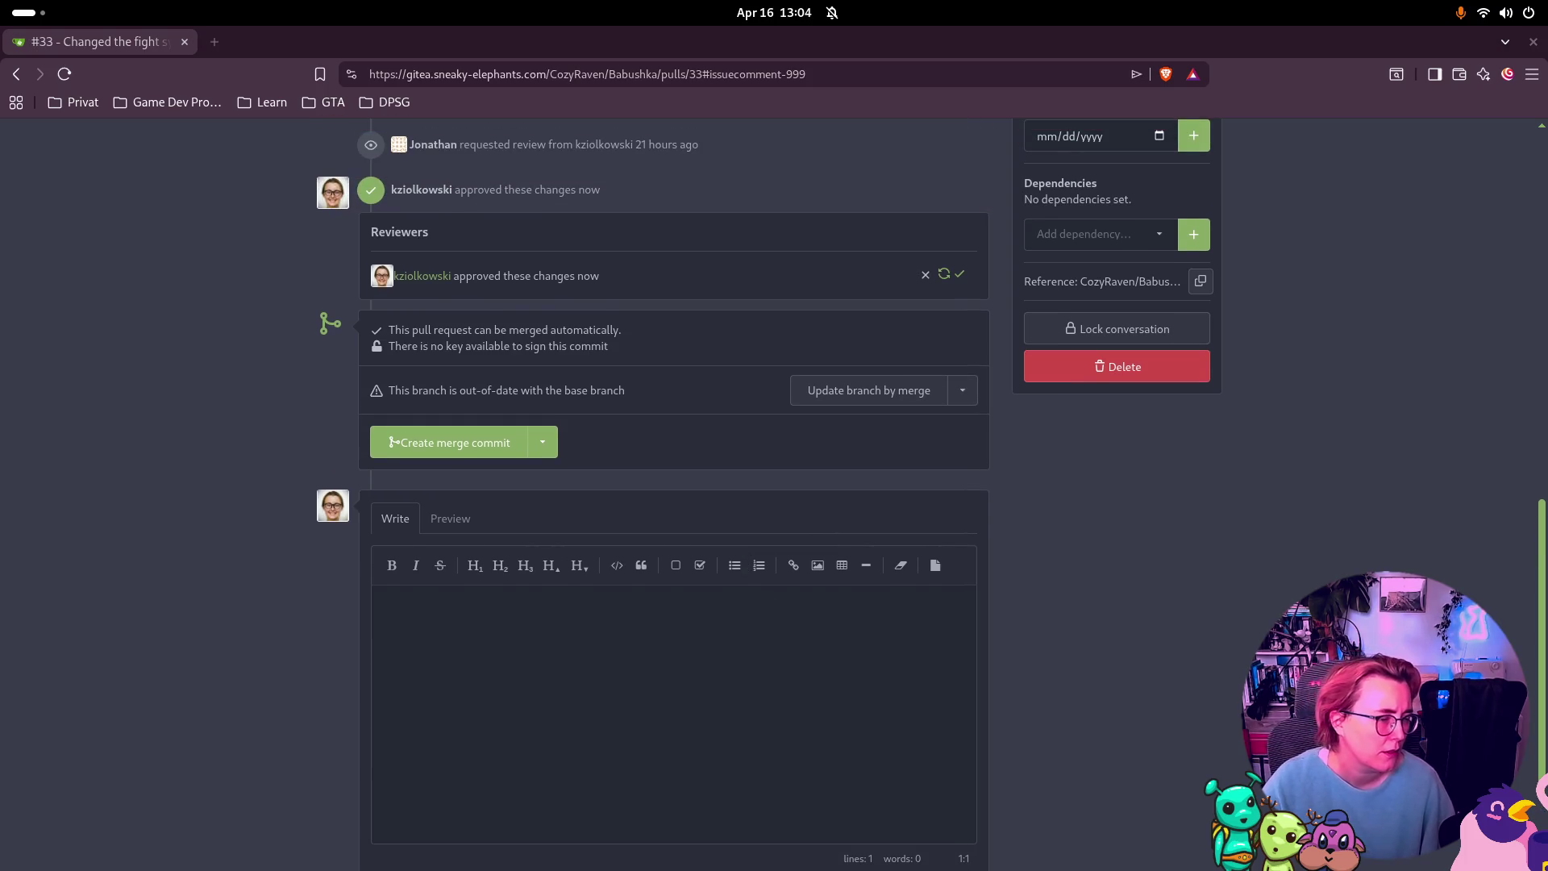
key("super")
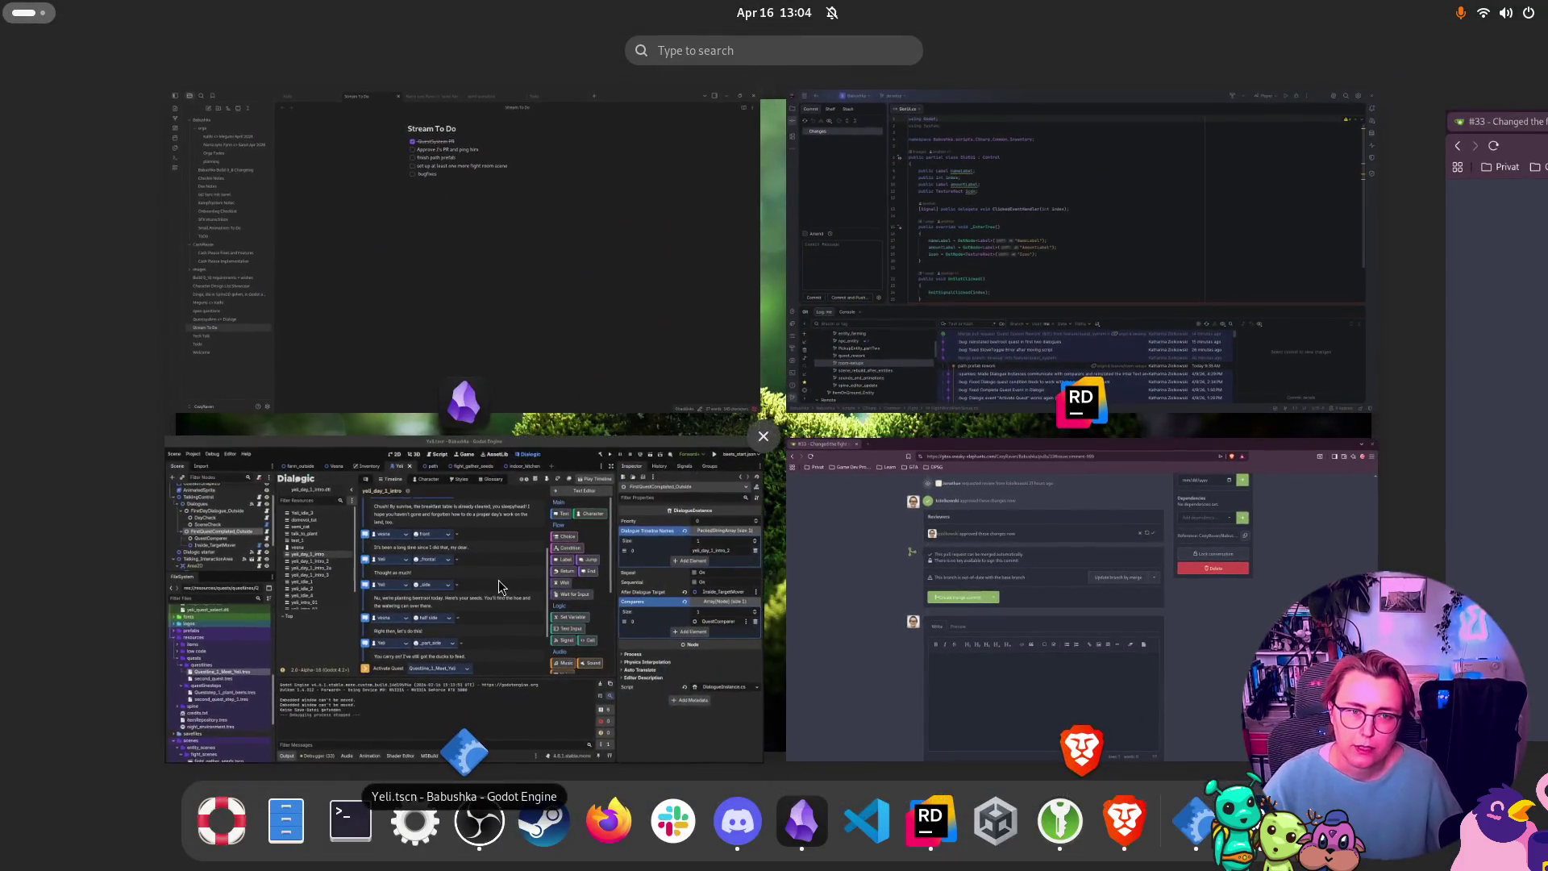
Step: Tick off the PR approval task in Stream To Do notes and return to the browser
left_click(516, 142)
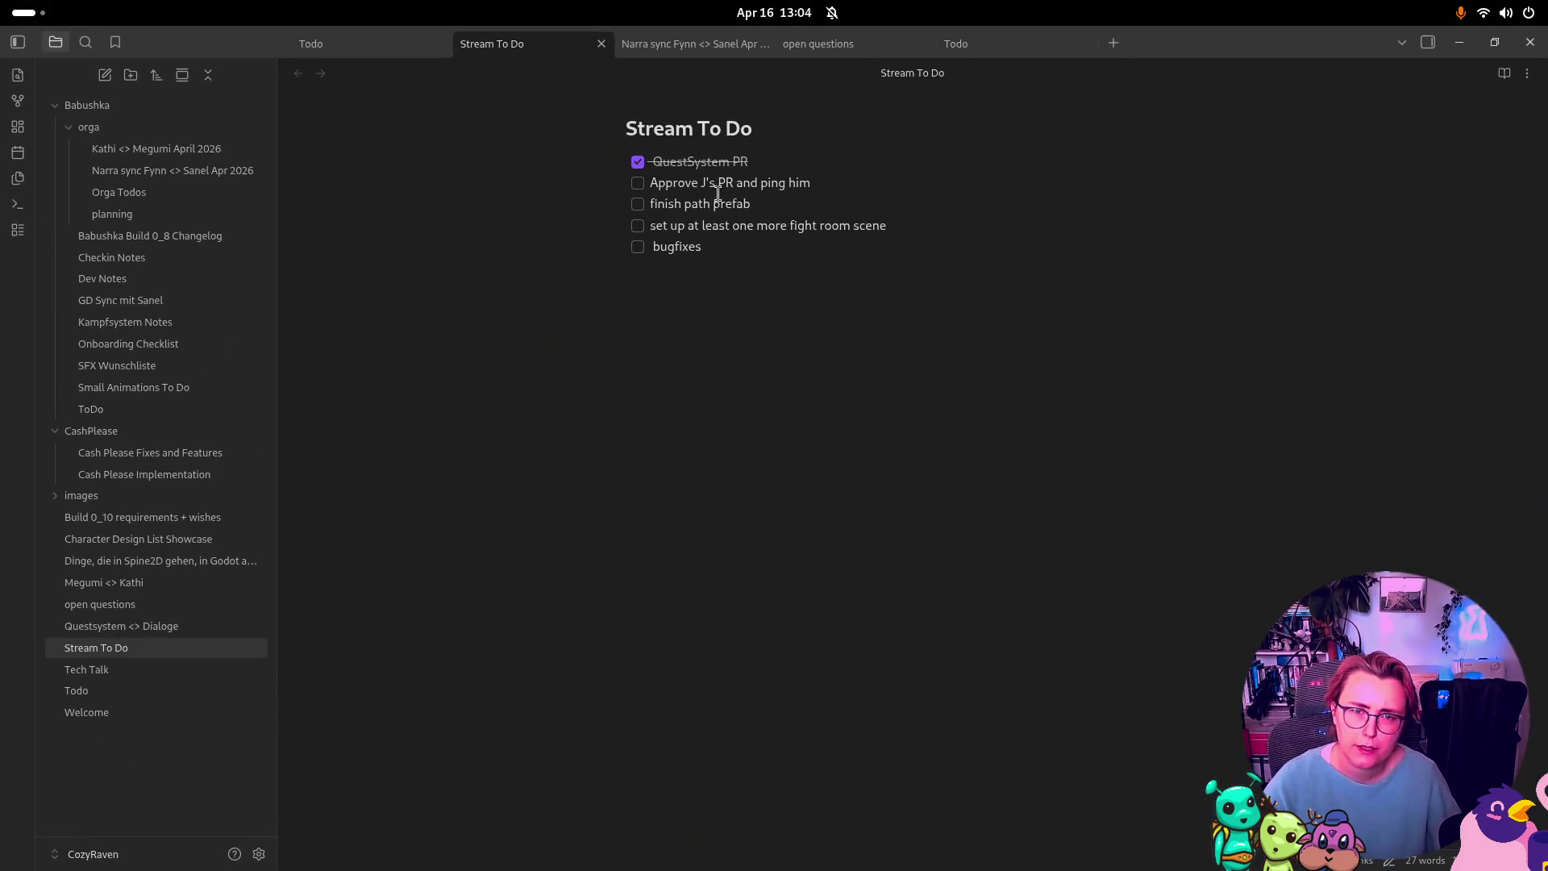
left_click(638, 183)
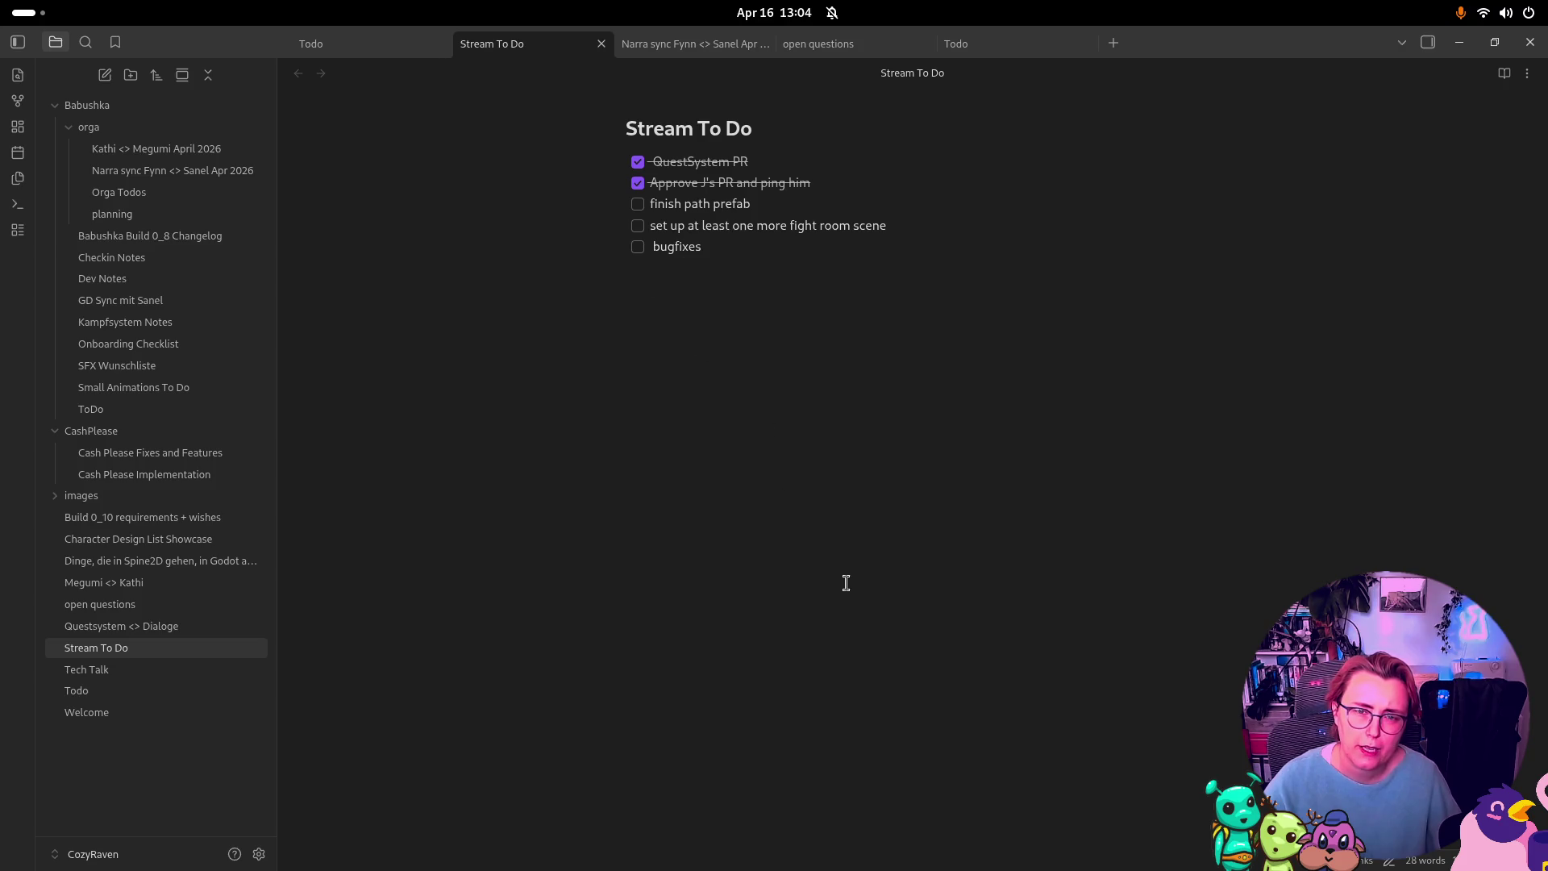
key("super")
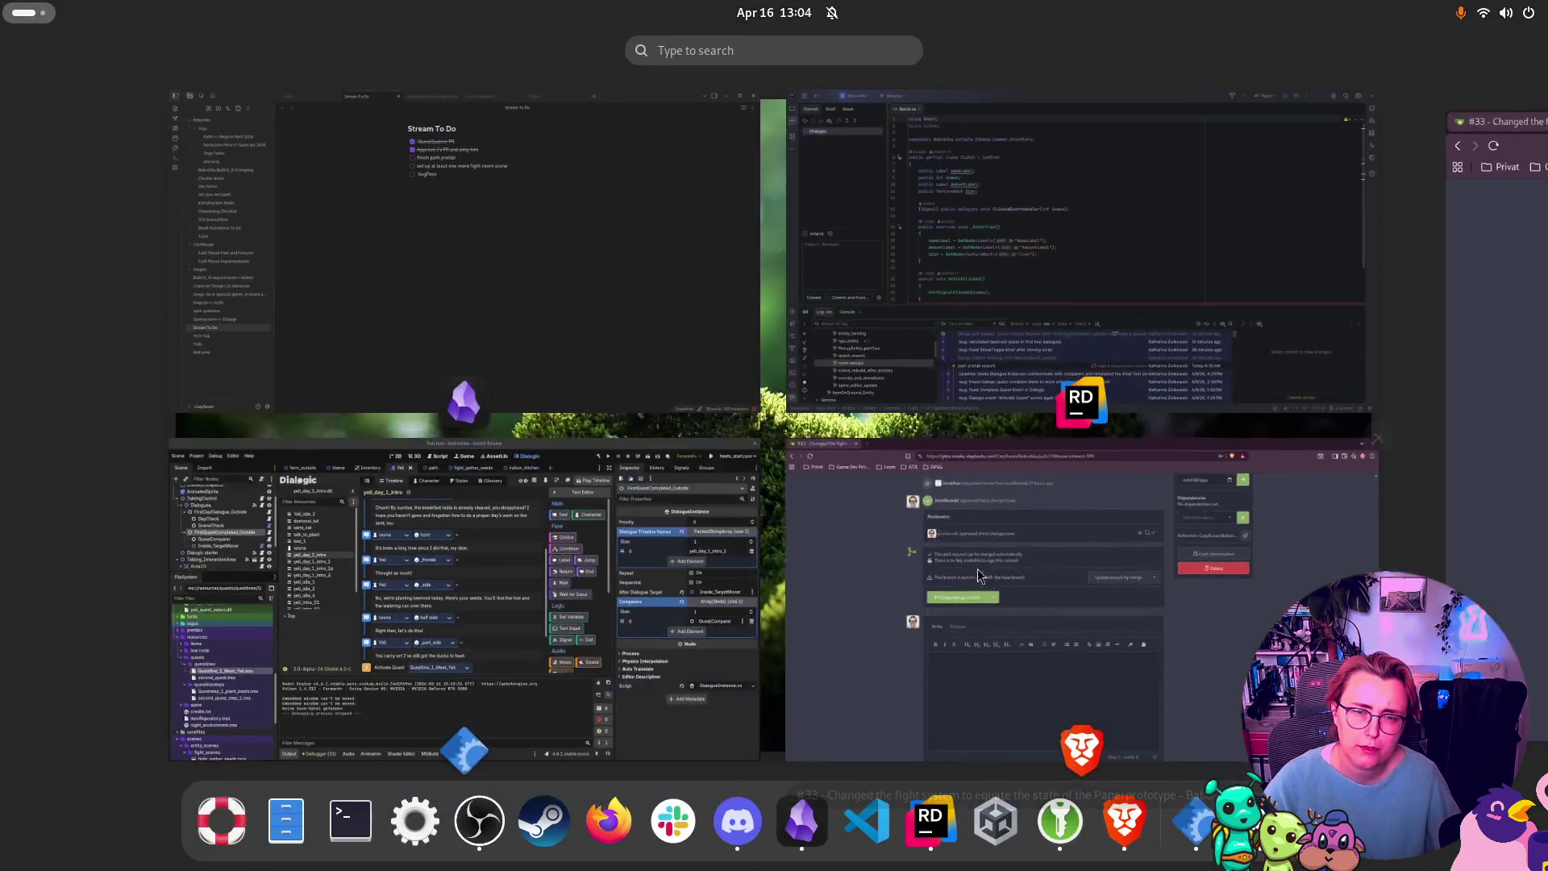
left_click(963, 592)
key("super")
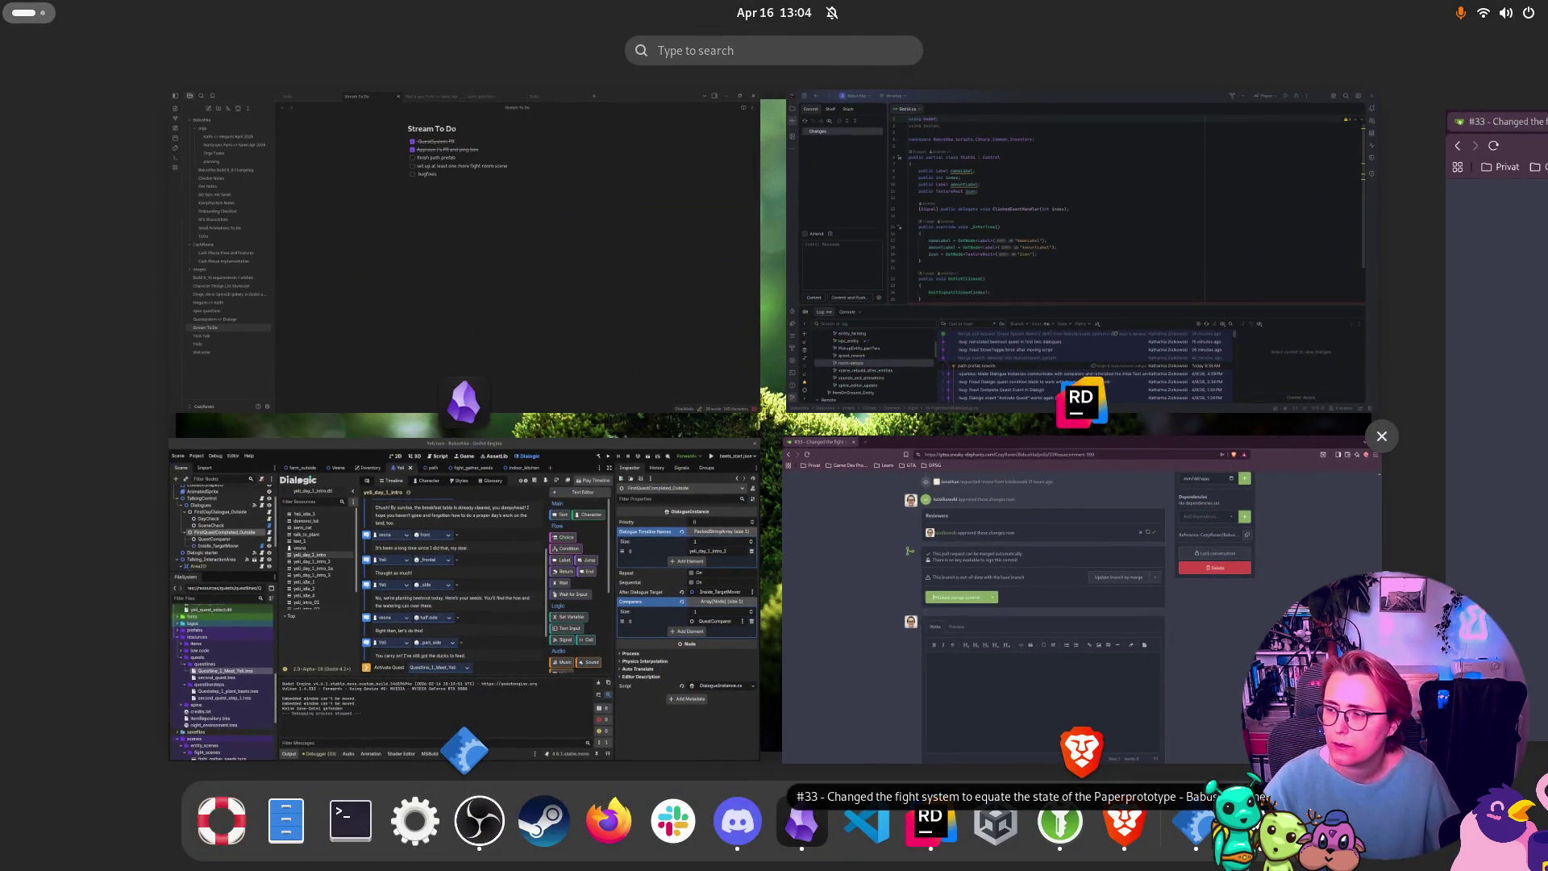
left_click(1040, 613)
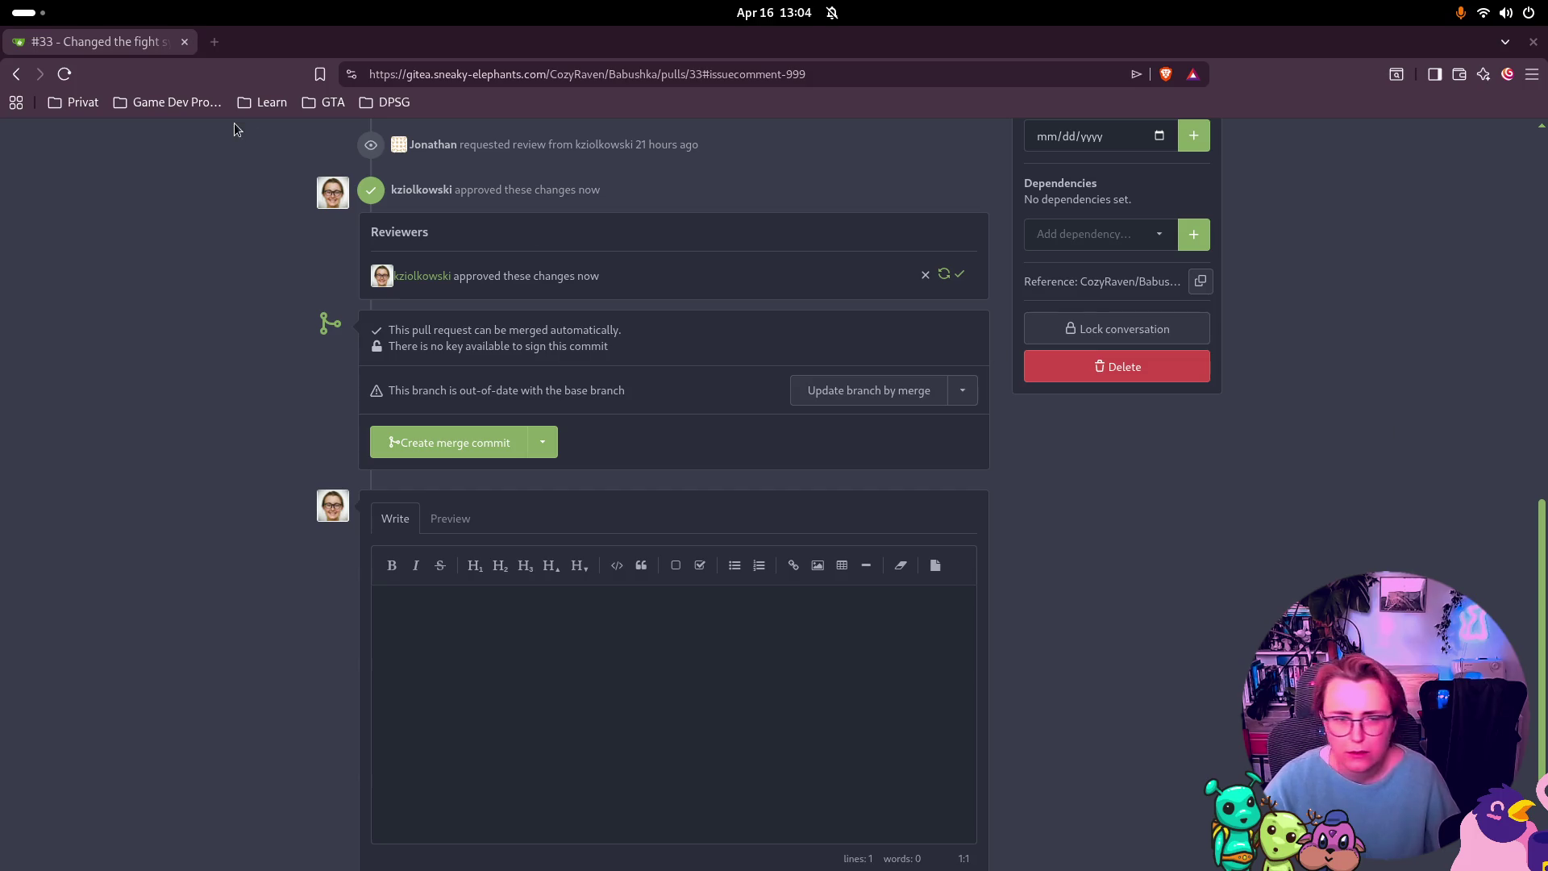
Step: Update the pull request branch by merging develop and watch the merge conflict check
left_click(924, 396)
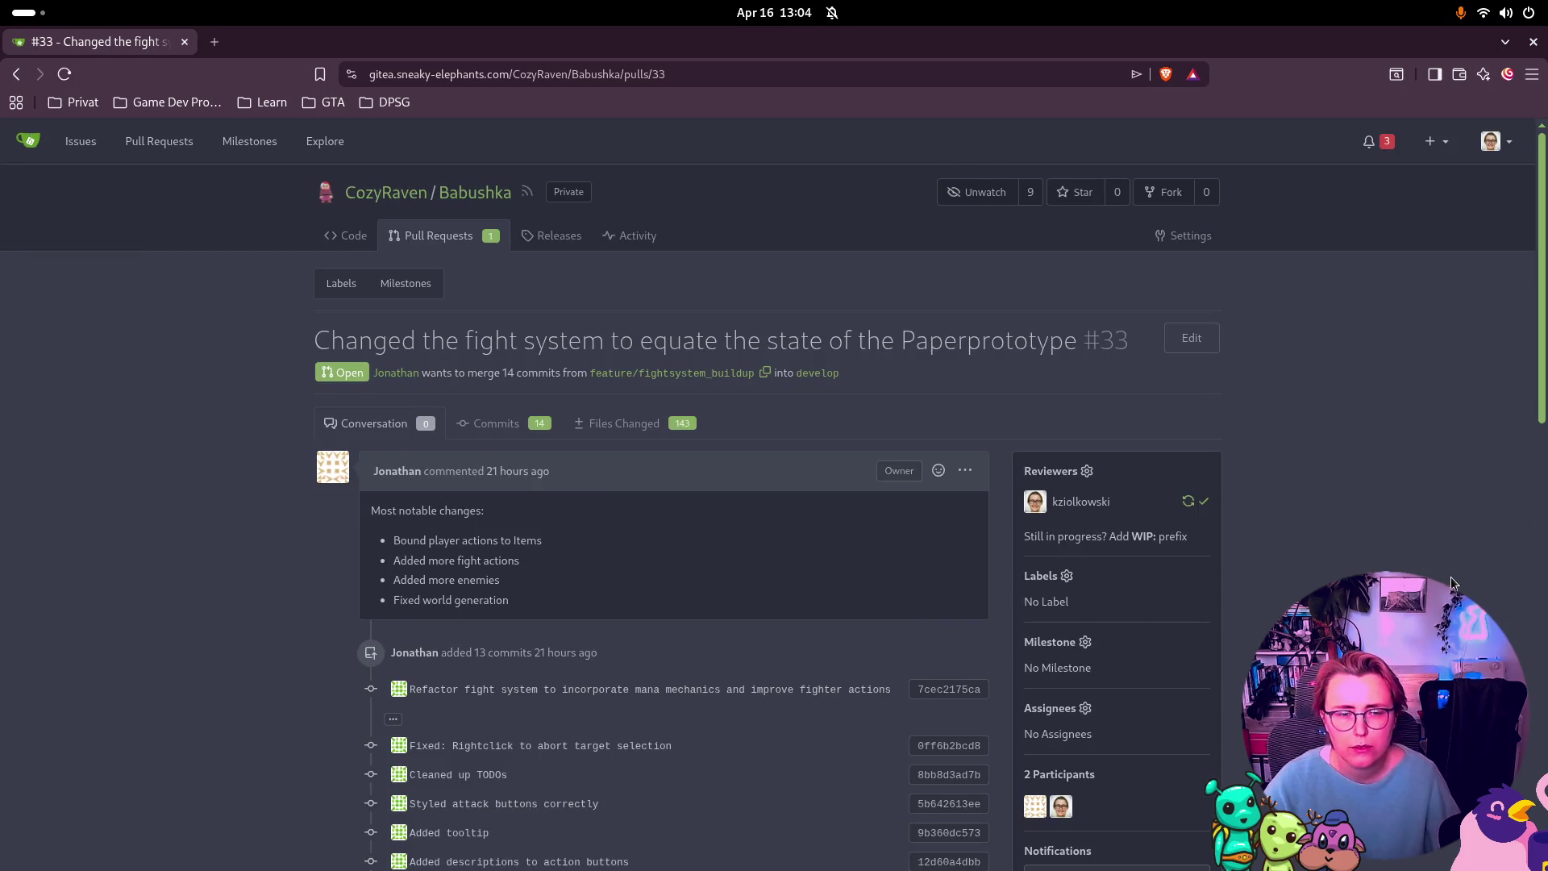
scroll(1452, 582, "down", 10)
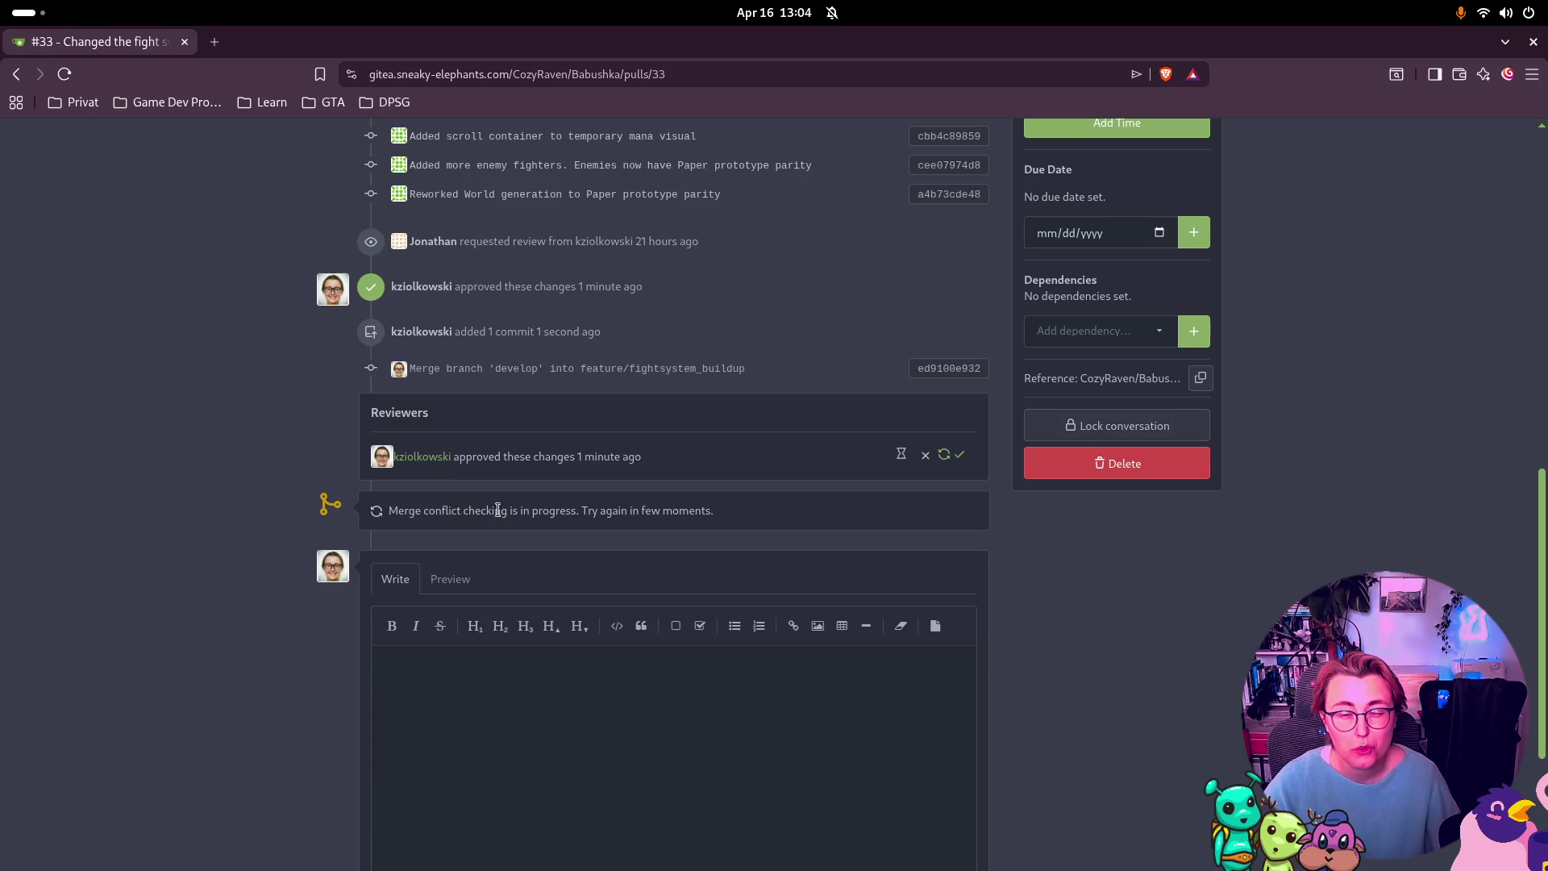
left_click_drag(578, 511, 386, 515)
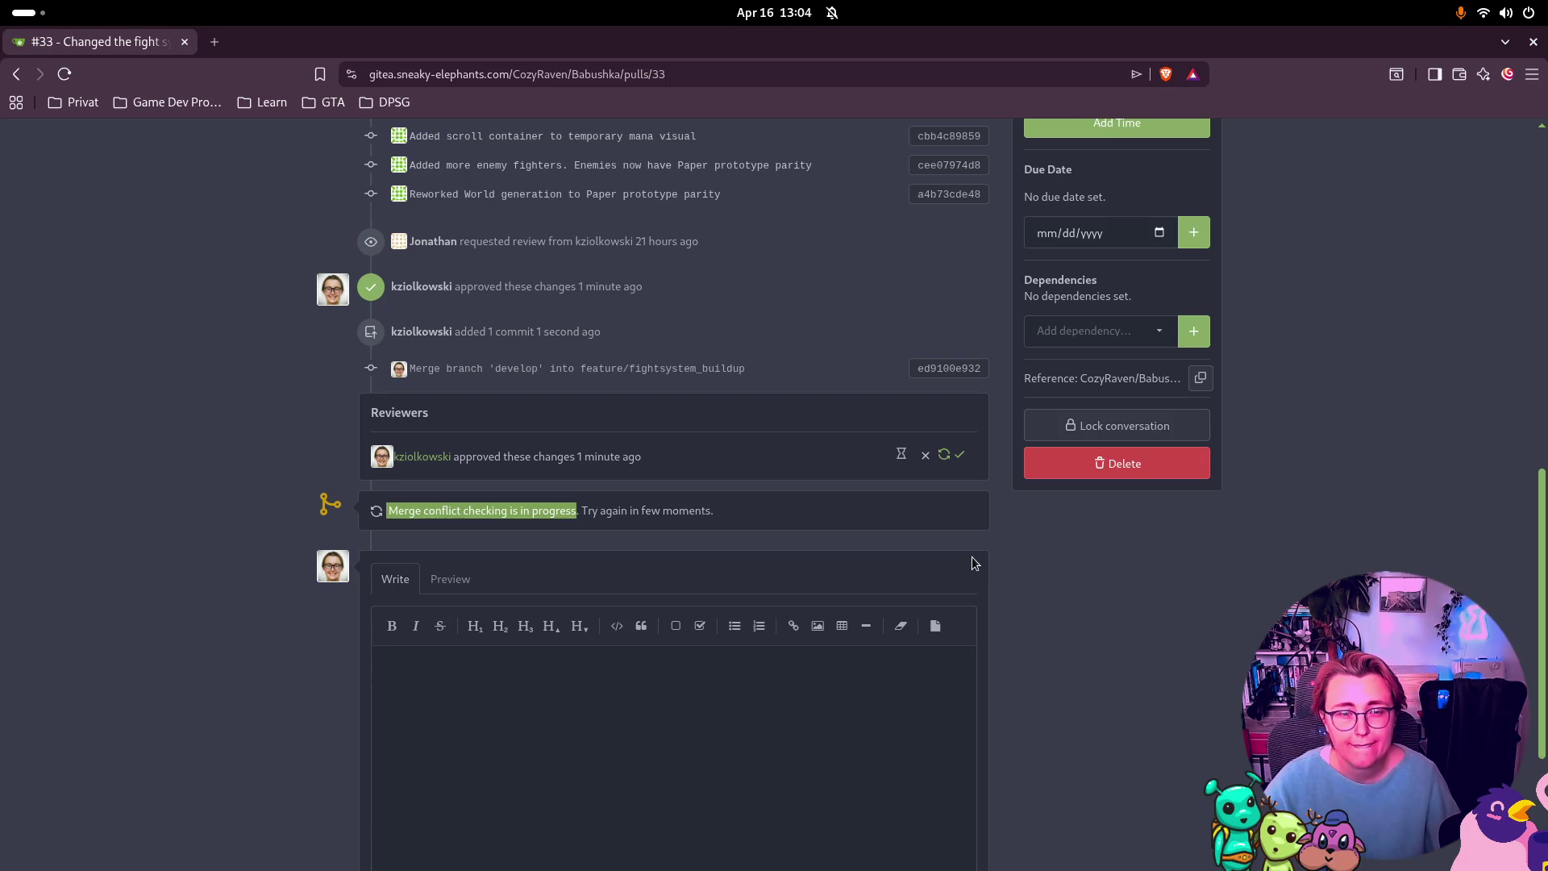
scroll(1034, 560, "down", 3)
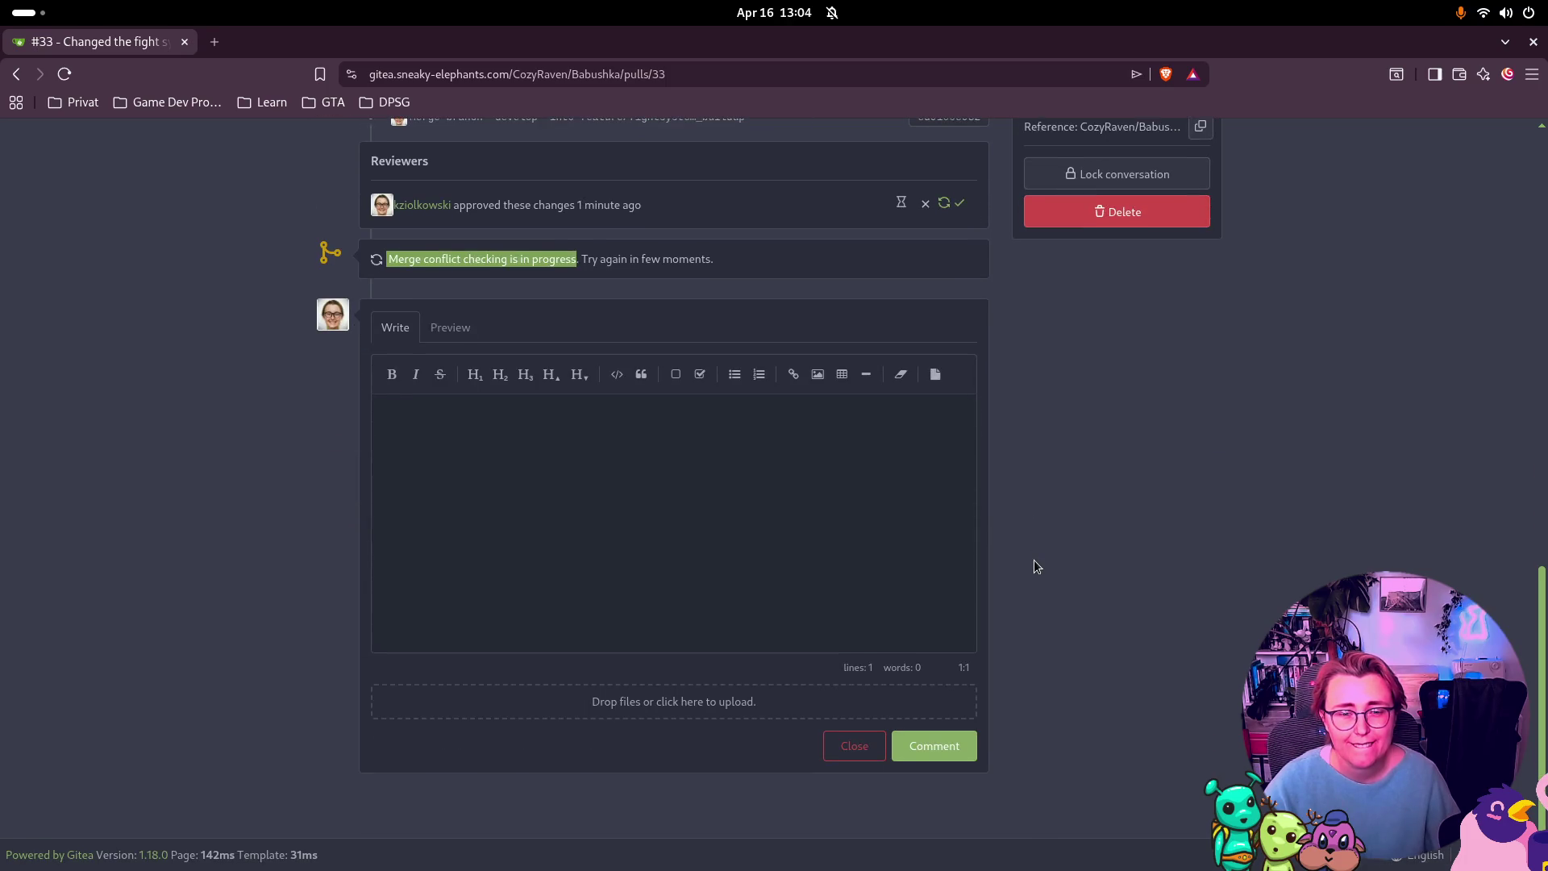
scroll(1033, 560, "up", 5)
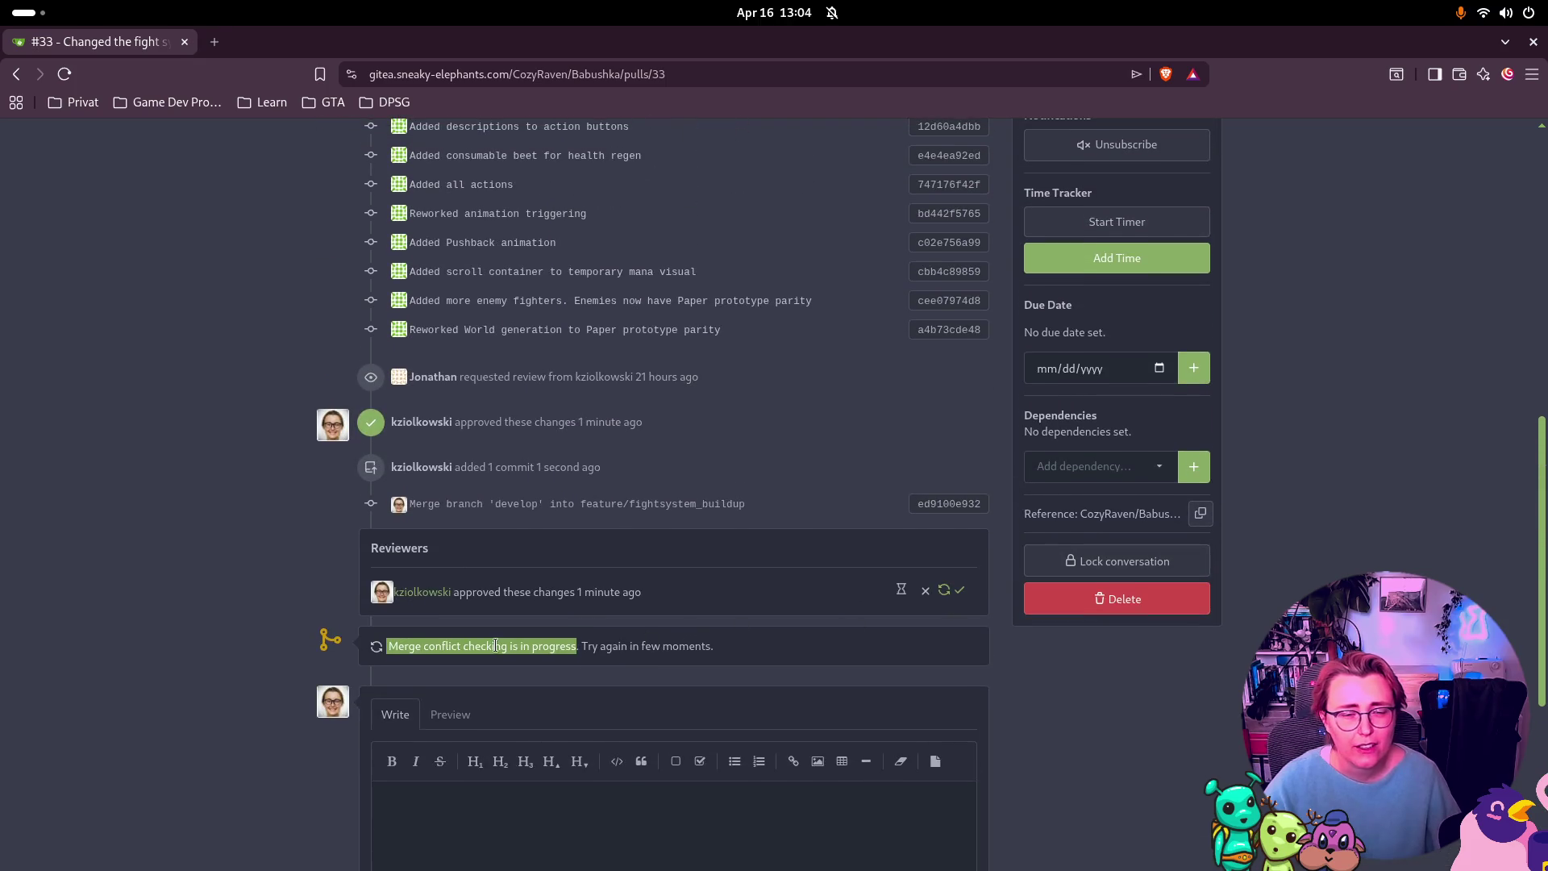
left_click(443, 650)
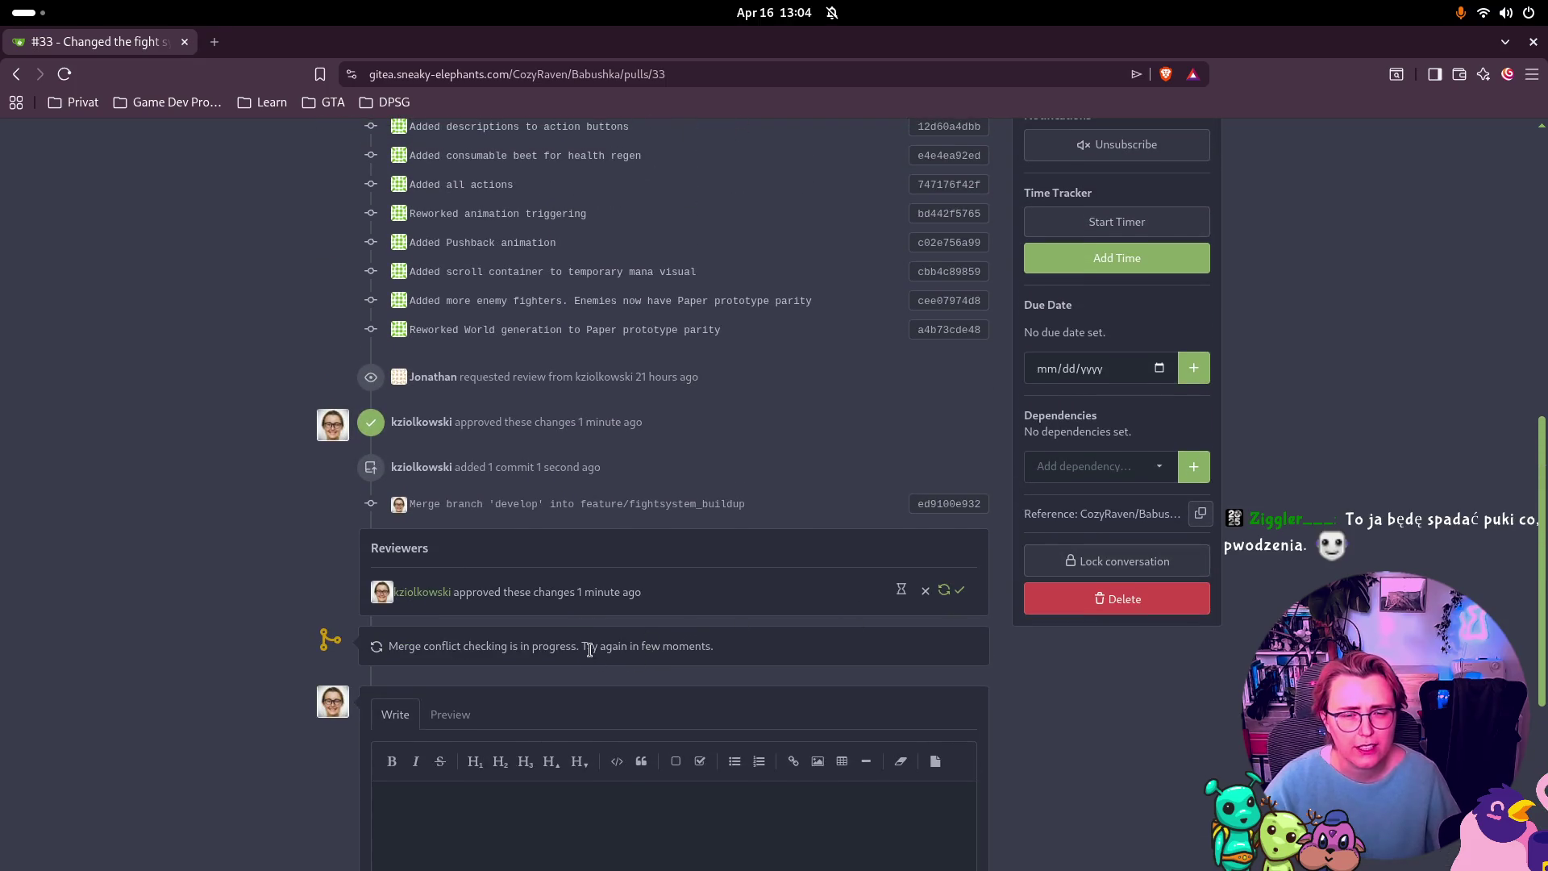
left_click_drag(580, 645, 394, 639)
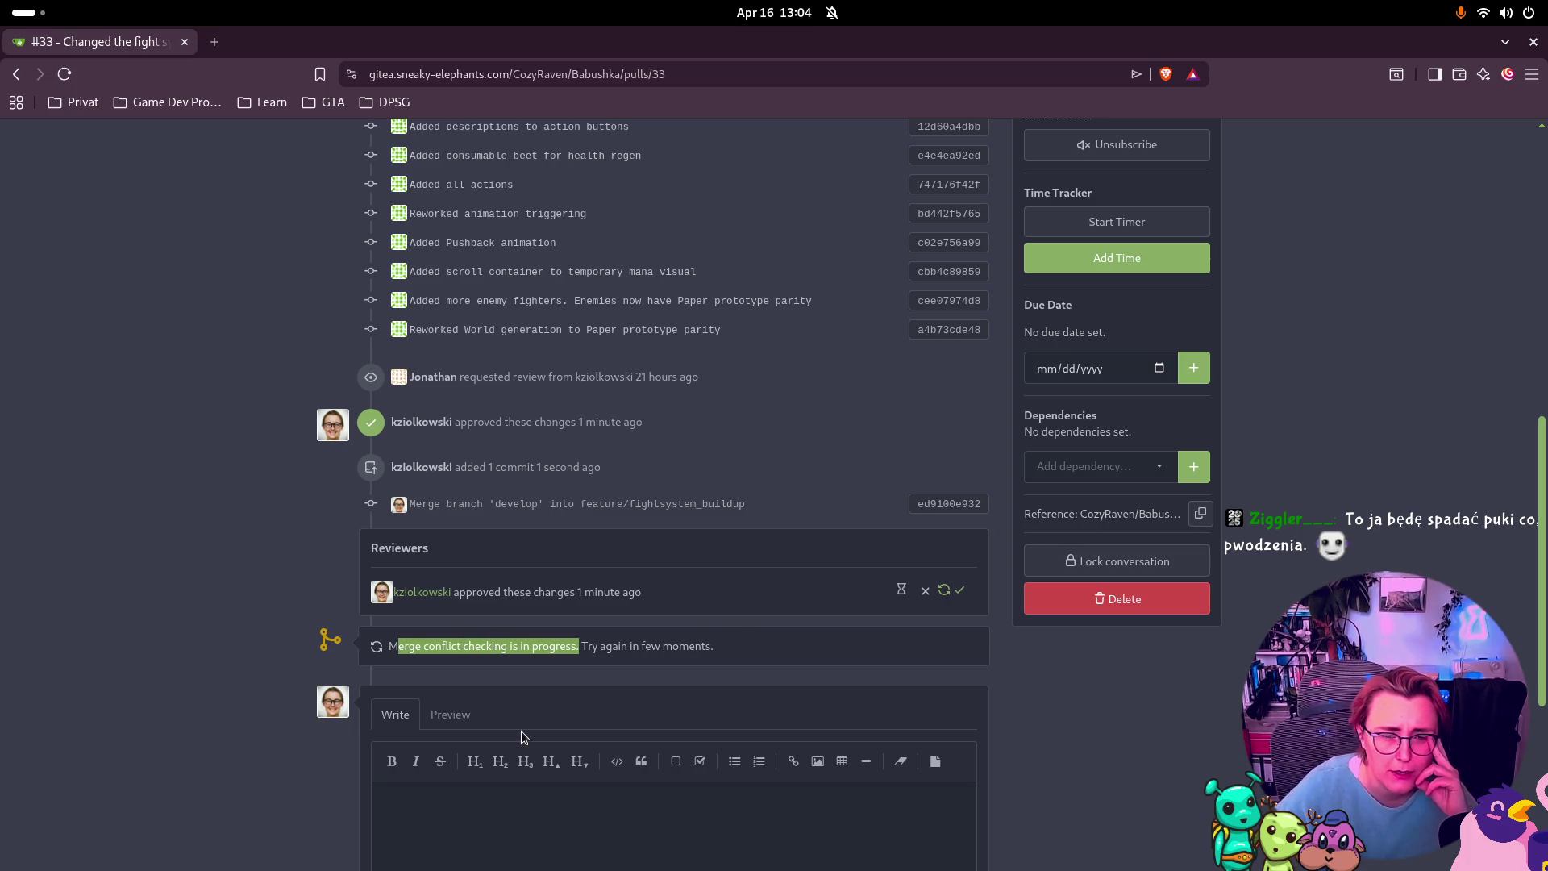
left_click(543, 676)
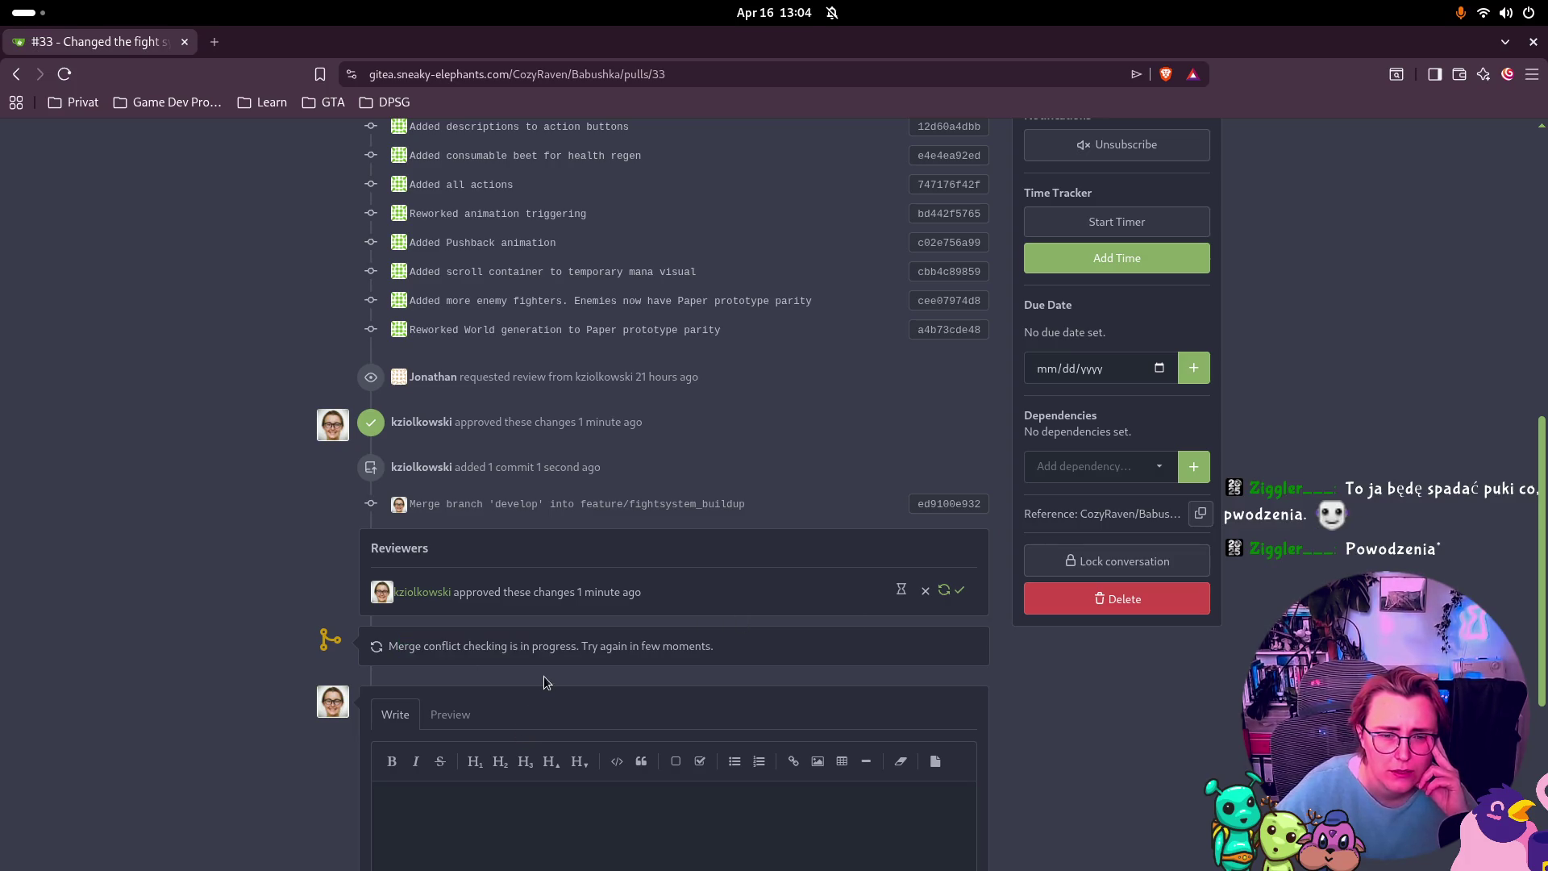
Step: Reload the pull request page to refresh its merge status
scroll(544, 682, "up", 5)
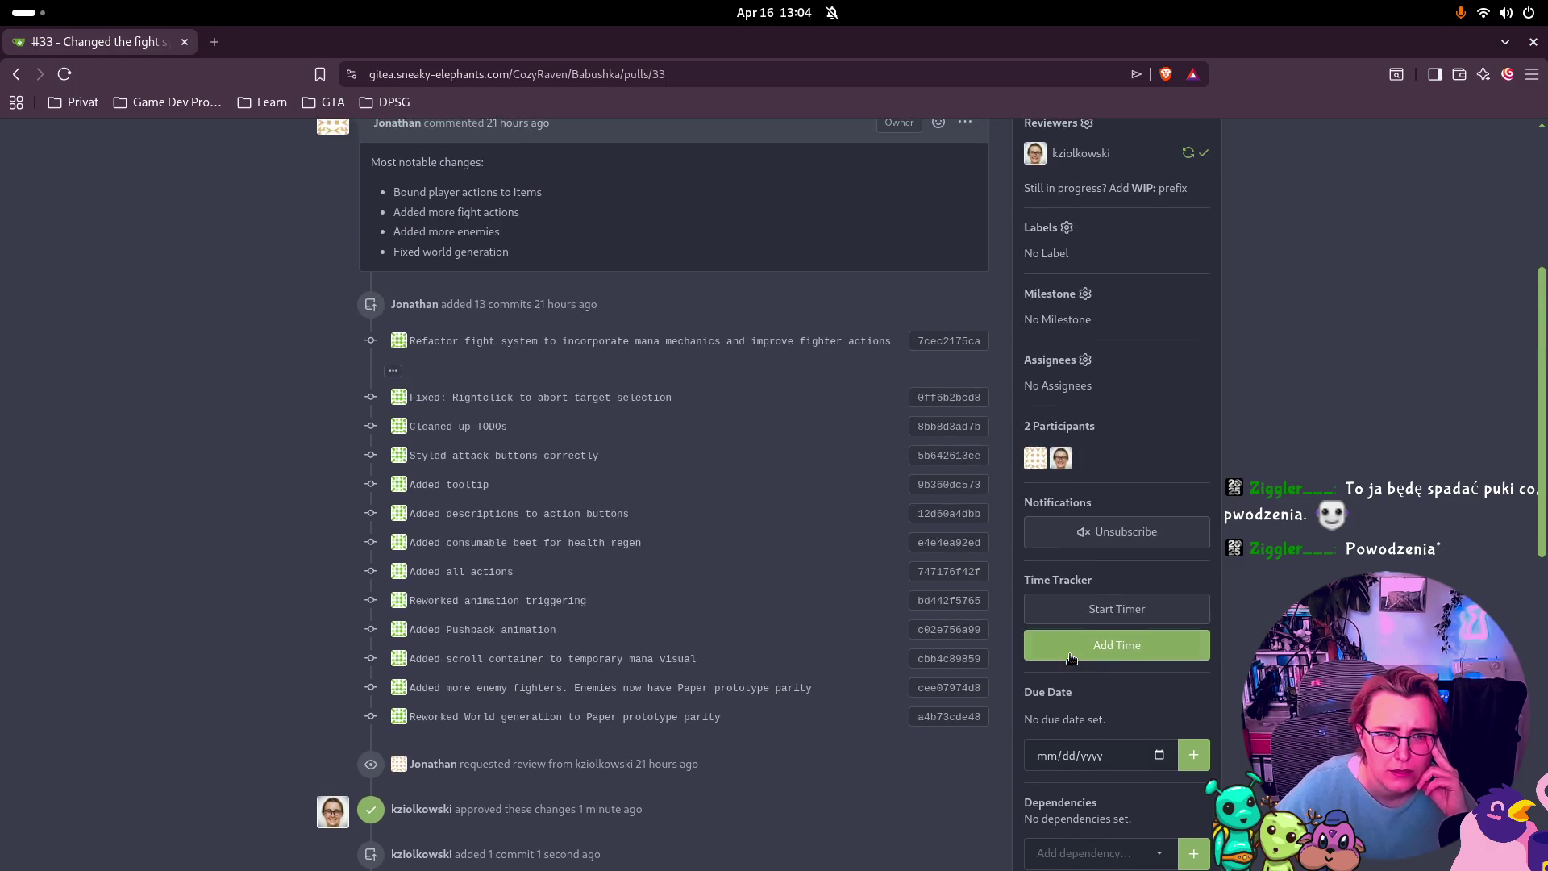
scroll(1072, 659, "down", 6)
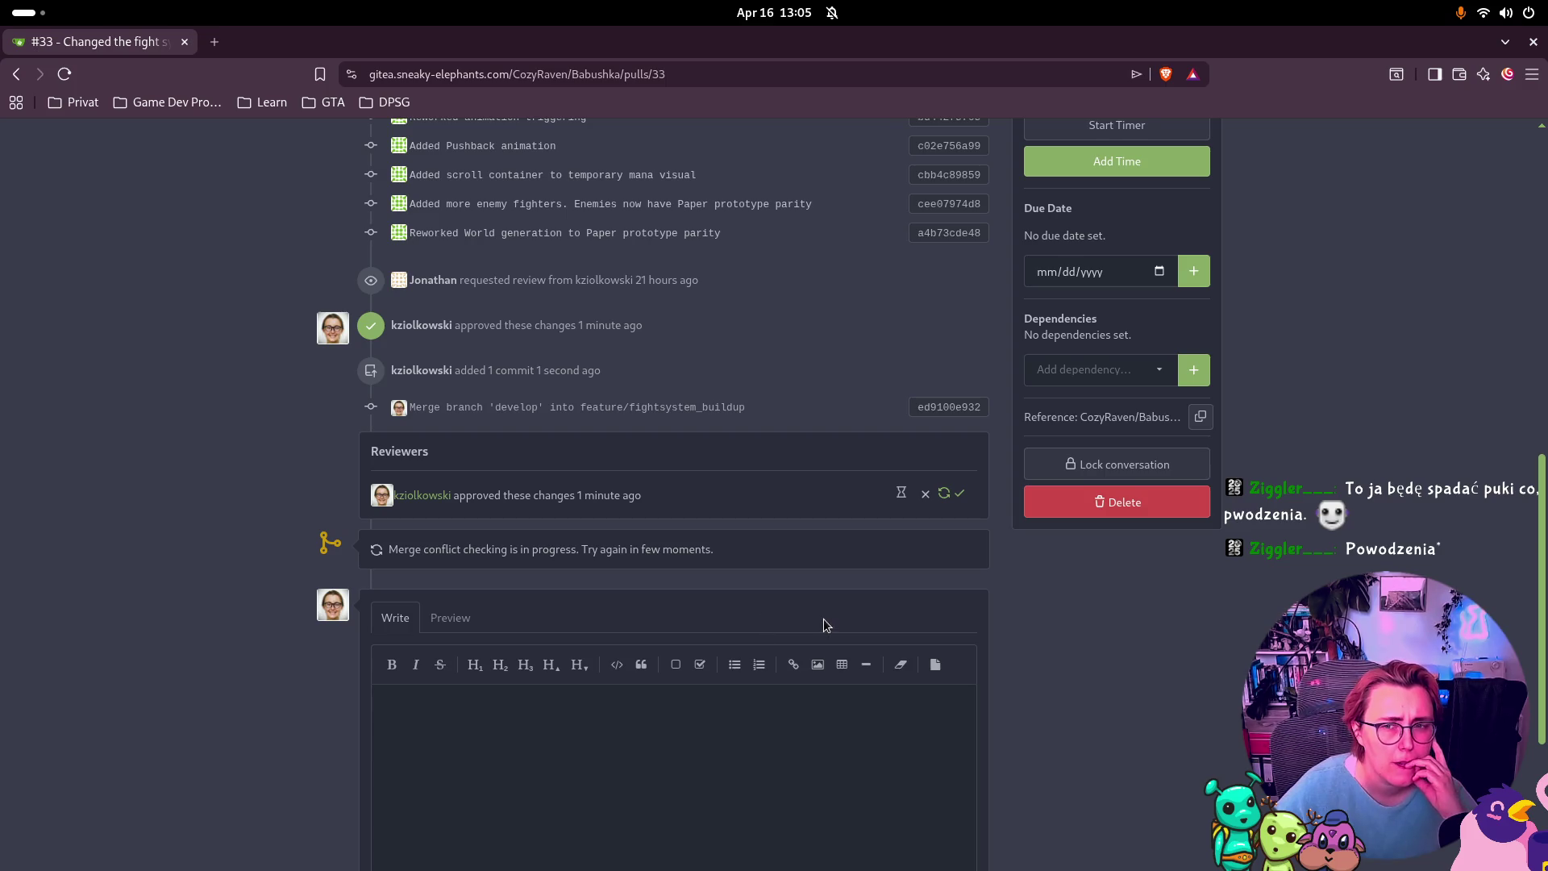
scroll(825, 624, "up", 6)
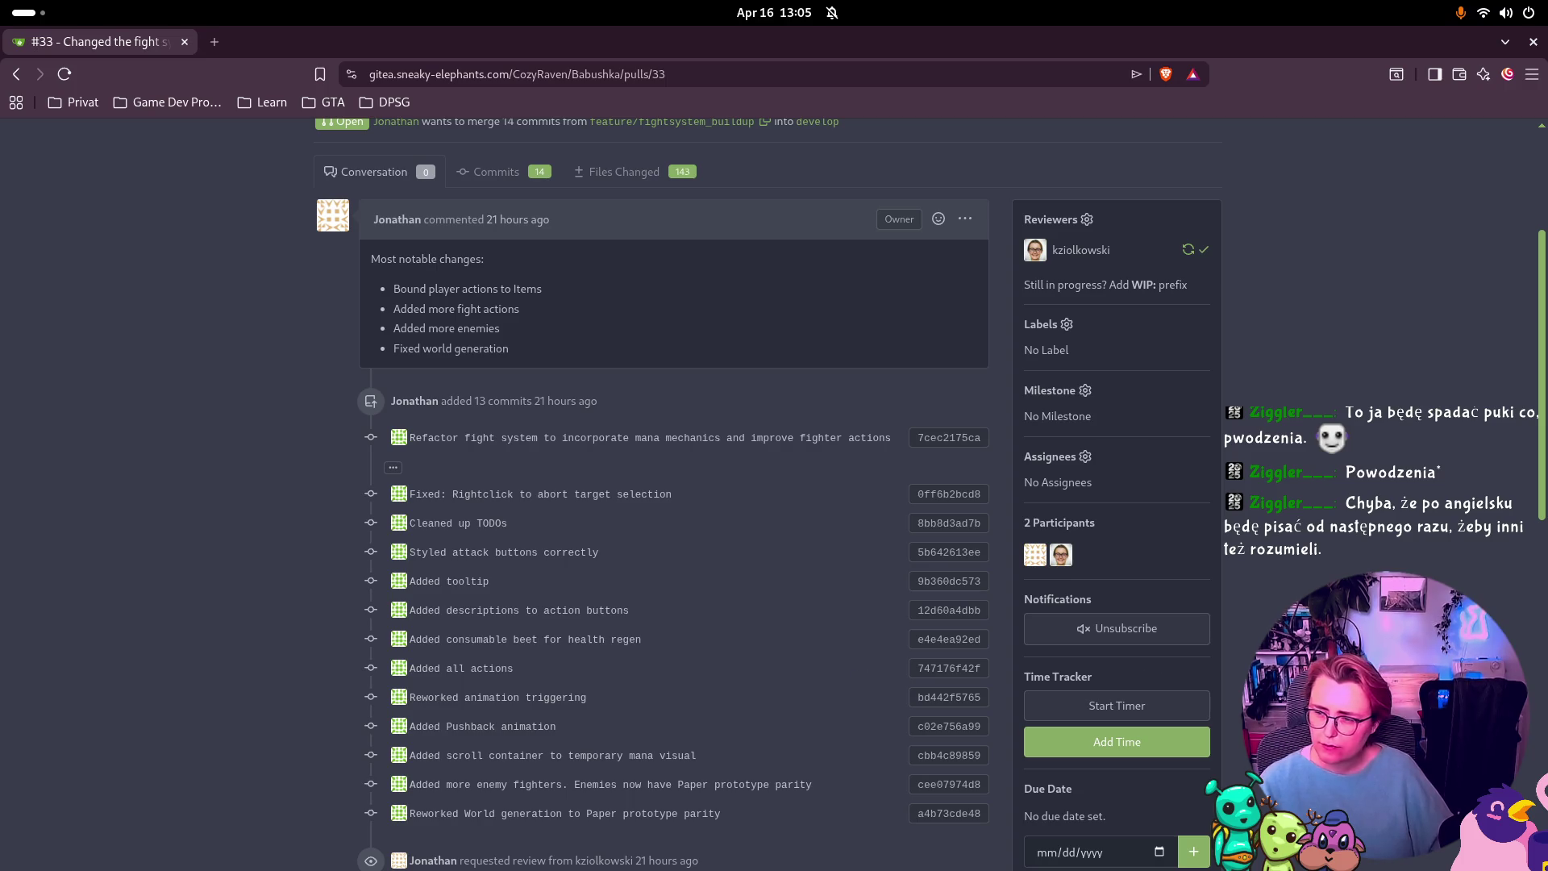
scroll(323, 374, "down", 7)
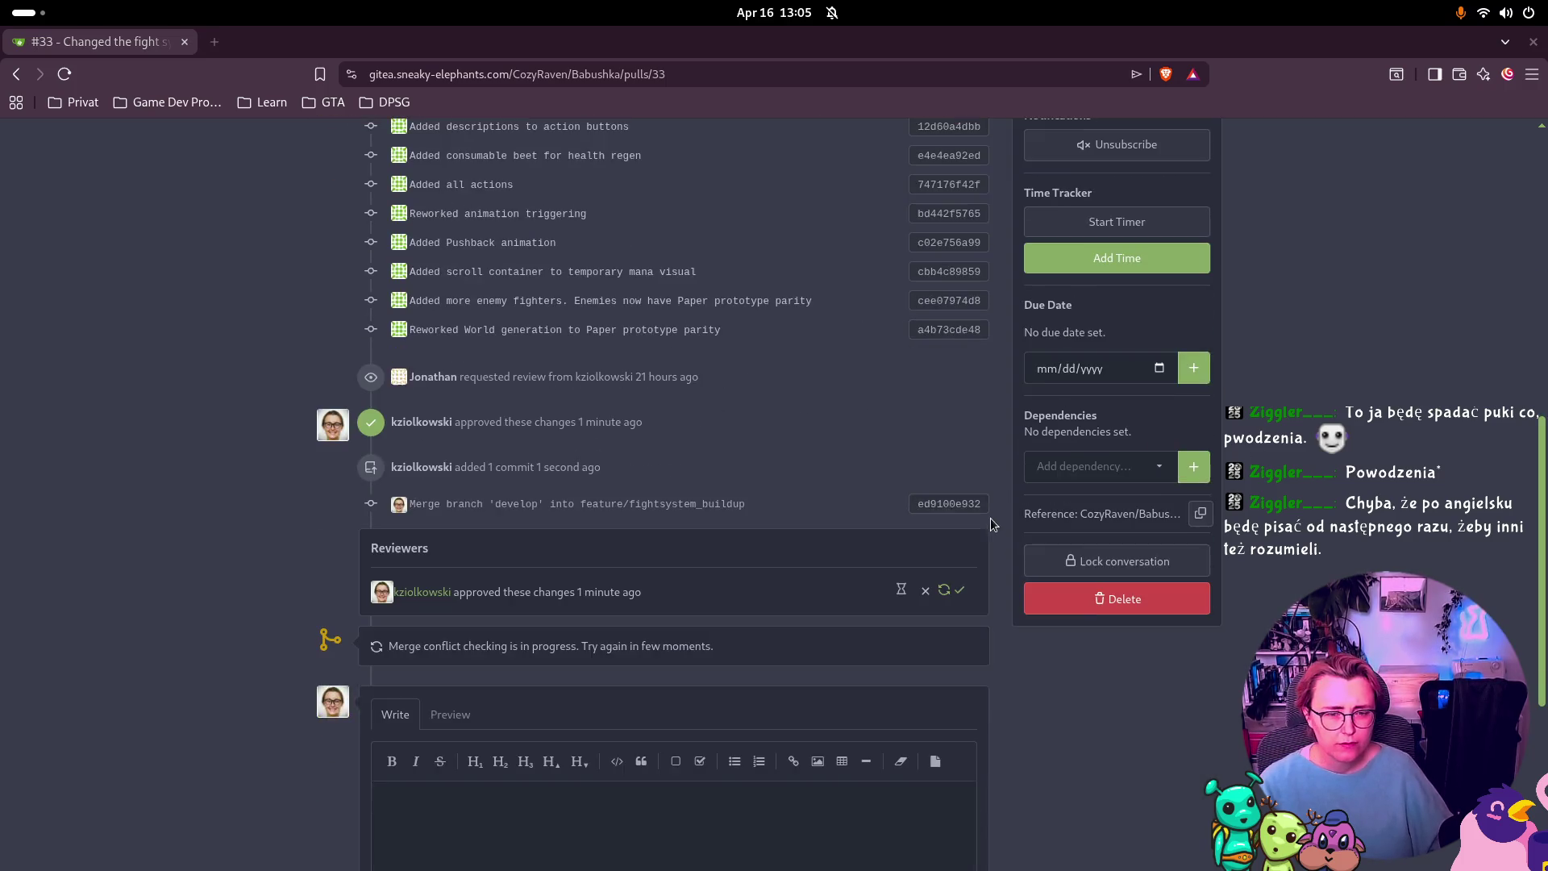
left_click(64, 73)
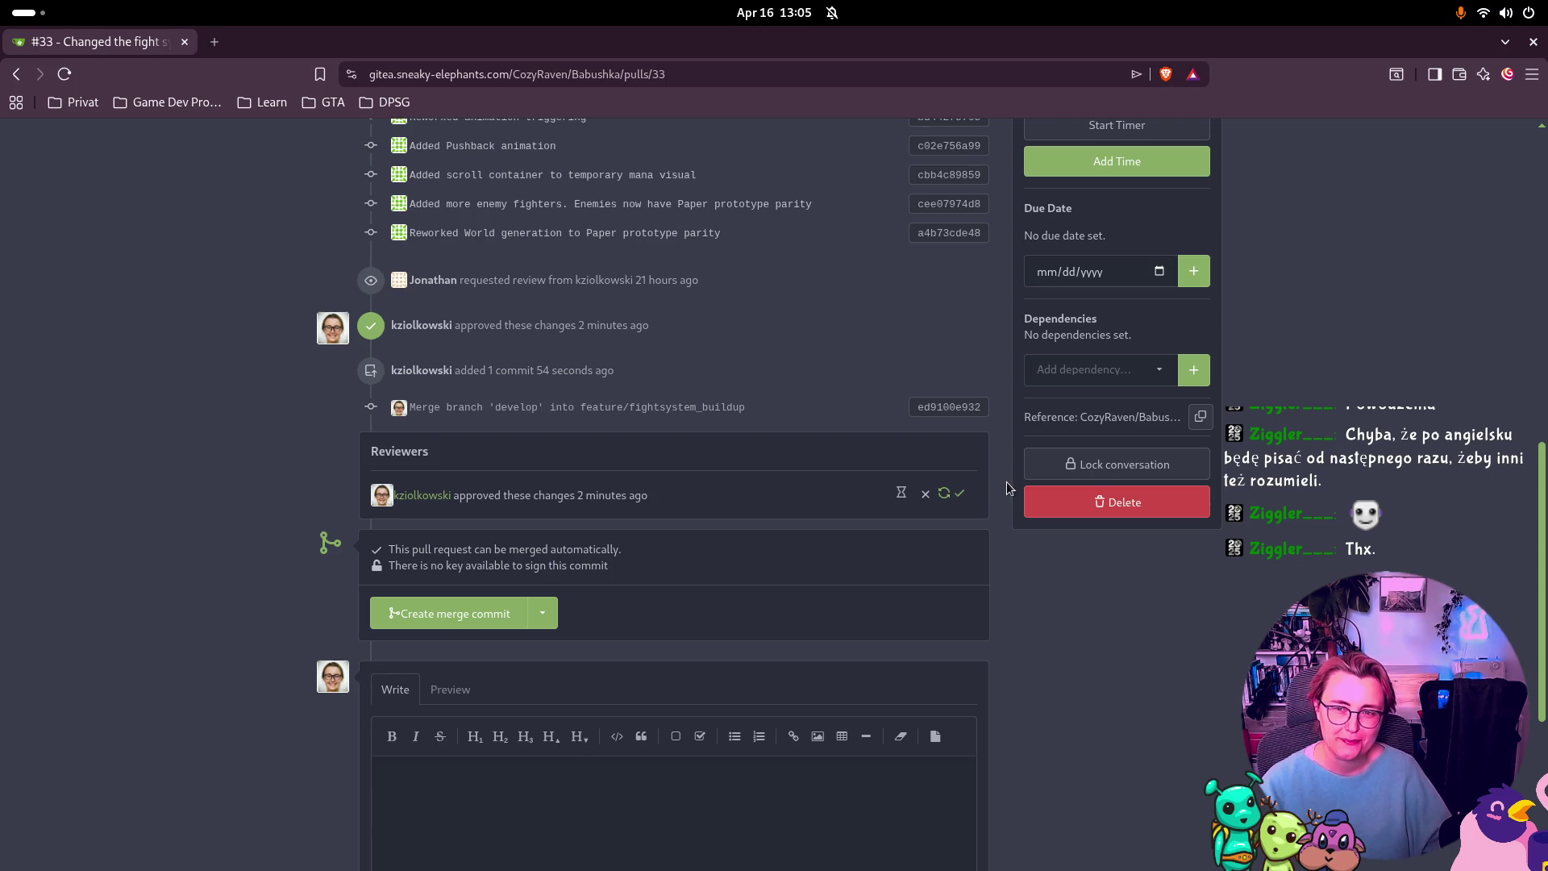
scroll(1006, 480, "up", 10)
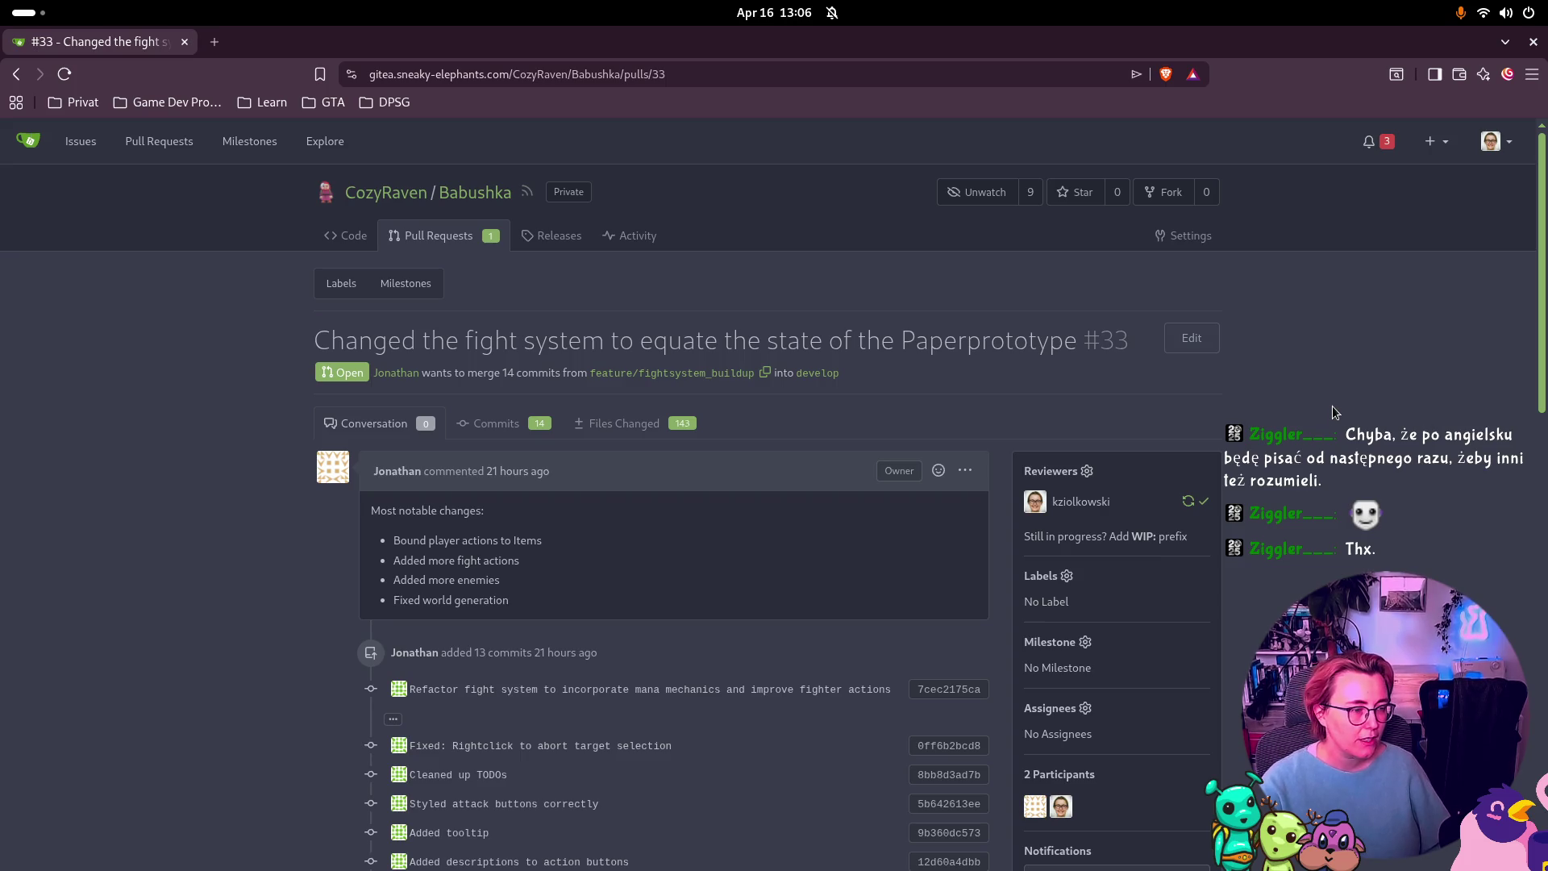
scroll(888, 342, "down", 10)
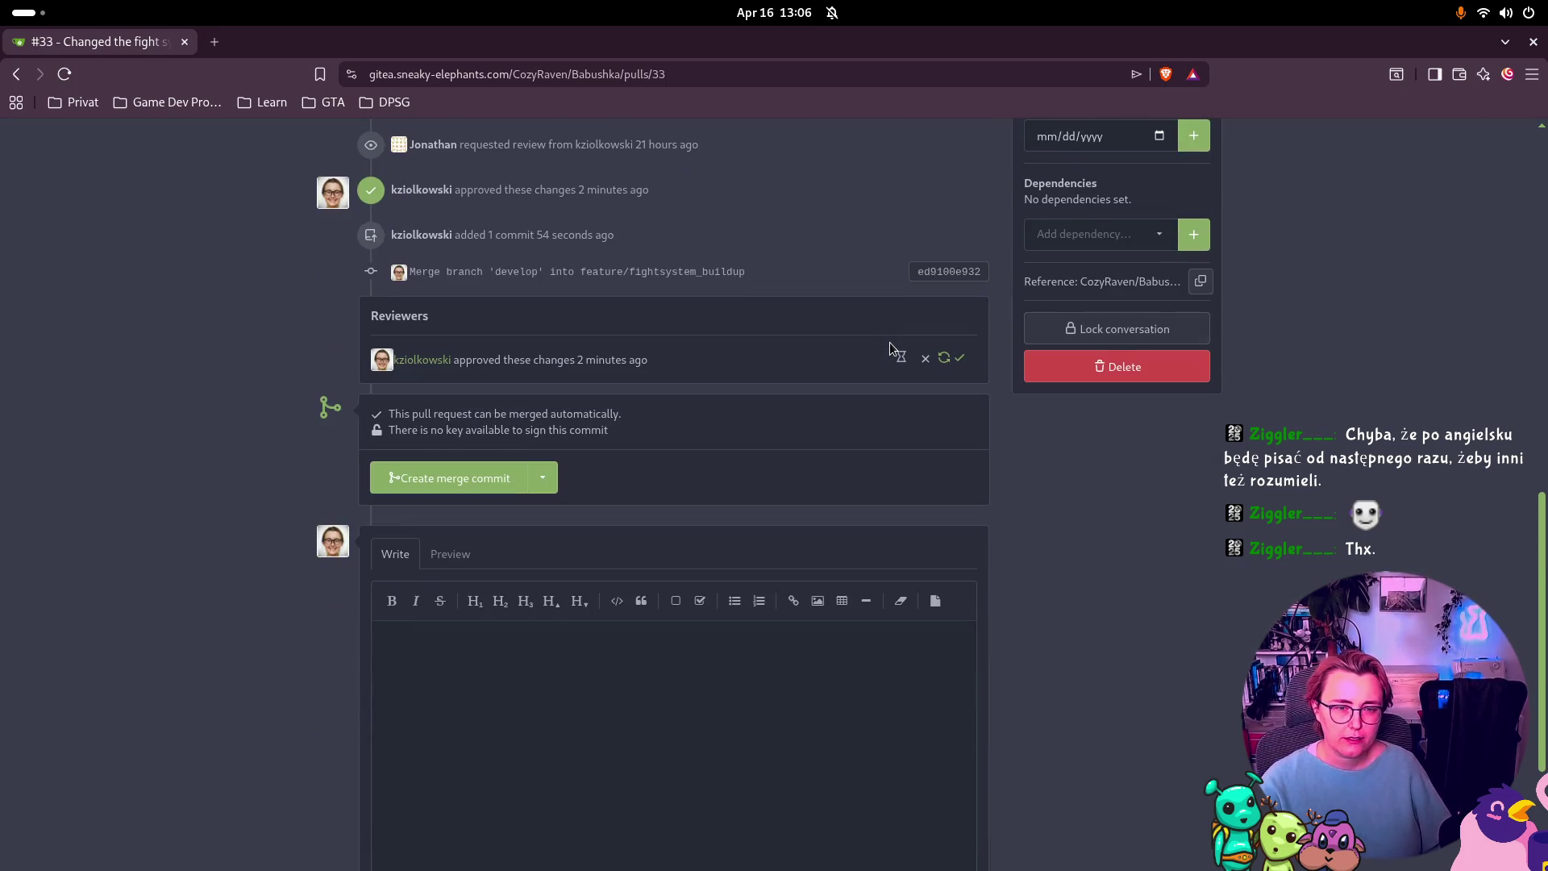
scroll(764, 355, "up", 3)
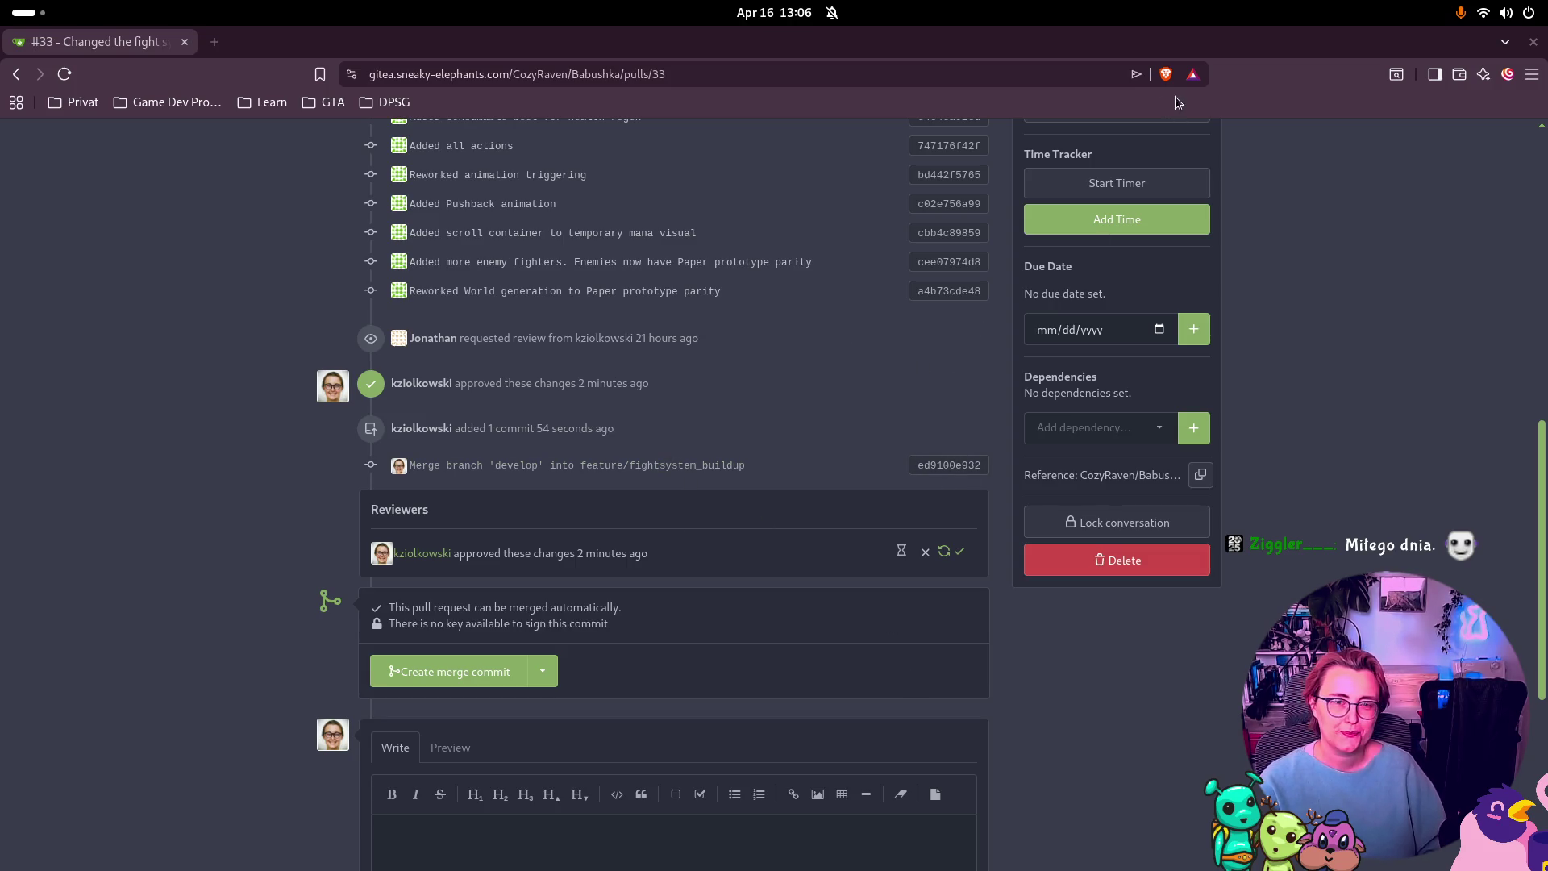
scroll(599, 336, "up", 2)
scroll(596, 329, "down", 2)
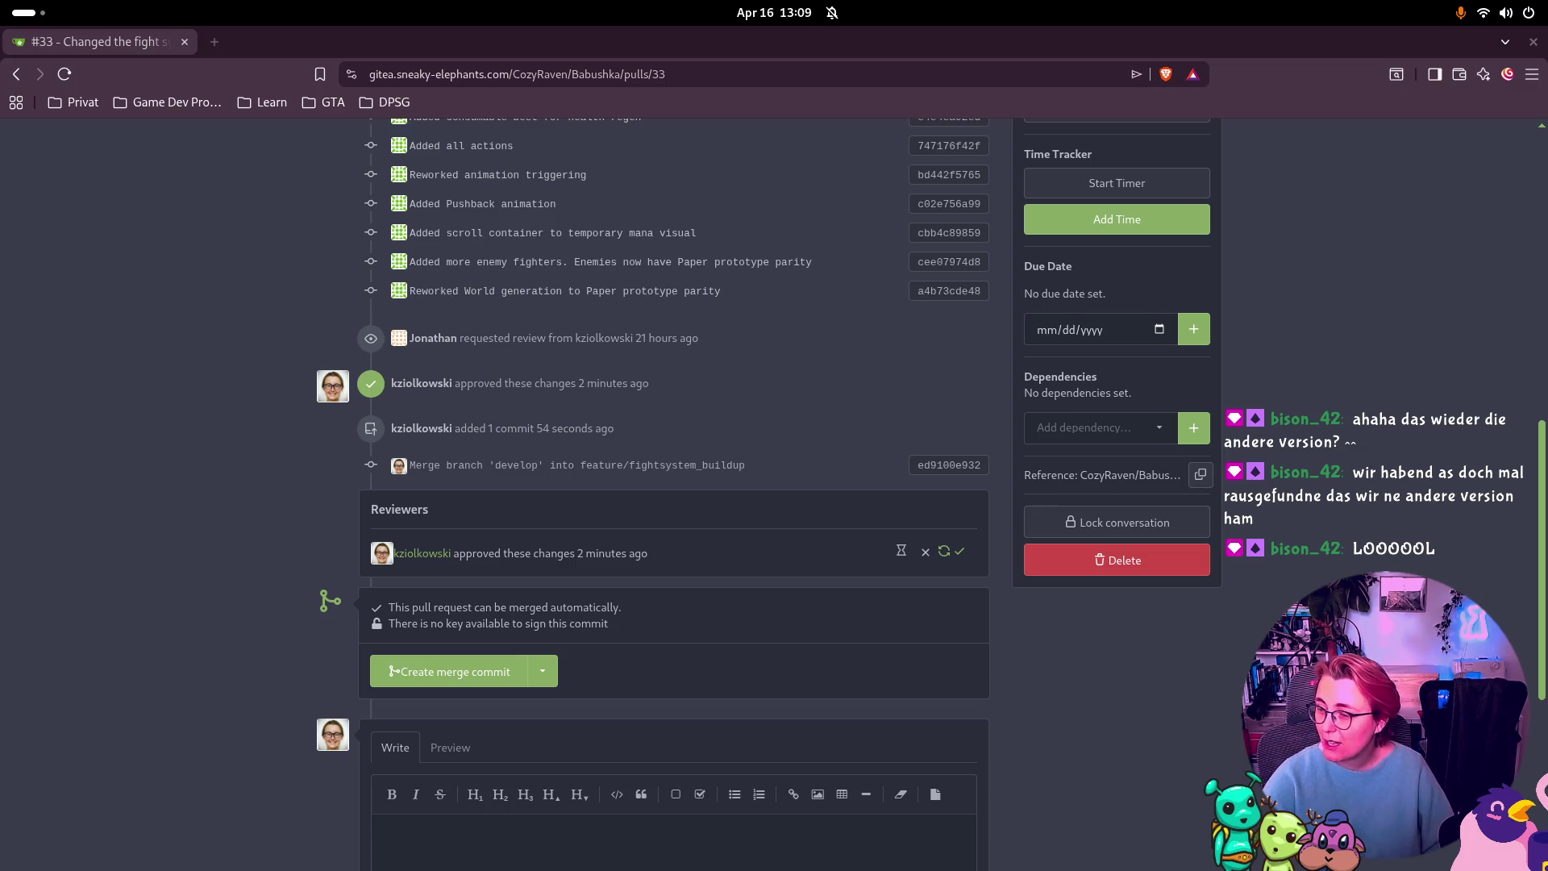
key("Print")
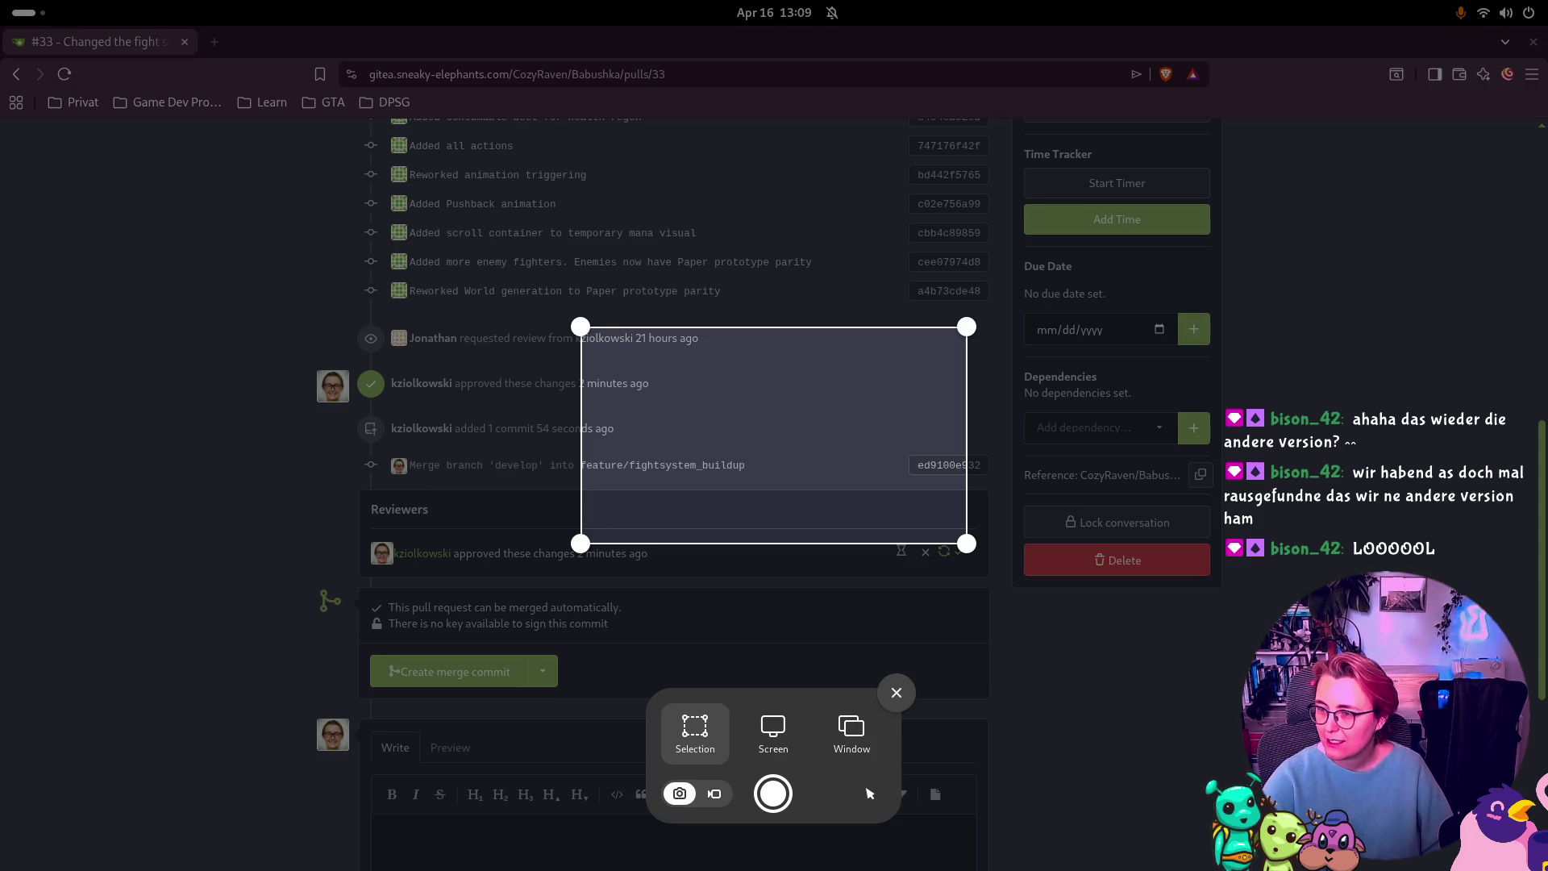
key("Escape")
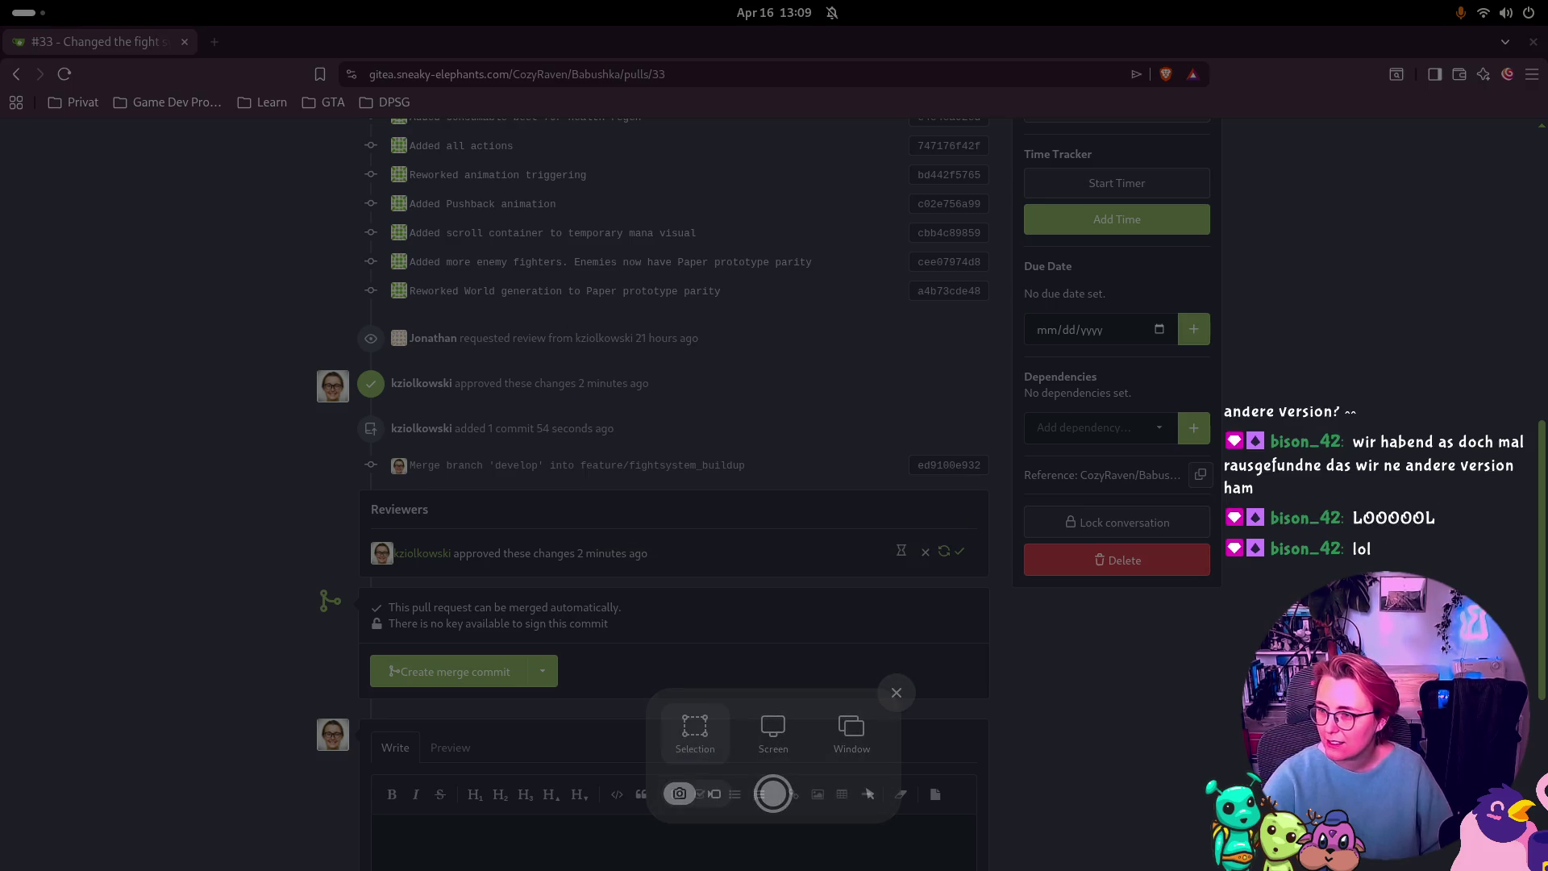
key("Escape")
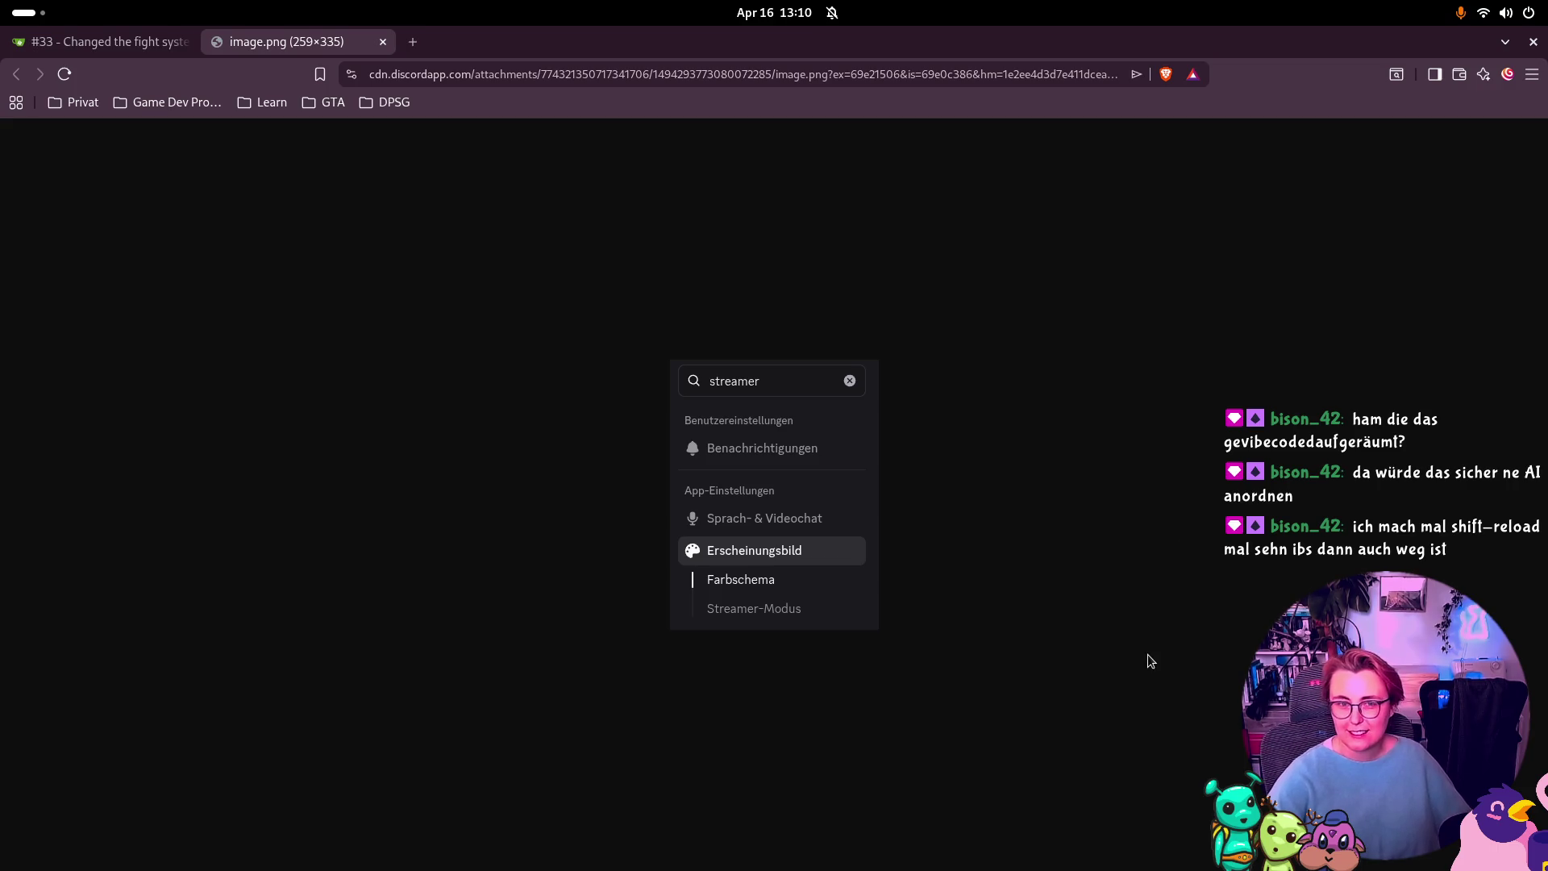
Step: Close the image.png tab to get back to pull request #33
left_click(383, 43)
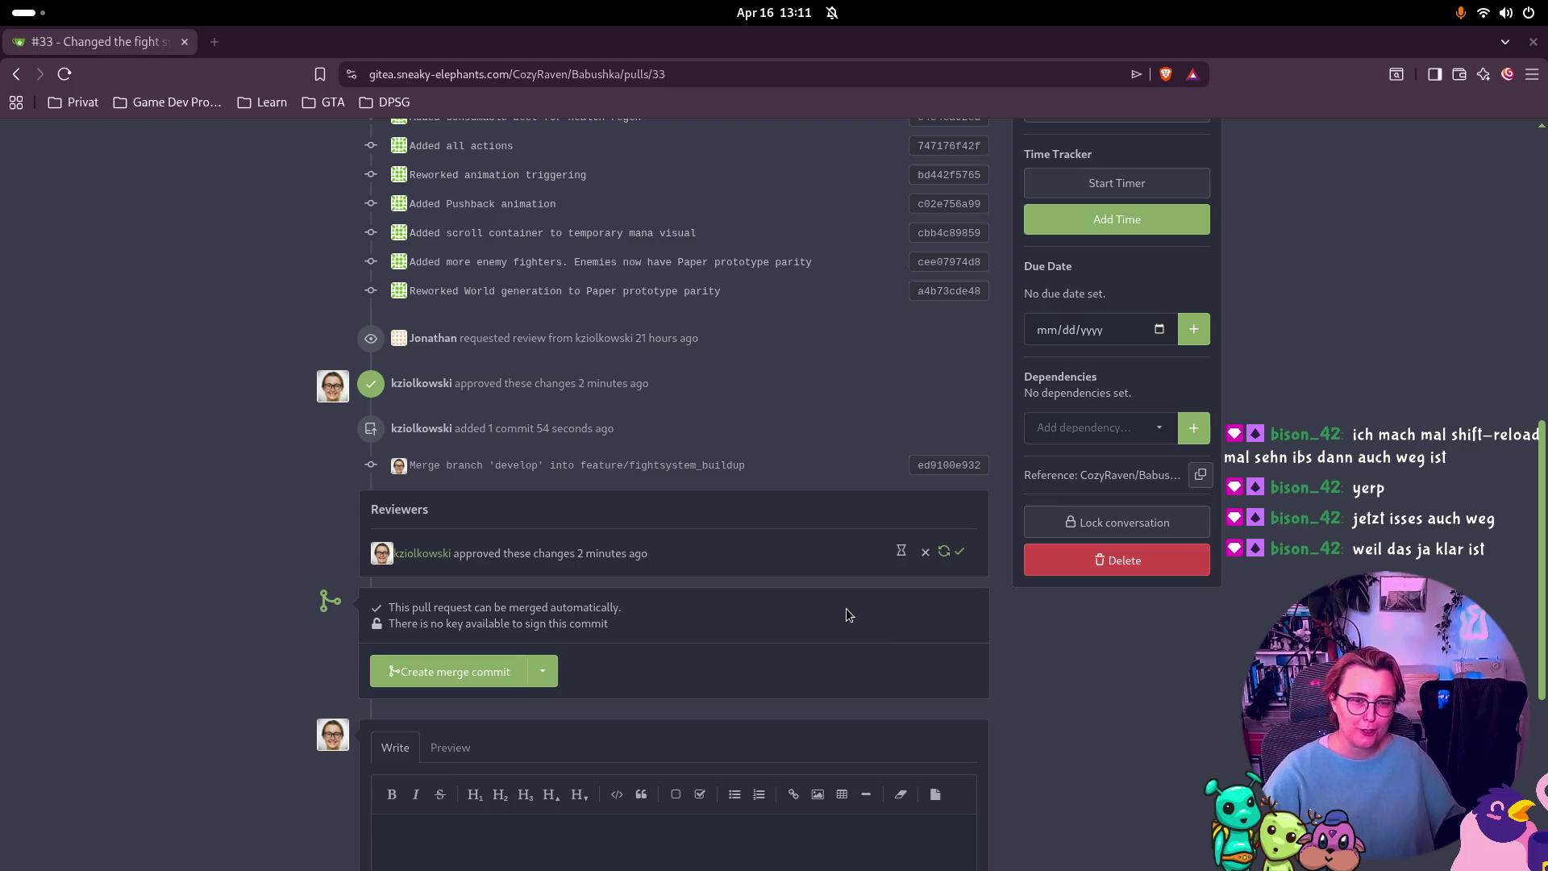
Step: Merge pull request #33 into develop with a merge commit and confirm it
left_click(461, 683)
scroll(471, 693, "down", 1)
left_click(488, 788)
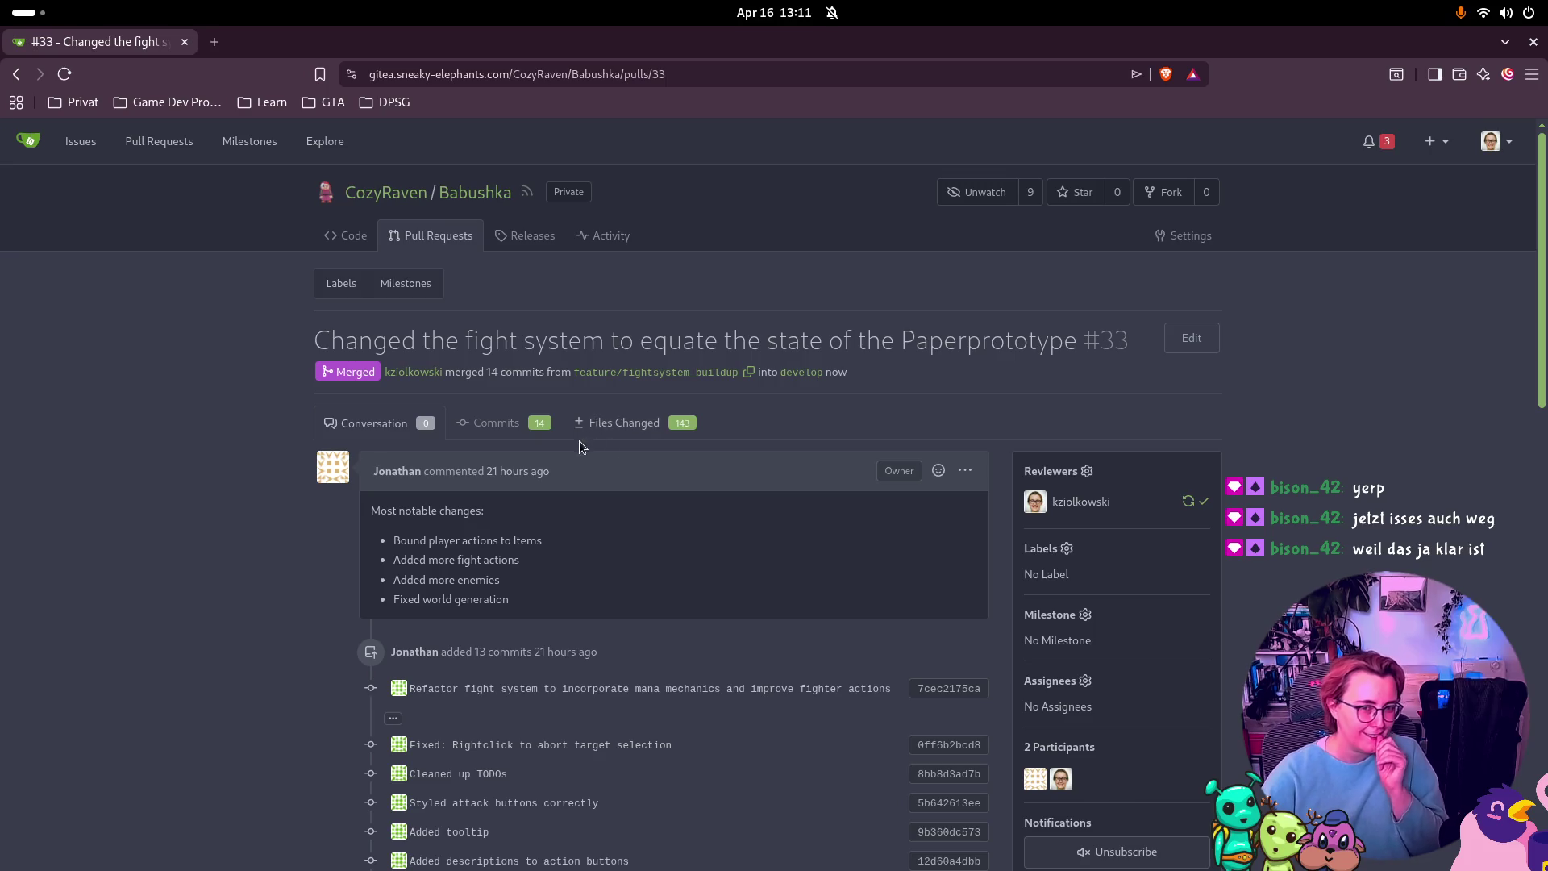
scroll(722, 474, "down", 5)
scroll(725, 472, "down", 2)
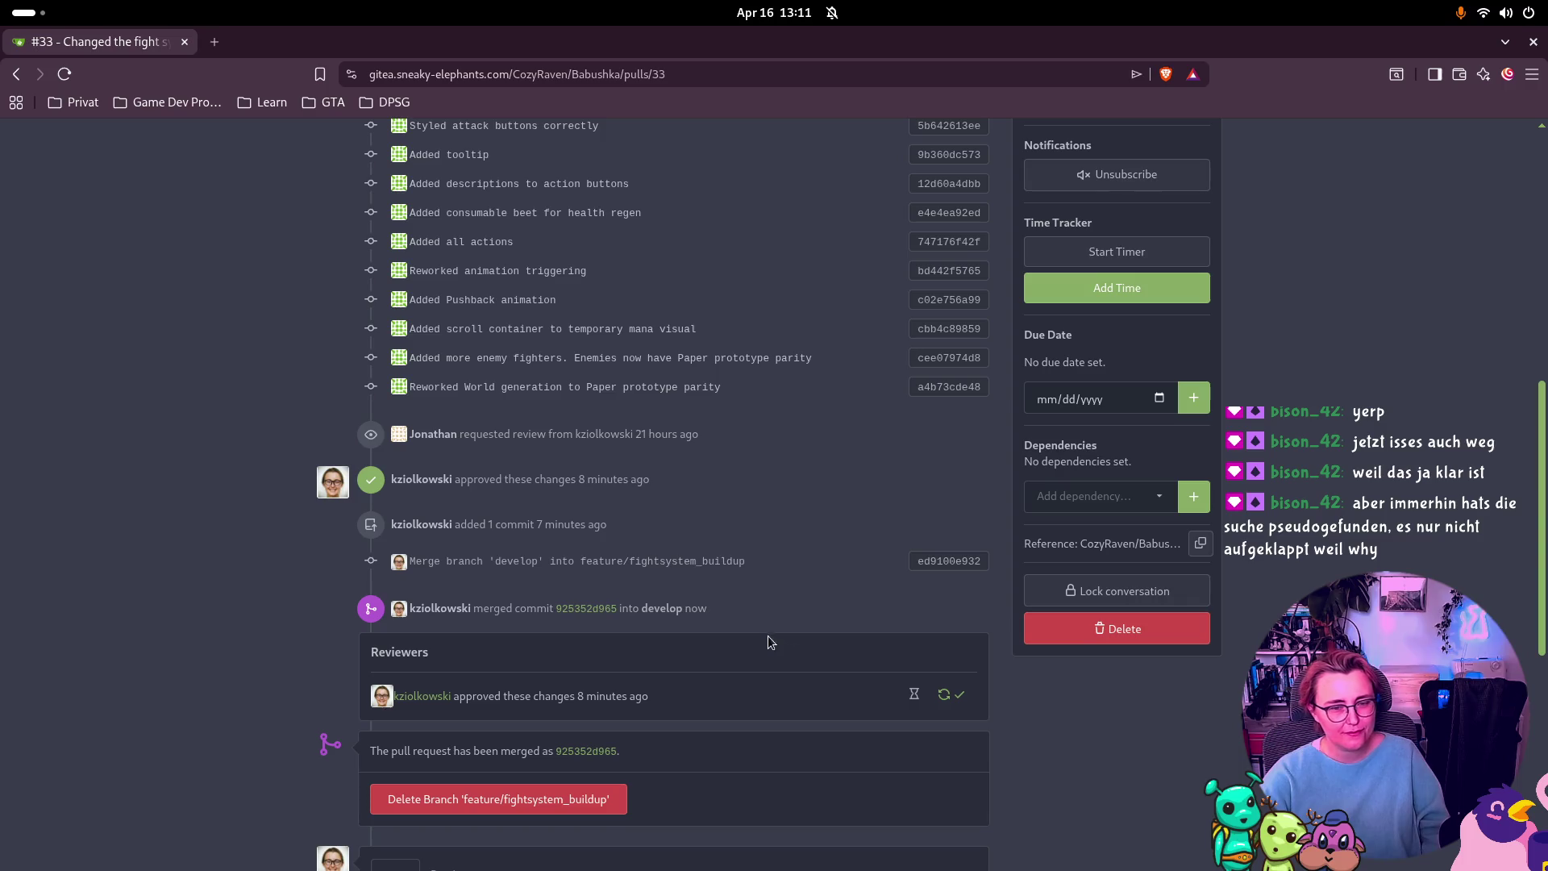
key("super")
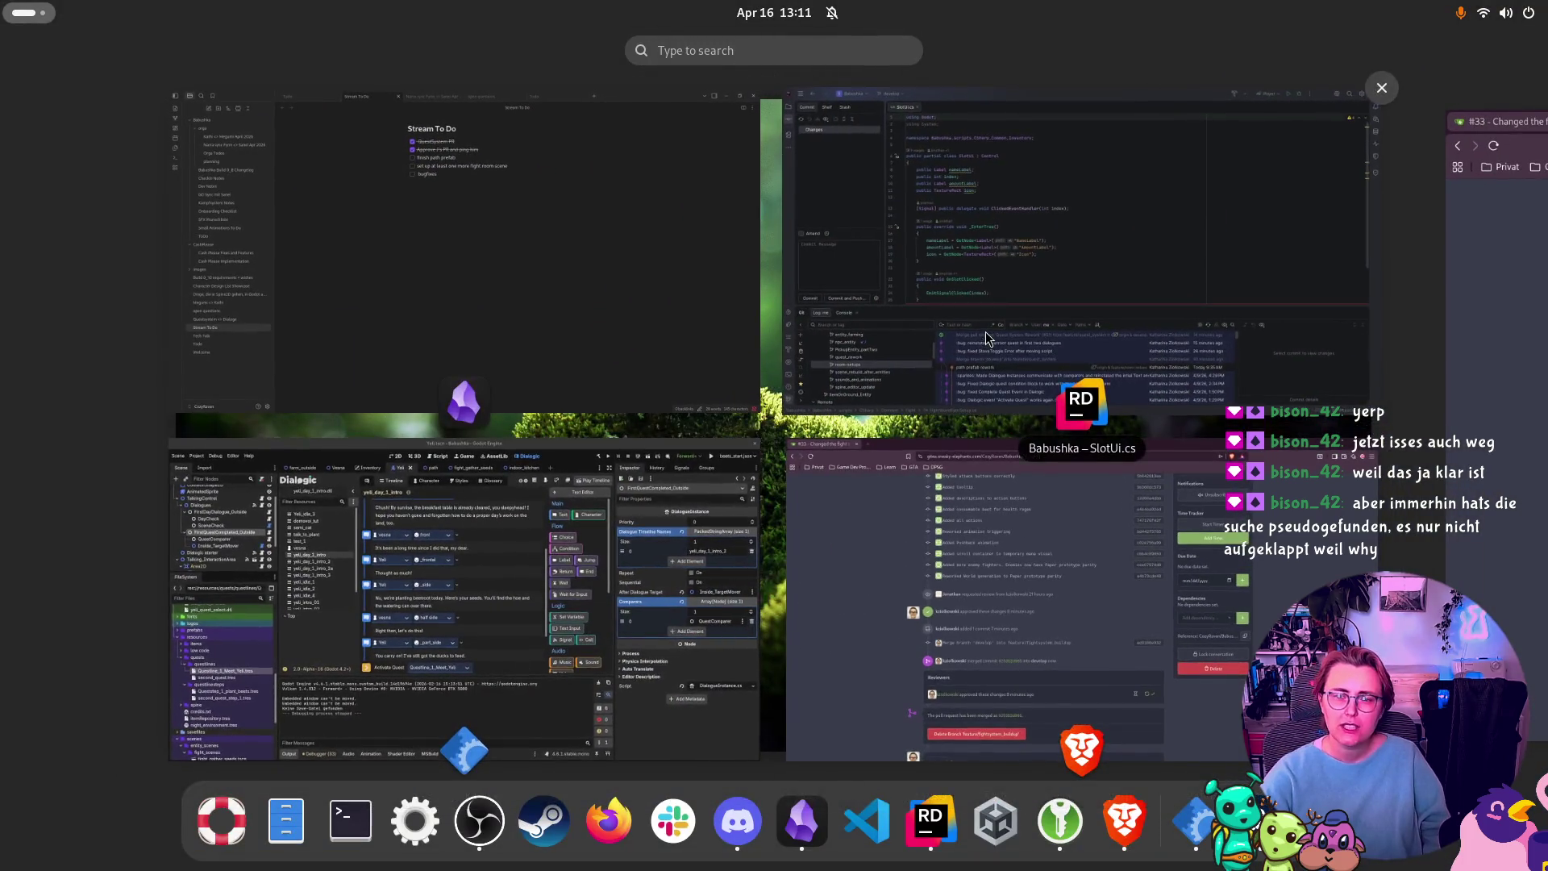
Step: In Rider's Git branches panel, update the local develop branch from the remote
left_click(1073, 339)
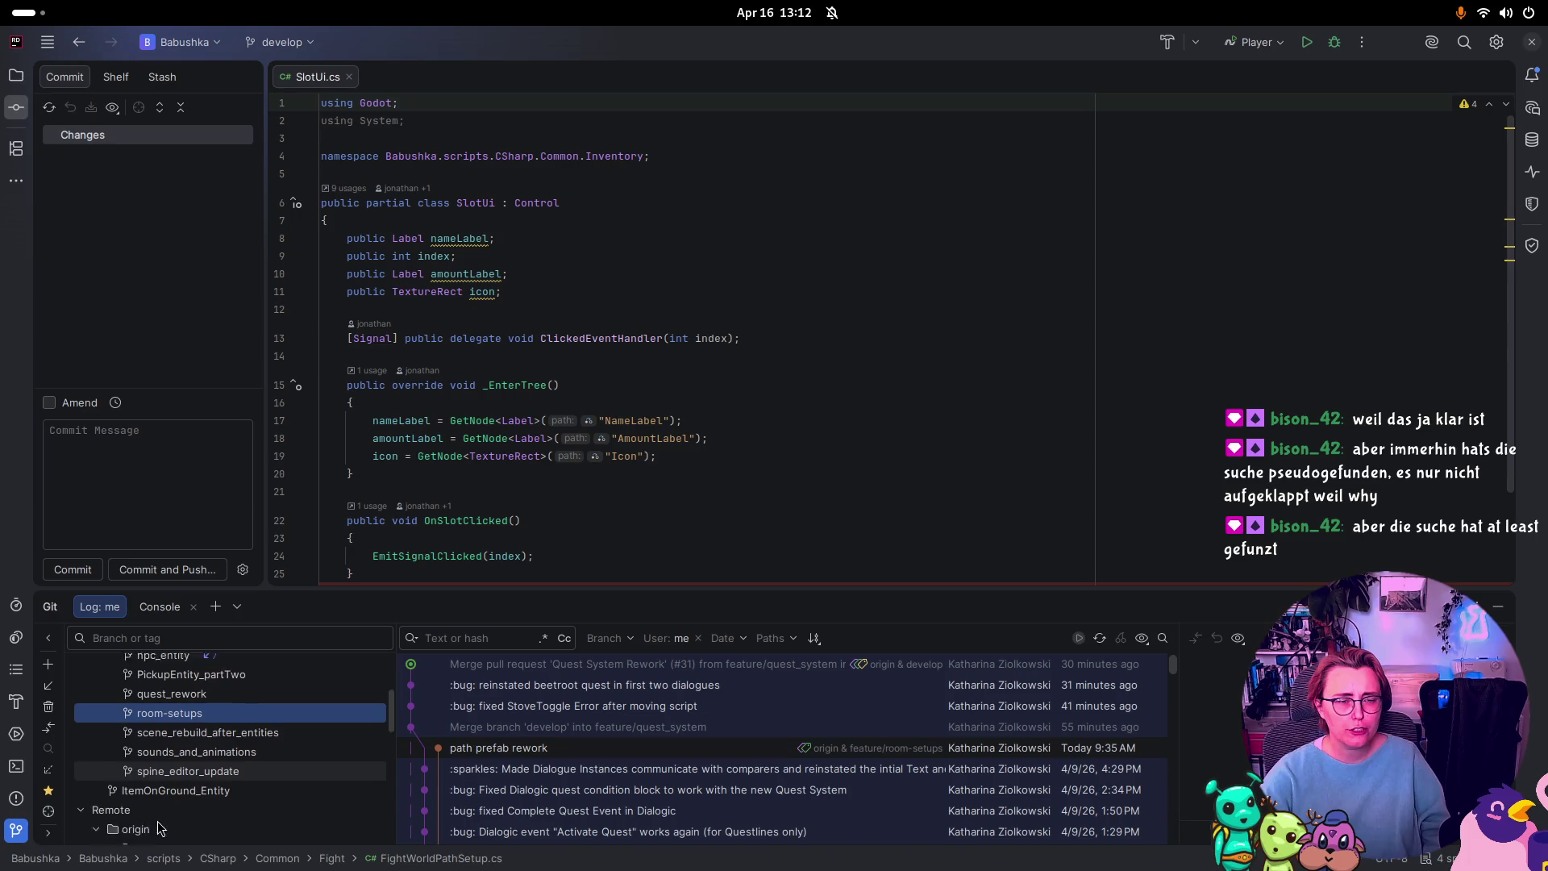
scroll(161, 814, "down", 2)
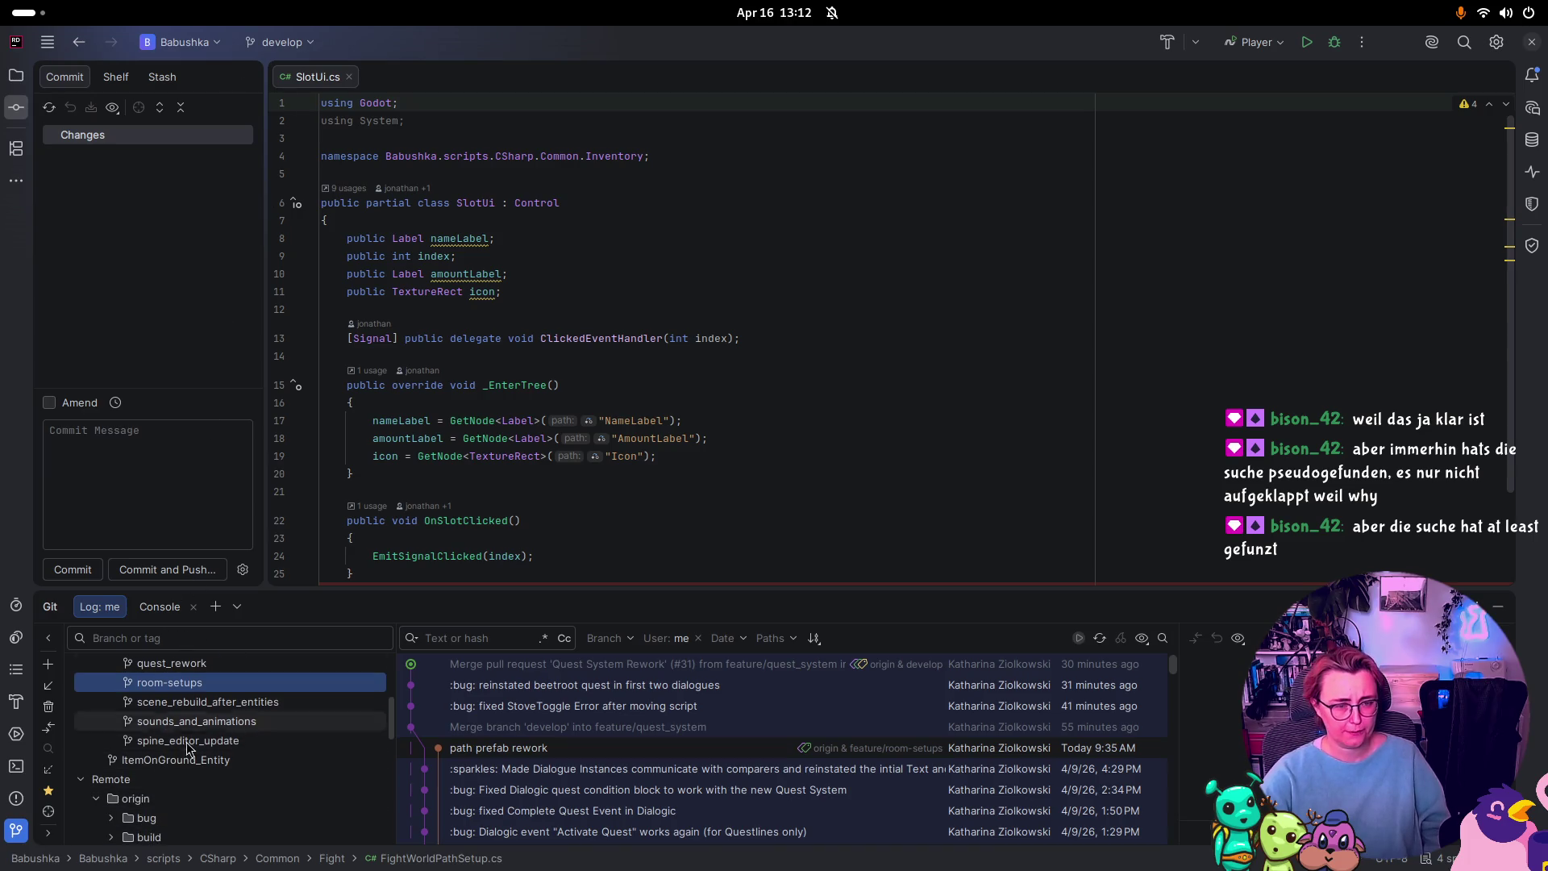
scroll(185, 729, "up", 5)
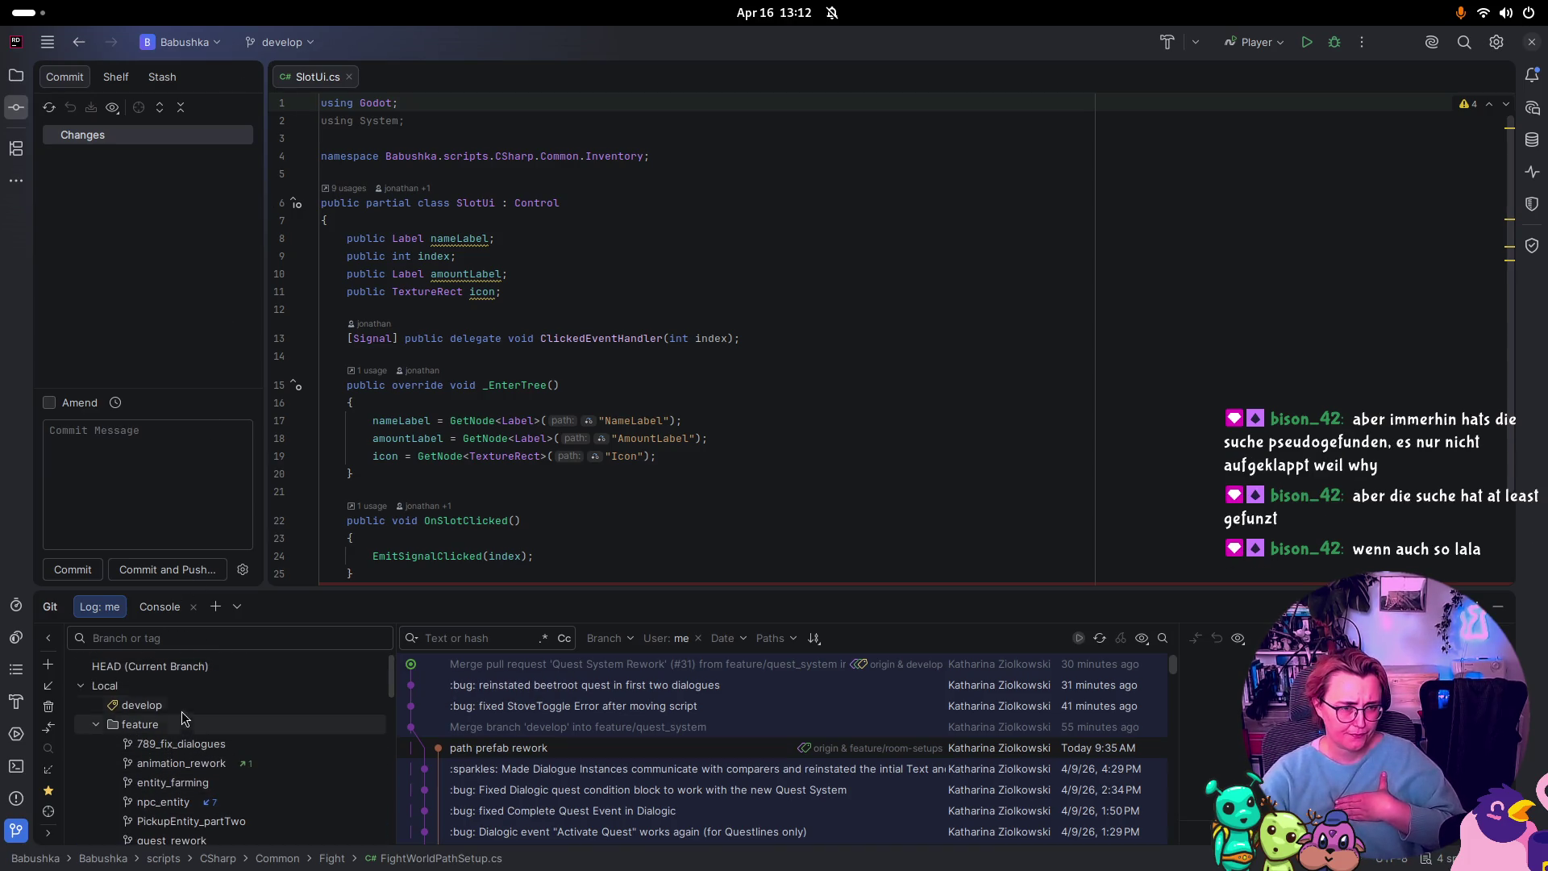
right_click(174, 705)
left_click(210, 780)
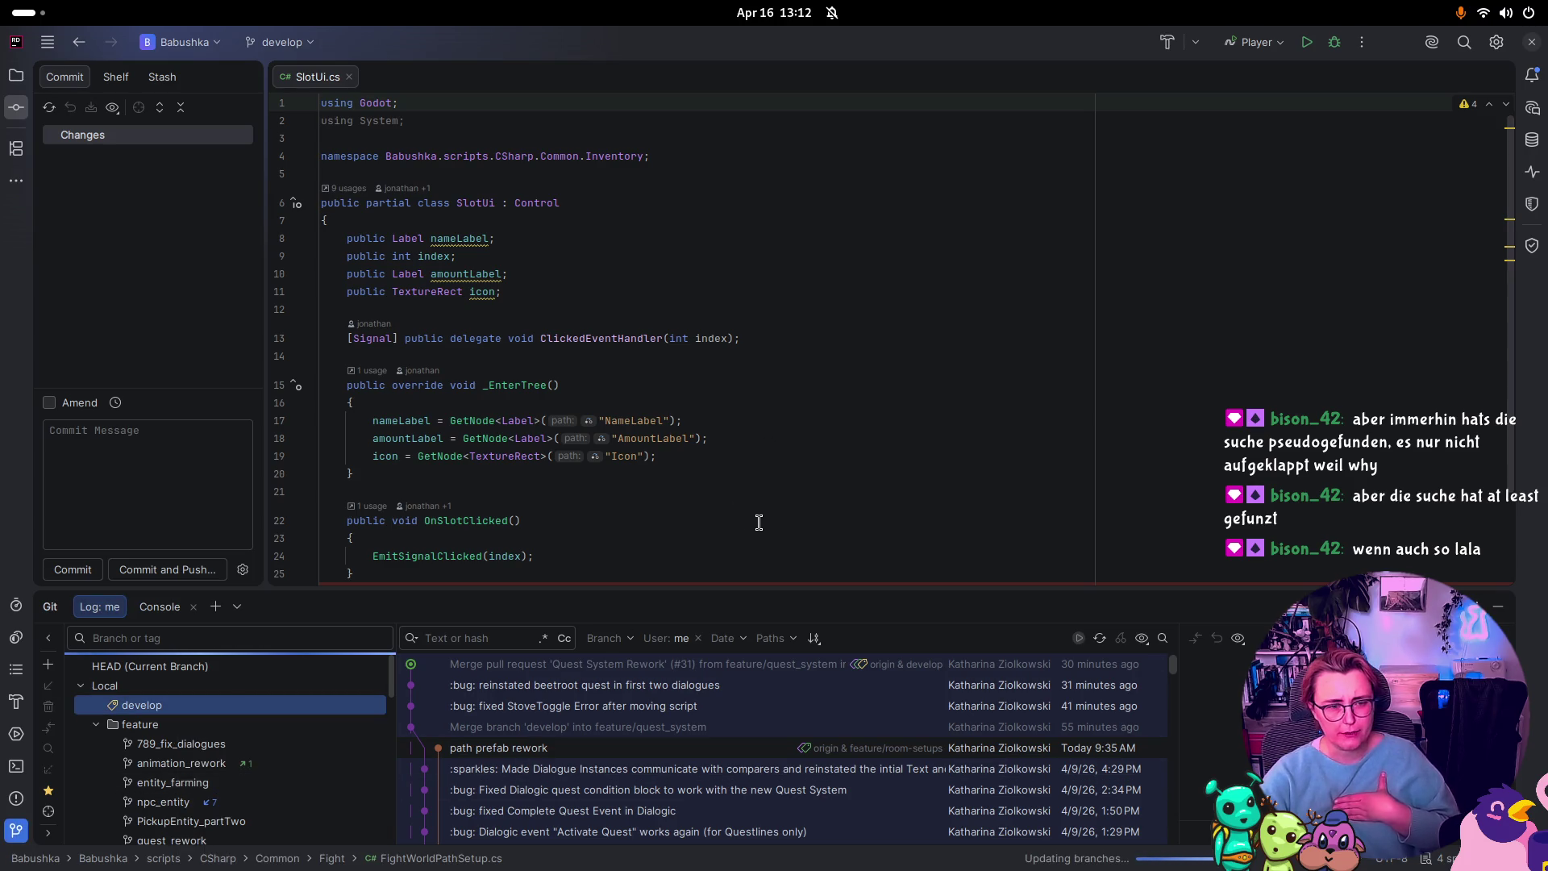
Step: Glance at the Stream To Do notes, then return to Rider's room-setups branch actions
key("super")
left_click(458, 284)
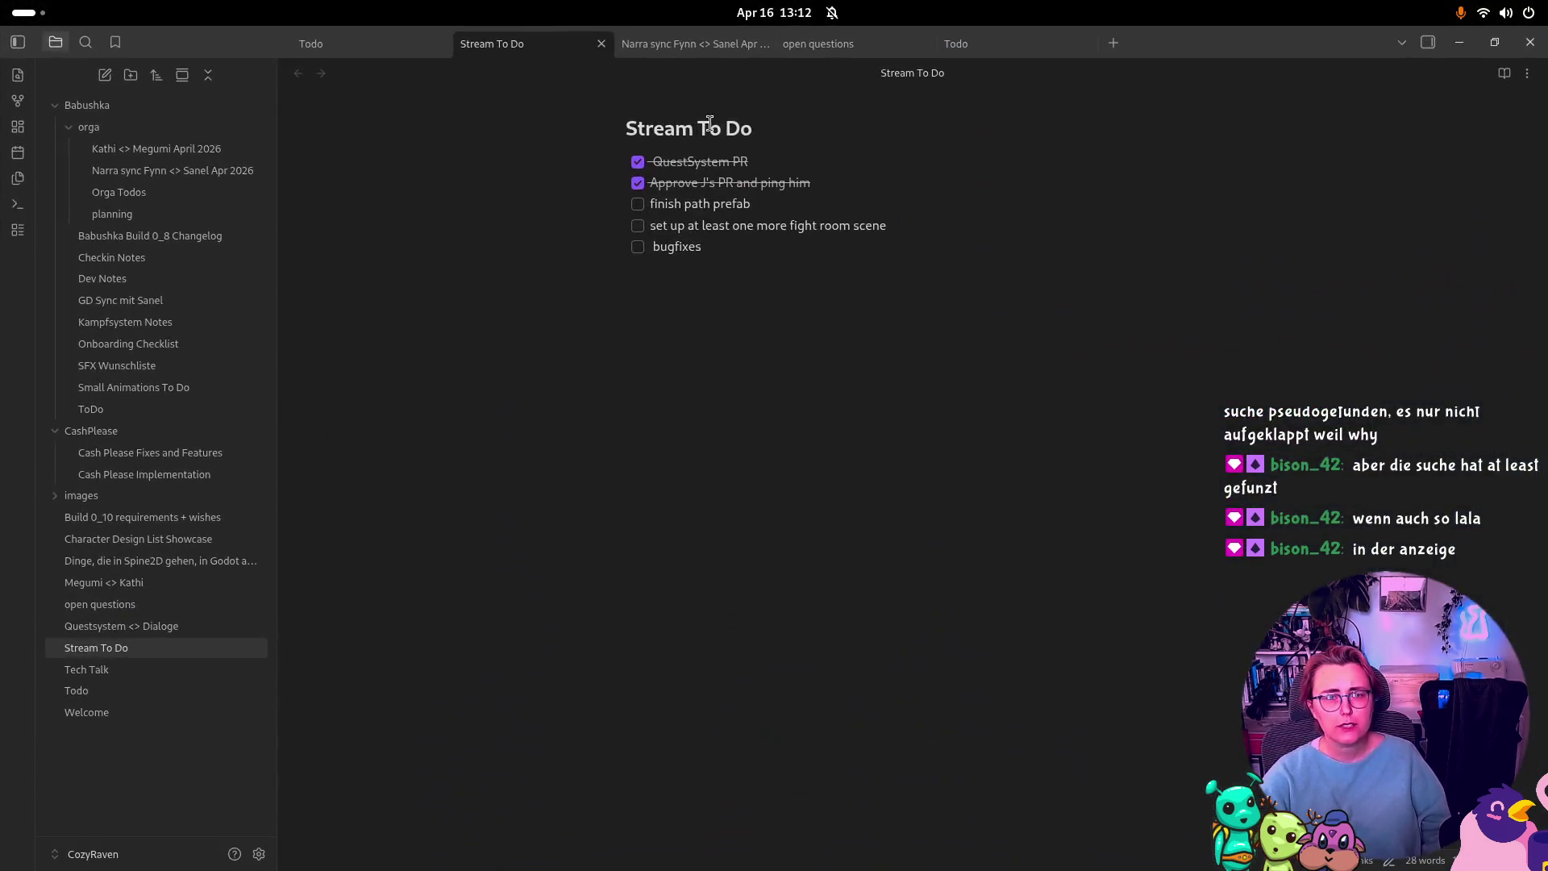
key("super")
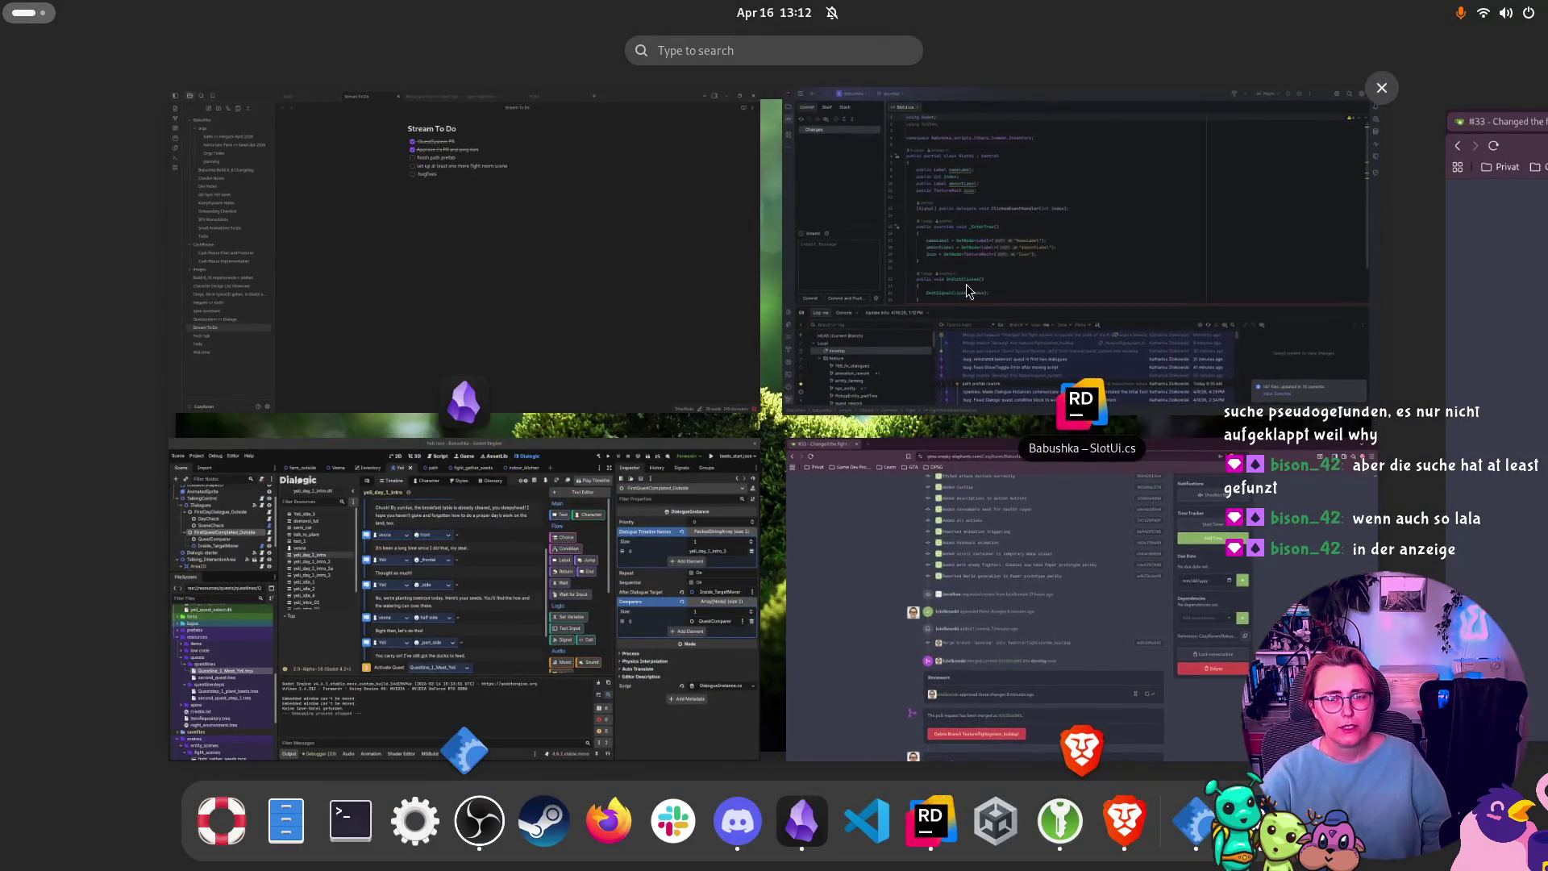
left_click(971, 292)
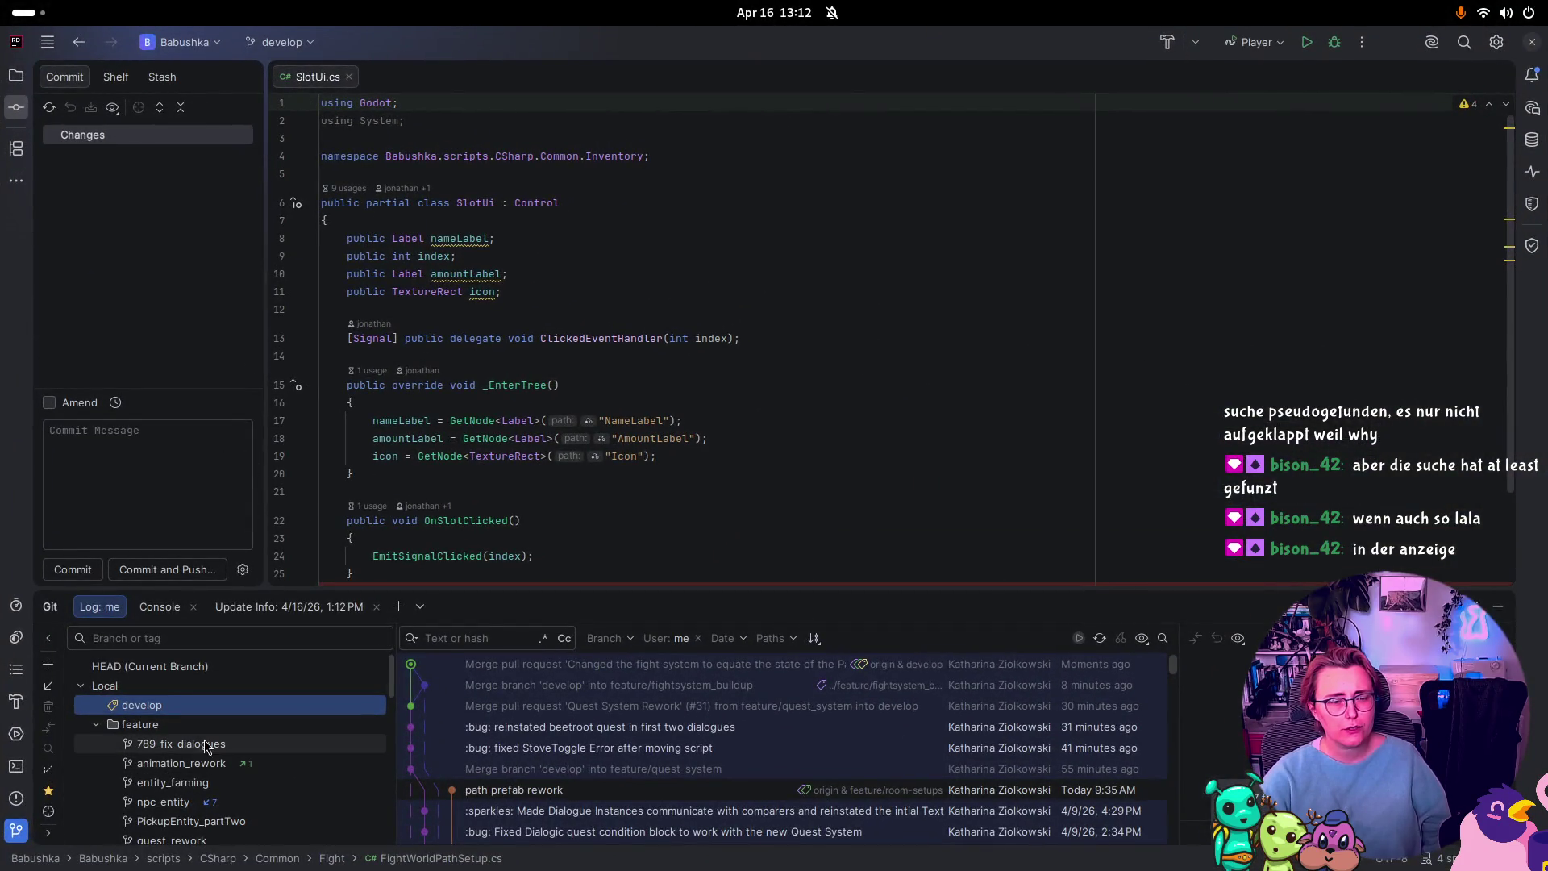
scroll(206, 786, "down", 2)
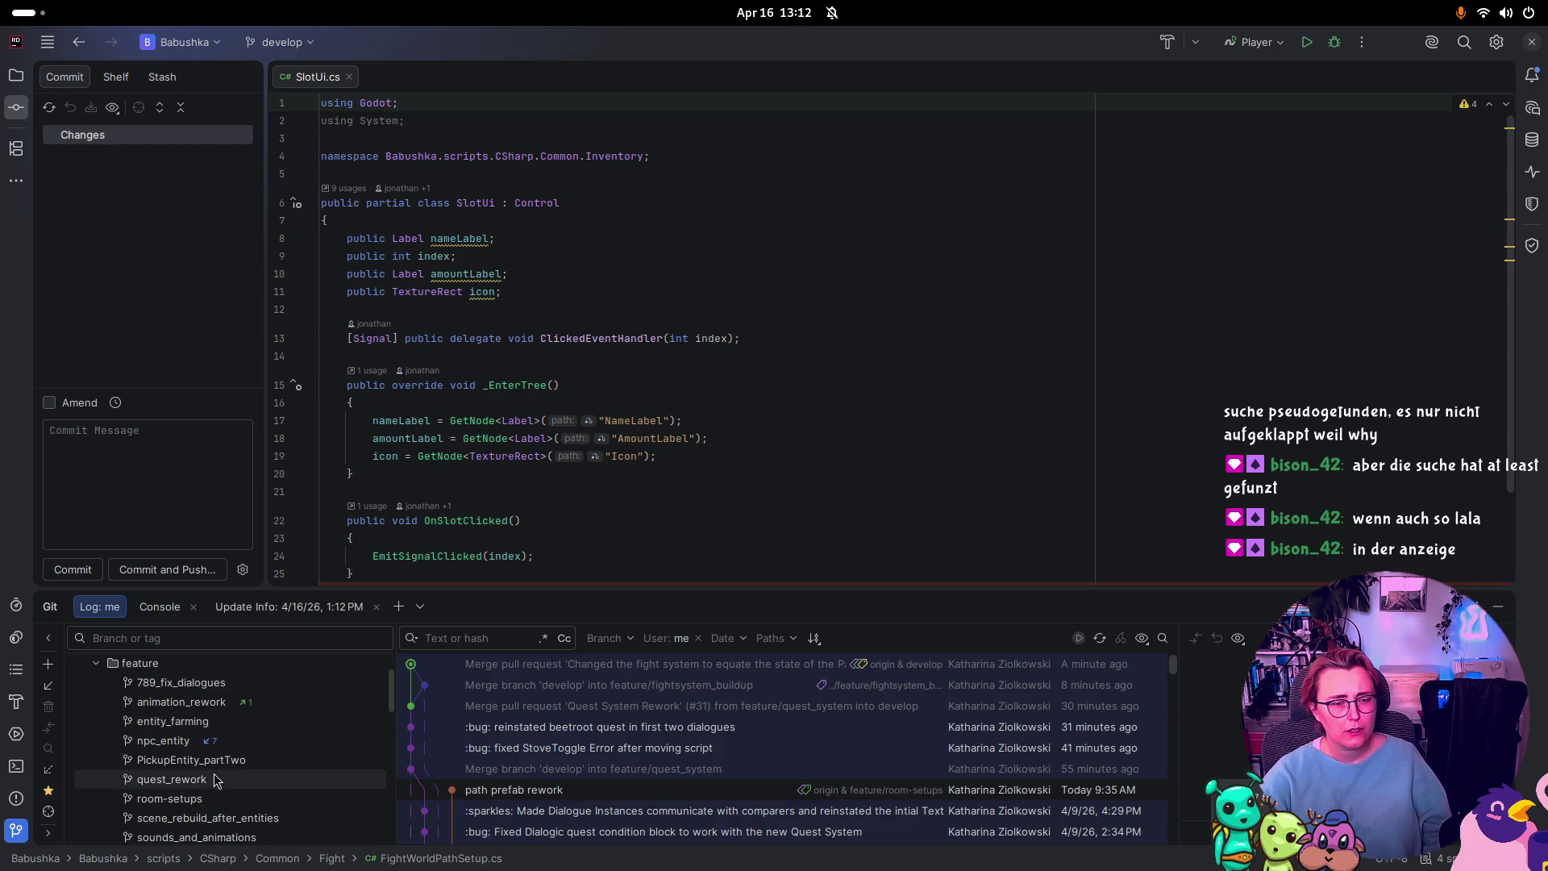
scroll(178, 738, "down", 2)
right_click(175, 737)
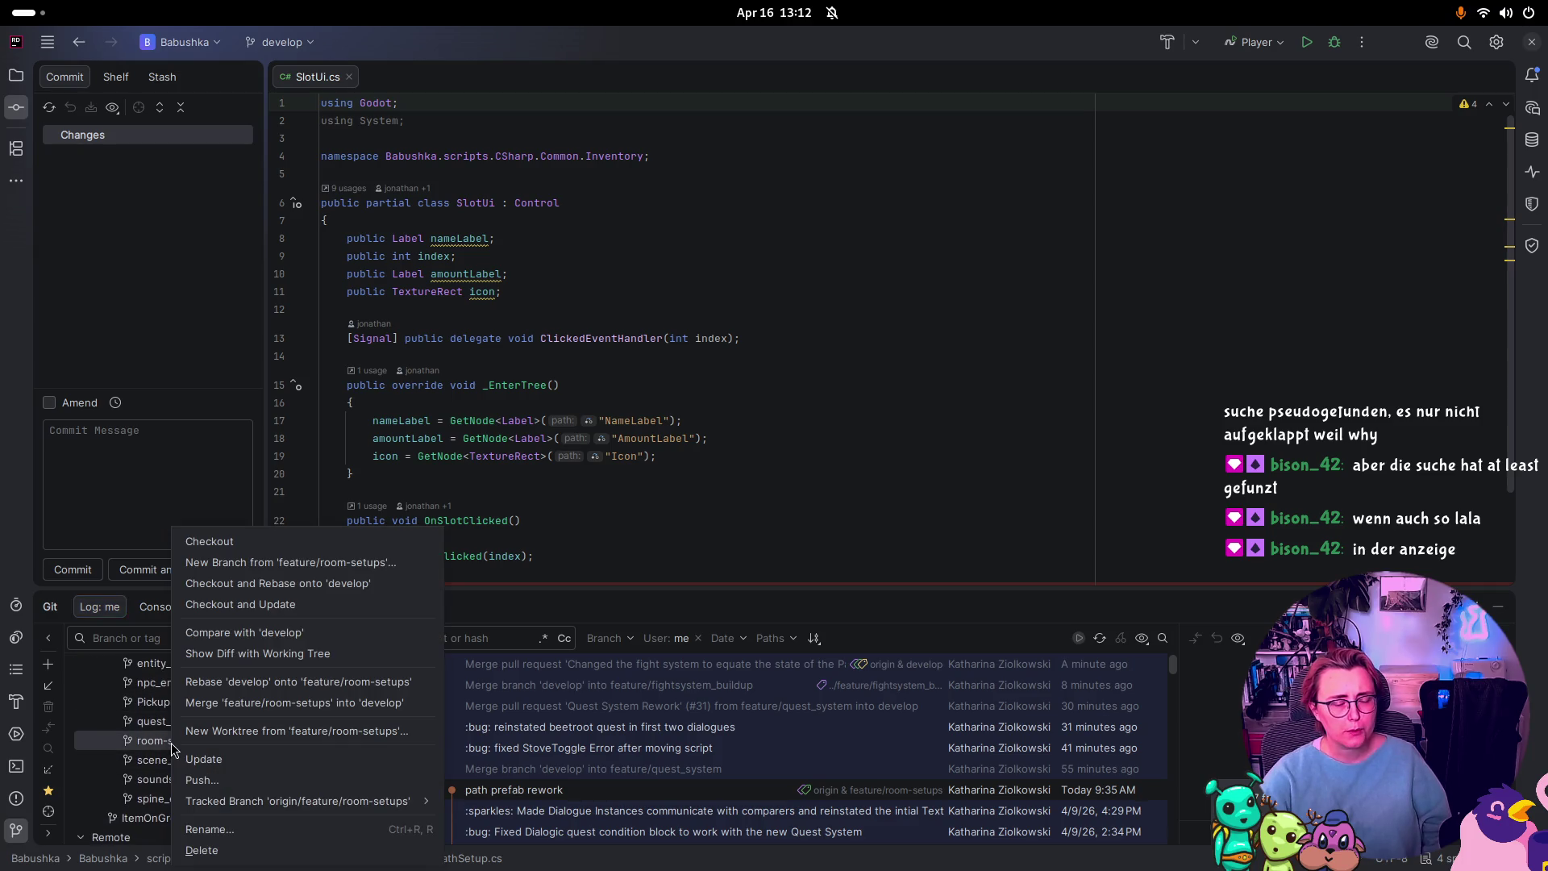
Step: Check out feature/room-setups and merge develop into it, accepting develop's path.tscn
left_click(230, 549)
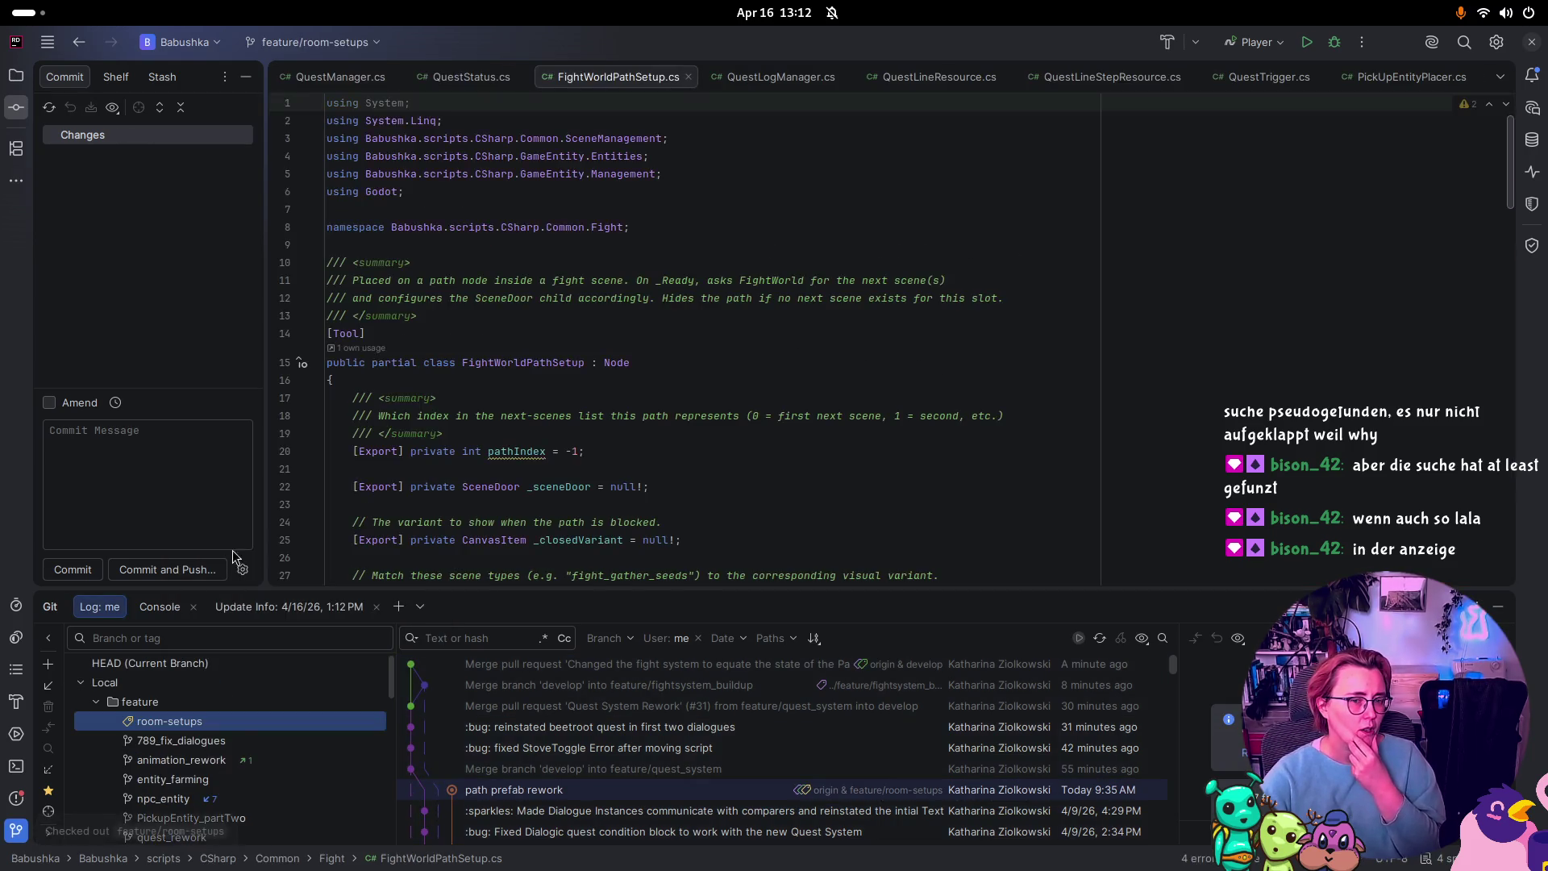
right_click(185, 730)
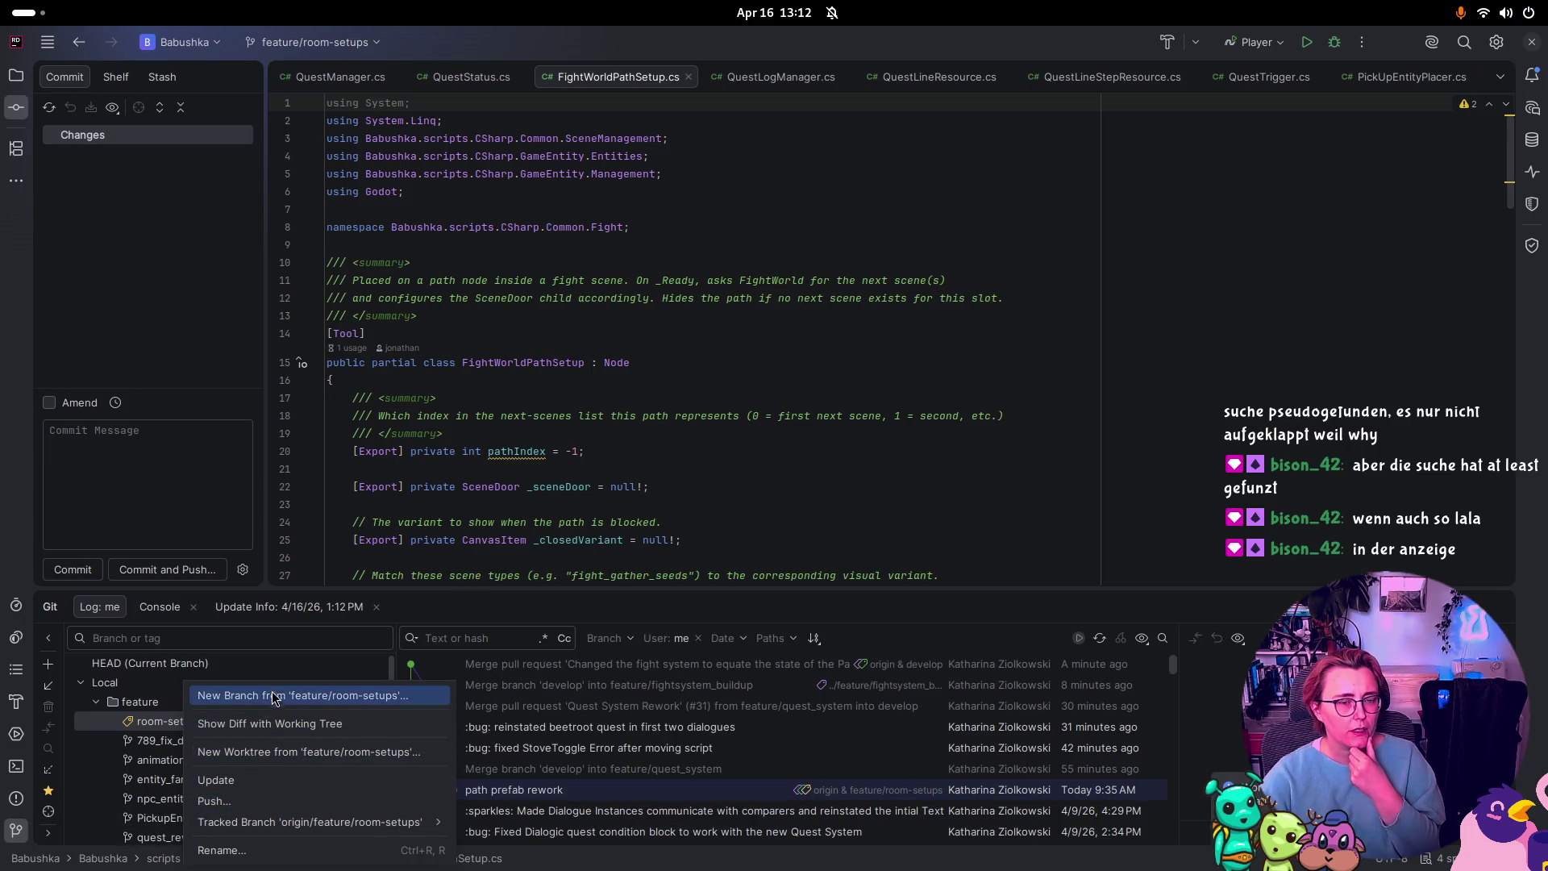
key("Escape")
scroll(155, 750, "down", 5)
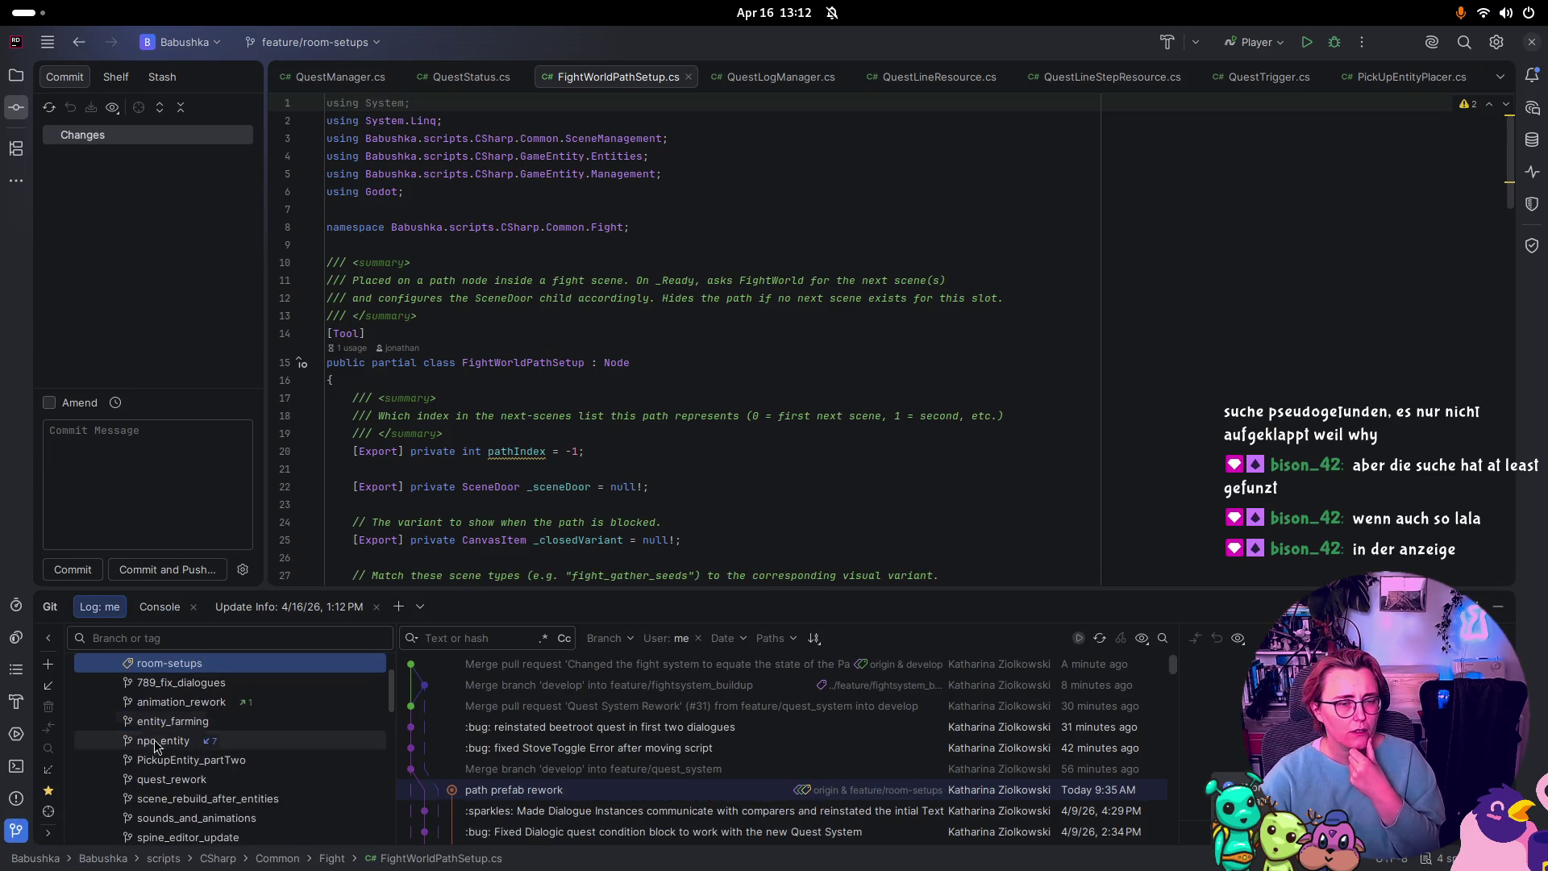
scroll(154, 750, "up", 2)
right_click(155, 742)
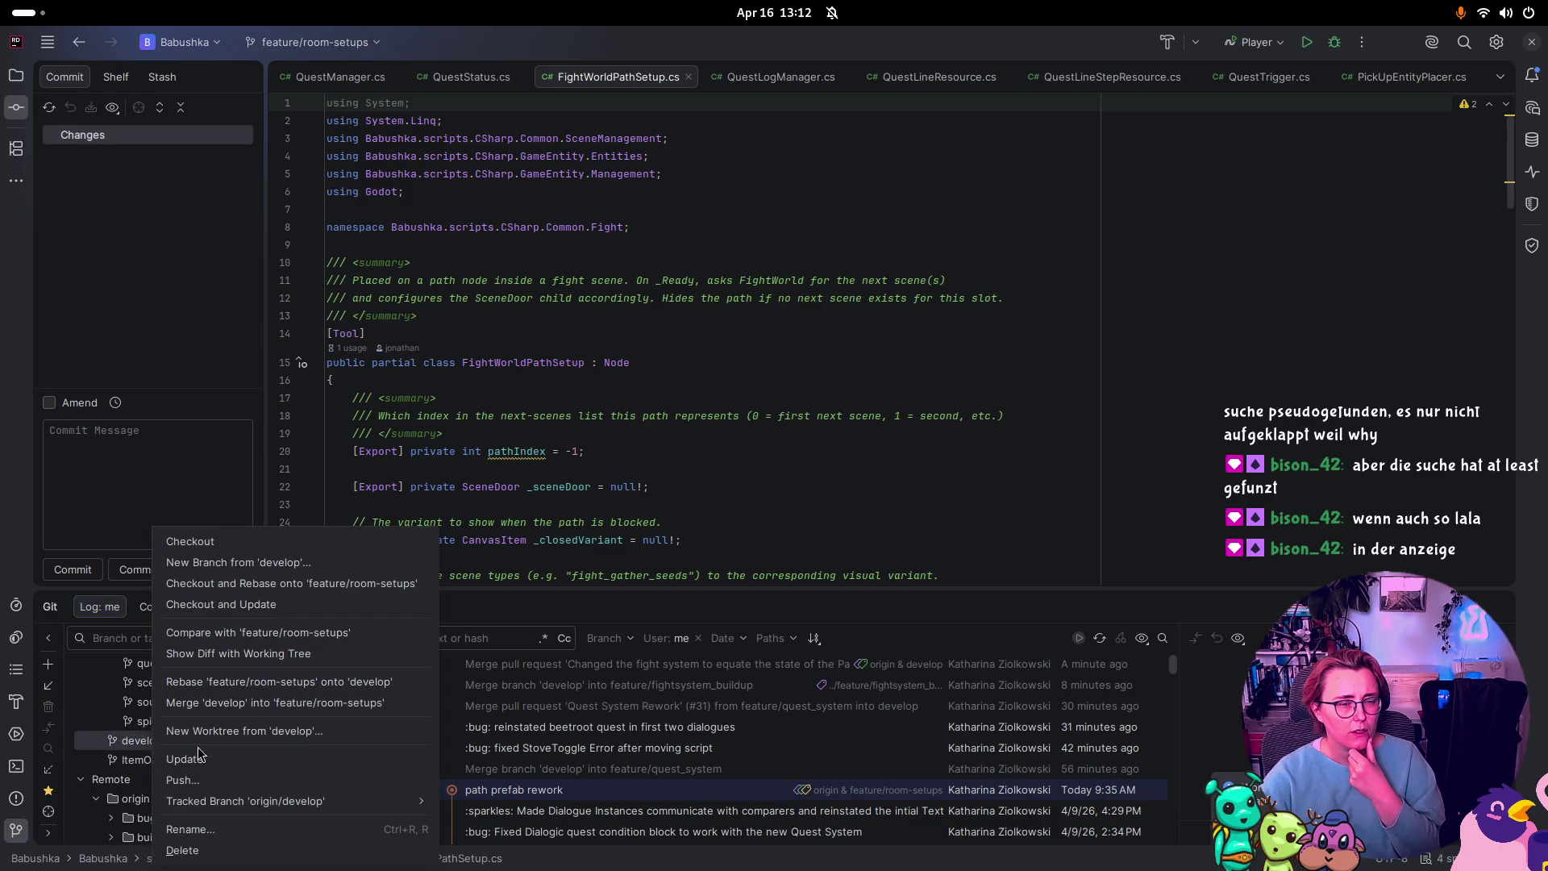
left_click(249, 703)
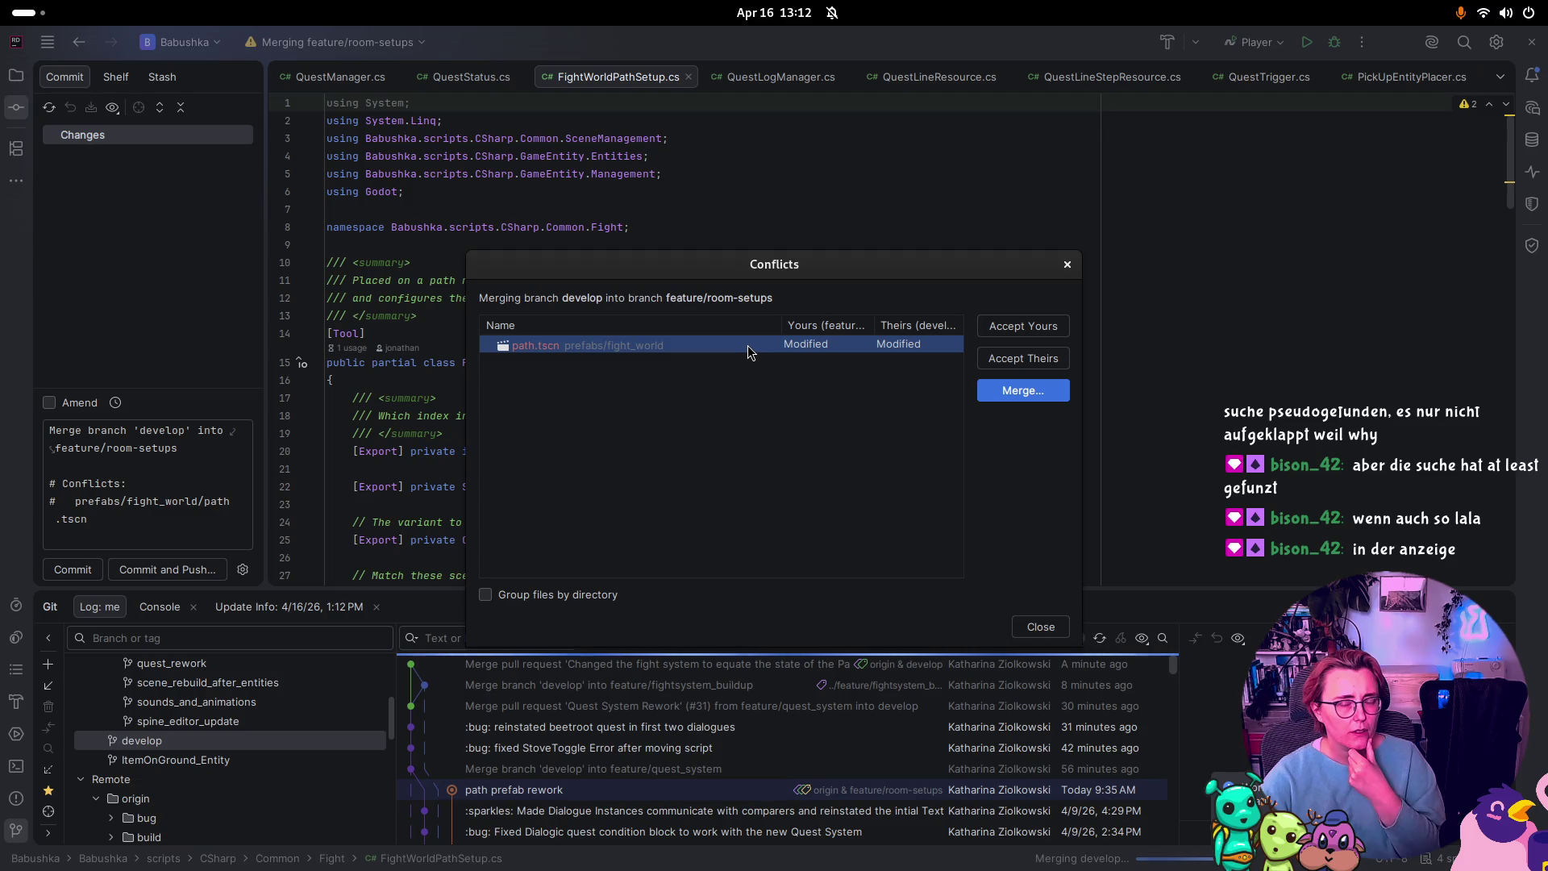
left_click(1021, 358)
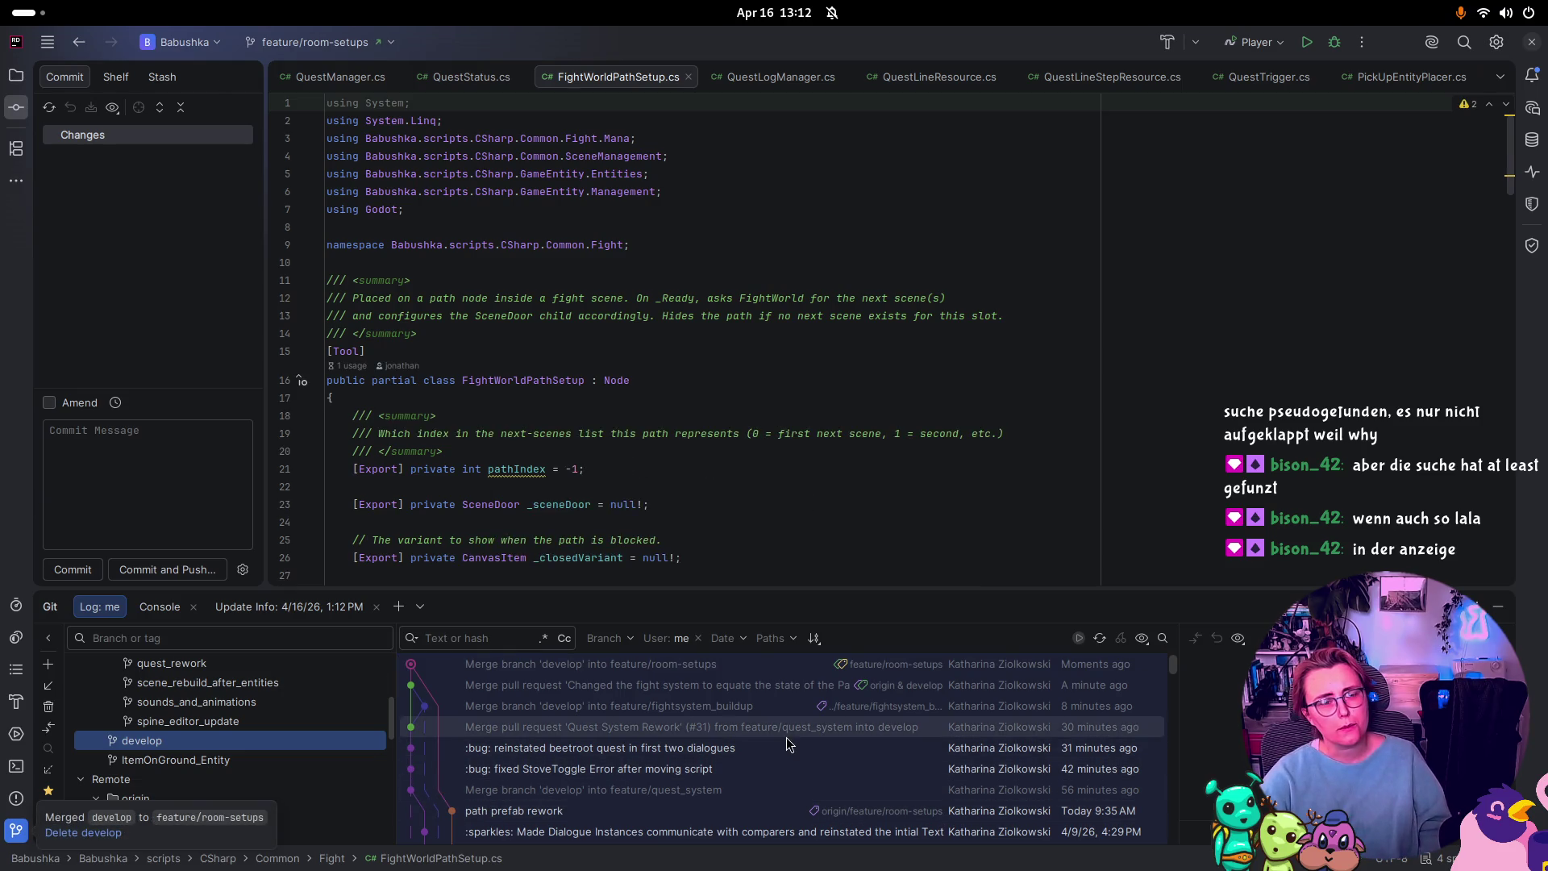
Step: Push feature/room-setups's 38 outgoing commits to the remote, then bring the browser forward
scroll(221, 775, "up", 10)
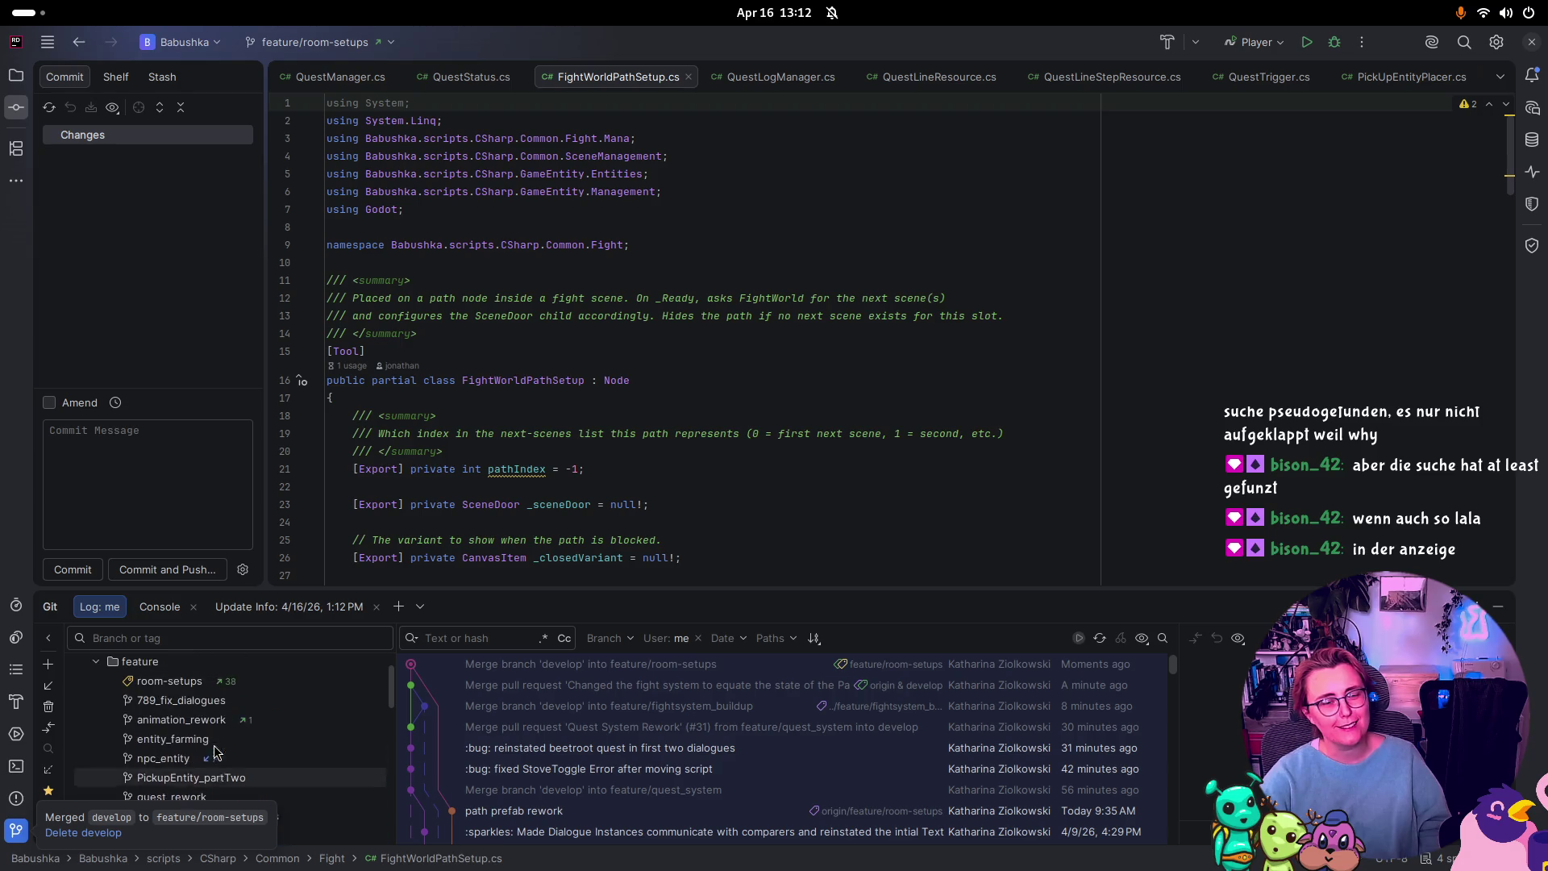
left_click(216, 725)
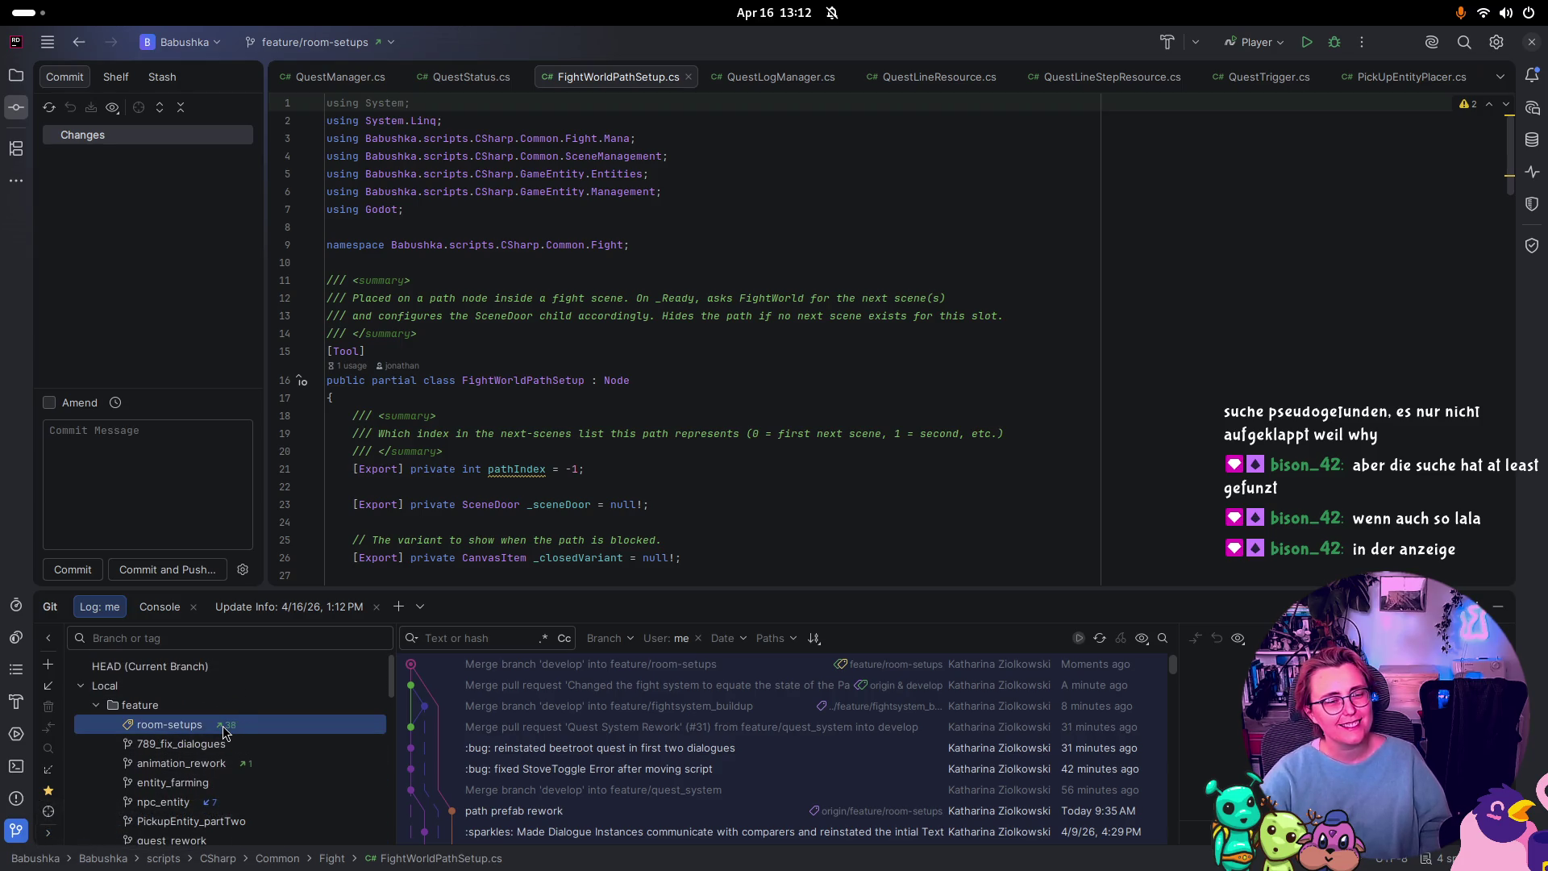
right_click(223, 730)
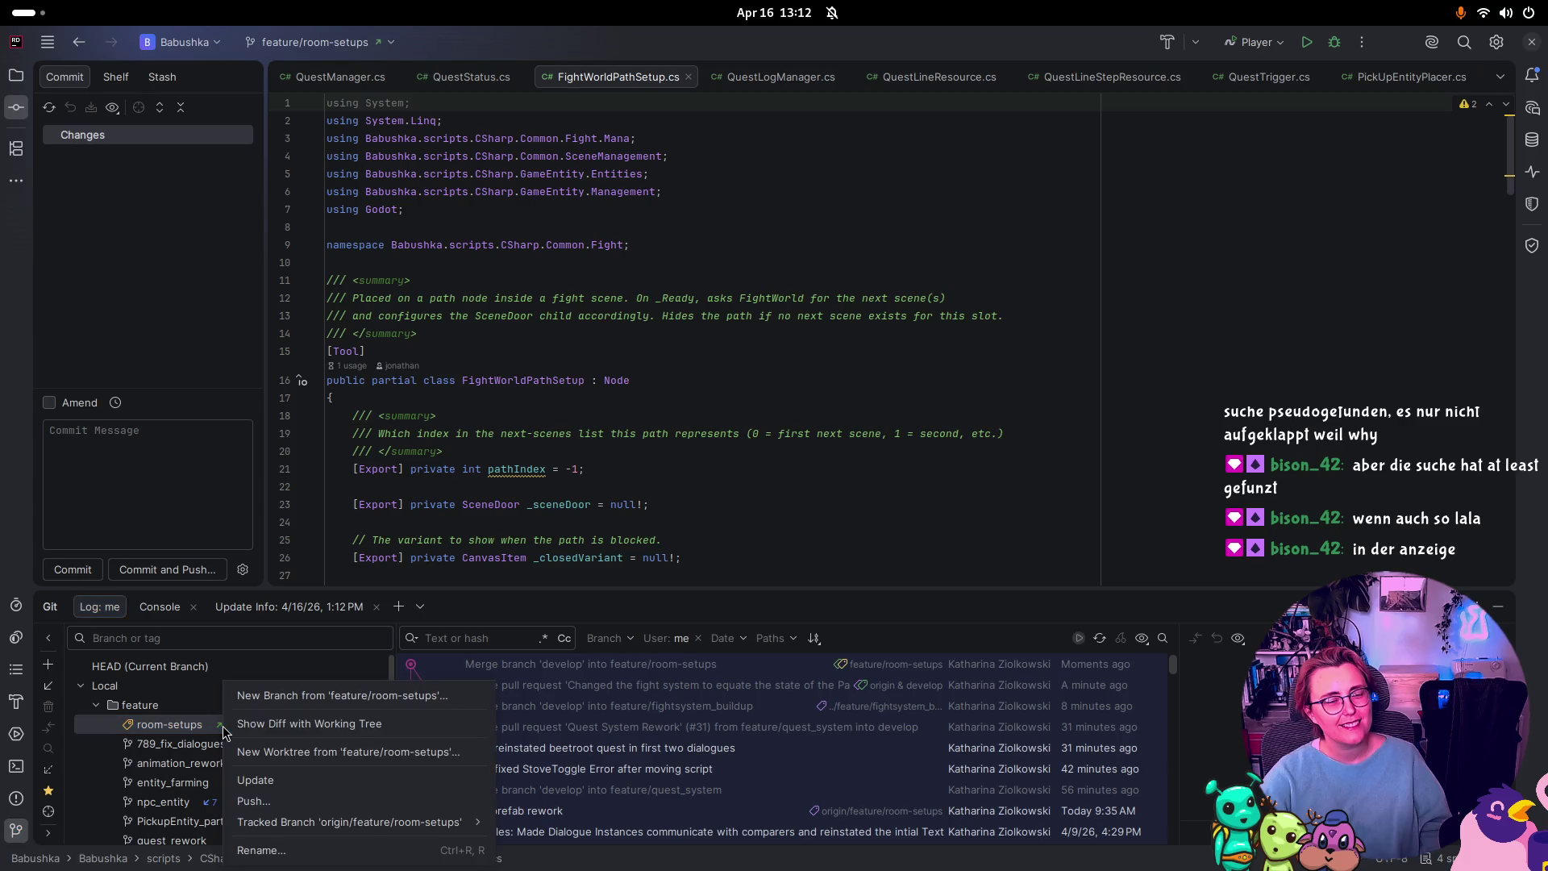
left_click(278, 806)
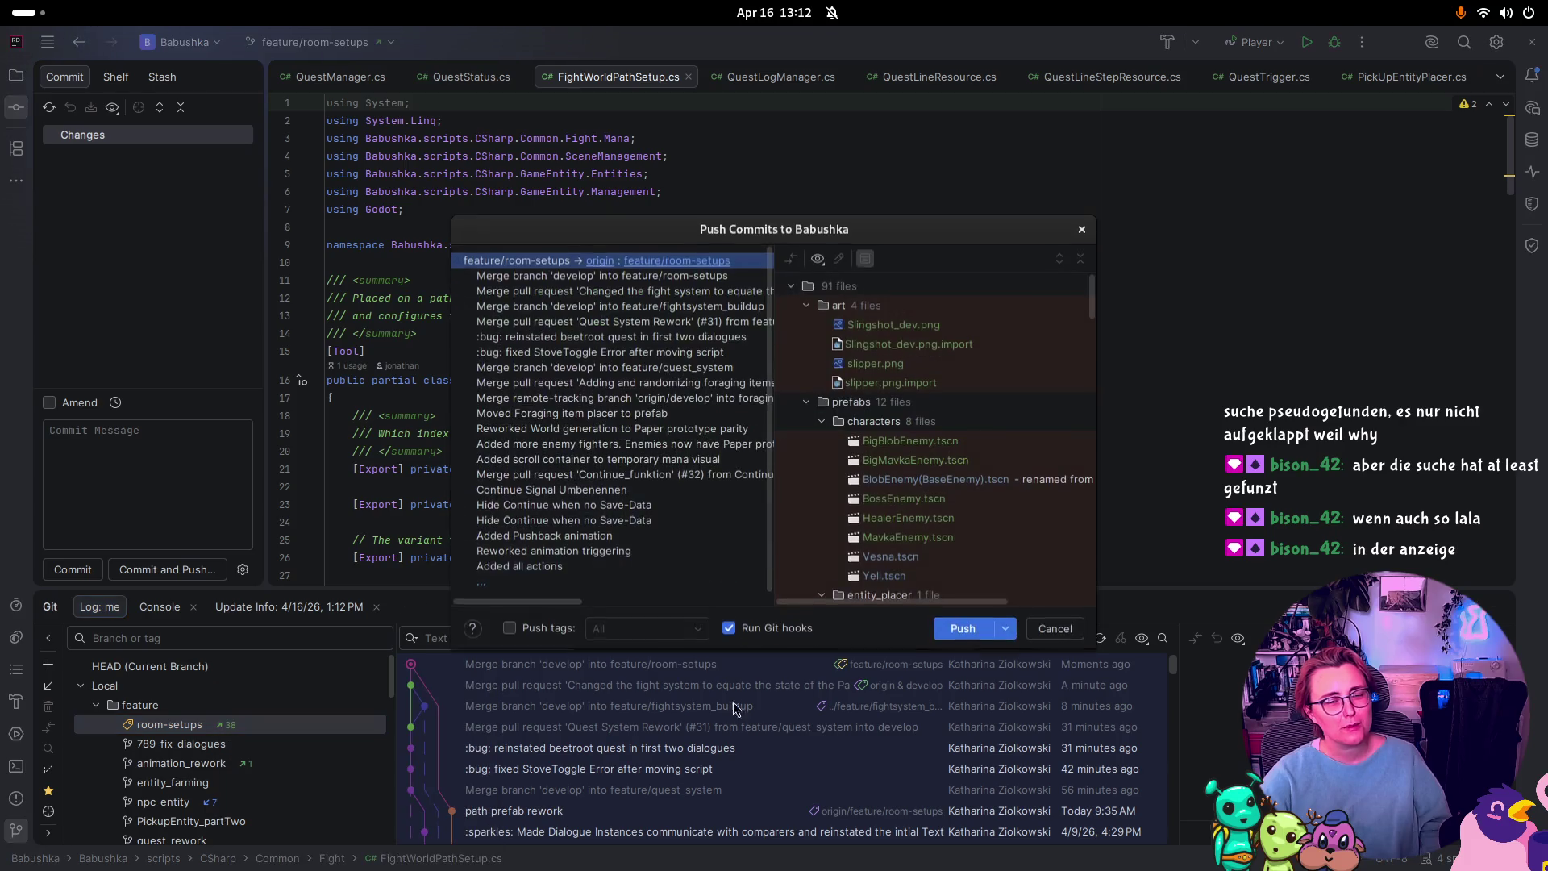
left_click(960, 632)
key("super")
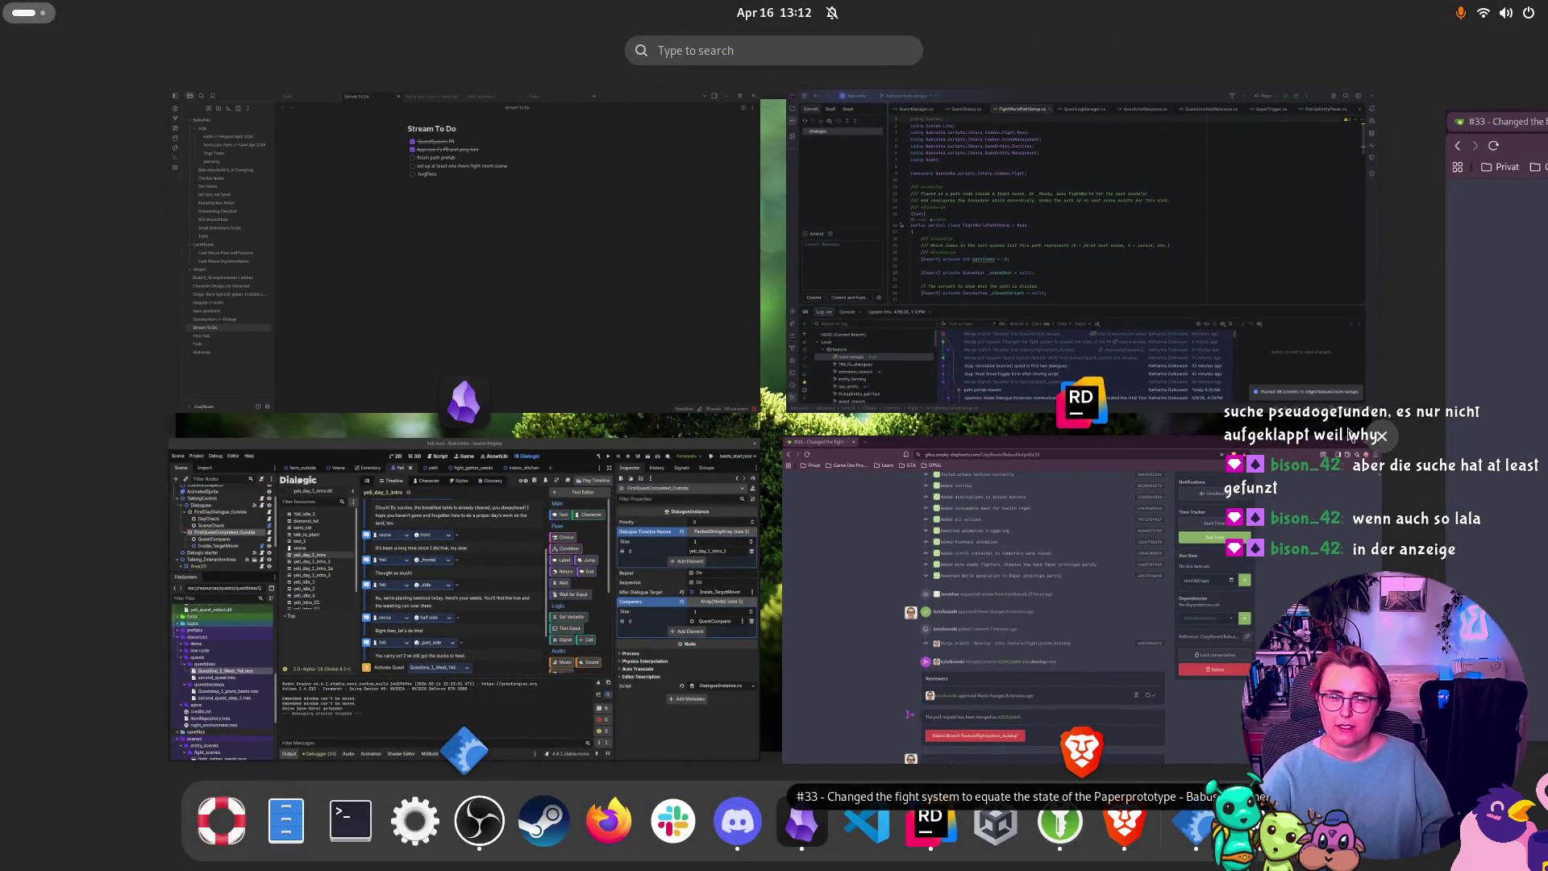
left_click(1336, 466)
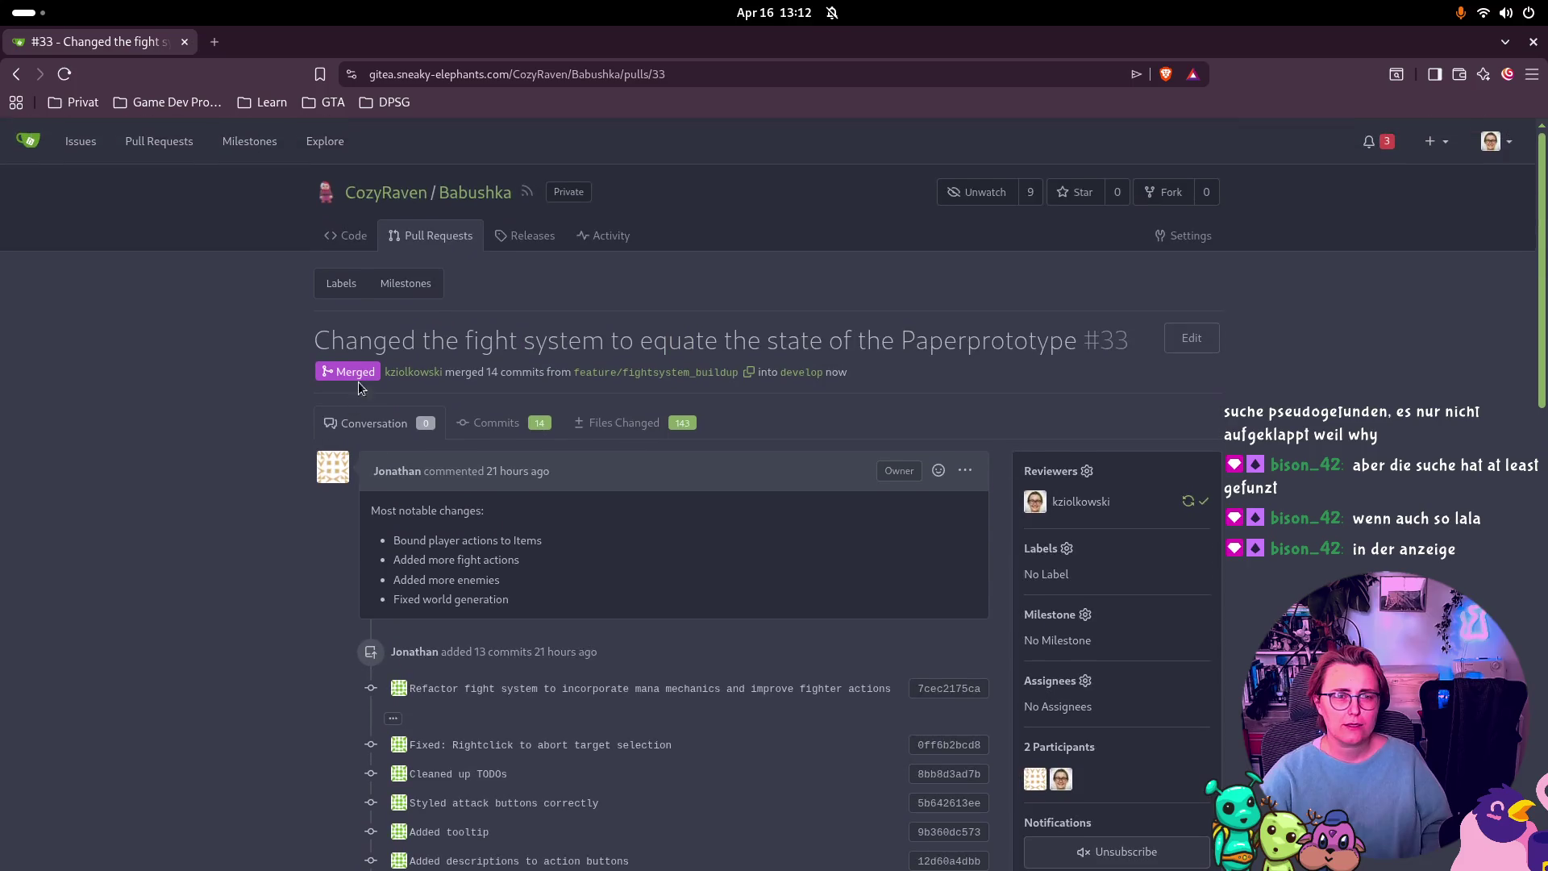
Step: Review the Pull Requests list, close the browser, and bring the Godot editor forward
left_click(450, 242)
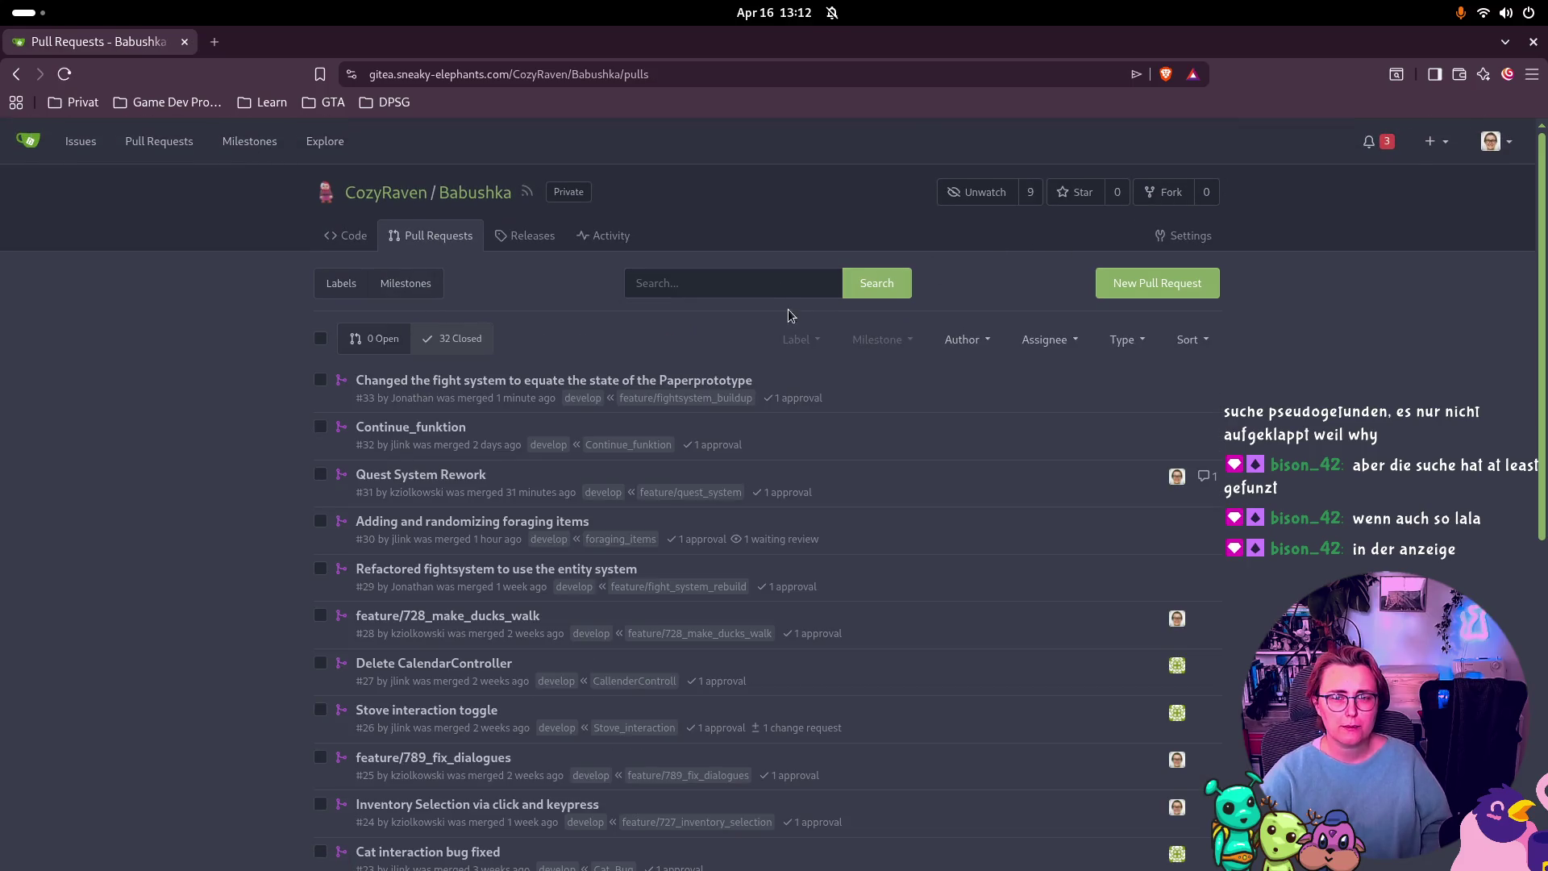
left_click(1533, 42)
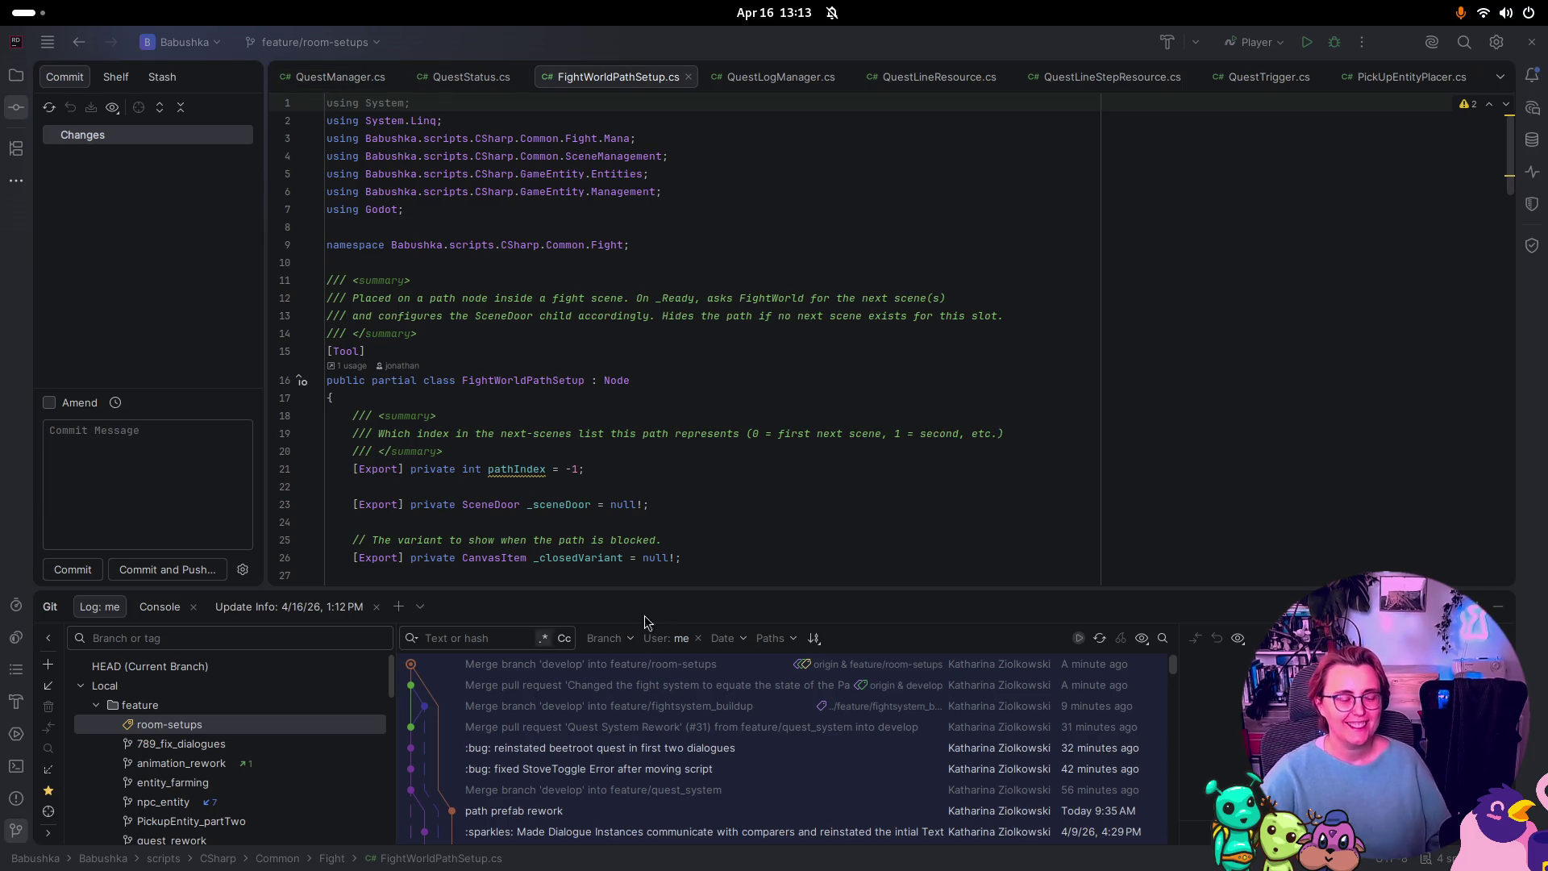
key("super")
left_click(603, 239)
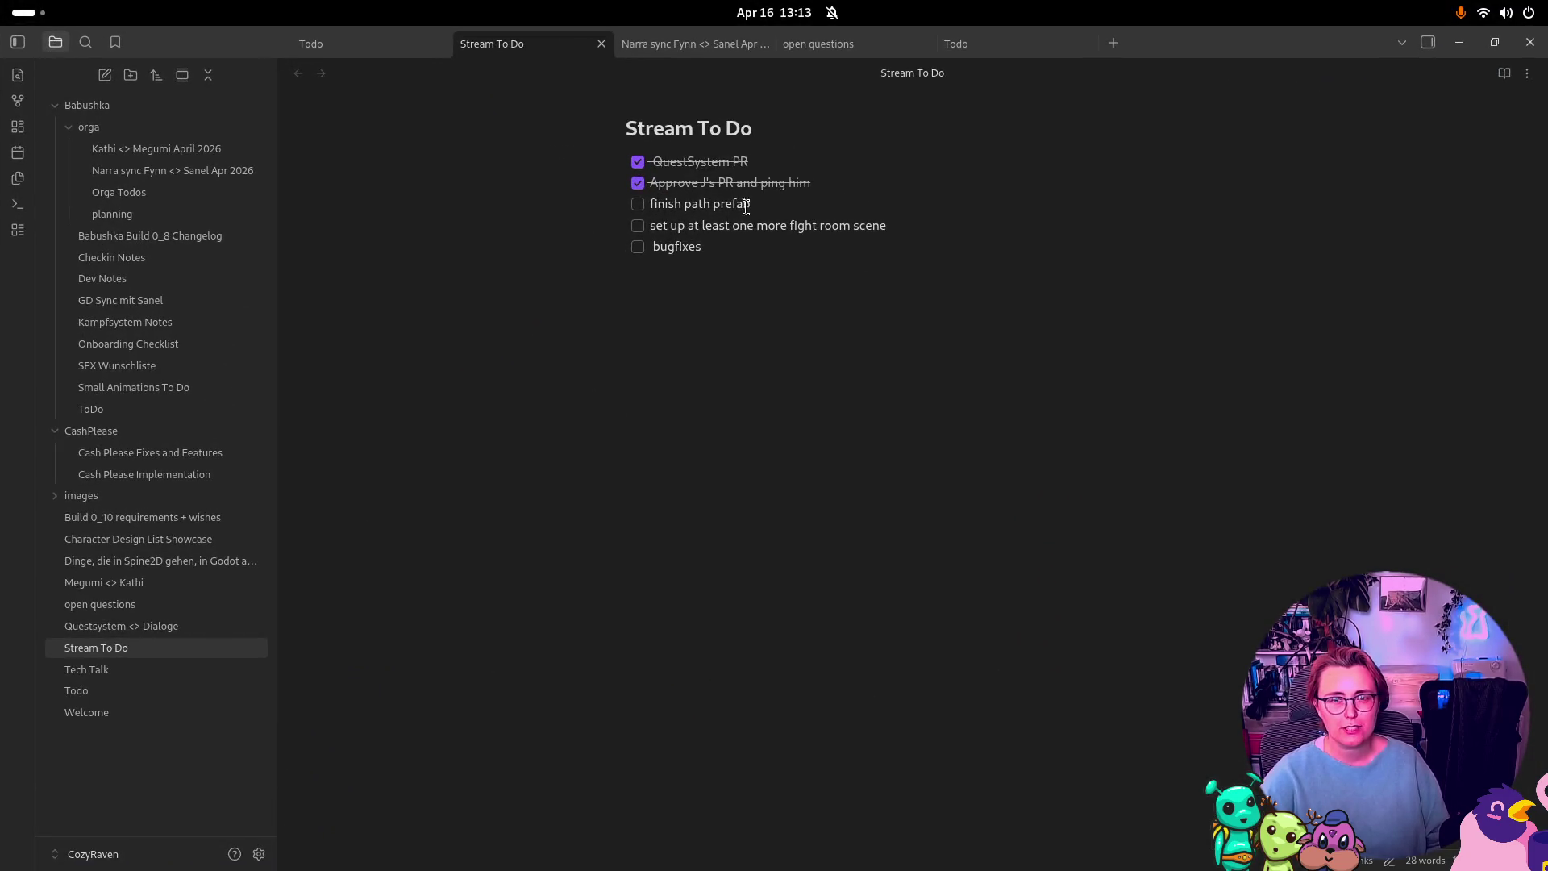
key("super")
left_click(767, 482)
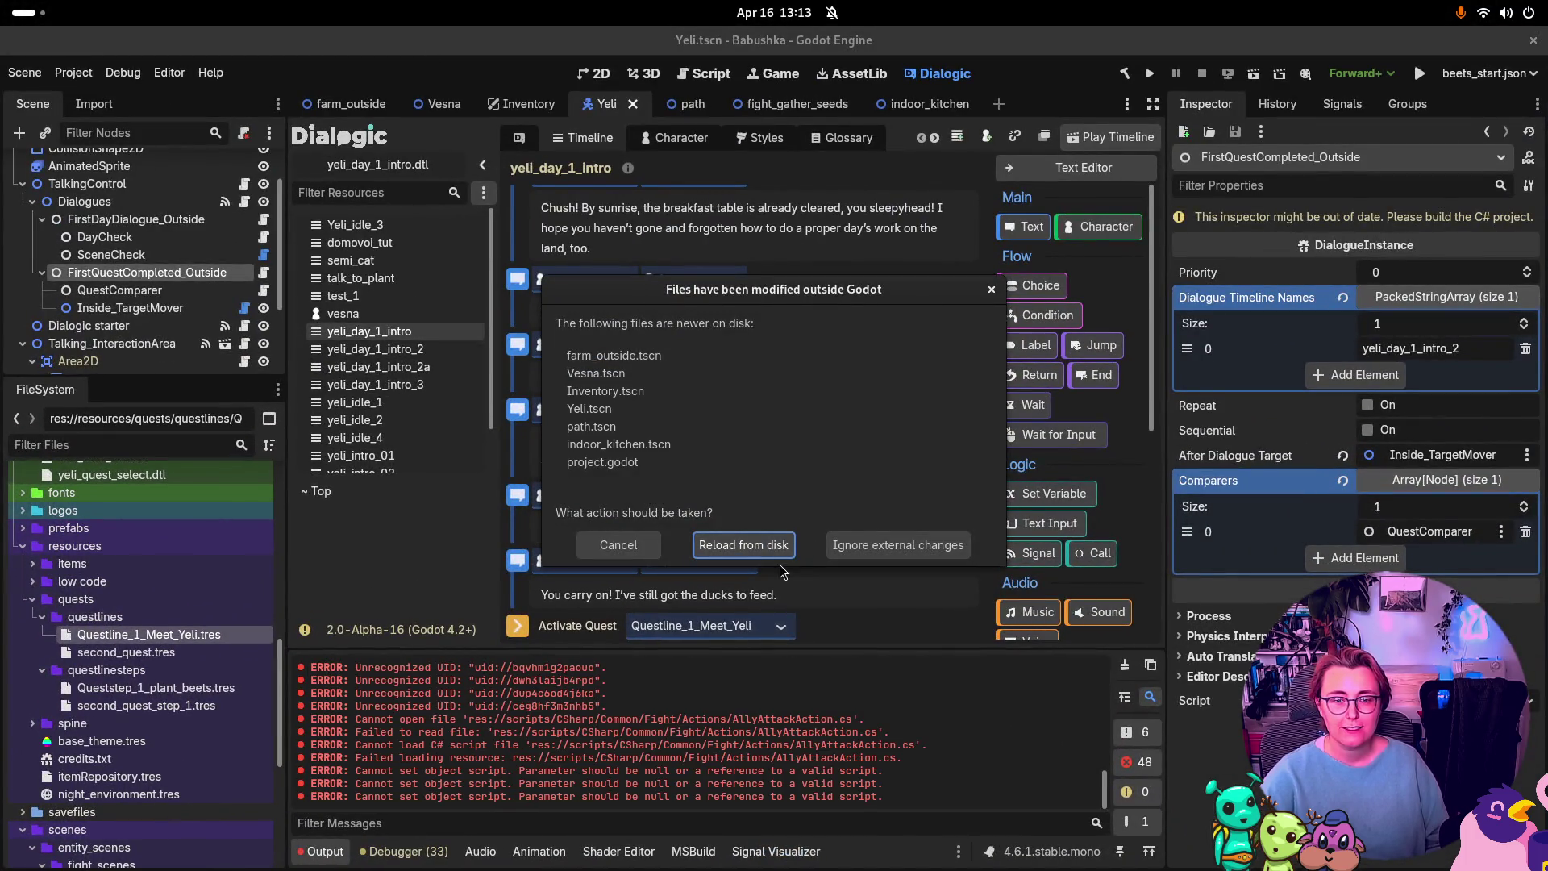
Step: Reload path.tscn and the other changed scenes from disk, view 2D, and close Godot
left_click(701, 542)
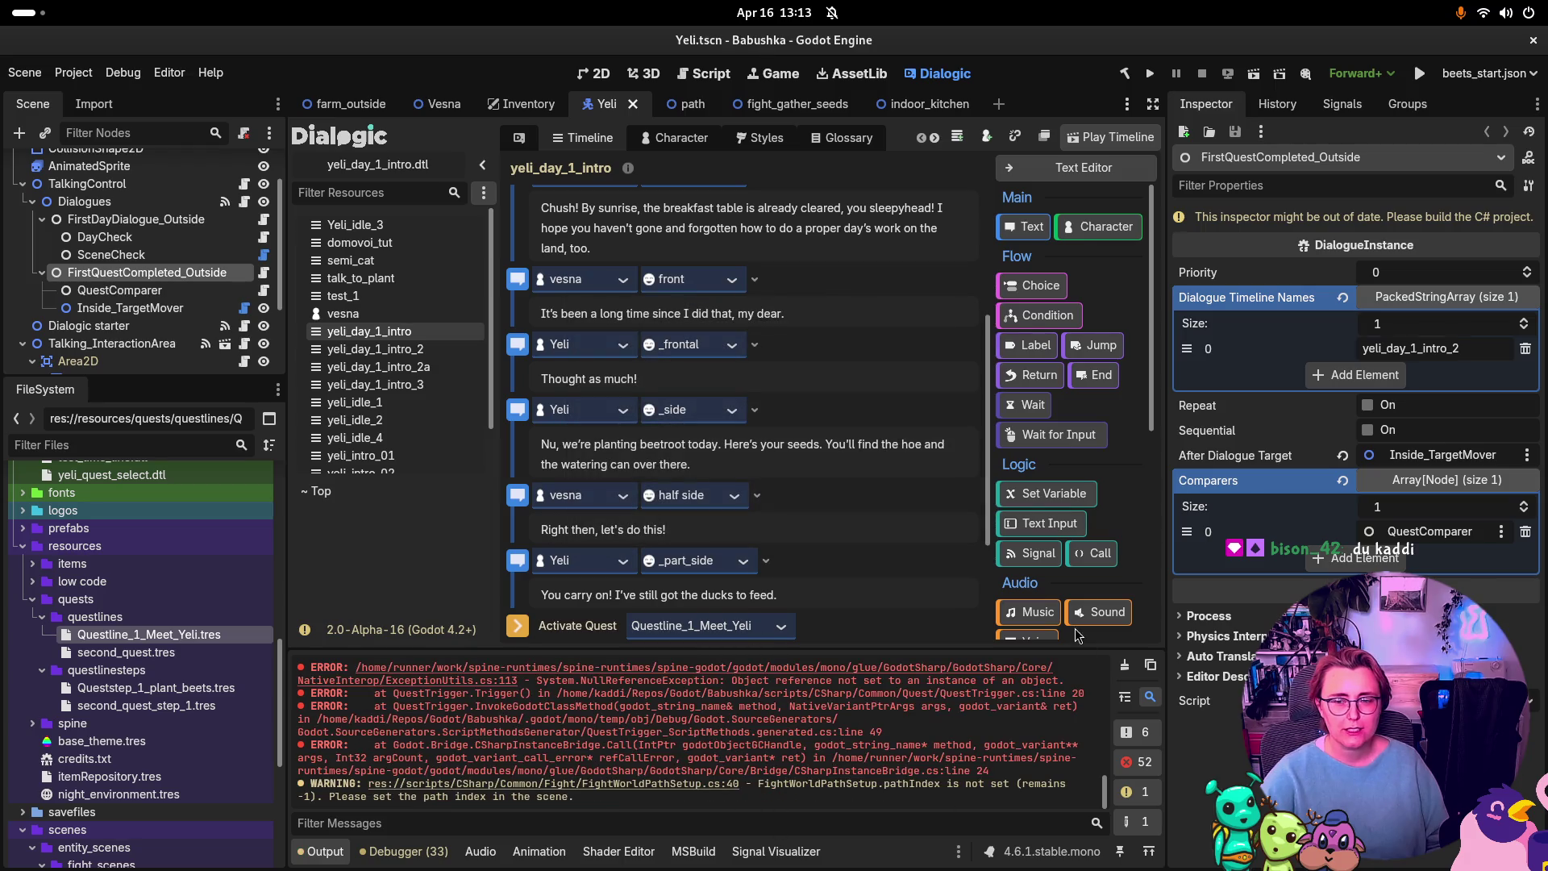
left_click(1125, 665)
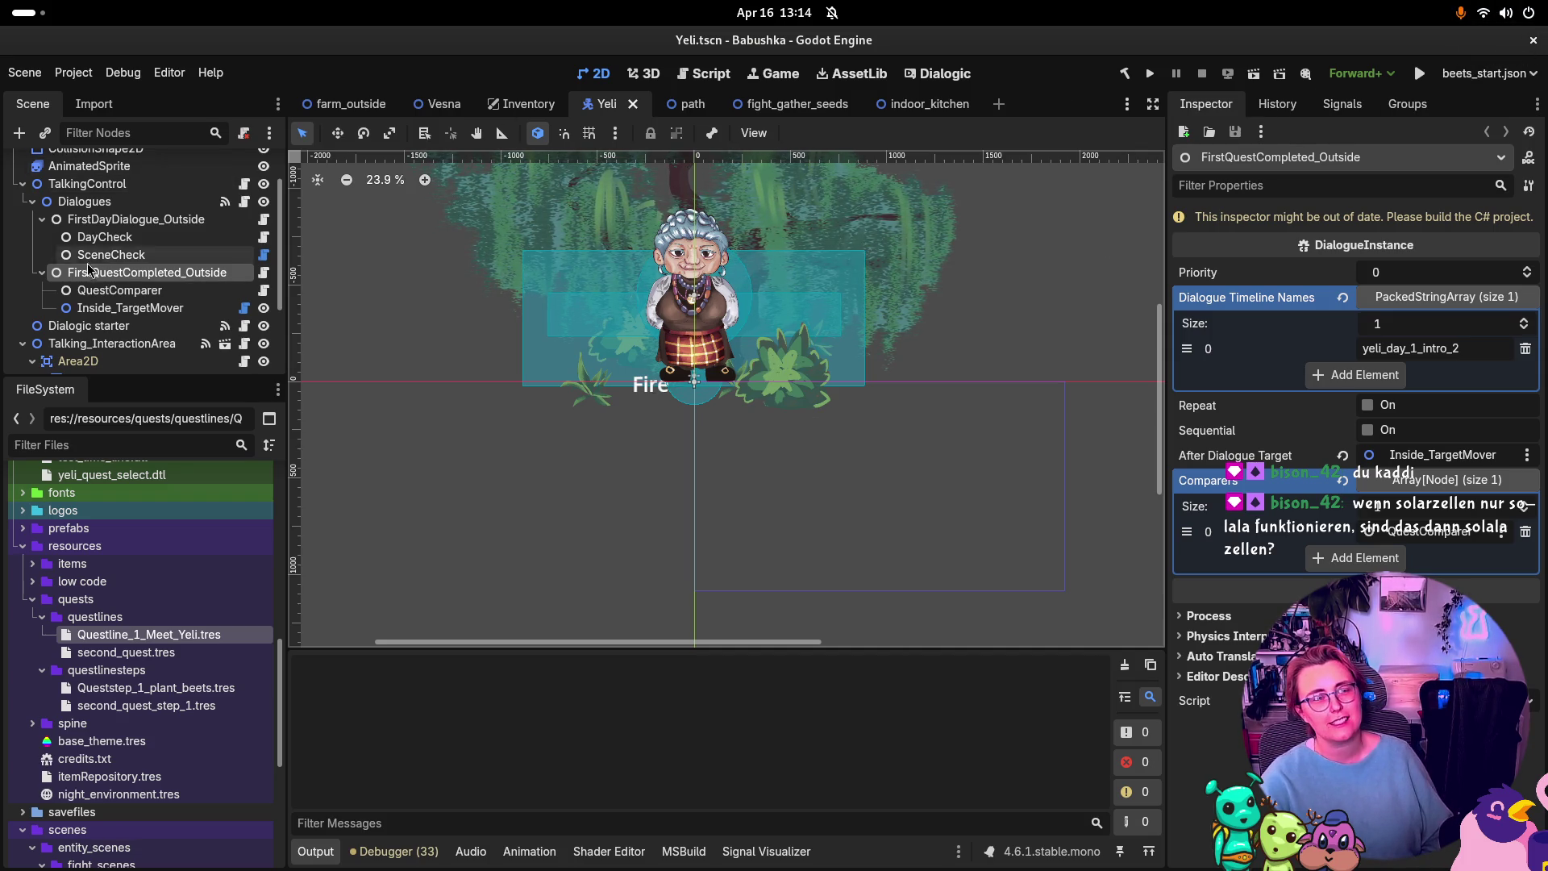
scroll(89, 269, "down", 3)
left_click(1536, 50)
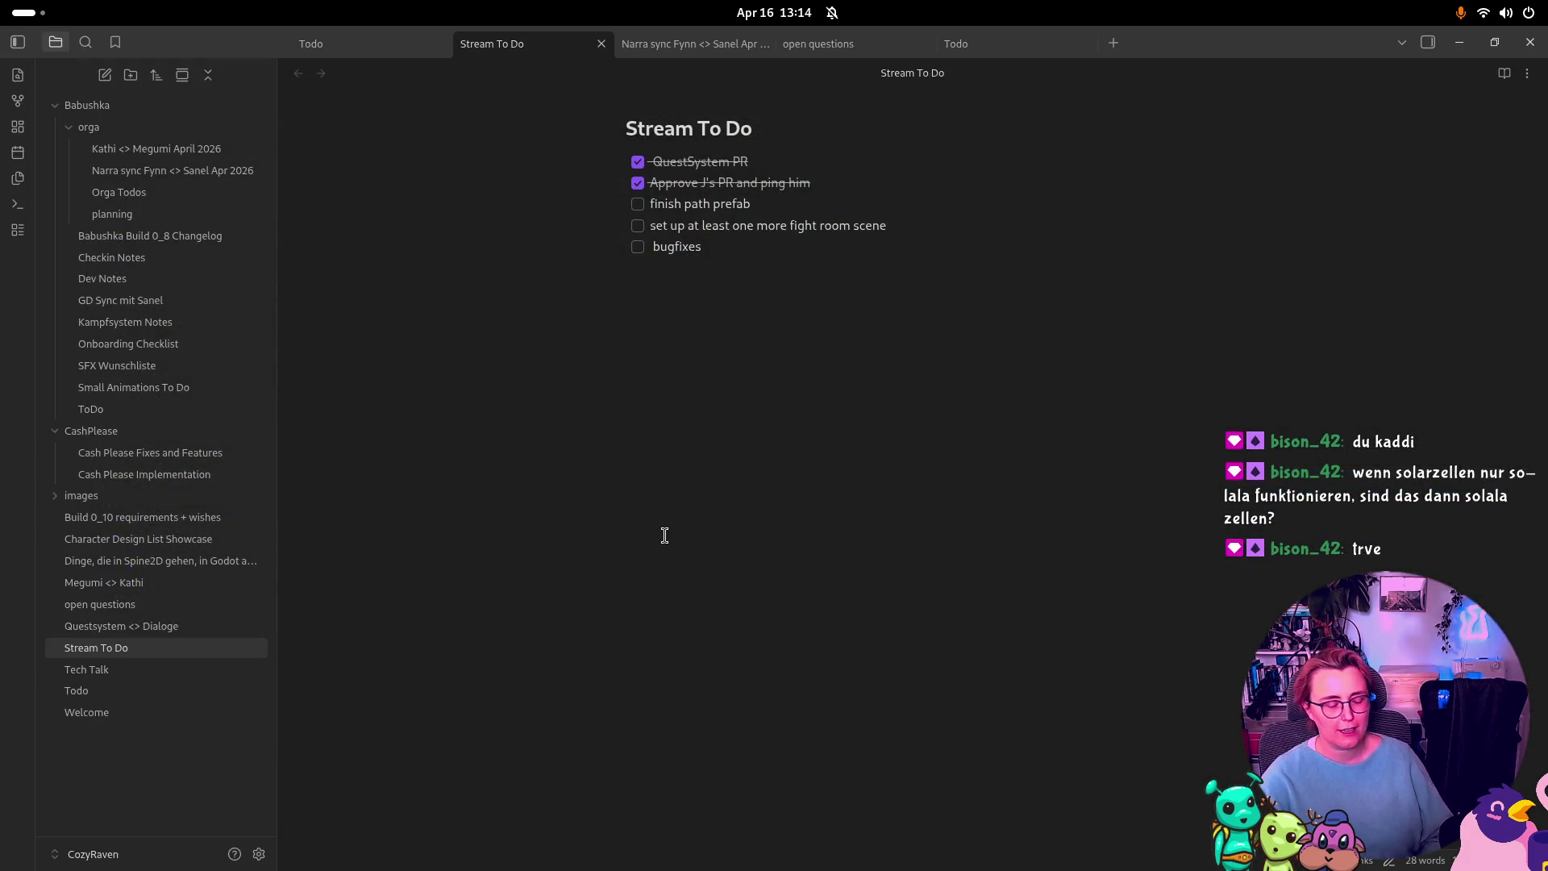
Step: Close the file browser and open the Babushka project from the Project Manager
key("super")
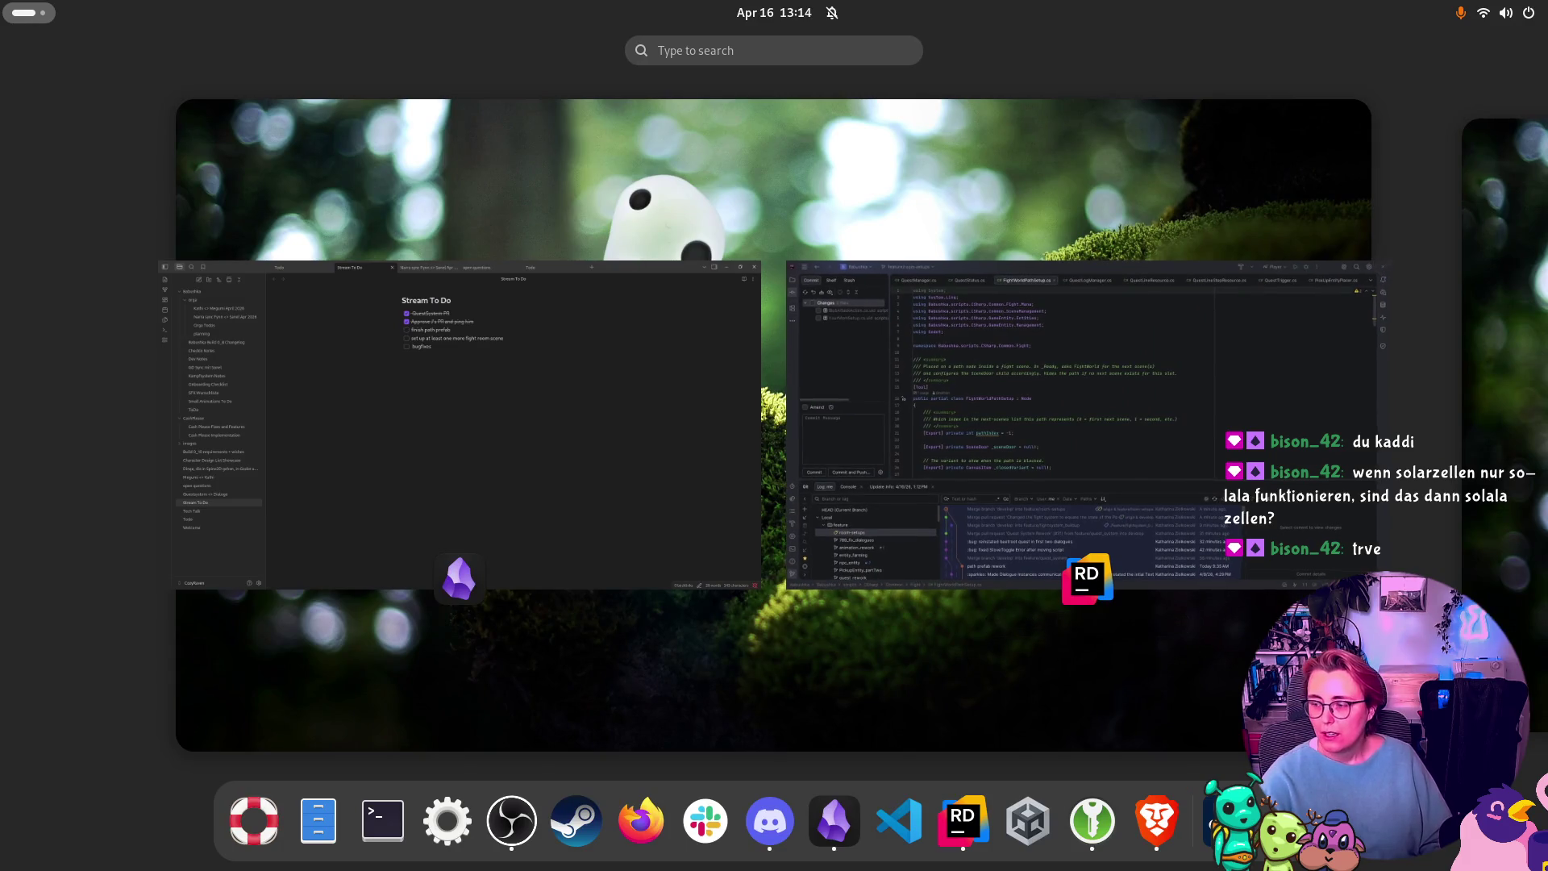
left_click(455, 710)
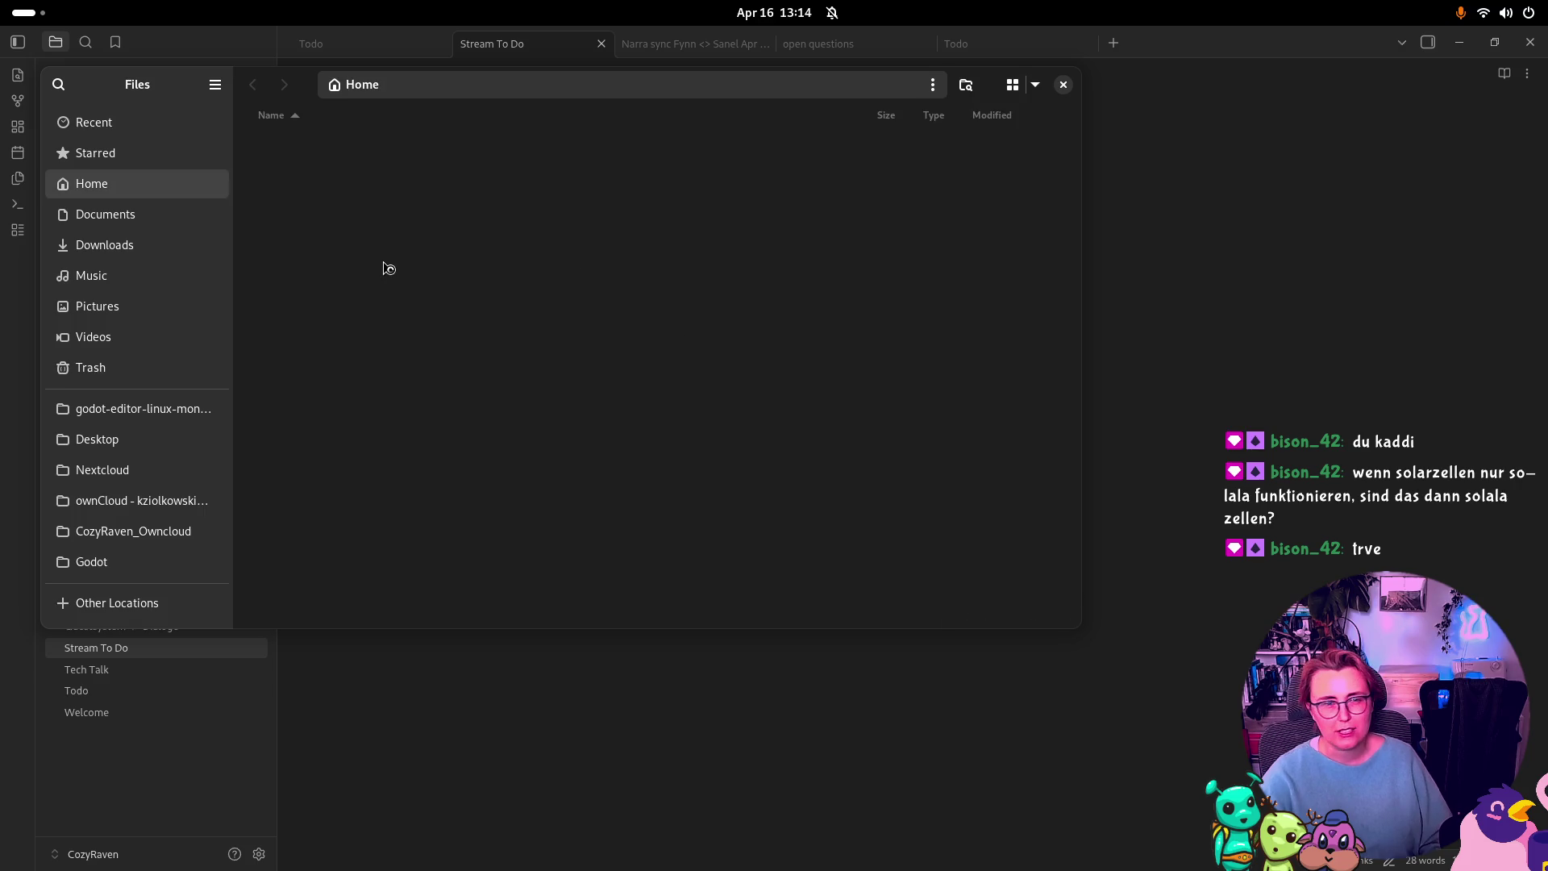
key("ctrl+w")
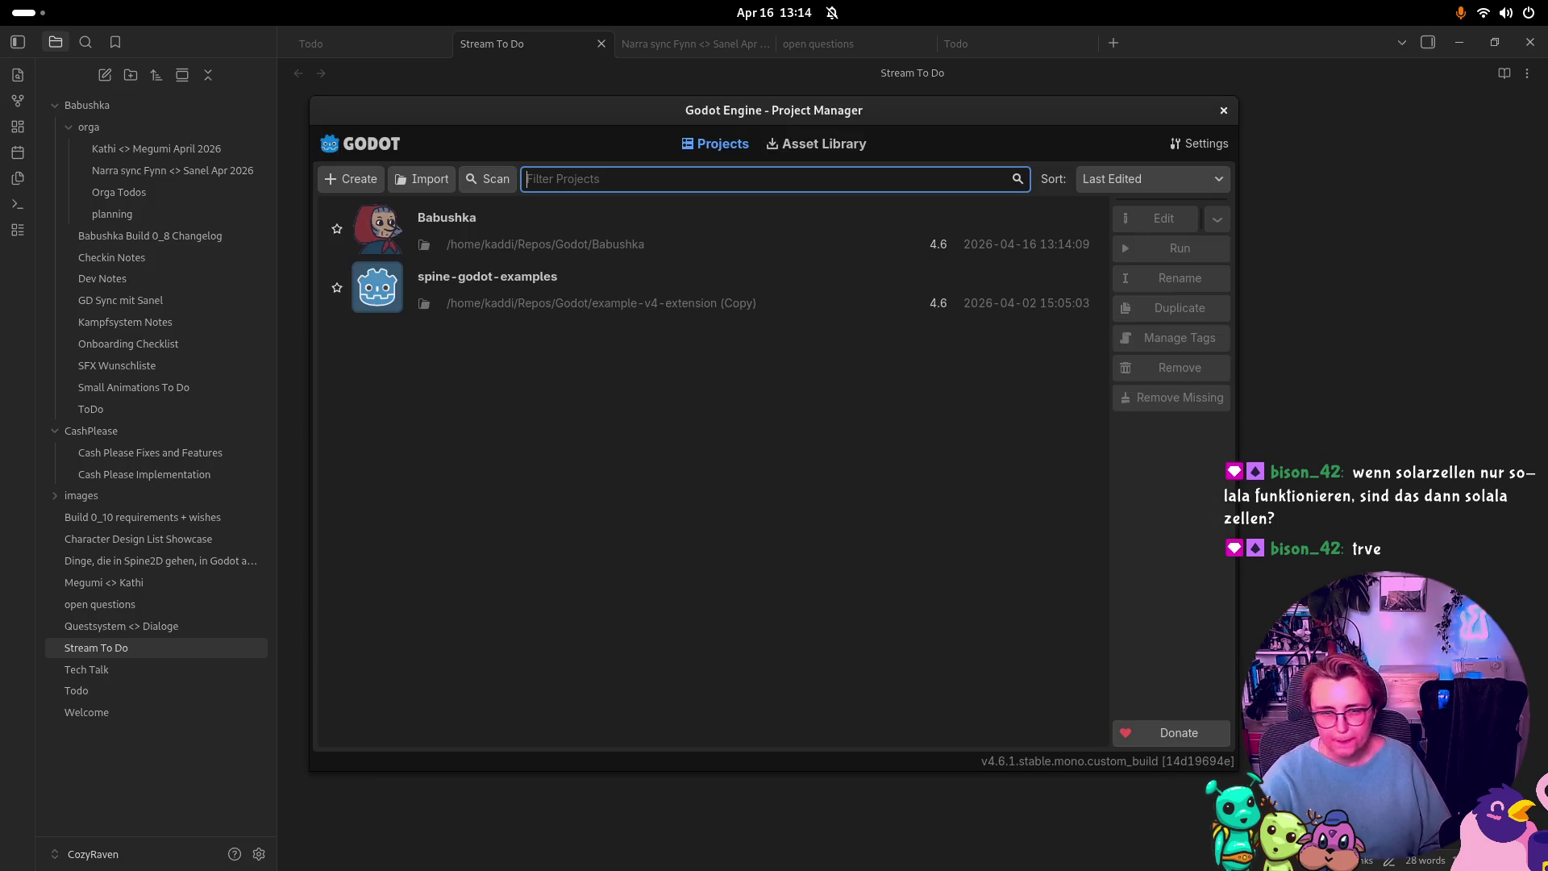
double_click(529, 247)
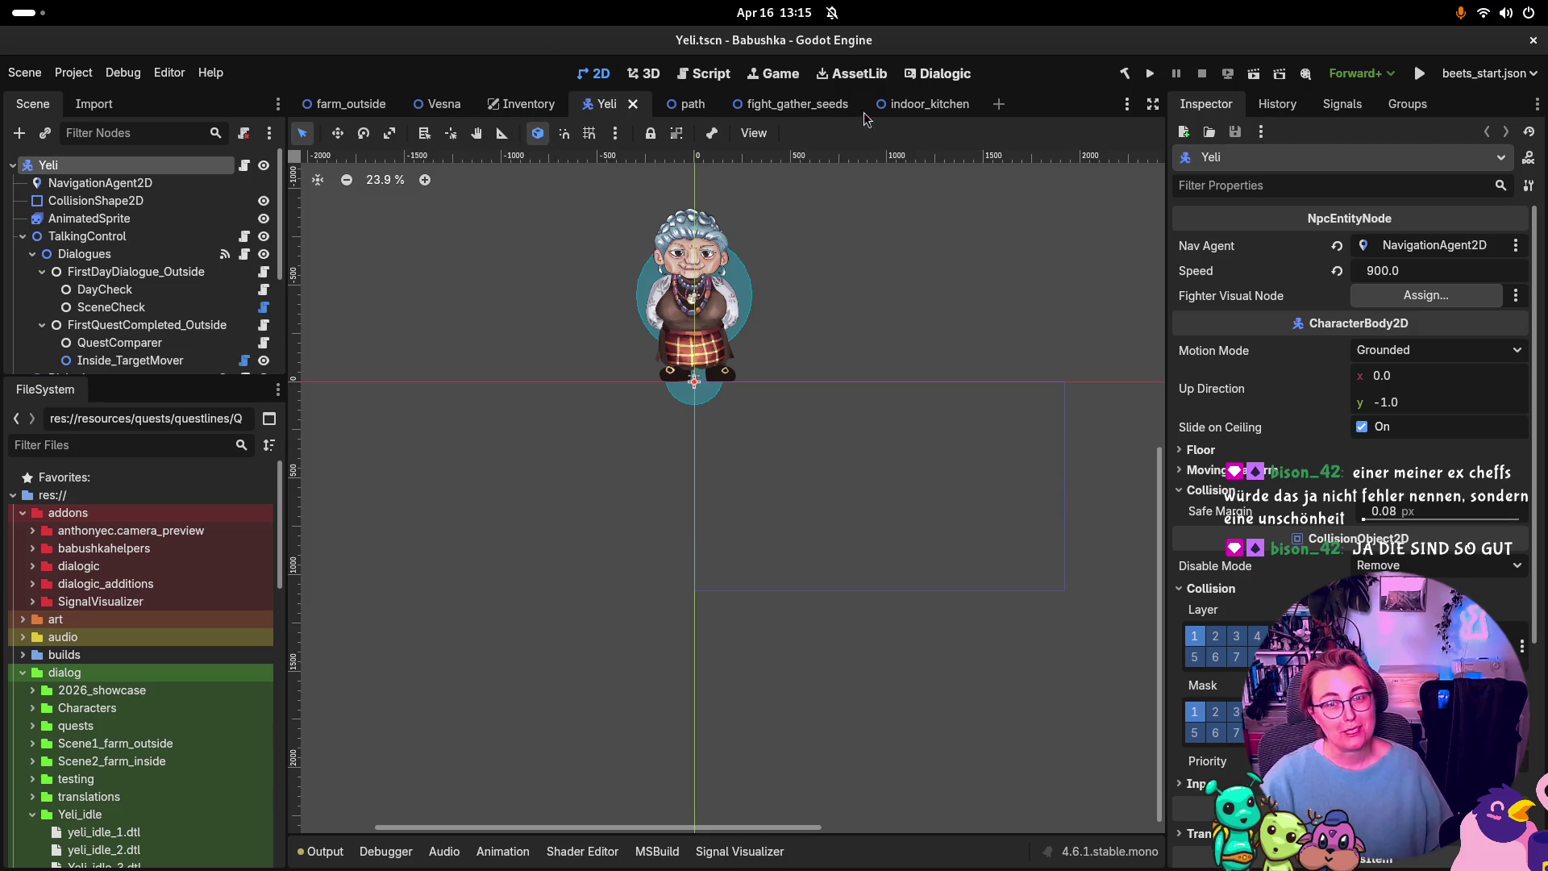
Step: Collapse the dialog, prefabs and resources folders in the FileSystem dock
scroll(102, 623, "down", 1)
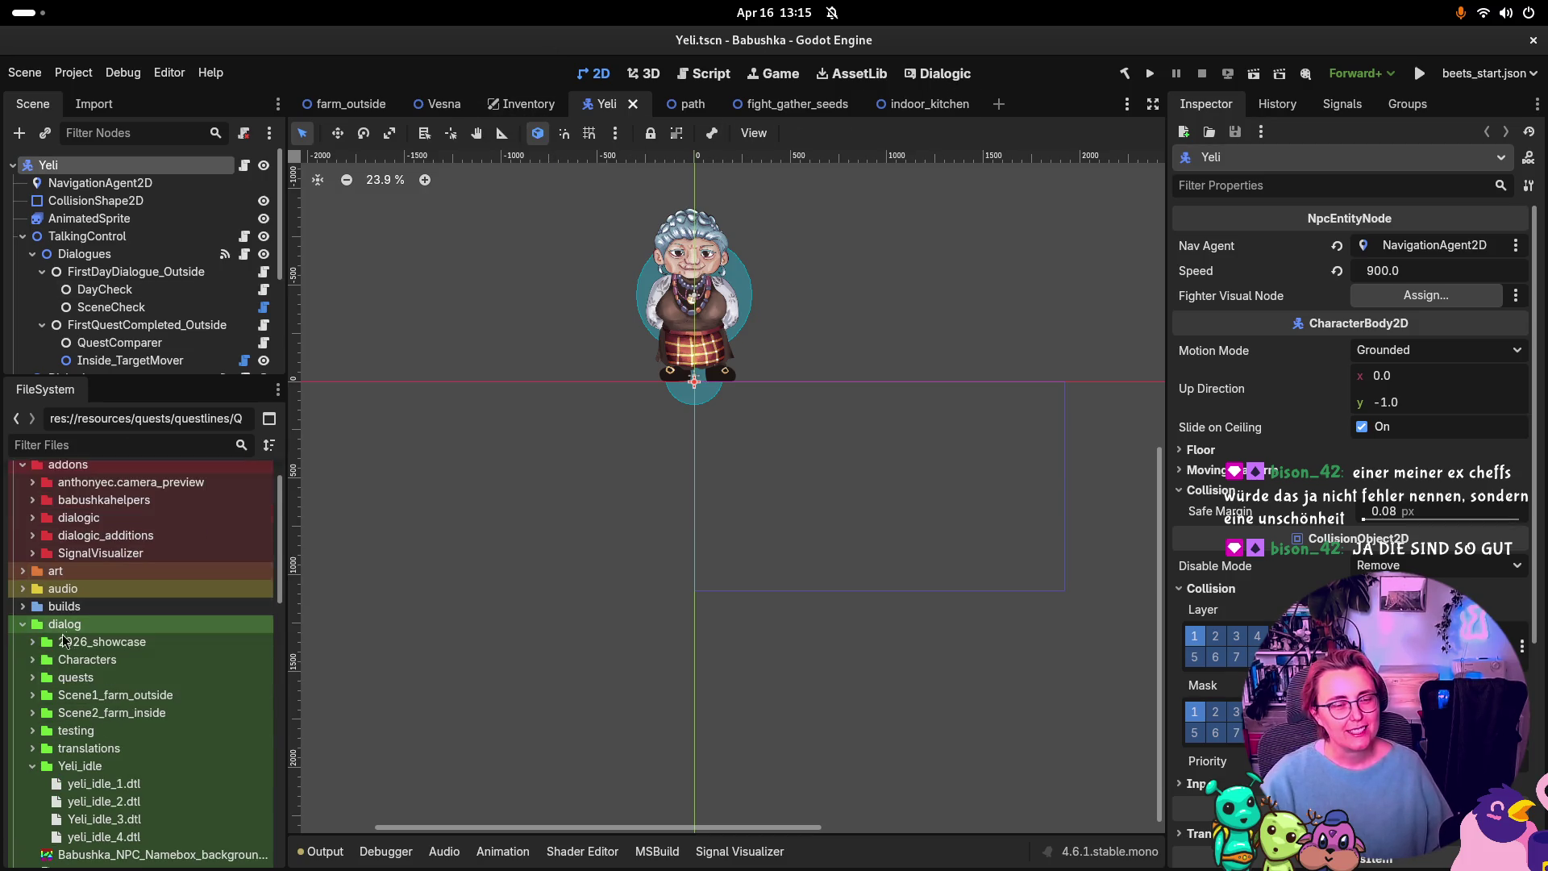
left_click(24, 626)
left_click(23, 677)
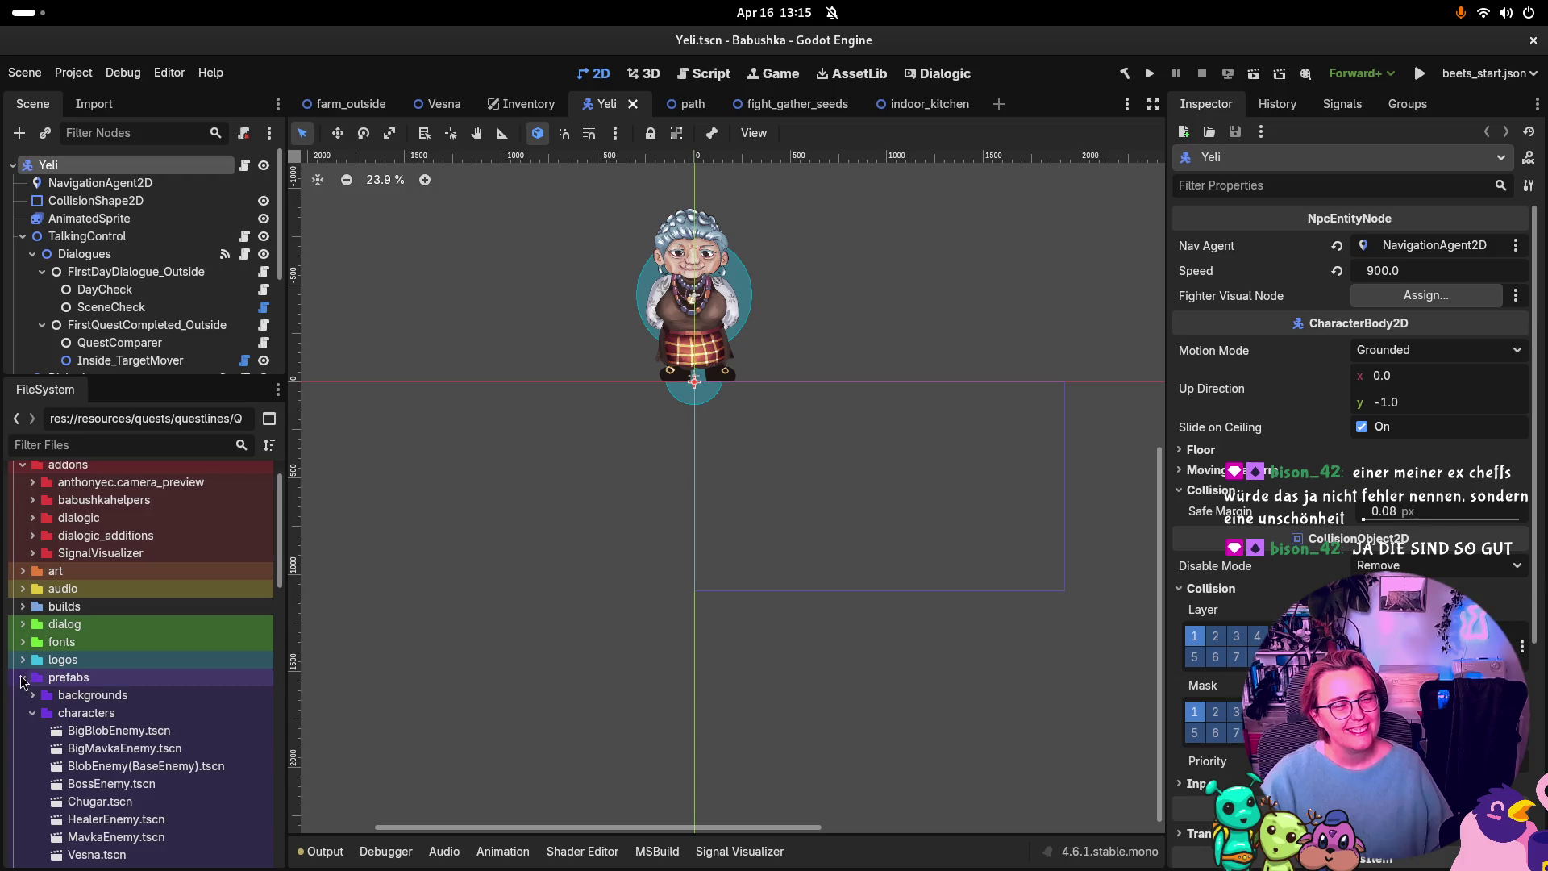
left_click(24, 679)
scroll(23, 683, "down", 3)
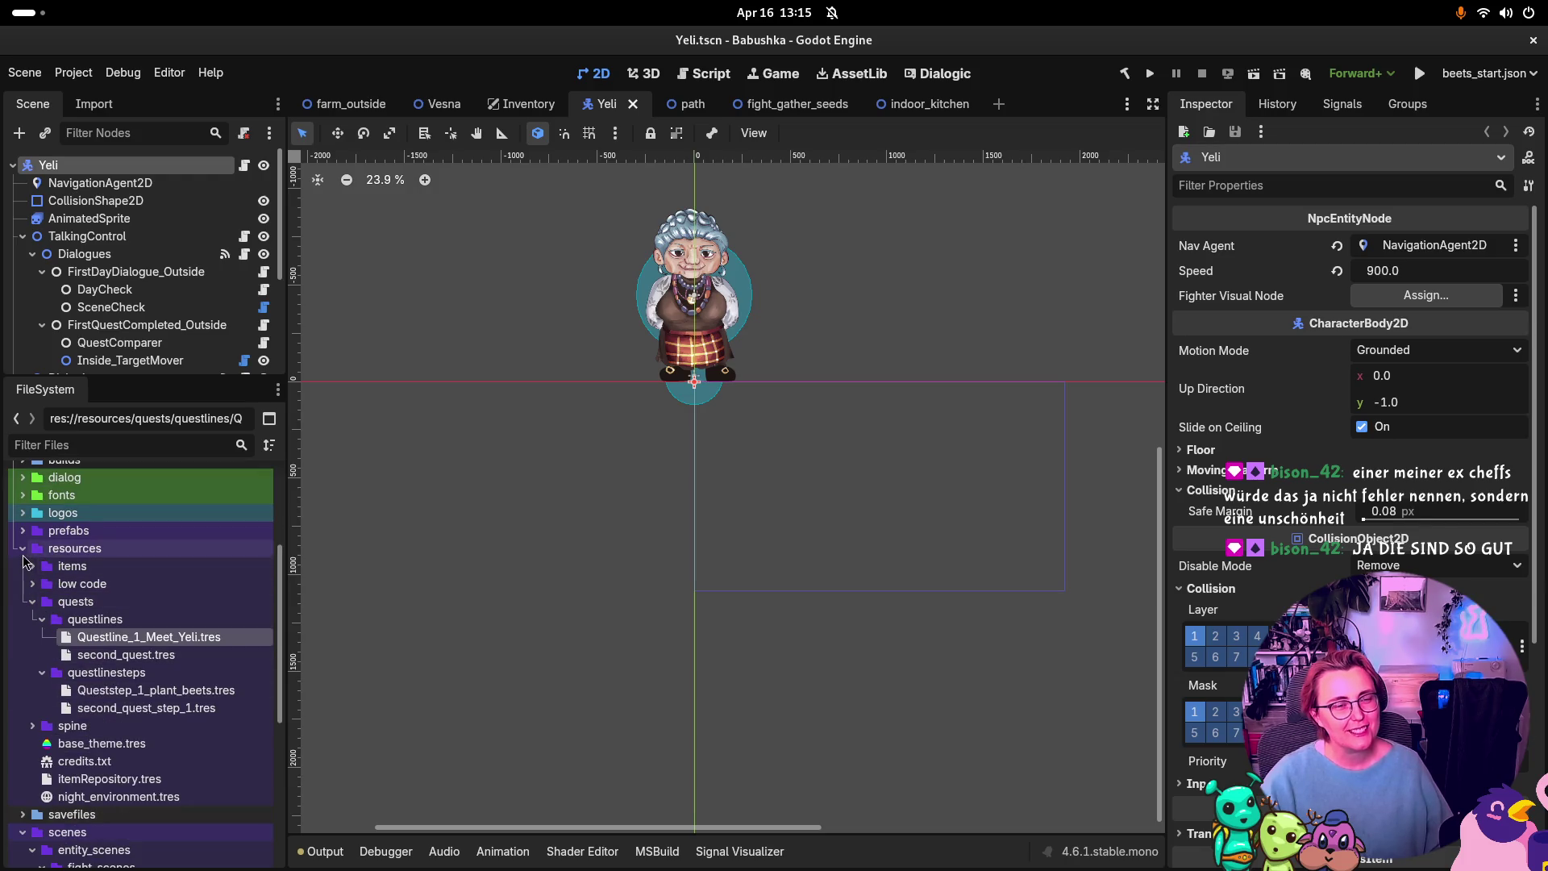
left_click(24, 549)
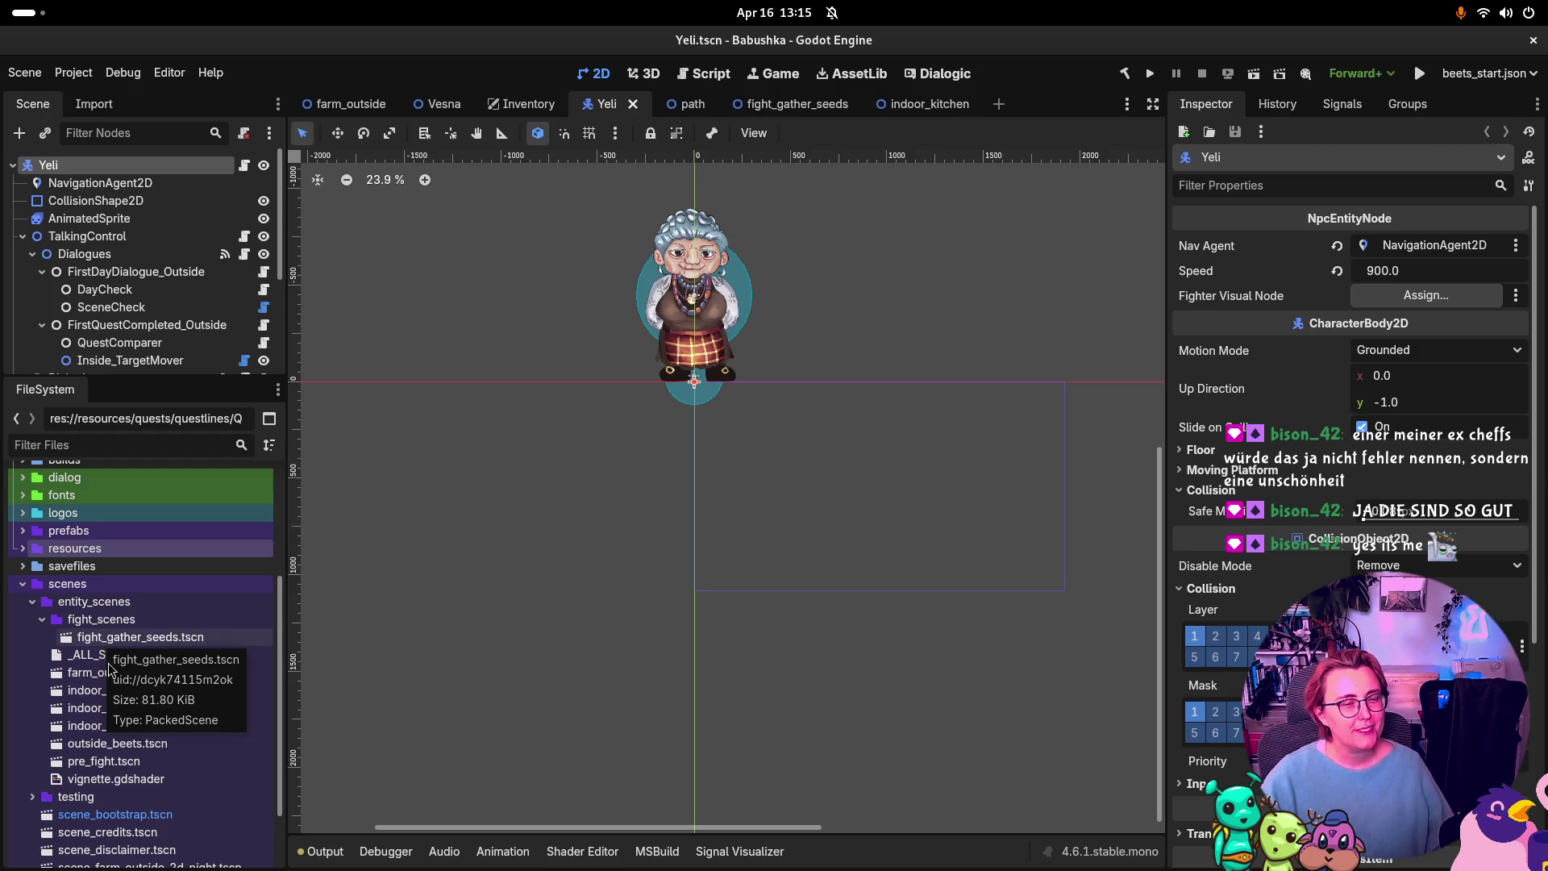
scroll(160, 704, "down", 3)
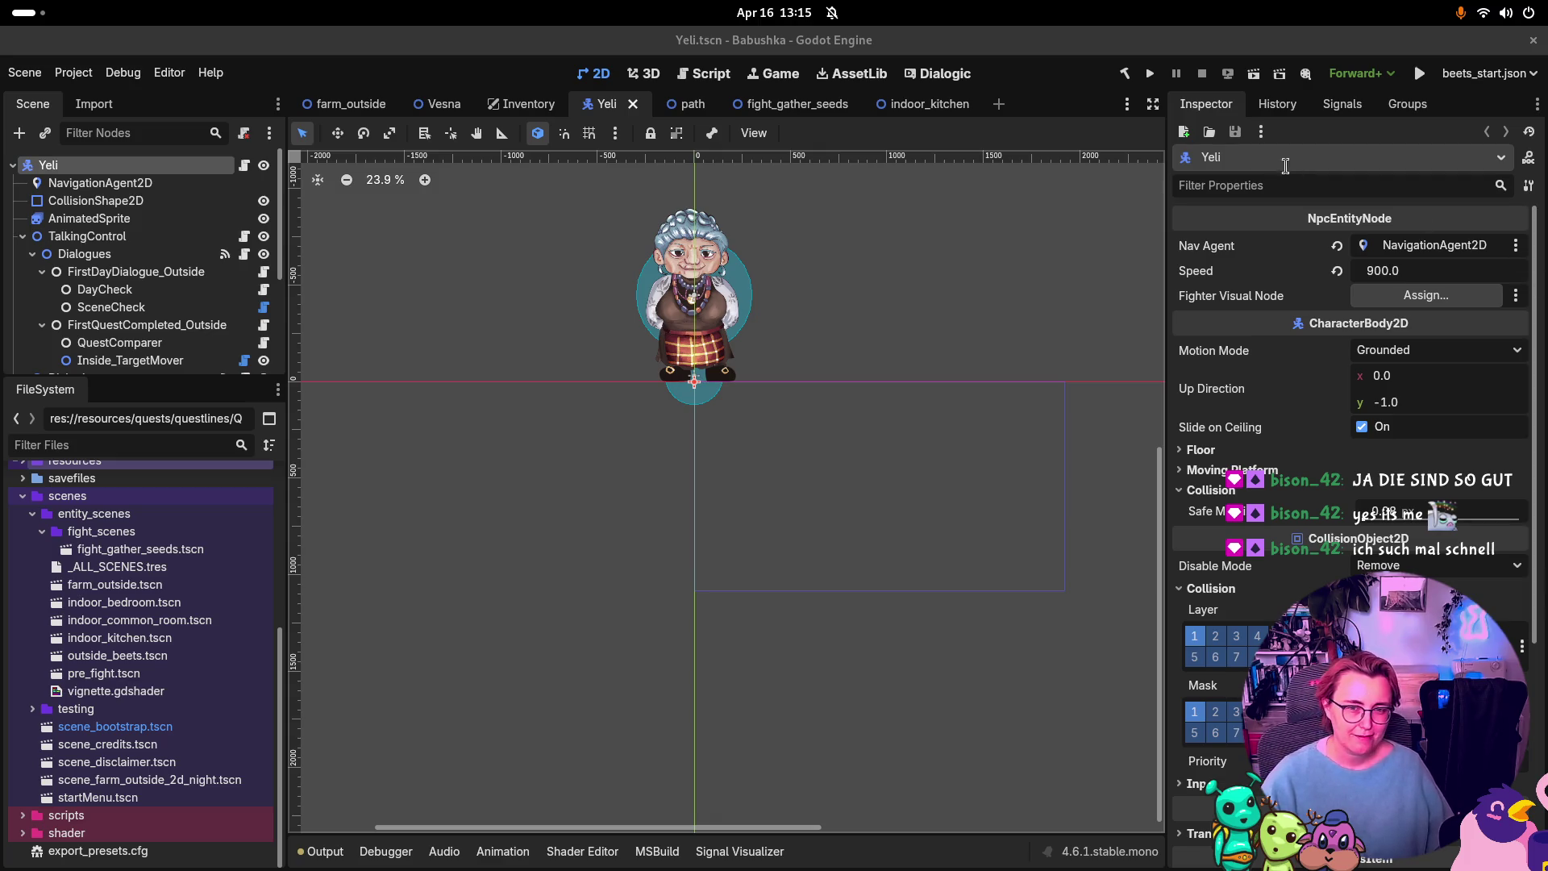
scroll(831, 330, "down", 3)
scroll(830, 461, "up", 3)
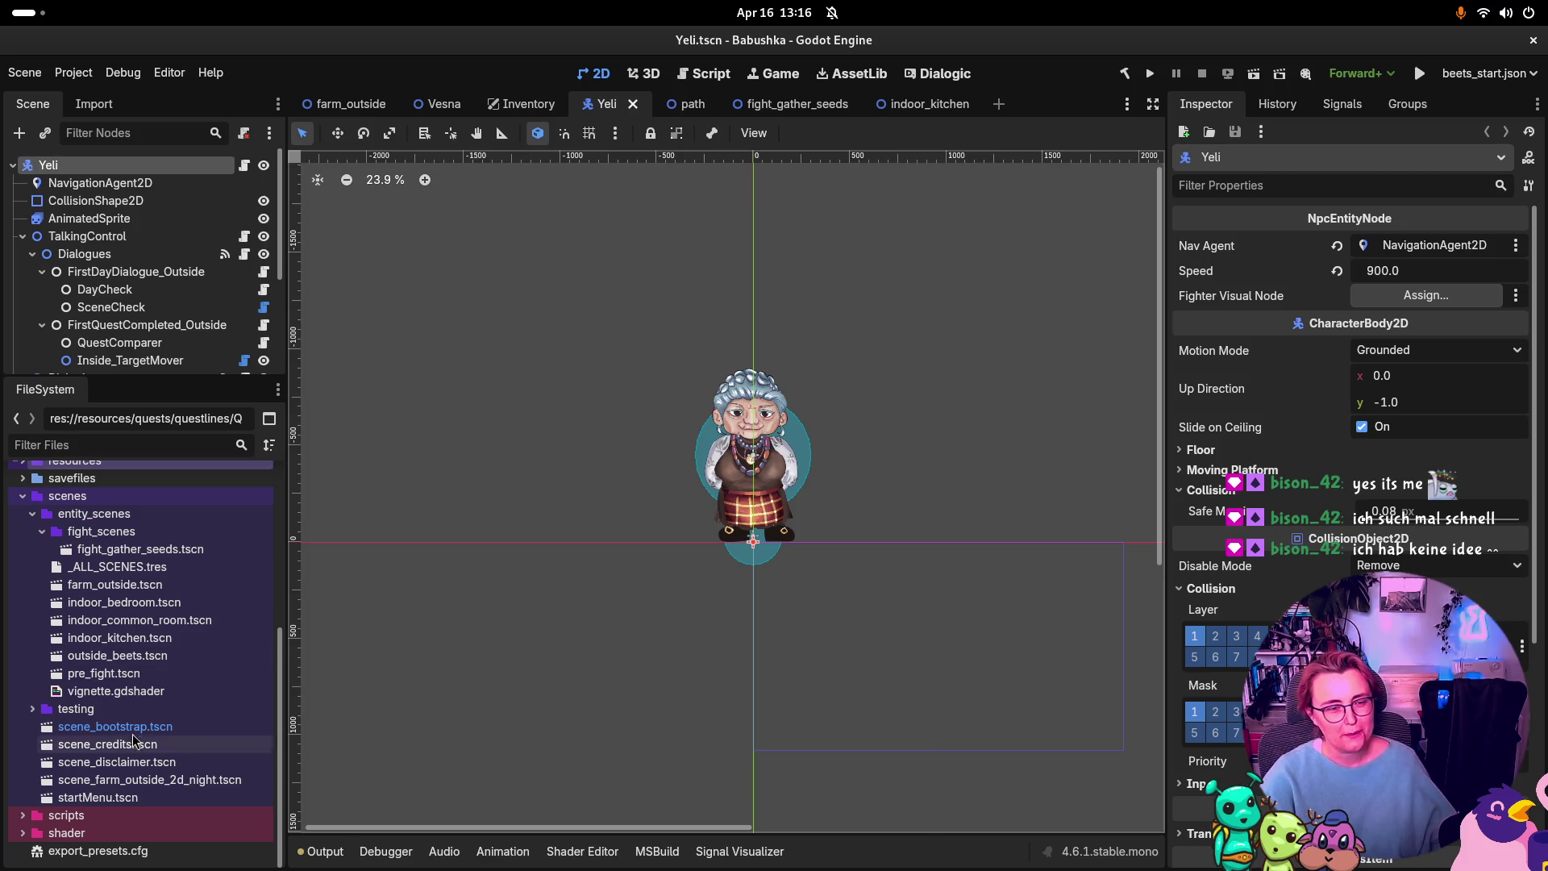
Step: Filter the FileSystem by 'path', open path.tscn, and enlarge the Scene dock
left_click(141, 445)
type("path")
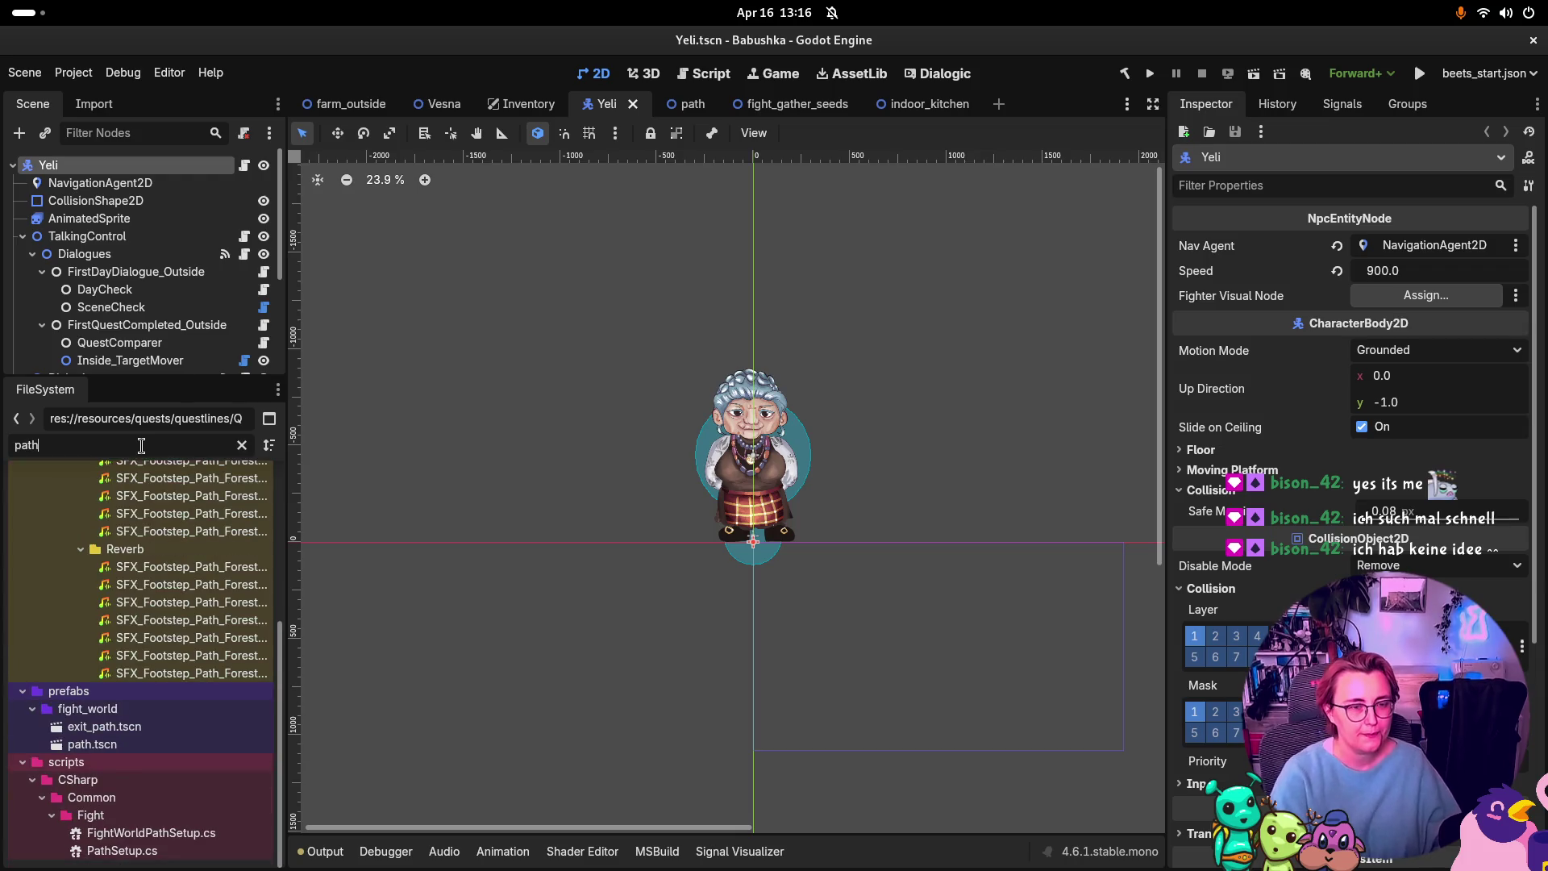
double_click(120, 740)
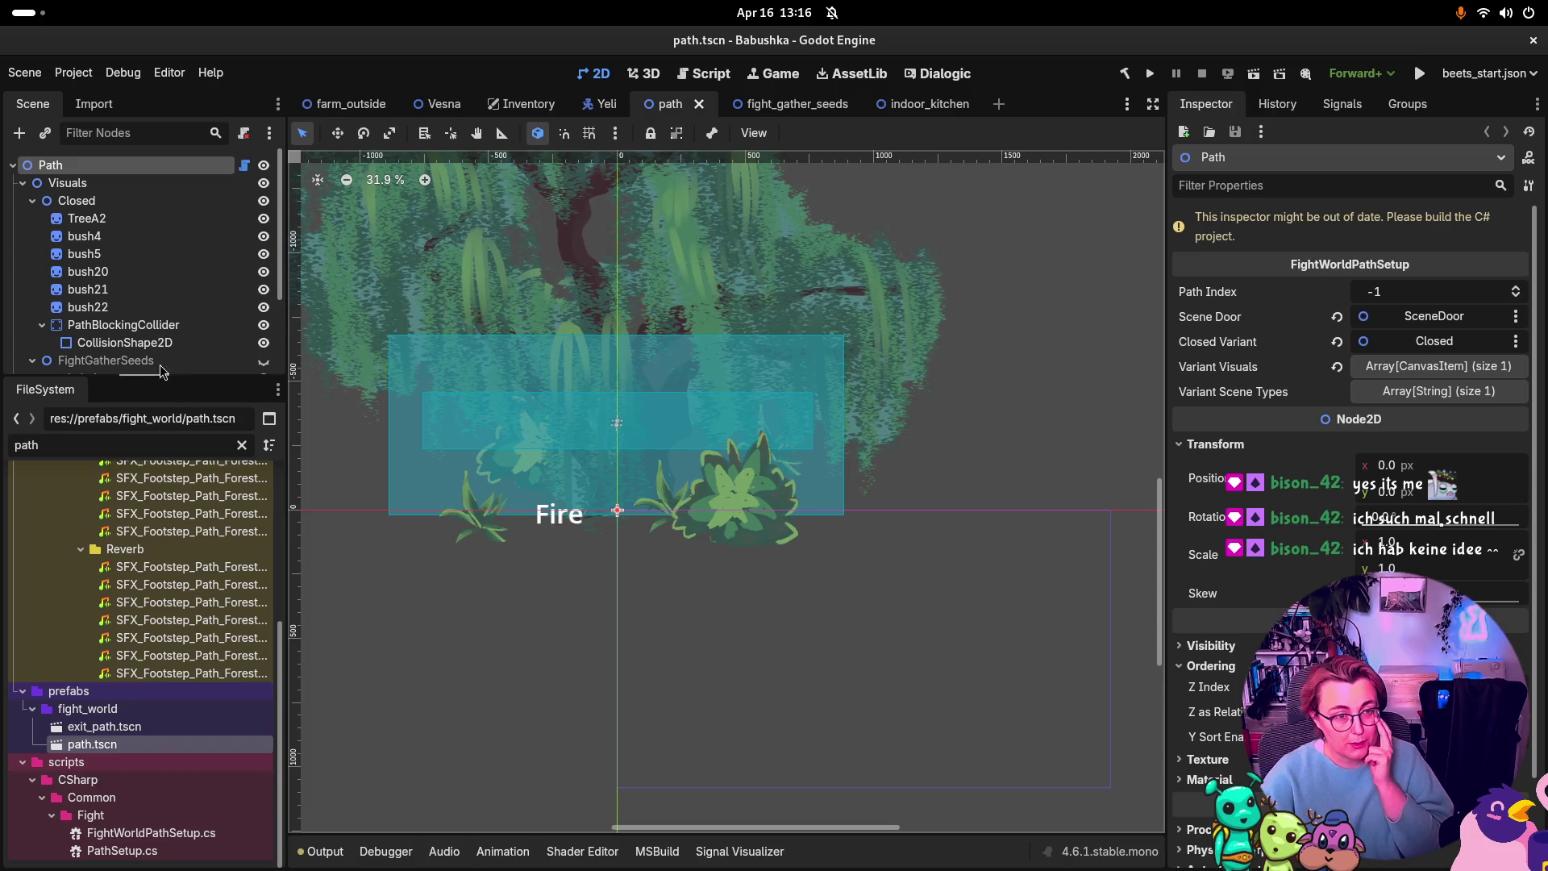
mouse_move(153, 379)
left_mouse_down()
mouse_move(153, 564)
mouse_move(153, 543)
left_mouse_up()
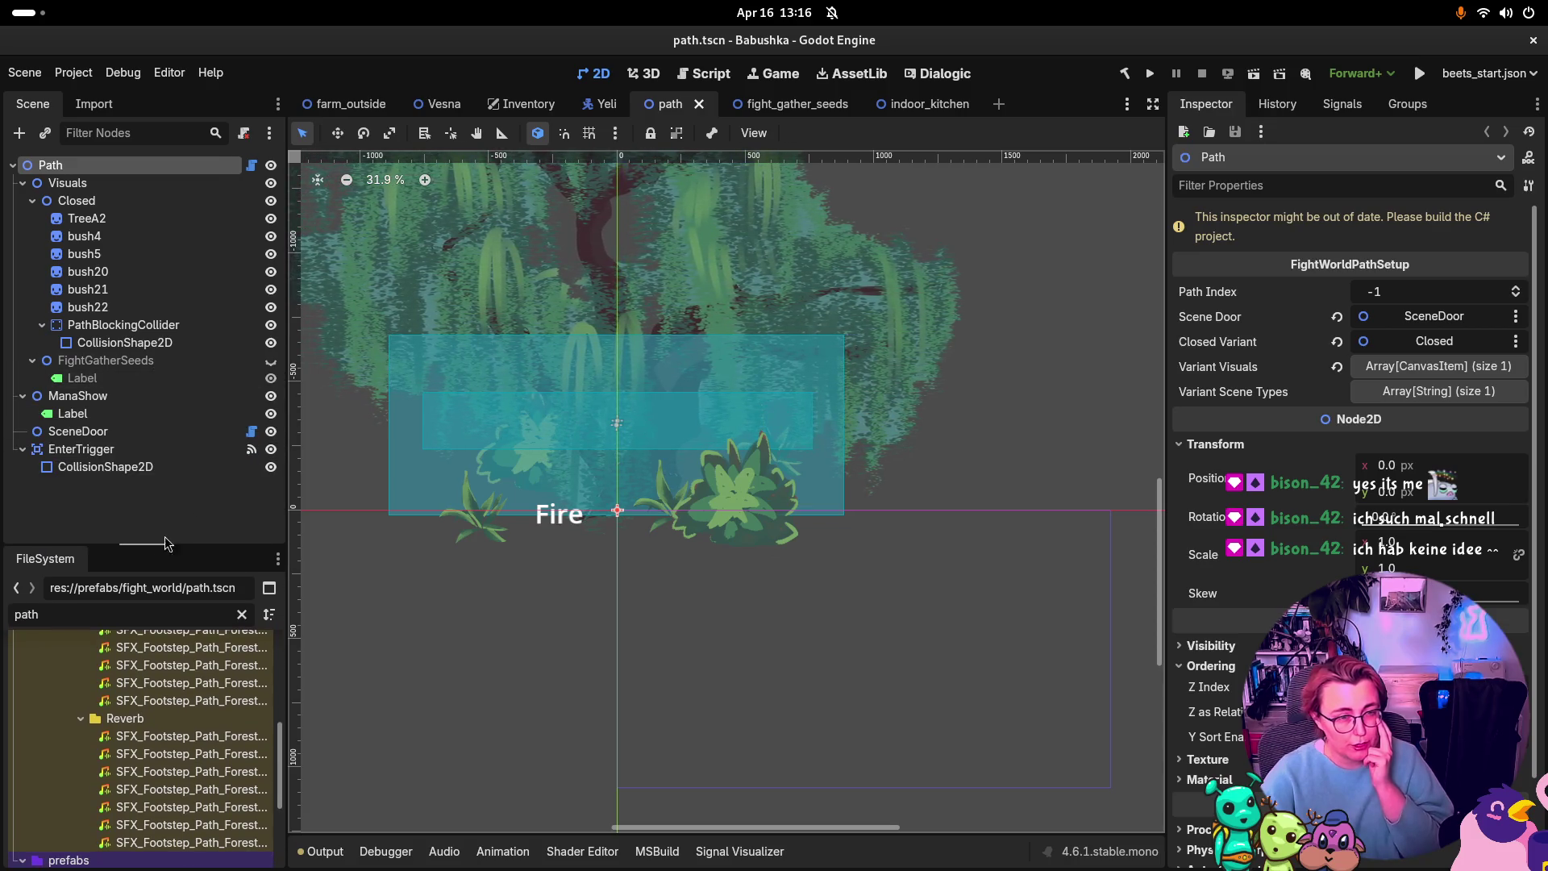
Step: Inspect the Visuals node and expand the Closed node to view its children
scroll(726, 484, "up", 3)
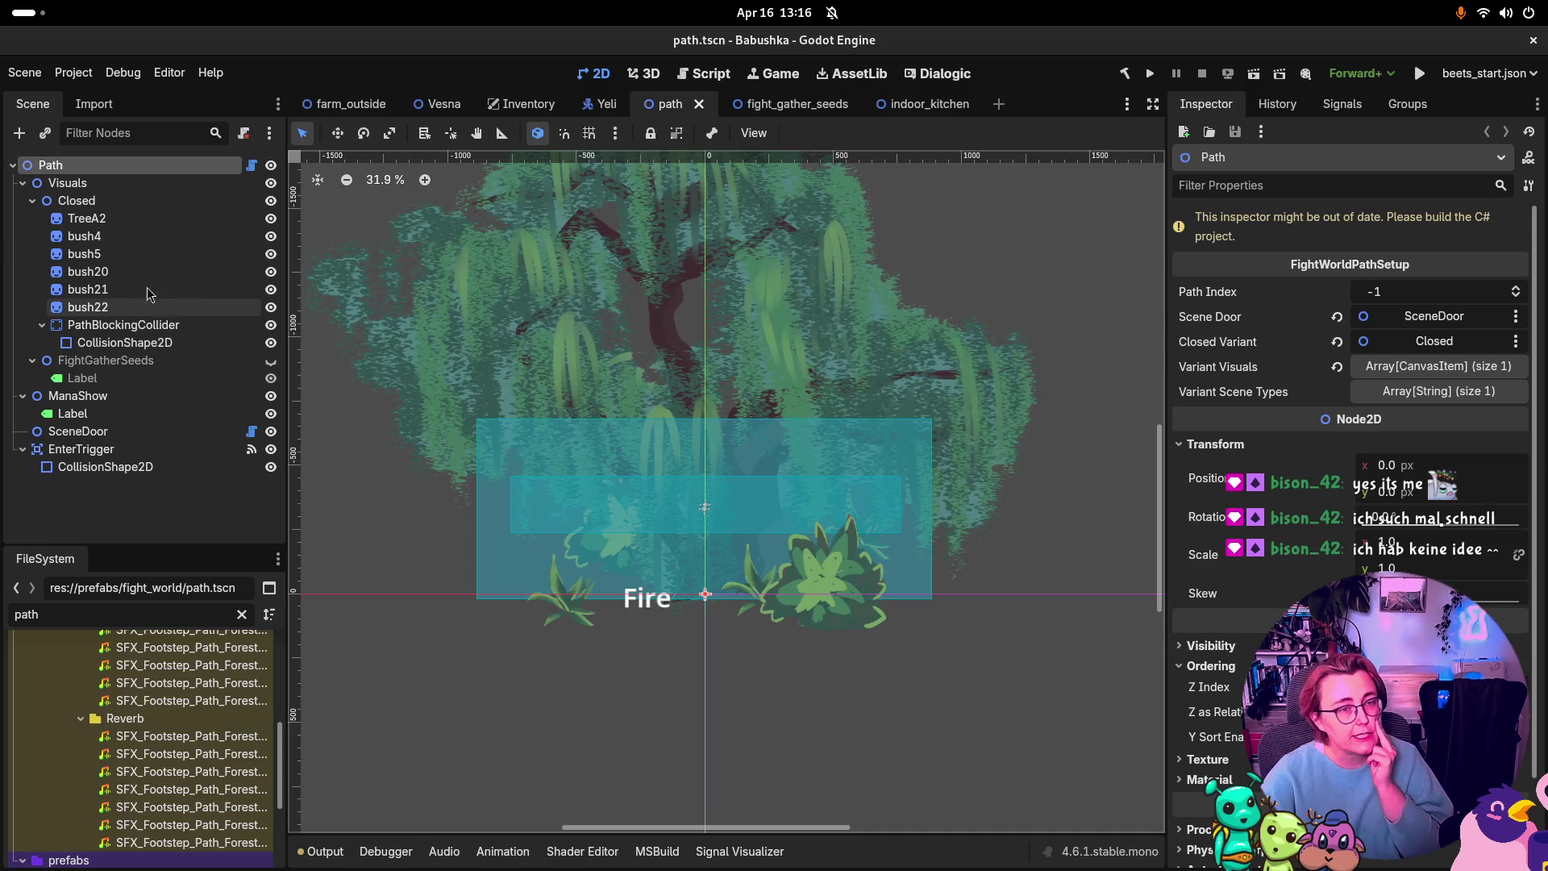
left_click(32, 201)
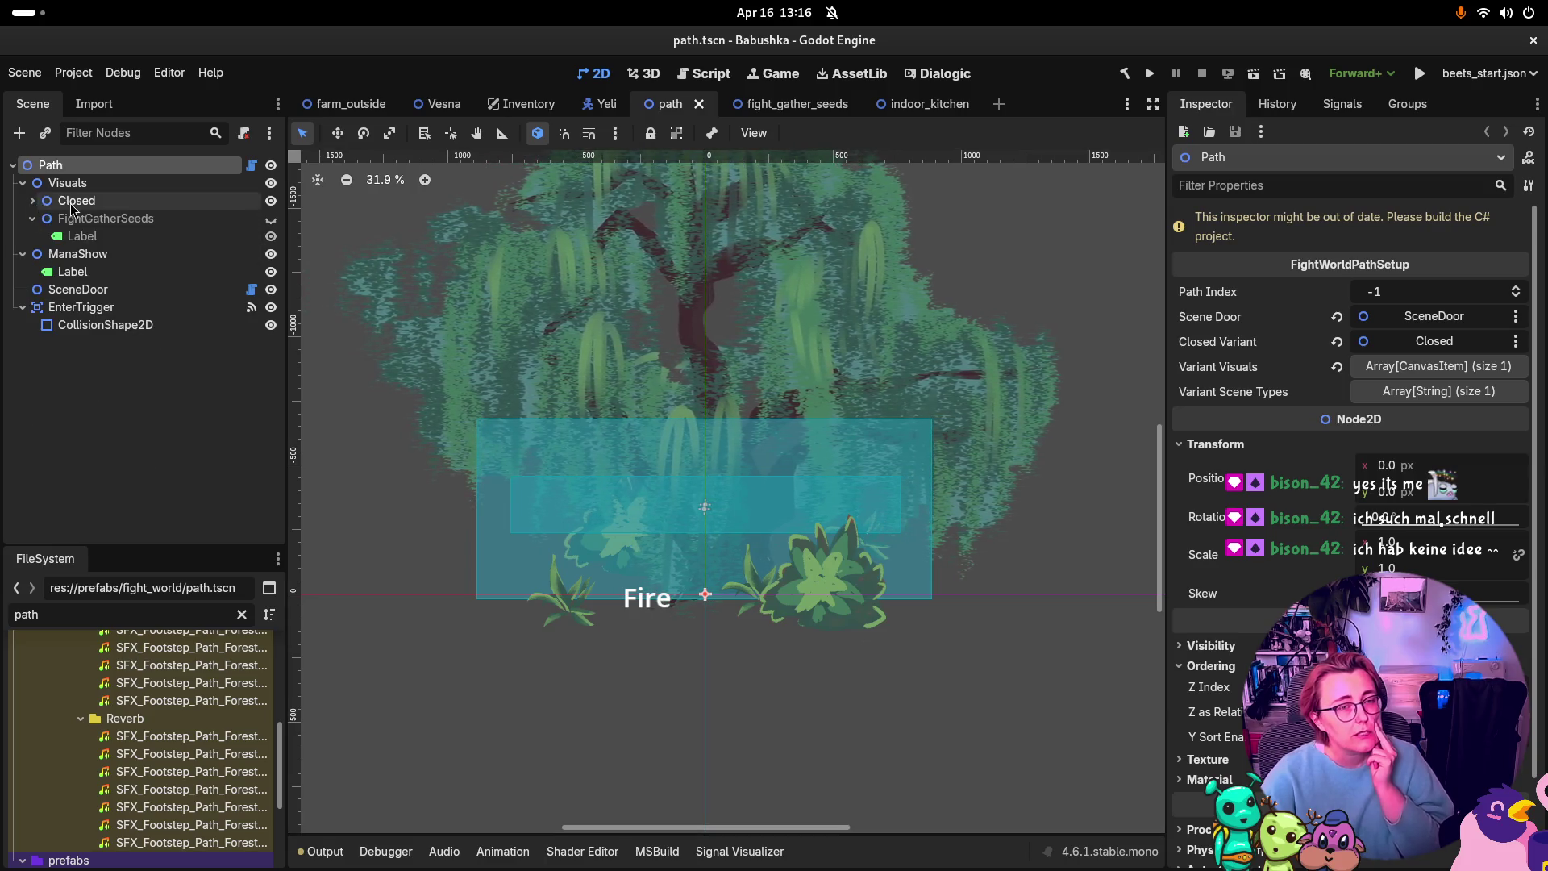
left_click(33, 200)
left_click(35, 200)
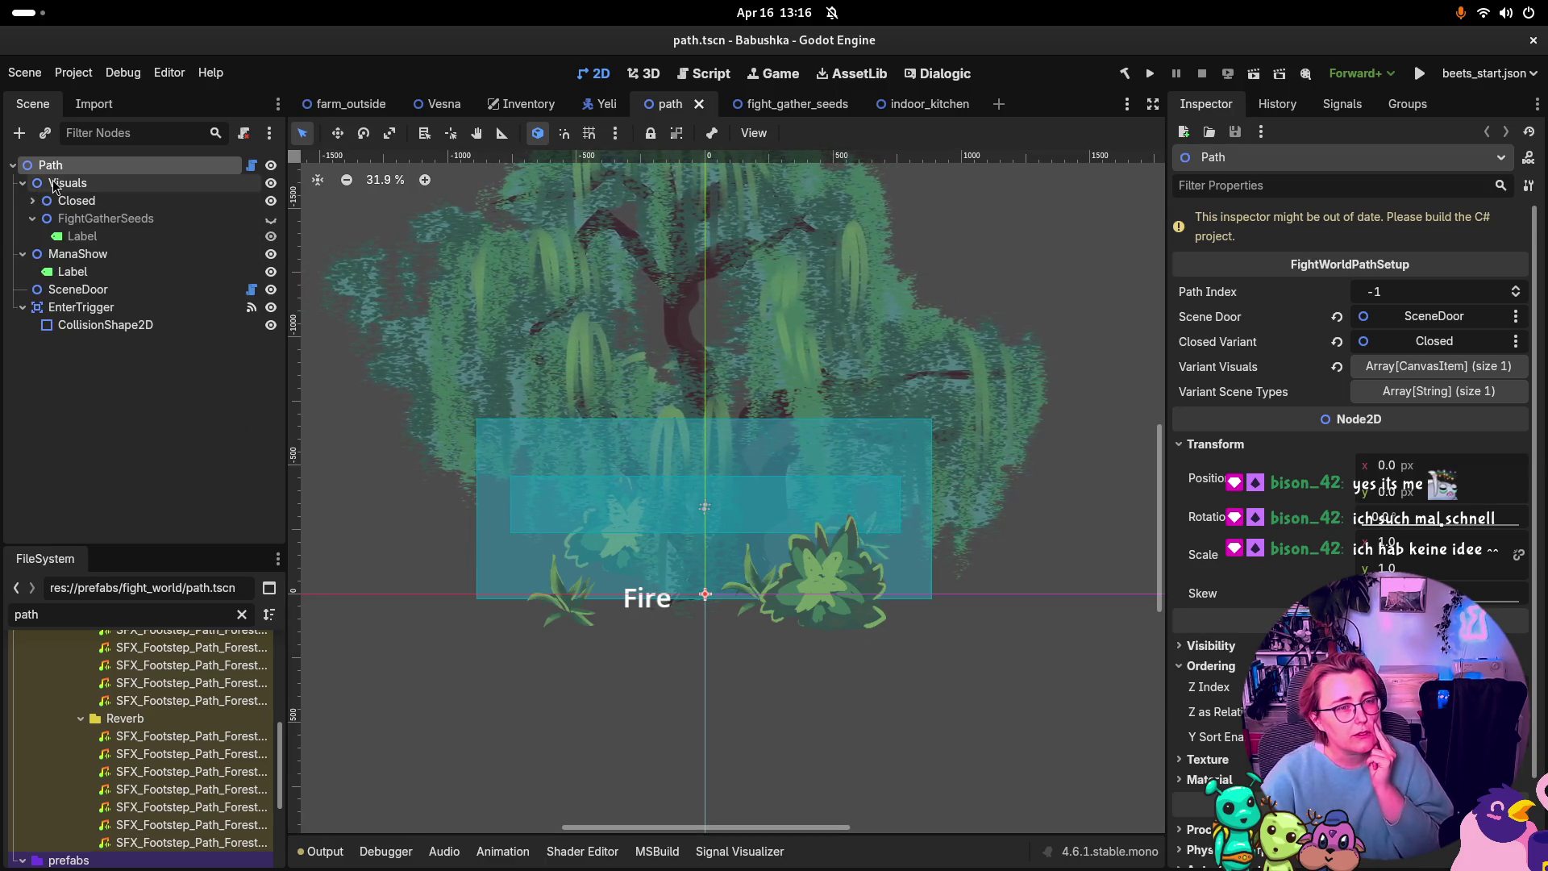
left_click(53, 185)
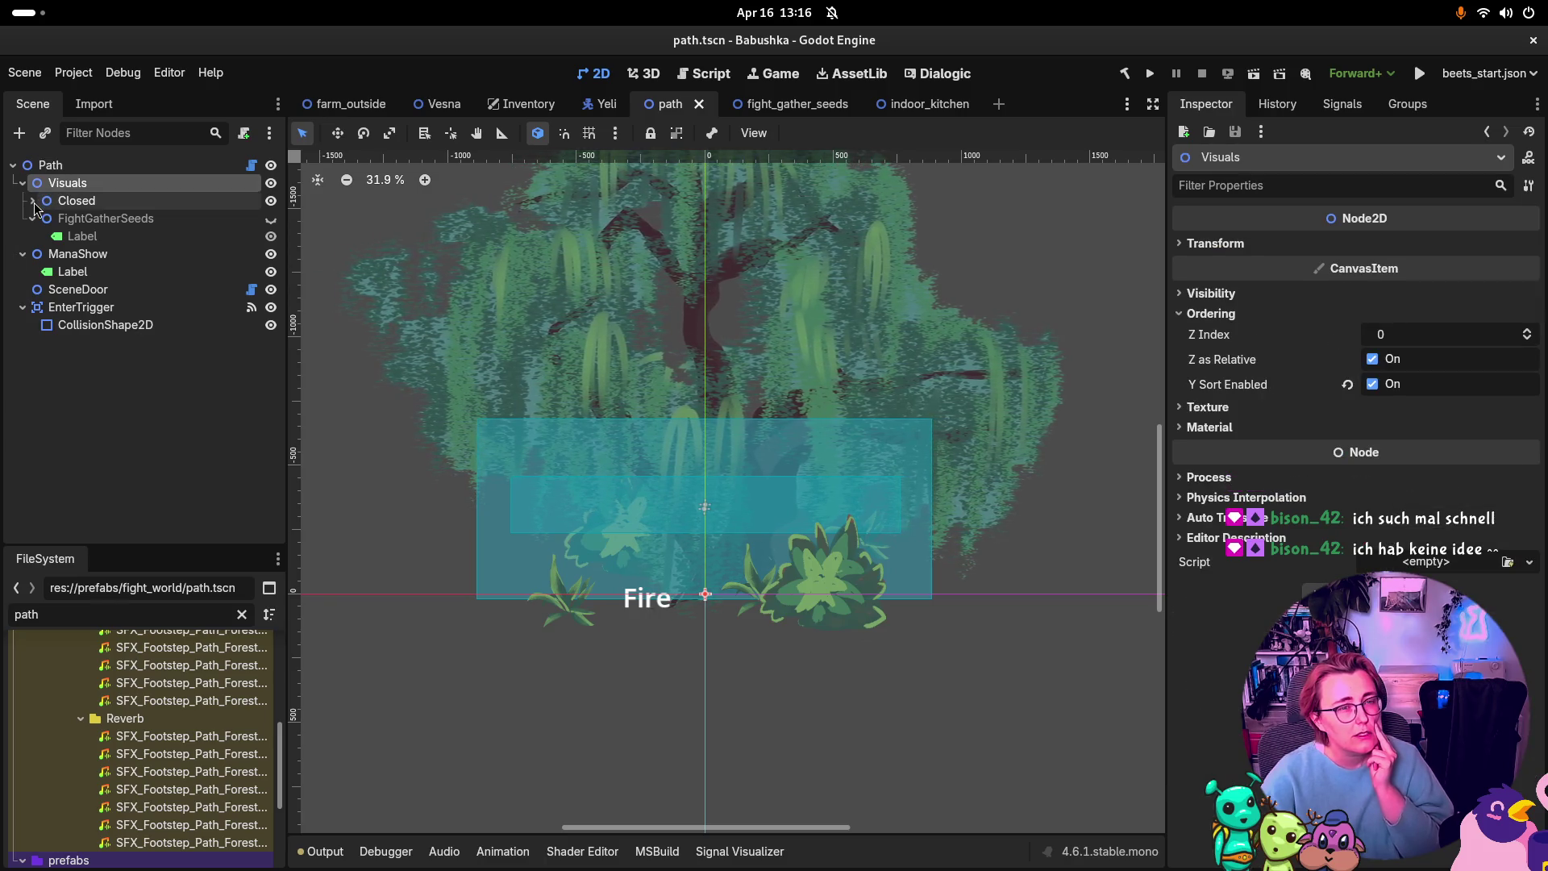
left_click(33, 201)
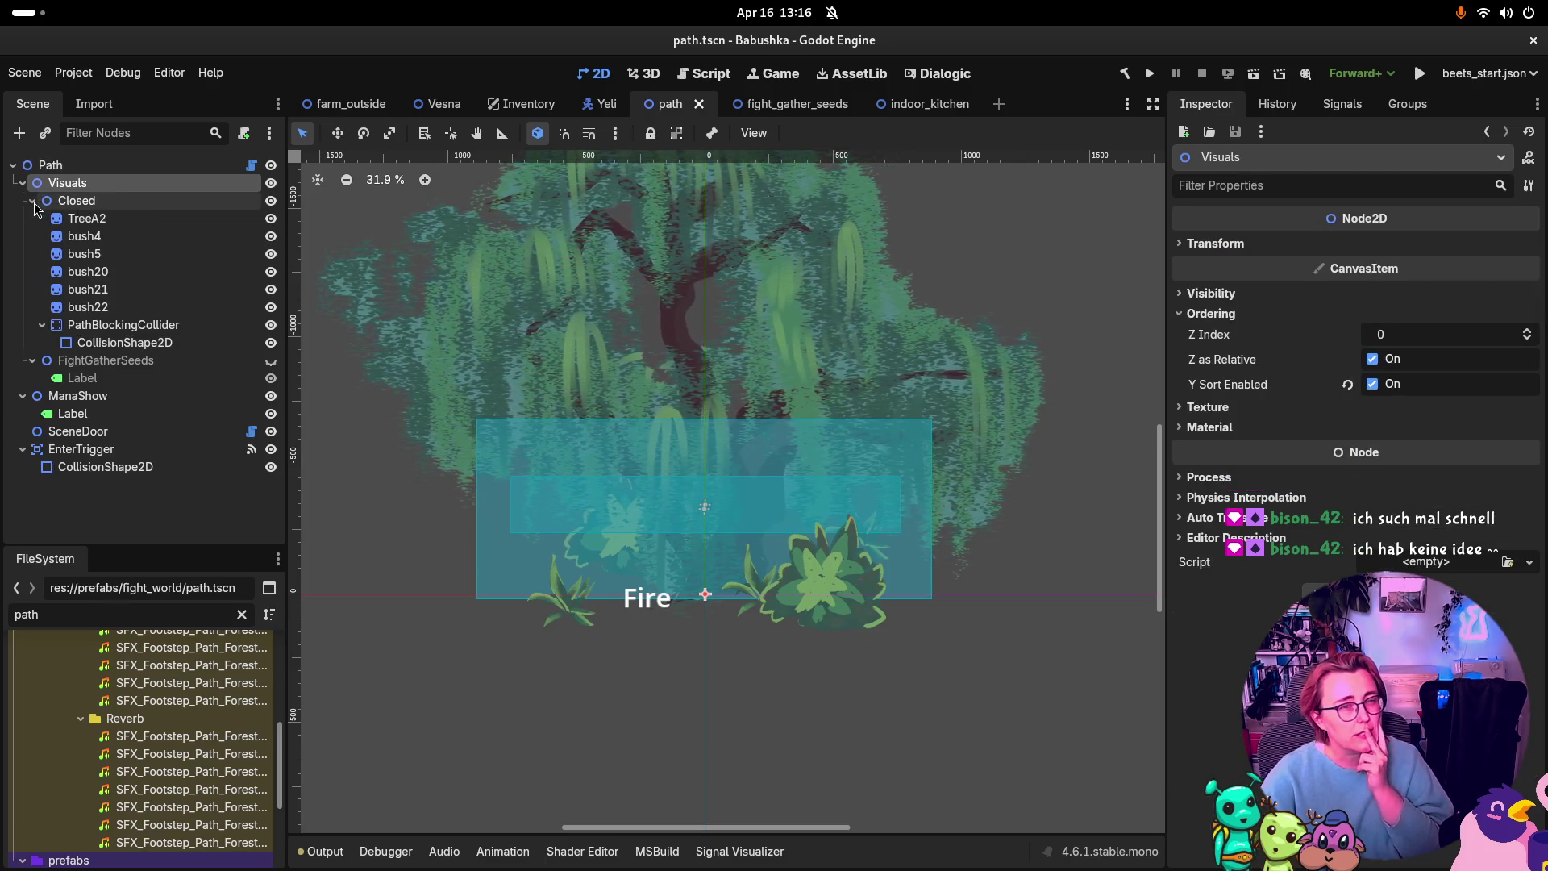
left_click(120, 203)
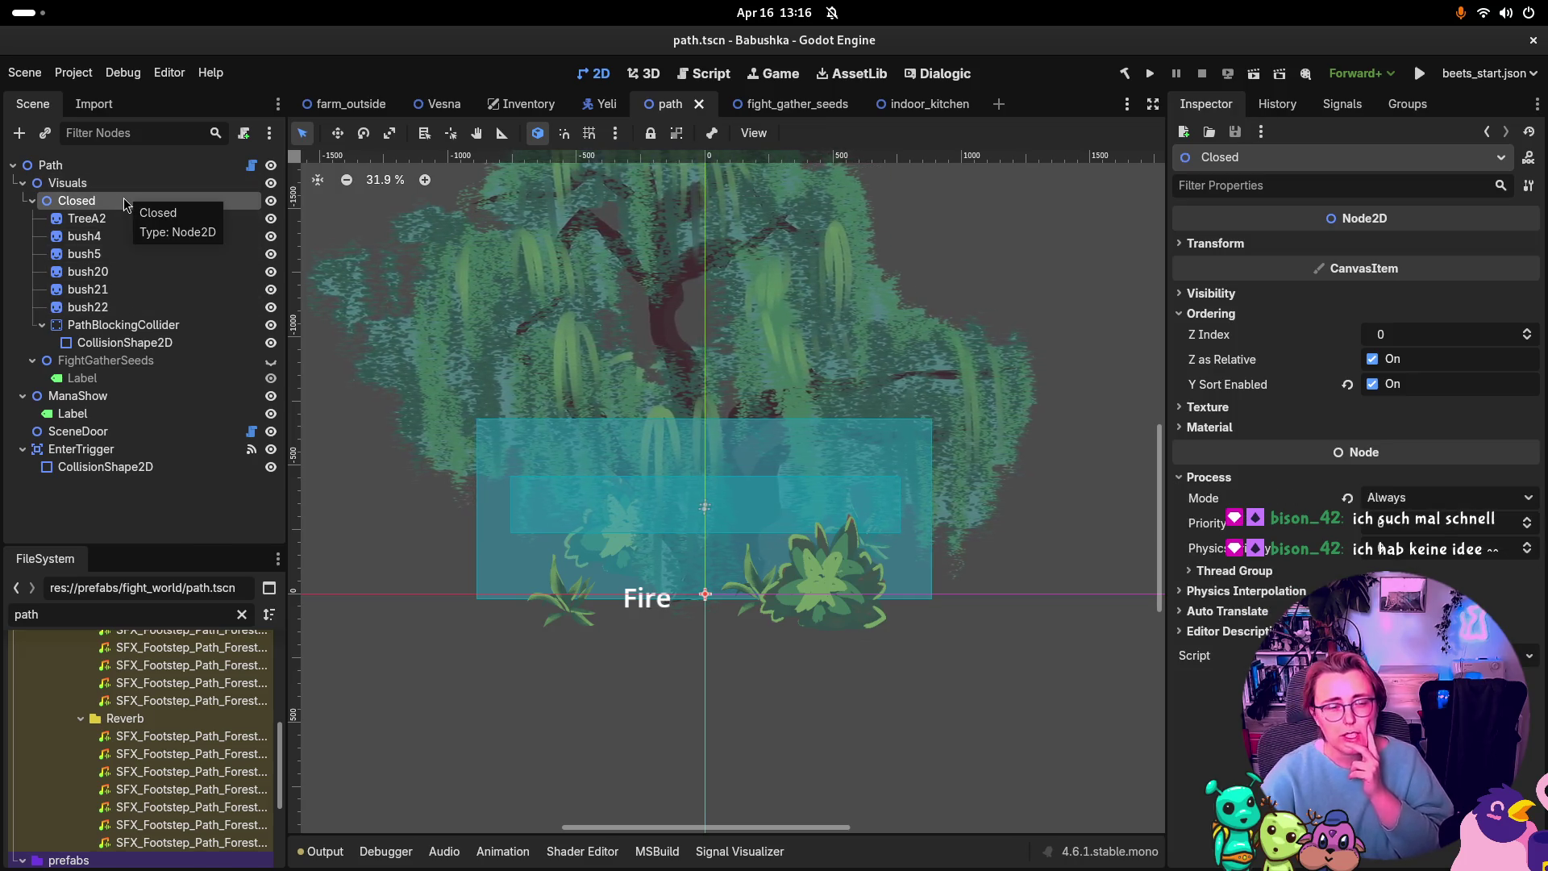
Step: Start deleting the Closed node, then cancel the deletion
right_click(170, 204)
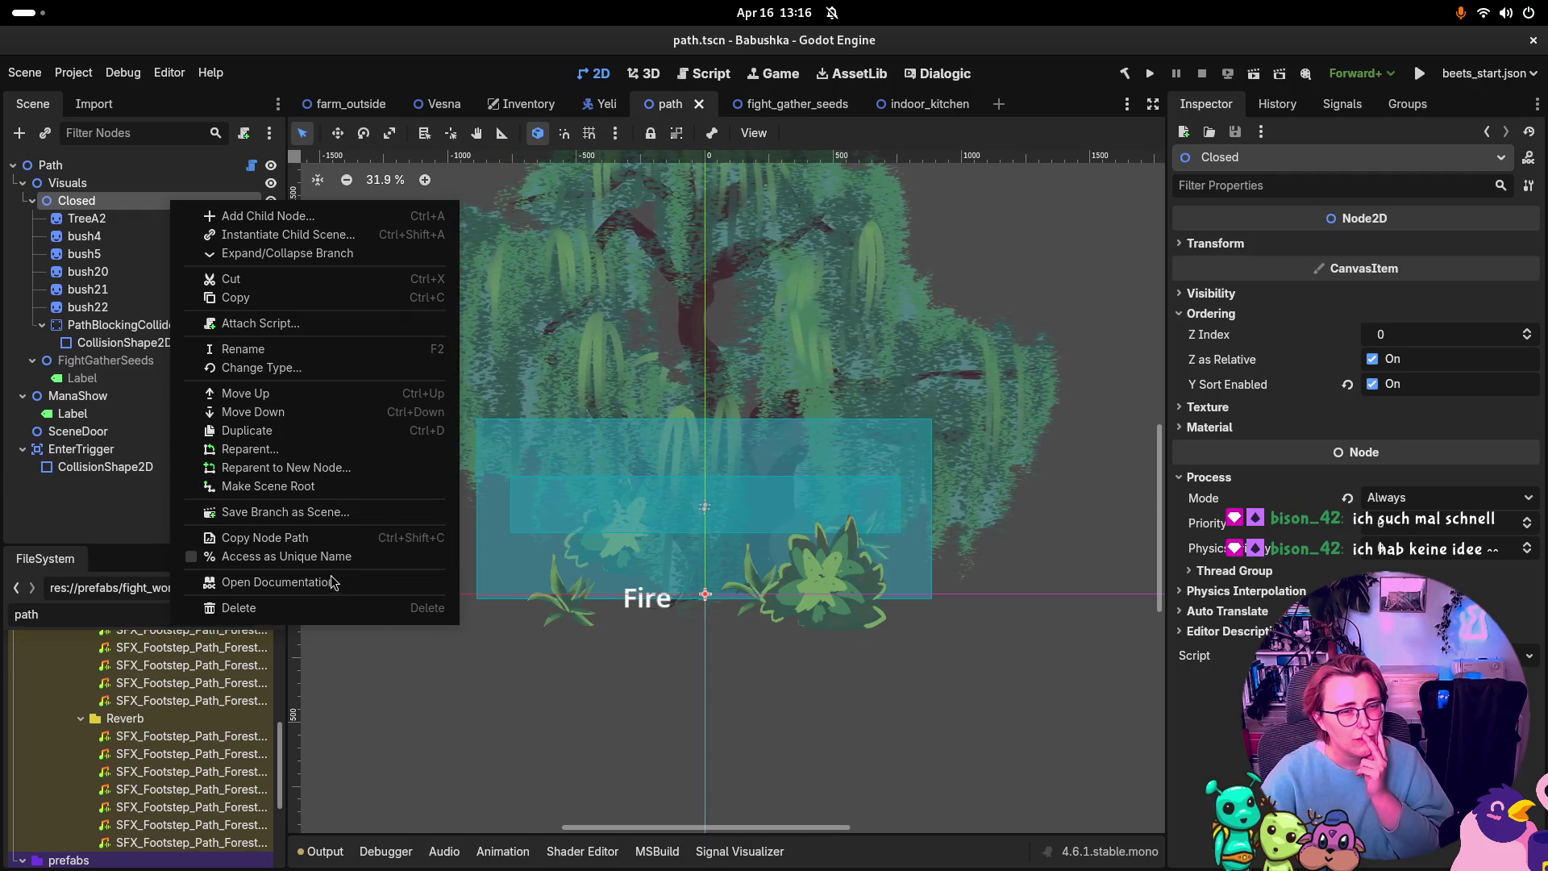
left_click(315, 616)
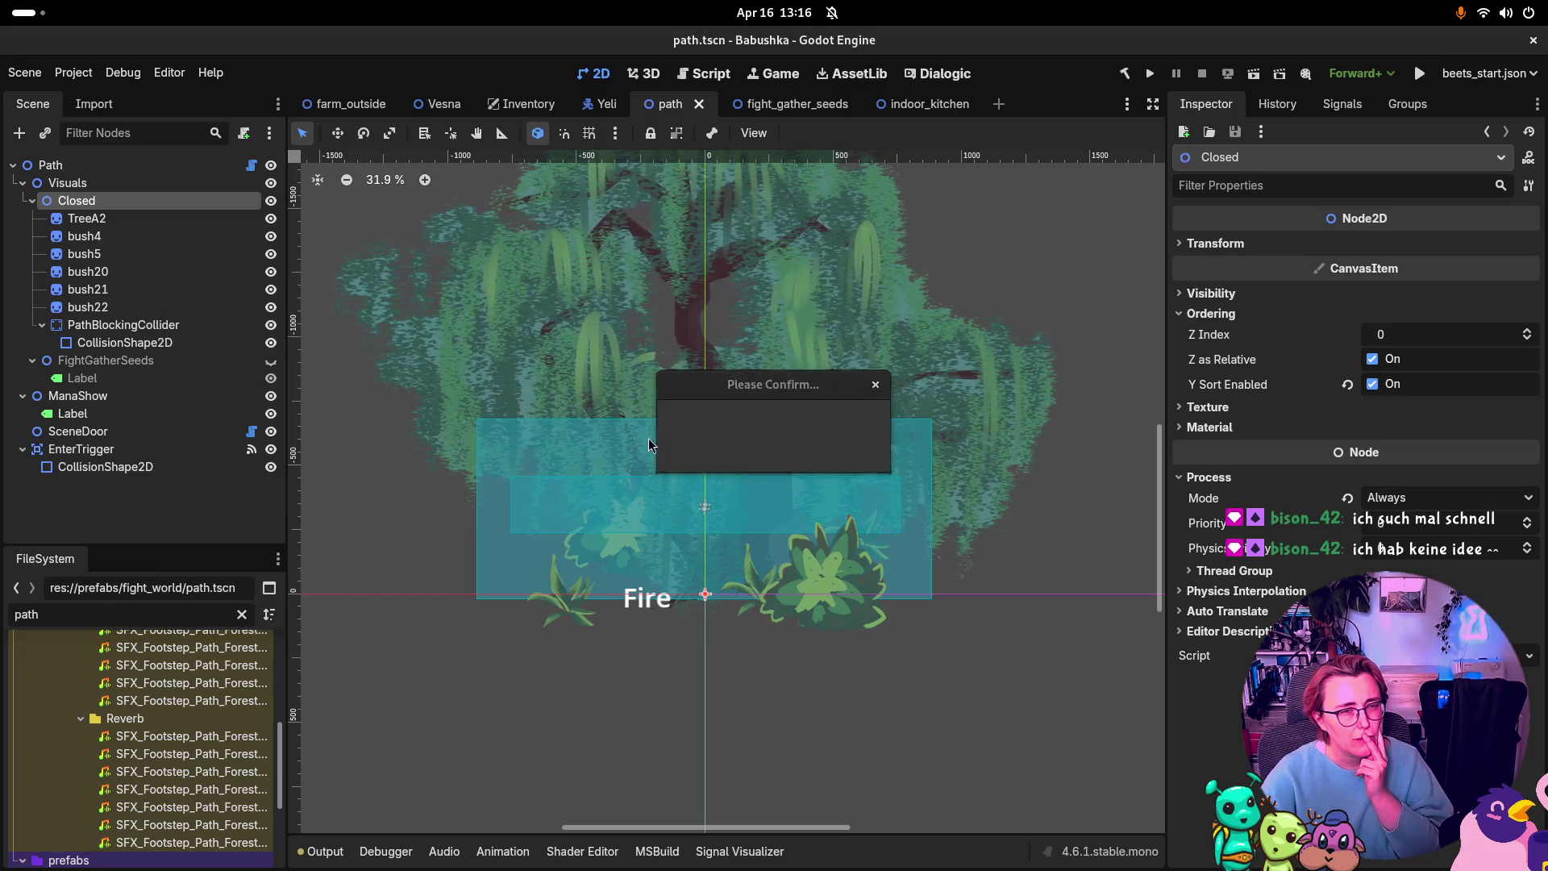
left_click(730, 453)
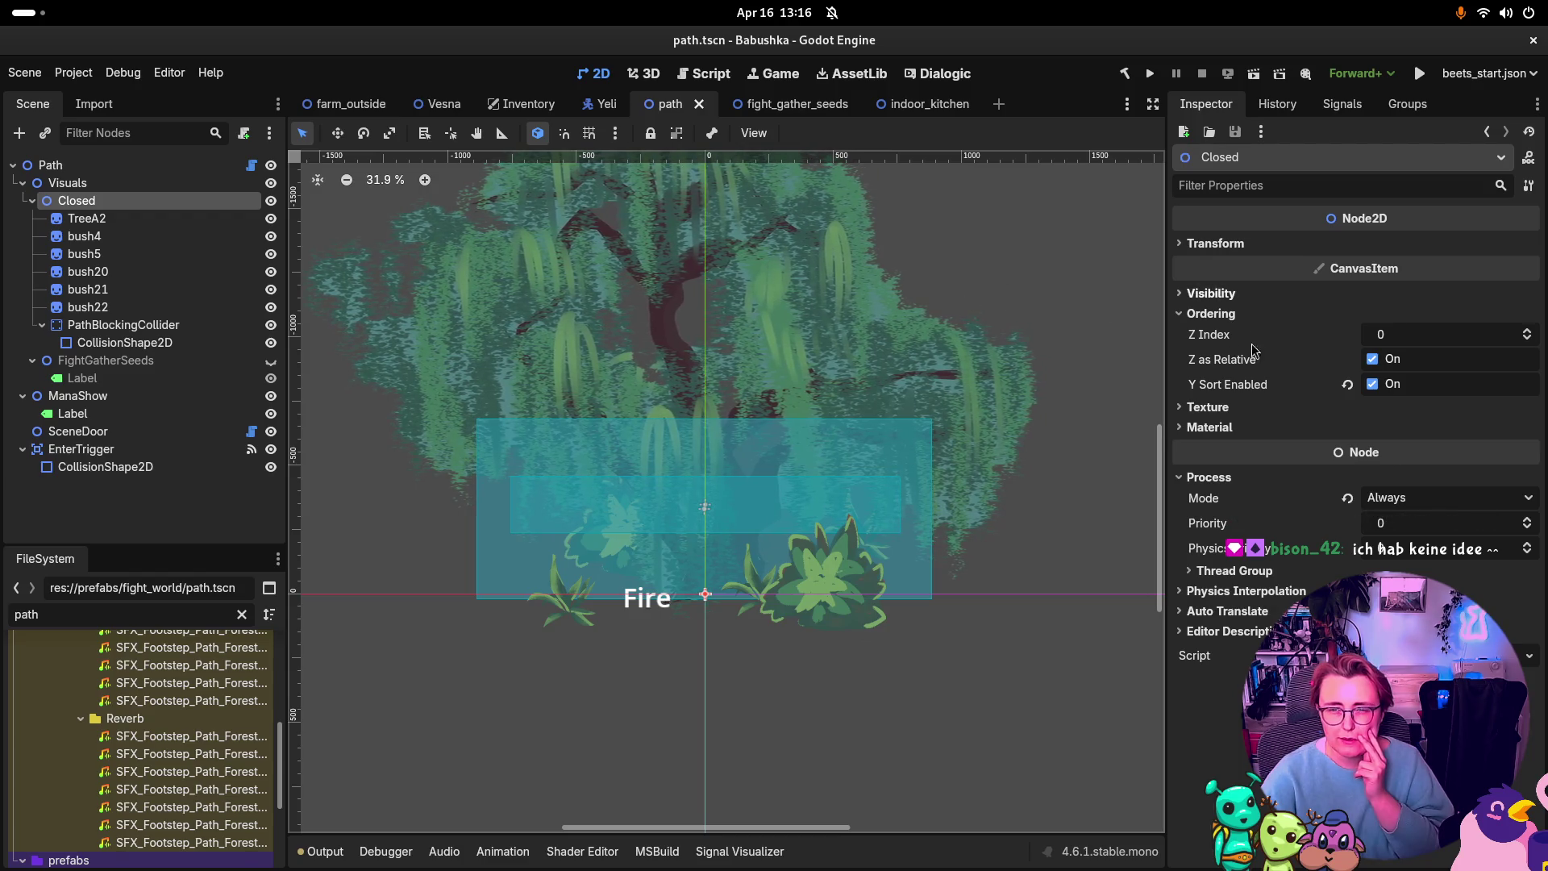
Step: Select the Path root, rebuild the C# project, and open its FightWorldPathSetup script
left_click(141, 182)
left_click(141, 166)
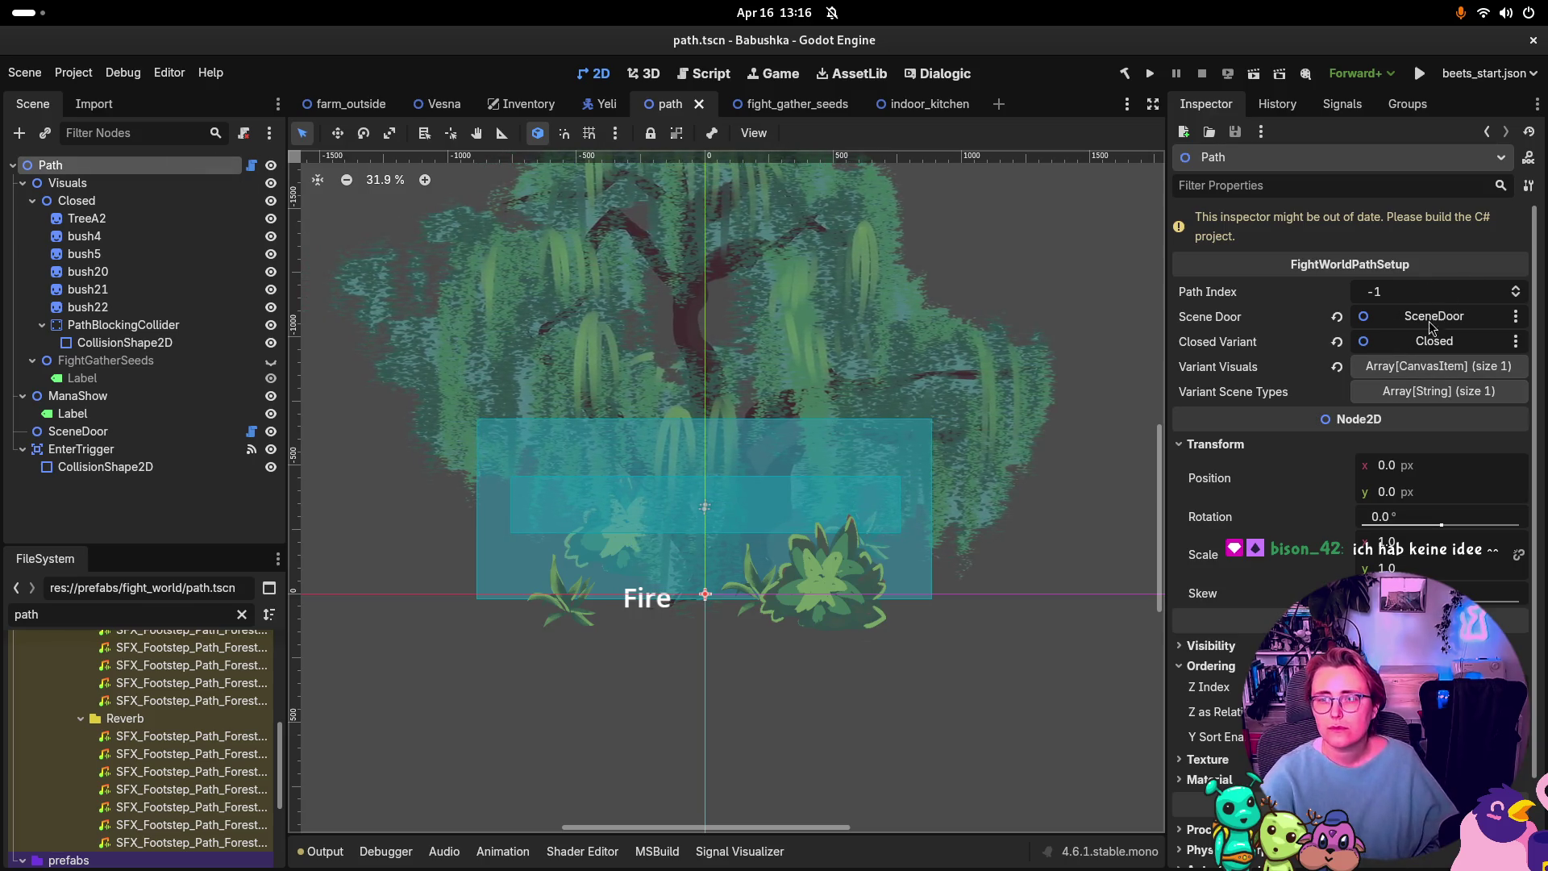
left_click(1131, 74)
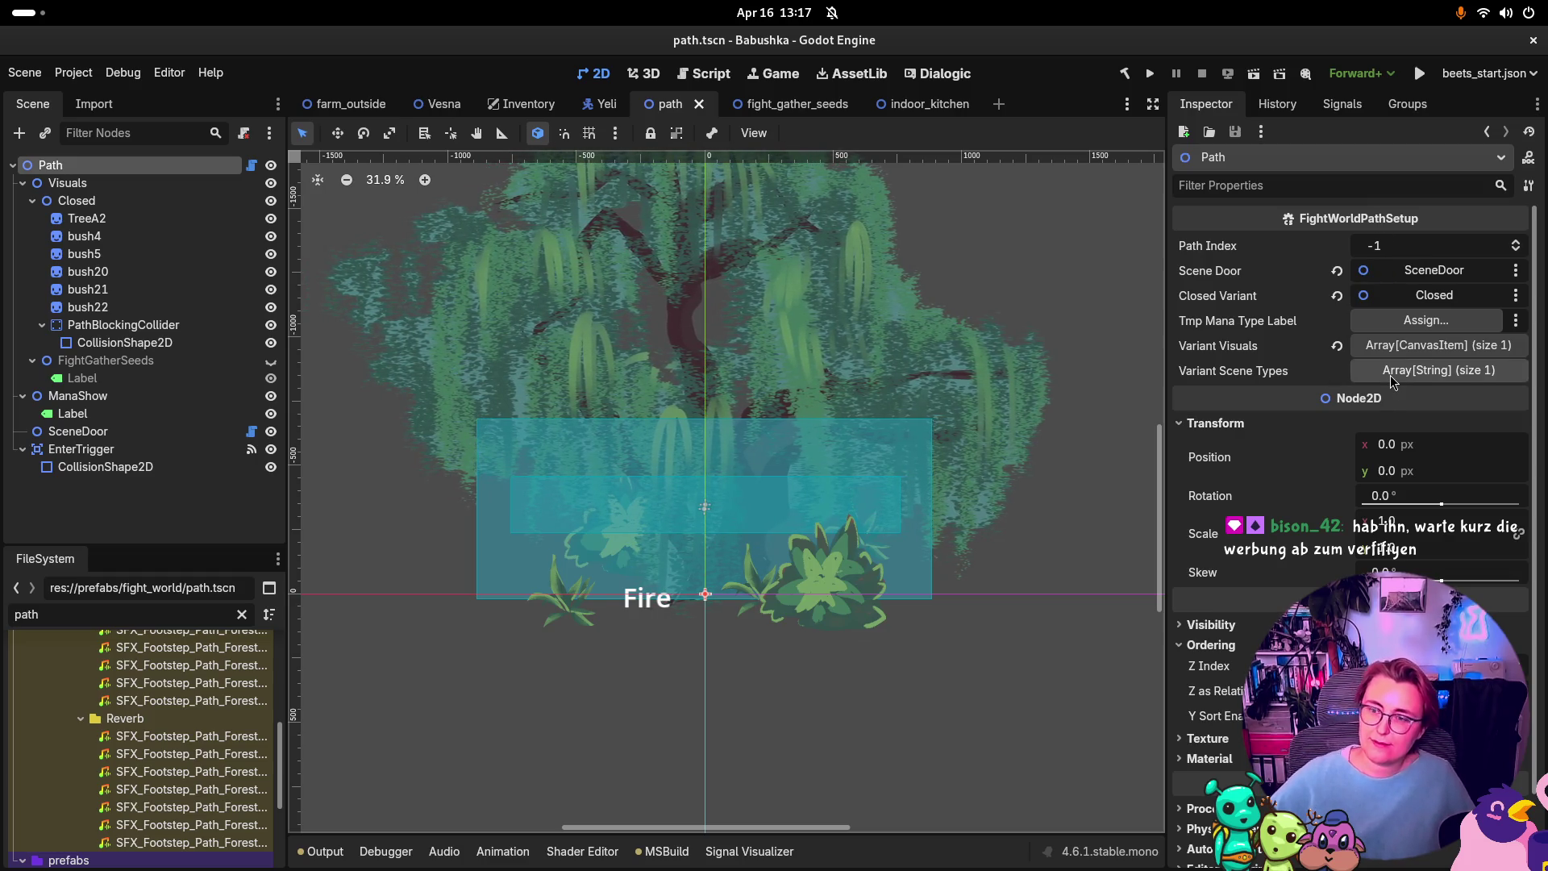
scroll(1399, 569, "down", 2)
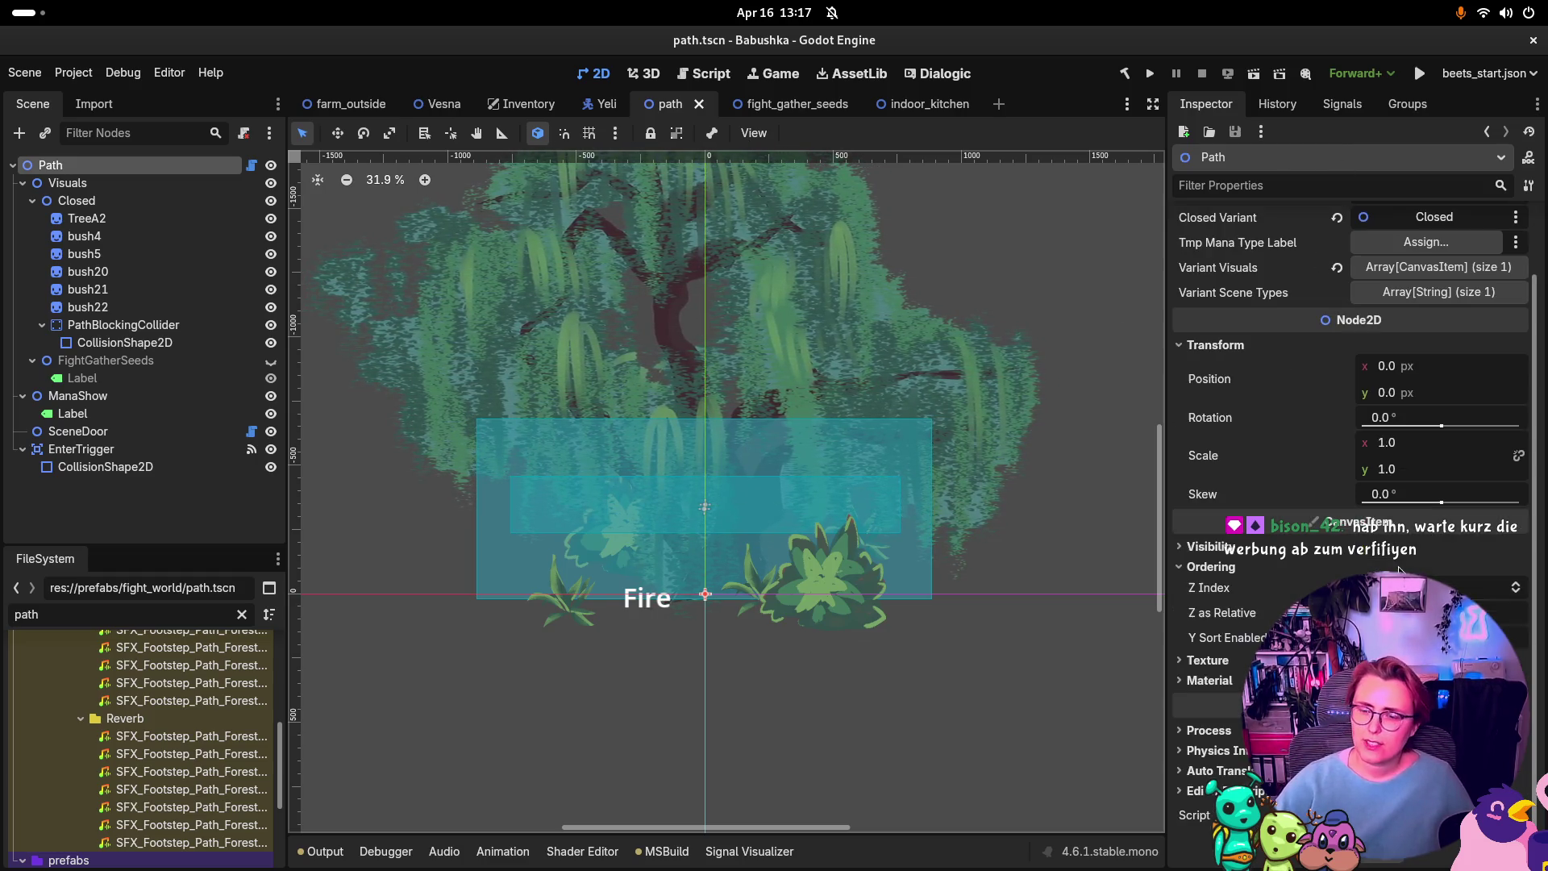
left_click(251, 164)
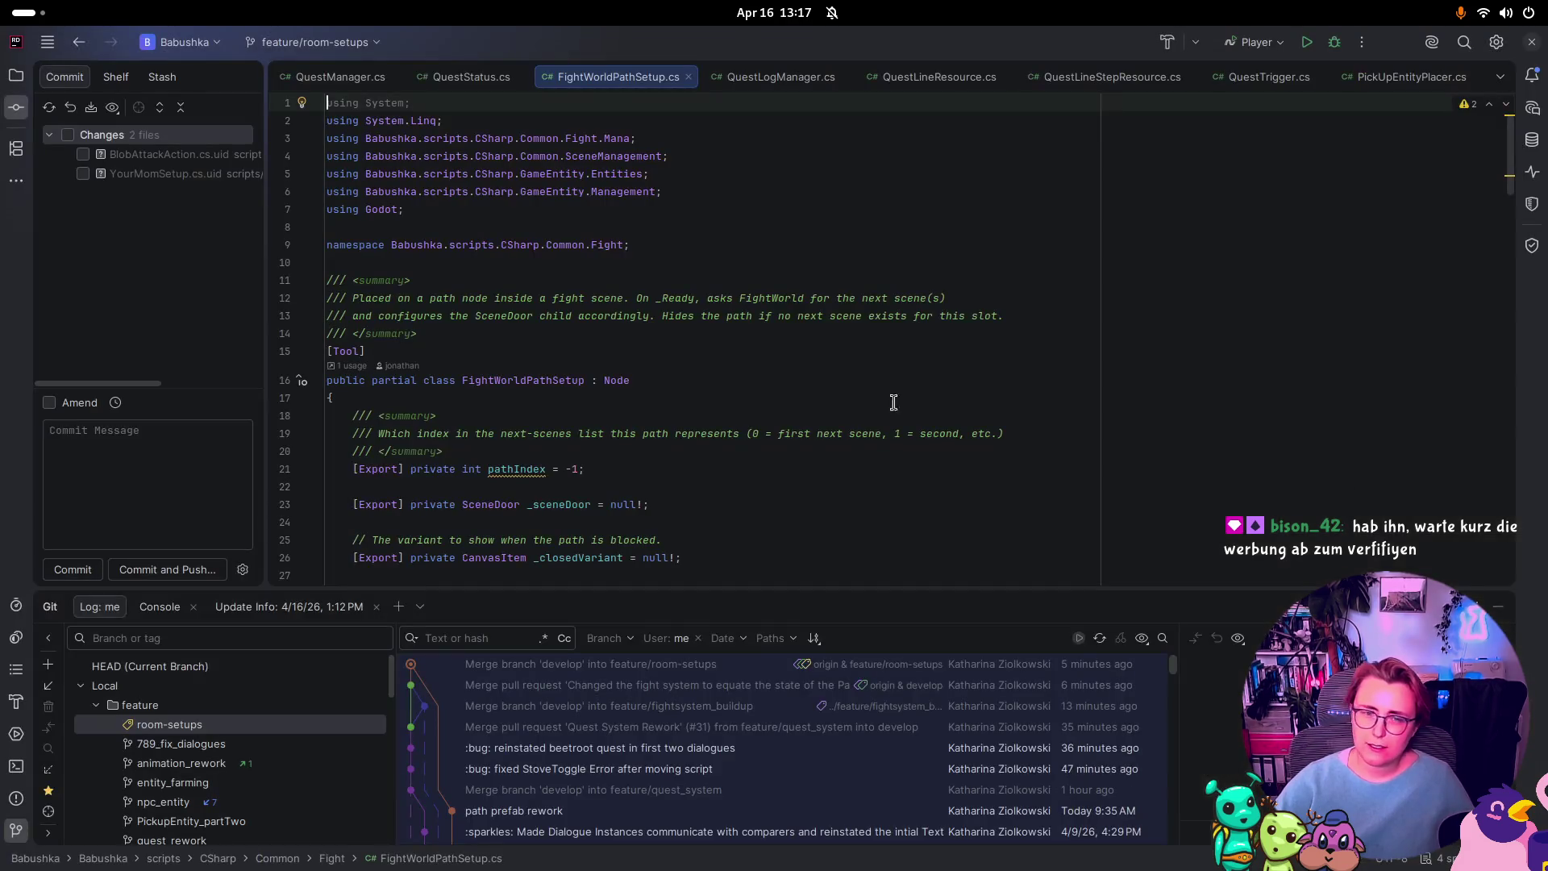
Step: Search FightWorldPathSetup.cs for _closedVariant's uses in SetVariant, then switch to YouTube
scroll(487, 466, "down", 3)
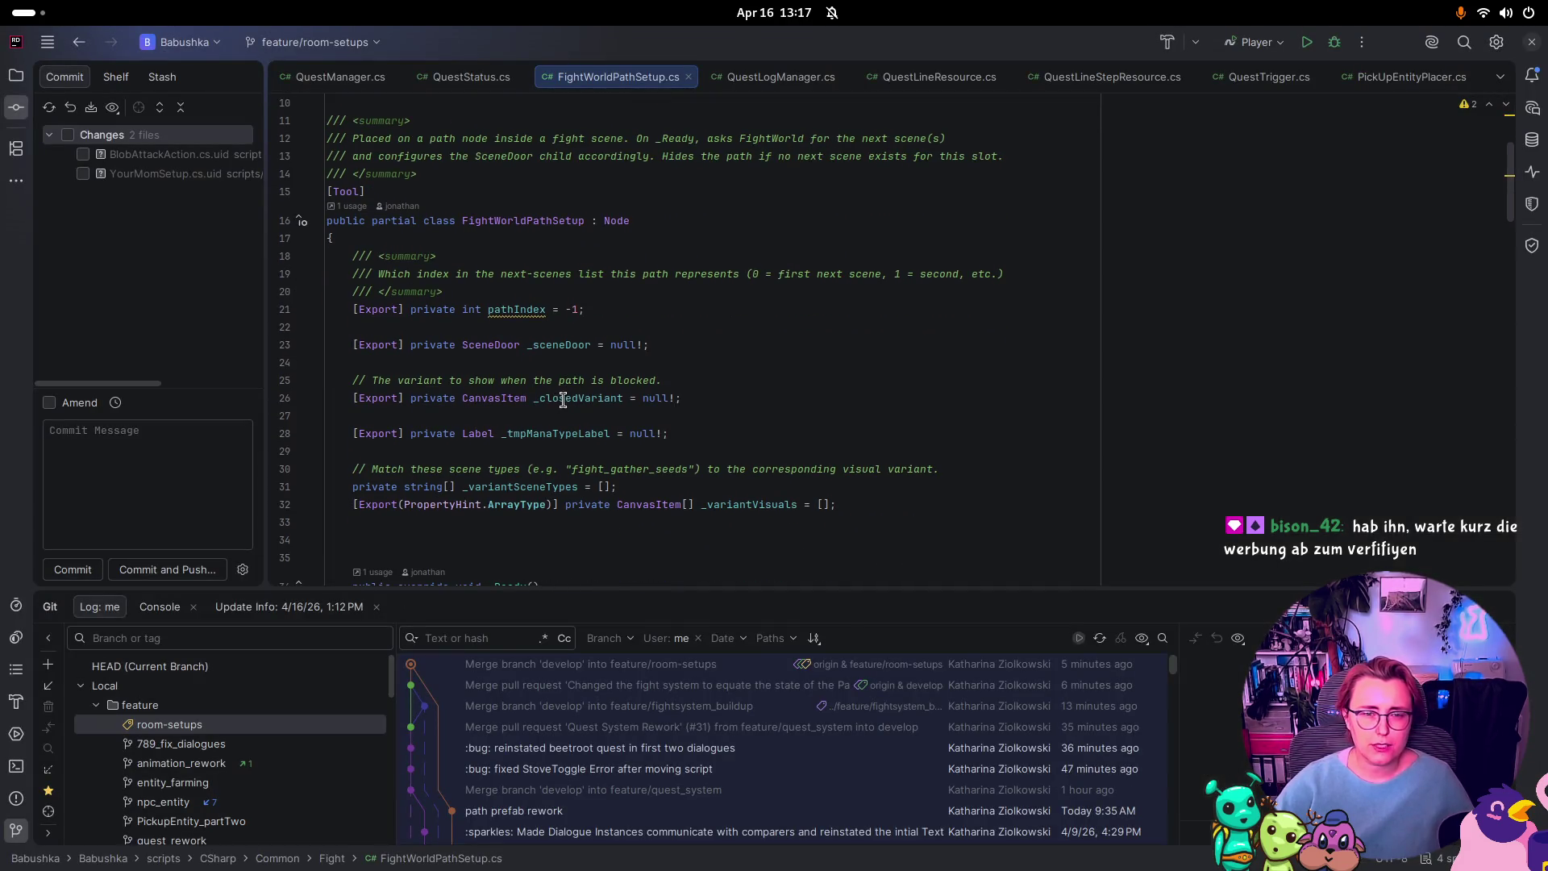
double_click(563, 399)
key("ctrl+f")
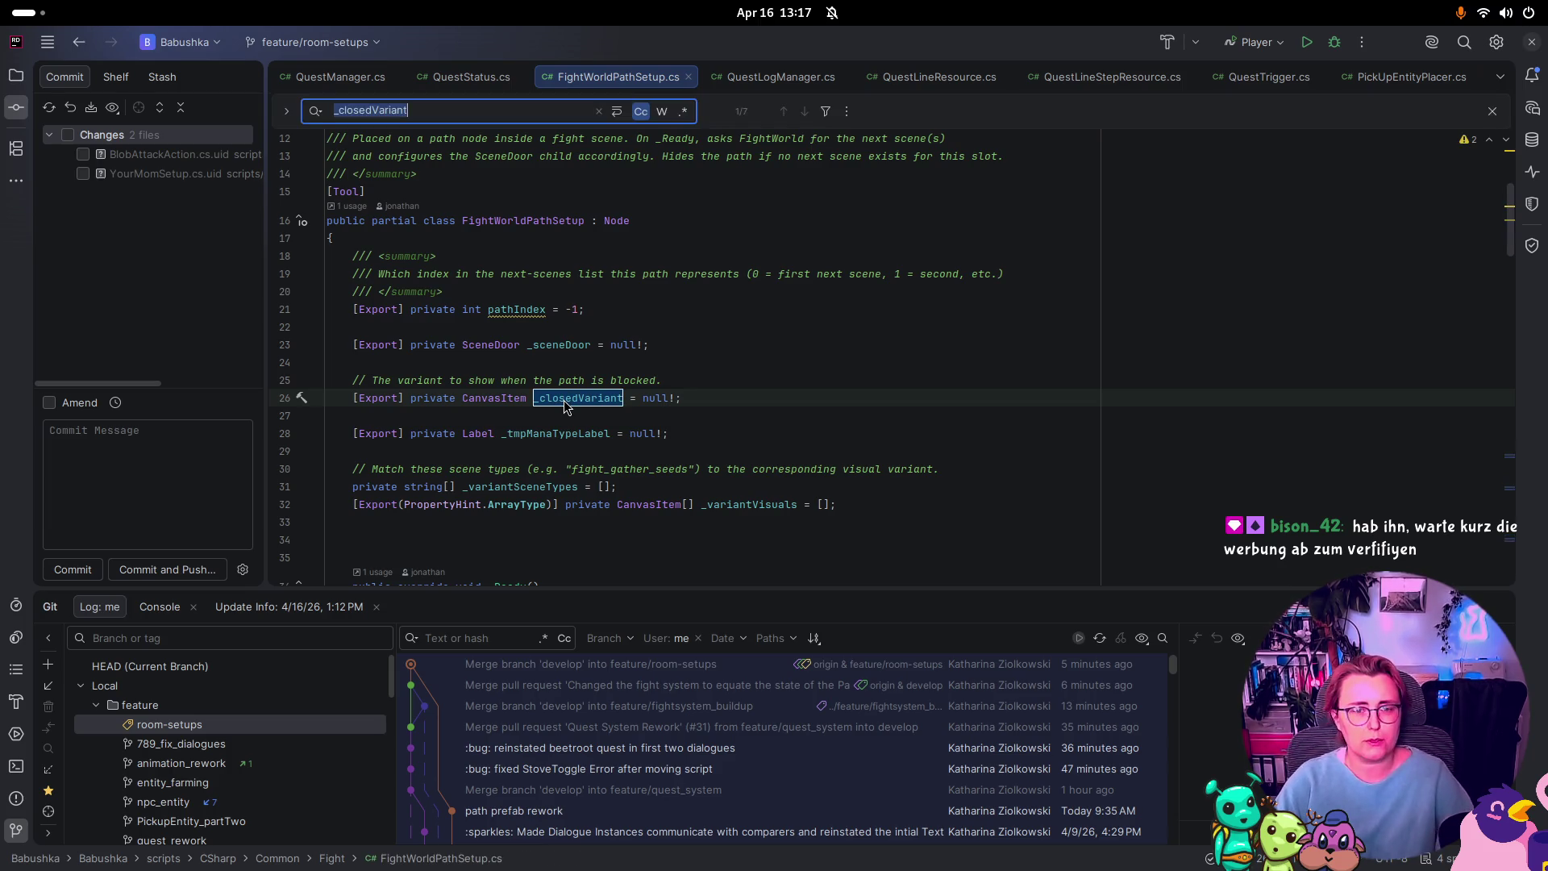
key("Return")
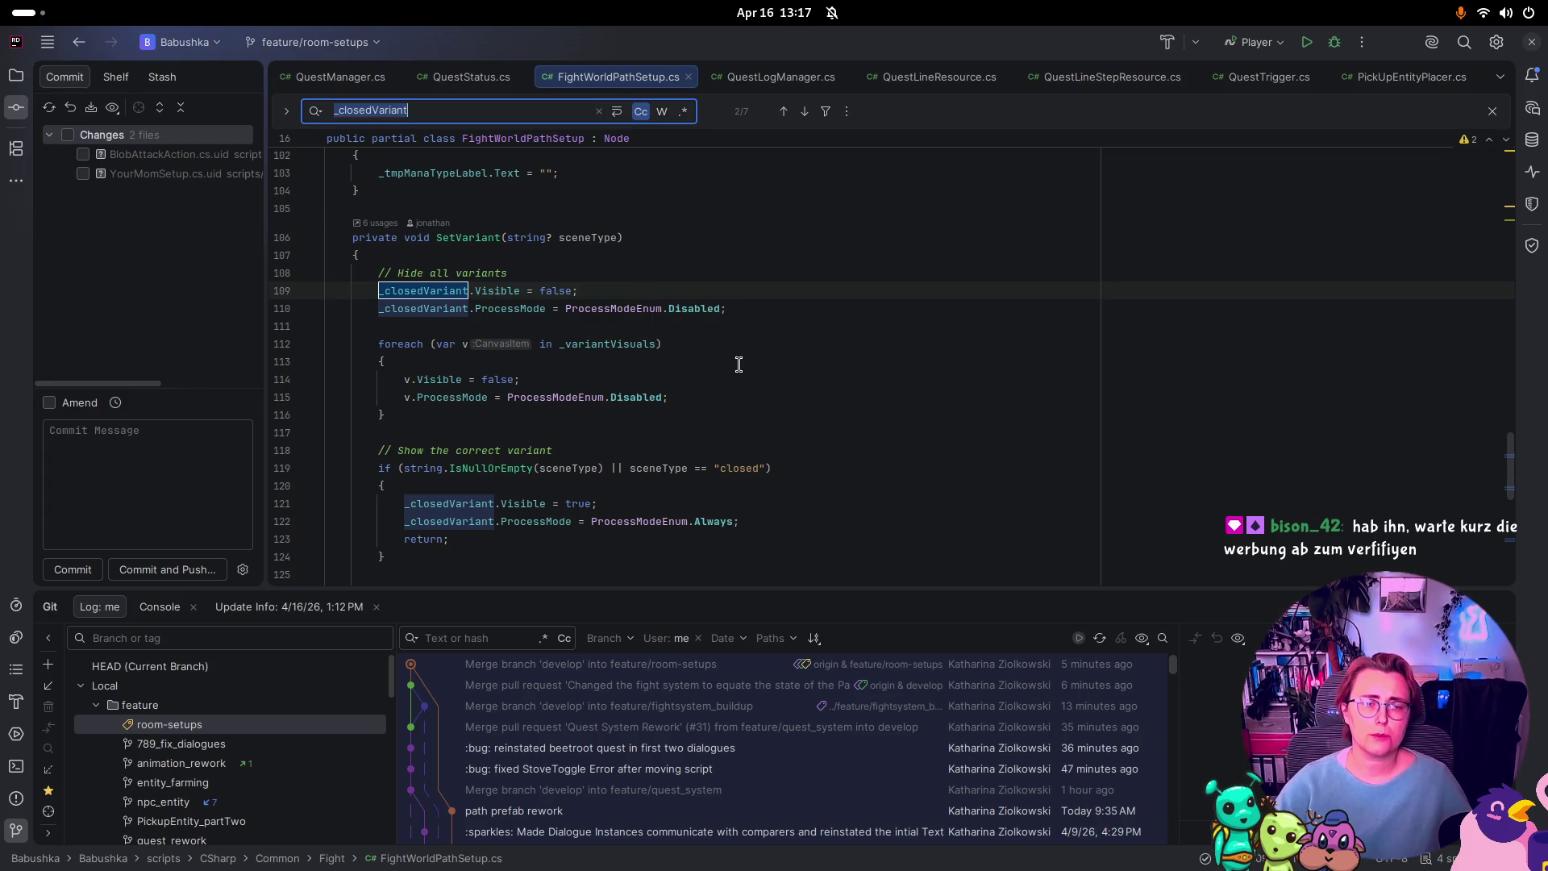
mouse_move(720, 316)
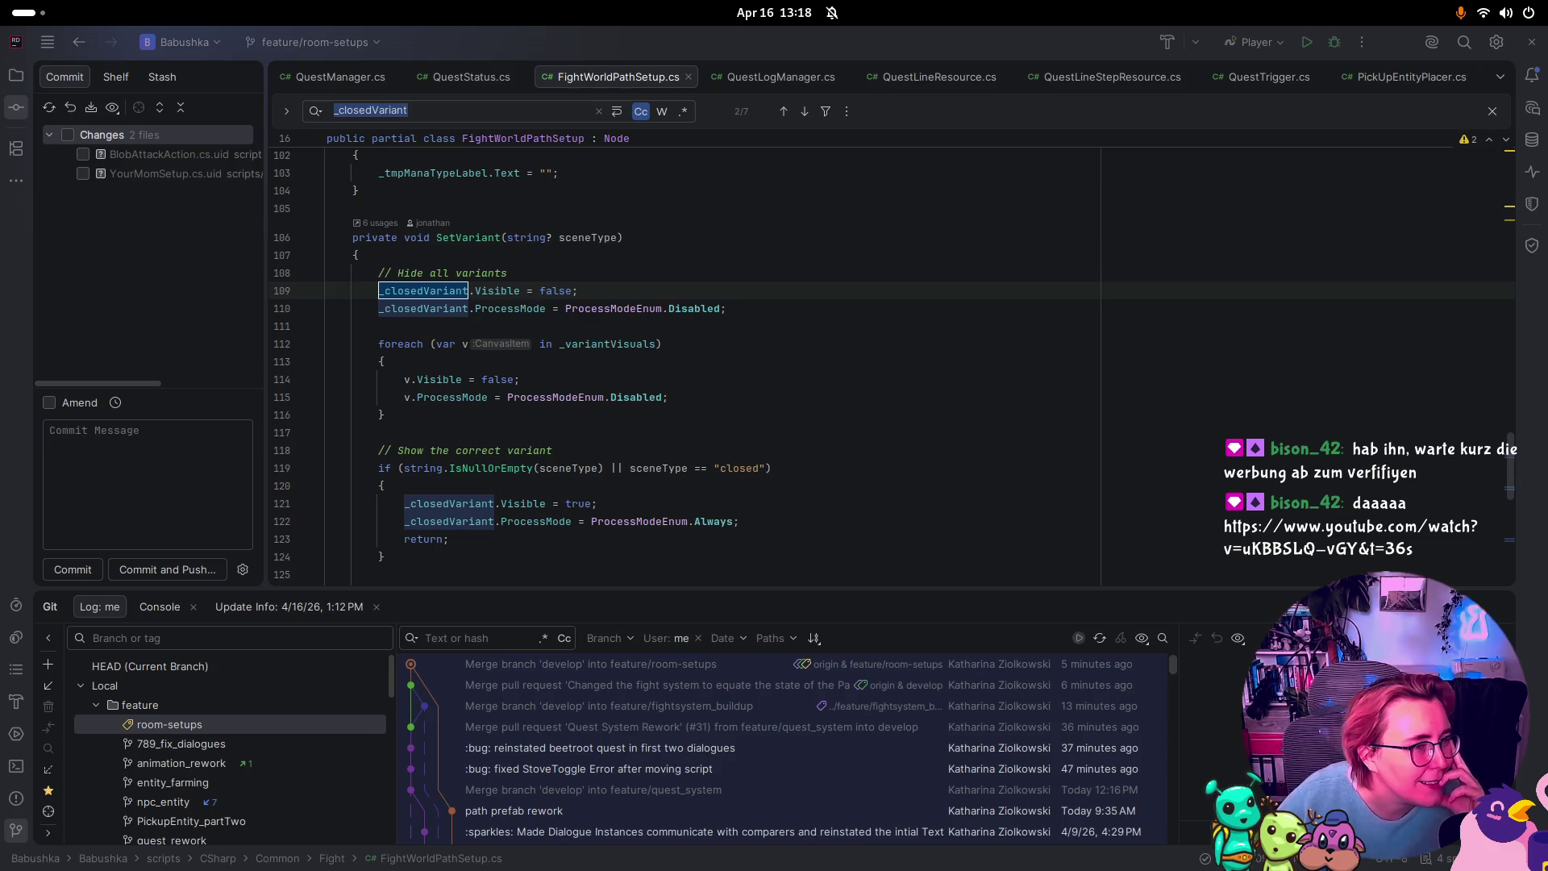
key("alt+Tab")
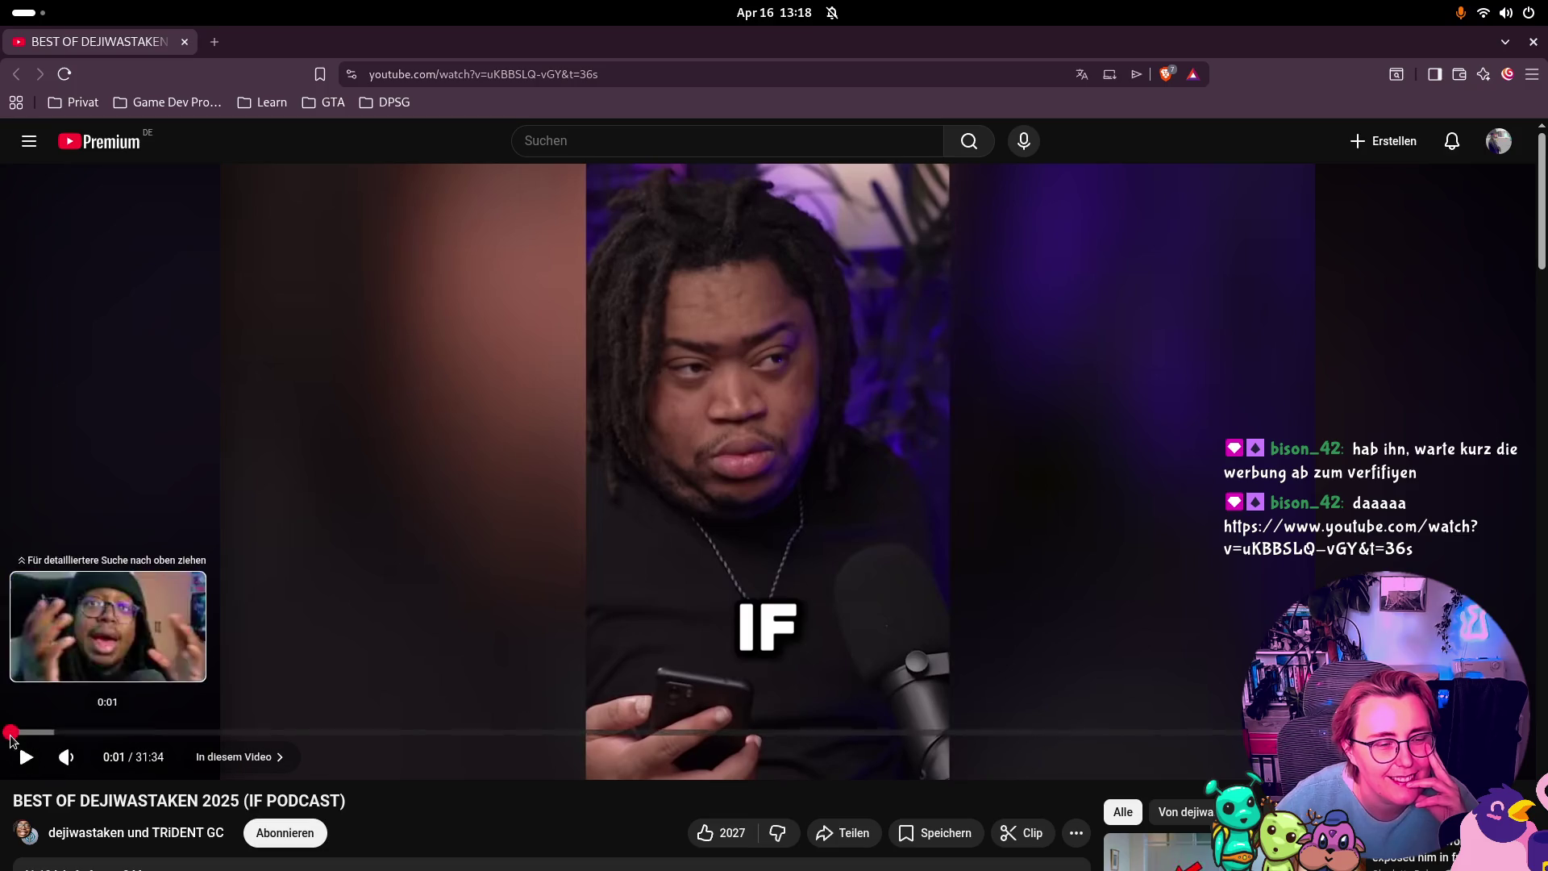
Step: Scrub the podcast video's first 0:39, check sound outputs, and nudge the volume
left_click(13, 732)
left_click(31, 733)
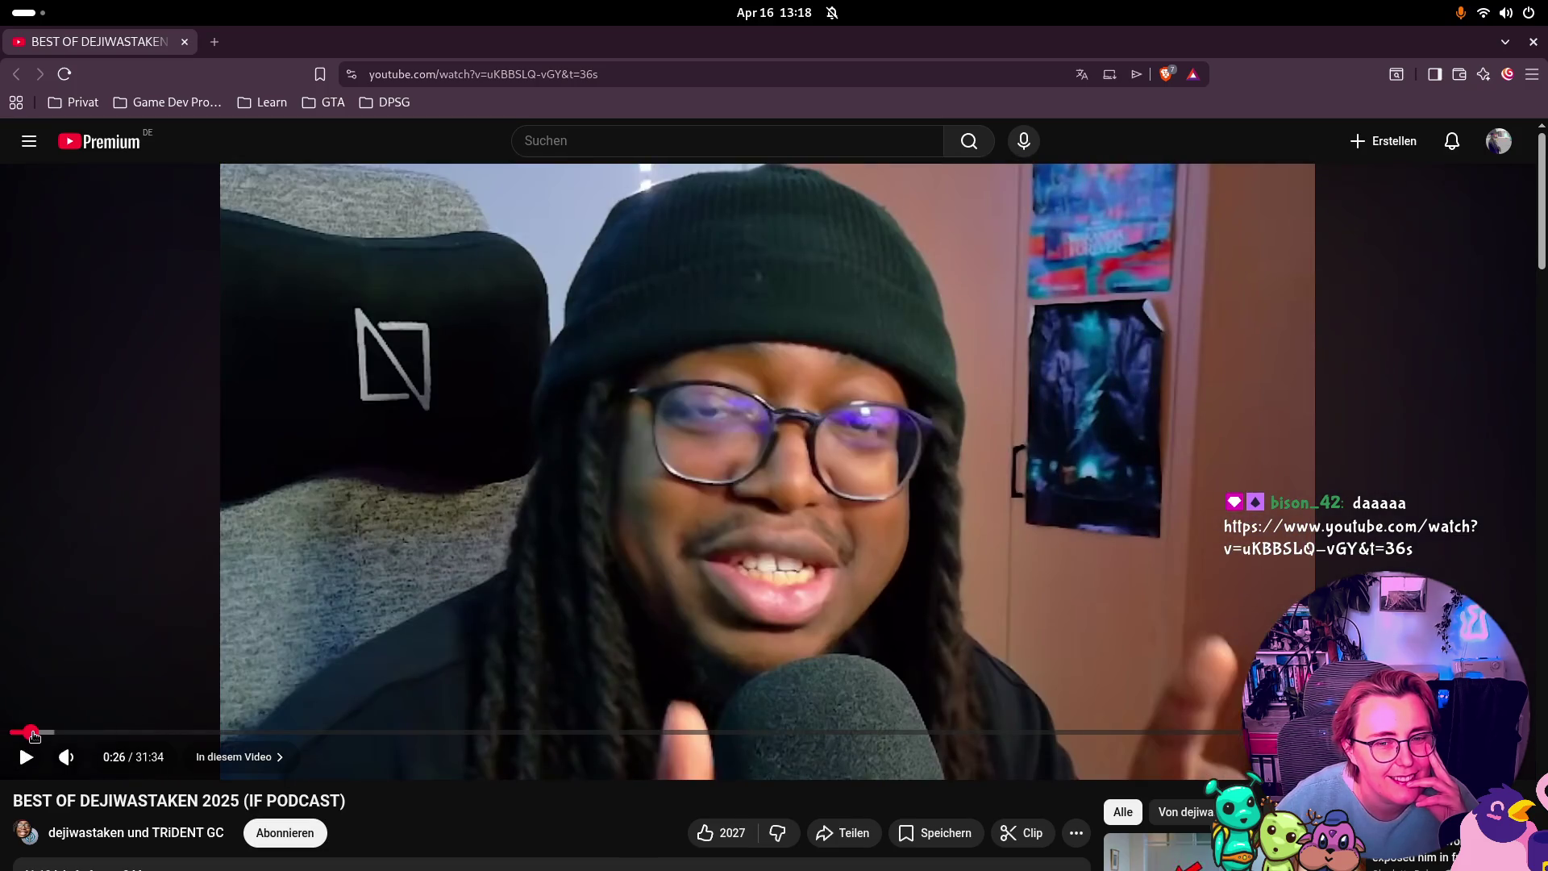
left_click(35, 732)
left_click(41, 732)
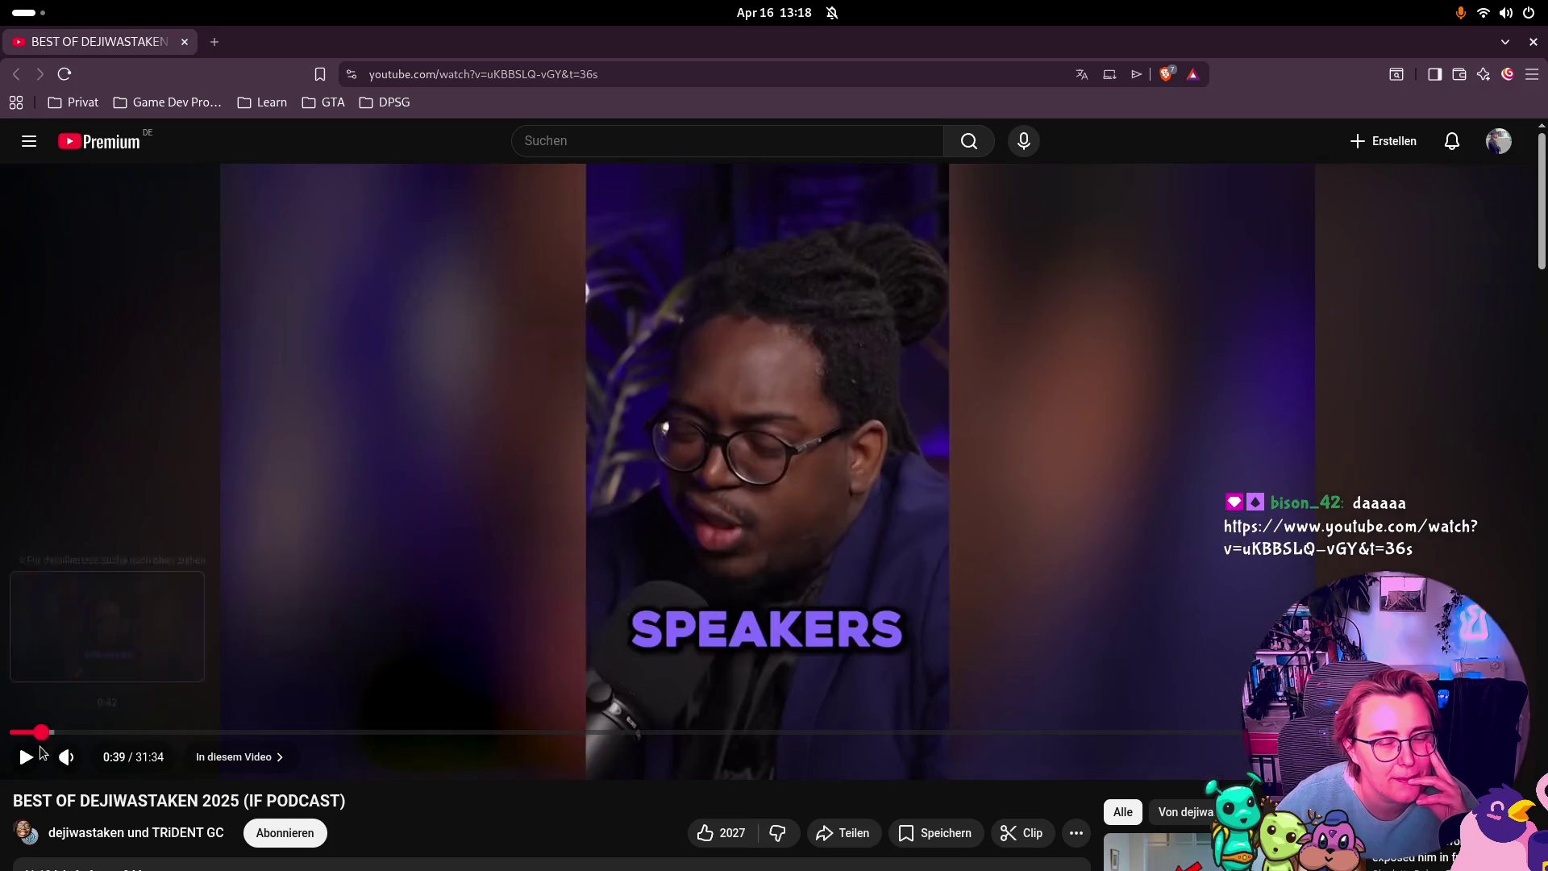
left_click(43, 752)
left_click(815, 430)
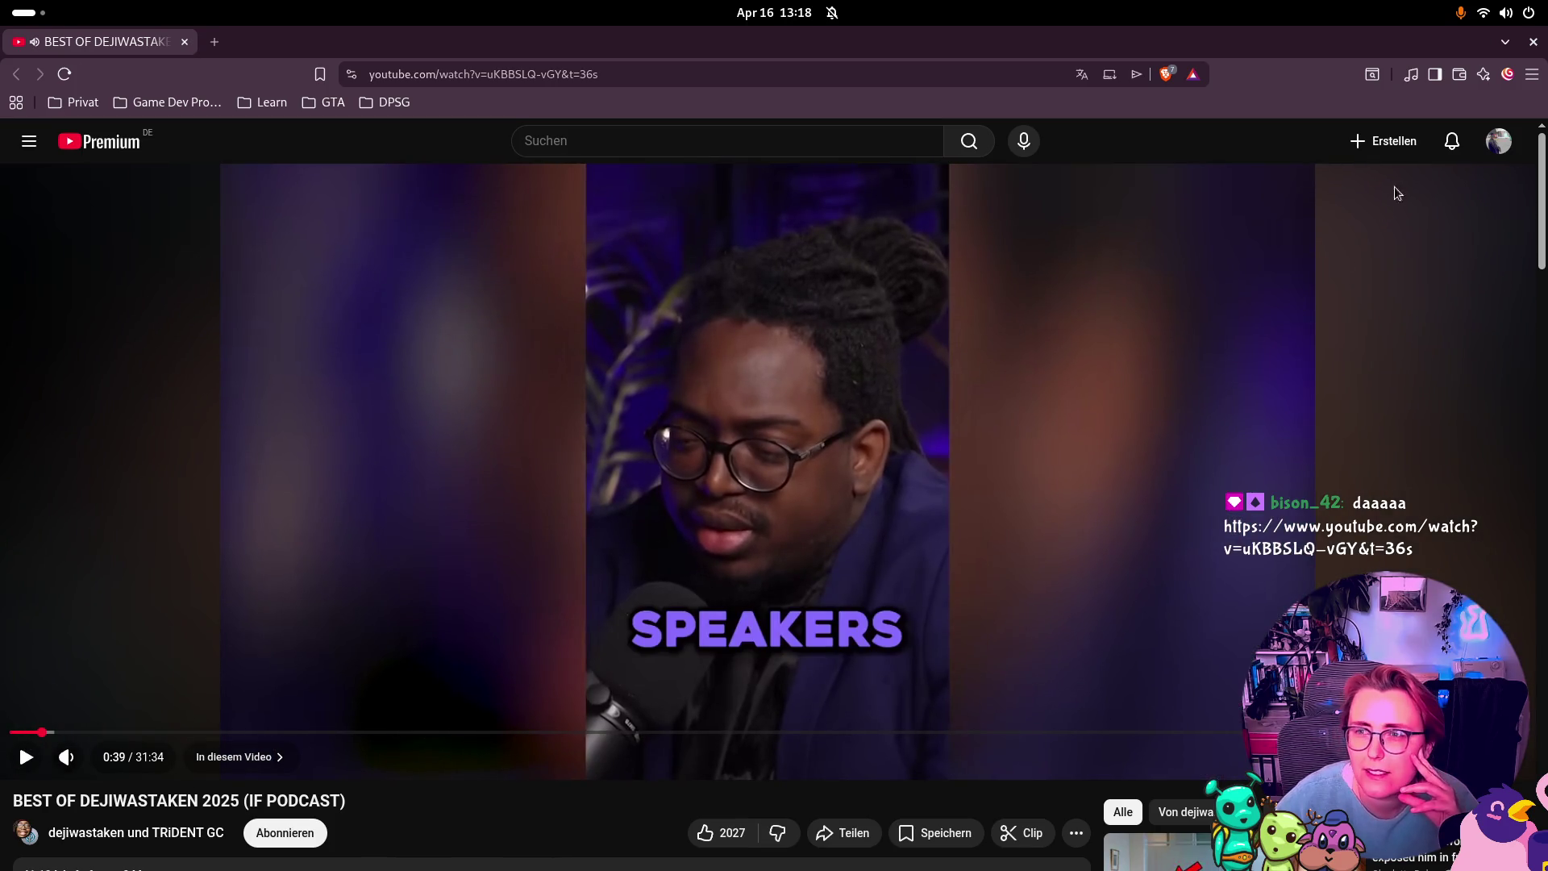
left_click(1510, 15)
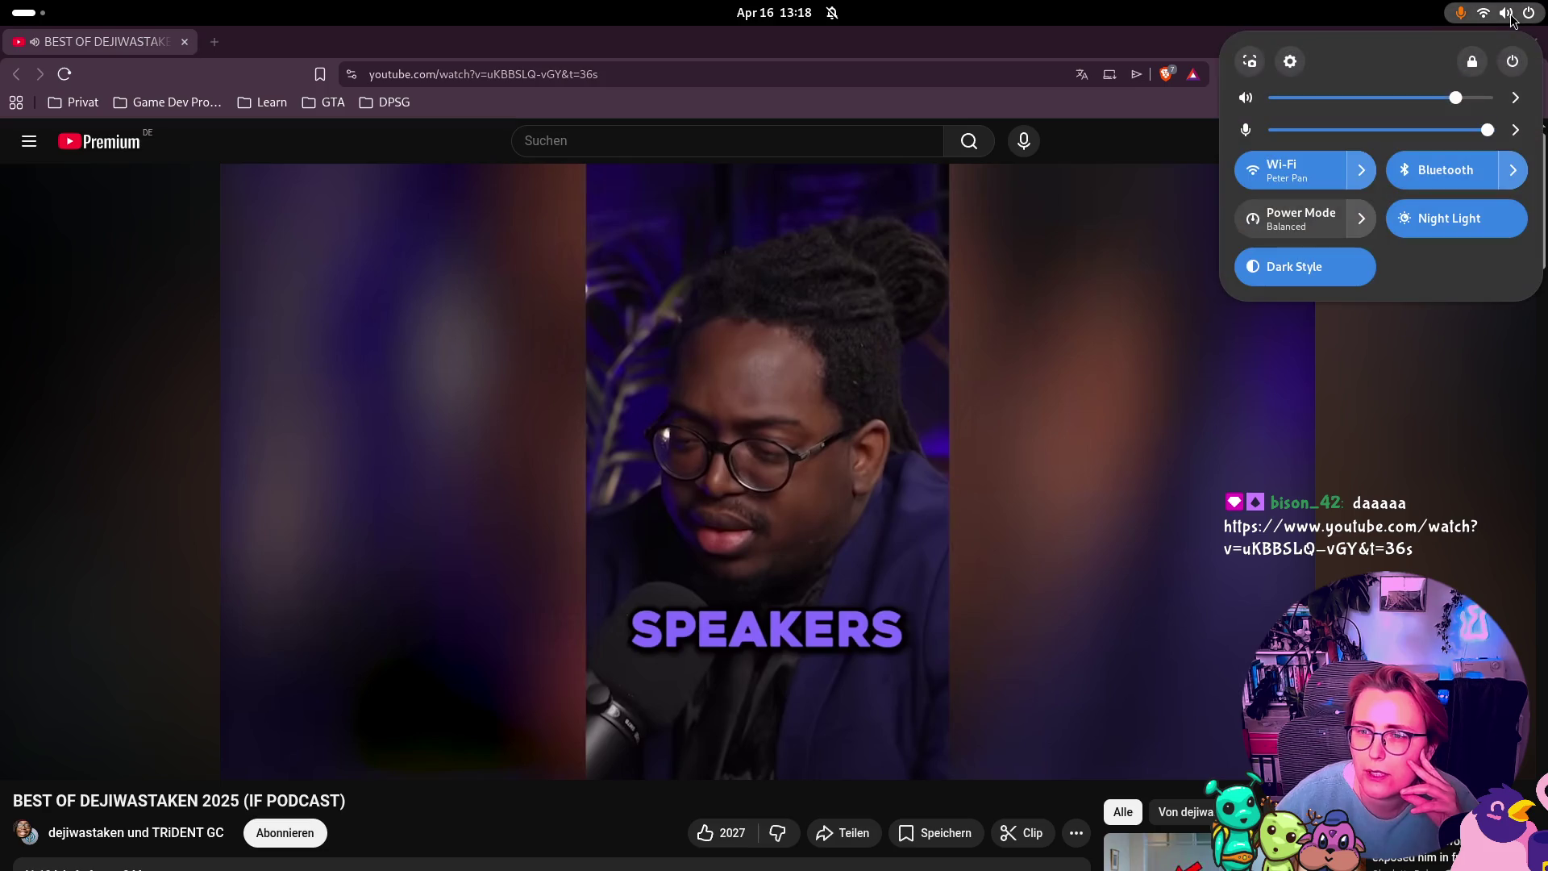
left_click(1517, 100)
left_click(1517, 100)
left_click(125, 750)
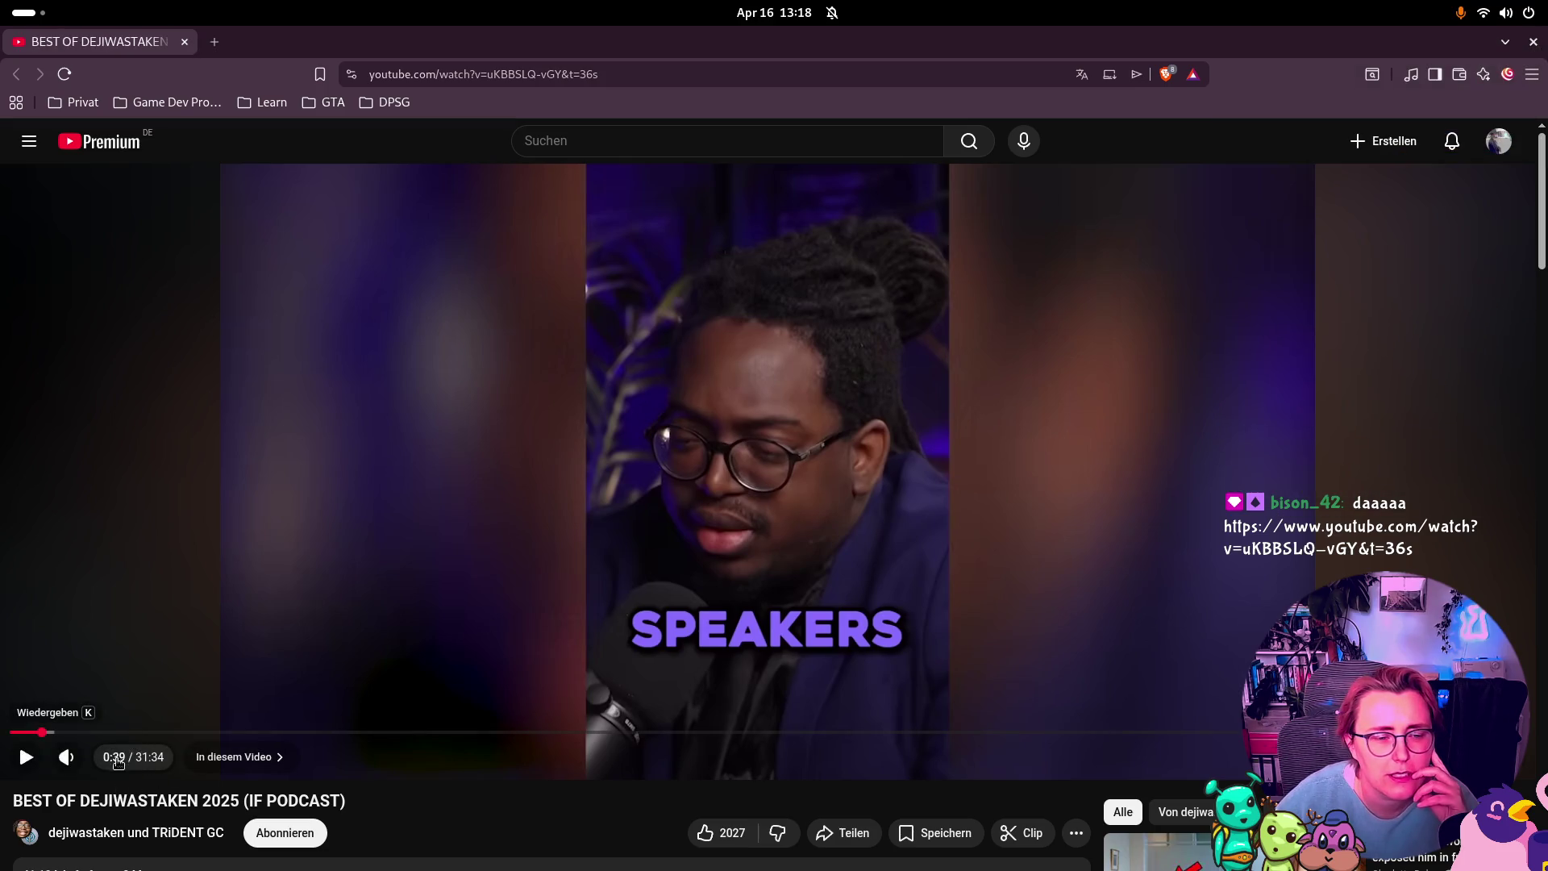
left_click_drag(113, 763, 113, 764)
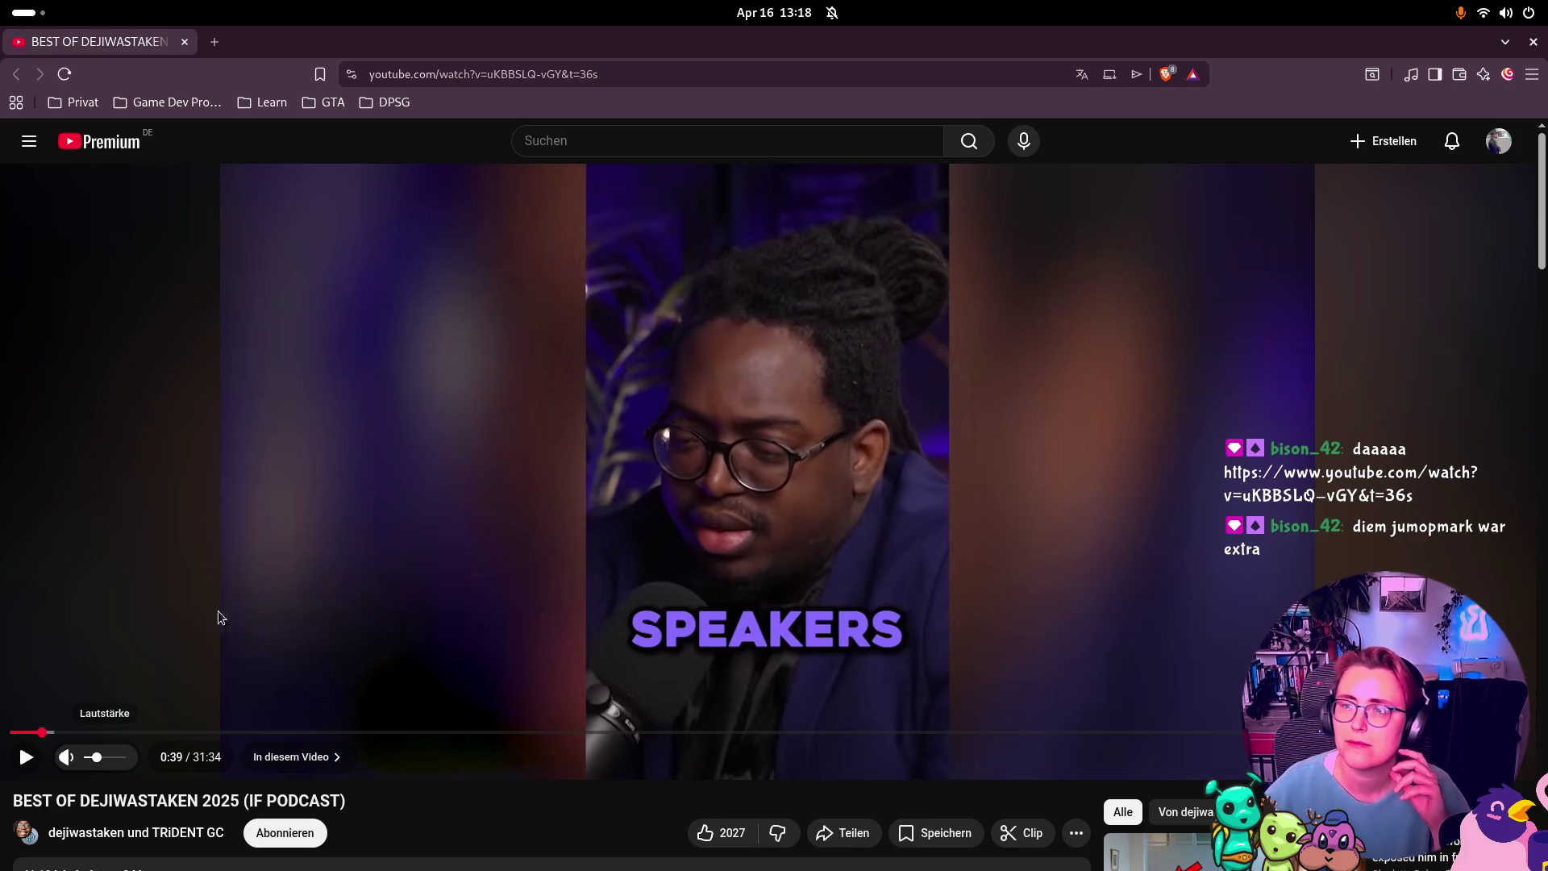
Step: Set the sound output to Headphones – MOMENTUM 4 in quick settings
left_click(1521, 12)
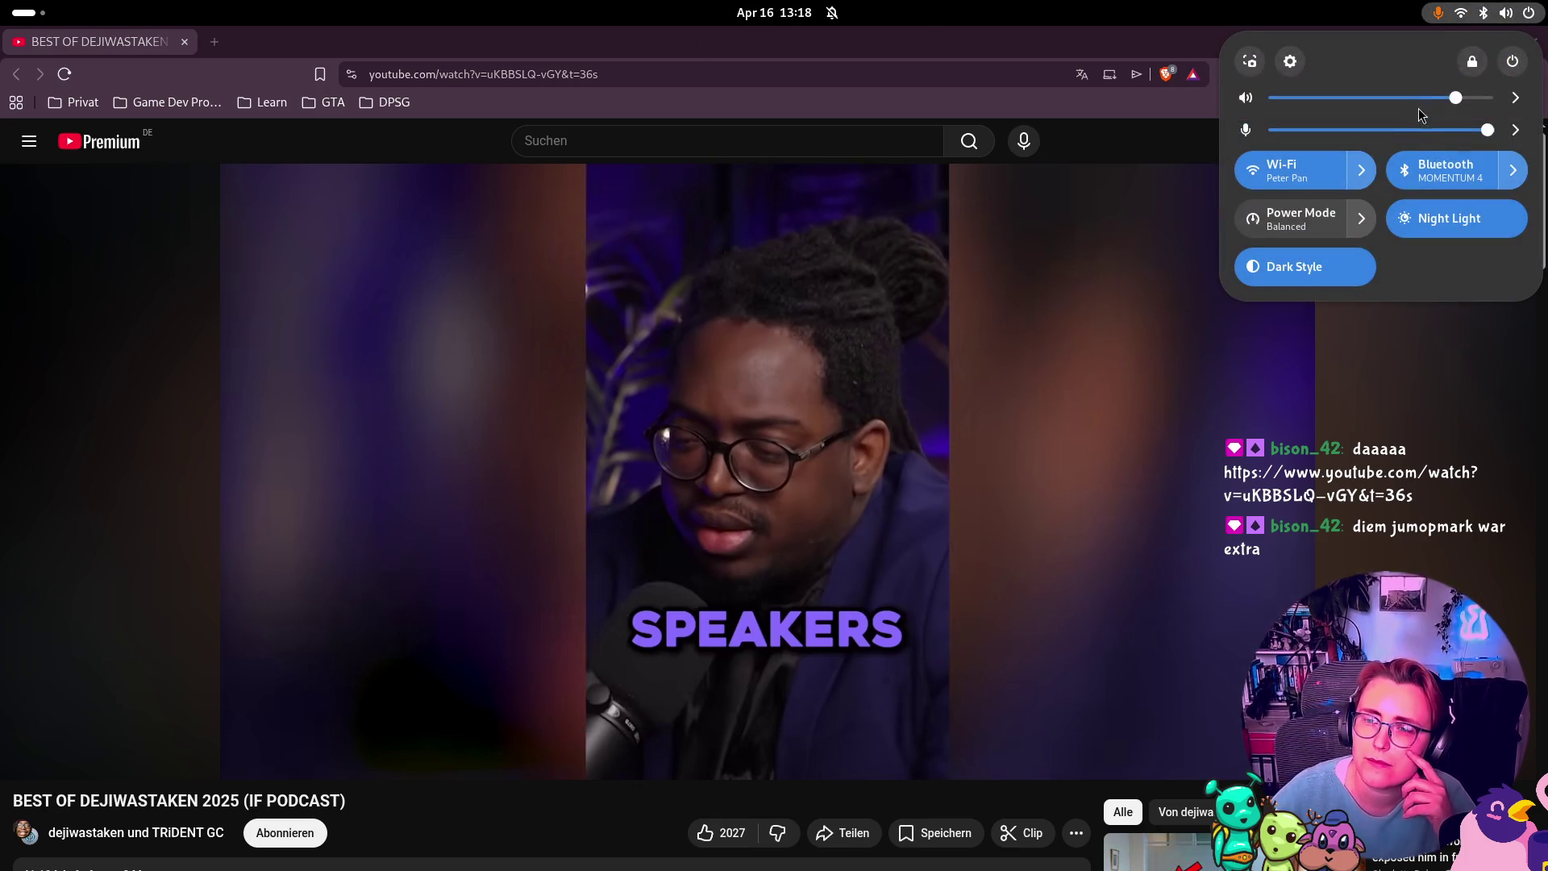
left_click(1516, 97)
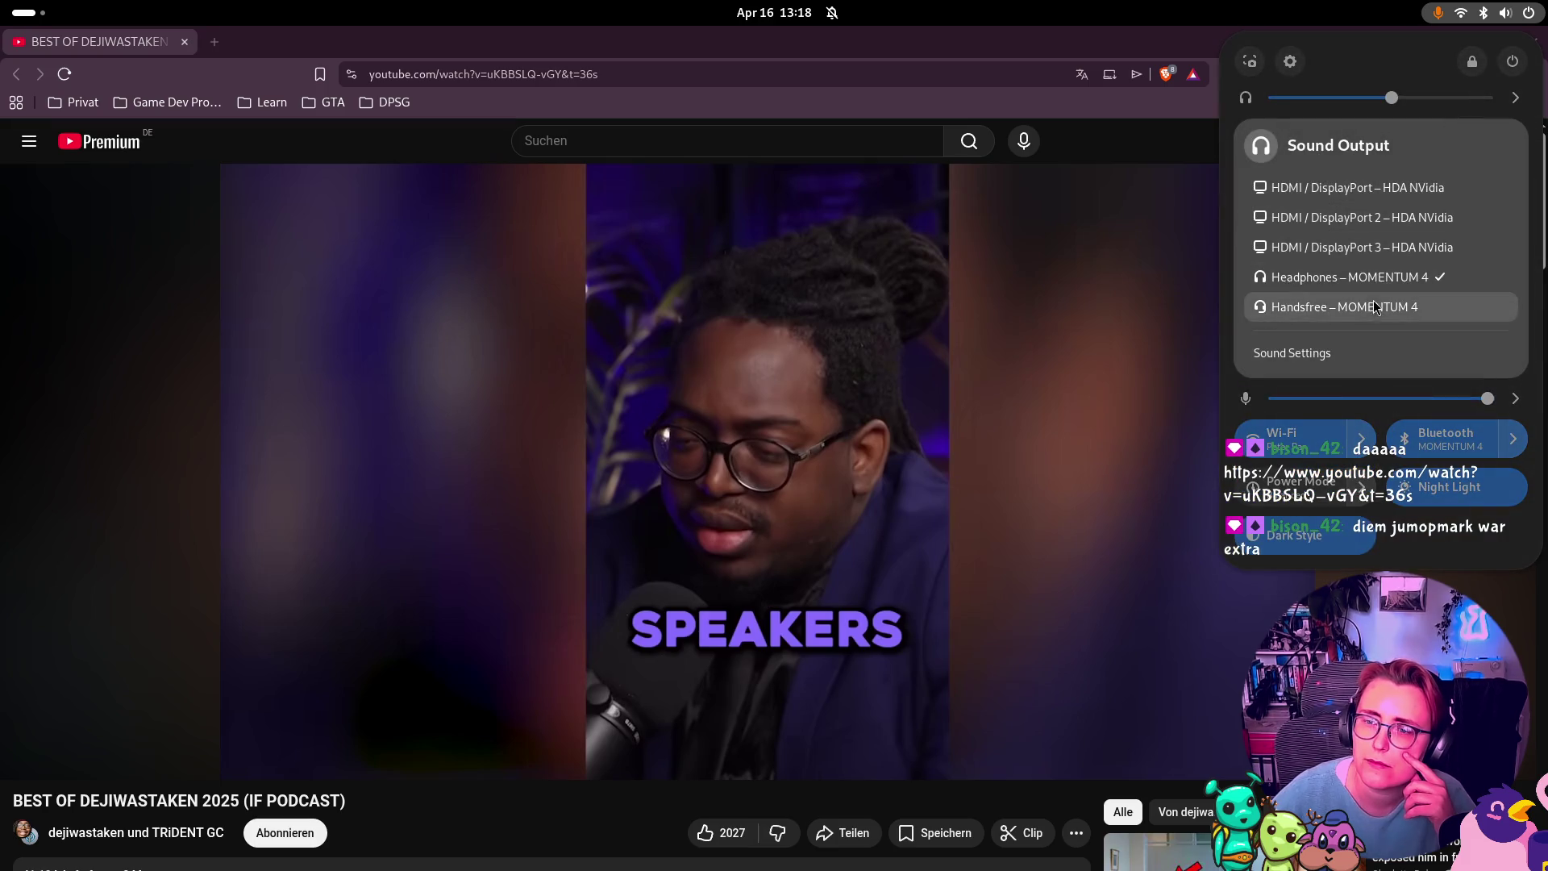
left_click(1322, 305)
left_click(983, 179)
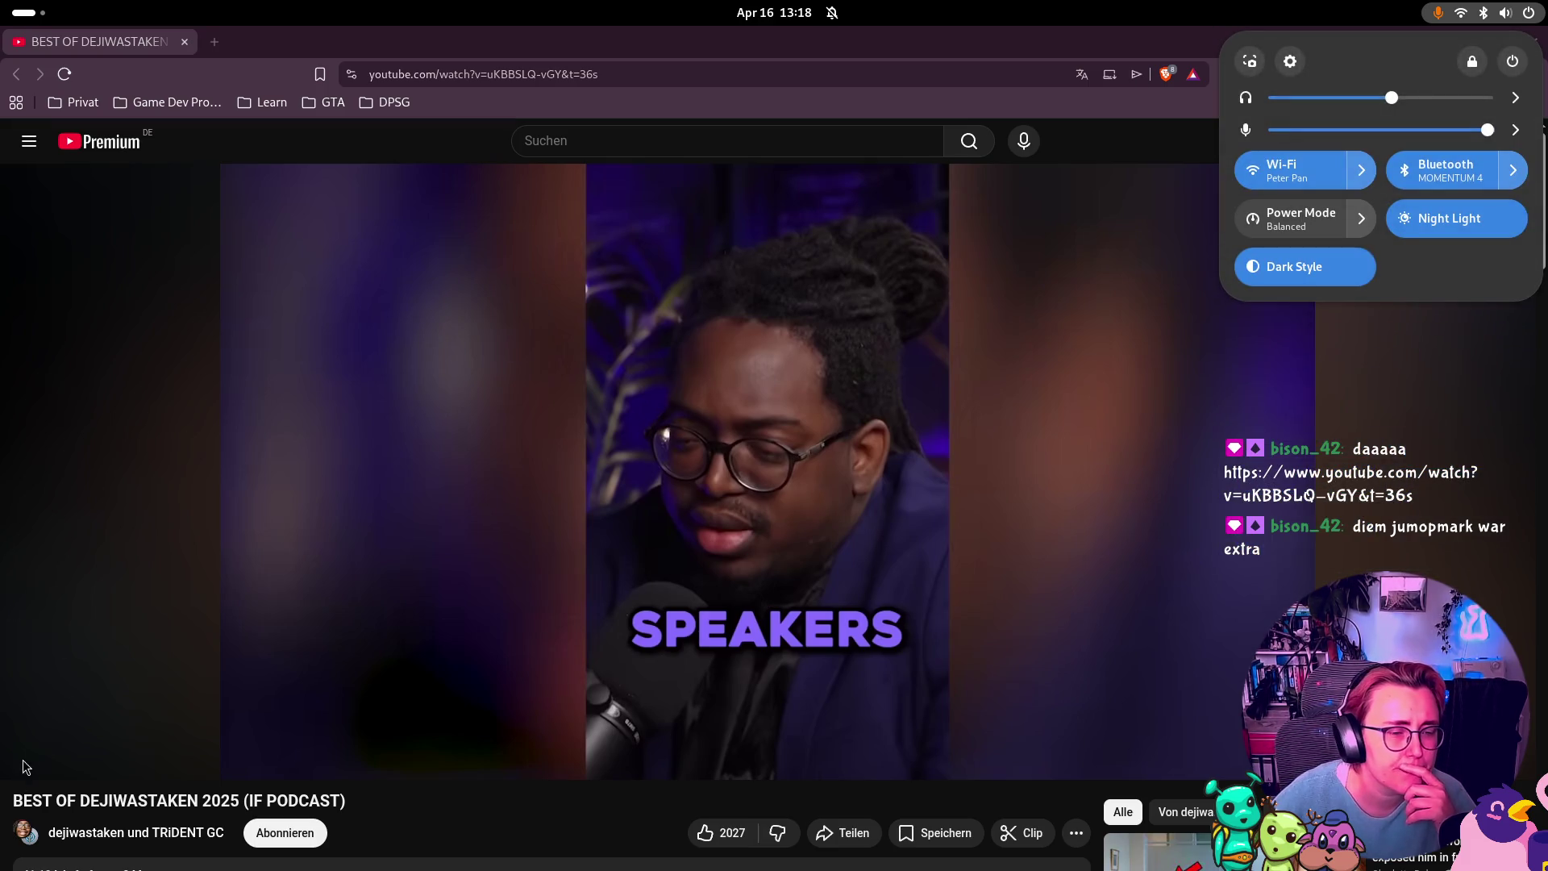
left_click(28, 759)
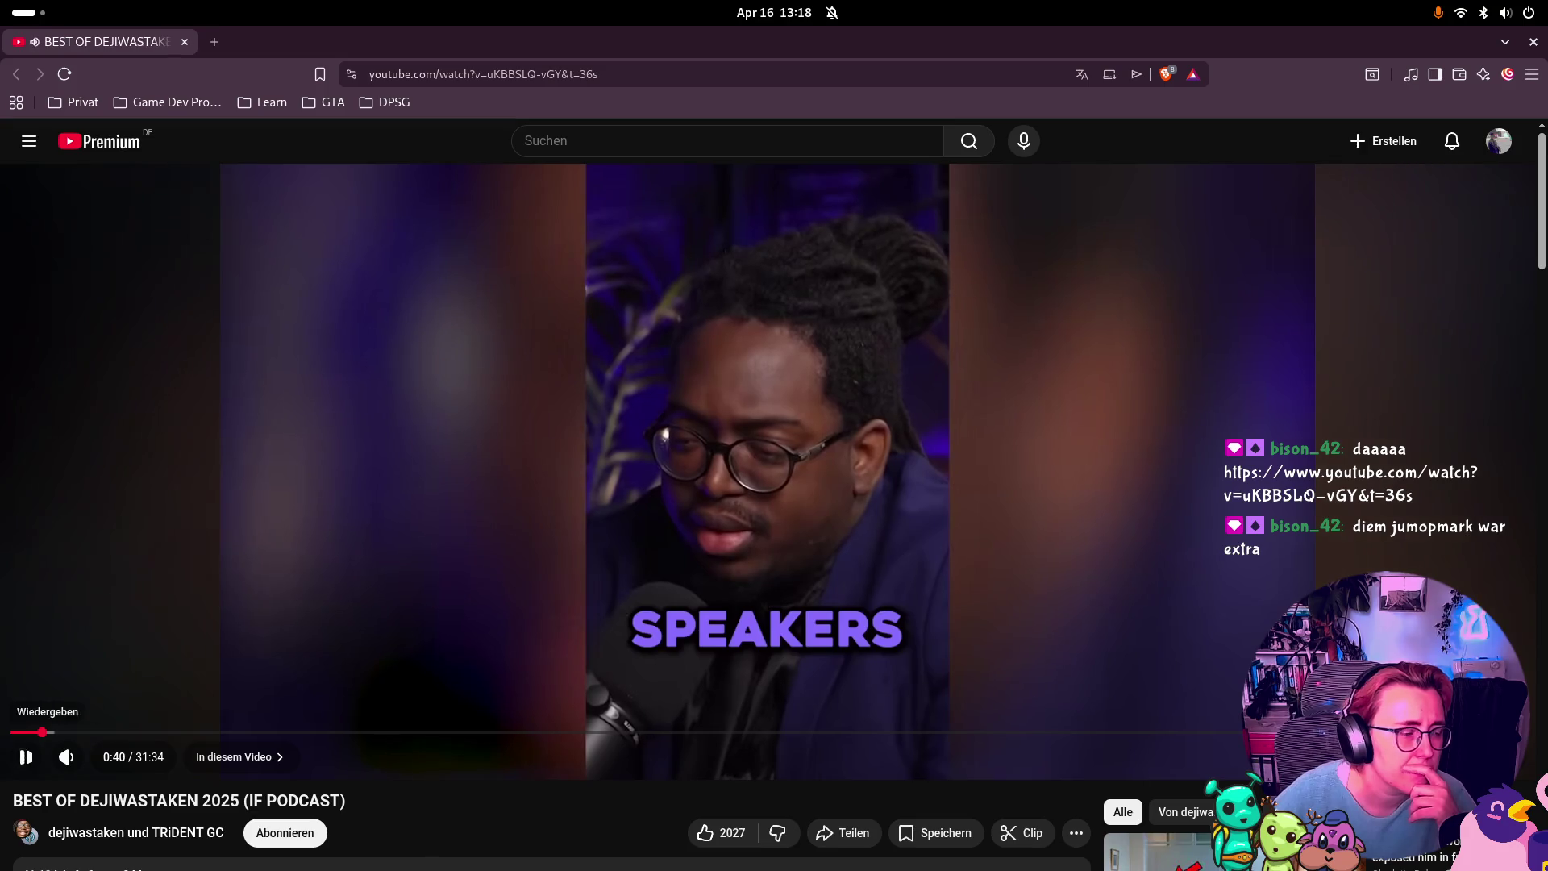
key("super")
key("super")
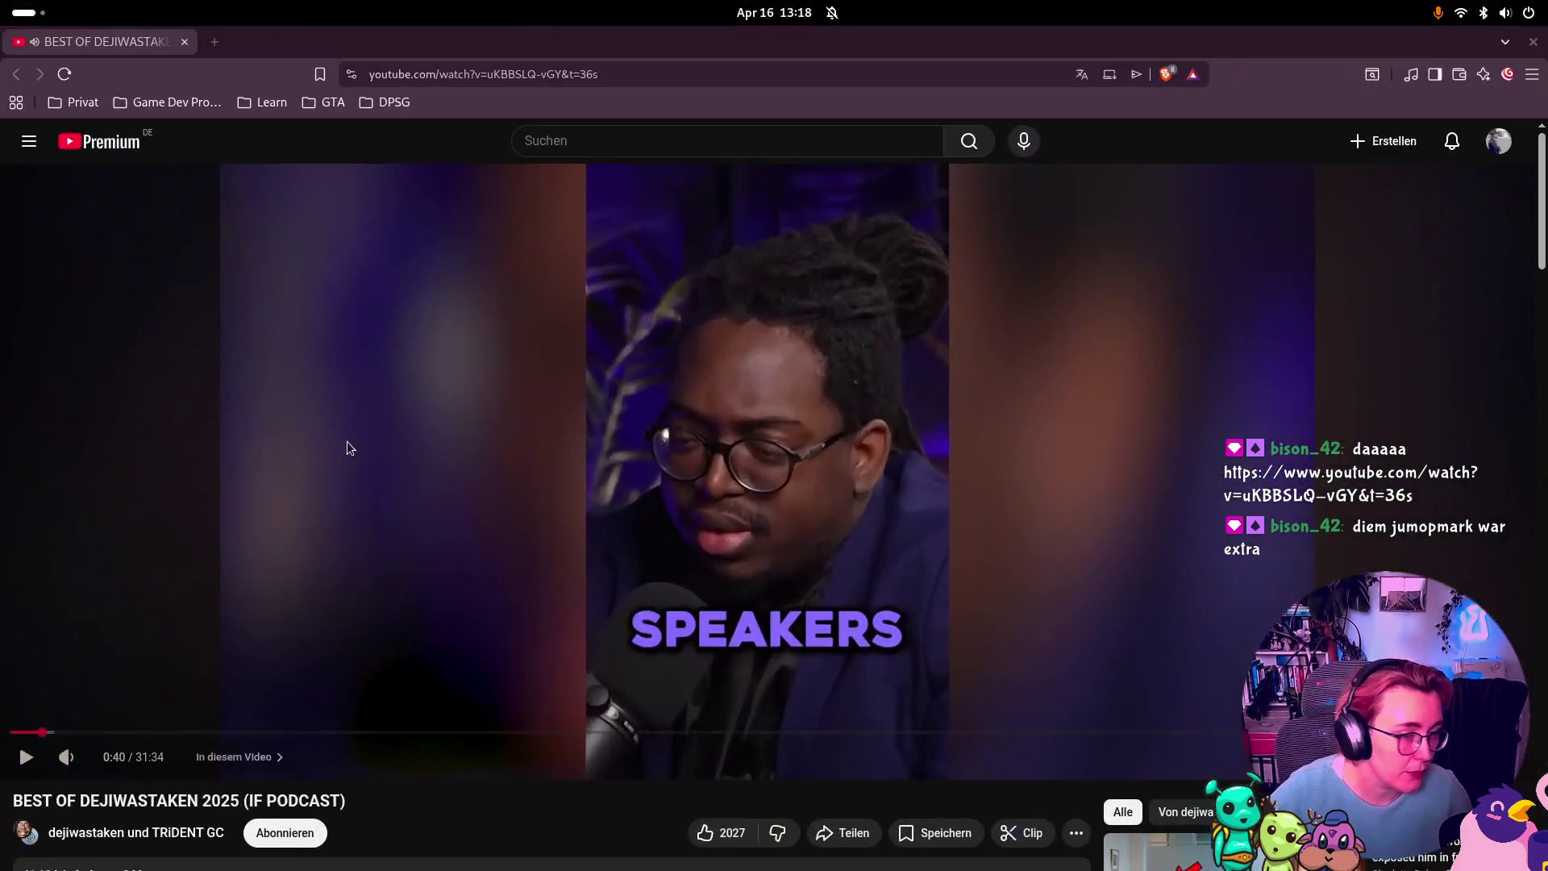
Step: Replay the podcast video from 0:33
left_click(26, 756)
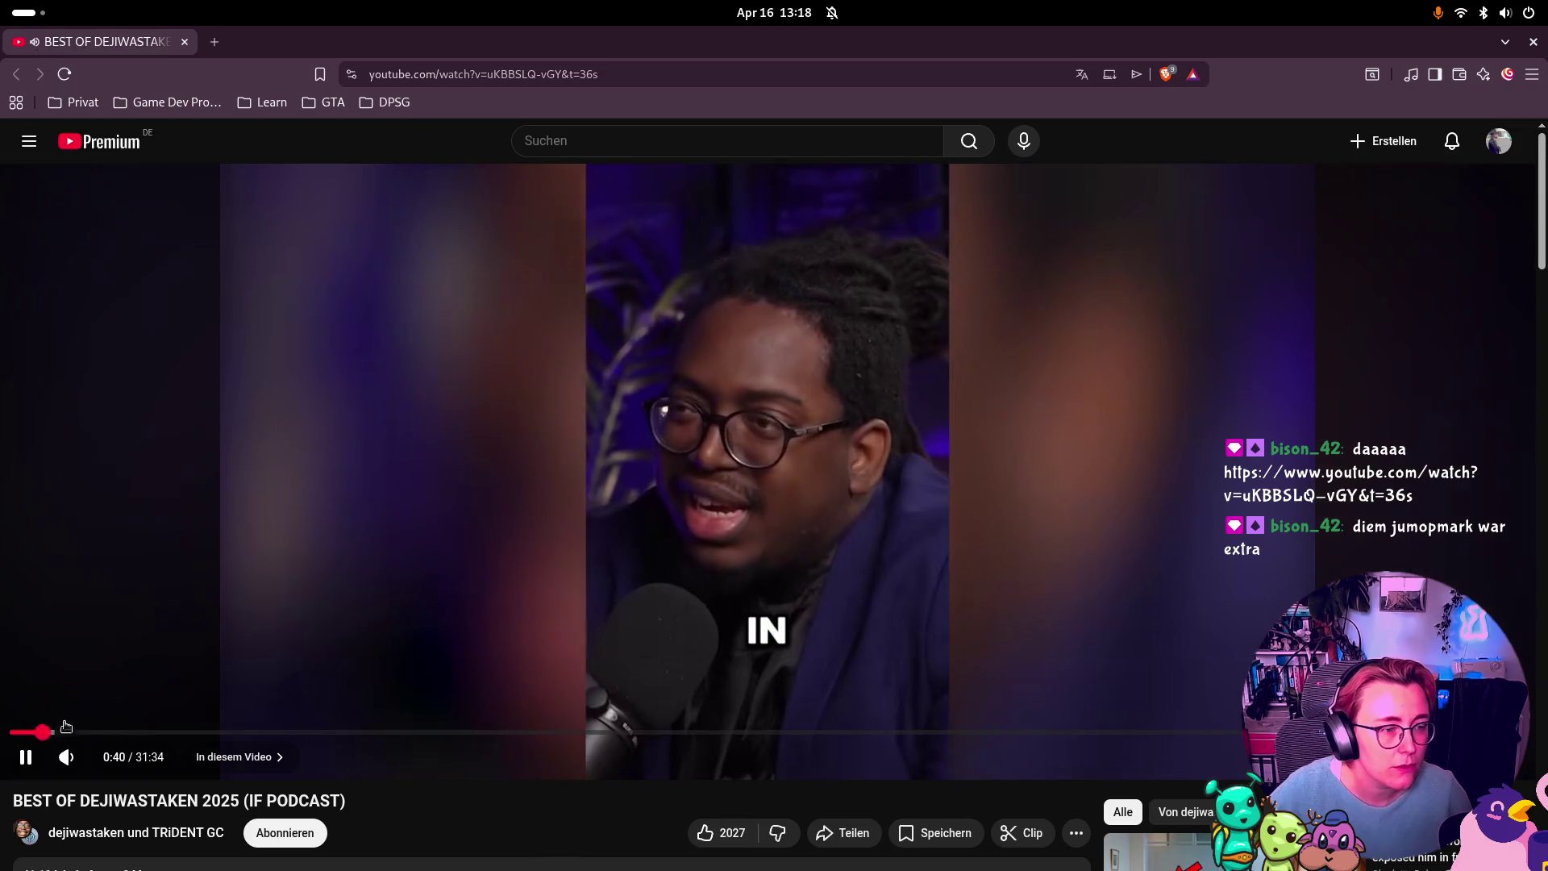
mouse_move(109, 760)
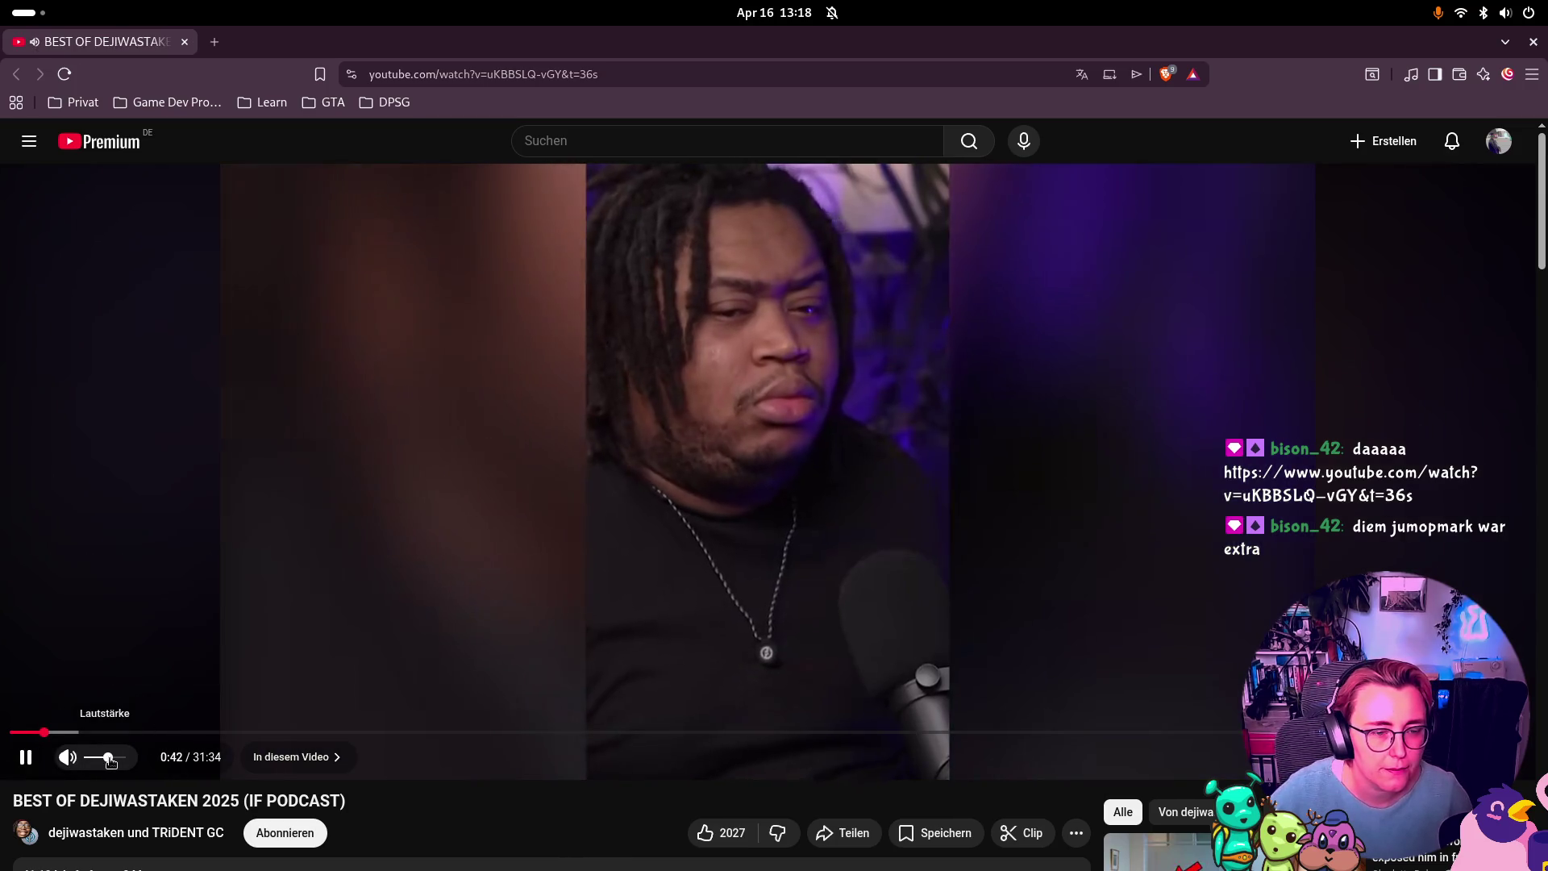
left_click(26, 757)
left_click(36, 732)
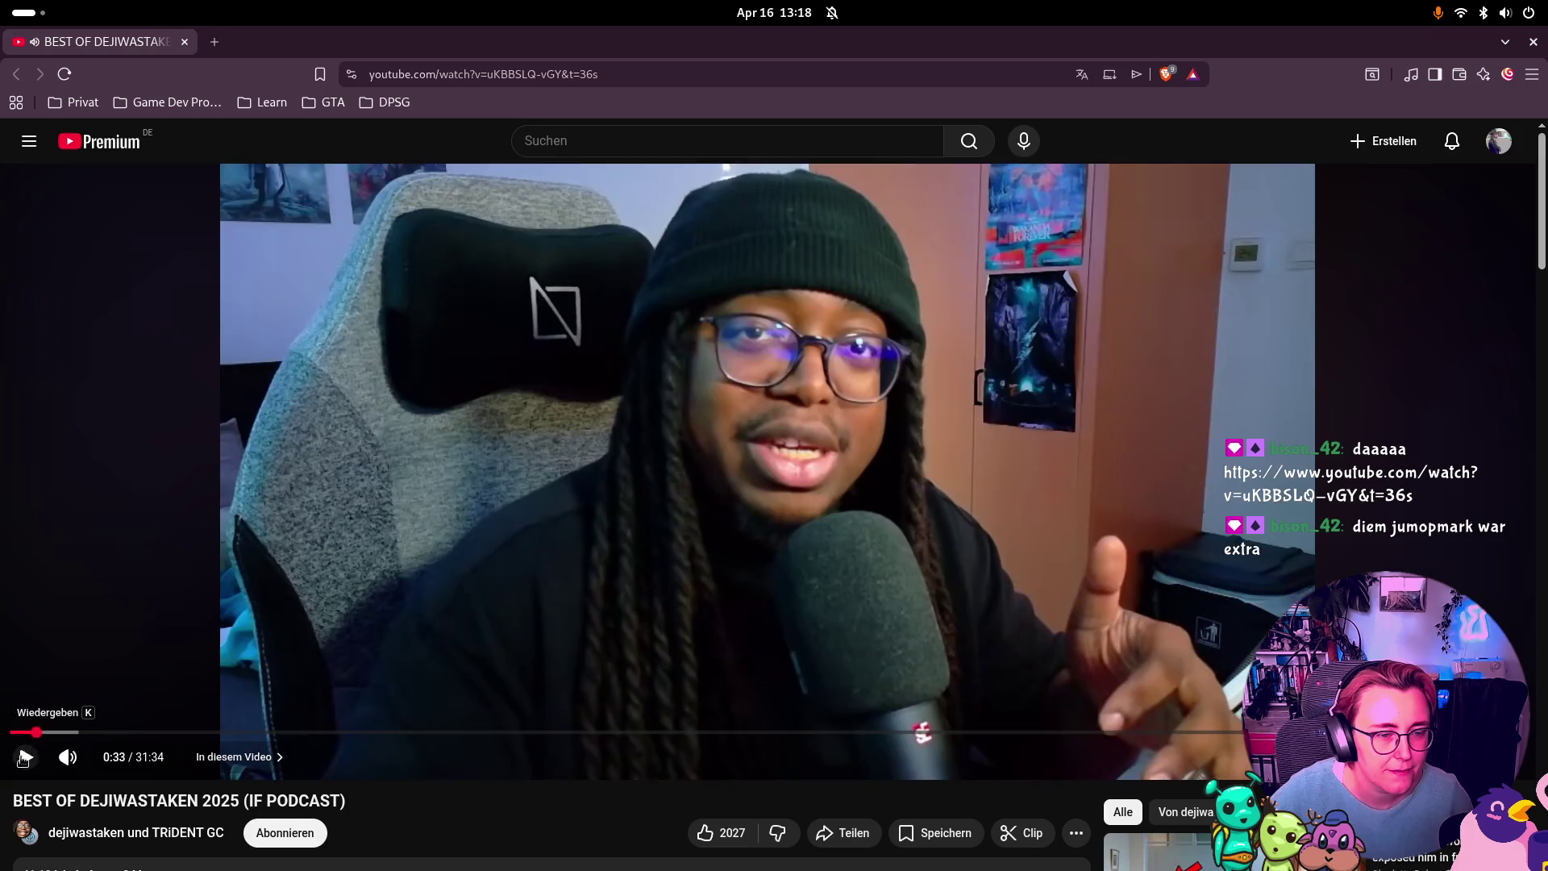
left_click(25, 756)
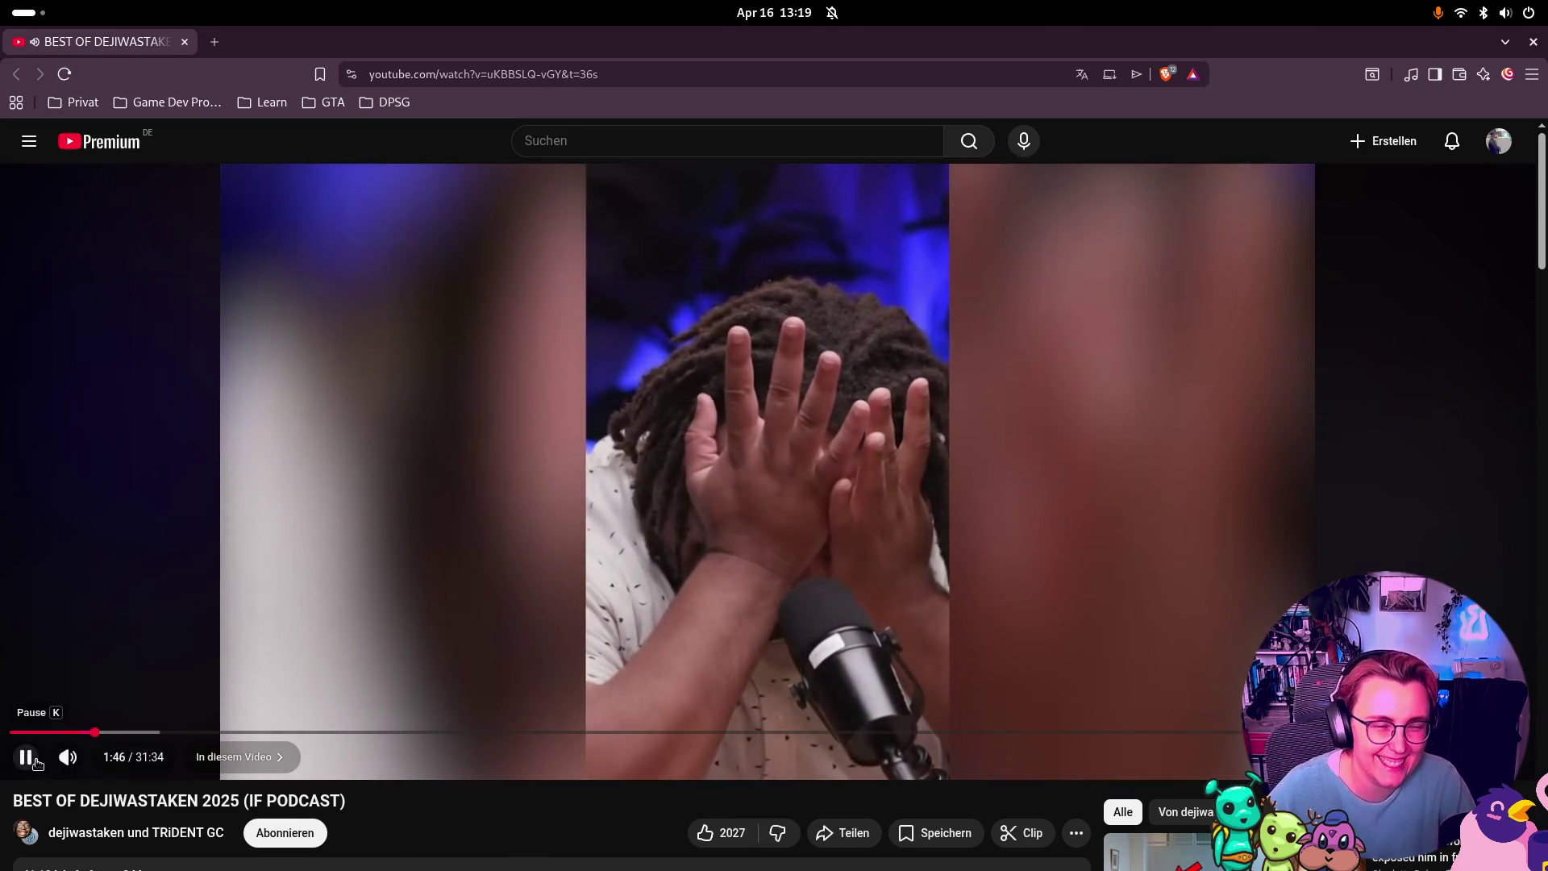
Step: Pause the YouTube podcast video at 1:47 and close the browser window
left_click(26, 756)
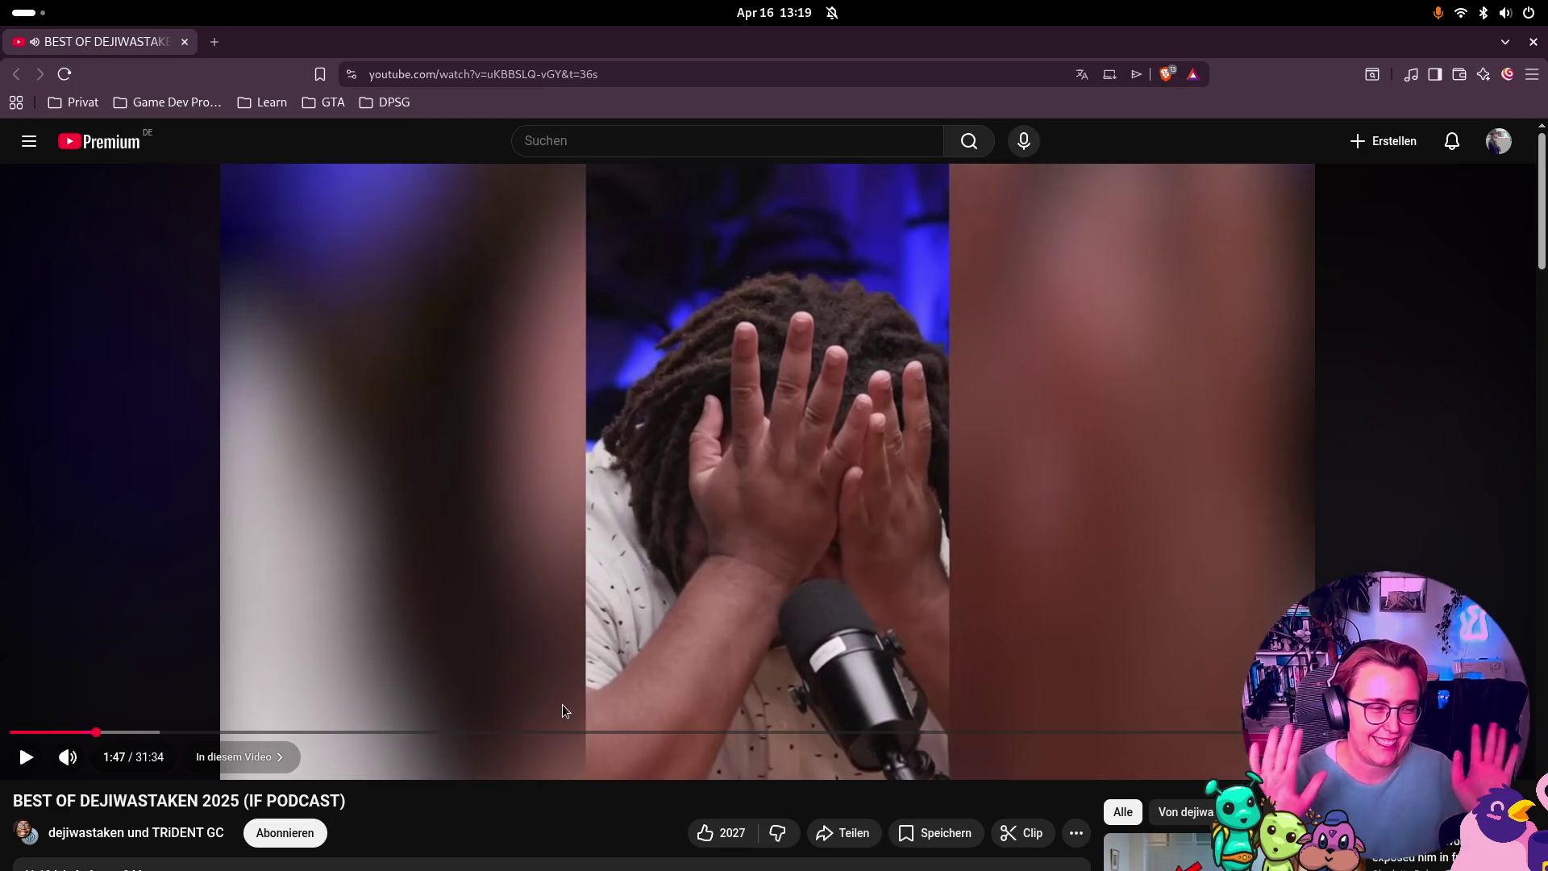
left_click(1534, 43)
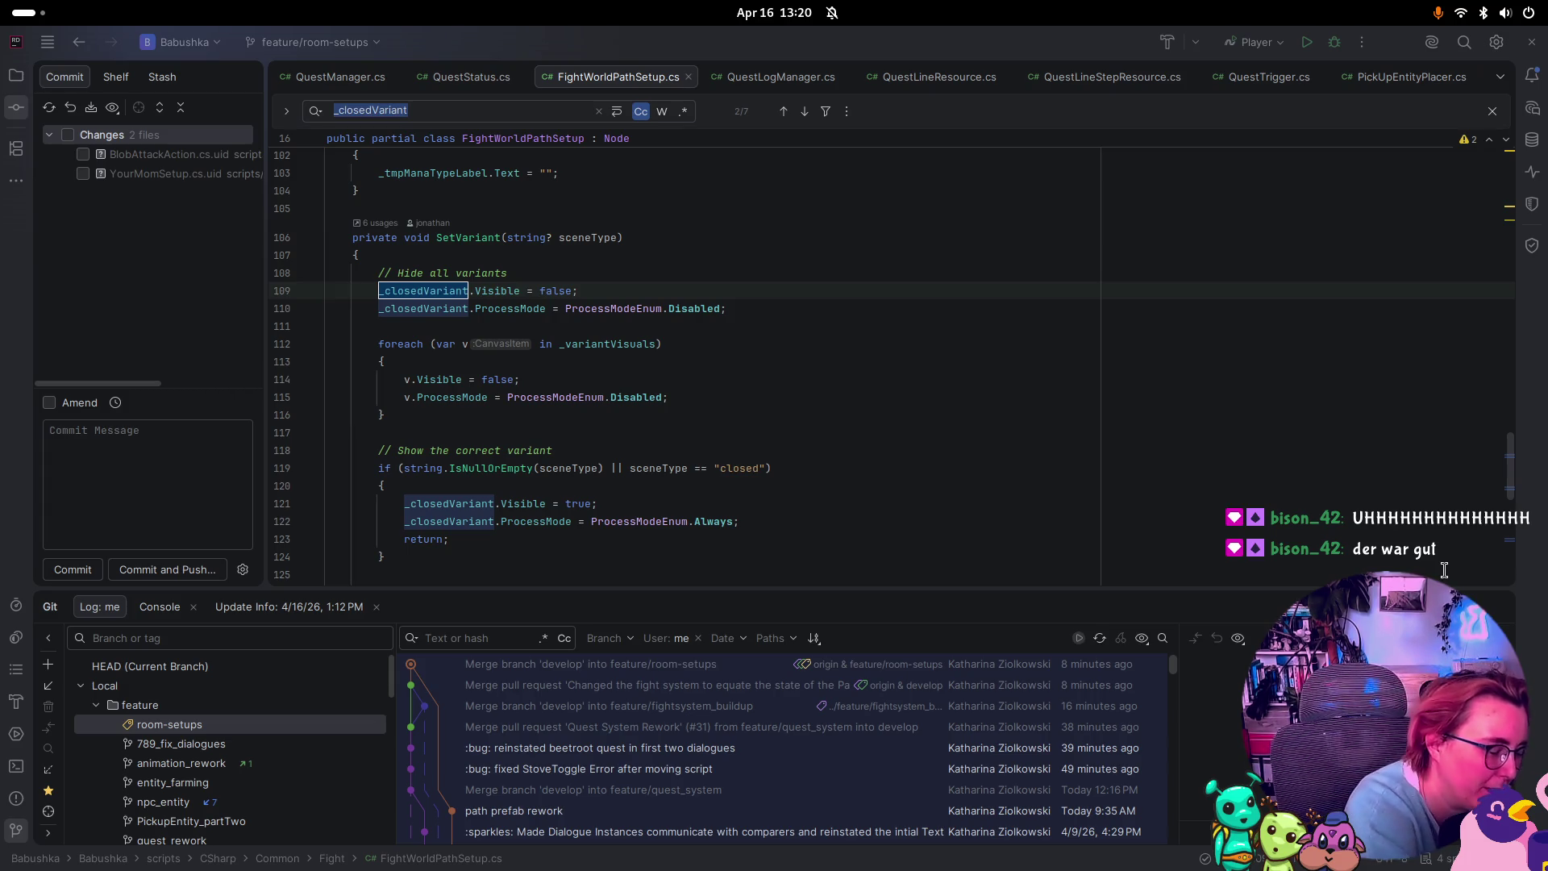
Step: Switch the system sound output back to the speakers
left_click(1499, 15)
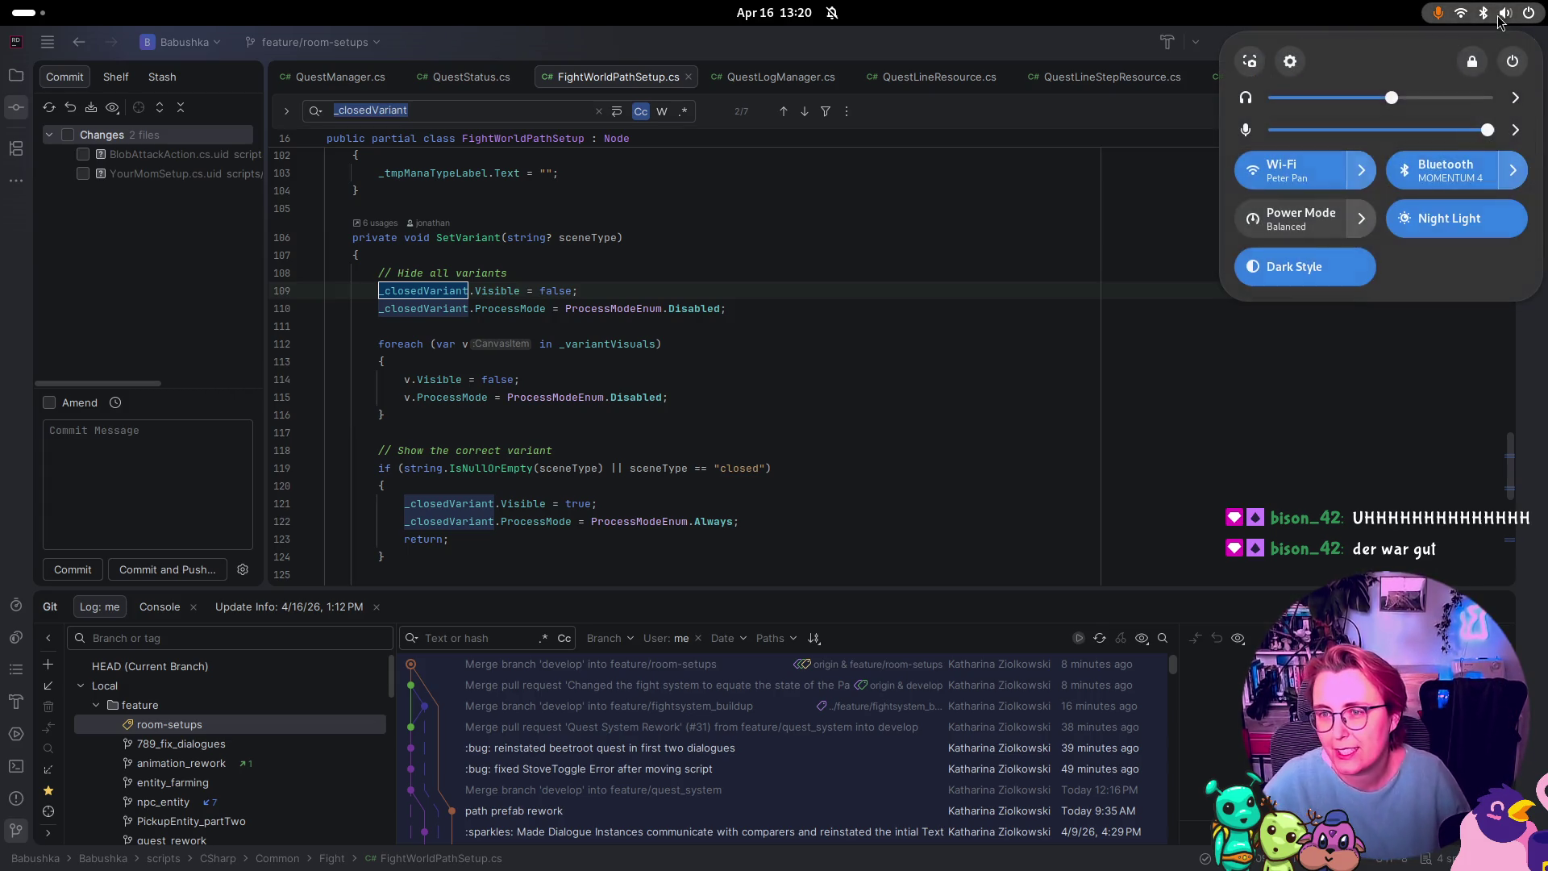
left_click(1514, 97)
left_click(1428, 218)
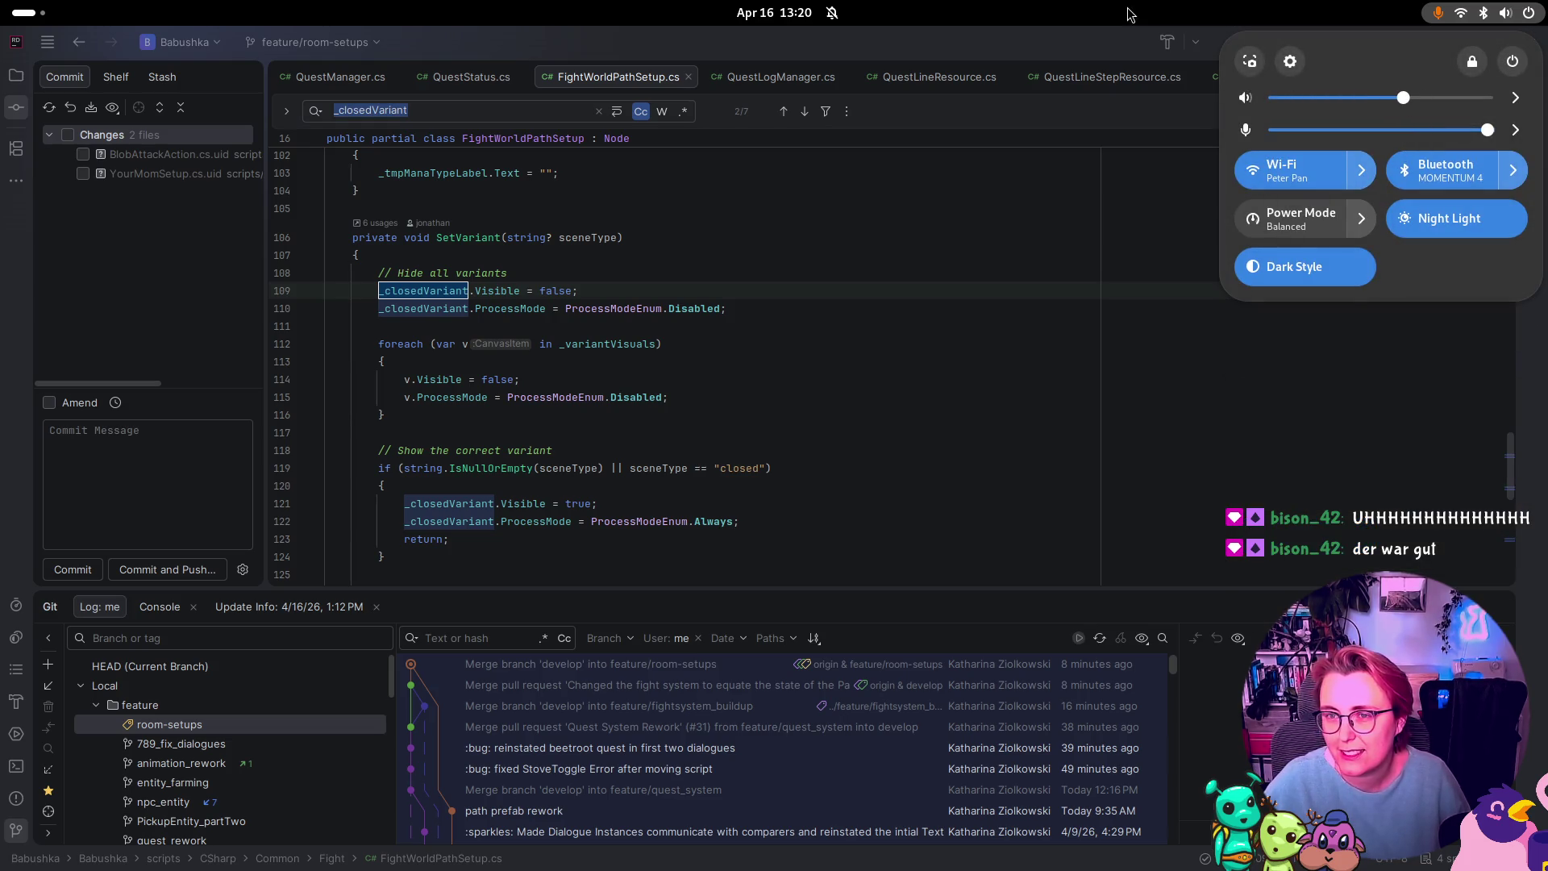
left_click(1102, 225)
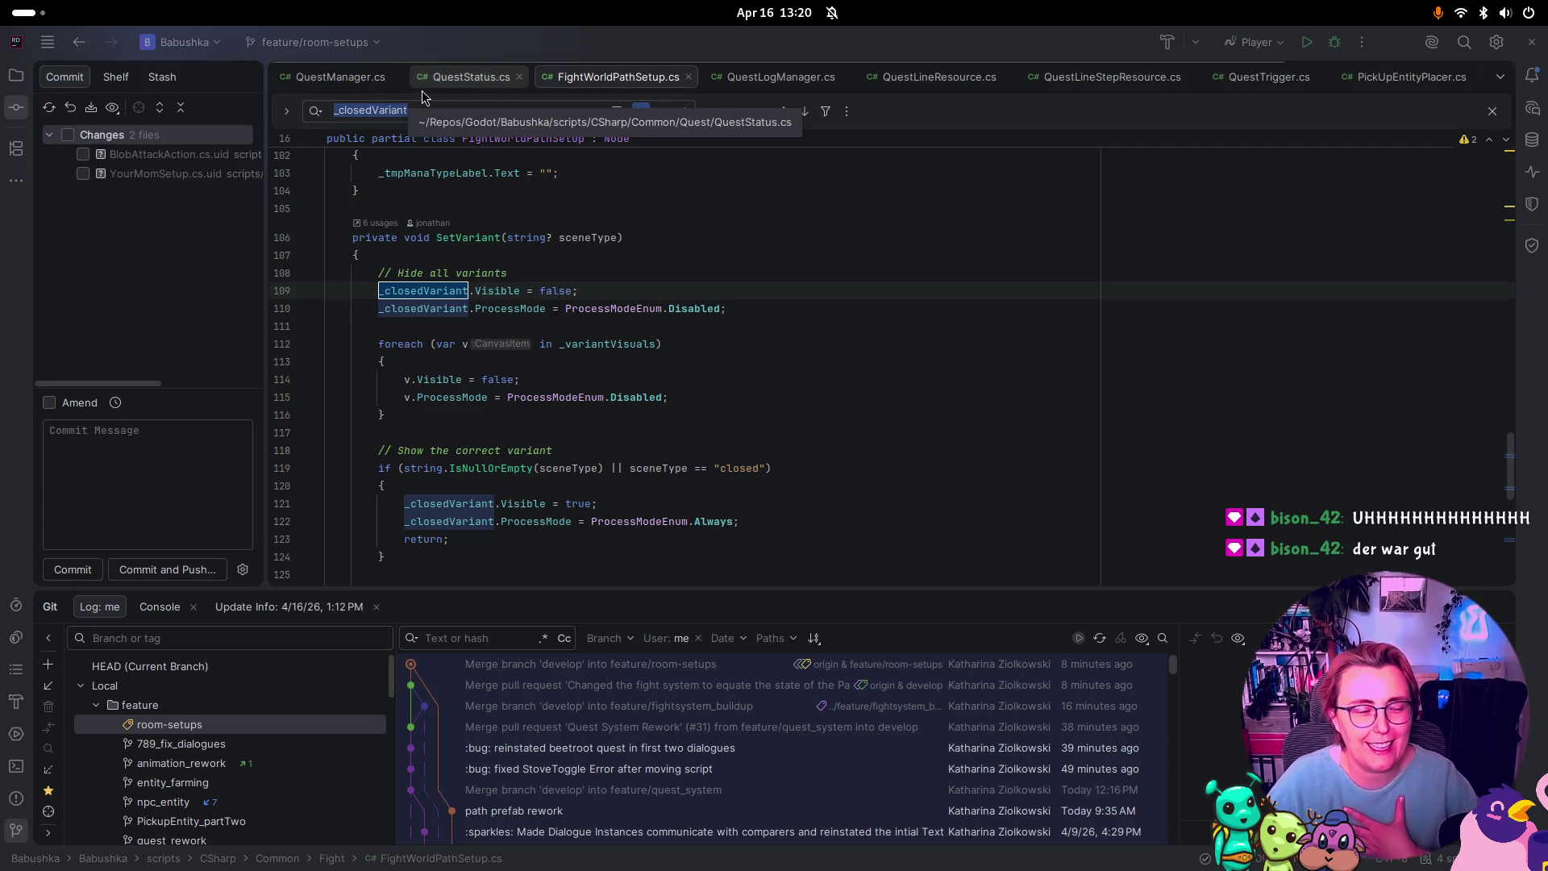
Step: Hide Rider's Git log, dismiss the code search, and bring Godot to the front
left_click(1498, 607)
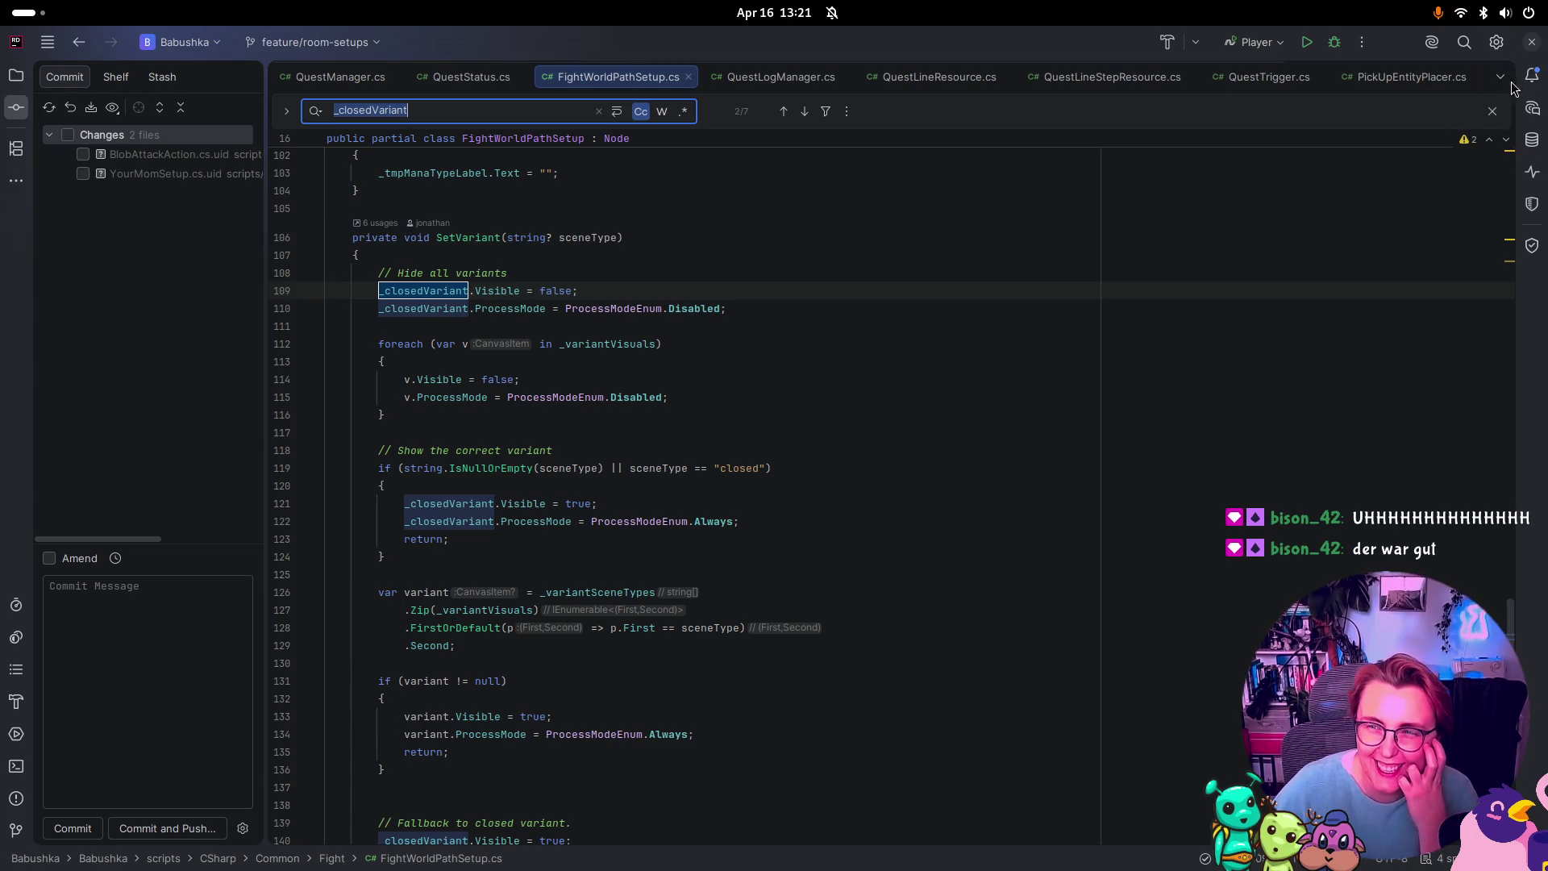
left_click(1491, 112)
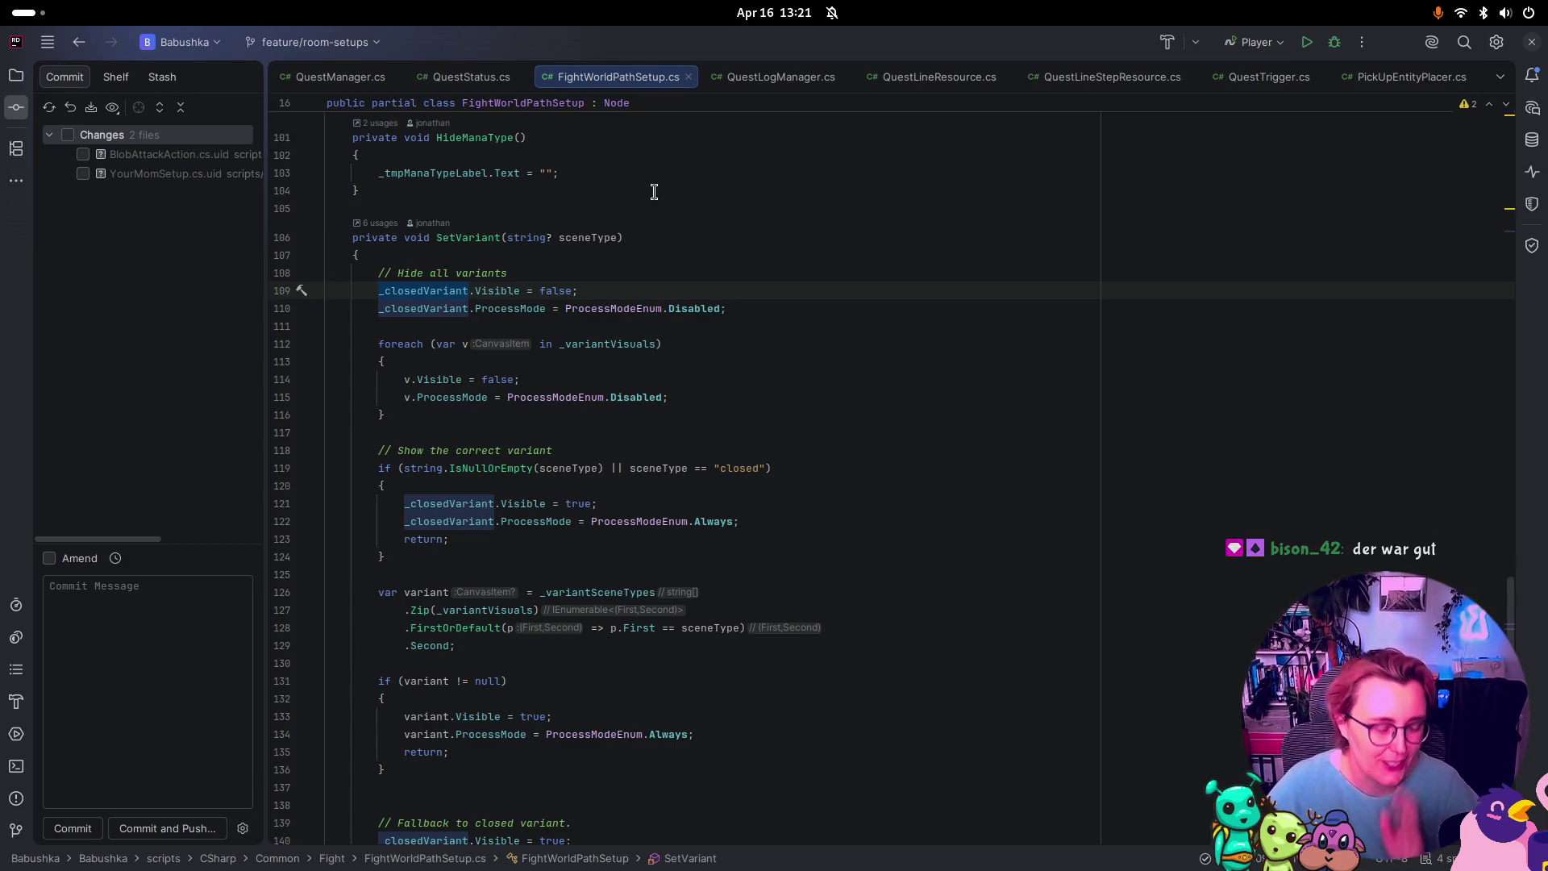
key("super")
left_click(774, 565)
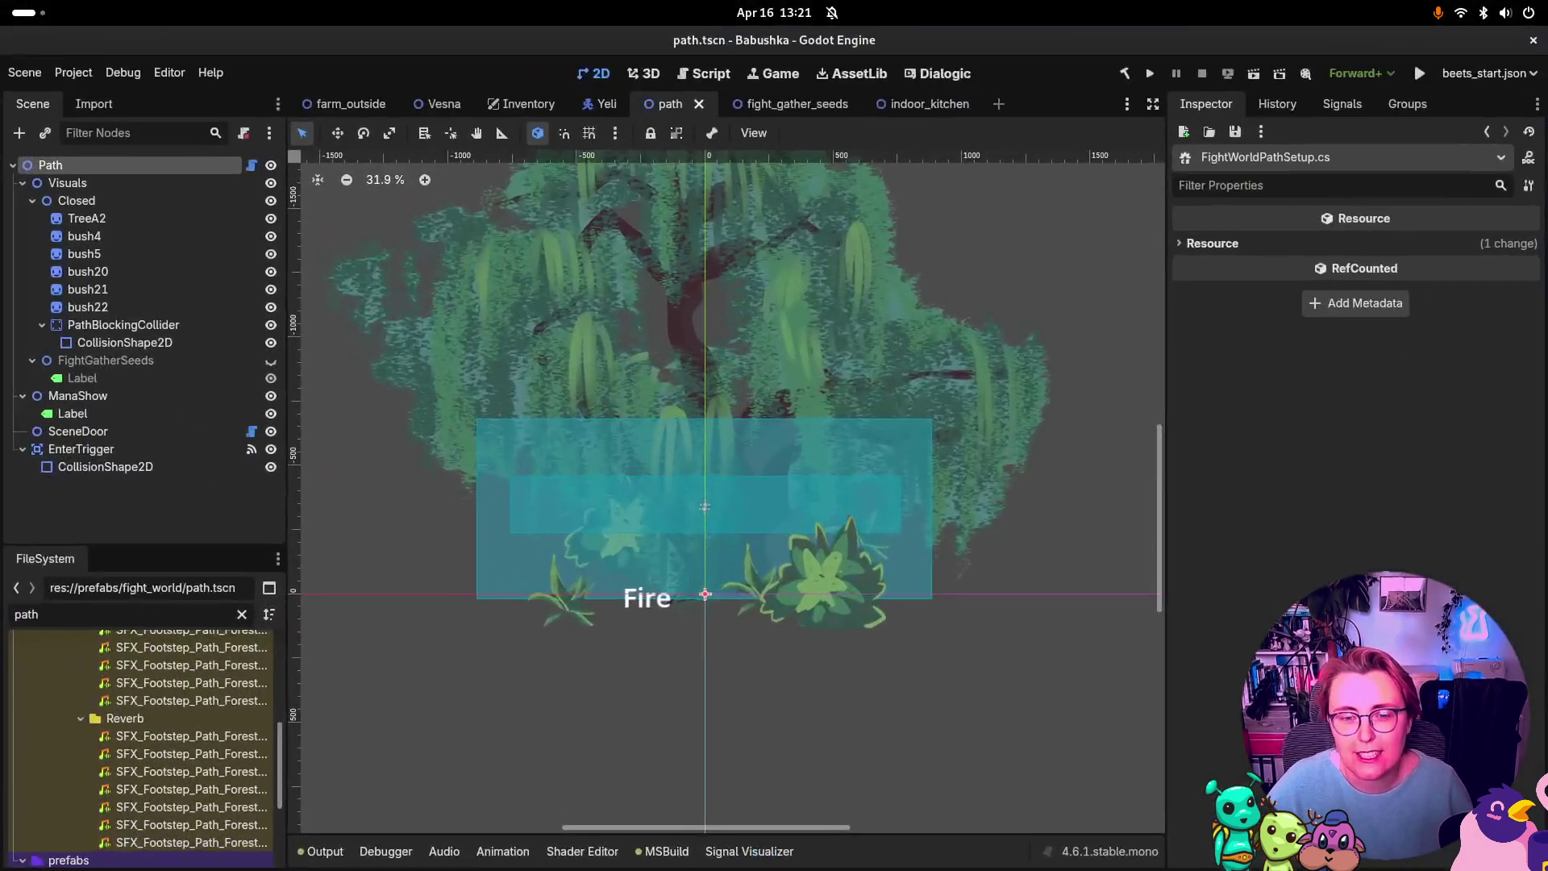
Step: Select bush4 through bush22 in the Scene dock, then the Visuals node
left_click(97, 235)
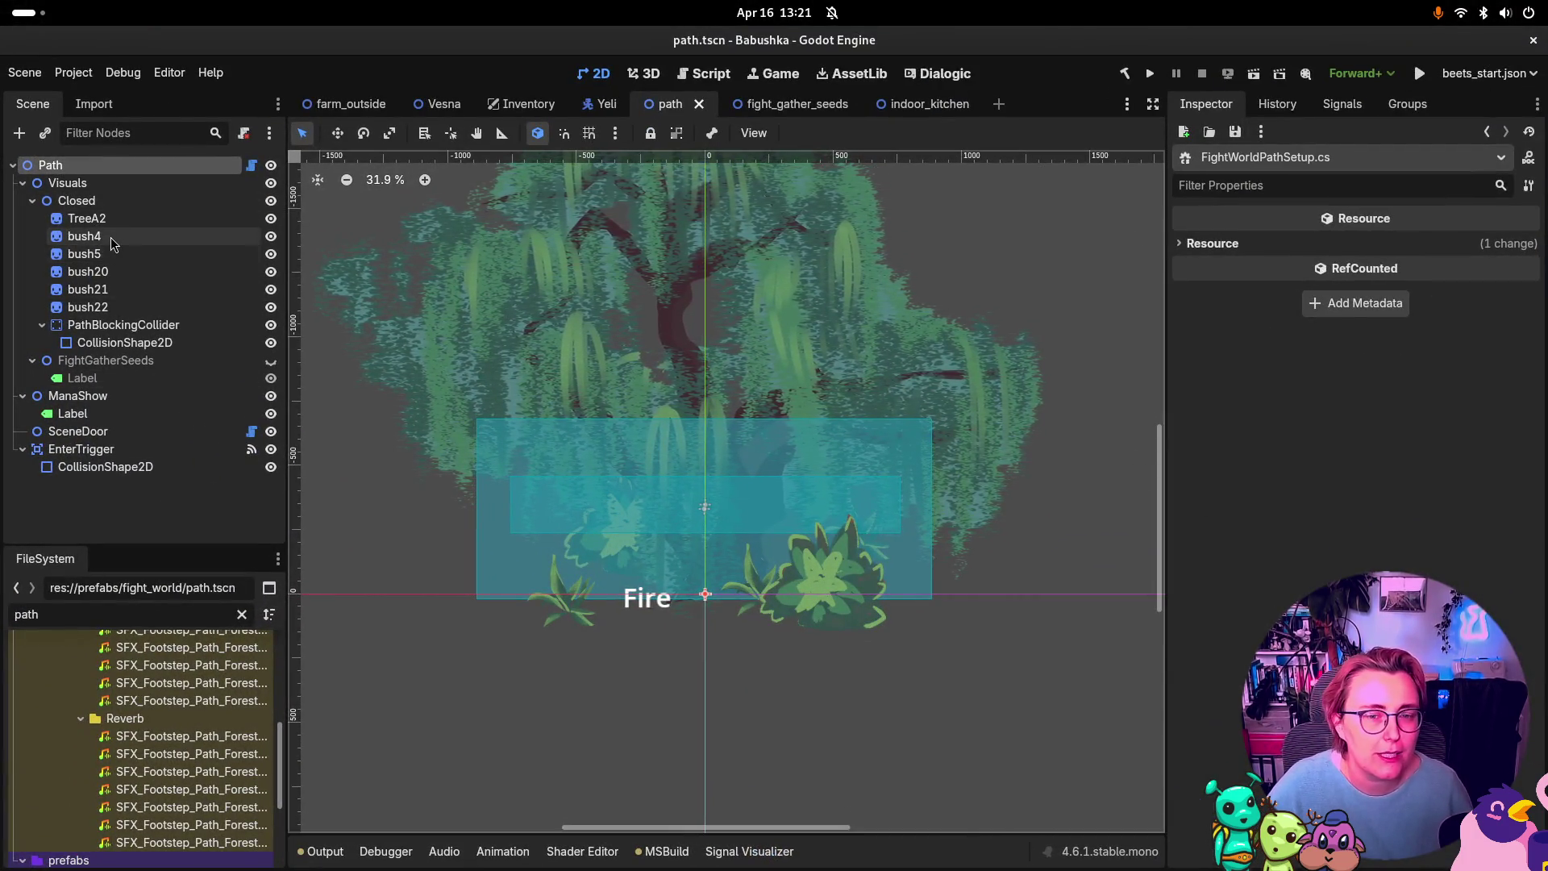
left_click(105, 301, "shift")
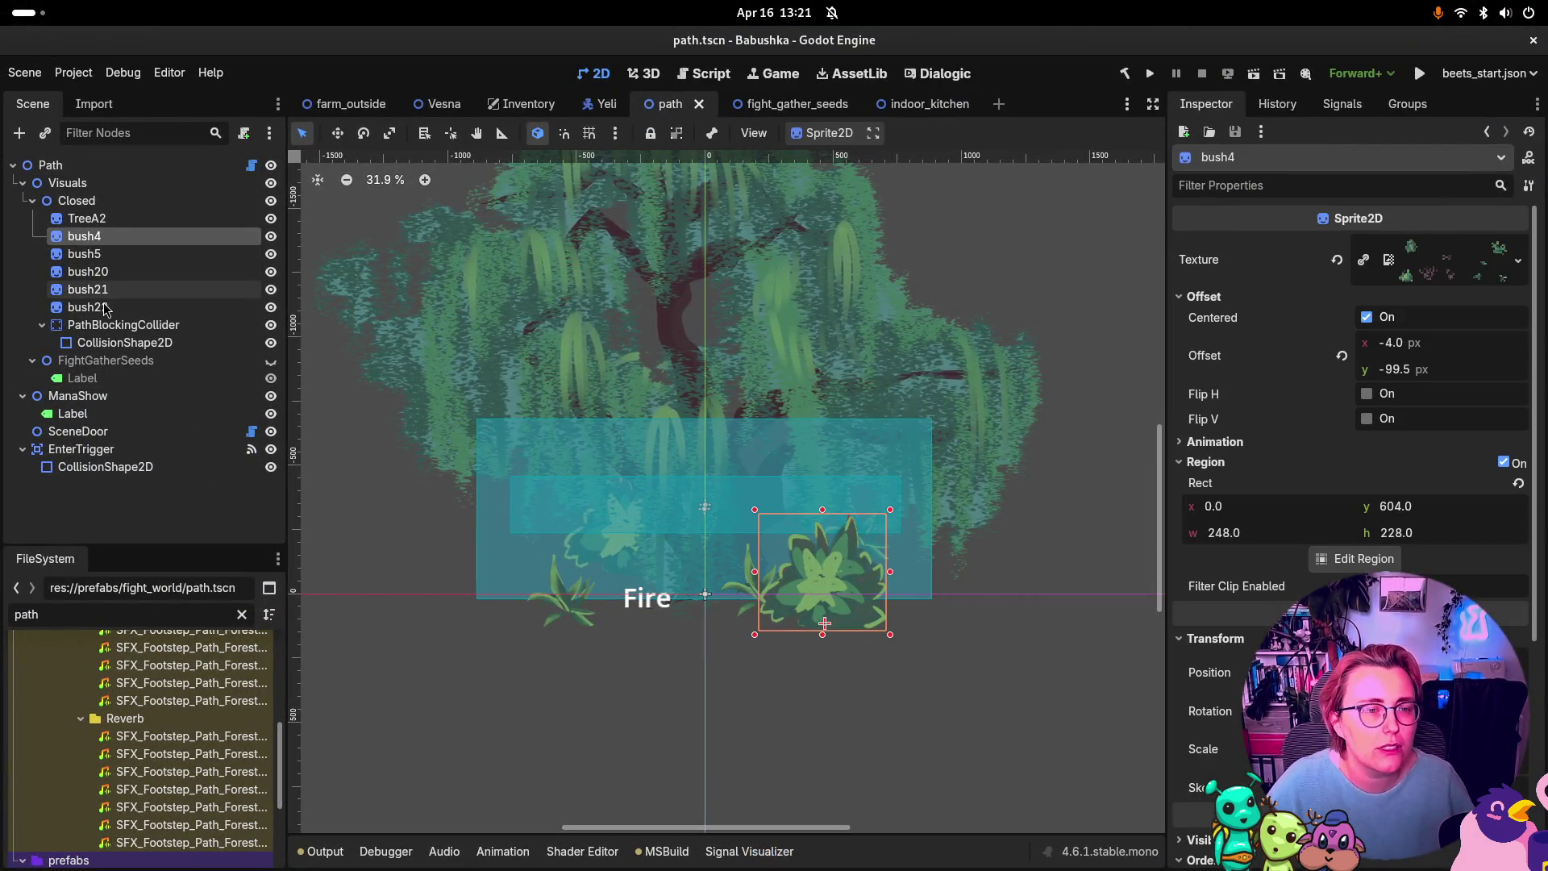
left_click(81, 191)
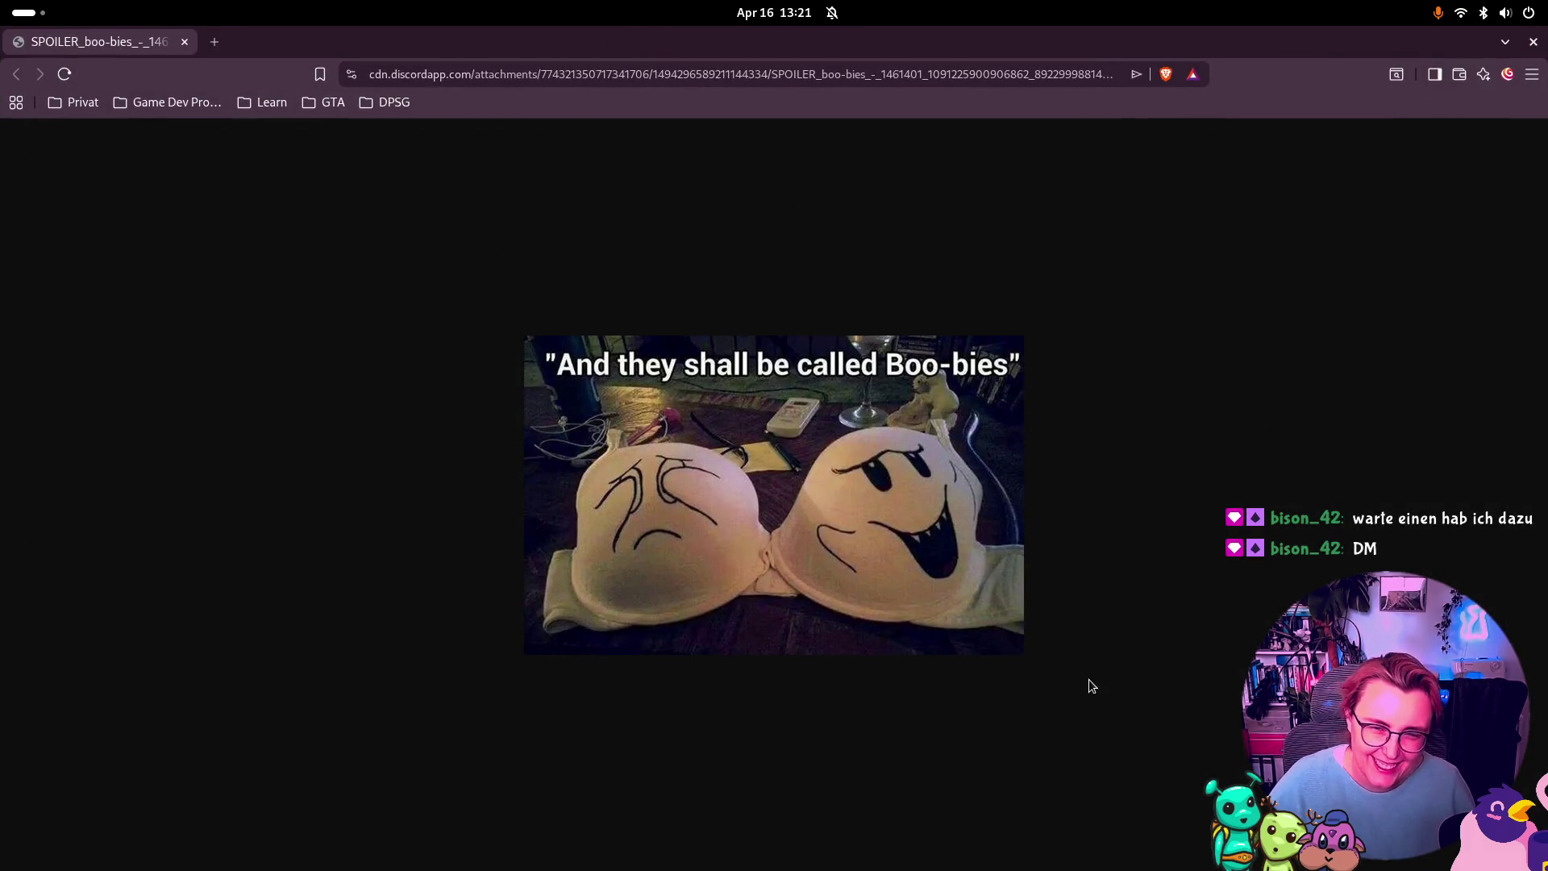
Step: Close the Brave window showing the meme image
left_click(1534, 42)
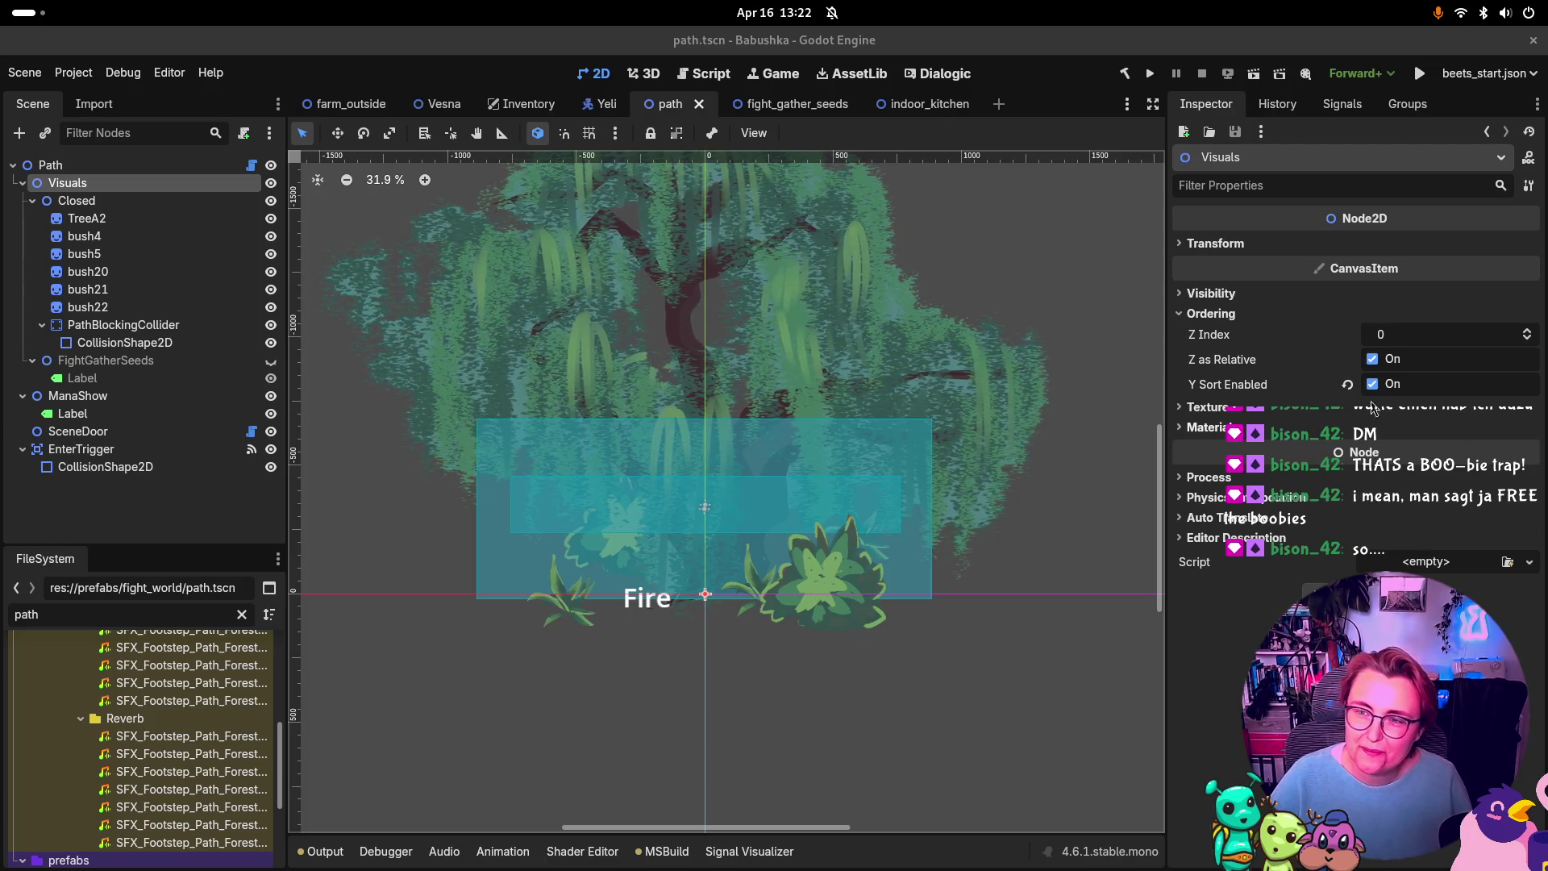
Step: Select the five bushes bush4–bush22 under Closed and drag them onto Visuals
left_click(84, 236)
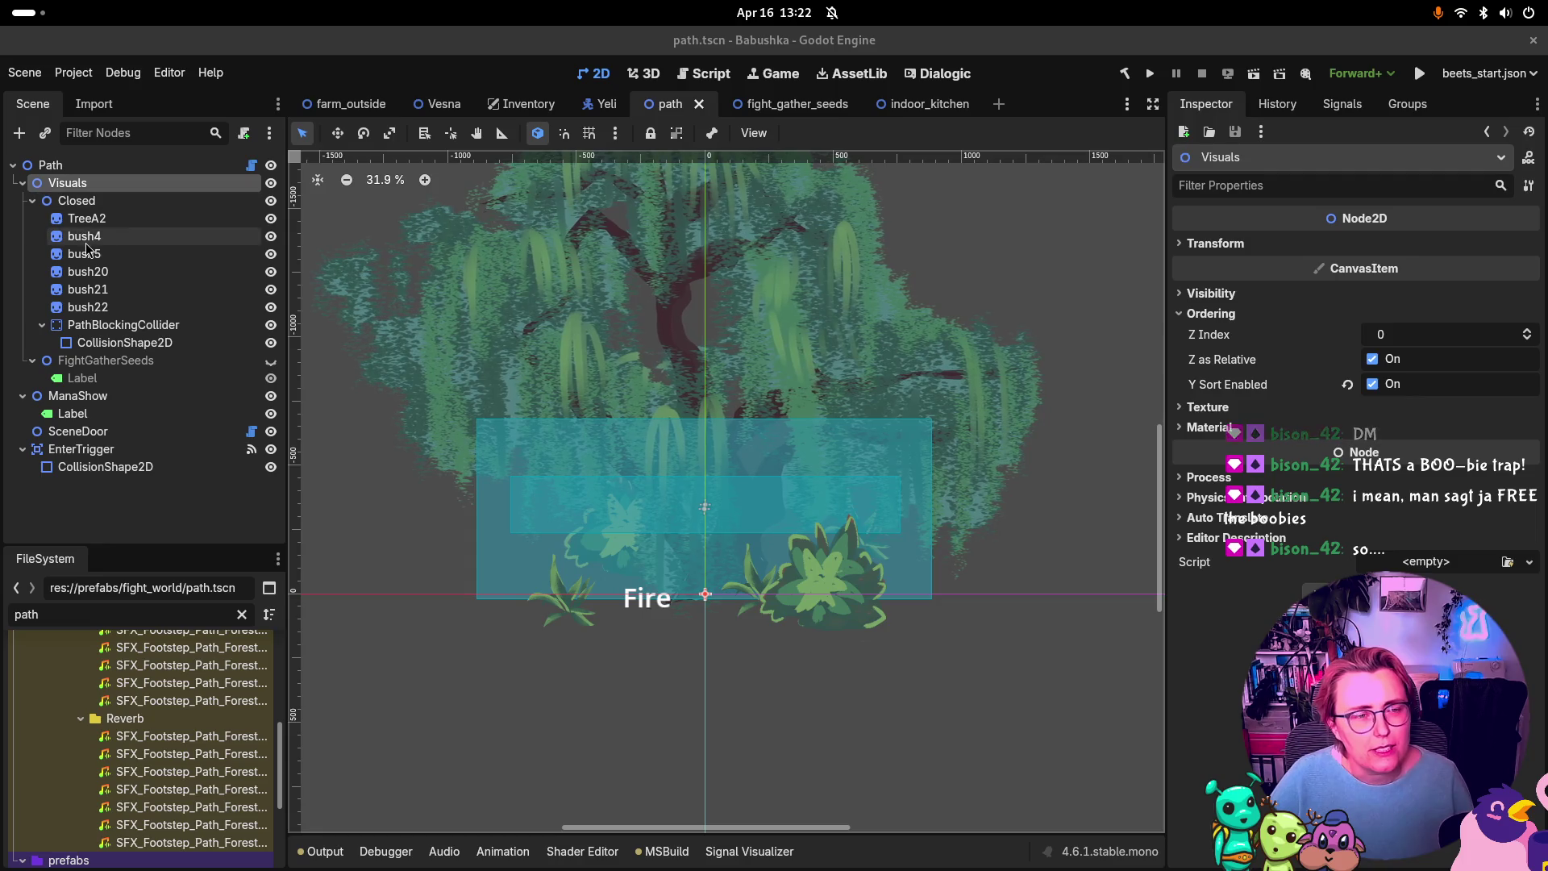
left_click(87, 307, "shift")
left_click_drag(87, 308, 84, 184)
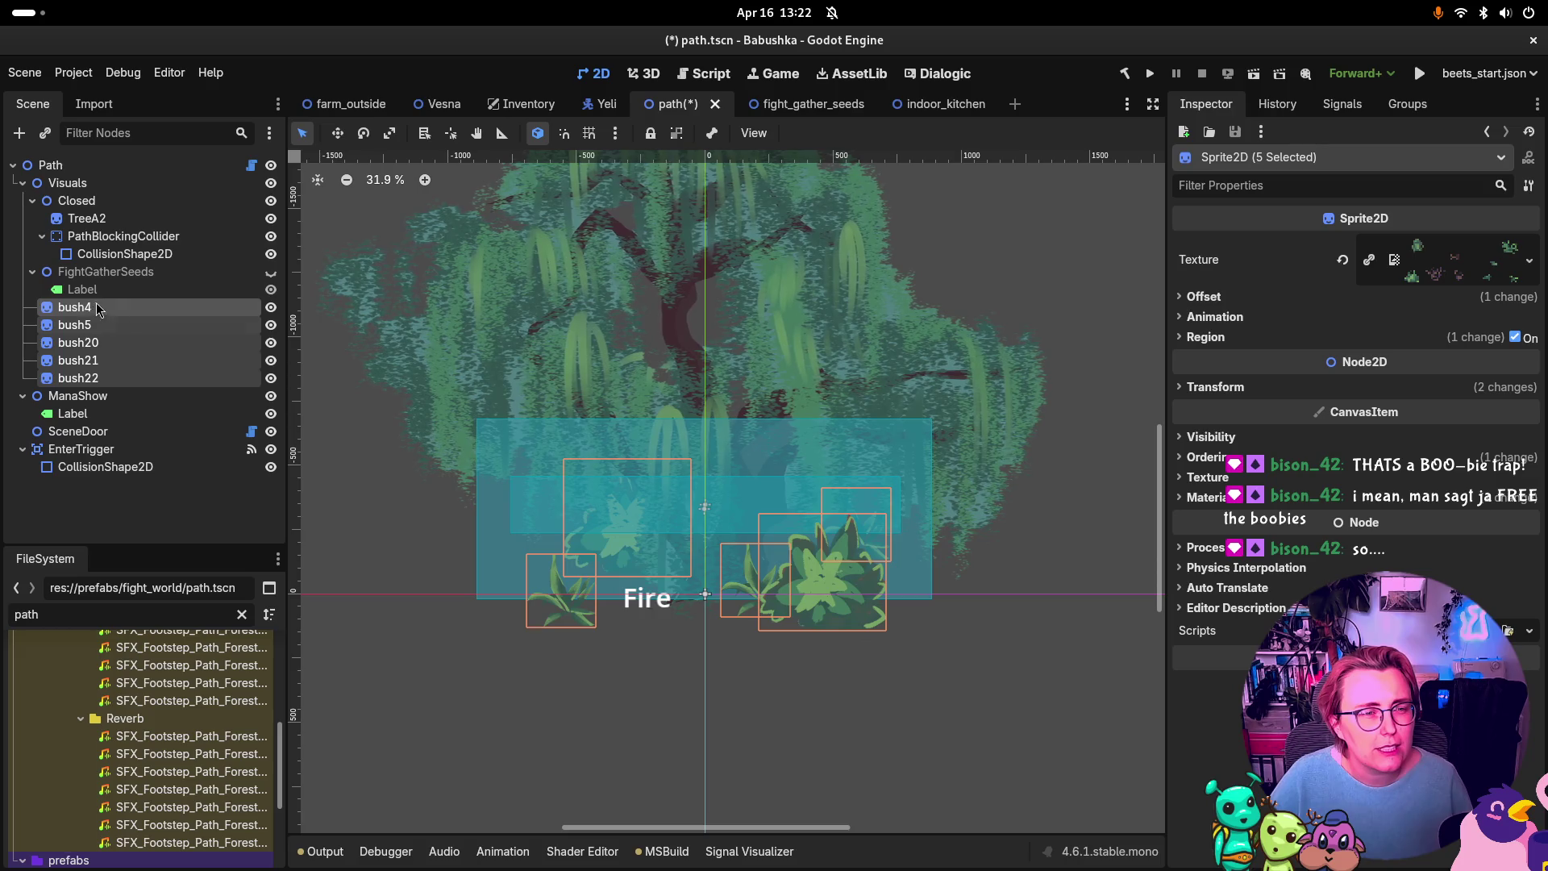
Step: Collapse FightGatherSeeds and toggle the Closed variant's visibility off and back on
left_click(32, 272)
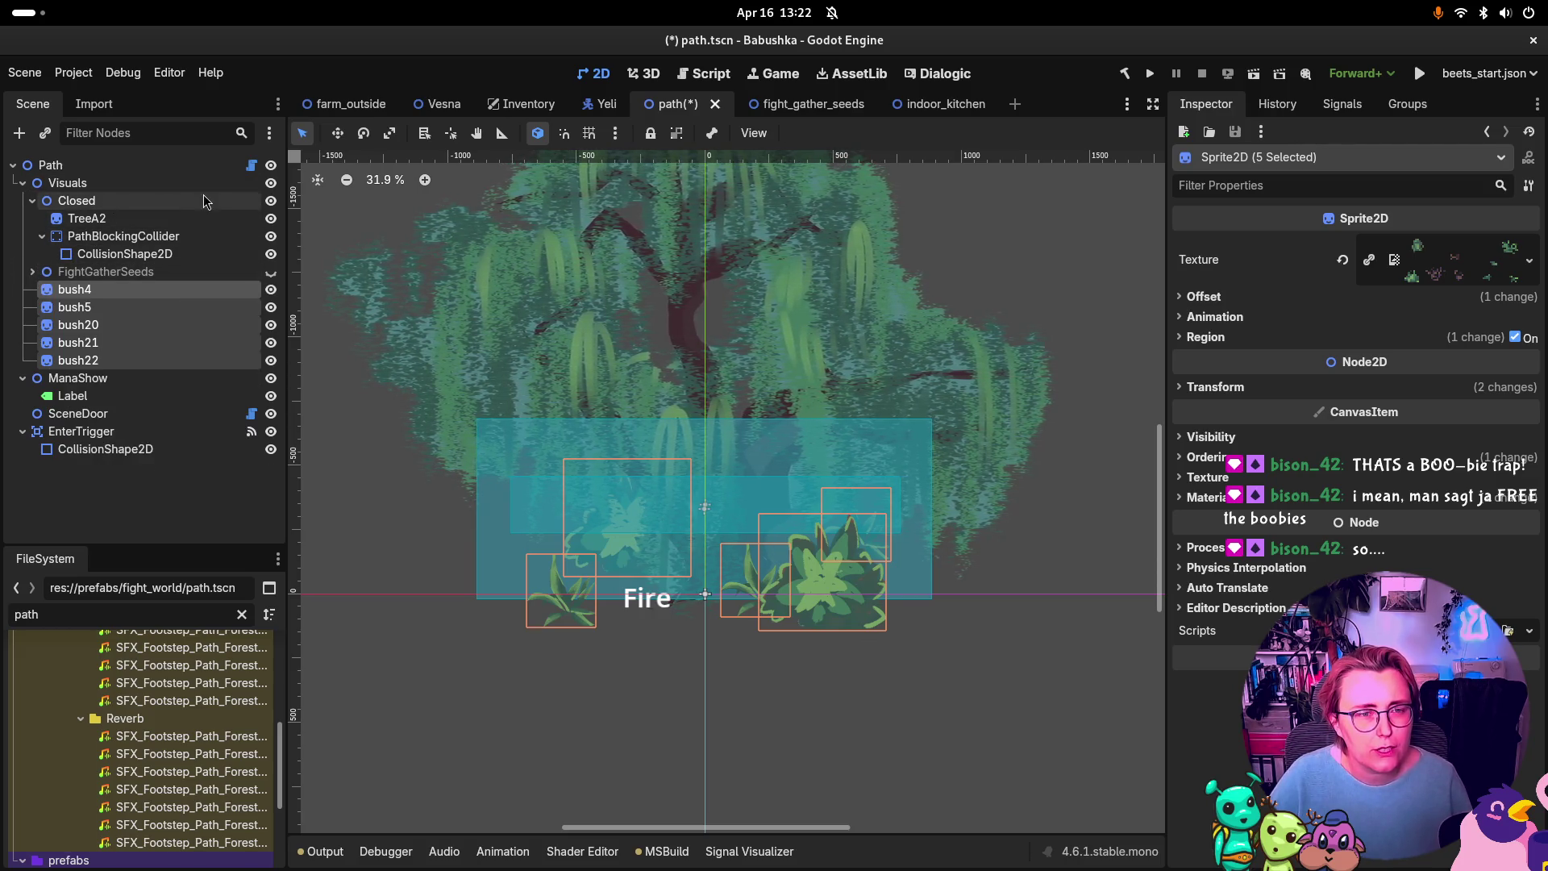
left_click(271, 201)
left_click(271, 200)
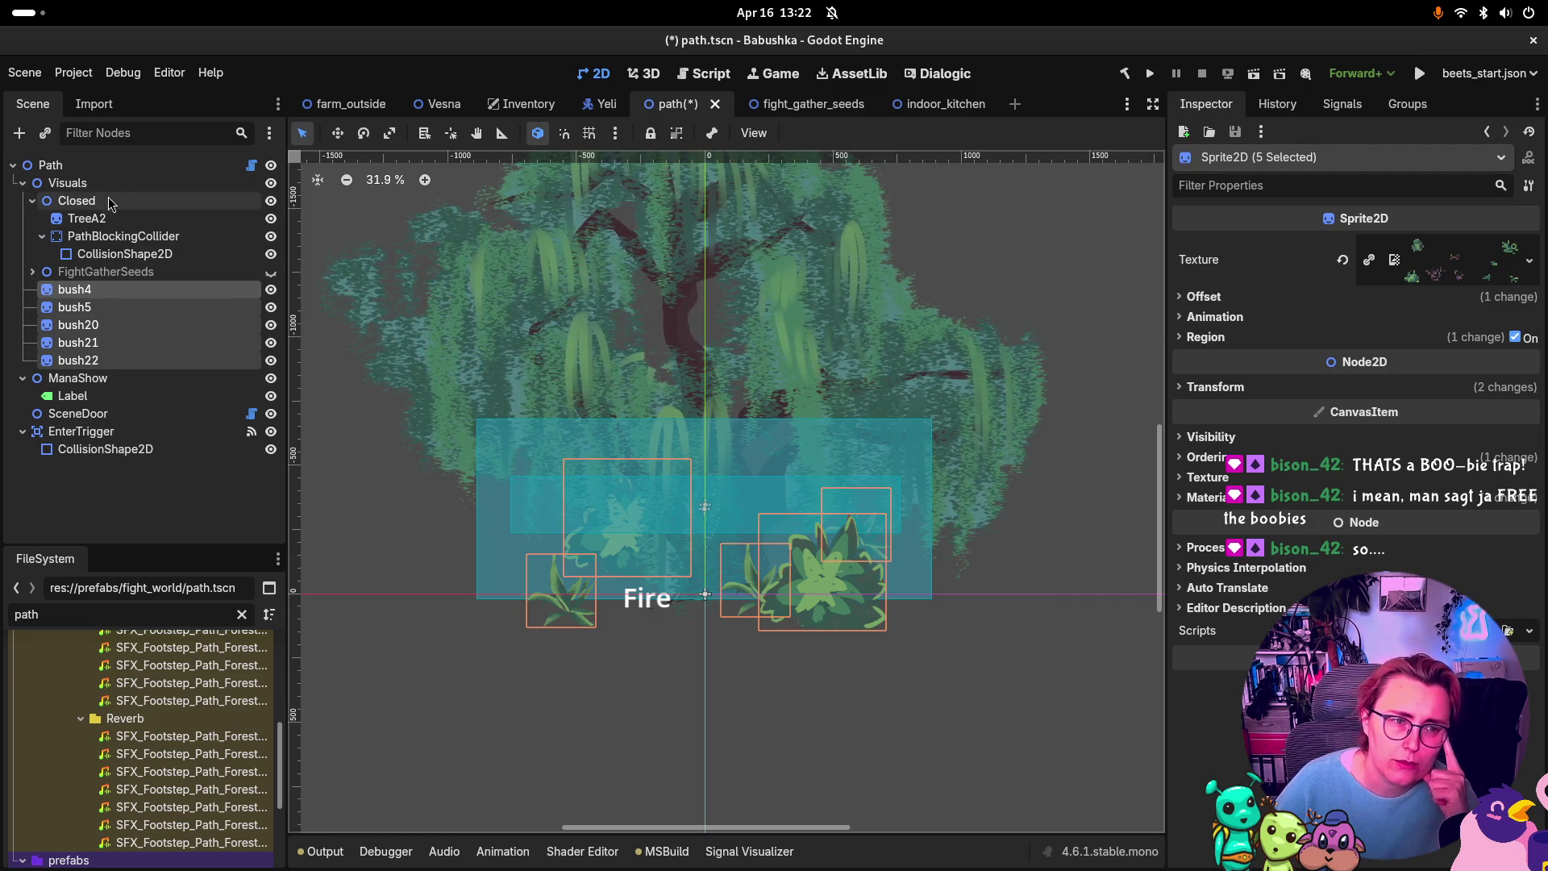
Step: Check the Path root's Closed Variant property, then collapse the Closed node
left_click(145, 183)
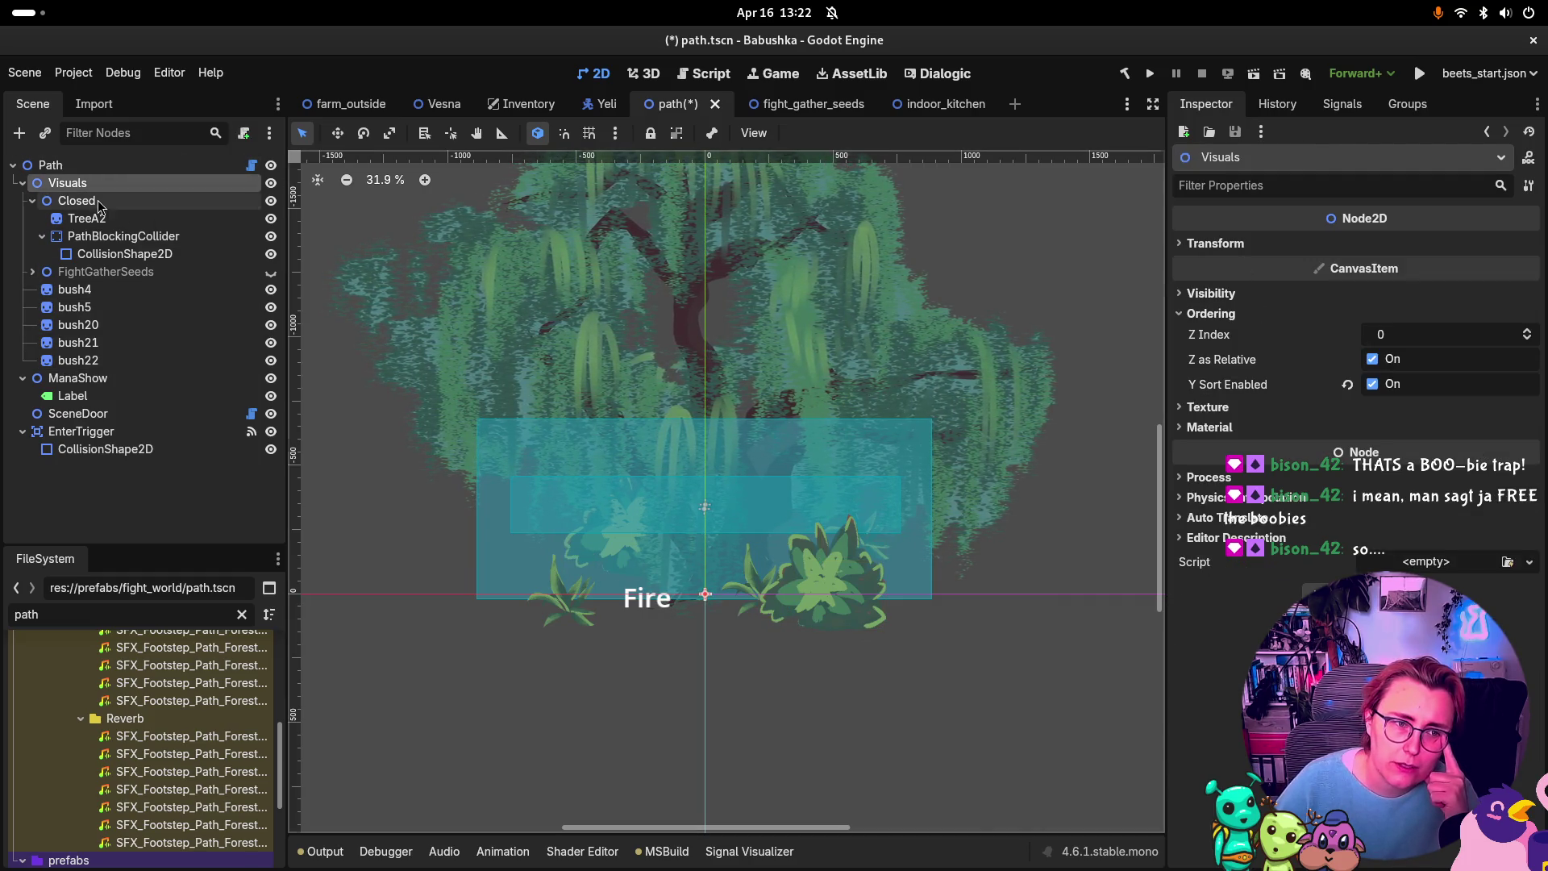
left_click(137, 201)
left_click(40, 165)
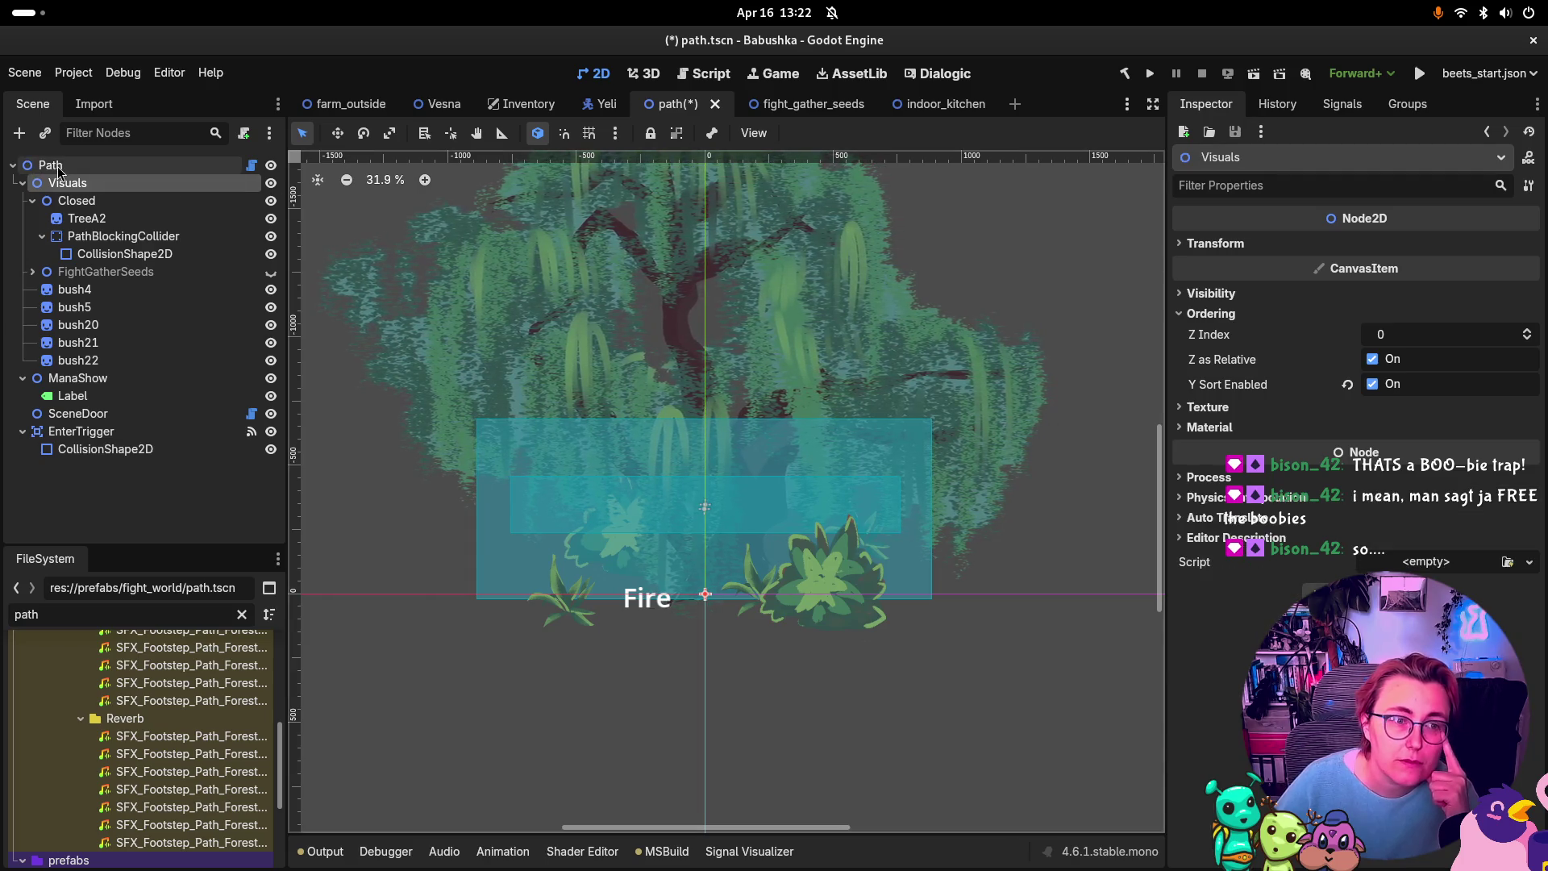
left_click(75, 184)
left_click(152, 166)
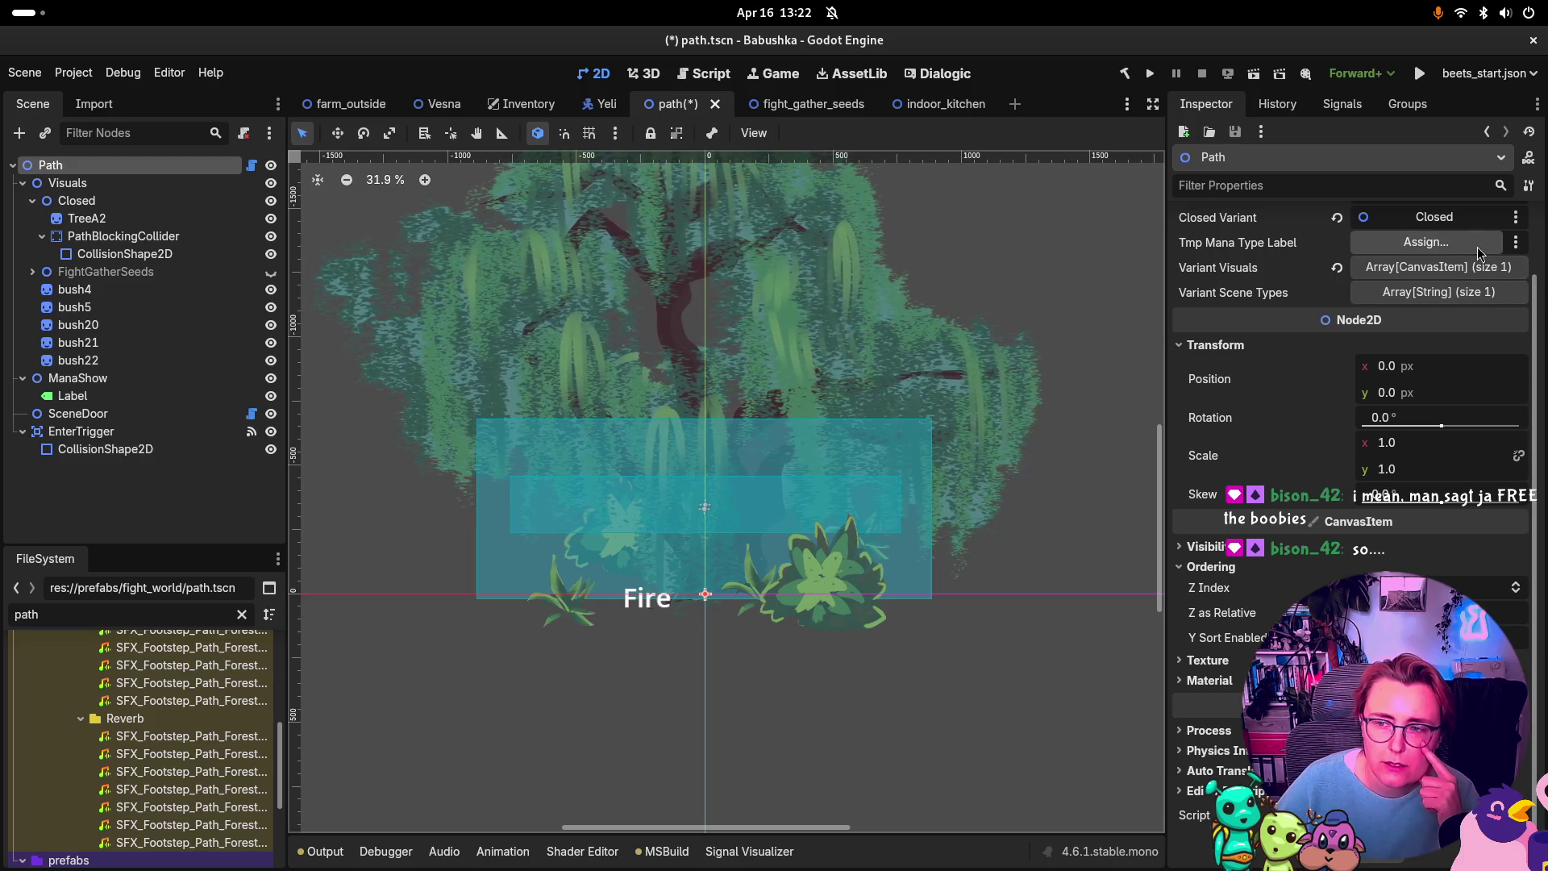
scroll(1470, 236, "up", 2)
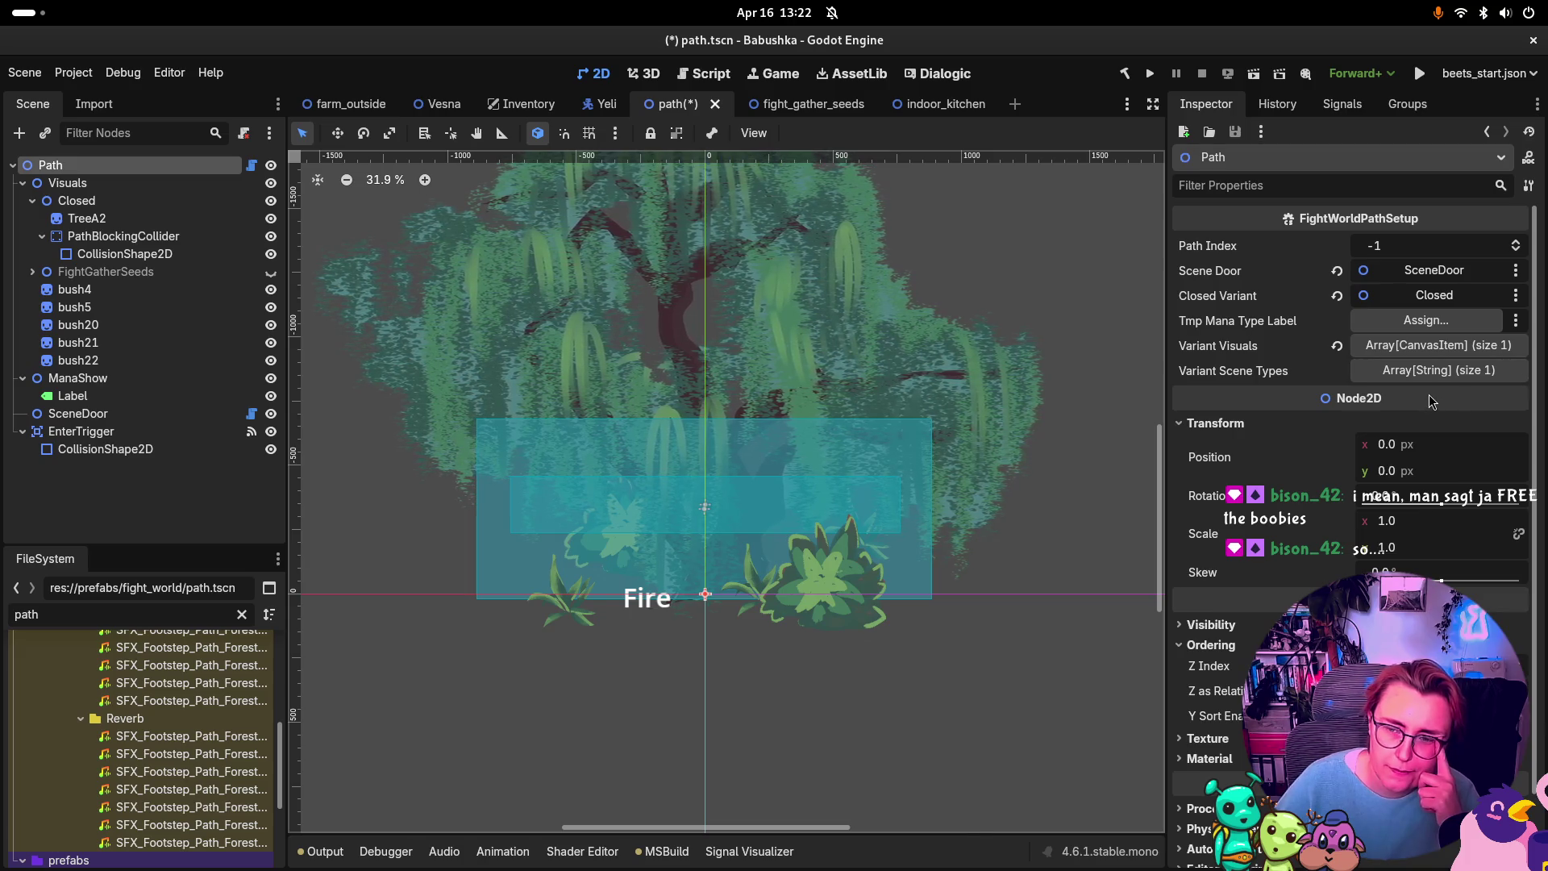
mouse_move(1429, 394)
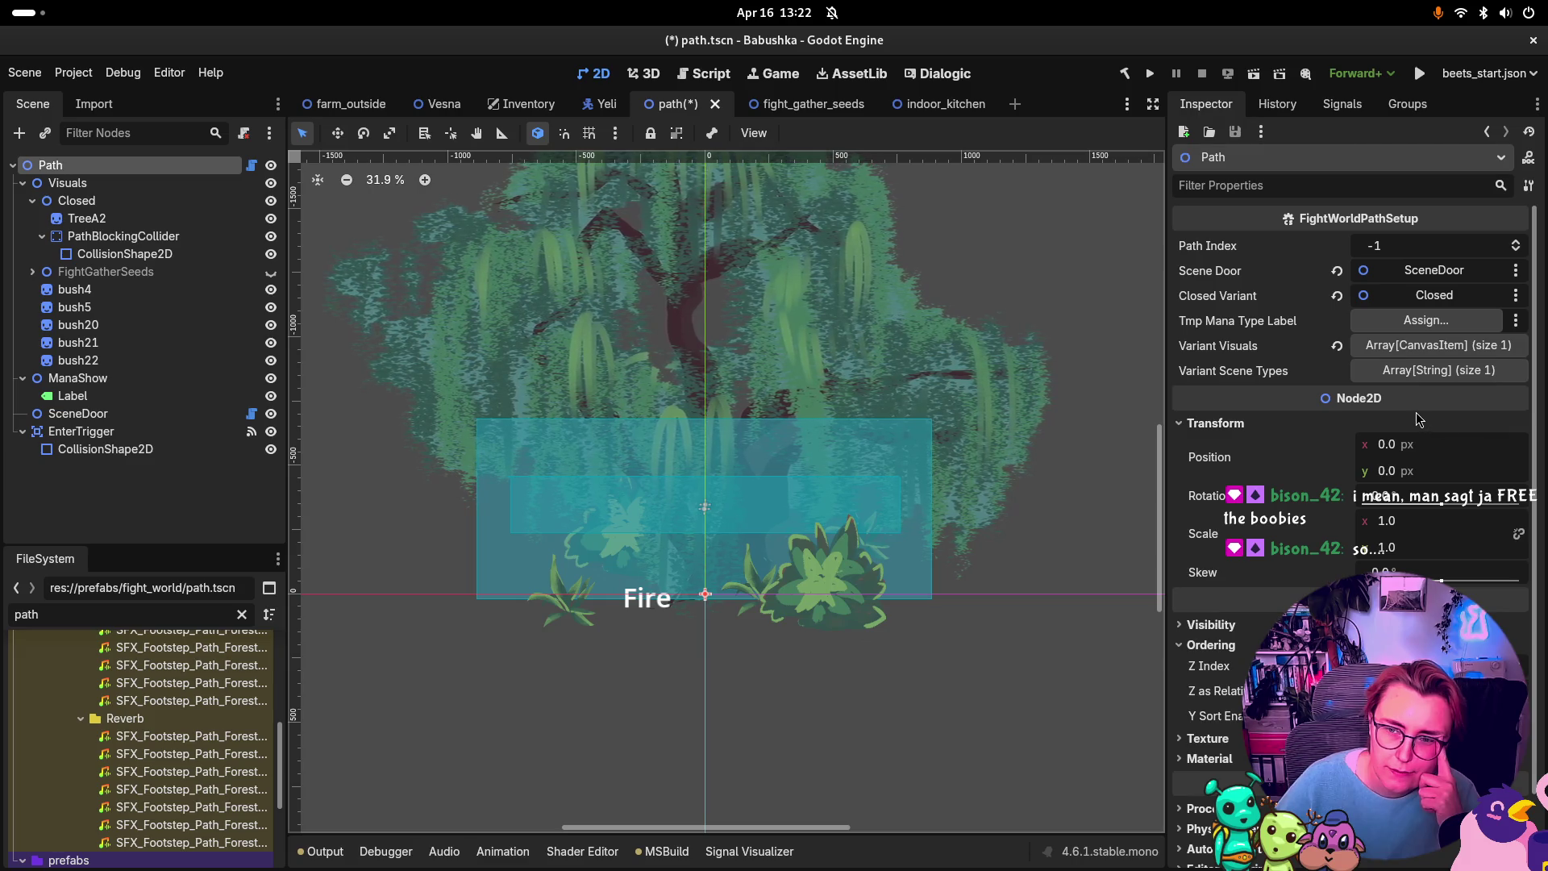
left_click(33, 200)
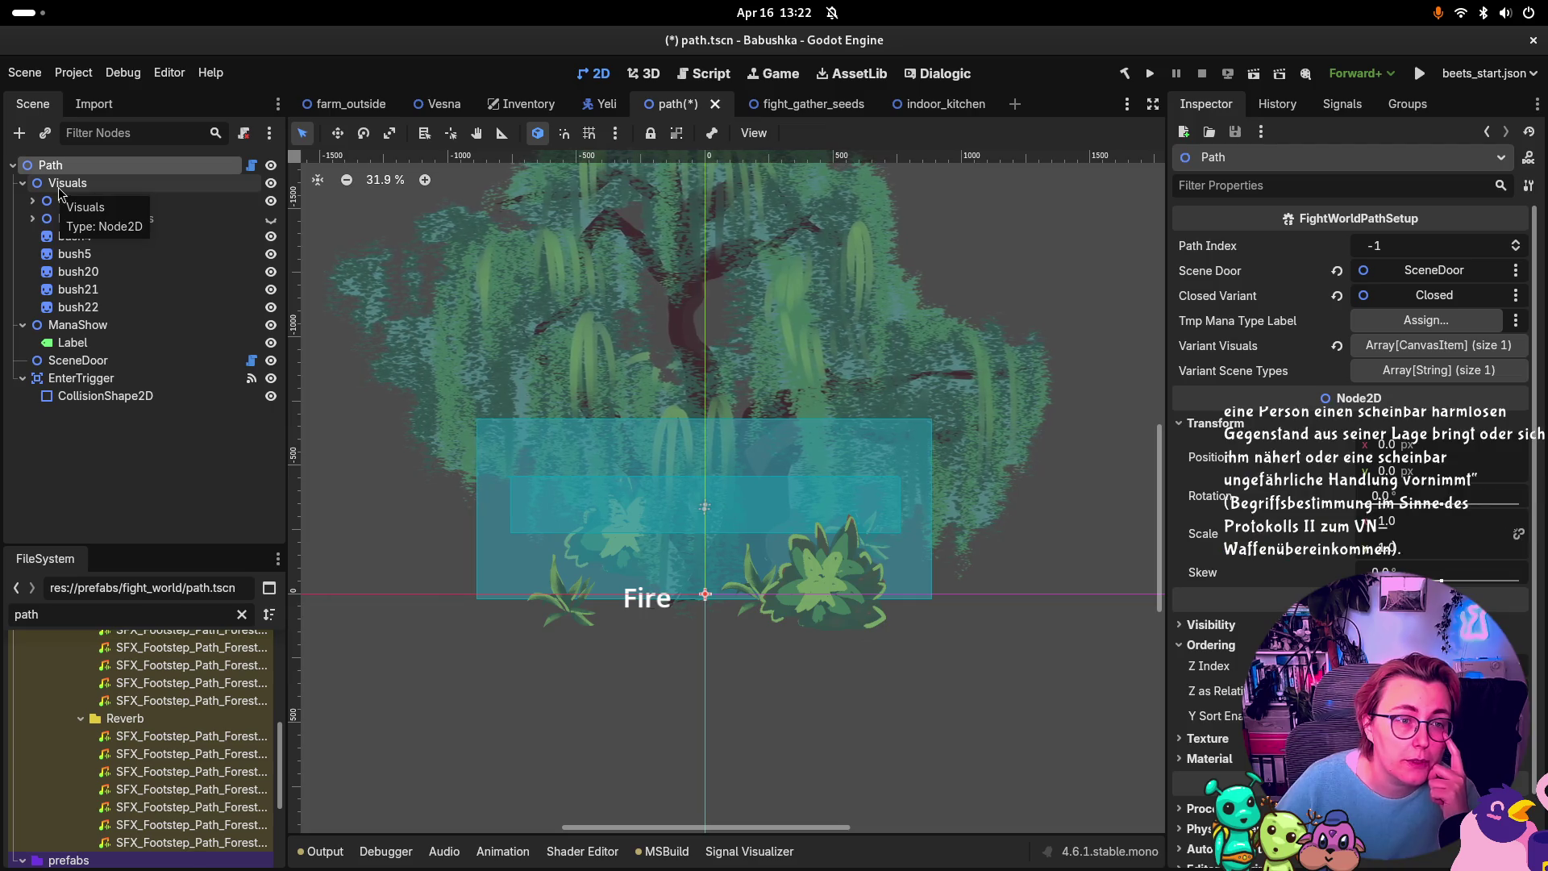
Step: Add a Node2D child under Visuals and rename it 'Open Variant'
right_click(66, 186)
left_click(225, 206)
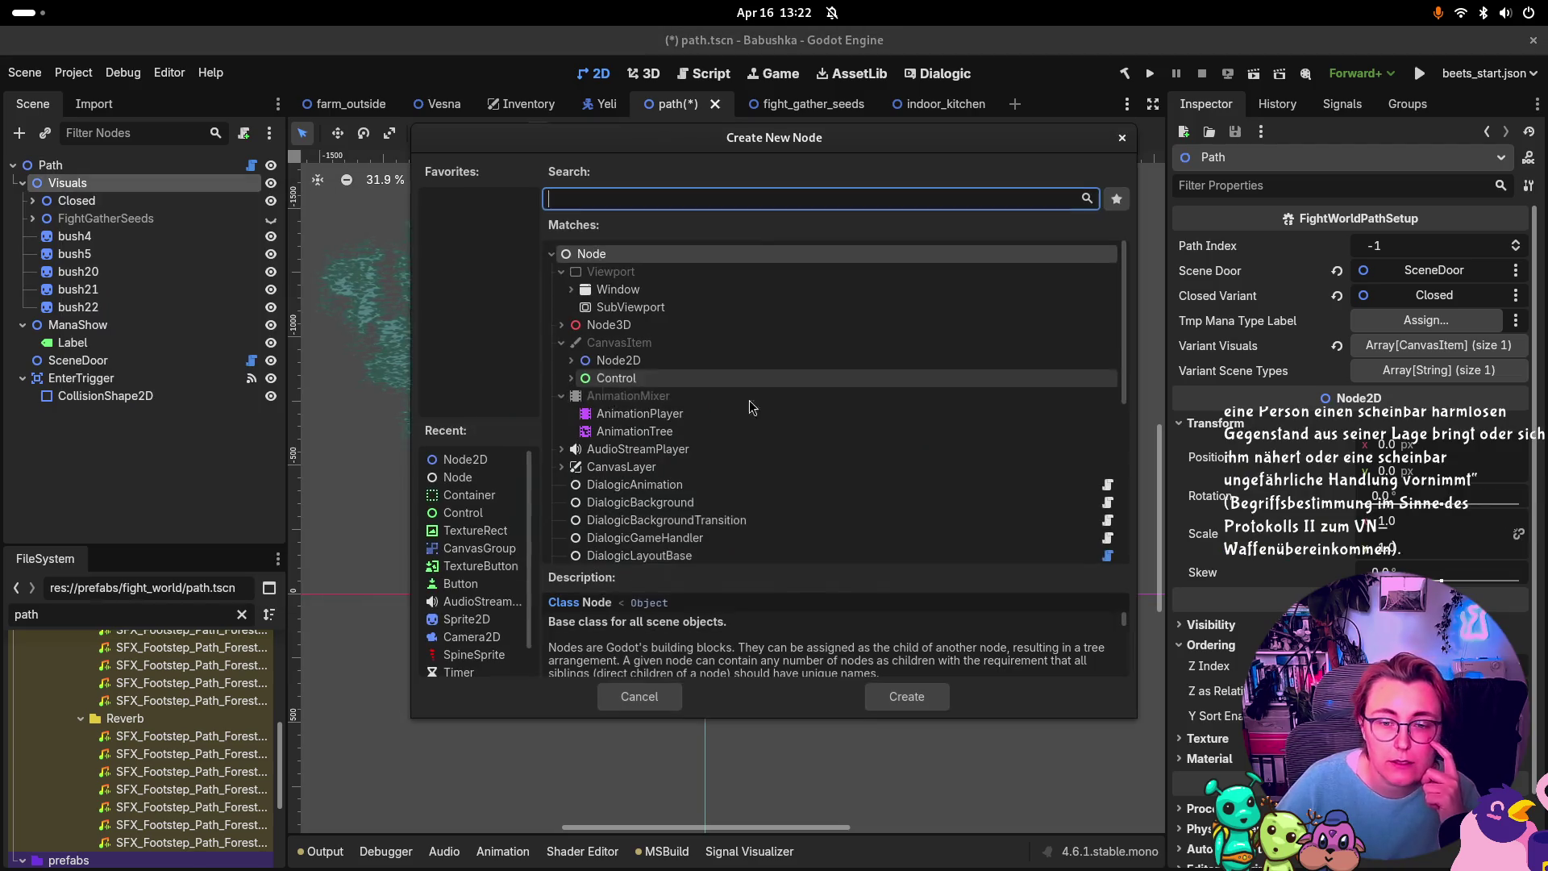
left_click(712, 359)
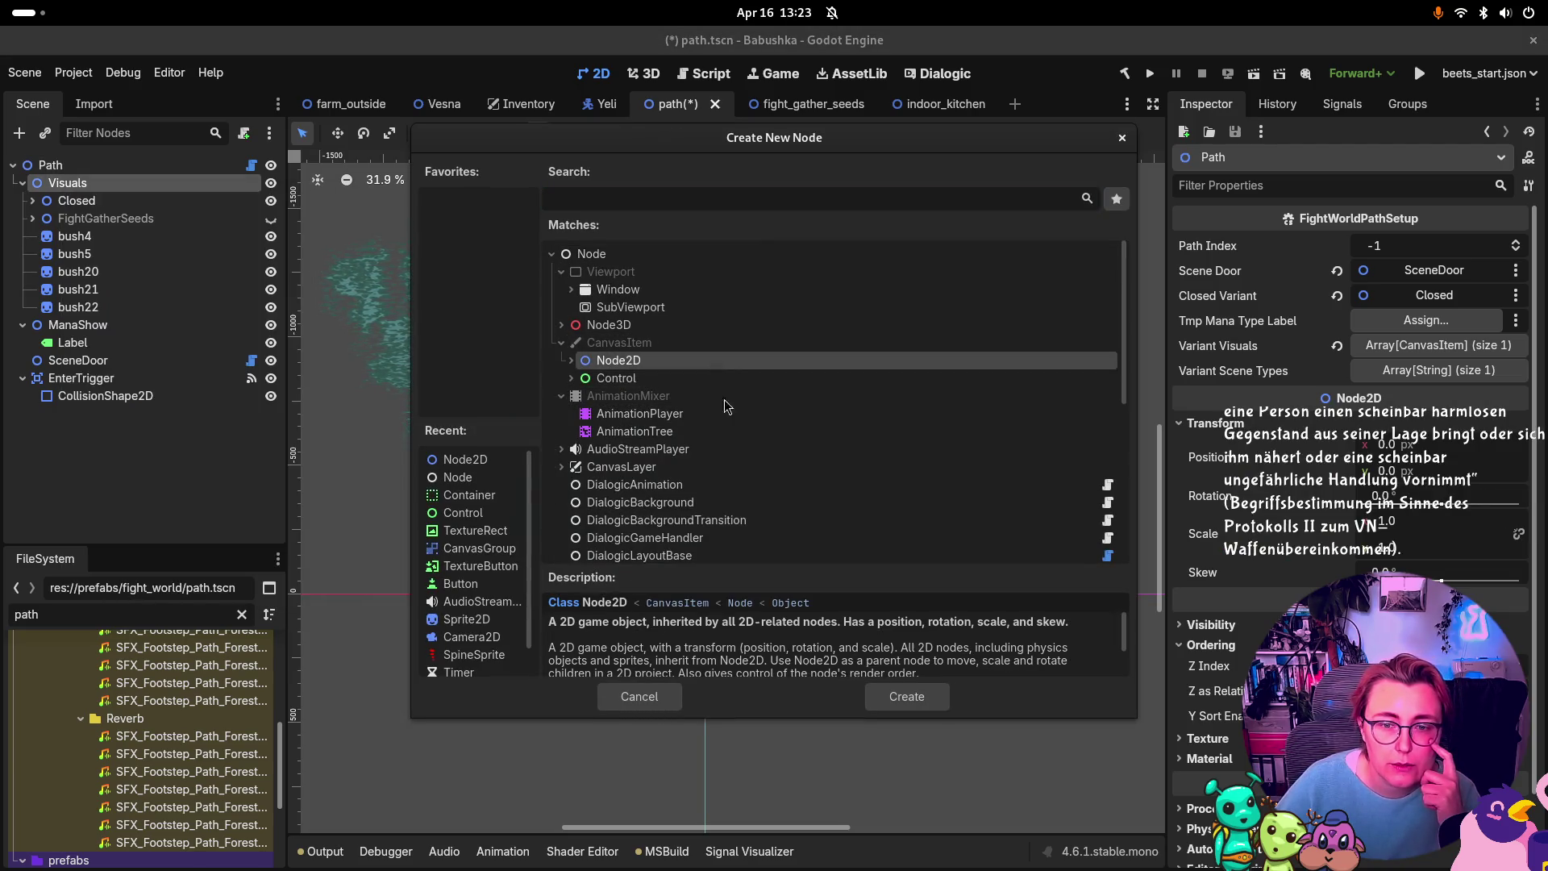
left_click(907, 696)
double_click(80, 326)
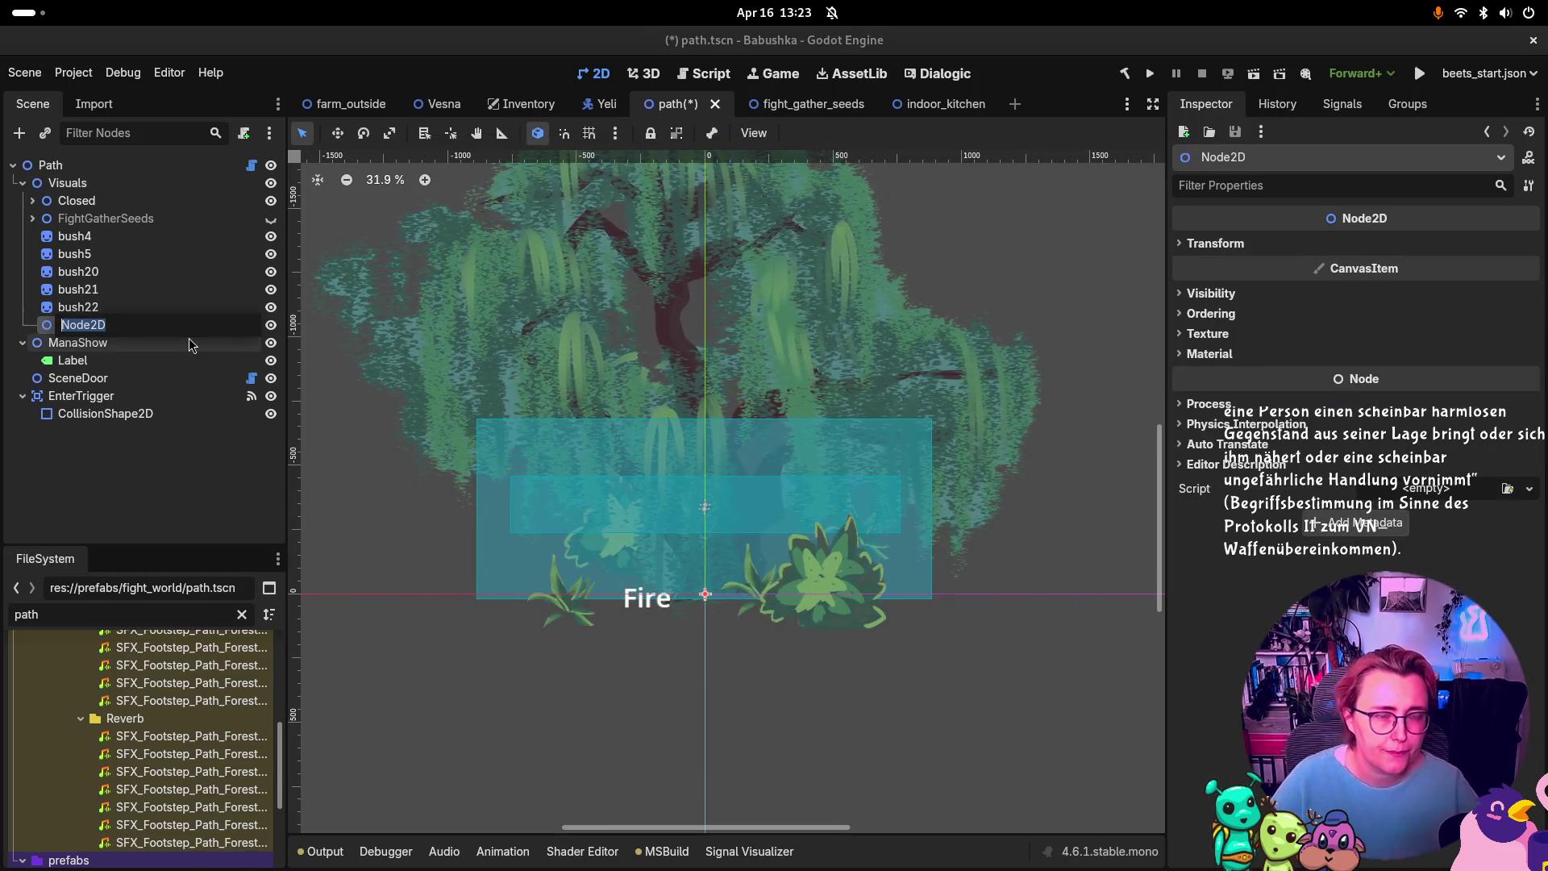
type("Open ")
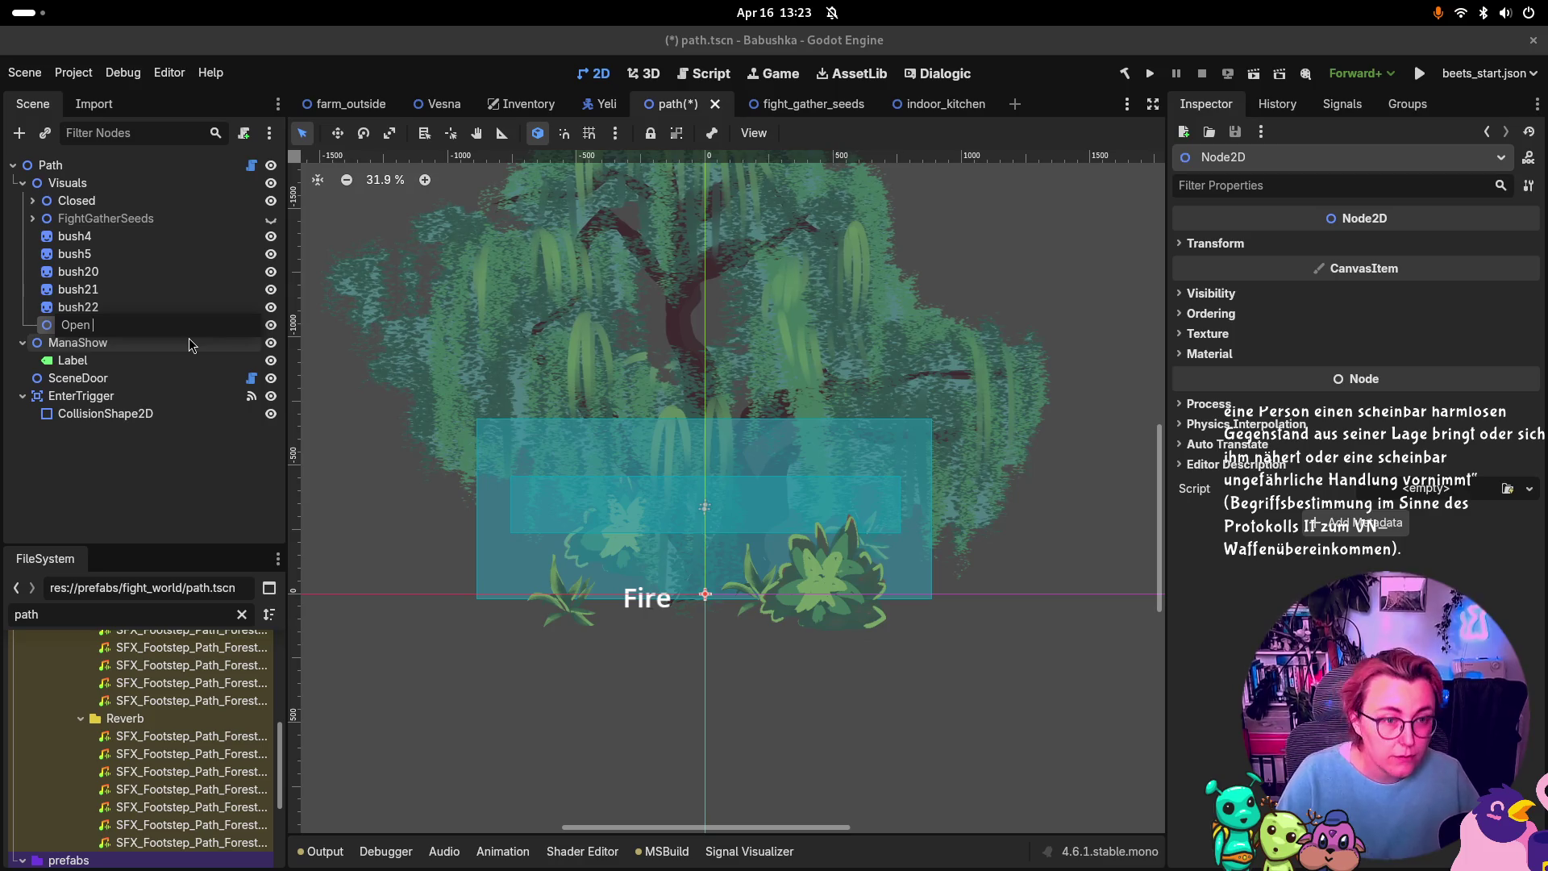
type("Variant")
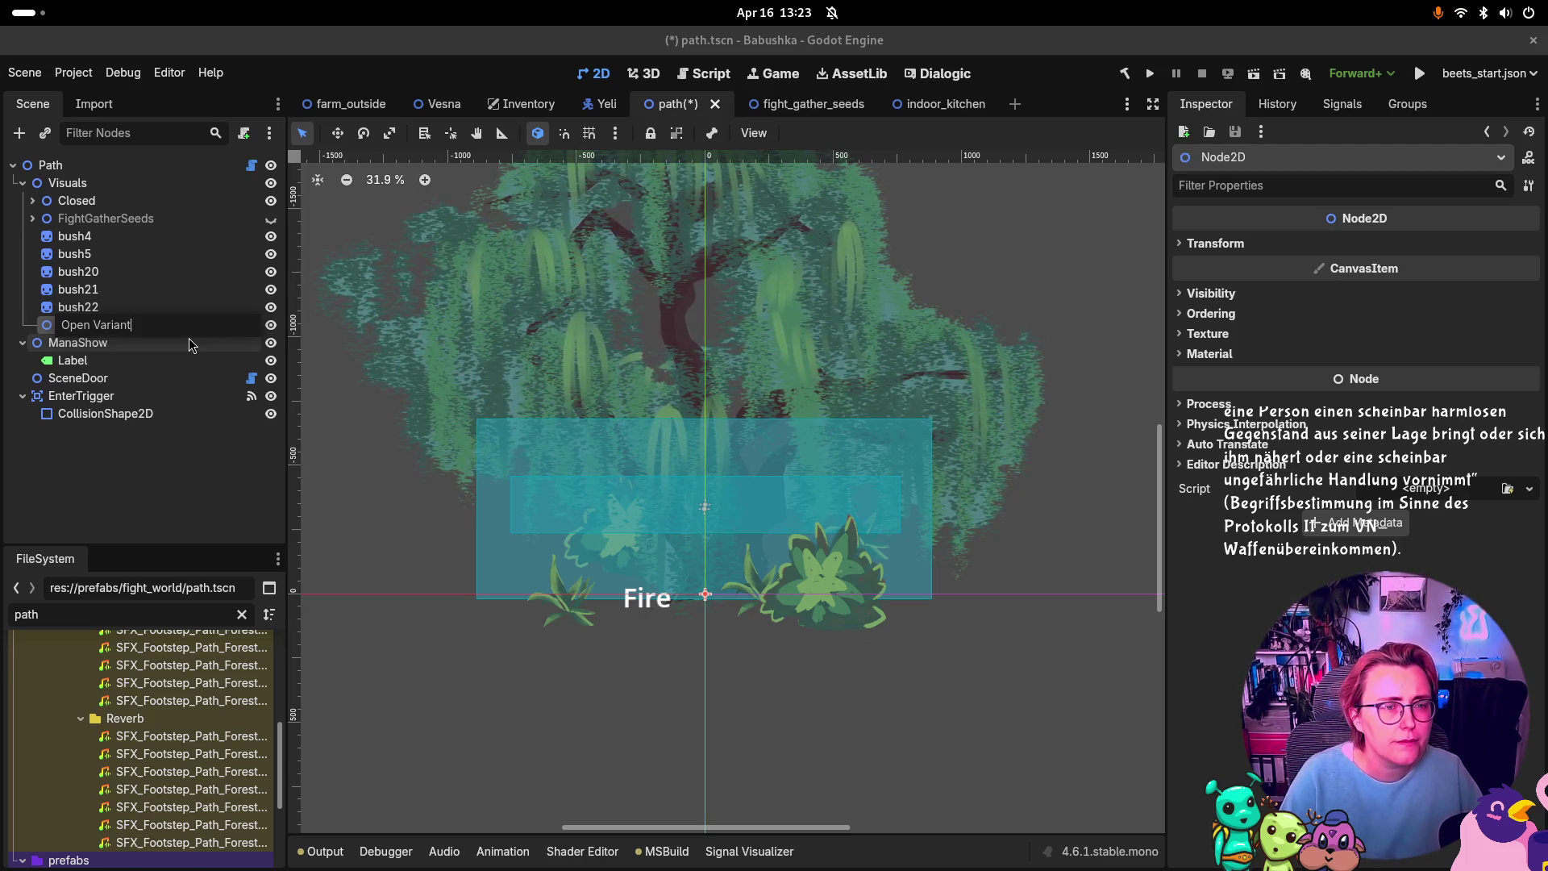
key("Return")
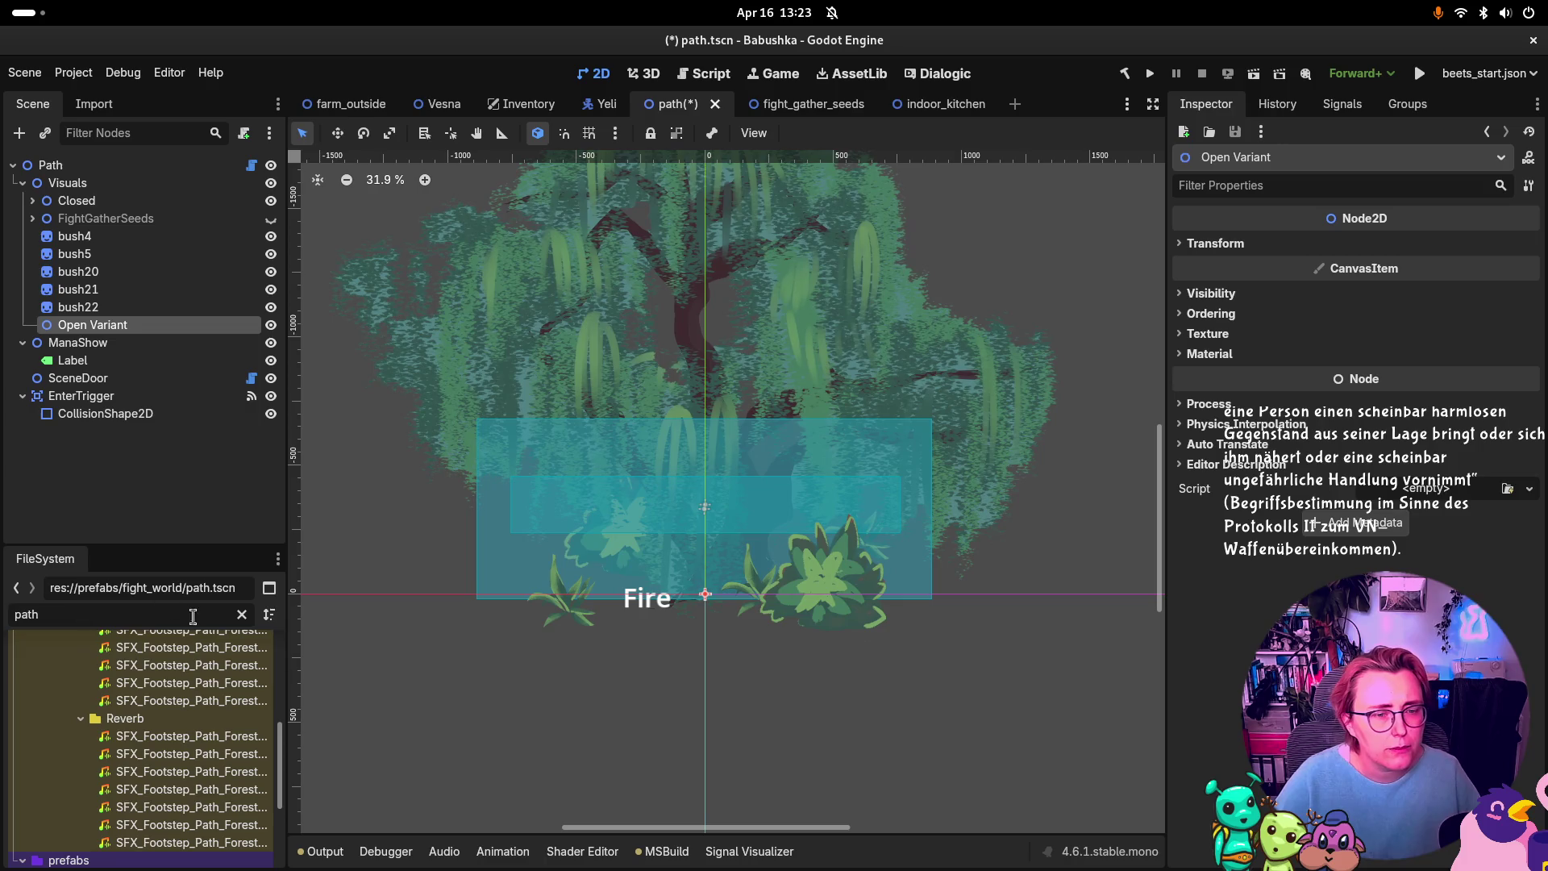
Step: Clear the FileSystem filter and browse the art folders for the road image
left_click(241, 613)
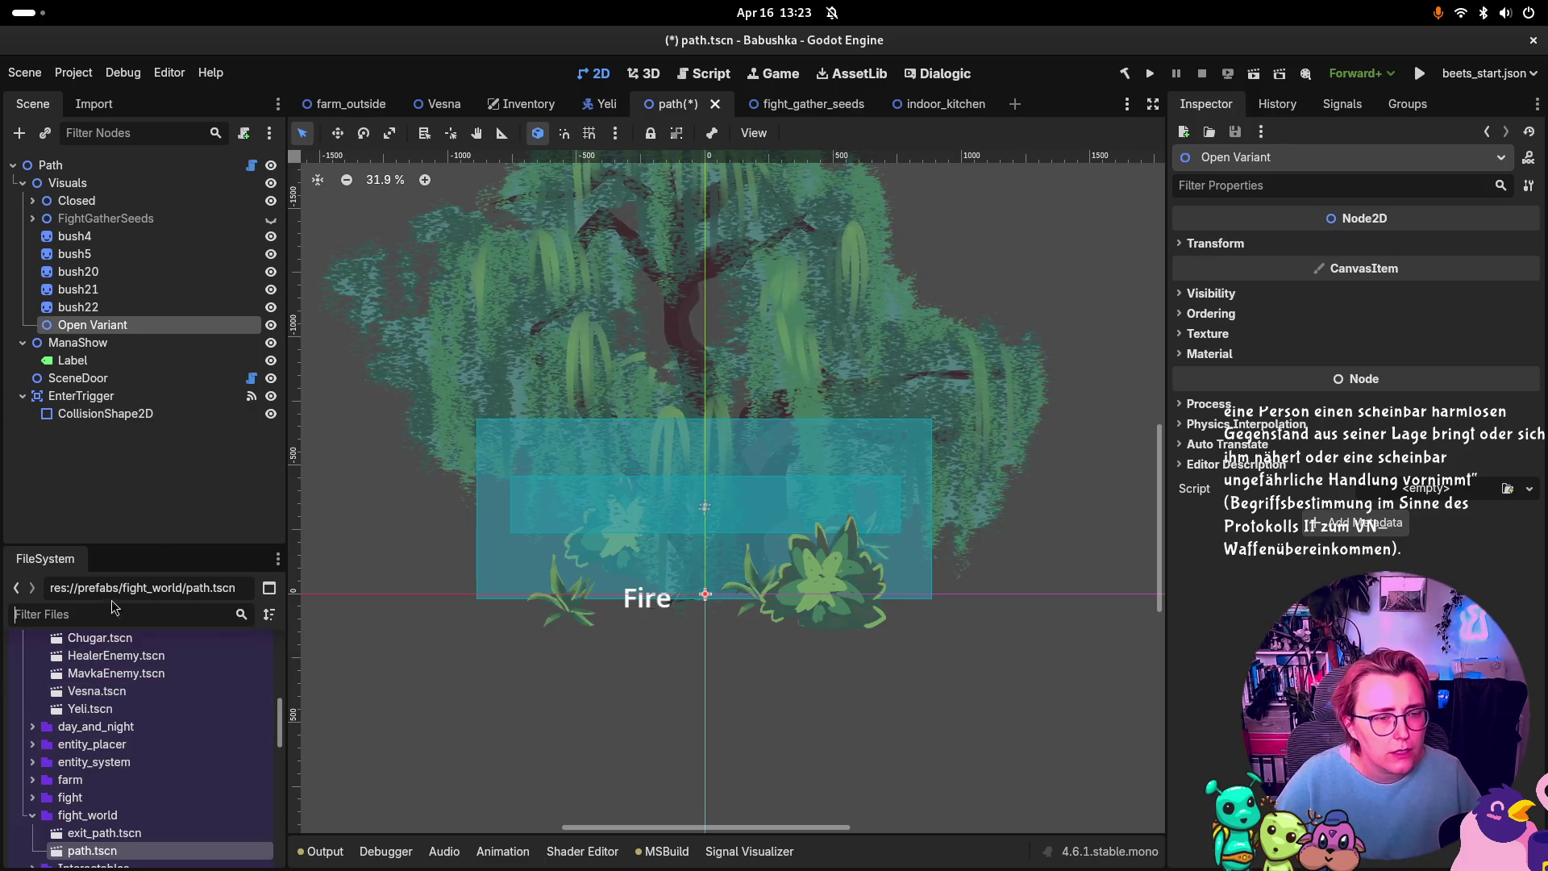
scroll(140, 728, "up", 2)
scroll(140, 729, "up", 10)
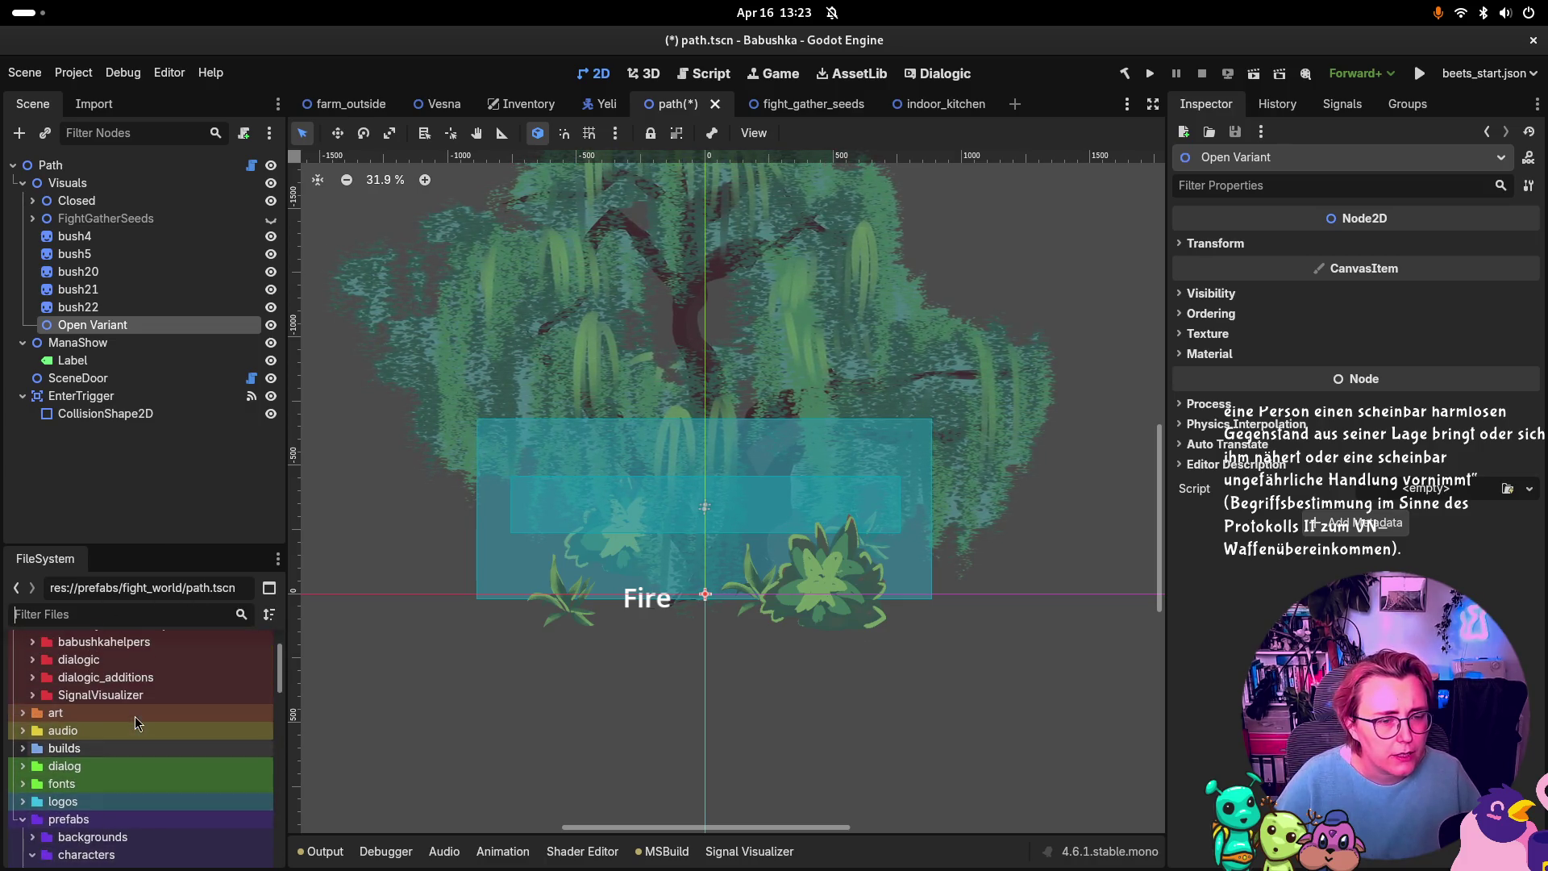
left_click(23, 682)
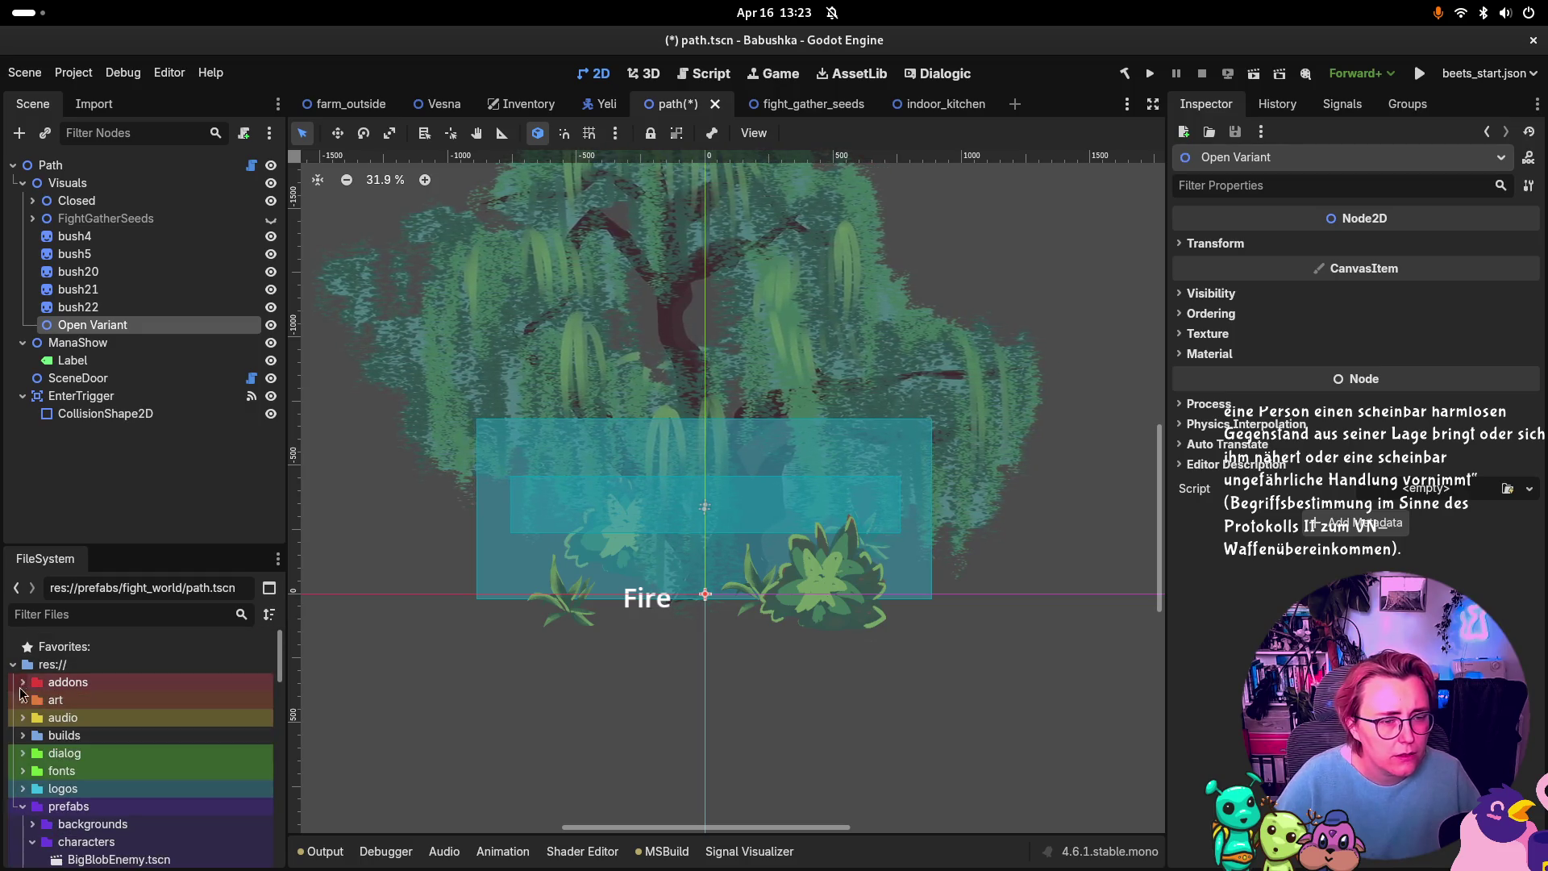
left_click(23, 700)
left_click(32, 735)
scroll(52, 744, "down", 1)
left_click(51, 744)
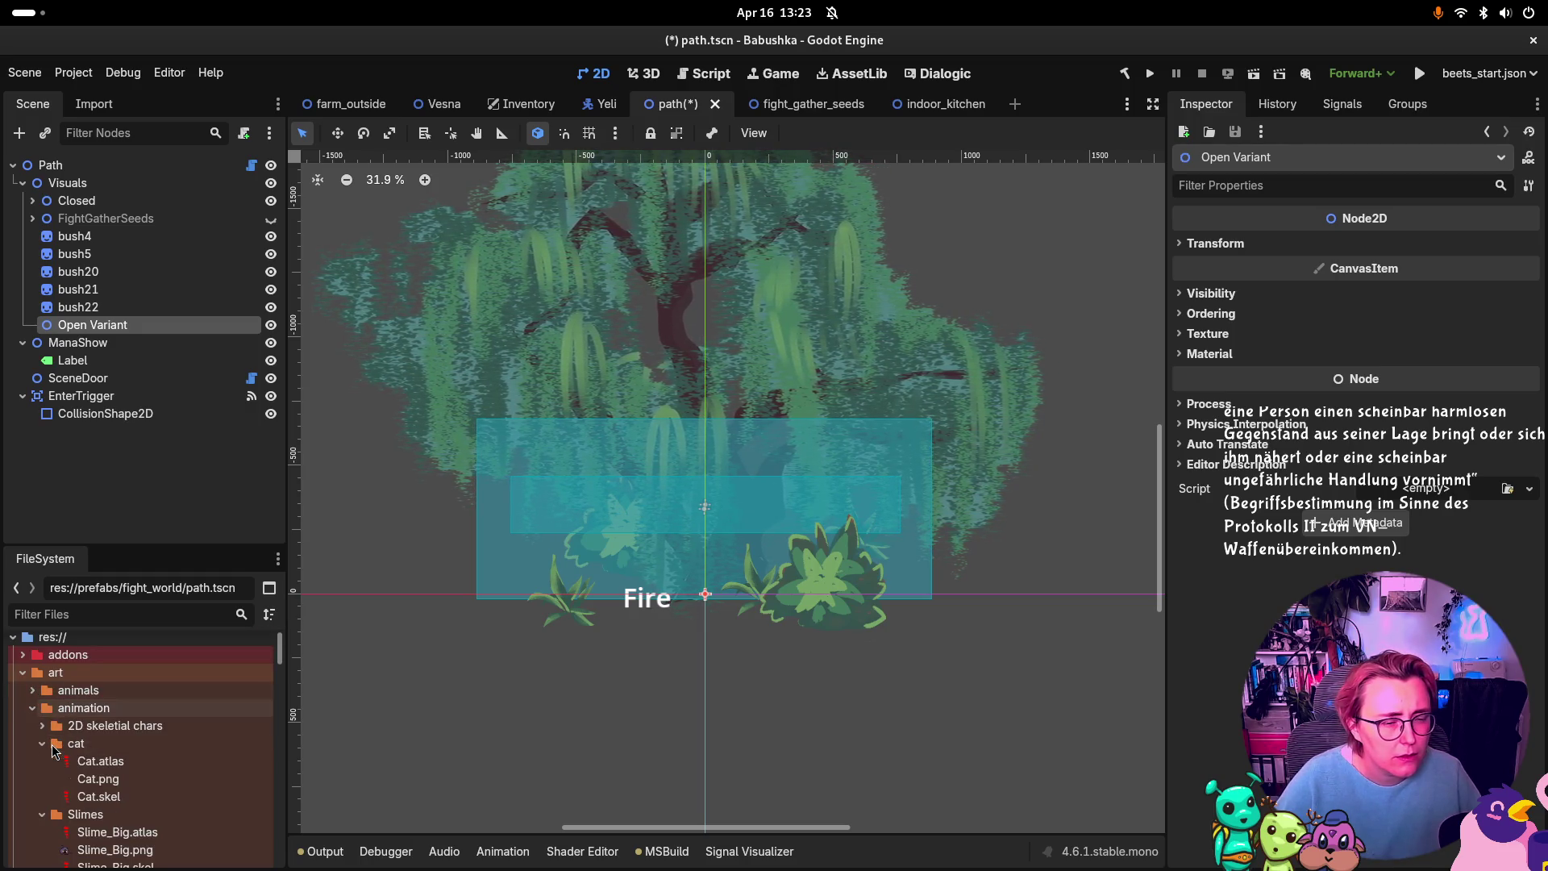
left_click(32, 708)
scroll(36, 751, "down", 5)
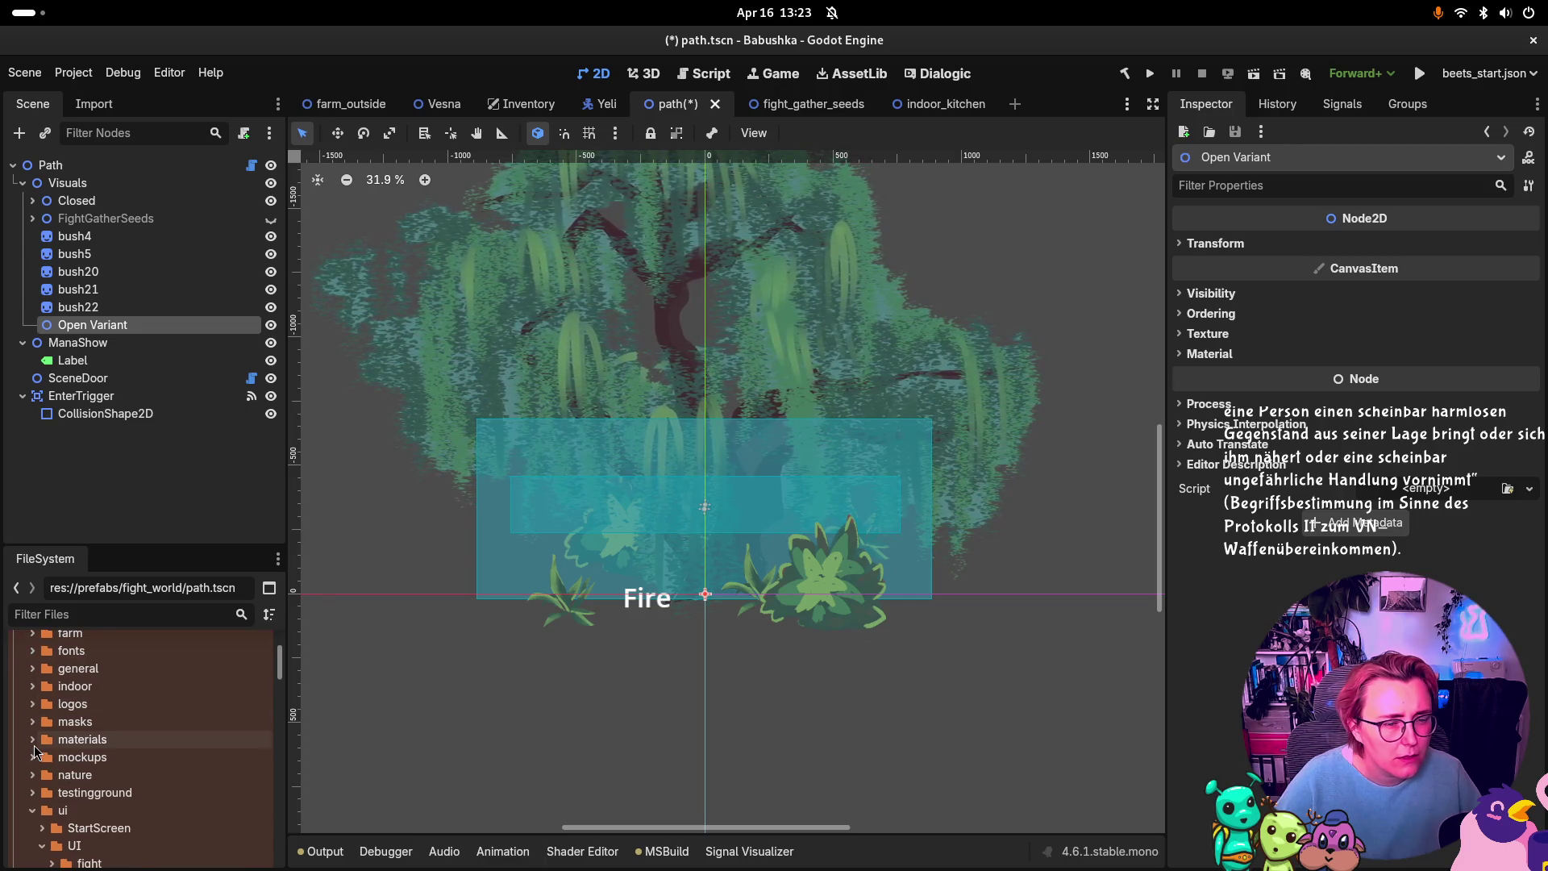
left_click(31, 699)
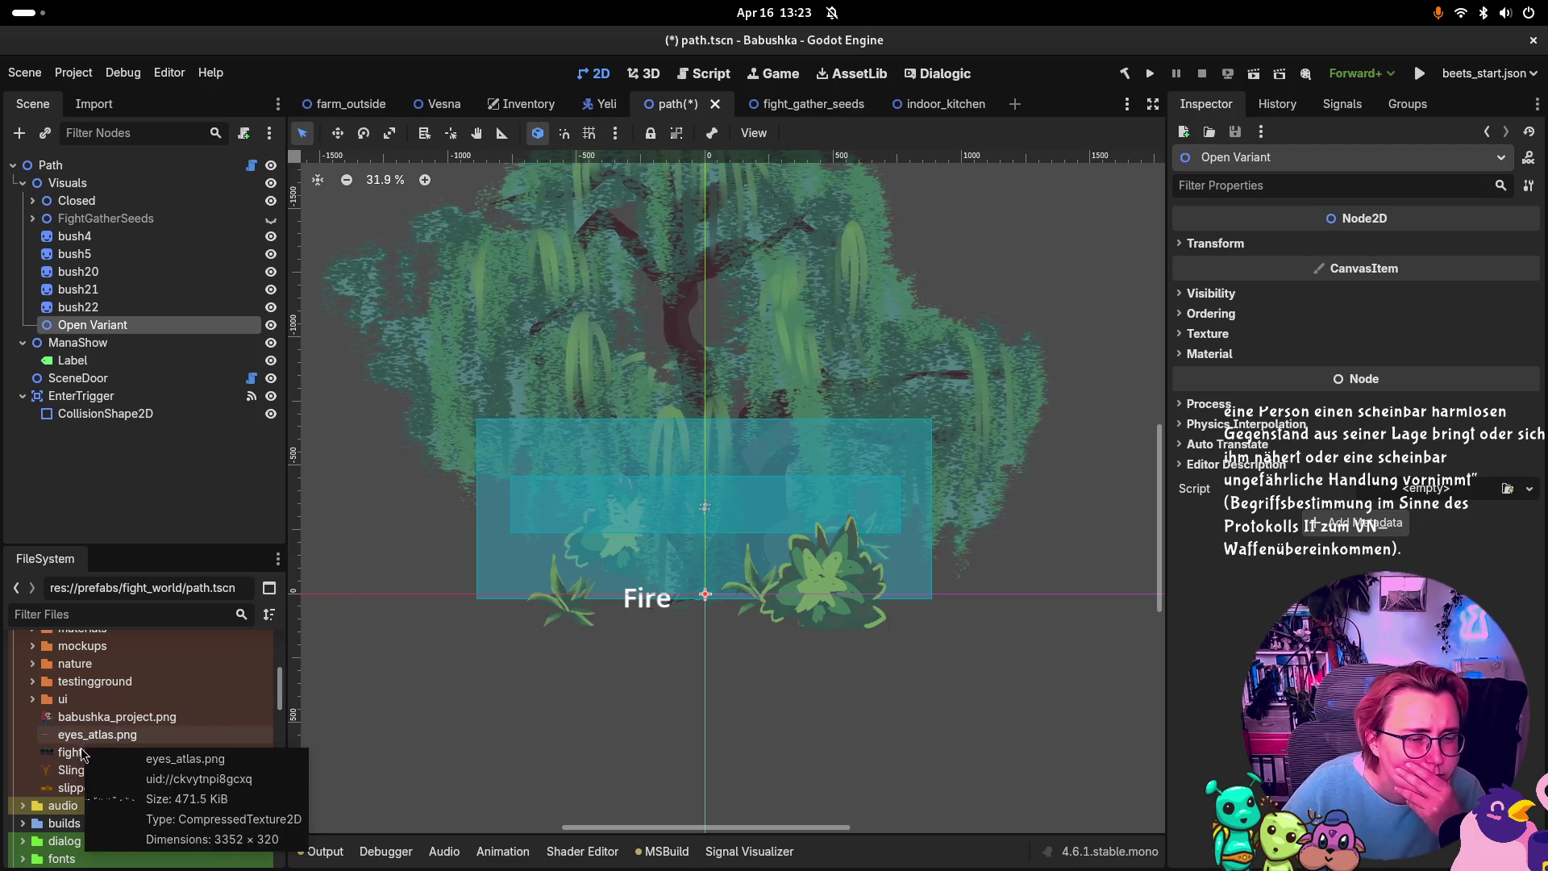
scroll(83, 742, "up", 2)
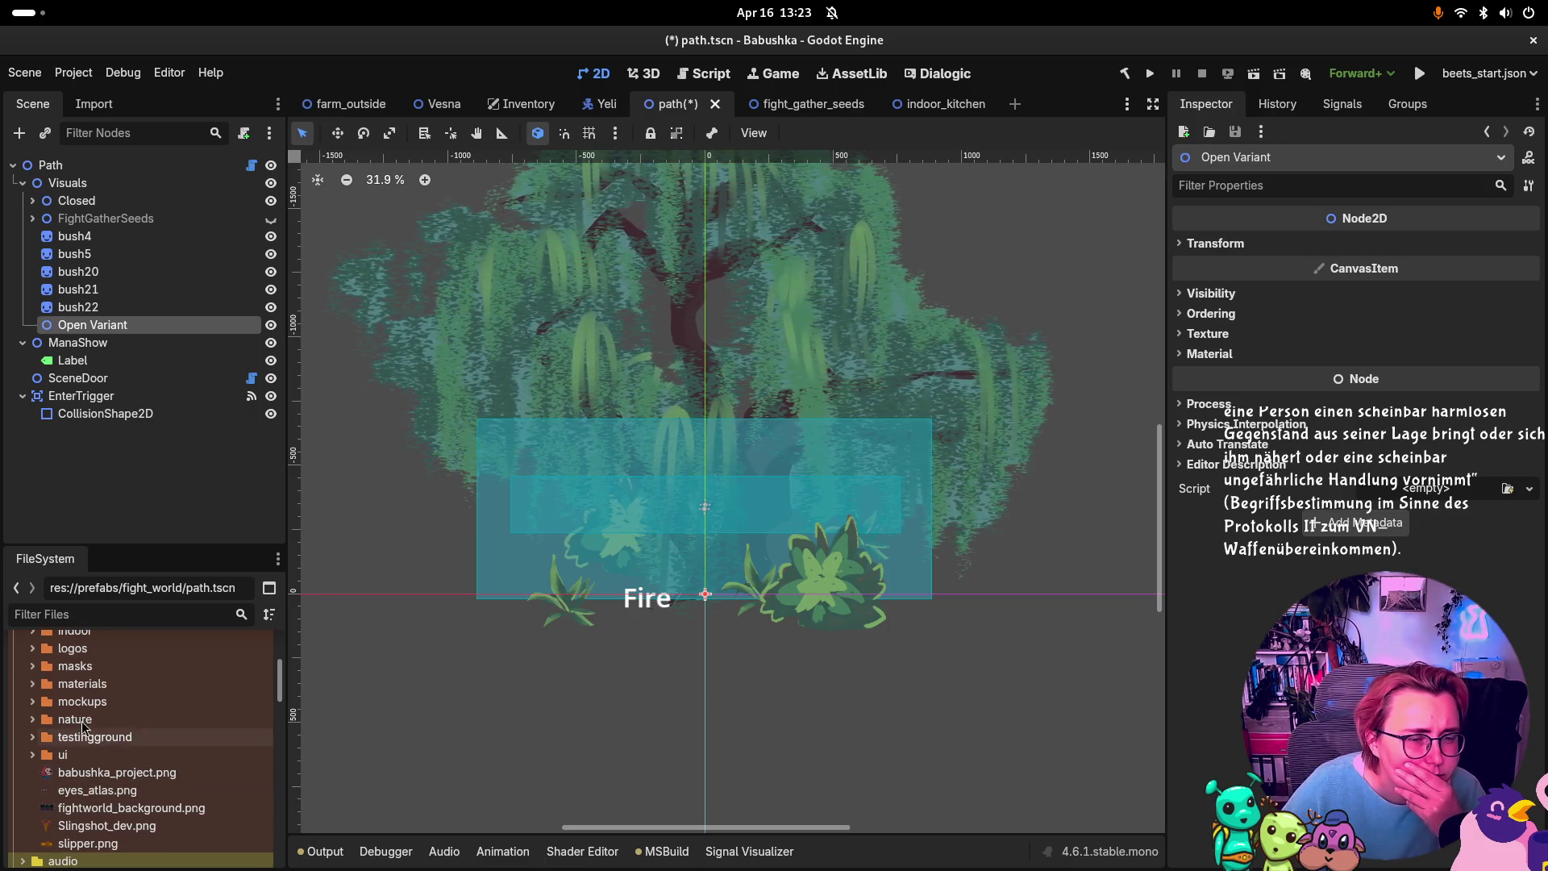
left_click(32, 720)
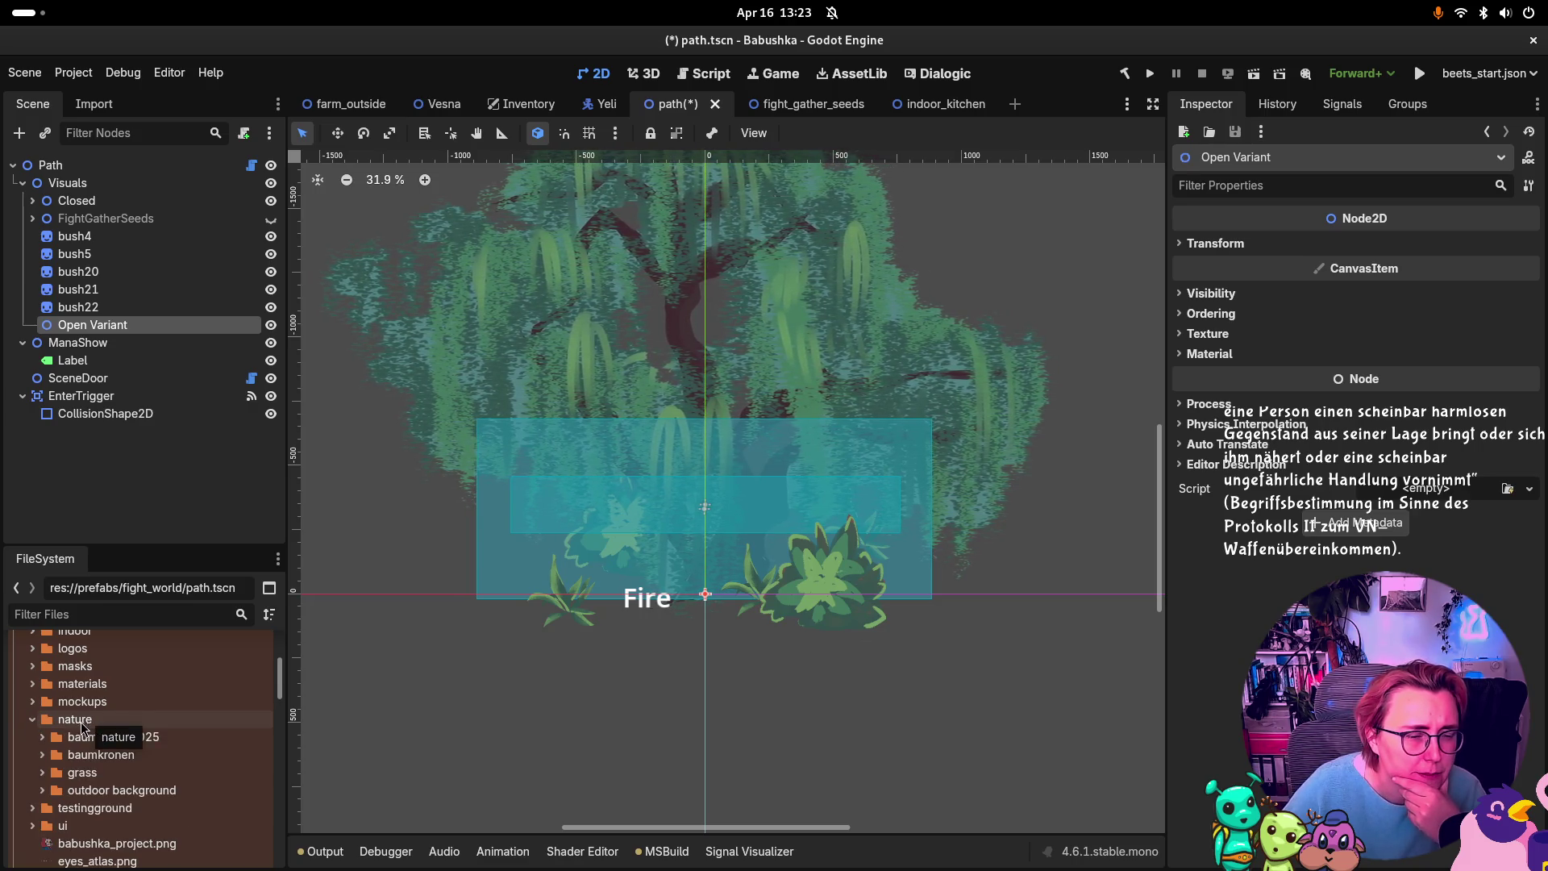
left_click(43, 791)
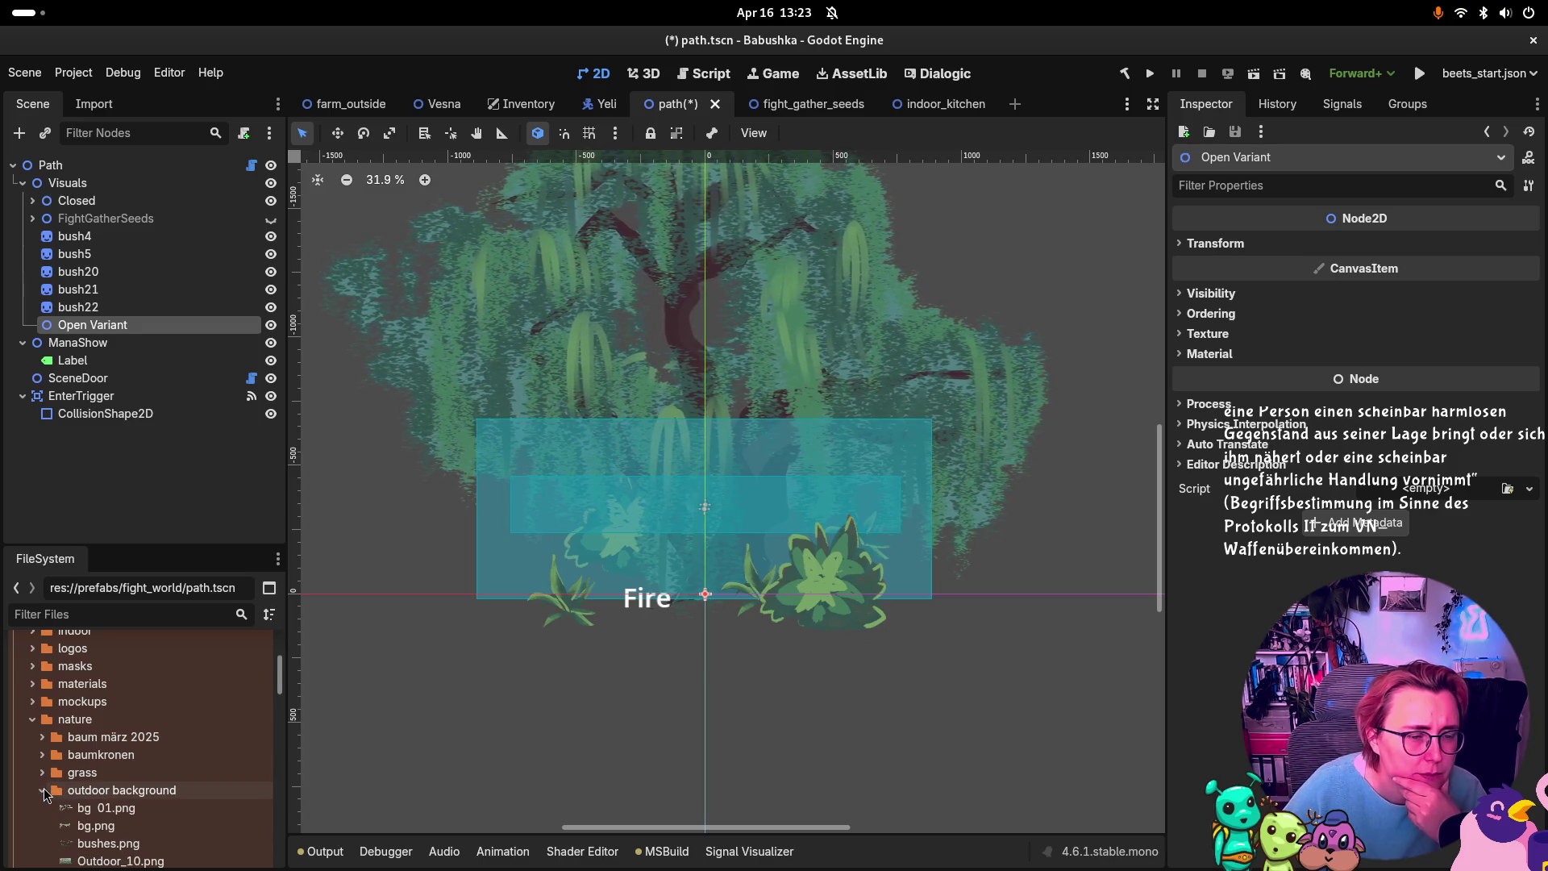
scroll(44, 787, "down", 3)
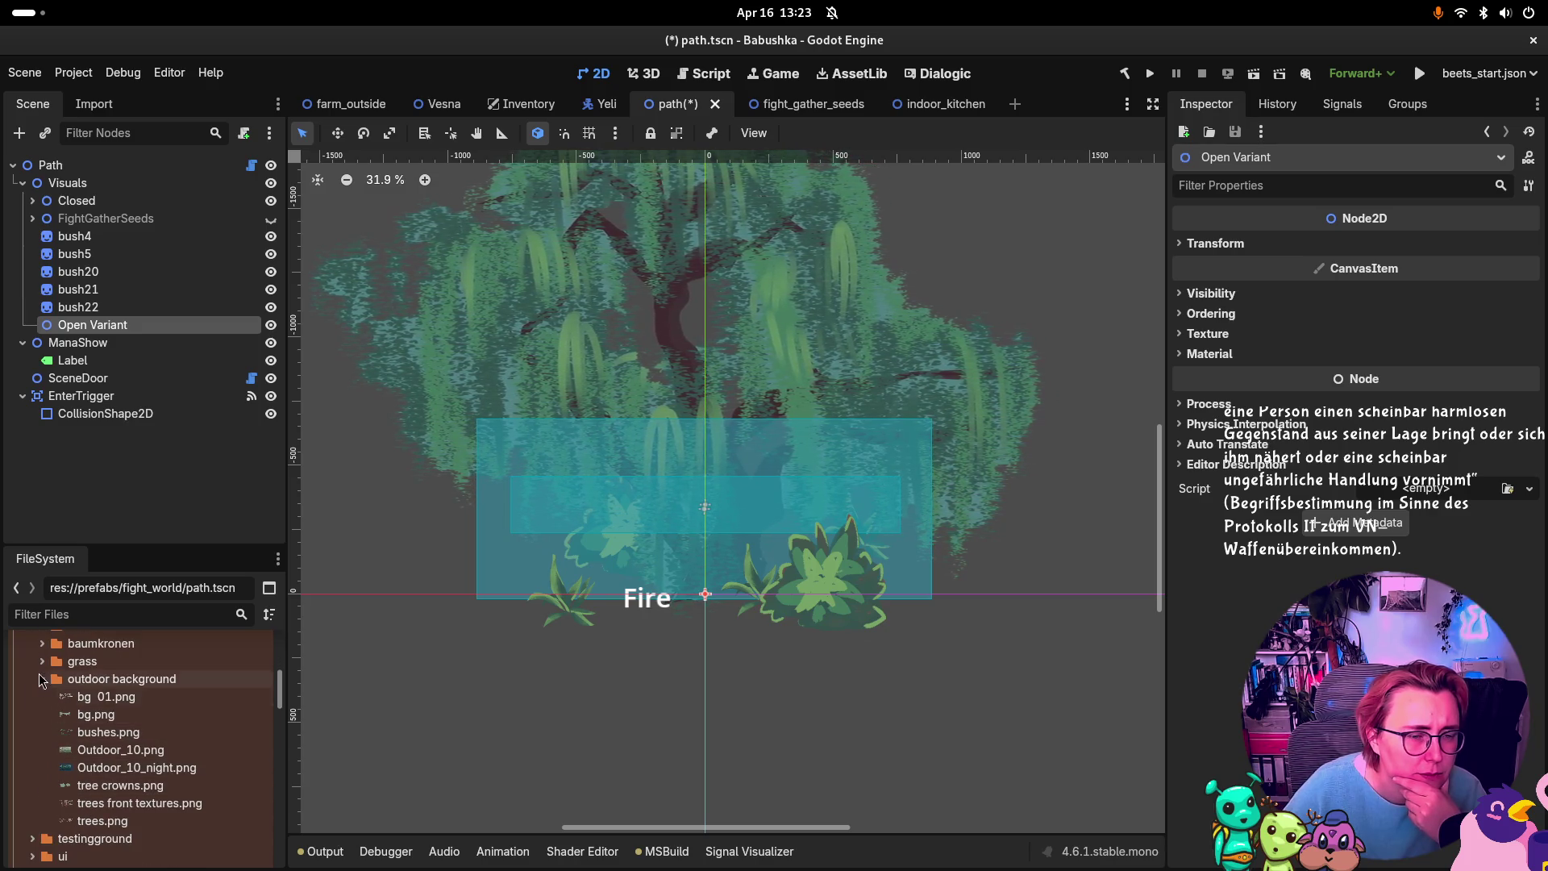
left_click(42, 679)
Step: Filter files by 'stra' and drag straezumabbiegen.png into the scene as a sprite
left_click(153, 614)
type("stra")
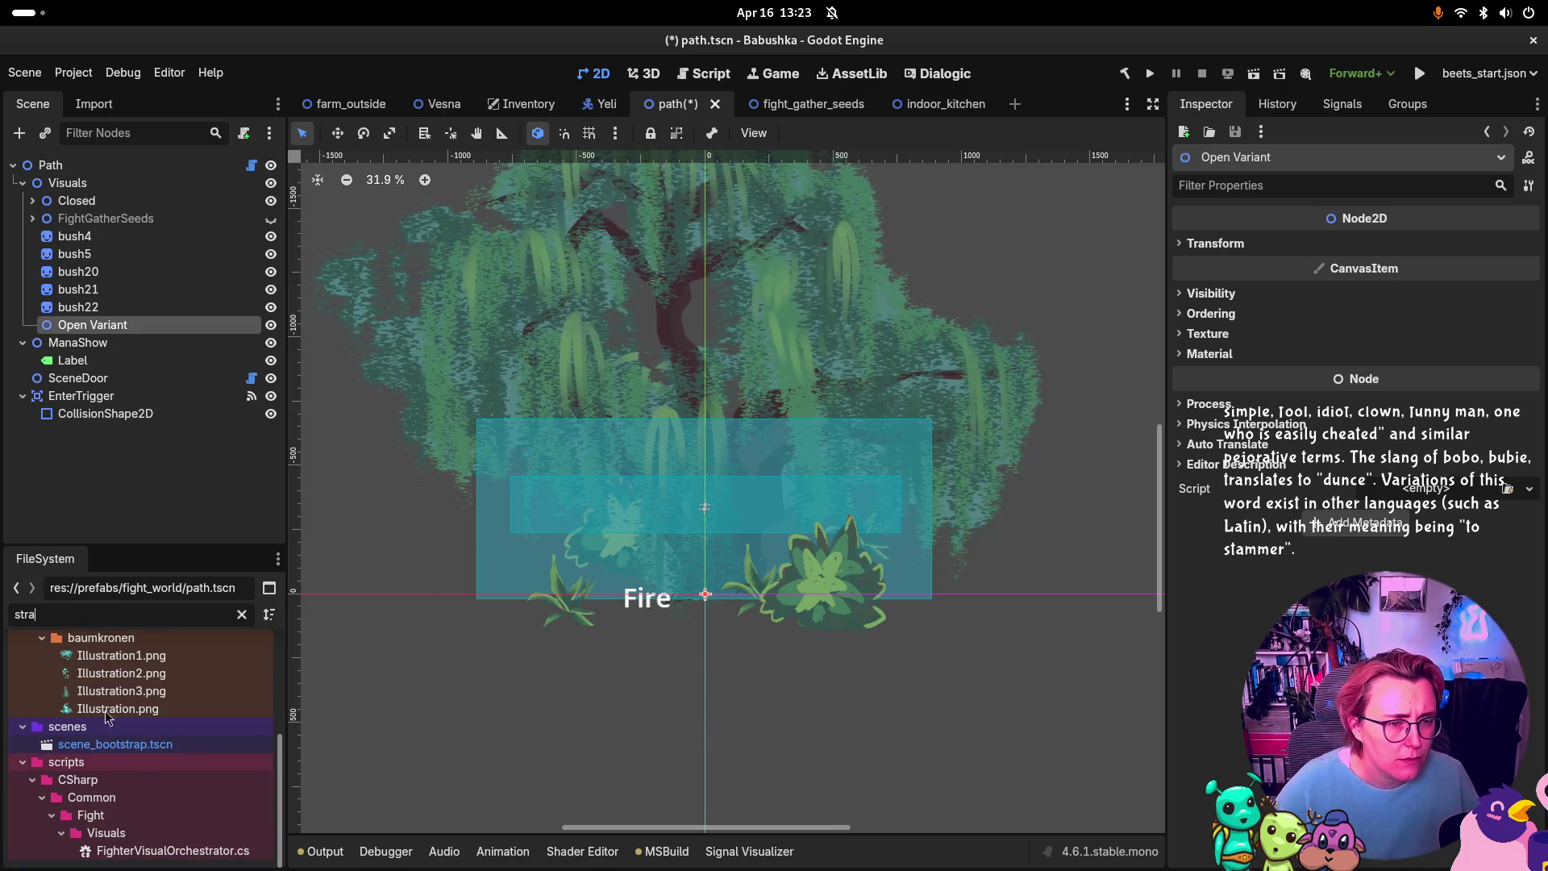
scroll(107, 716, "up", 5)
left_click(129, 699)
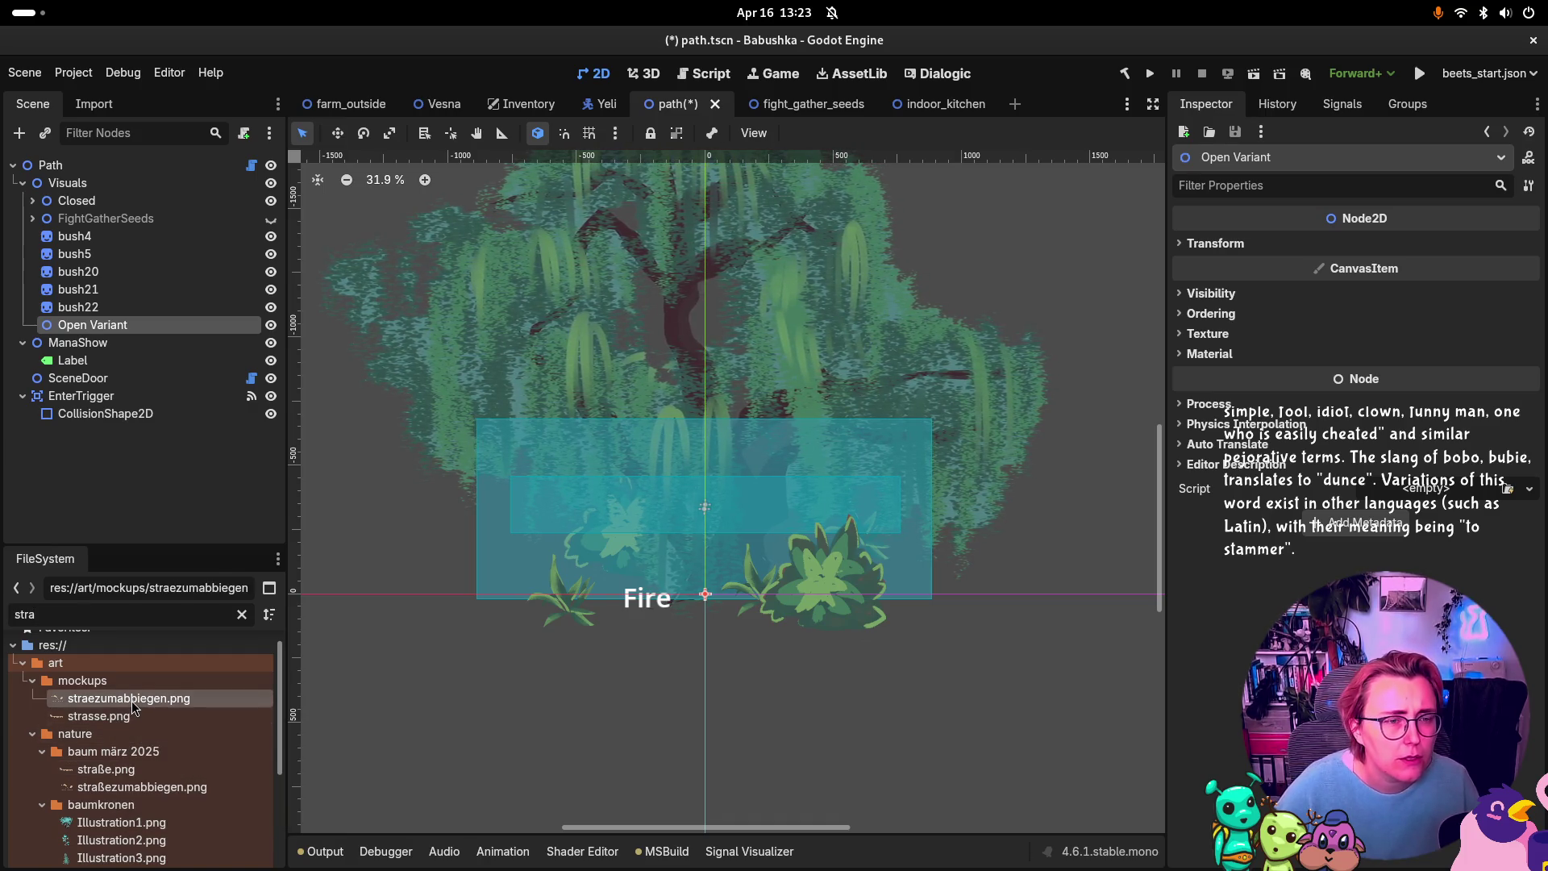
mouse_move(133, 707)
left_mouse_down()
mouse_move(148, 327)
mouse_move(145, 645)
mouse_move(209, 679)
mouse_move(692, 548)
mouse_move(701, 579)
left_mouse_up()
Step: Enable Region on the Straezumabbiegen sprite and crop it to one curved road piece
left_click(1515, 337)
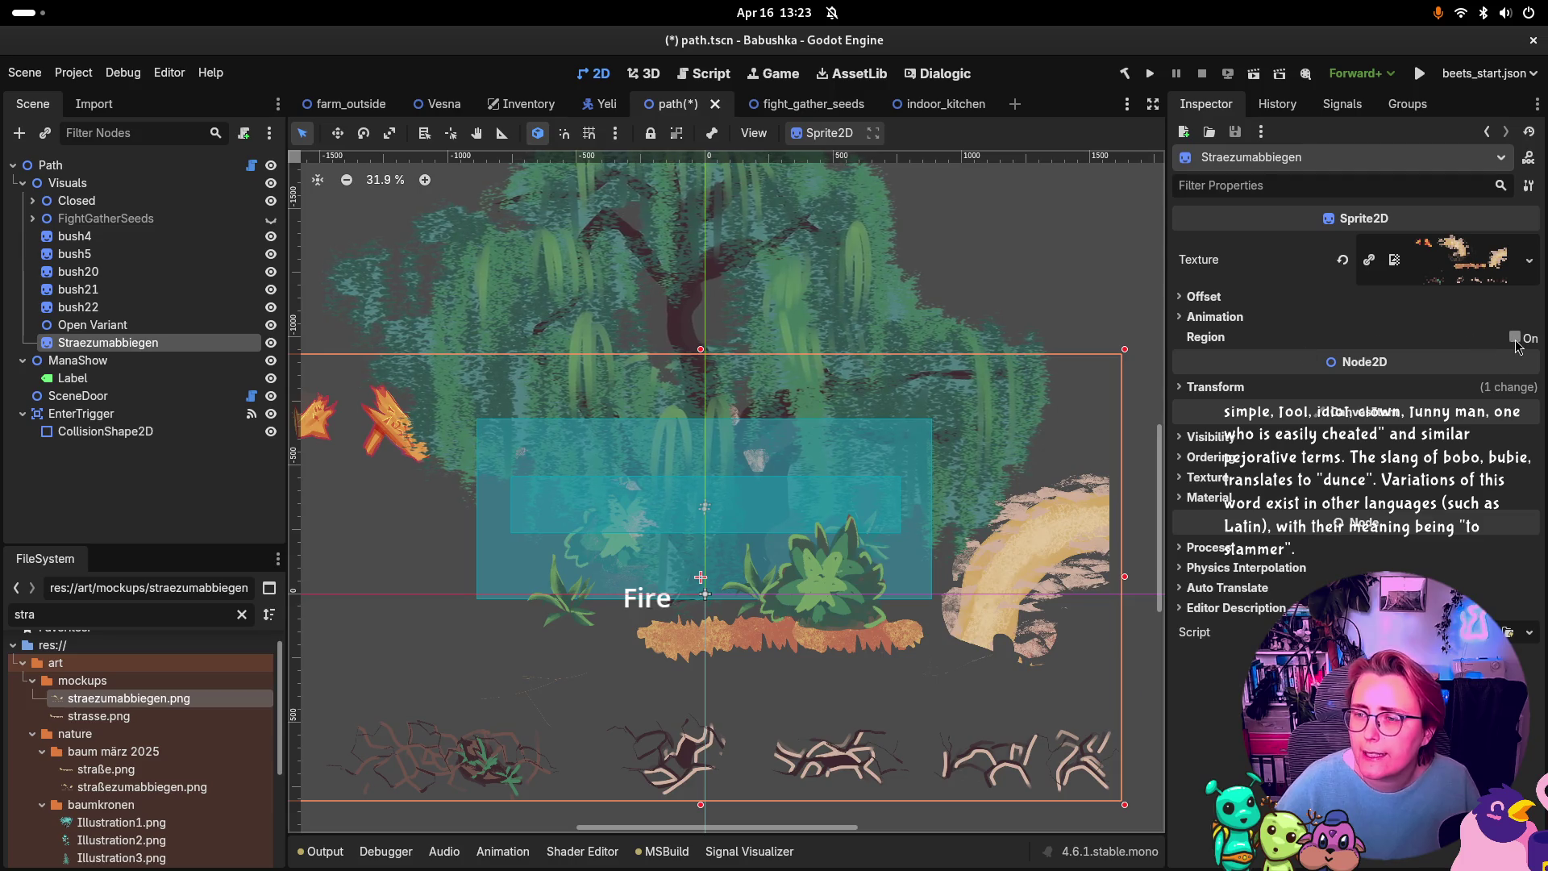
left_click(1361, 441)
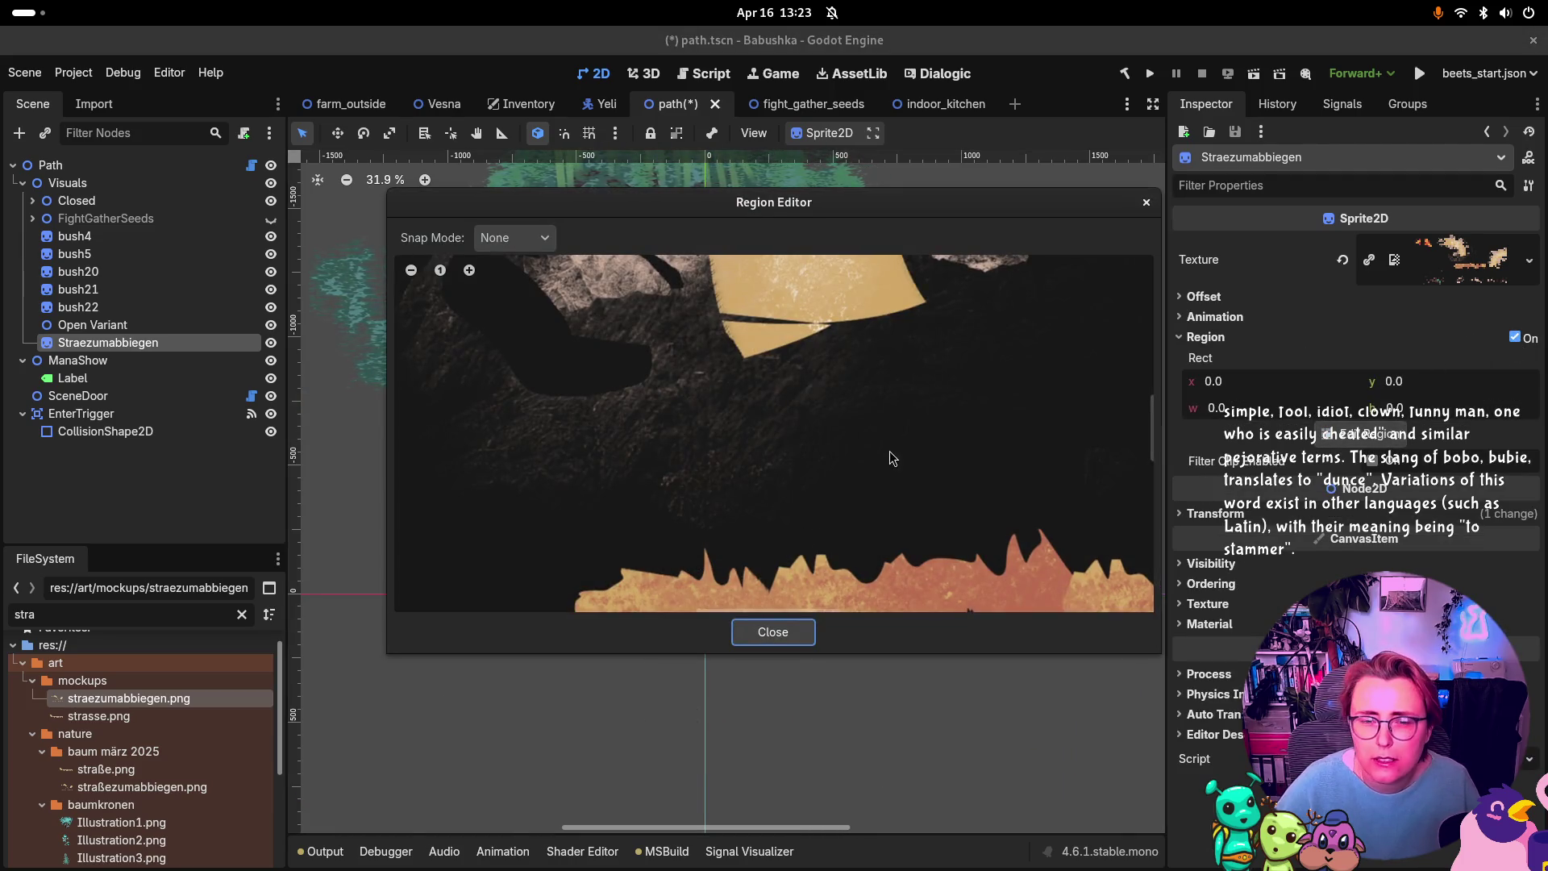
scroll(895, 451, "down", 4)
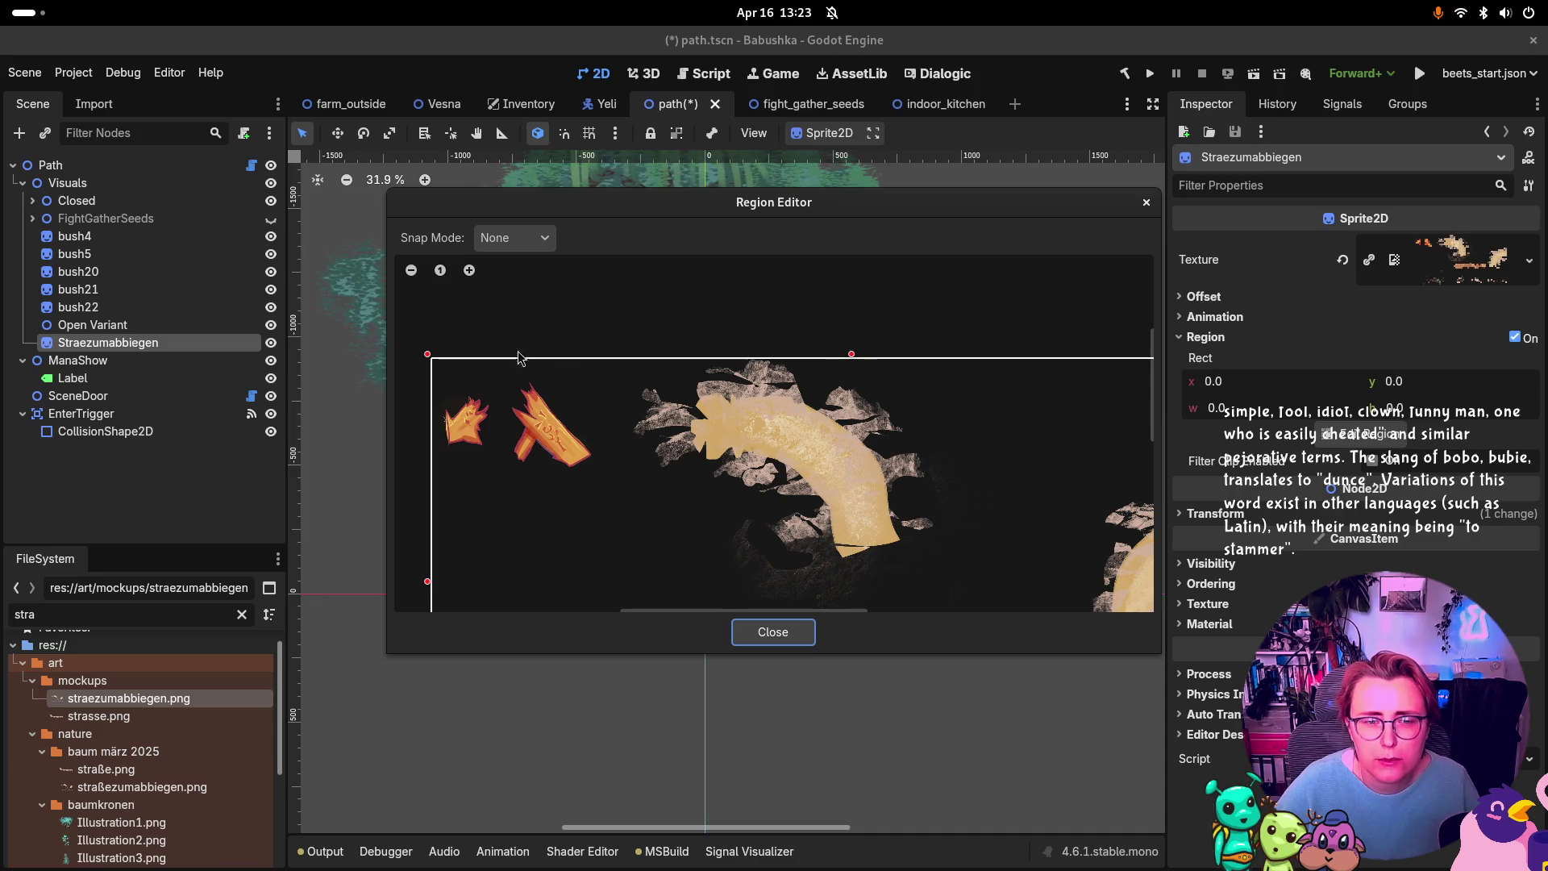
mouse_move(428, 354)
left_mouse_down()
mouse_move(643, 345)
mouse_move(631, 360)
left_mouse_up()
scroll(890, 446, "down", 2)
scroll(890, 446, "down", 1)
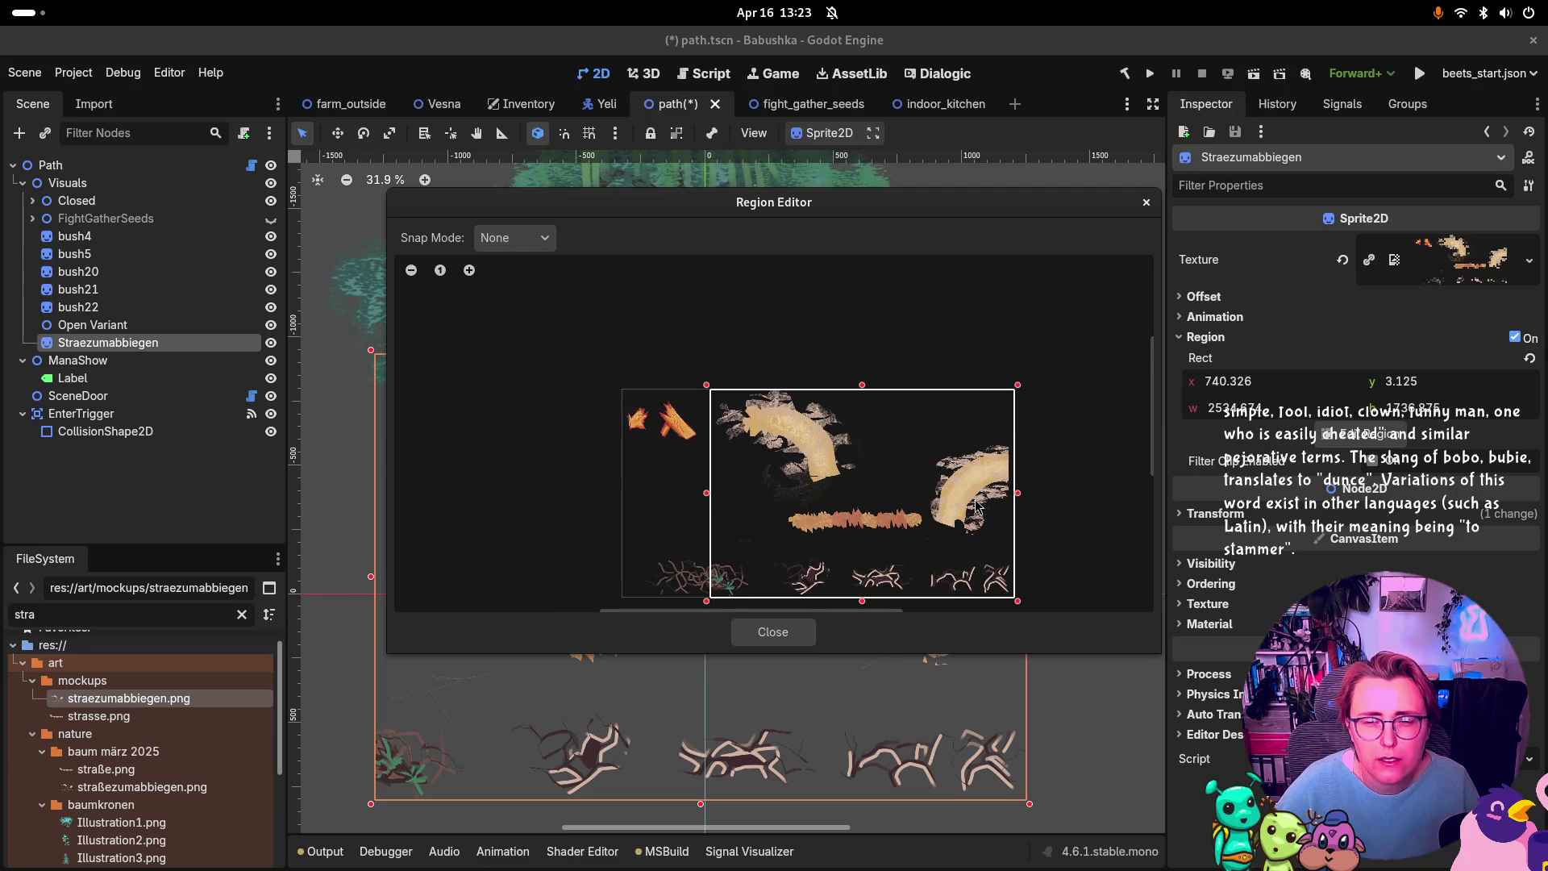
left_click_drag(1017, 599, 862, 499)
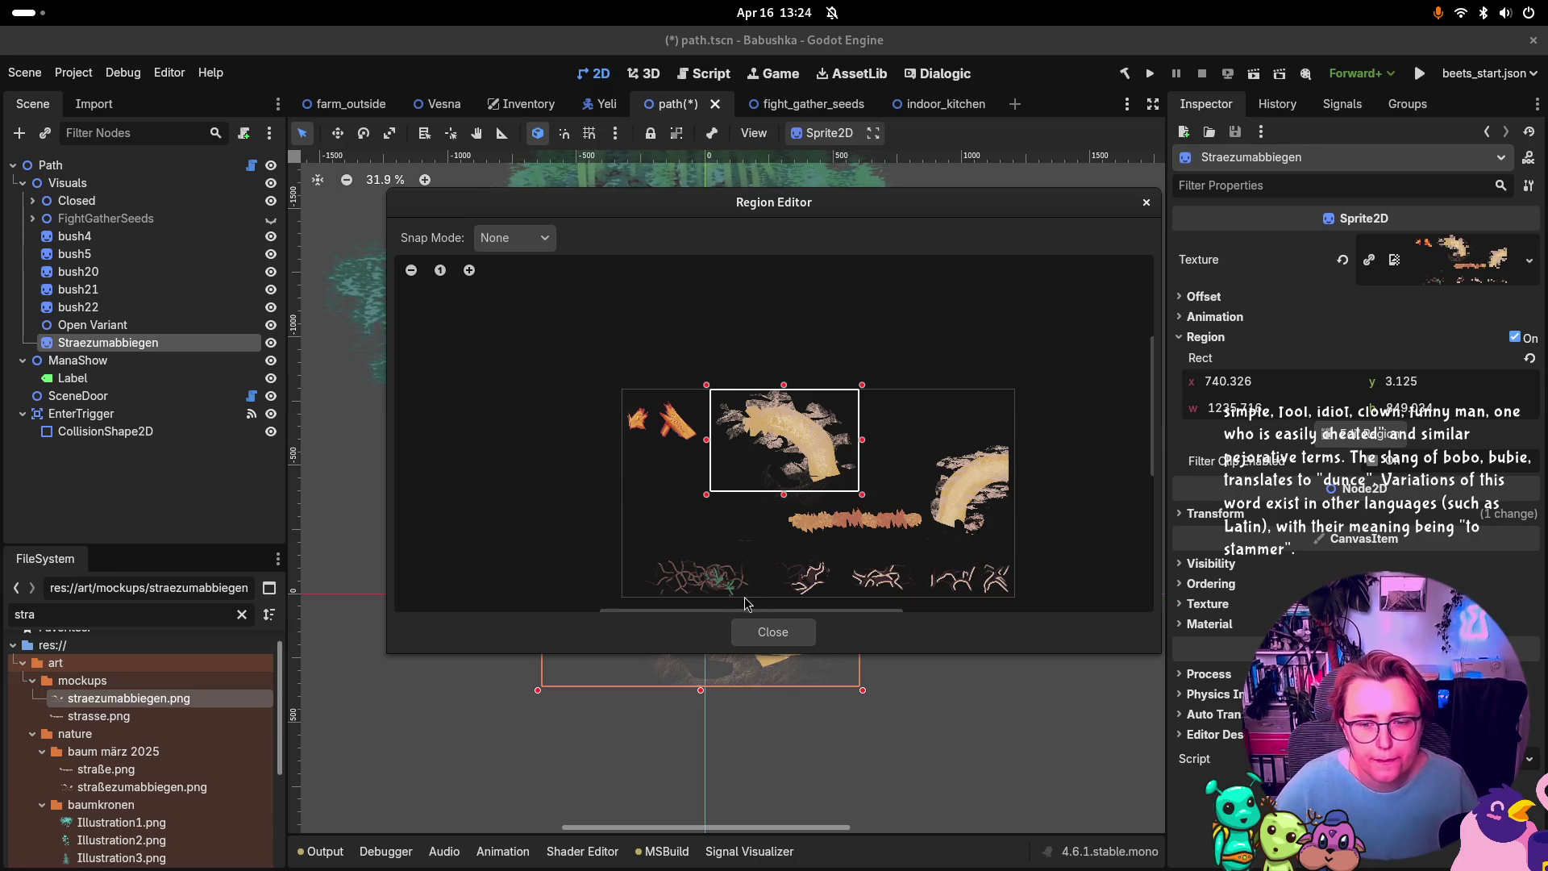
left_click(776, 635)
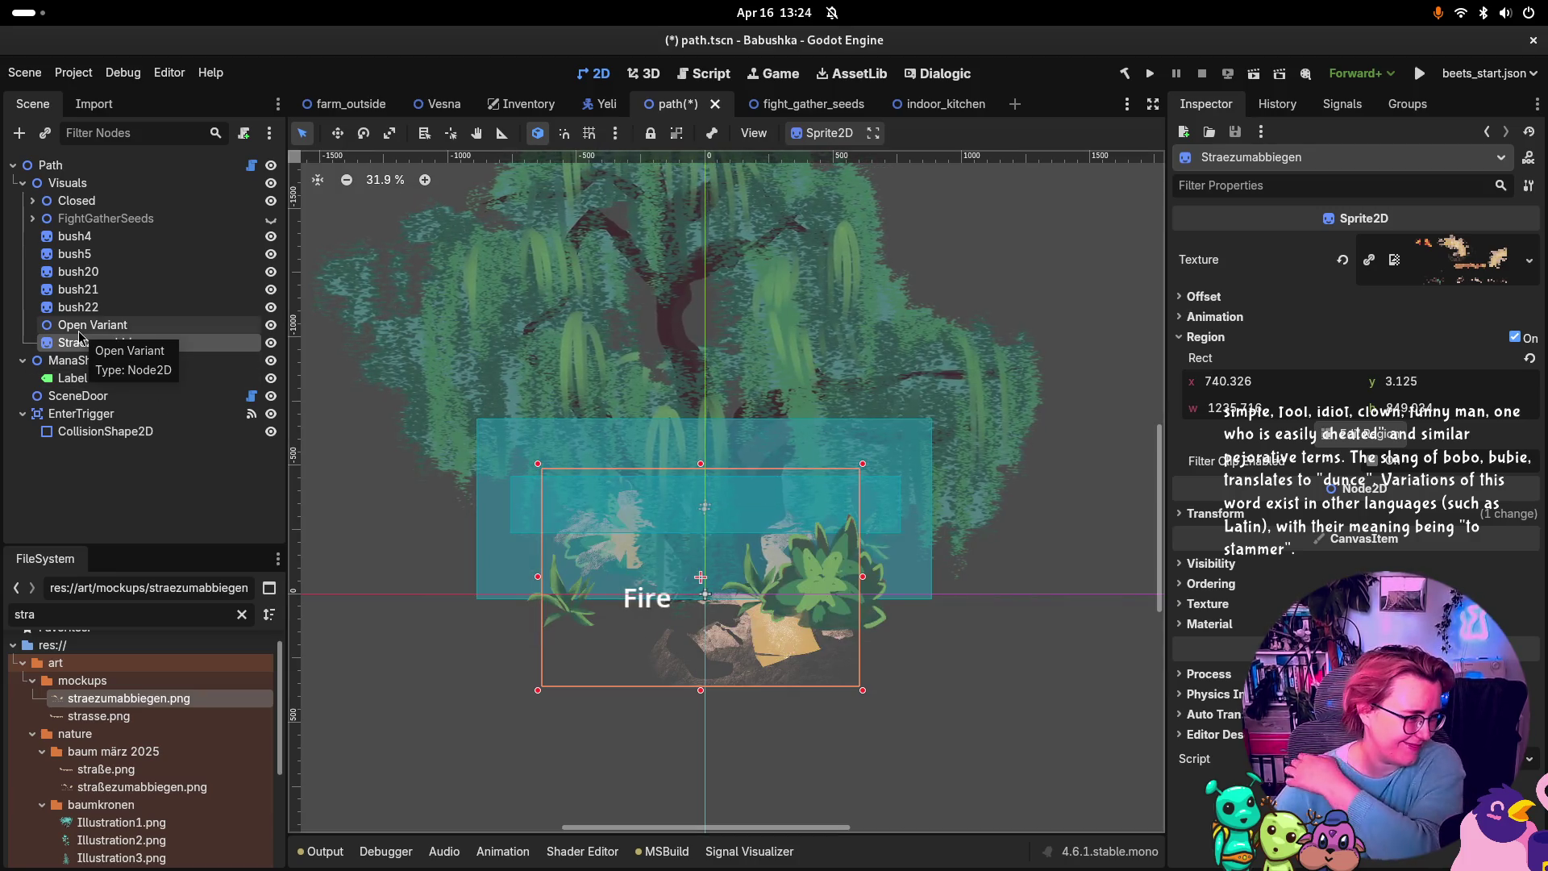
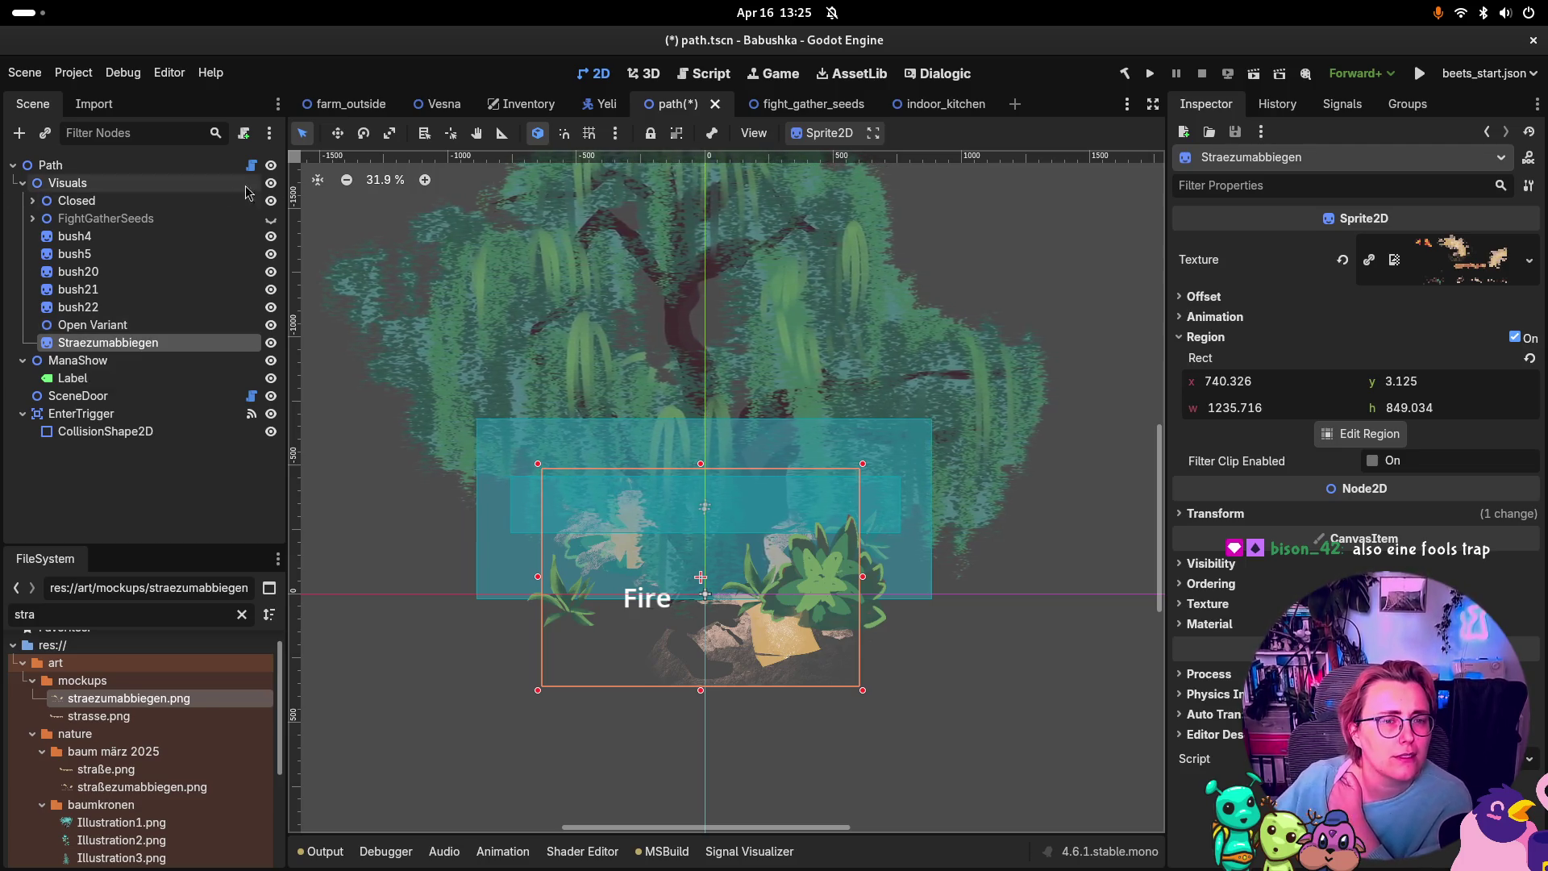
Step: Hide the Closed group's tree canopy, then briefly expand and collapse FightGatherSeeds
left_click(271, 201)
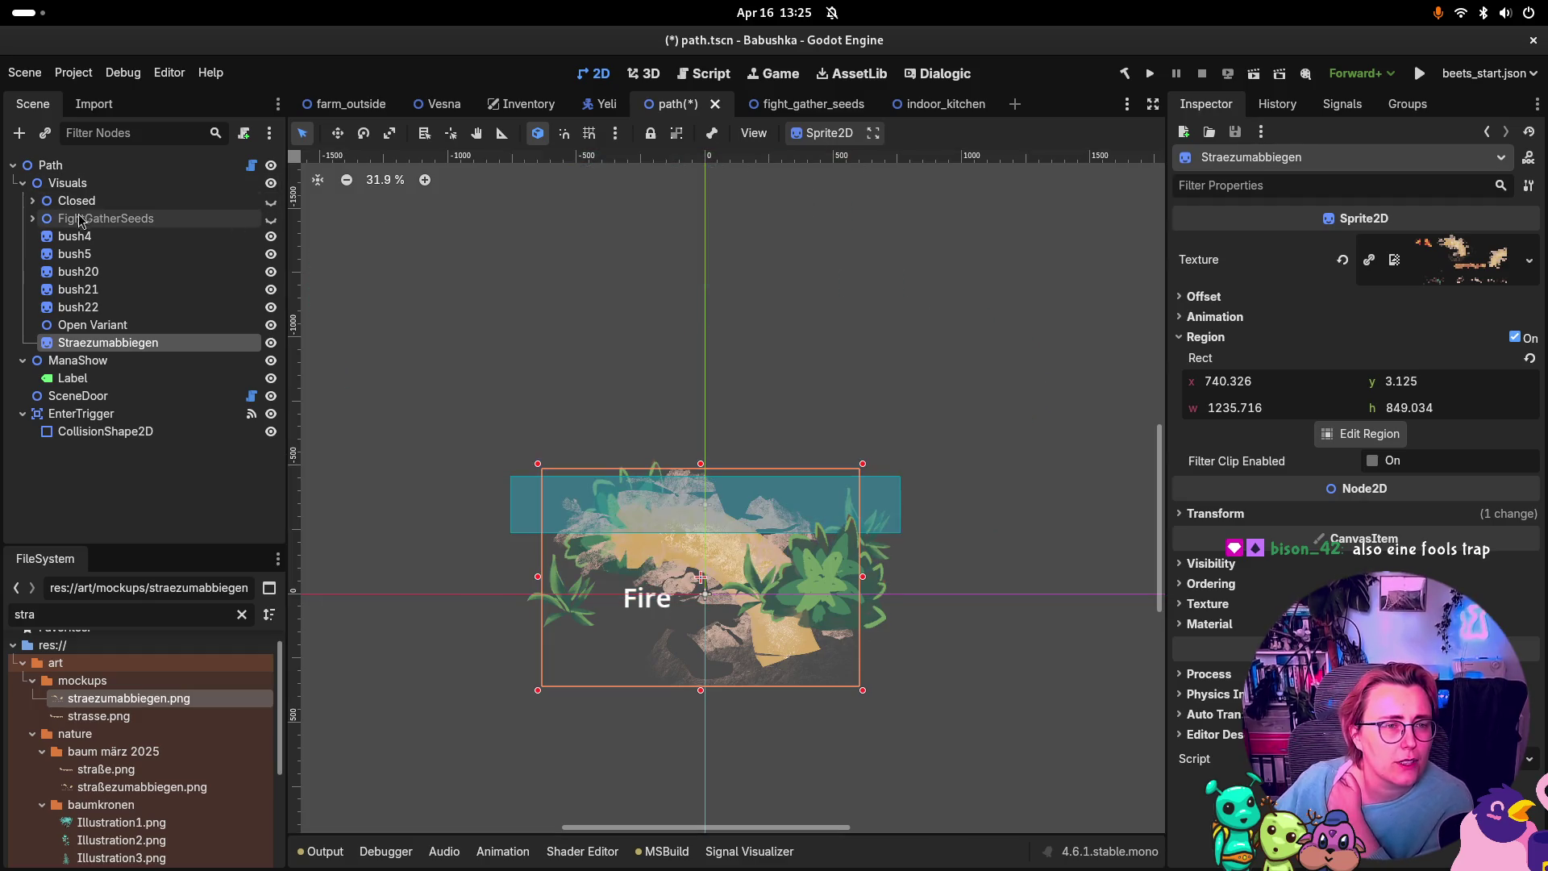
left_click(33, 219)
left_click(32, 223)
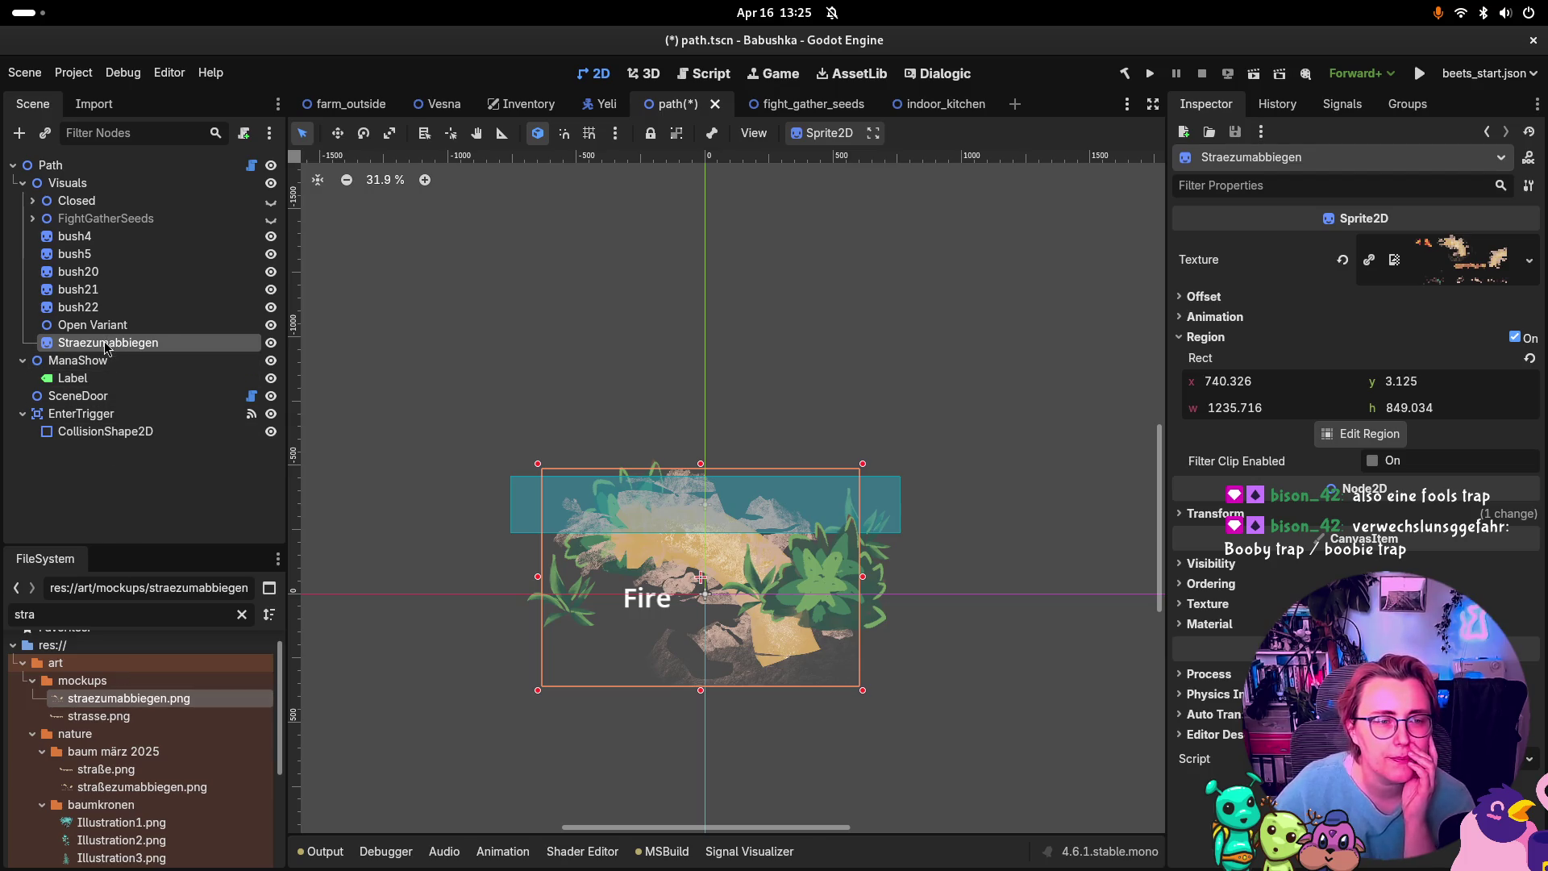
Step: Move the Straezumabbiegen sprite under Open Variant and rename it 'dirt road'
left_click_drag(110, 345, 109, 327)
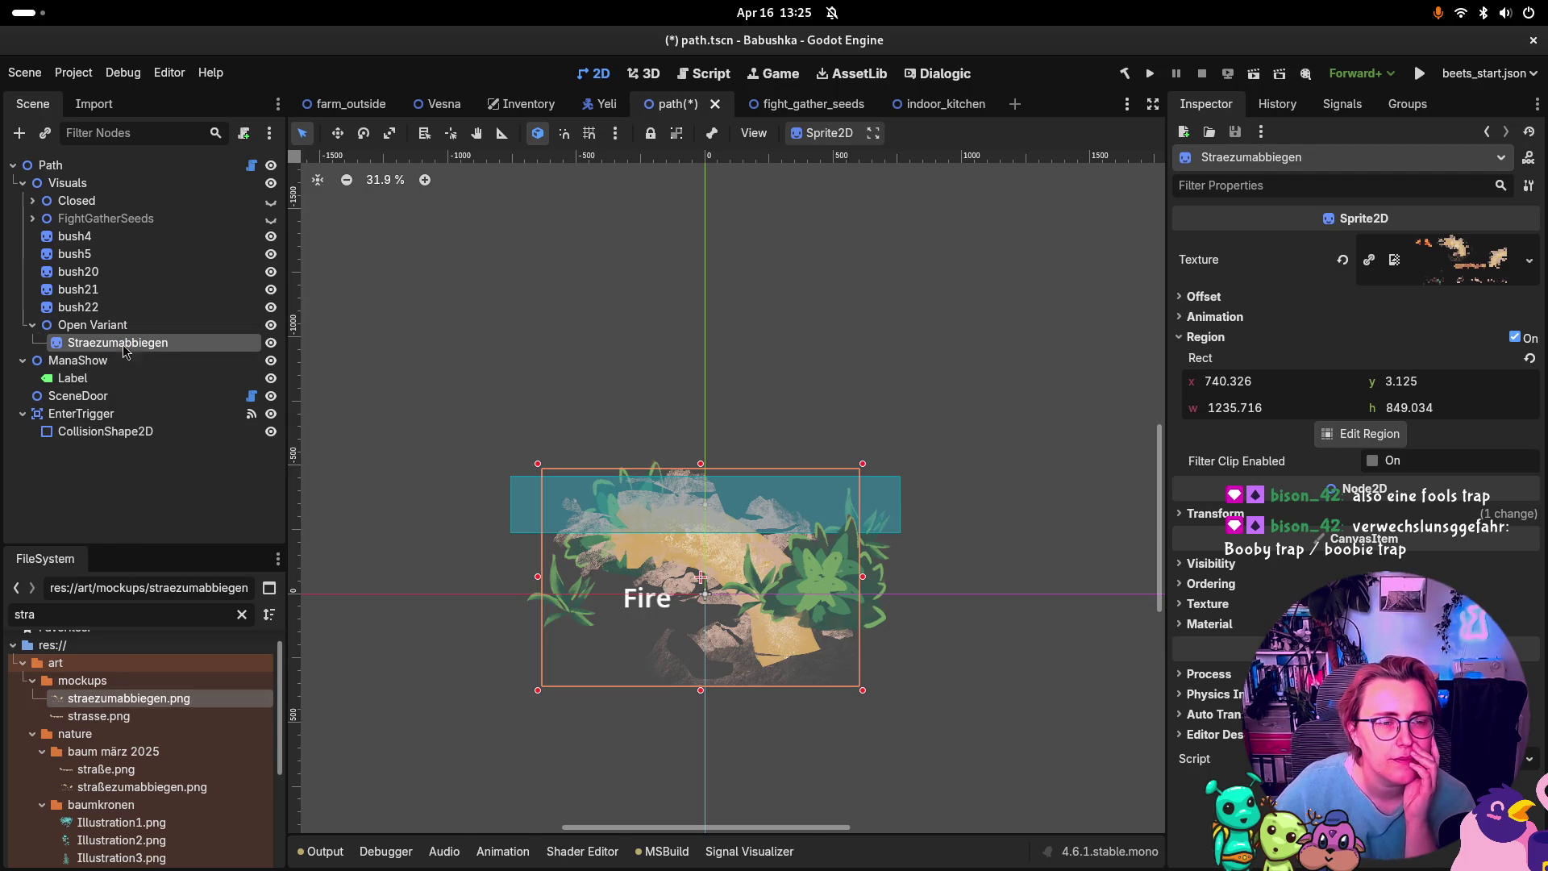
double_click(123, 342)
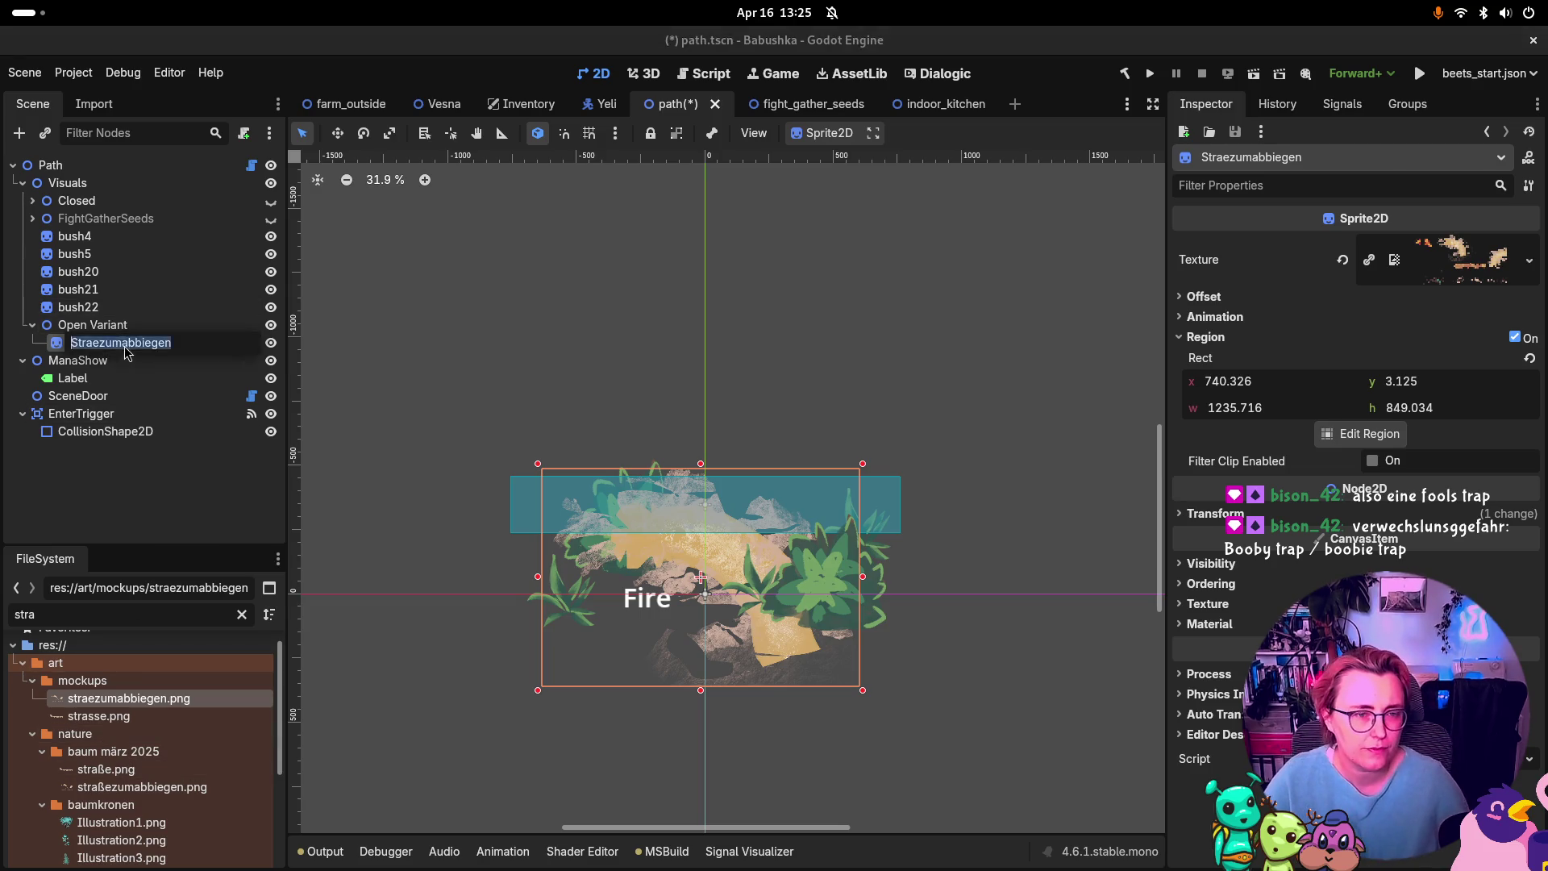
key("ctrl+a")
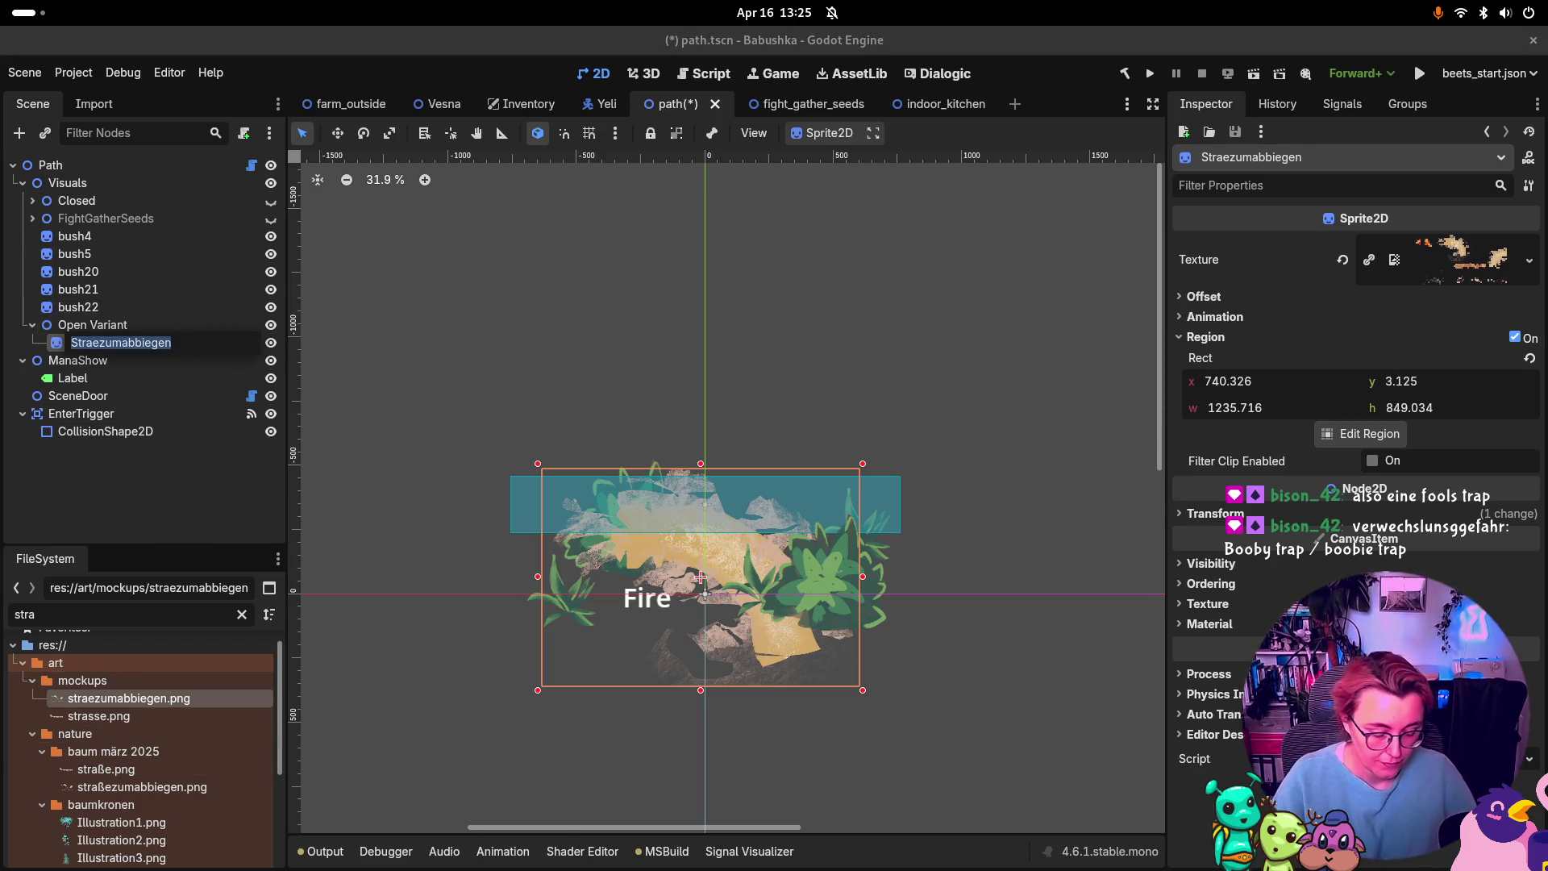
type("dirt road")
key("Return")
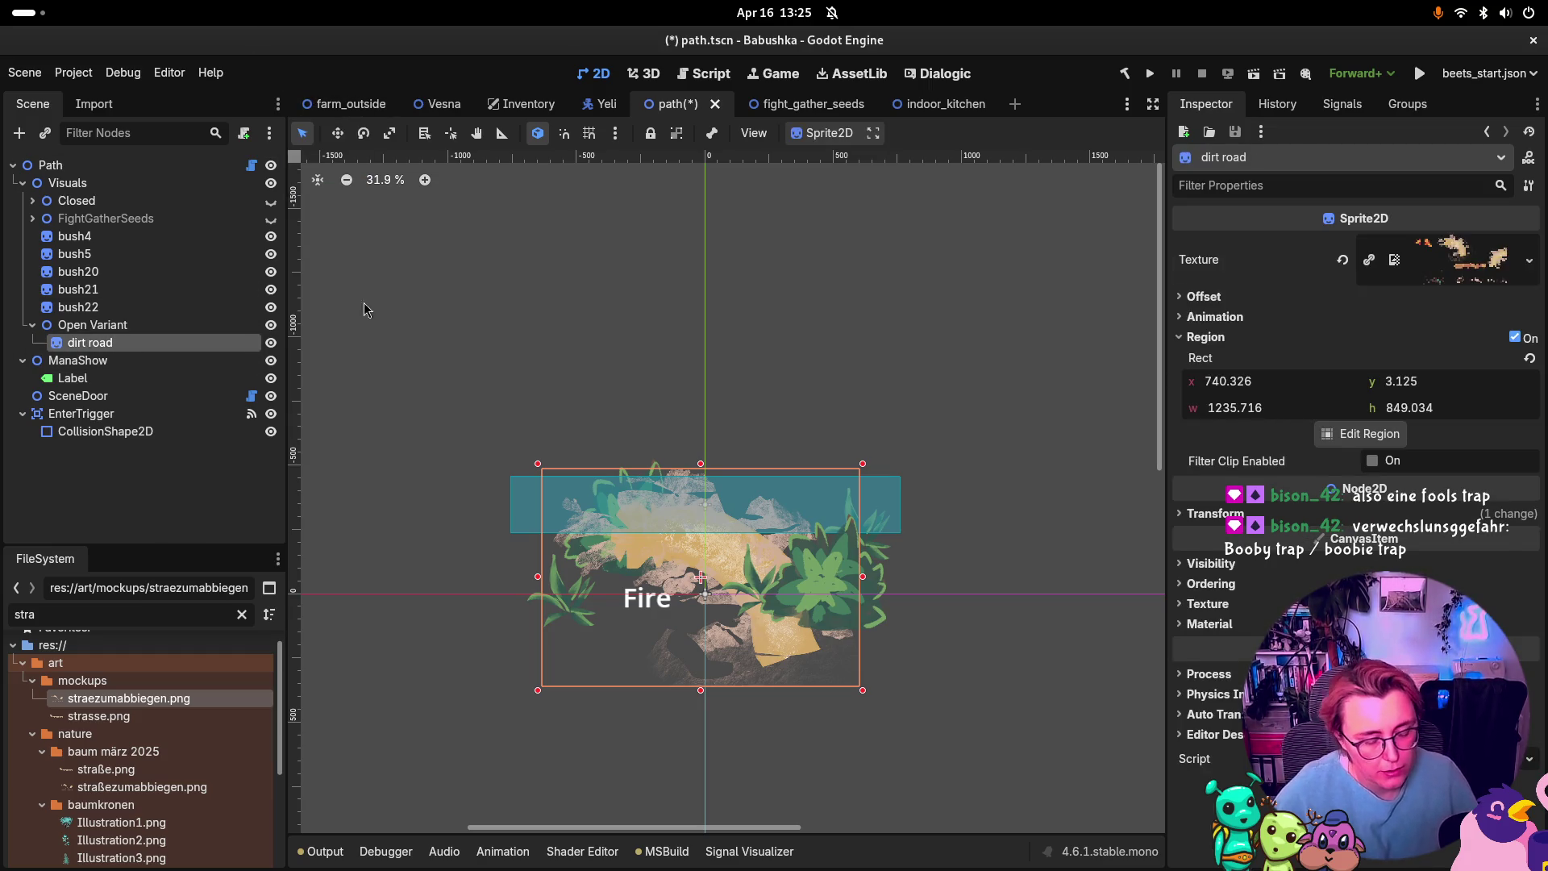
Step: Duplicate dirt road as dirt road2, place it below-right, and crop its region to the curved road piece
key("ctrl+d")
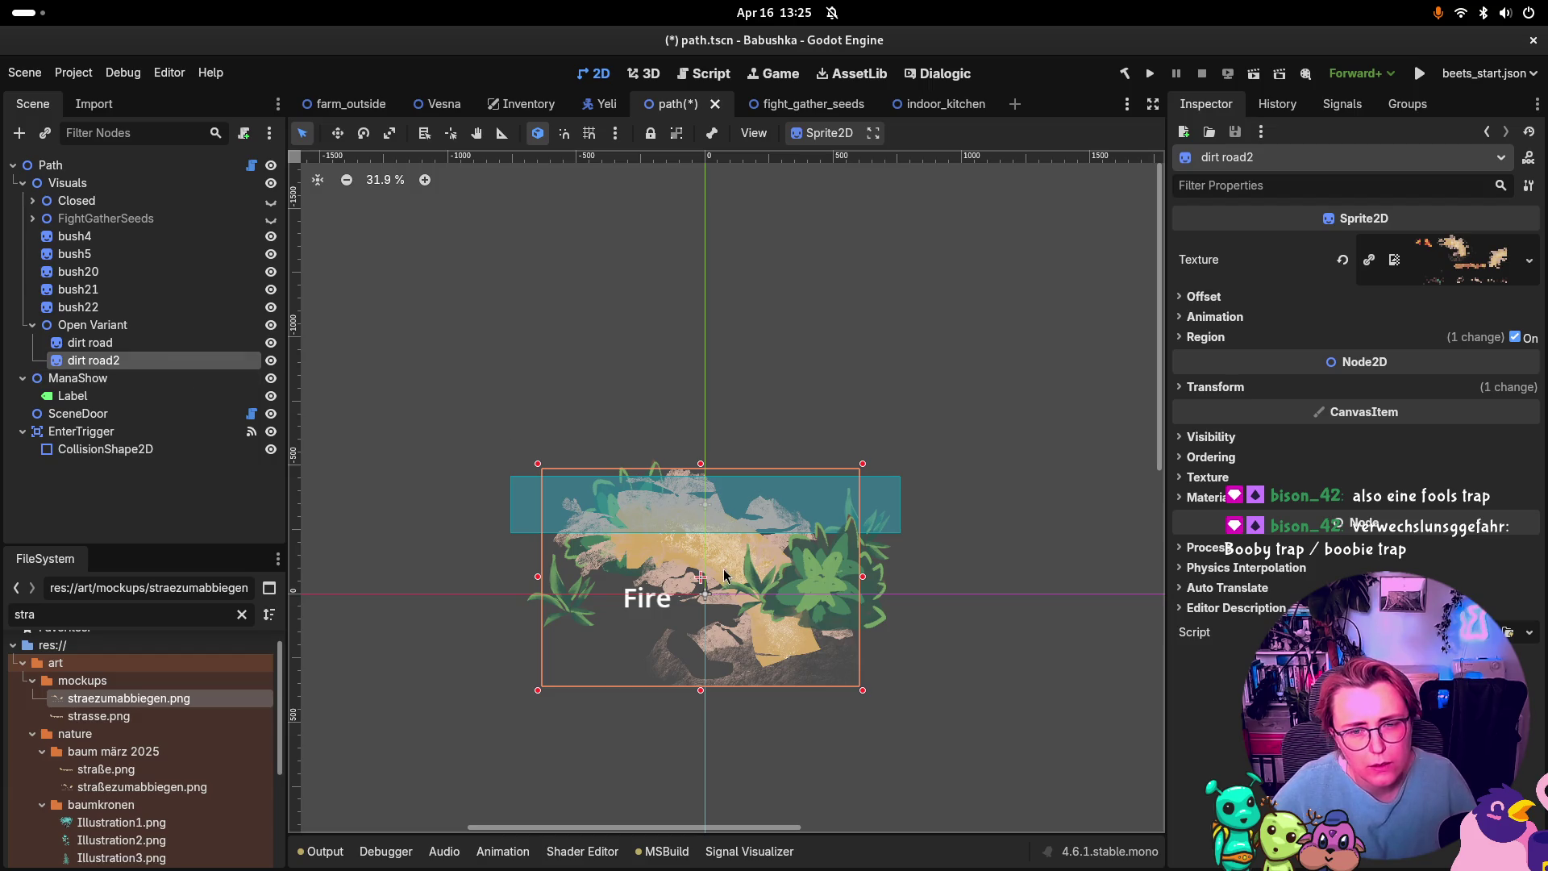
mouse_move(725, 574)
left_mouse_down()
mouse_move(750, 645)
mouse_move(830, 733)
mouse_move(860, 723)
left_mouse_up()
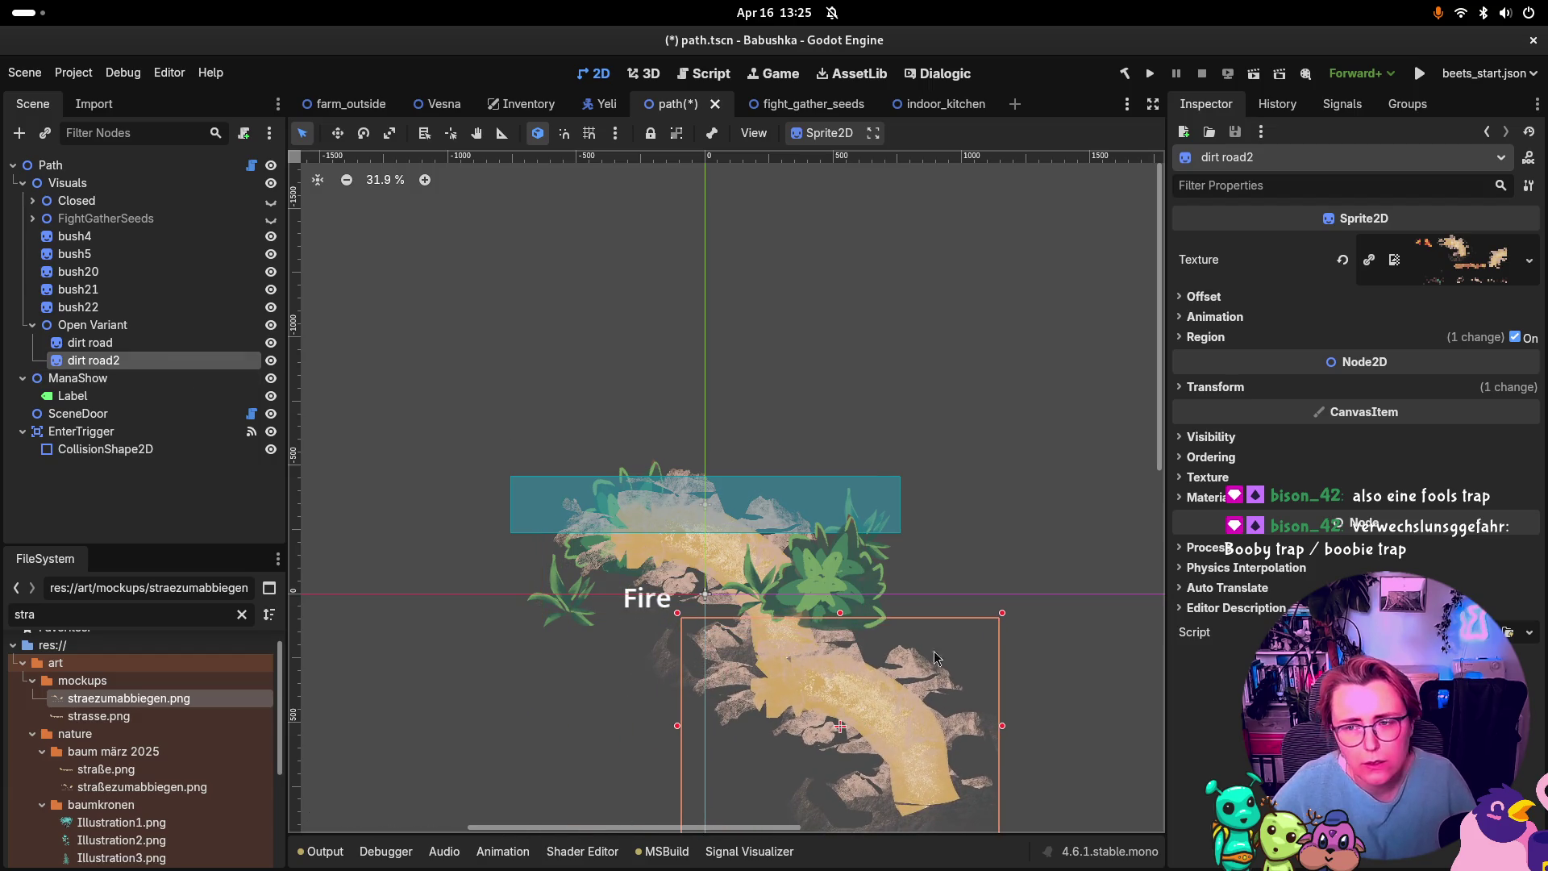
left_click(1363, 339)
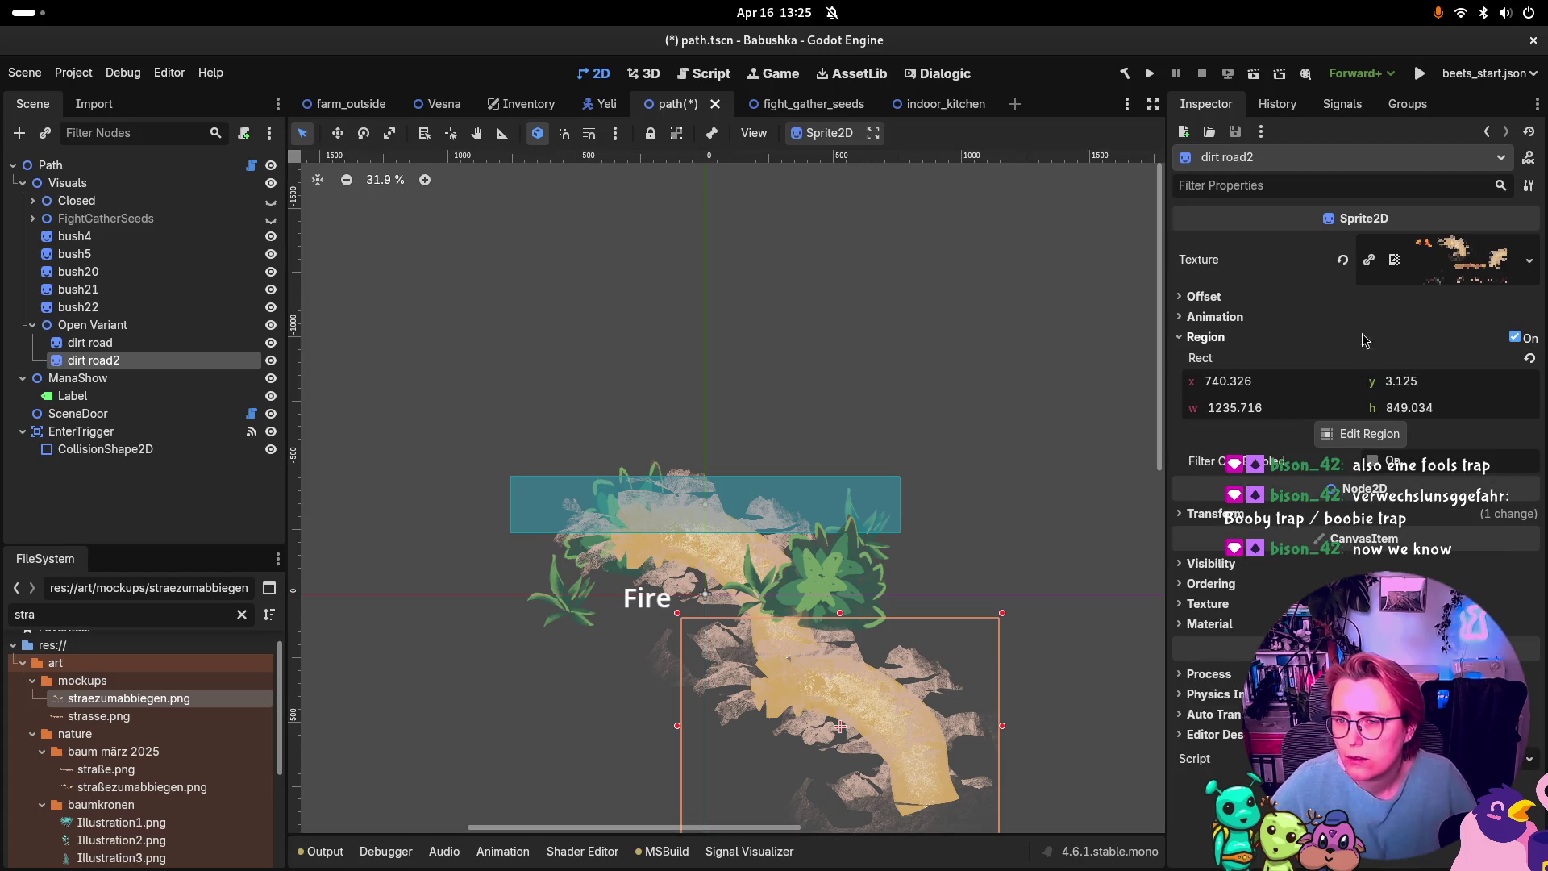
left_click(1363, 434)
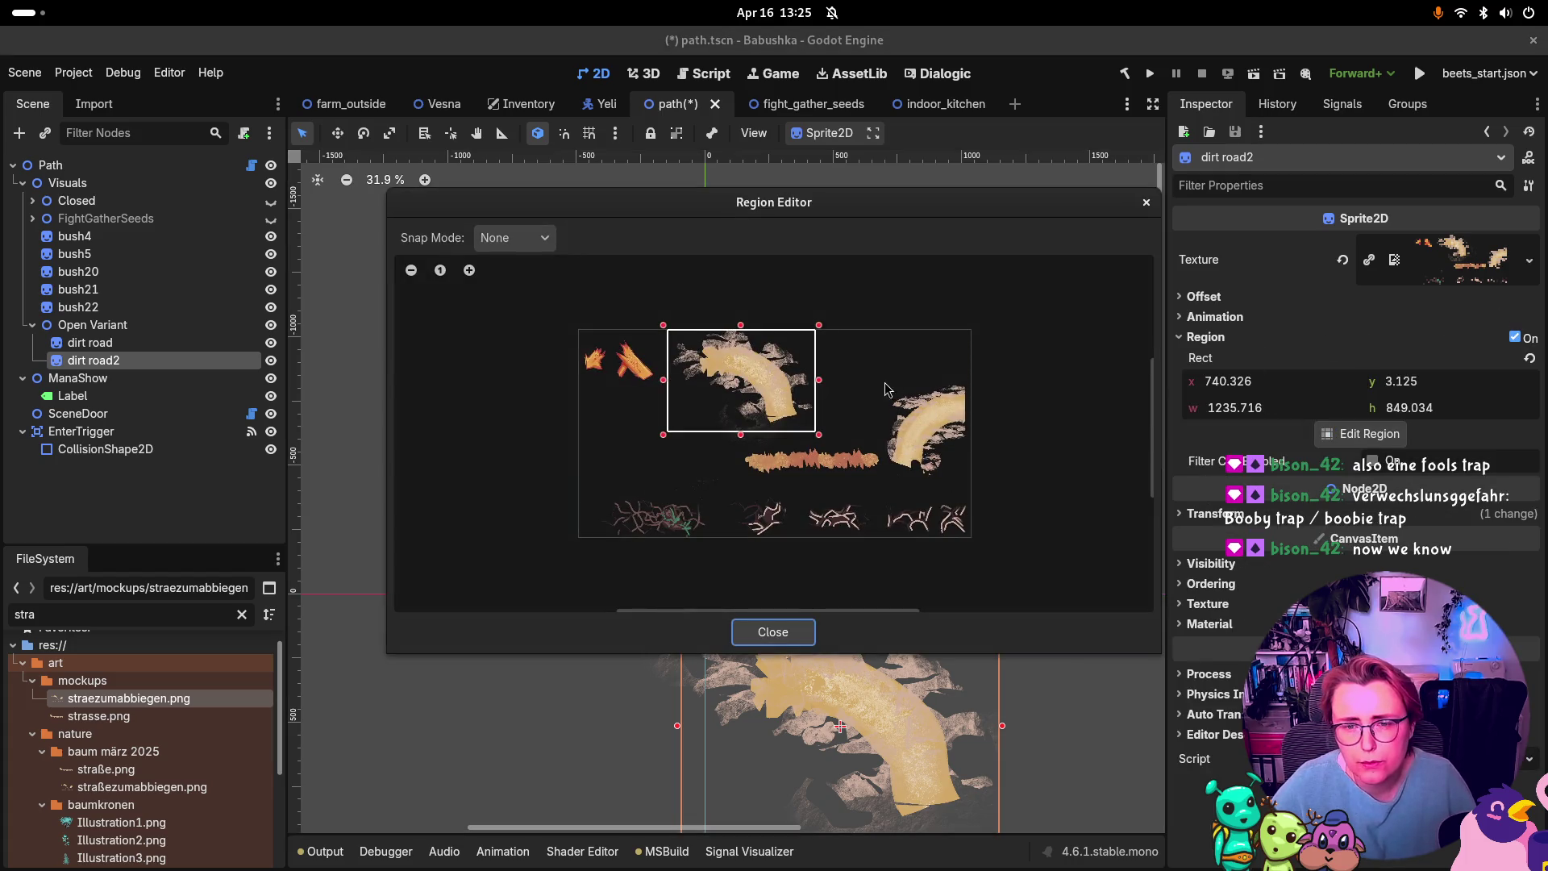
left_click_drag(881, 376, 973, 481)
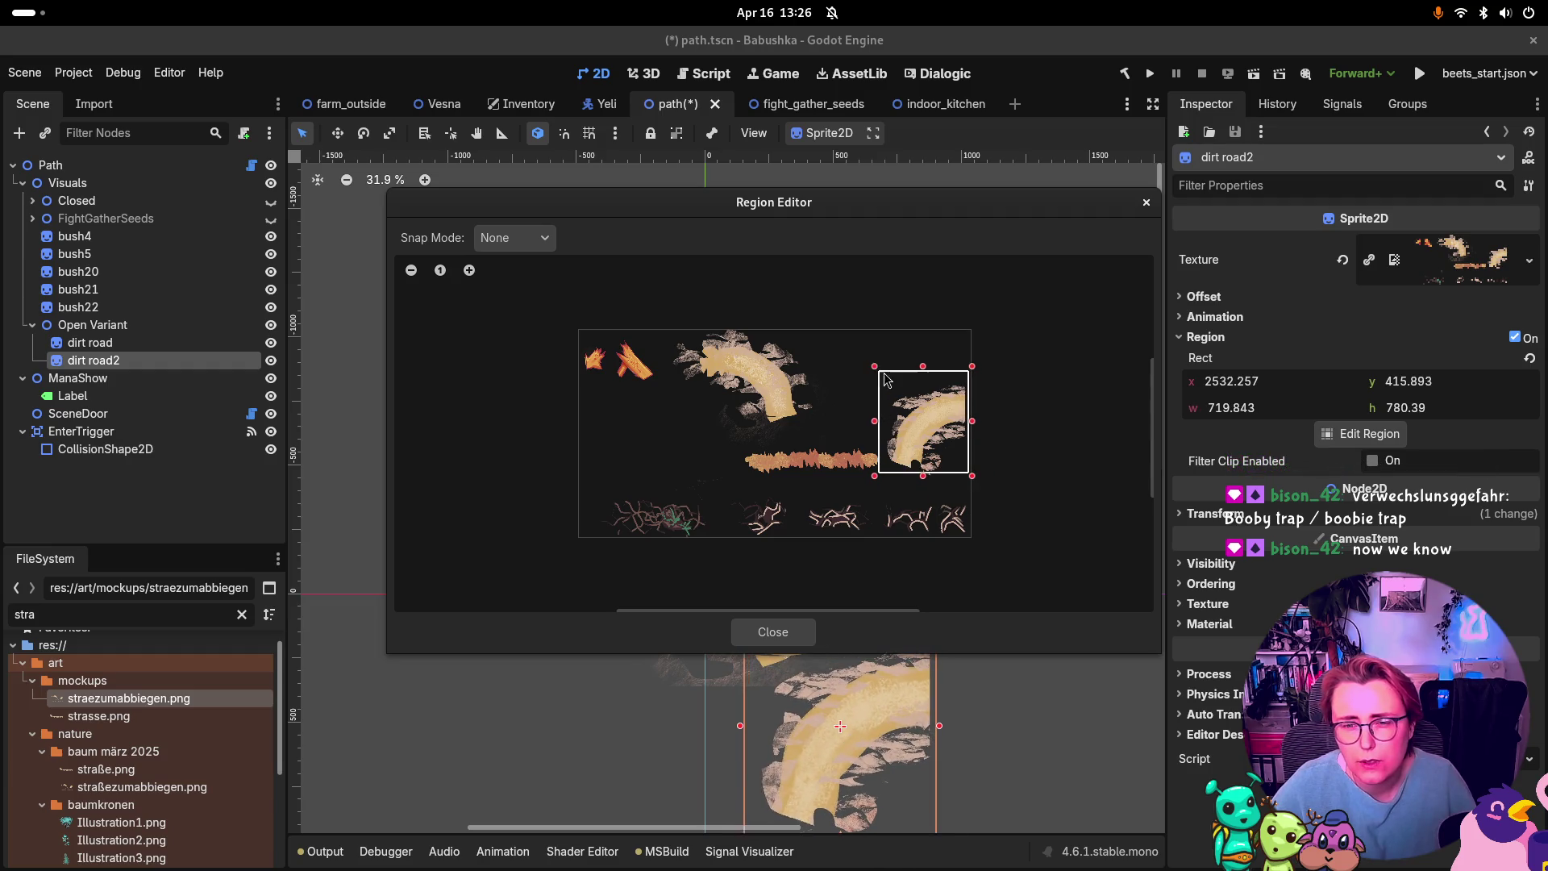
left_click_drag(885, 379, 887, 376)
scroll(961, 429, "up", 1)
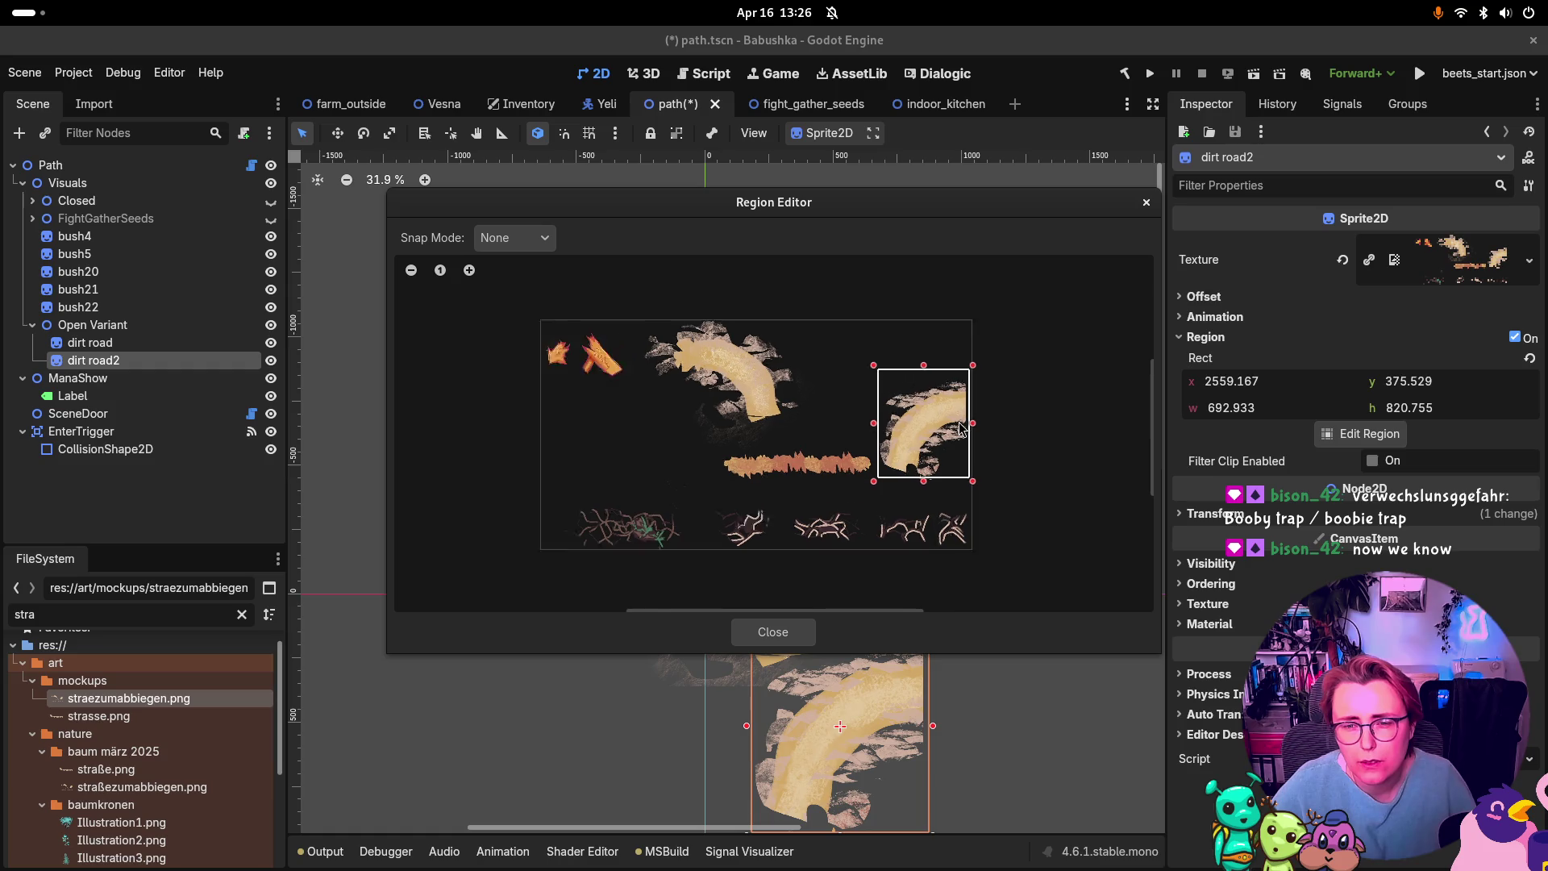
scroll(962, 429, "up", 1)
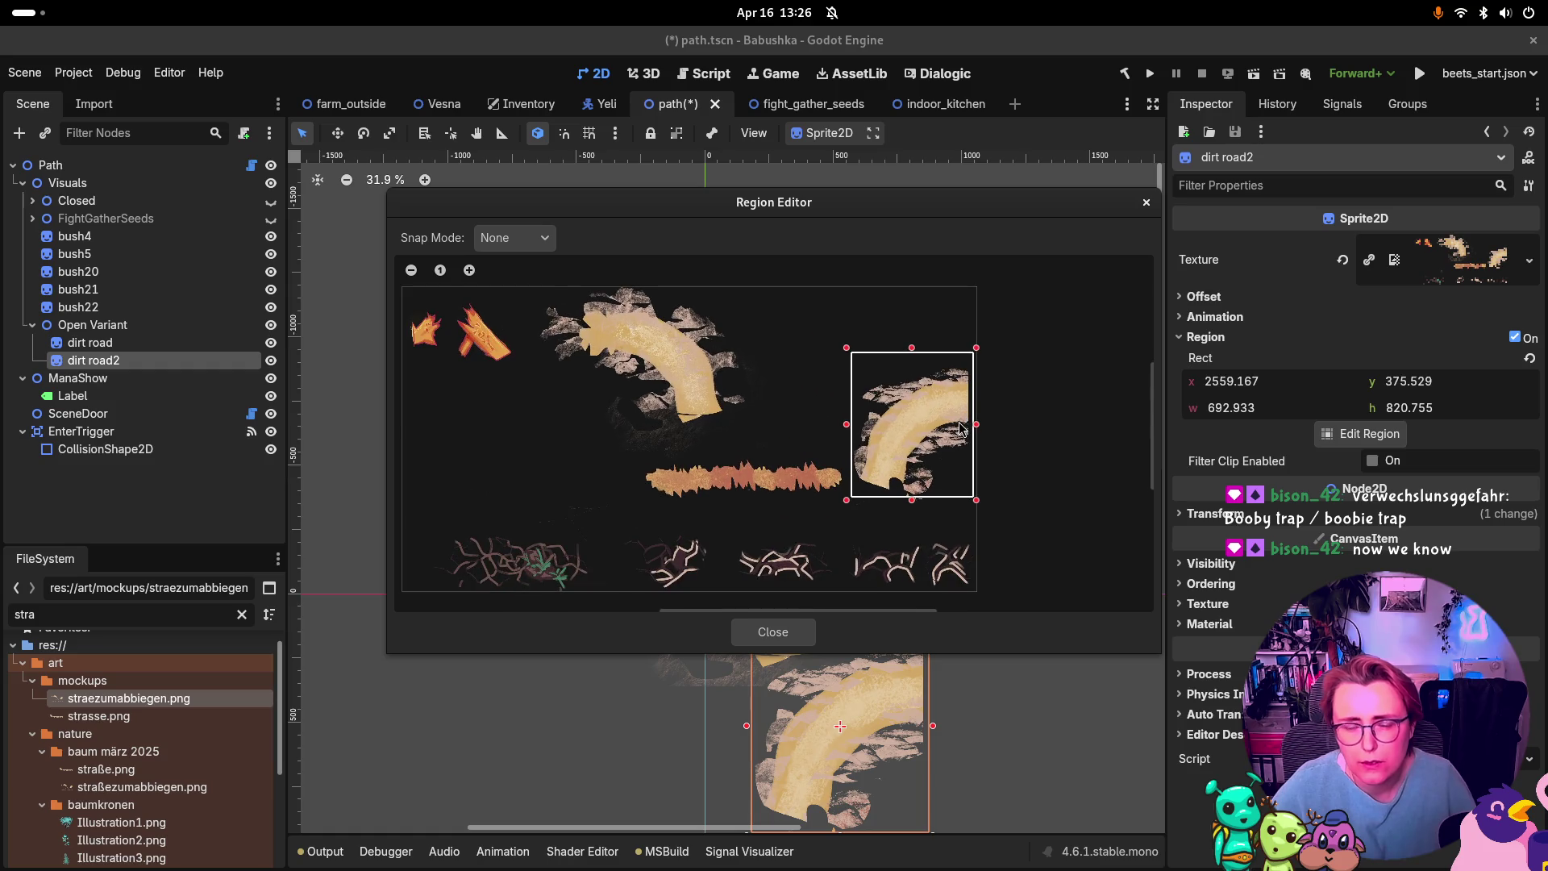
left_click(773, 632)
Step: Compare dirt road with dirt road2, then reselect dirt road2 for rotating
left_click(119, 347)
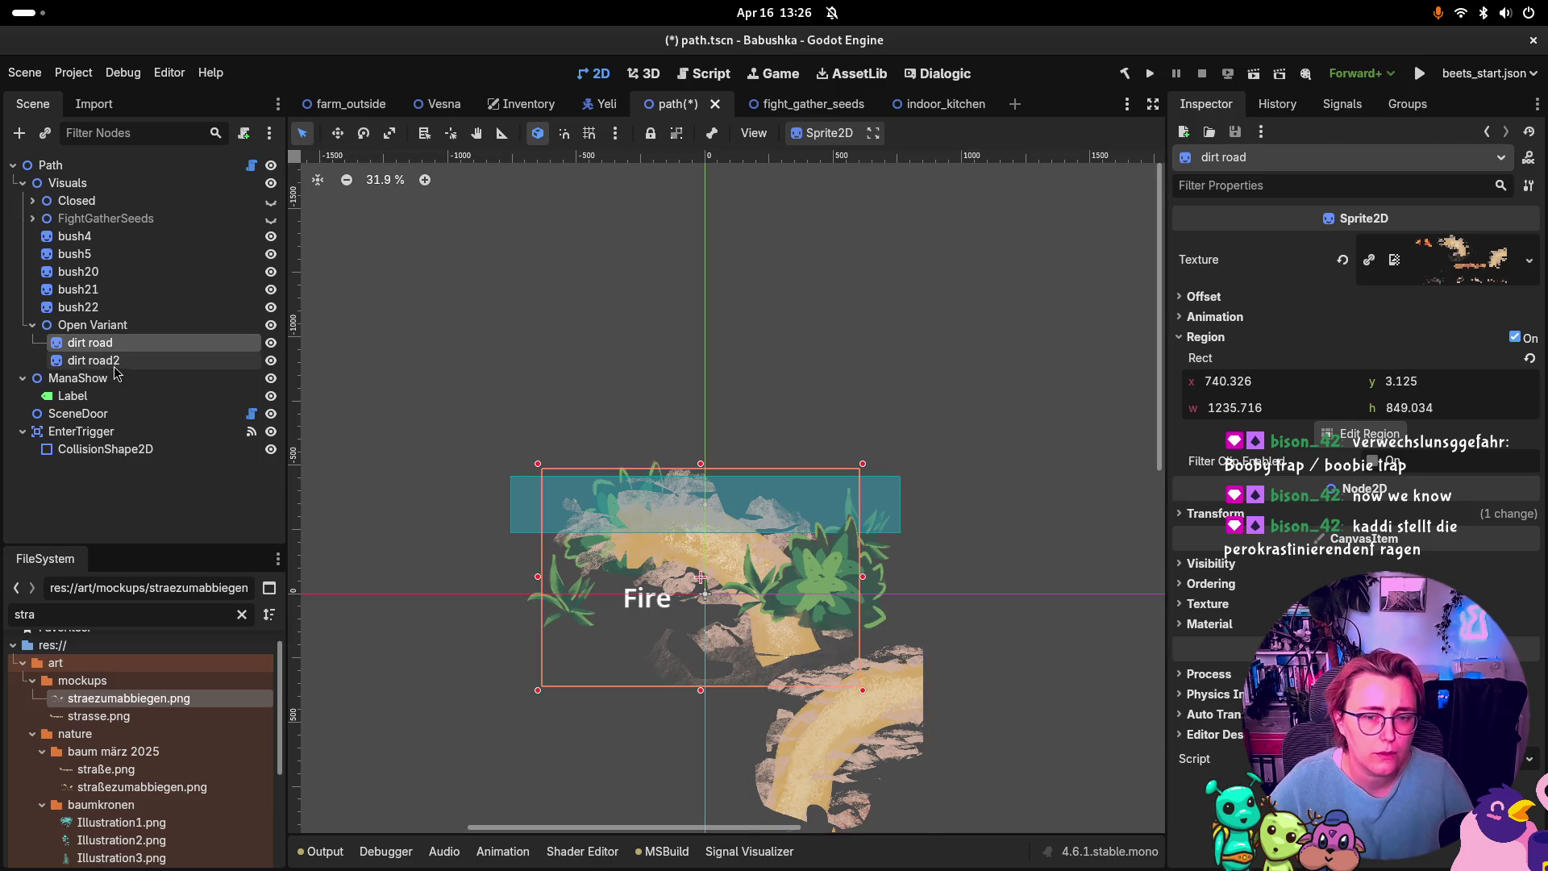
left_click(119, 362)
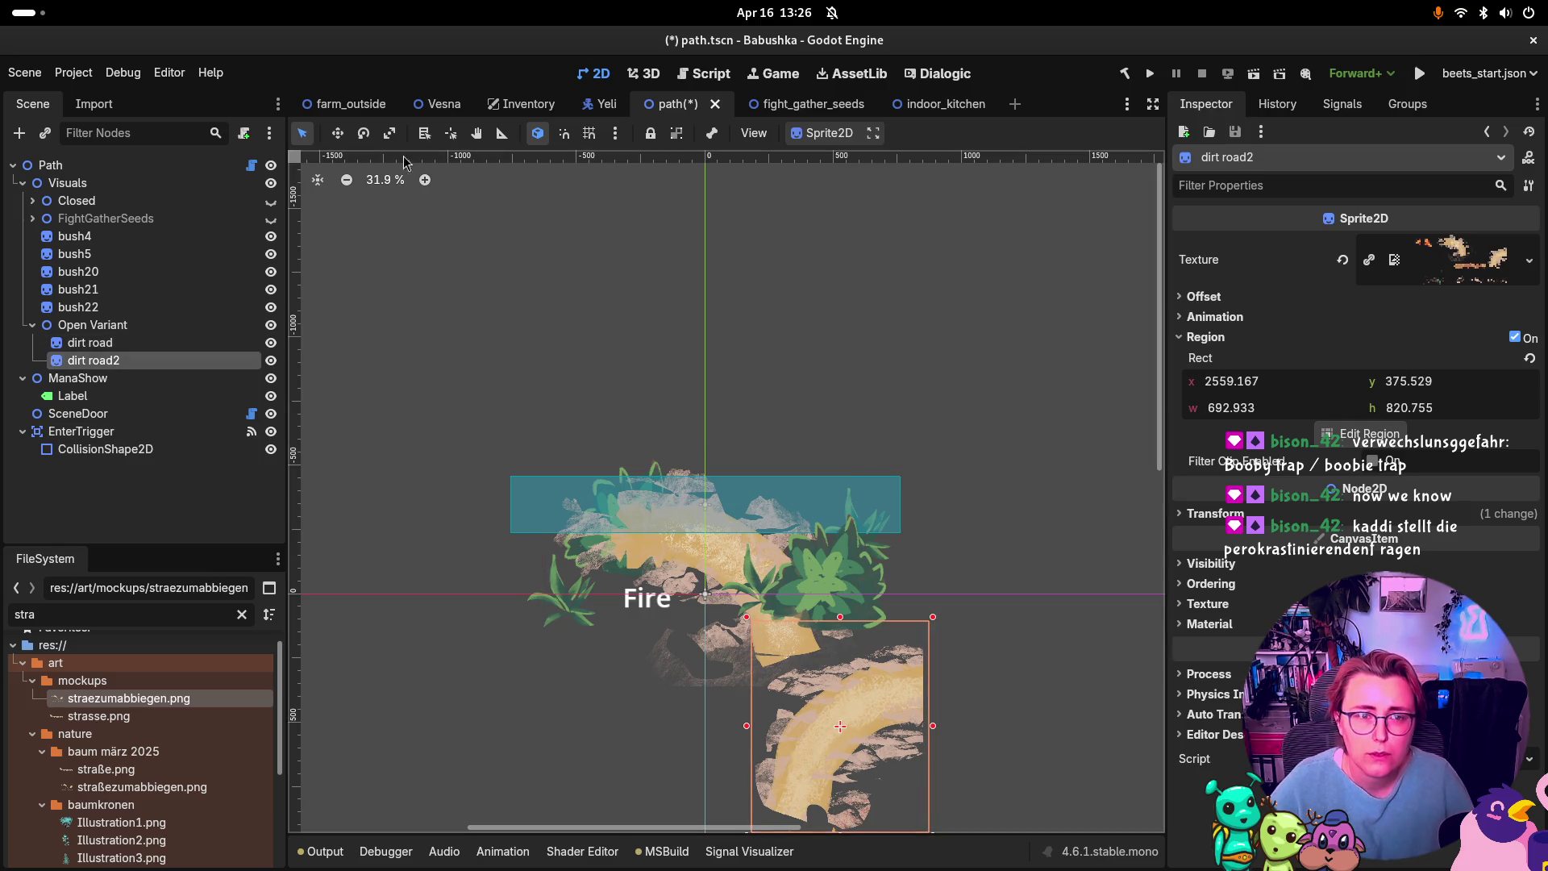
left_click(364, 133)
scroll(973, 732, "down", 1)
Step: Rotate dirt road2 and shift it up-right so its curve continues down-right from the first road piece
scroll(951, 671, "down", 2)
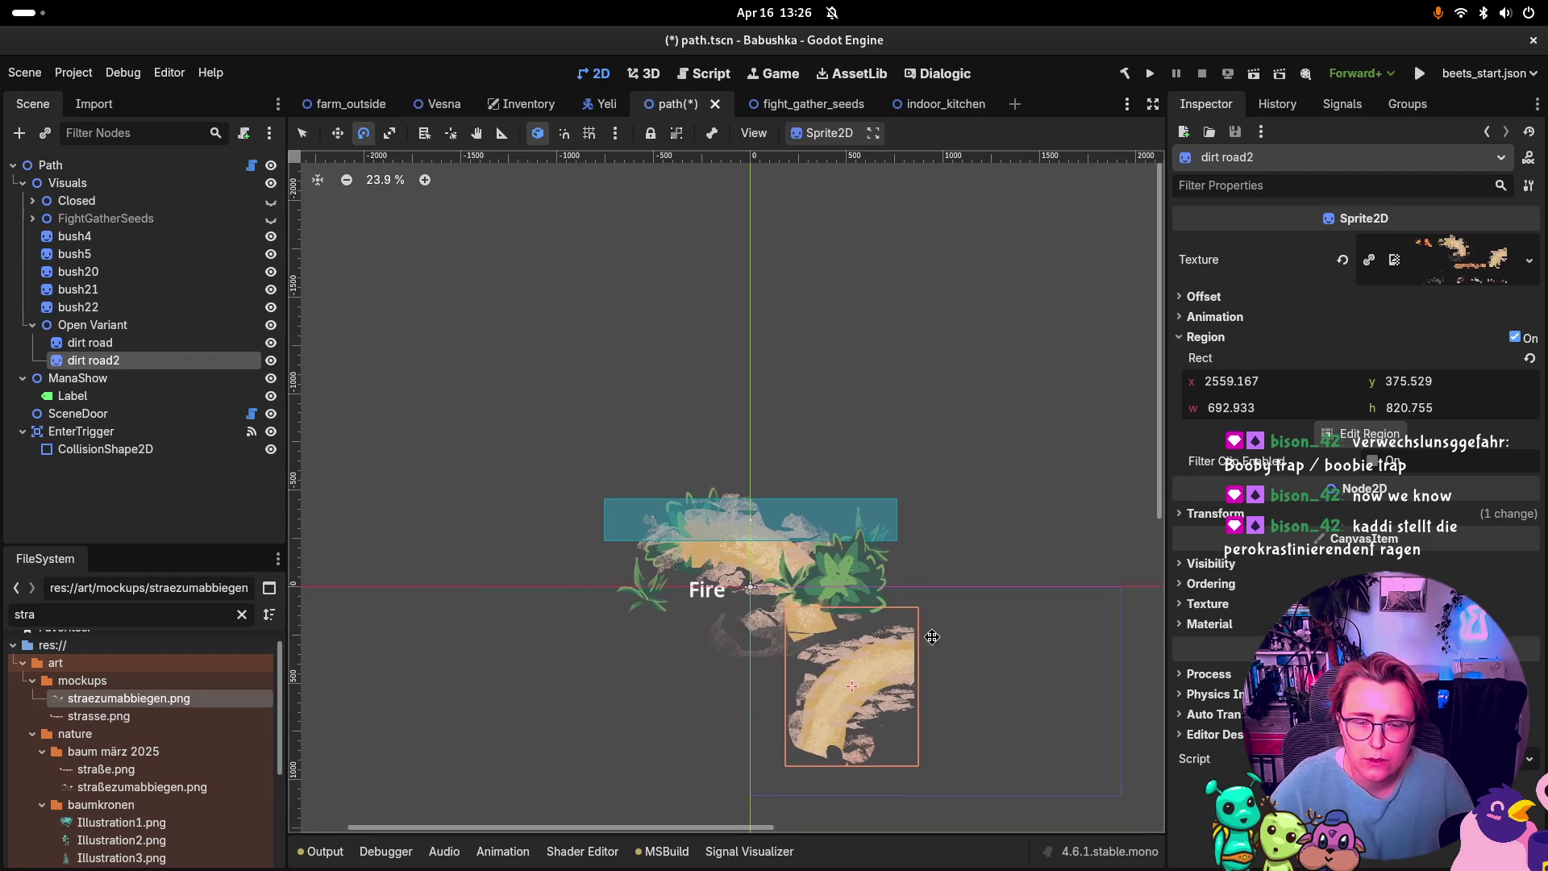
mouse_move(879, 721)
left_mouse_down()
mouse_move(924, 686)
mouse_move(918, 647)
mouse_move(810, 712)
mouse_move(804, 673)
mouse_move(817, 709)
mouse_move(943, 698)
mouse_move(946, 627)
mouse_move(895, 603)
left_mouse_up()
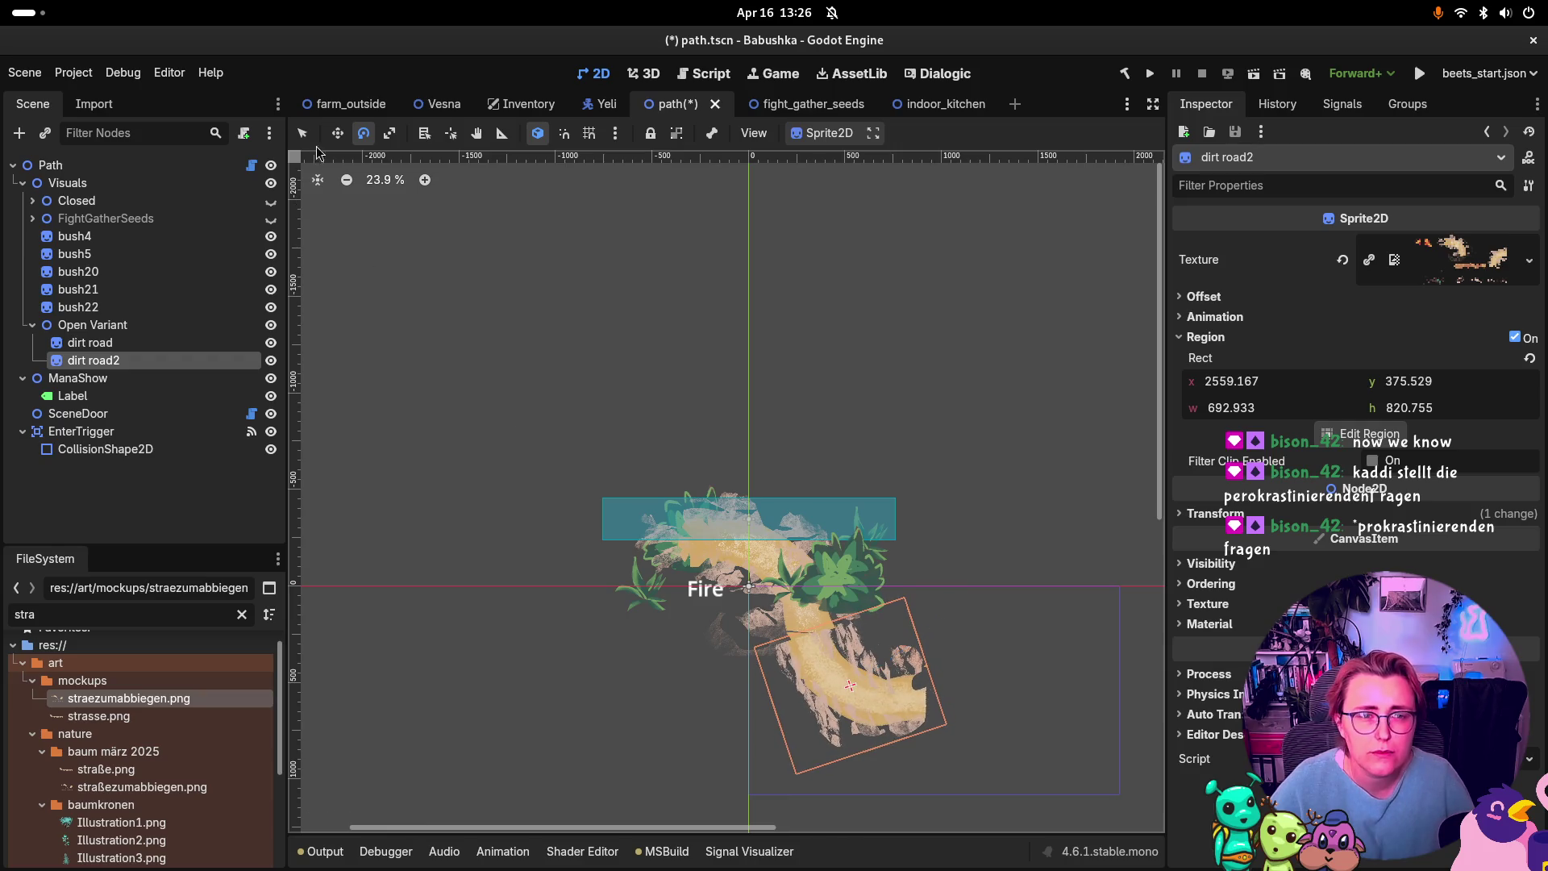
left_click(338, 133)
left_click_drag(881, 706, 883, 695)
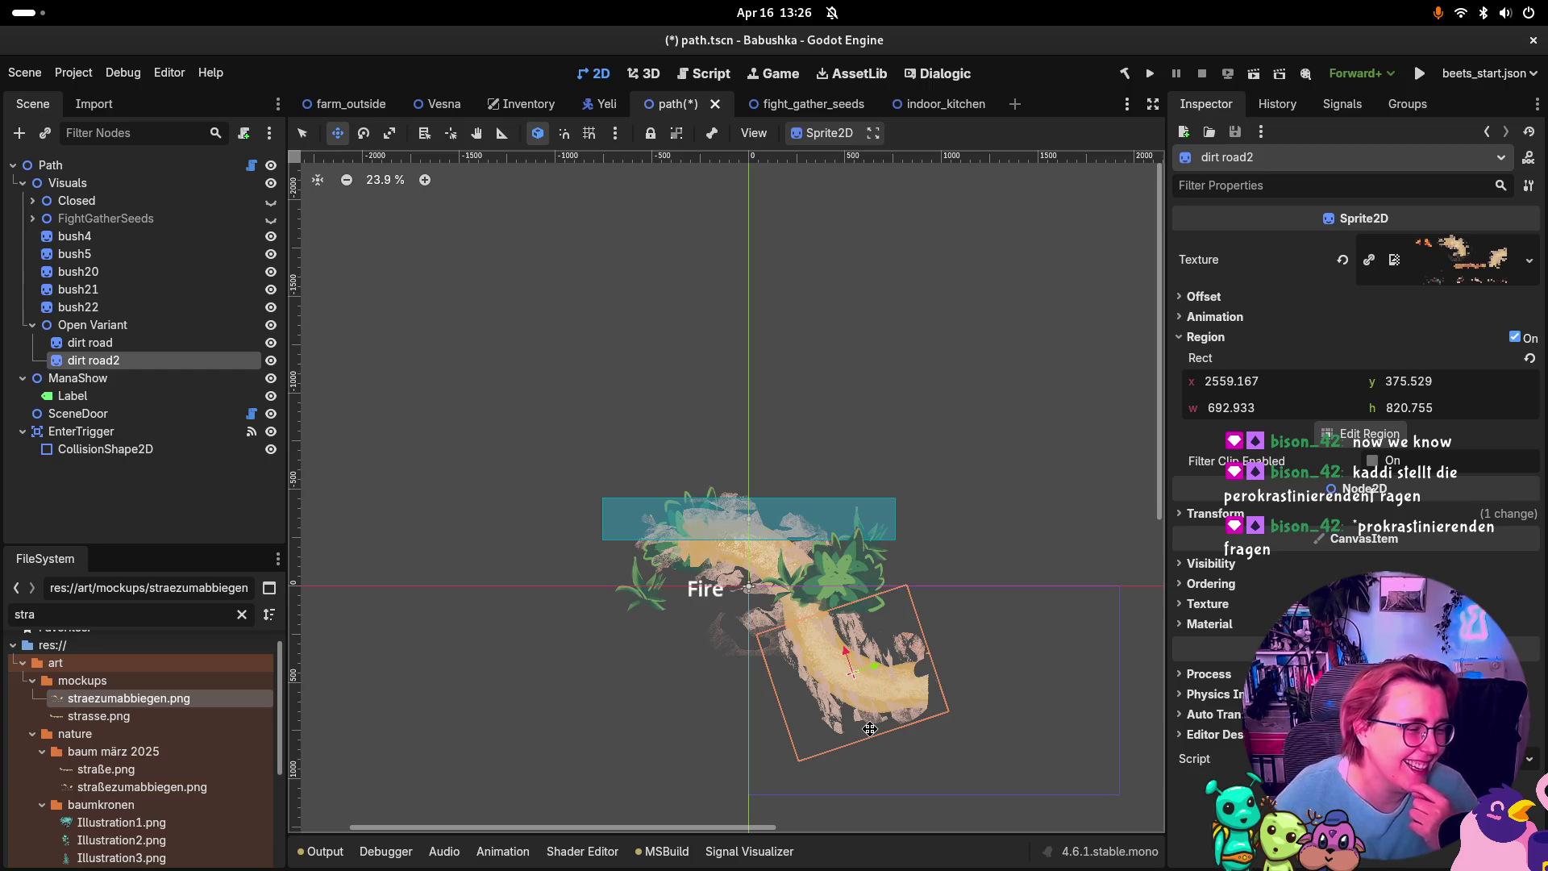
scroll(904, 638, "up", 4)
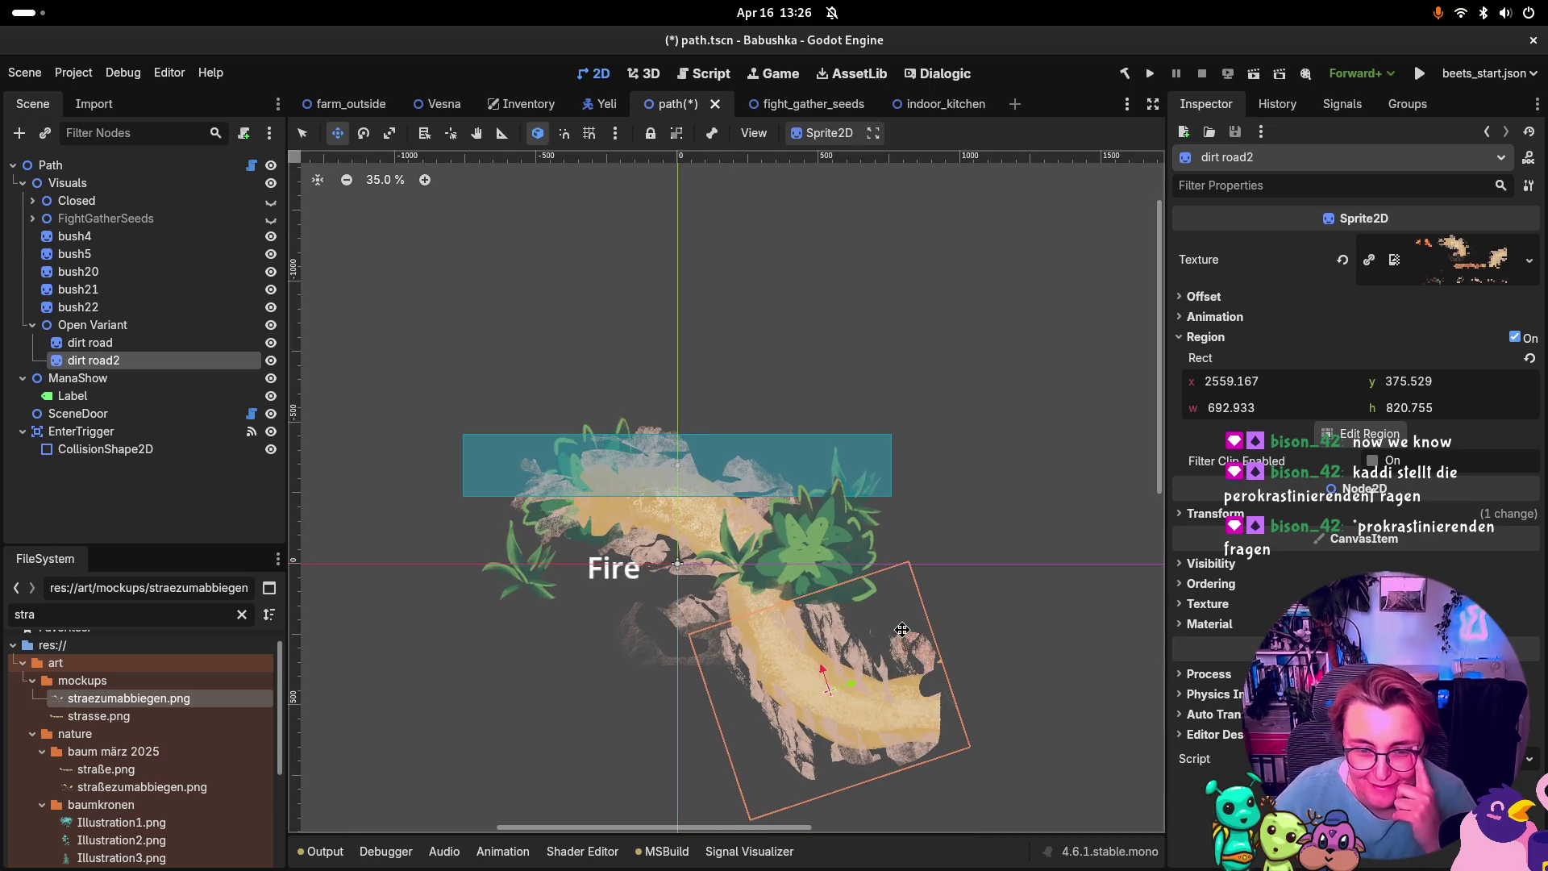
Step: Select dirt road and dismiss the accidentally opened scene picker
left_click(152, 347)
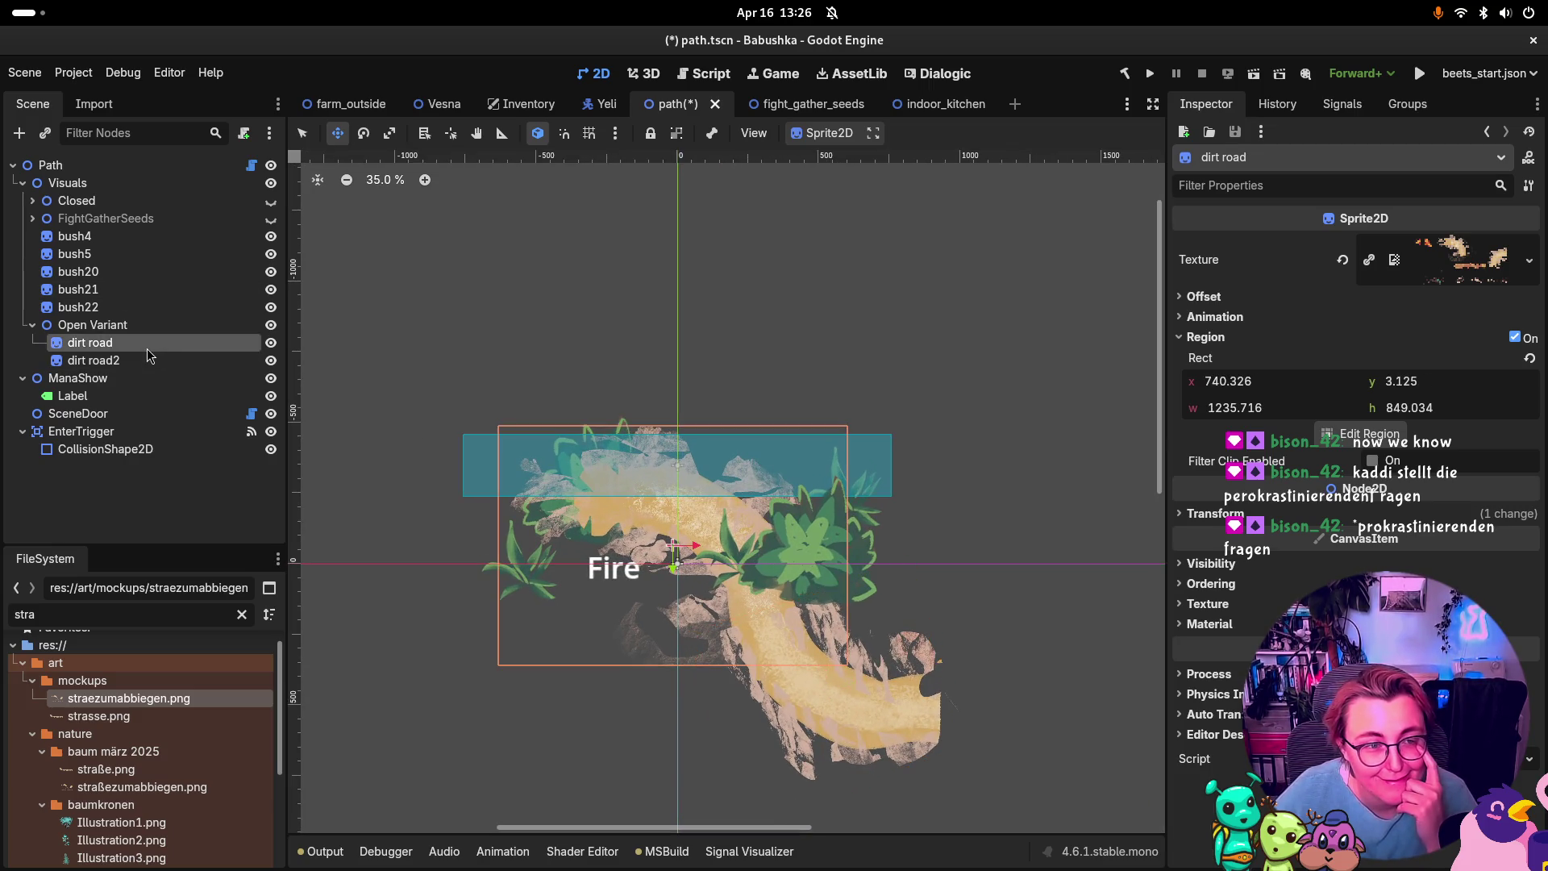
right_click(142, 326)
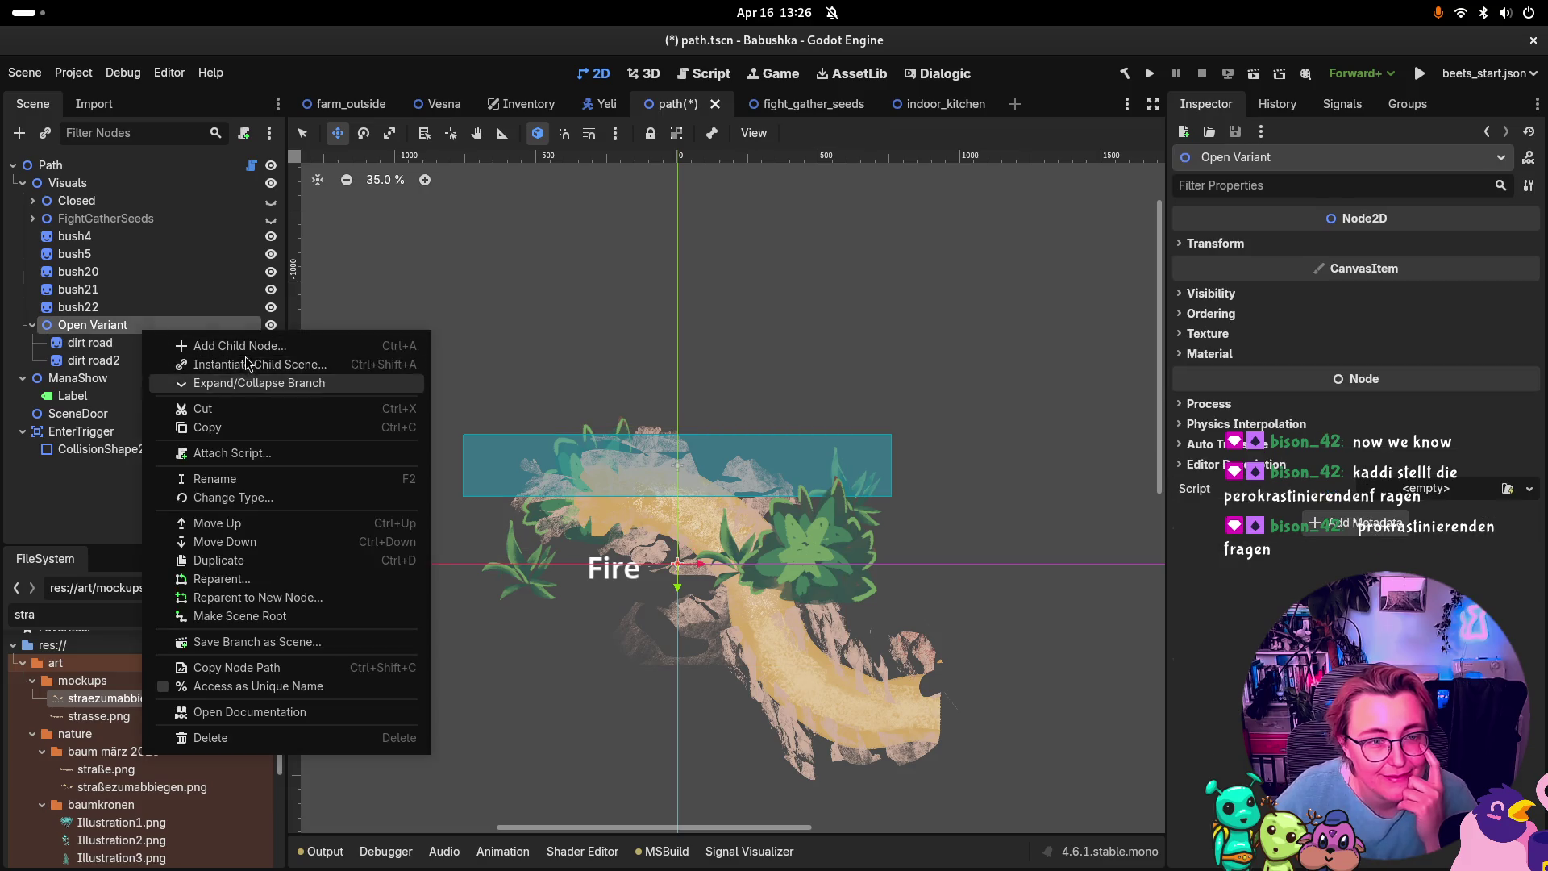
key("Escape")
key("ctrl+shift+a")
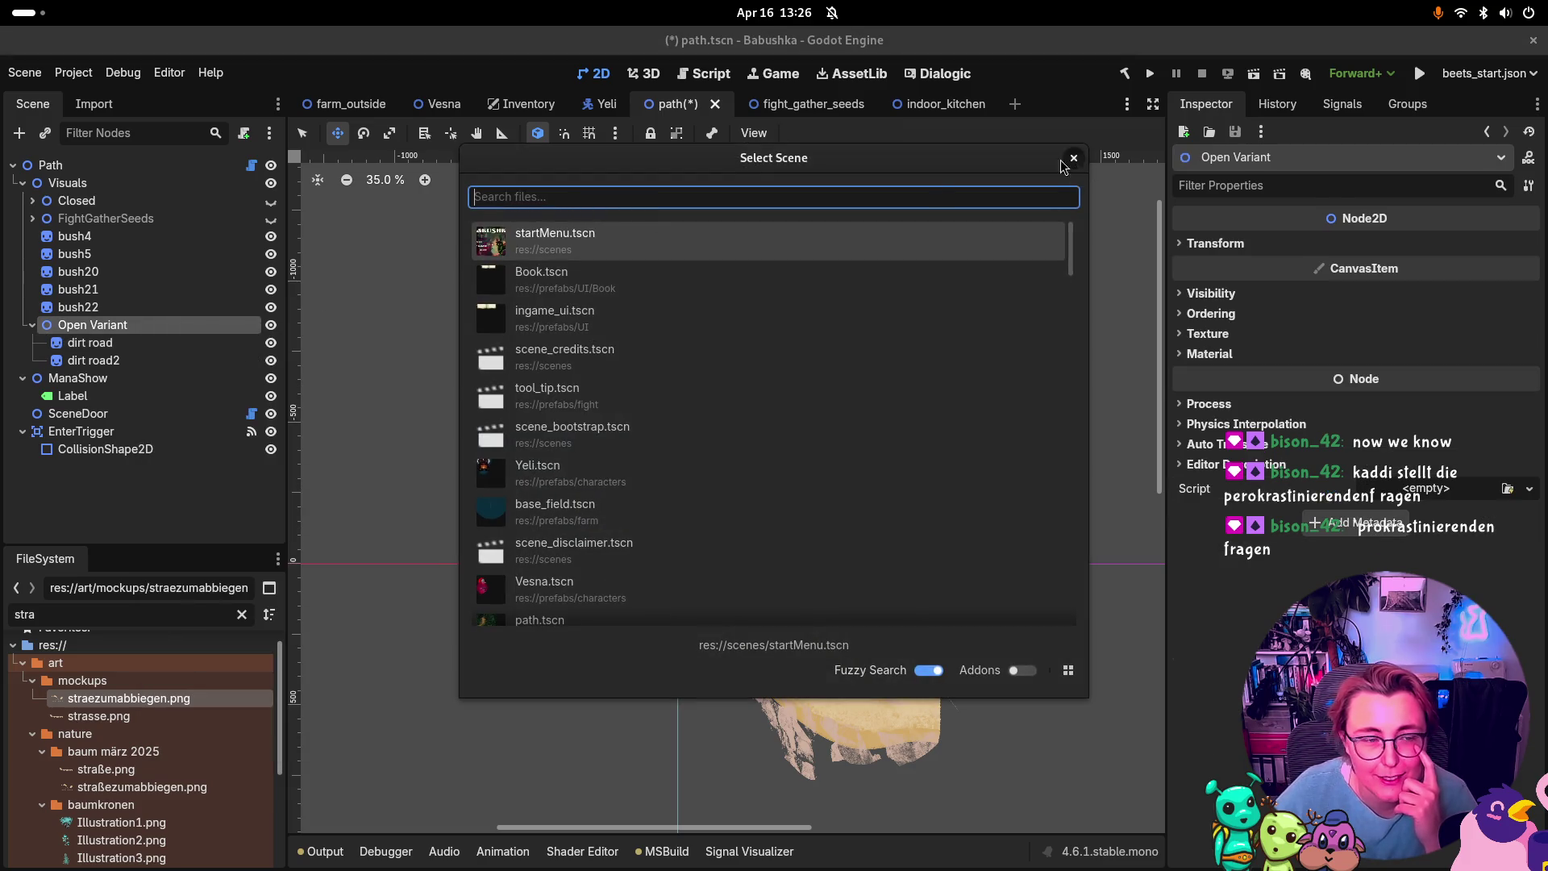
left_click(1082, 158)
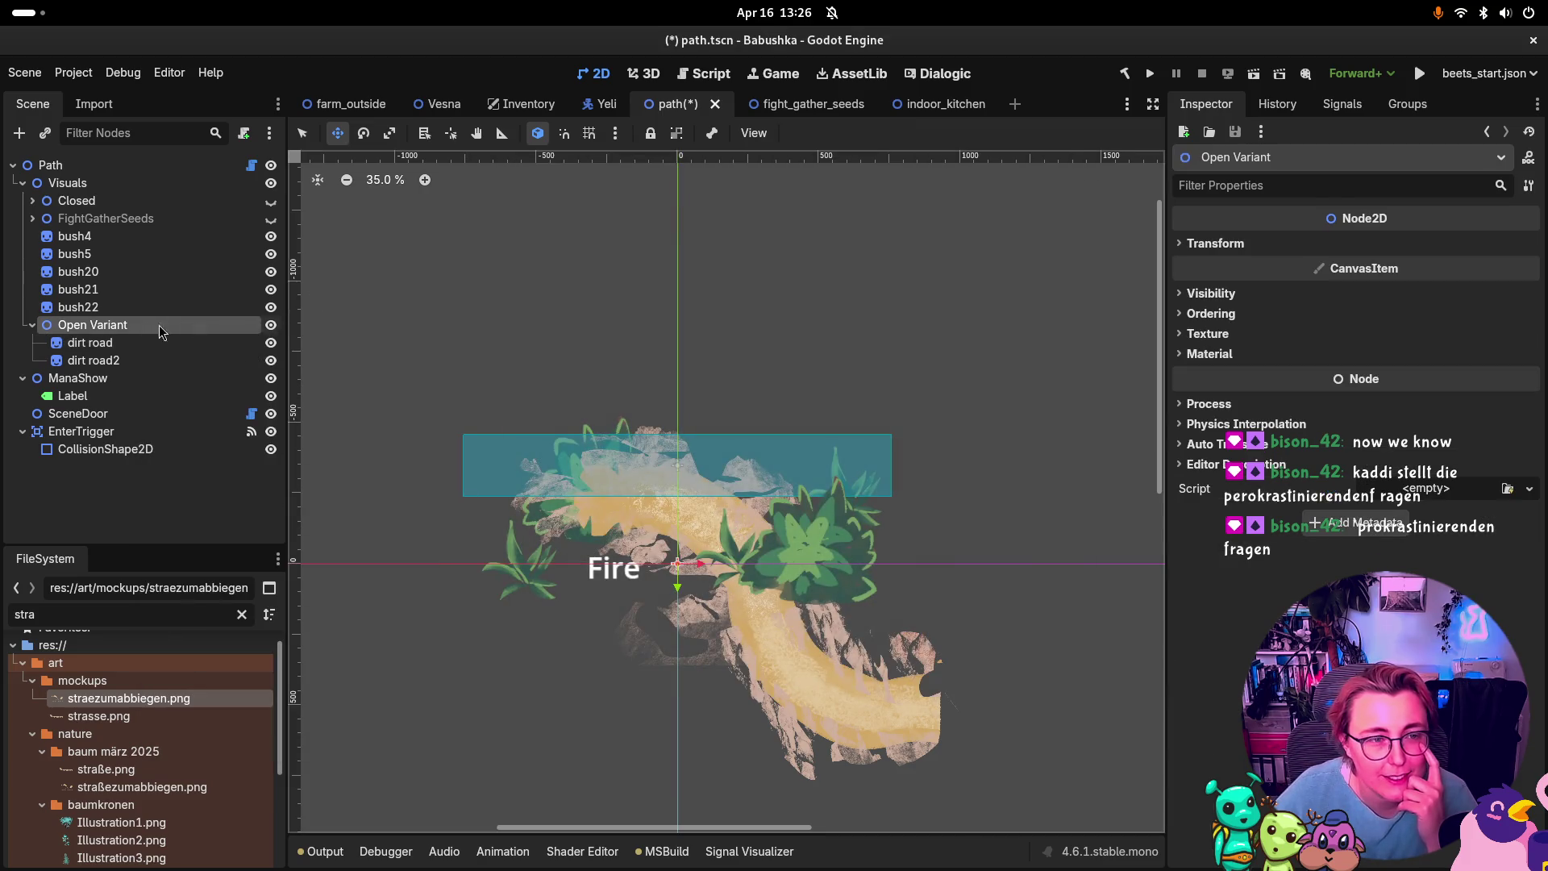
Step: Add a Node2D child under Open Variant and center the view on it
right_click(100, 330)
key("ctrl+a")
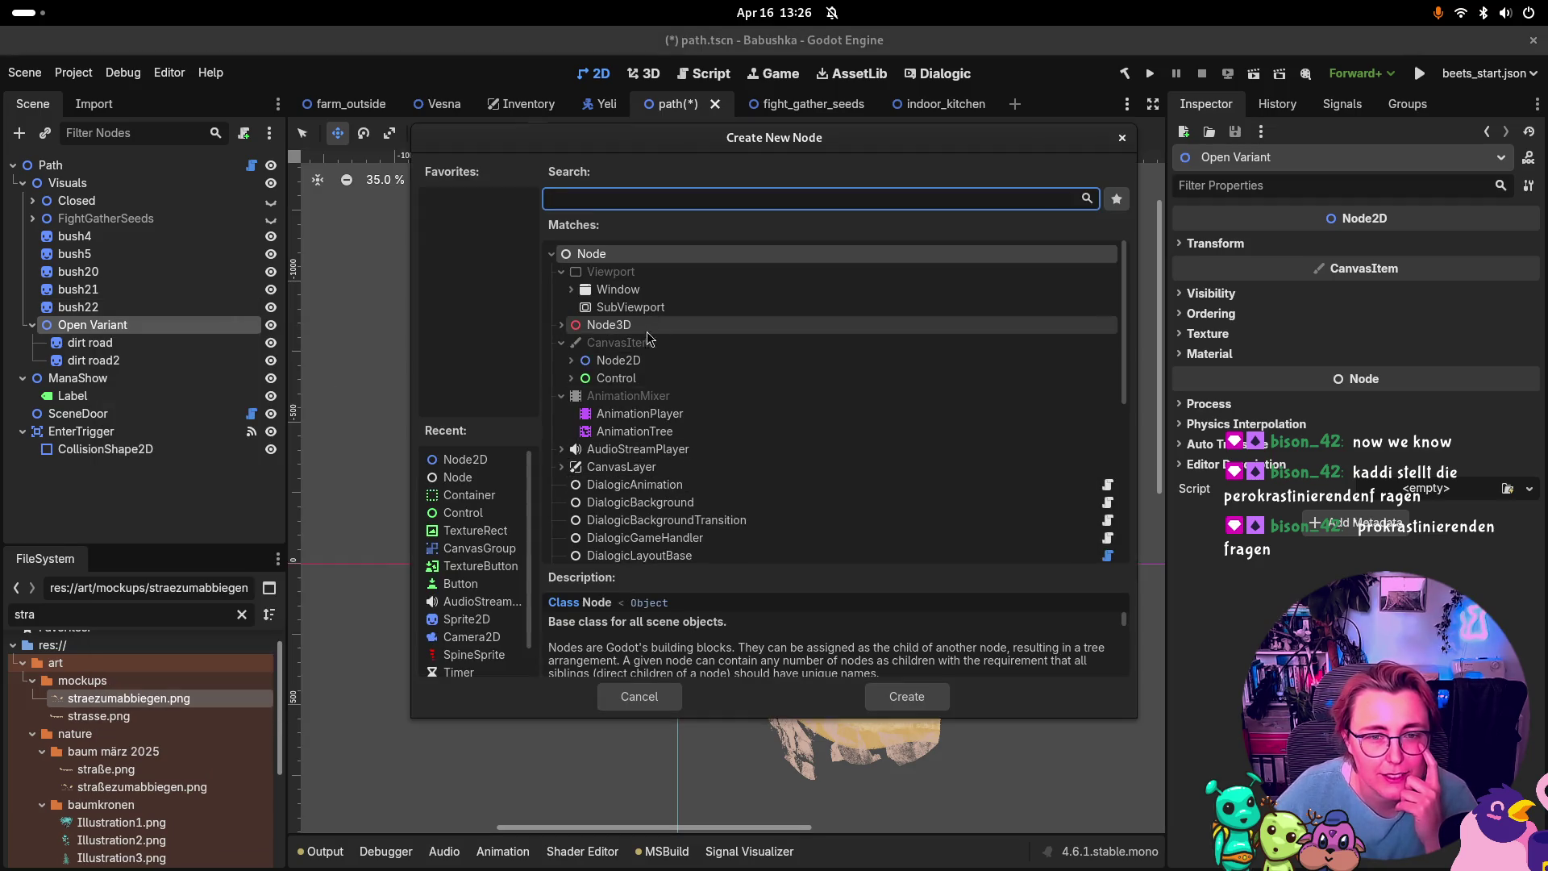
left_click(819, 361)
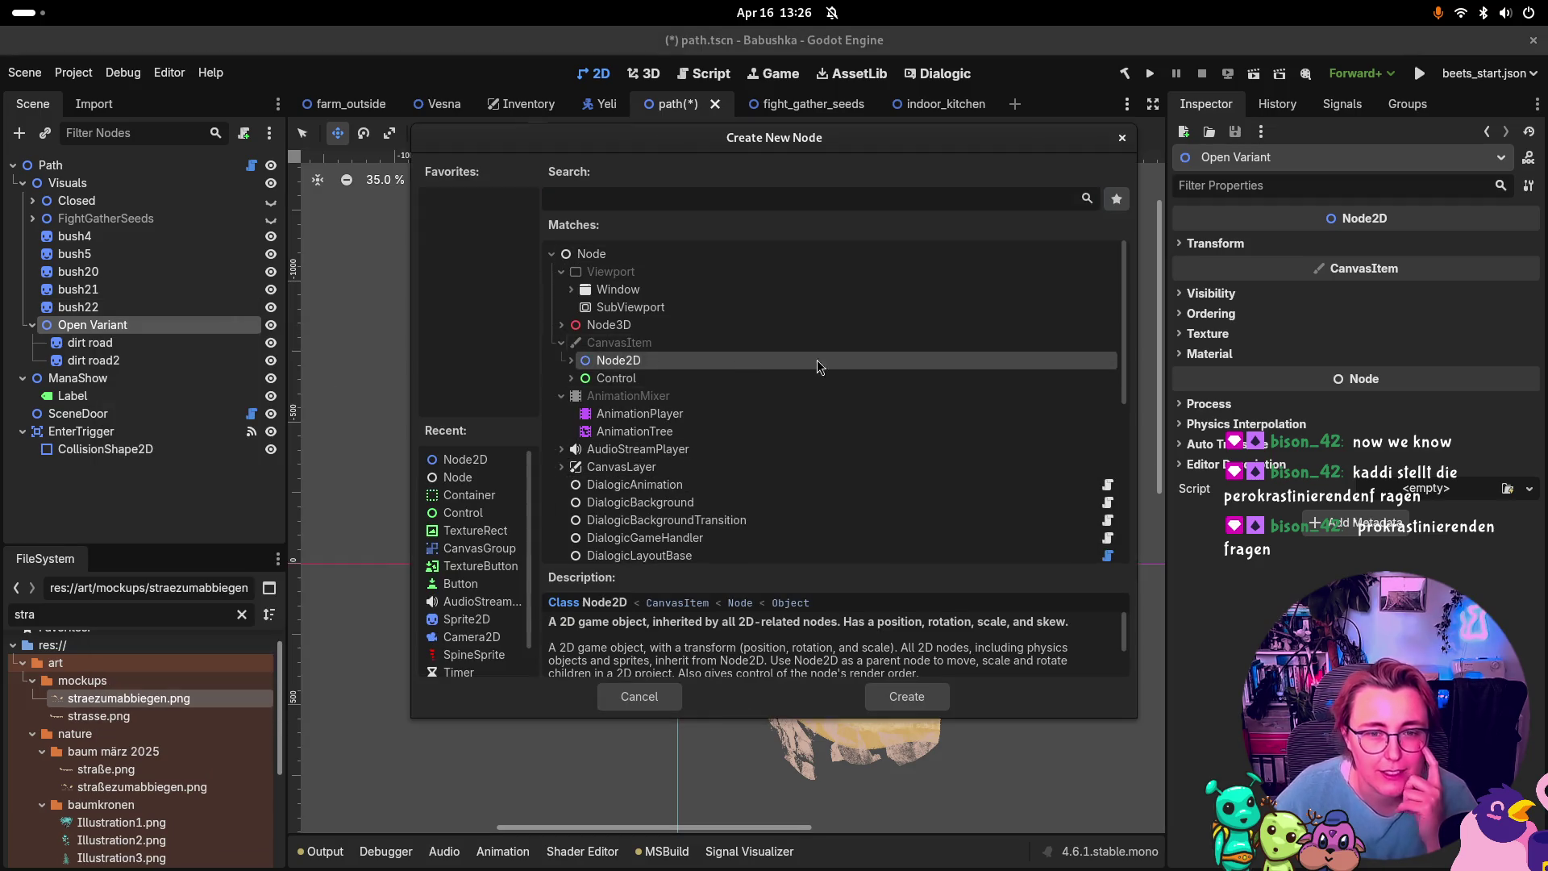
left_click(883, 696)
key("f")
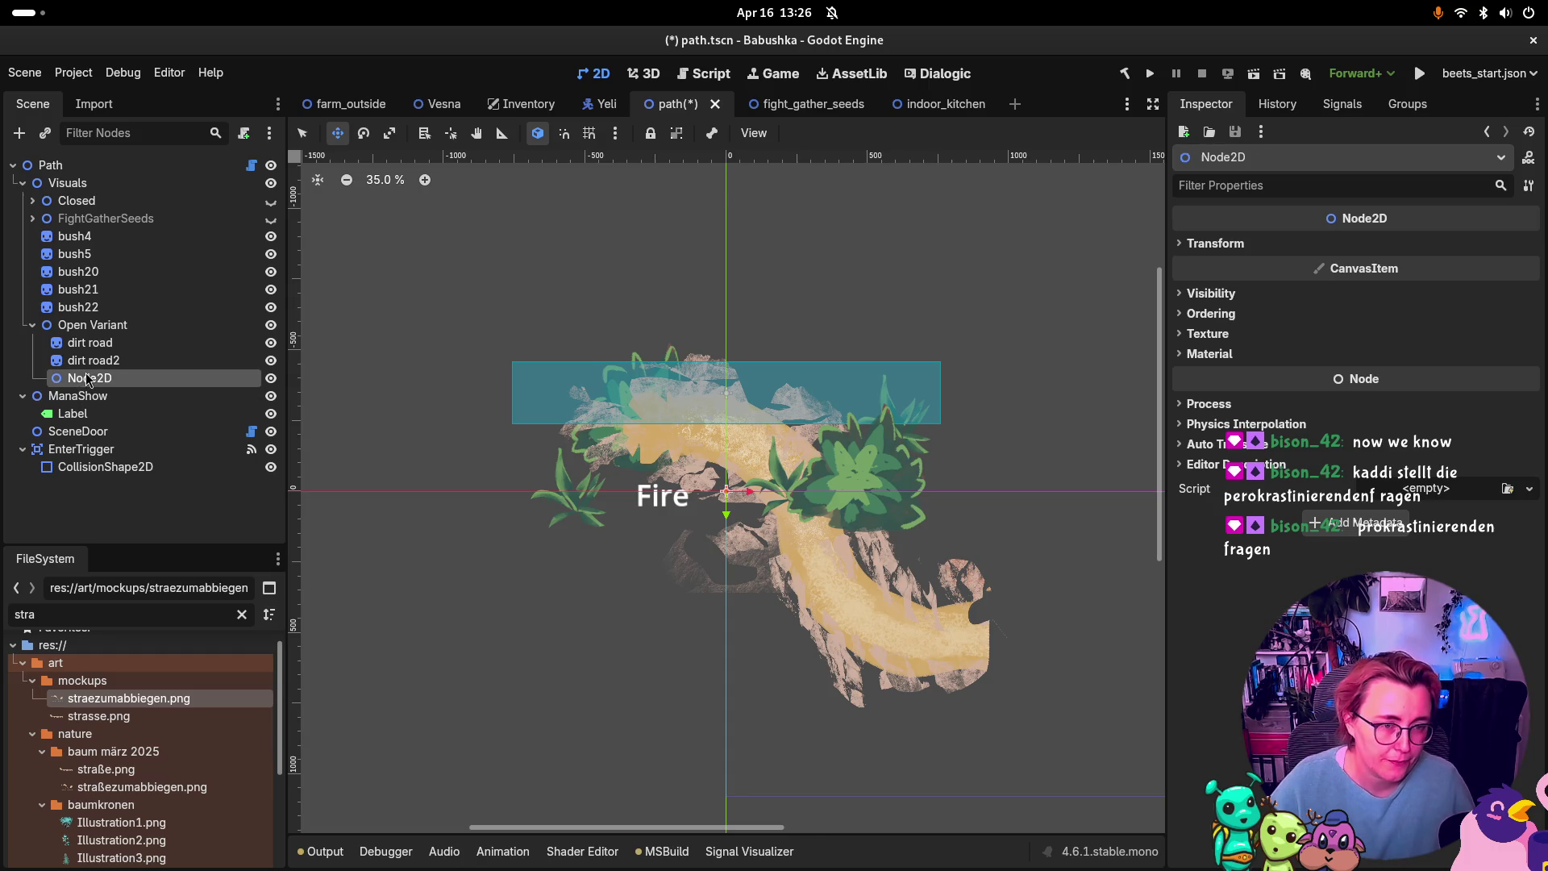
Step: Name the new Node2D 'path' and move dirt road and dirt road2 under it
double_click(88, 379)
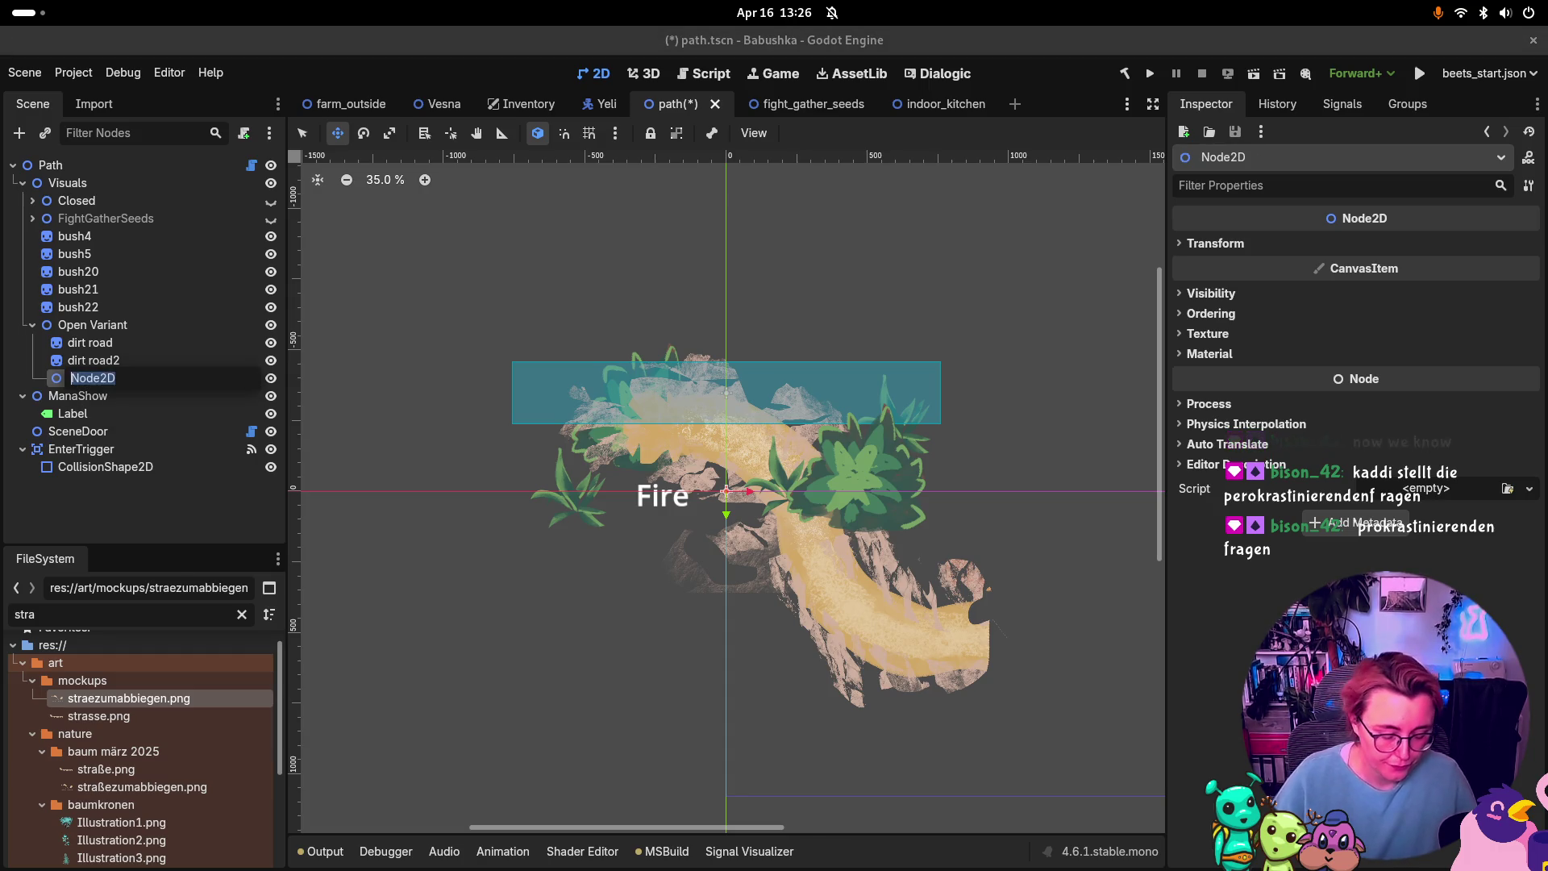
type("path")
key("Return")
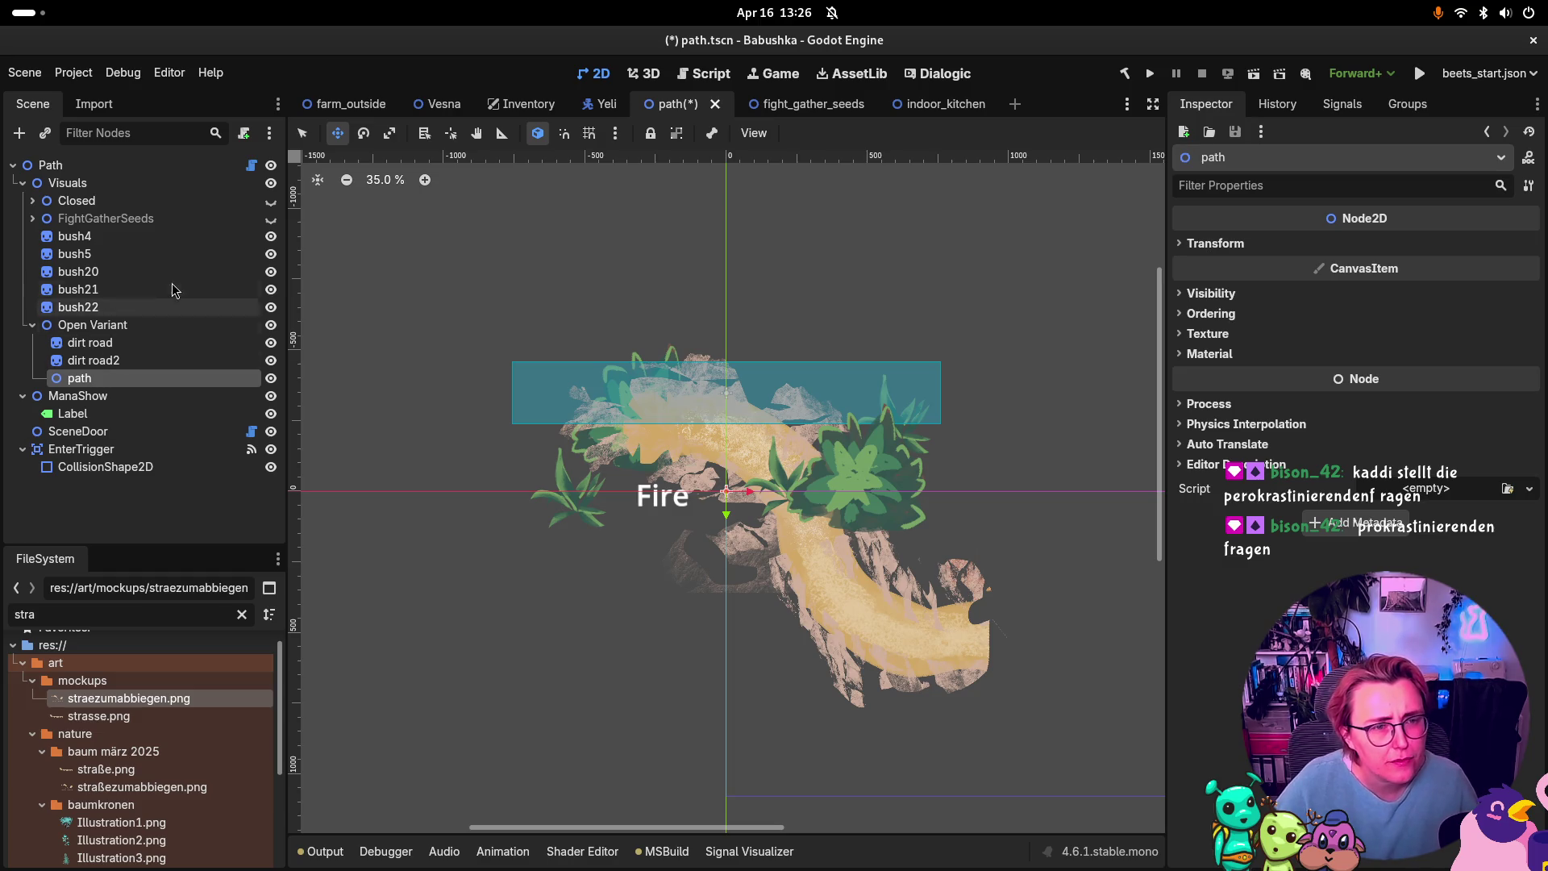
left_click(113, 342)
left_click(113, 360, "shift")
left_click_drag(113, 361, 108, 379)
Step: Rename the path node to 'dirt road visuals'
left_click(103, 343)
key("F2")
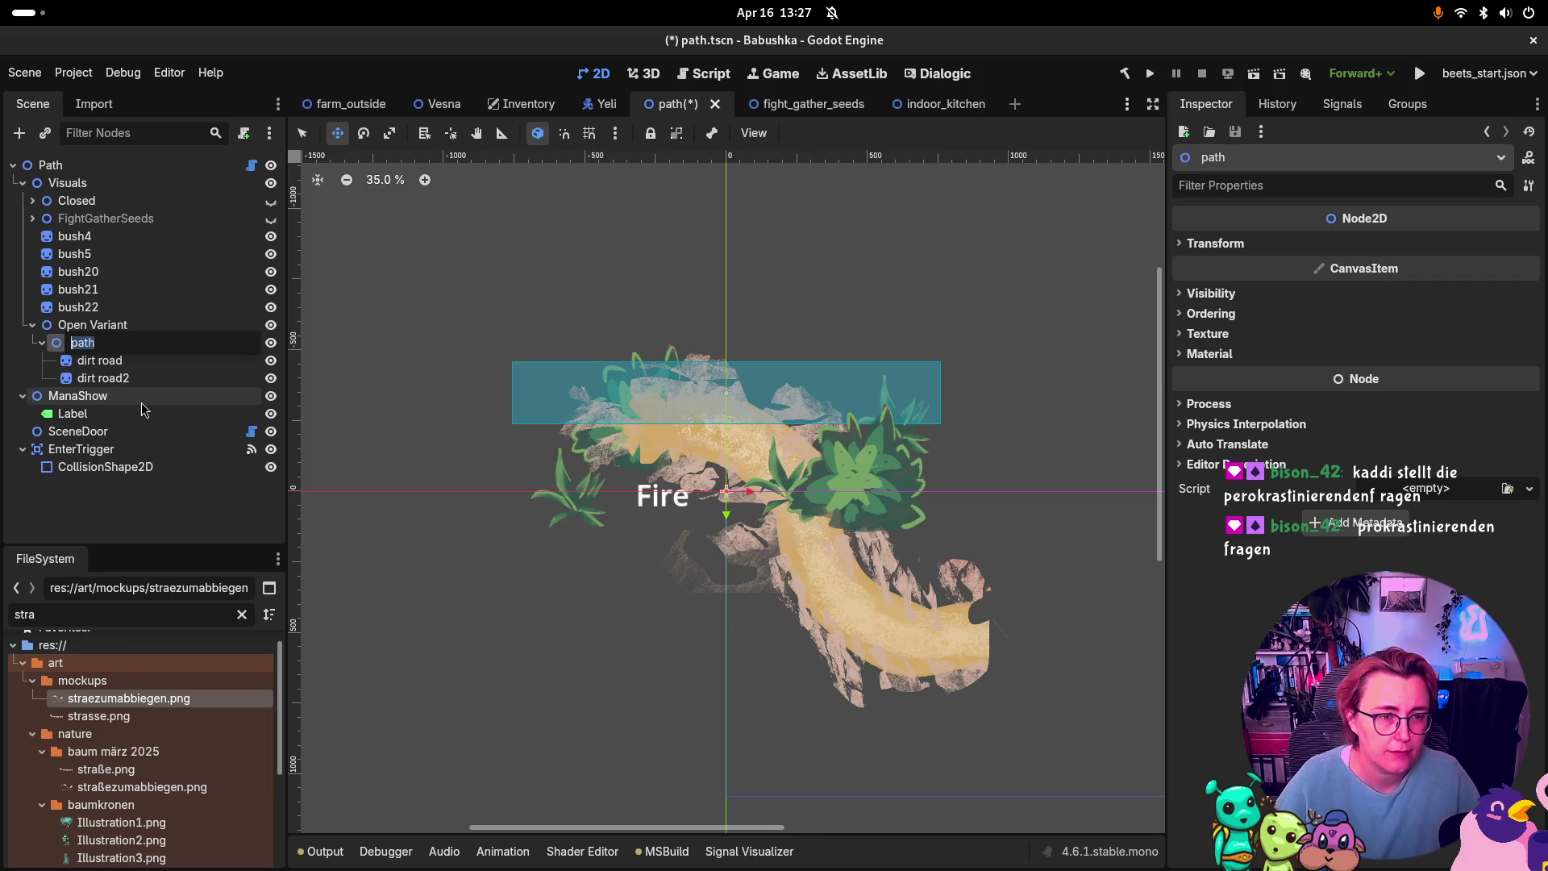
type("dirt ")
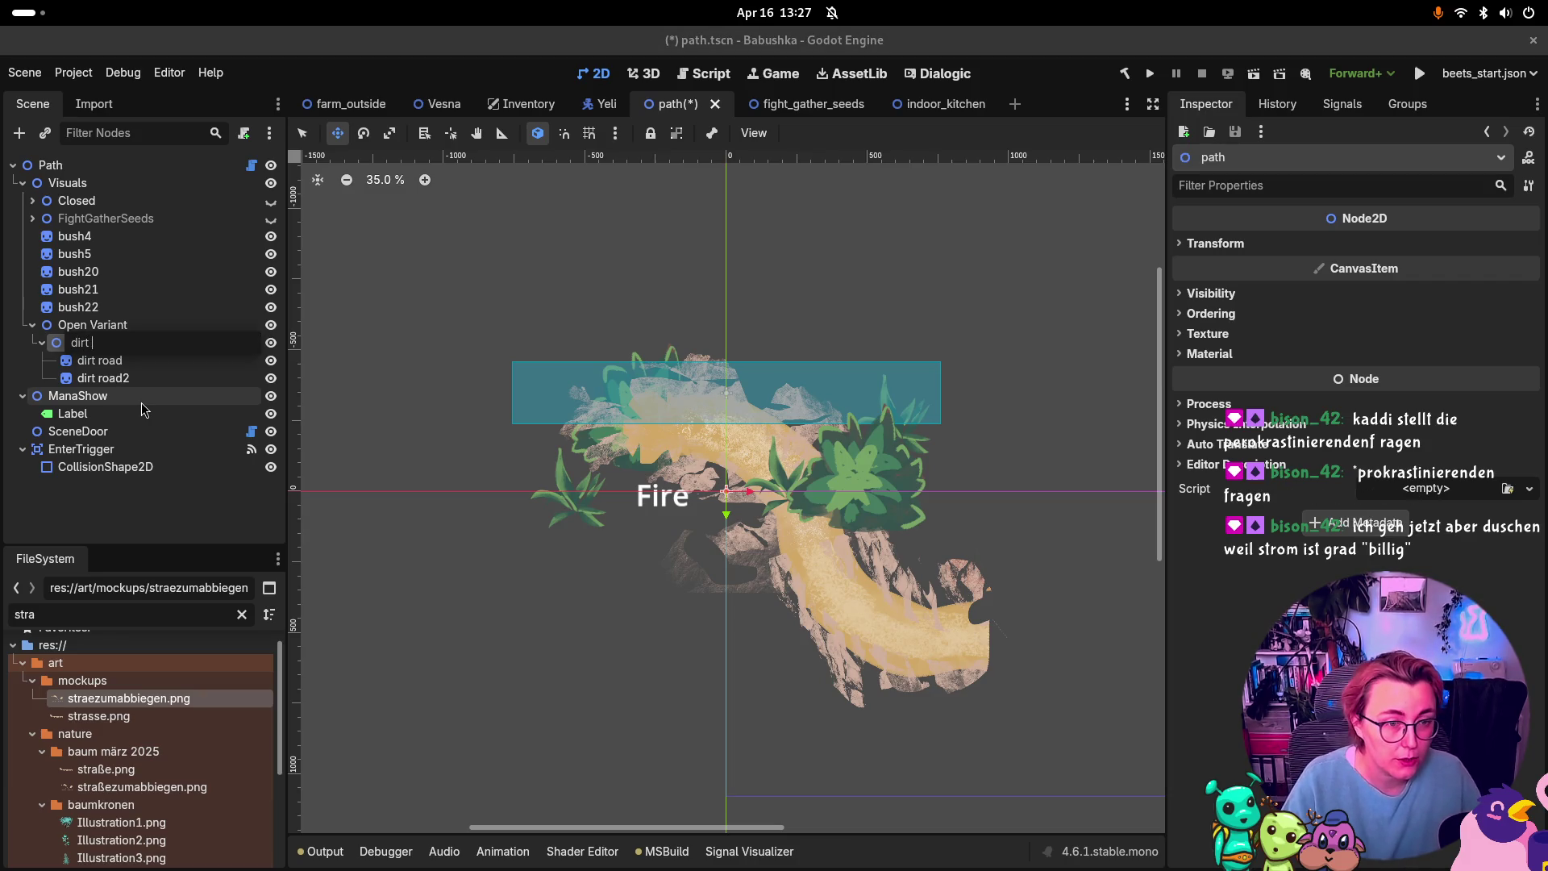
type("road visual")
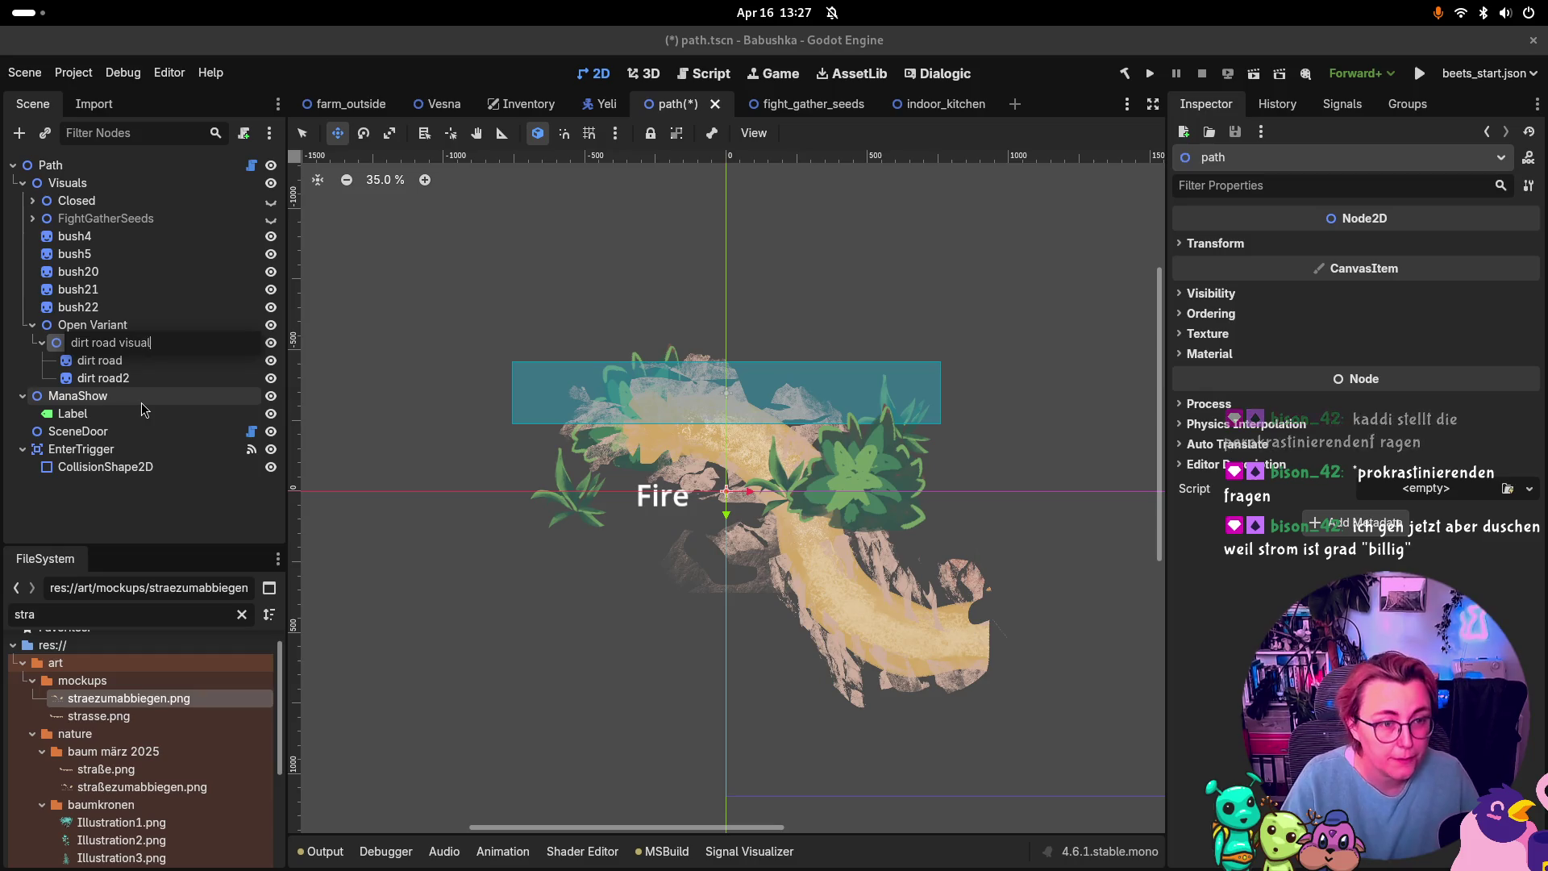
type("s")
key("Return")
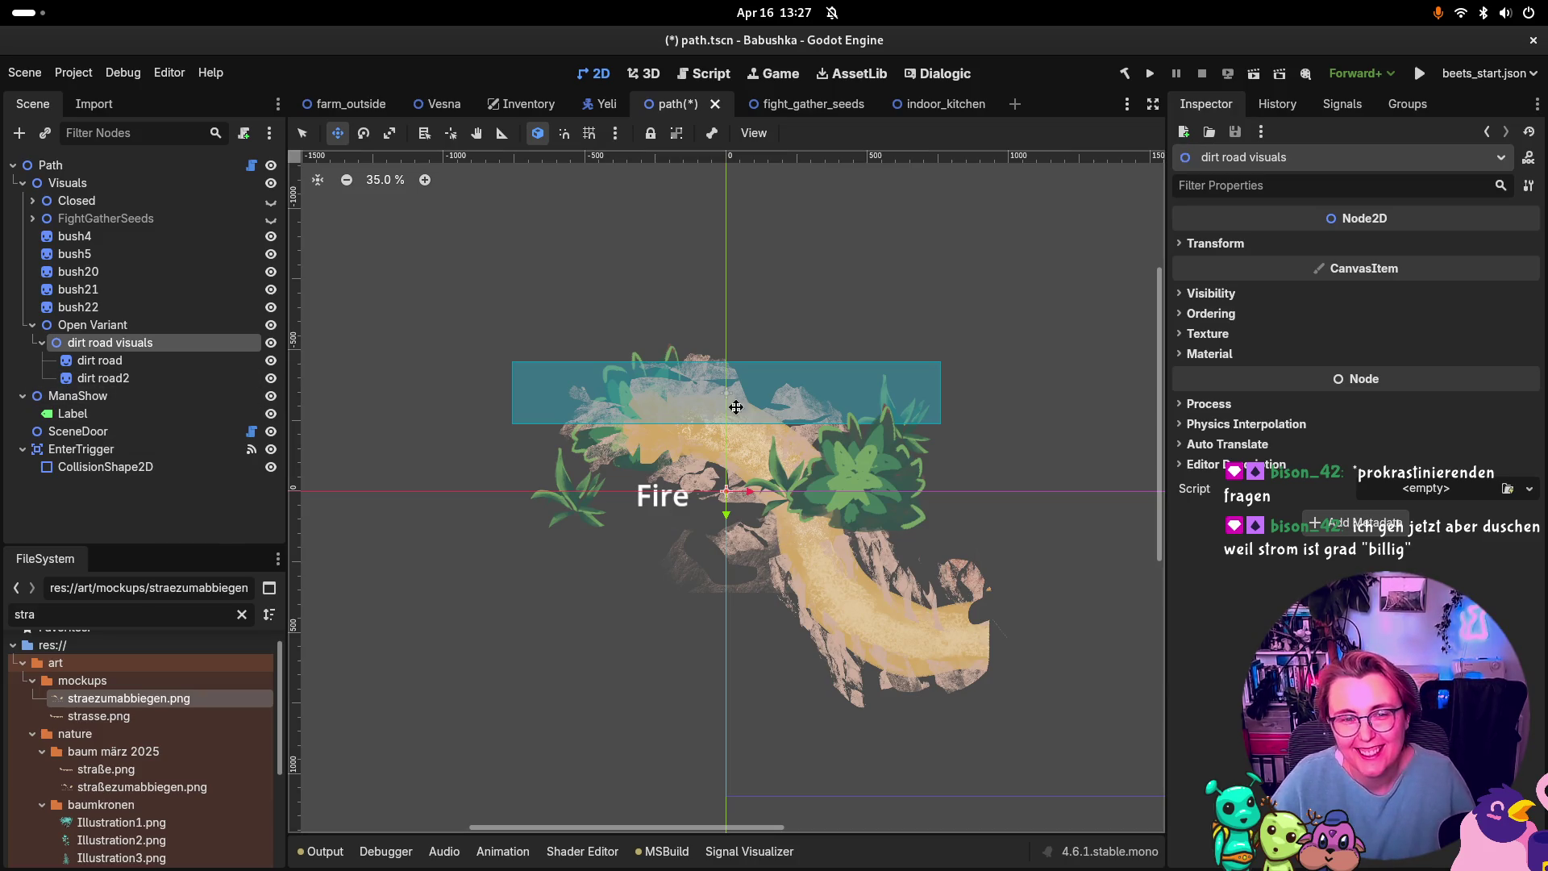
Step: Rotate the dirt road visuals about -64°, move them down about 123 px, and save the scene
key("e")
mouse_move(960, 655)
left_mouse_down()
mouse_move(933, 310)
mouse_move(779, 199)
mouse_move(792, 269)
left_mouse_up()
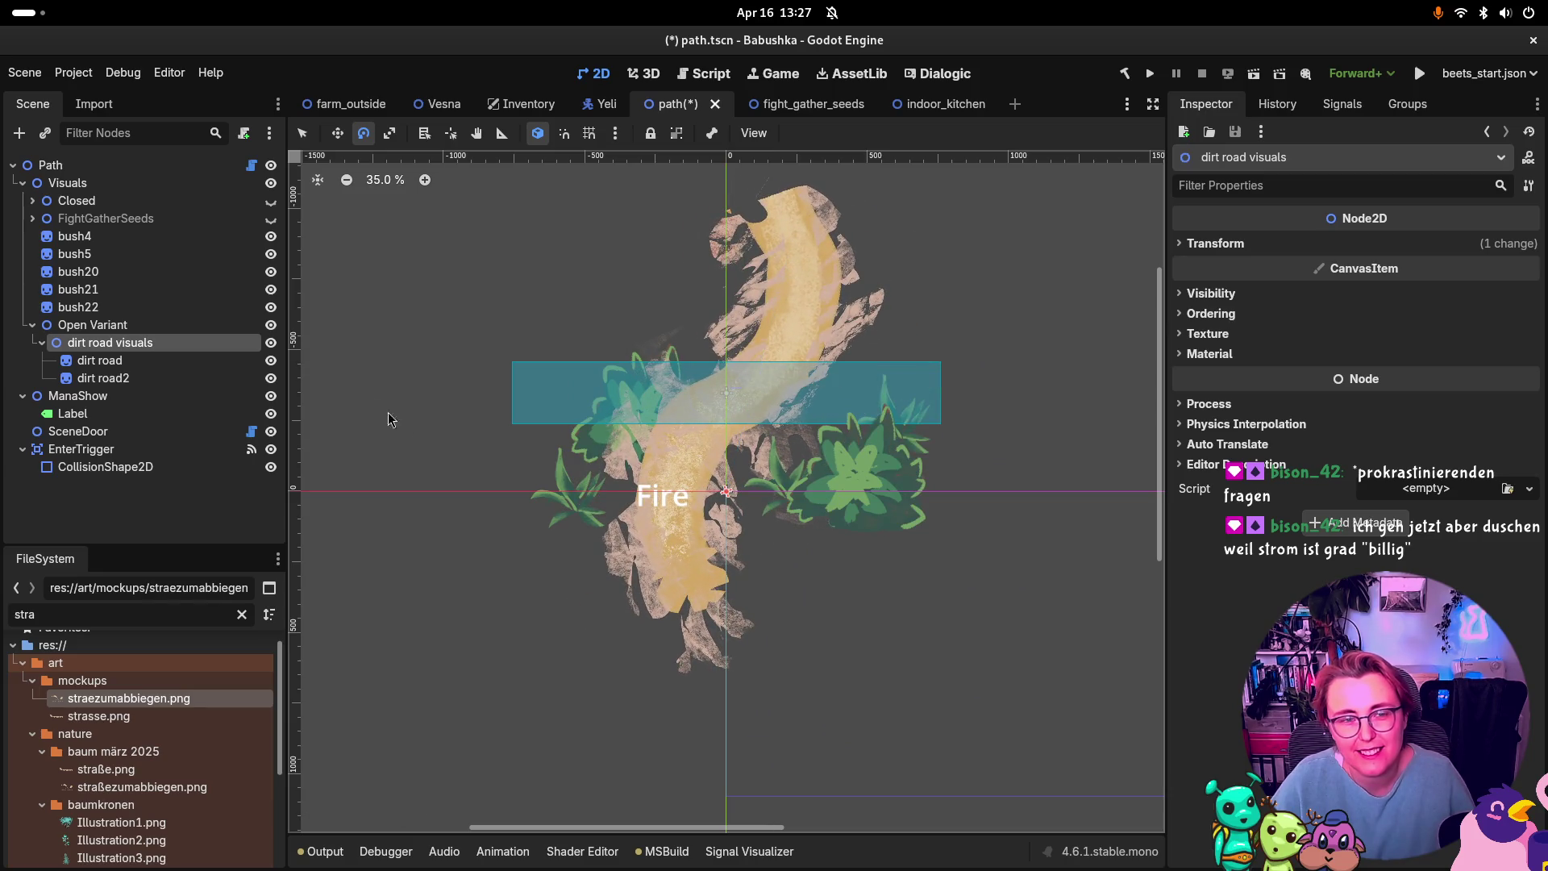
left_click(338, 133)
mouse_move(726, 391)
left_mouse_down()
mouse_move(738, 486)
mouse_move(717, 473)
left_mouse_up()
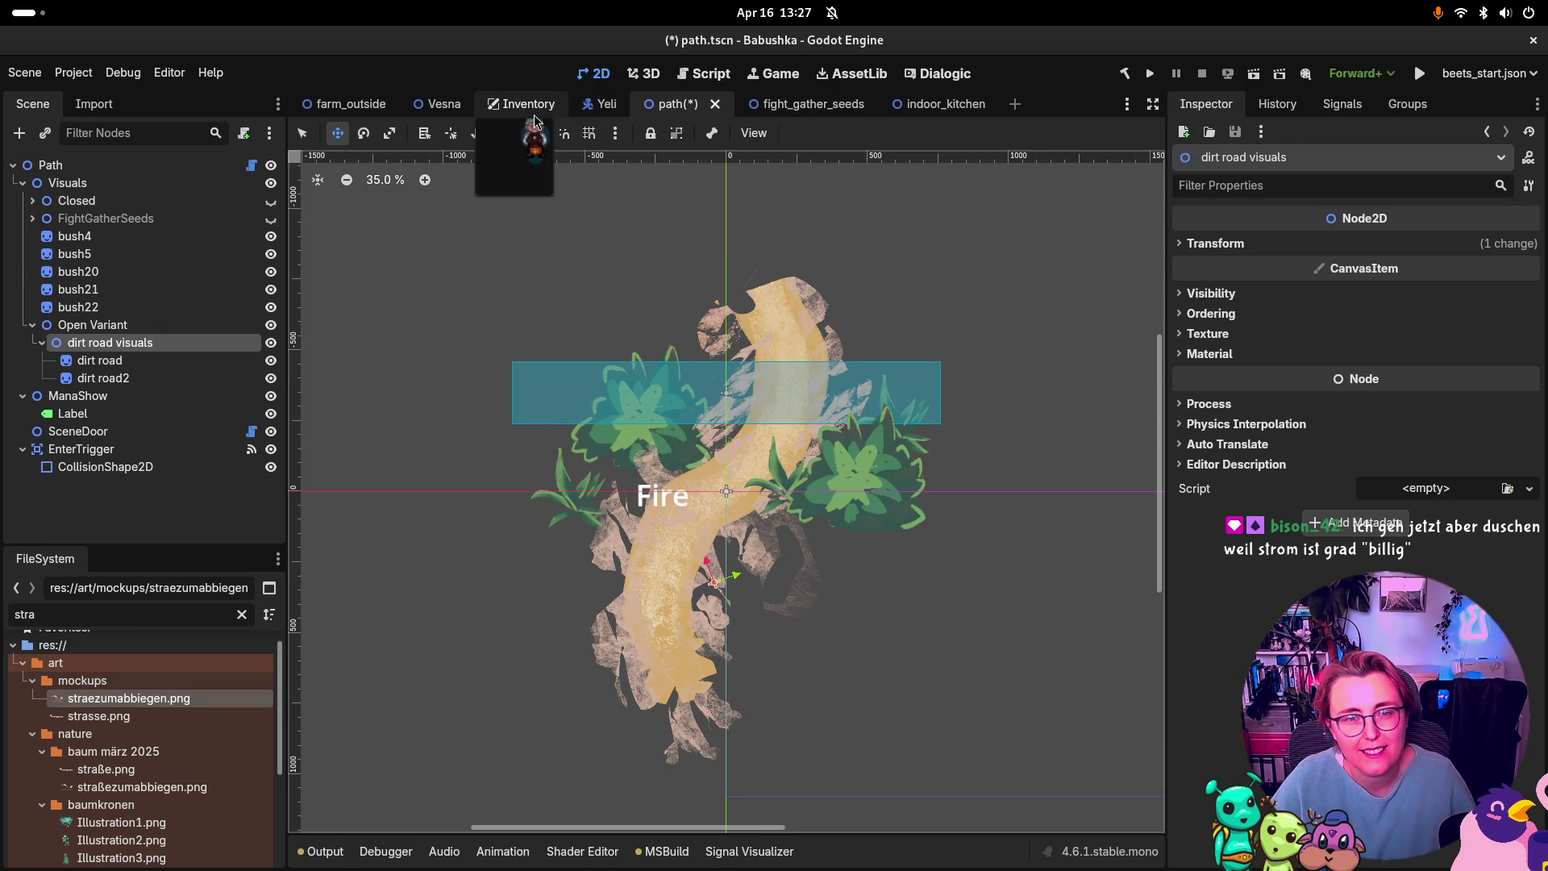
key("ctrl+s")
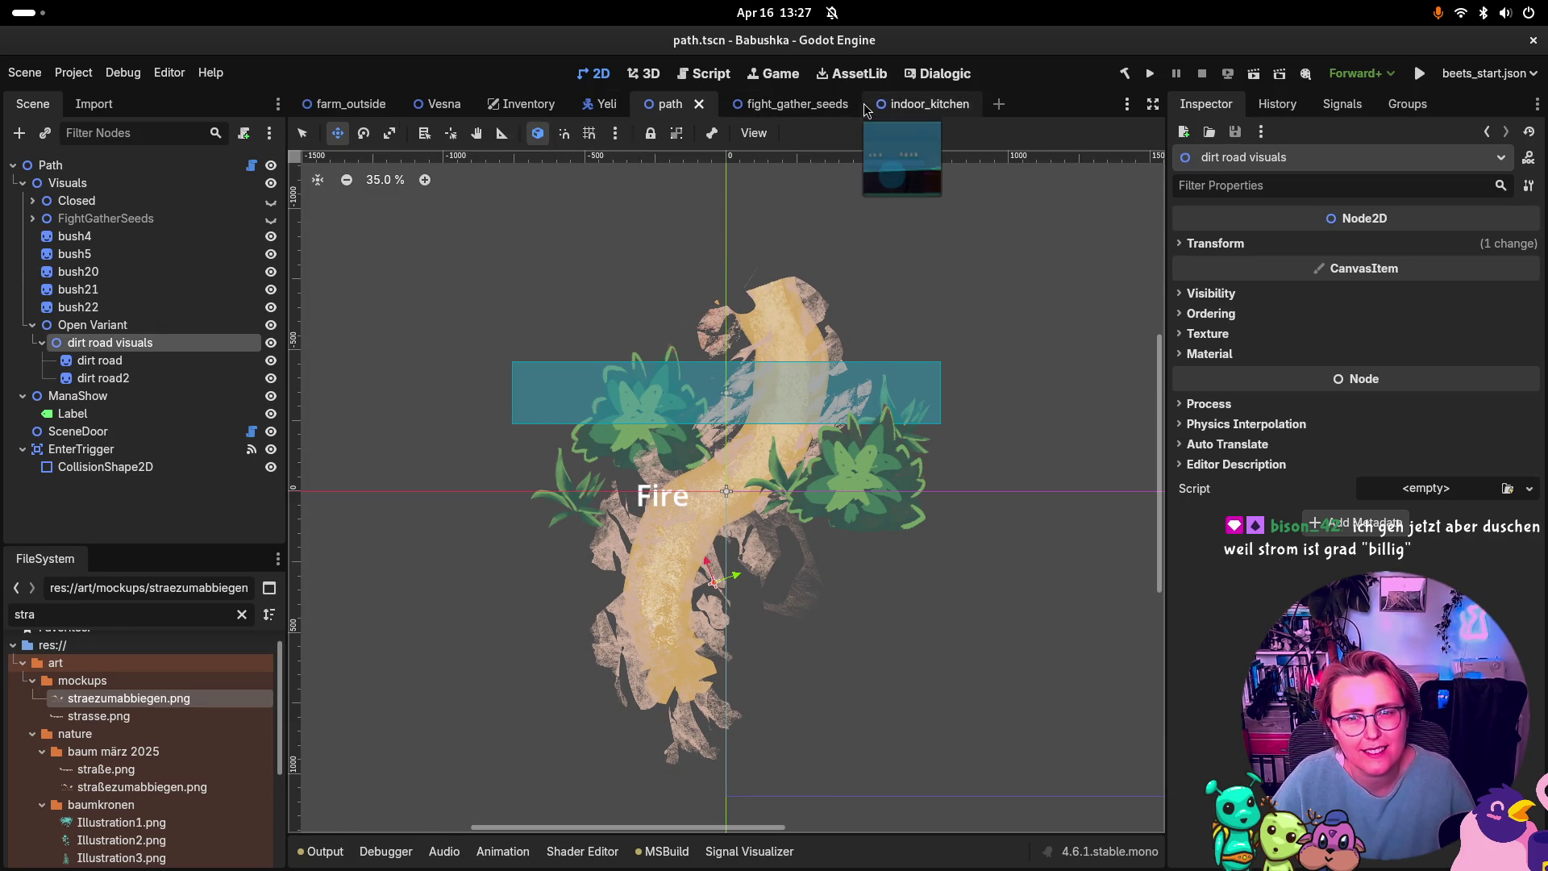
left_click(855, 105)
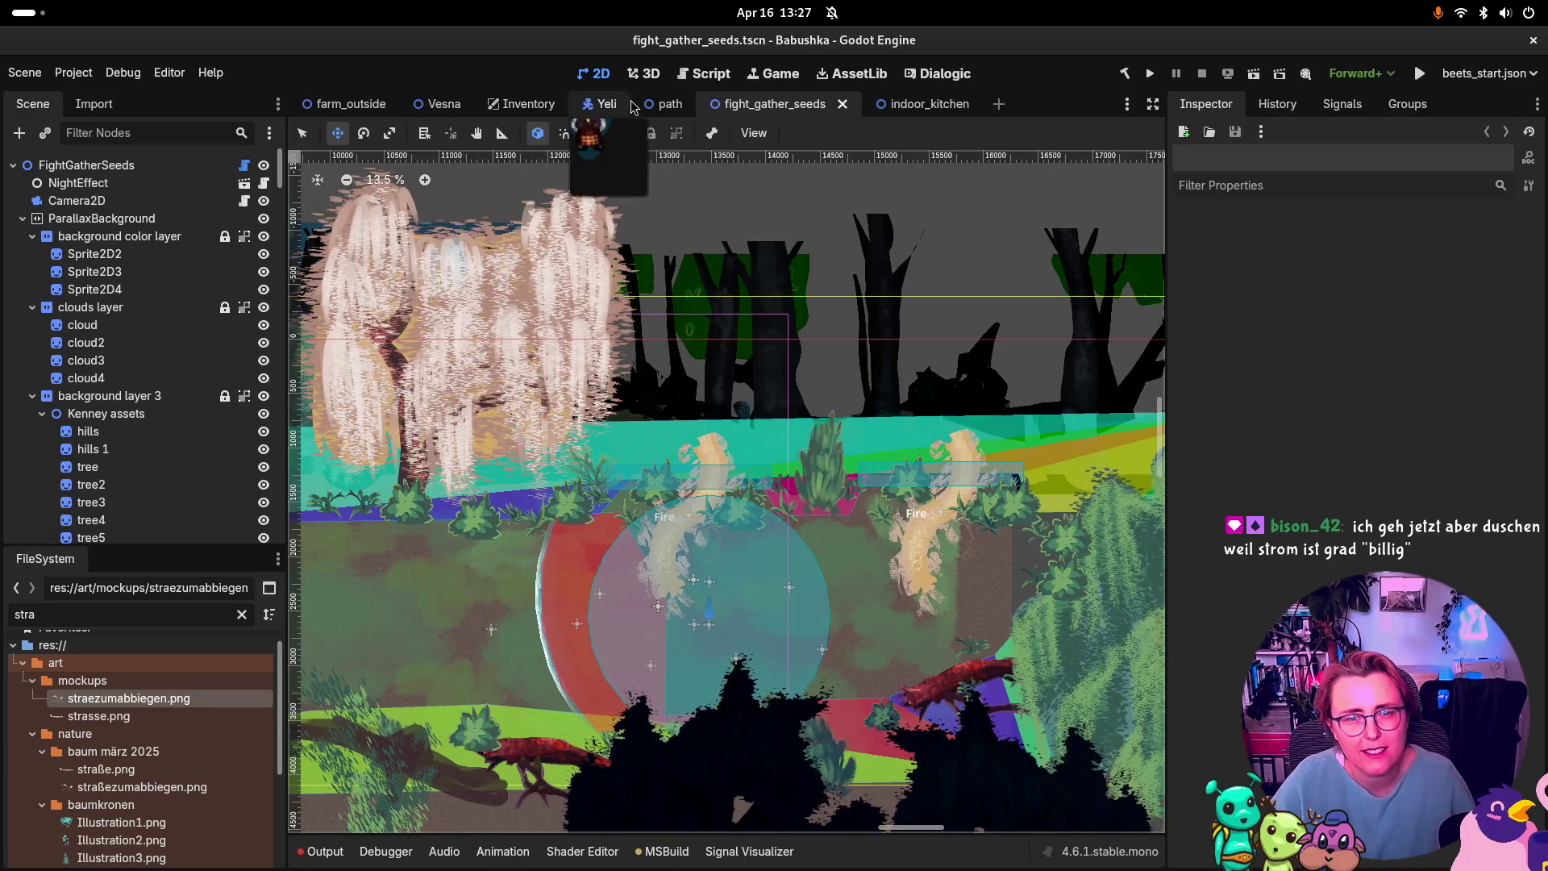
left_click(666, 105)
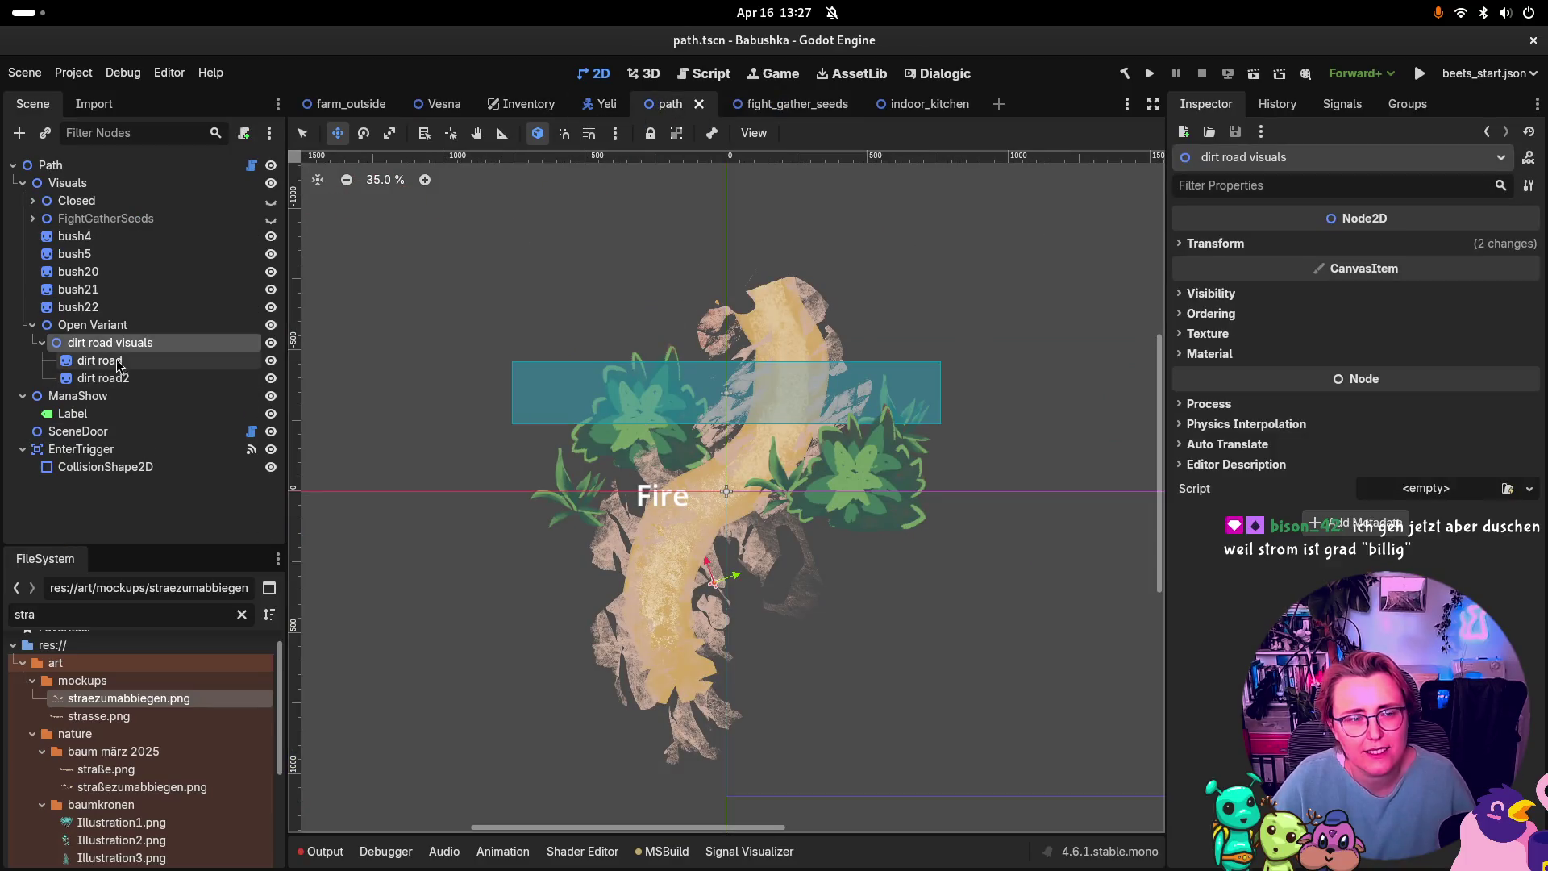
Step: Scale the dirt road visuals to 0.5 × 0.5 and nudge them slightly upward
left_click(1226, 314)
left_click(1226, 315)
left_click(1215, 244)
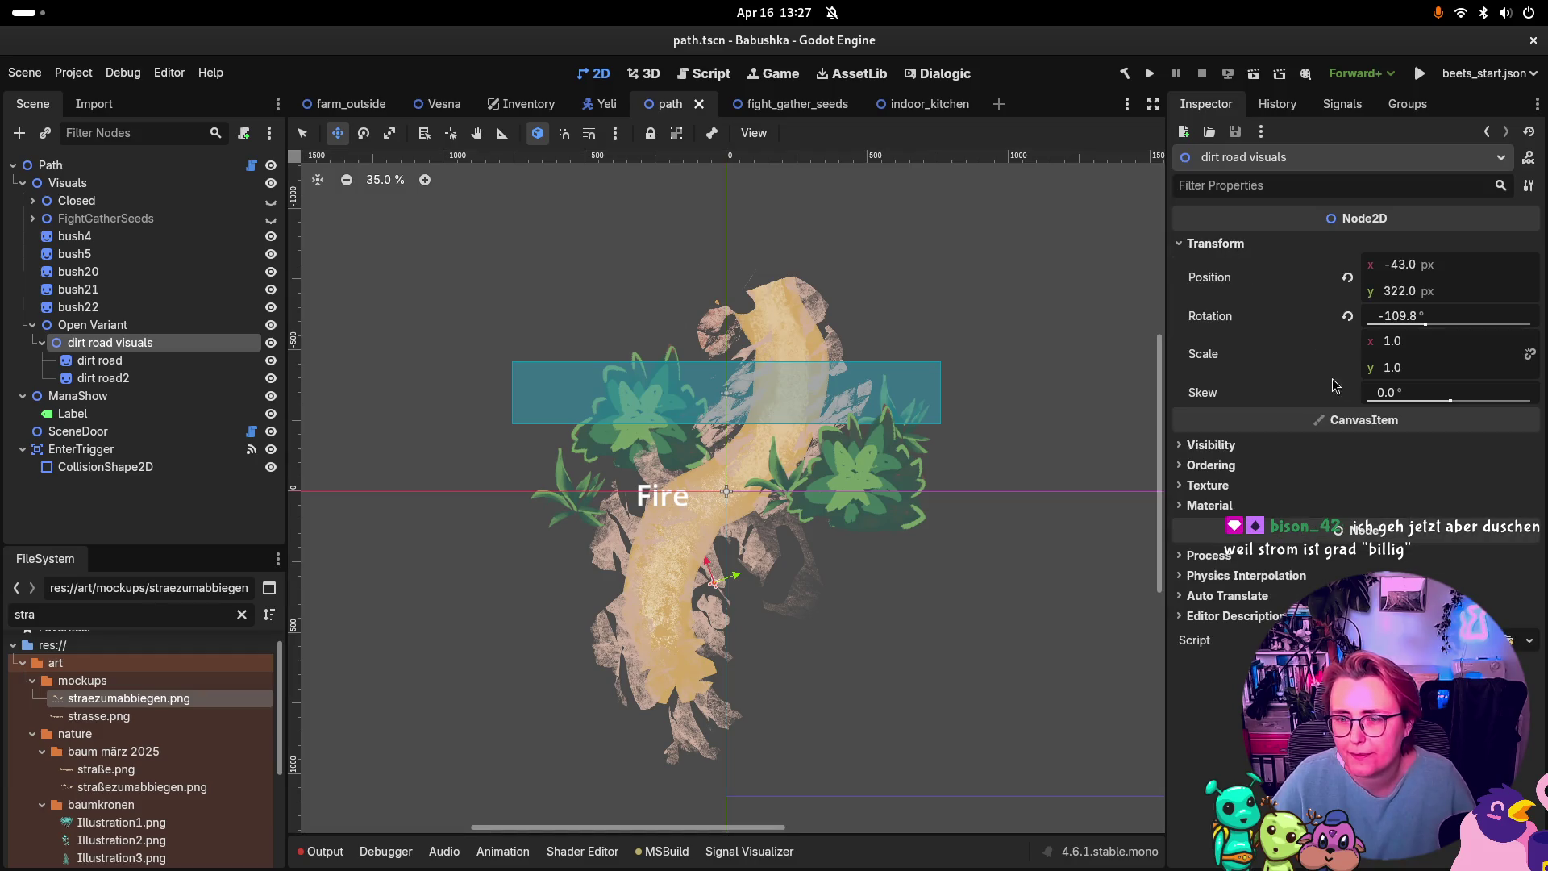
left_click(1389, 339)
type("0")
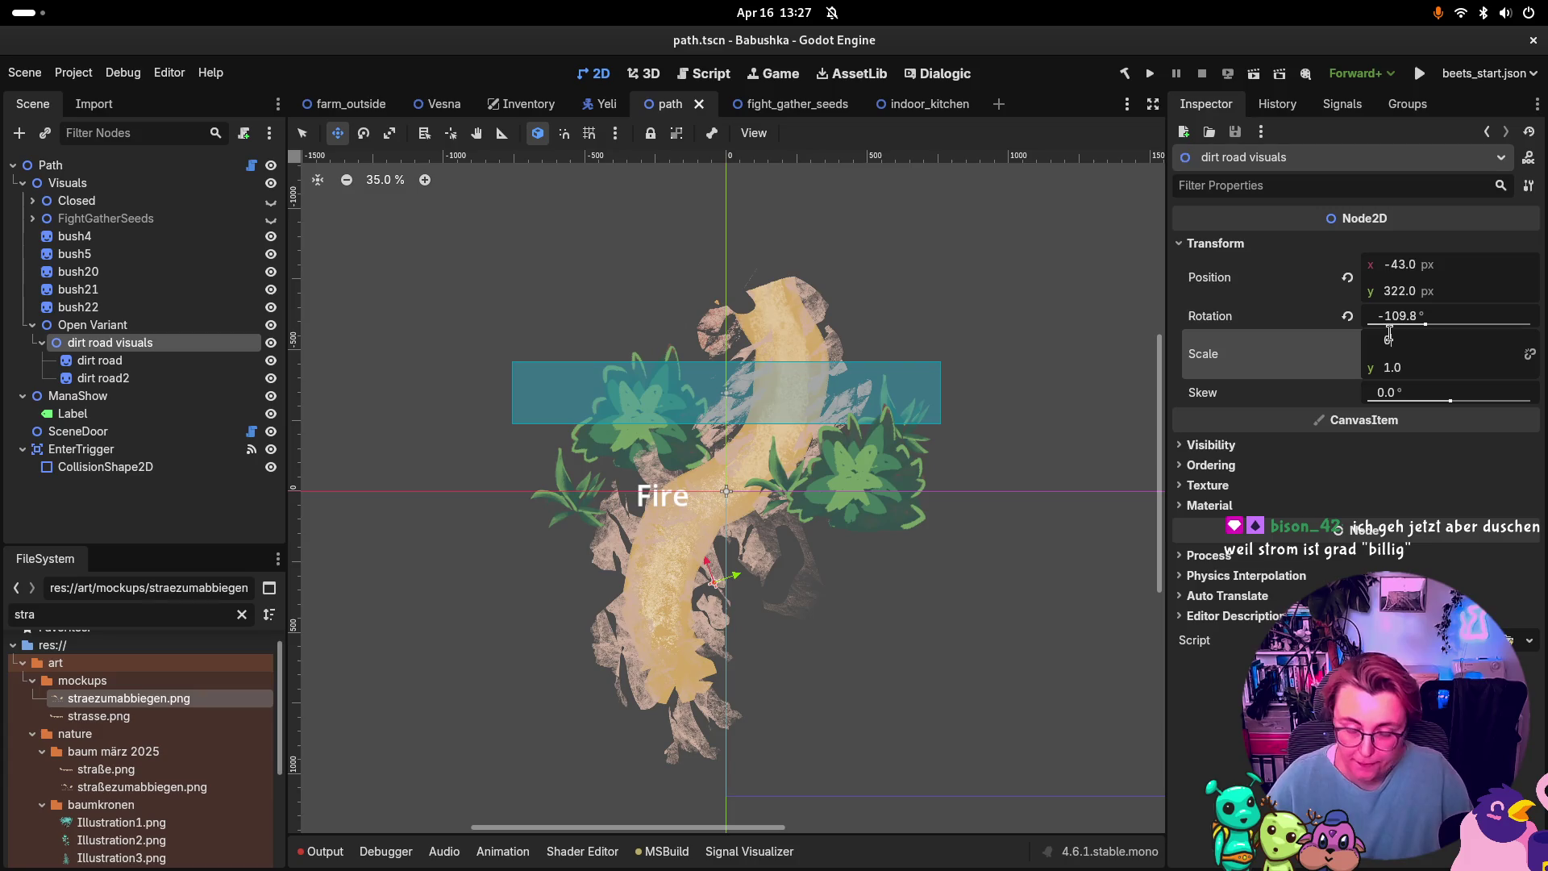
type(".5")
key("Return")
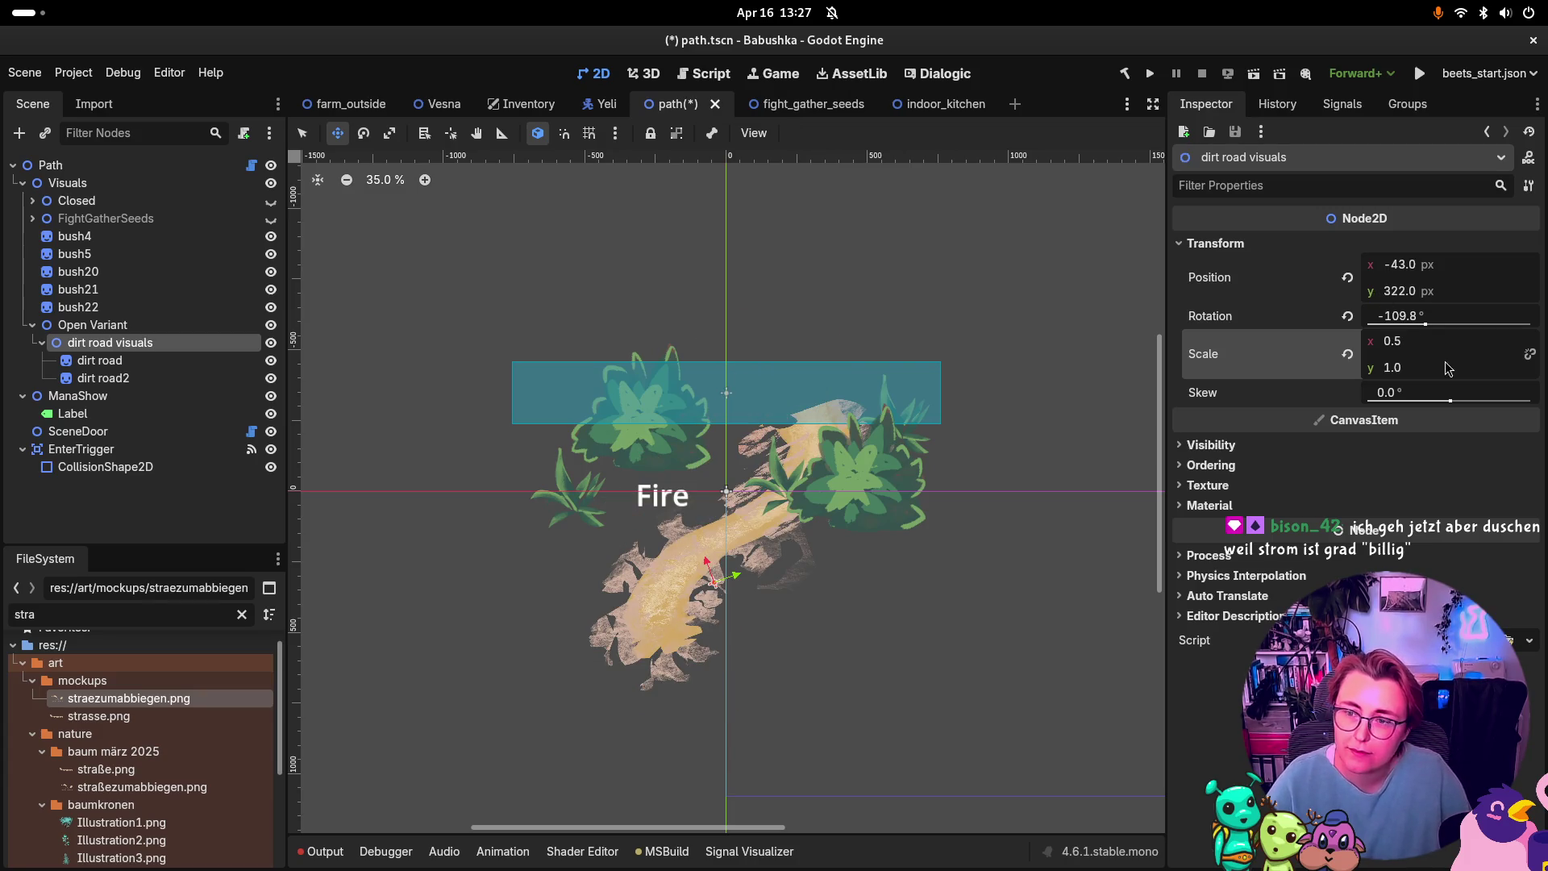
left_click(1442, 372)
type("0.5")
key("Return")
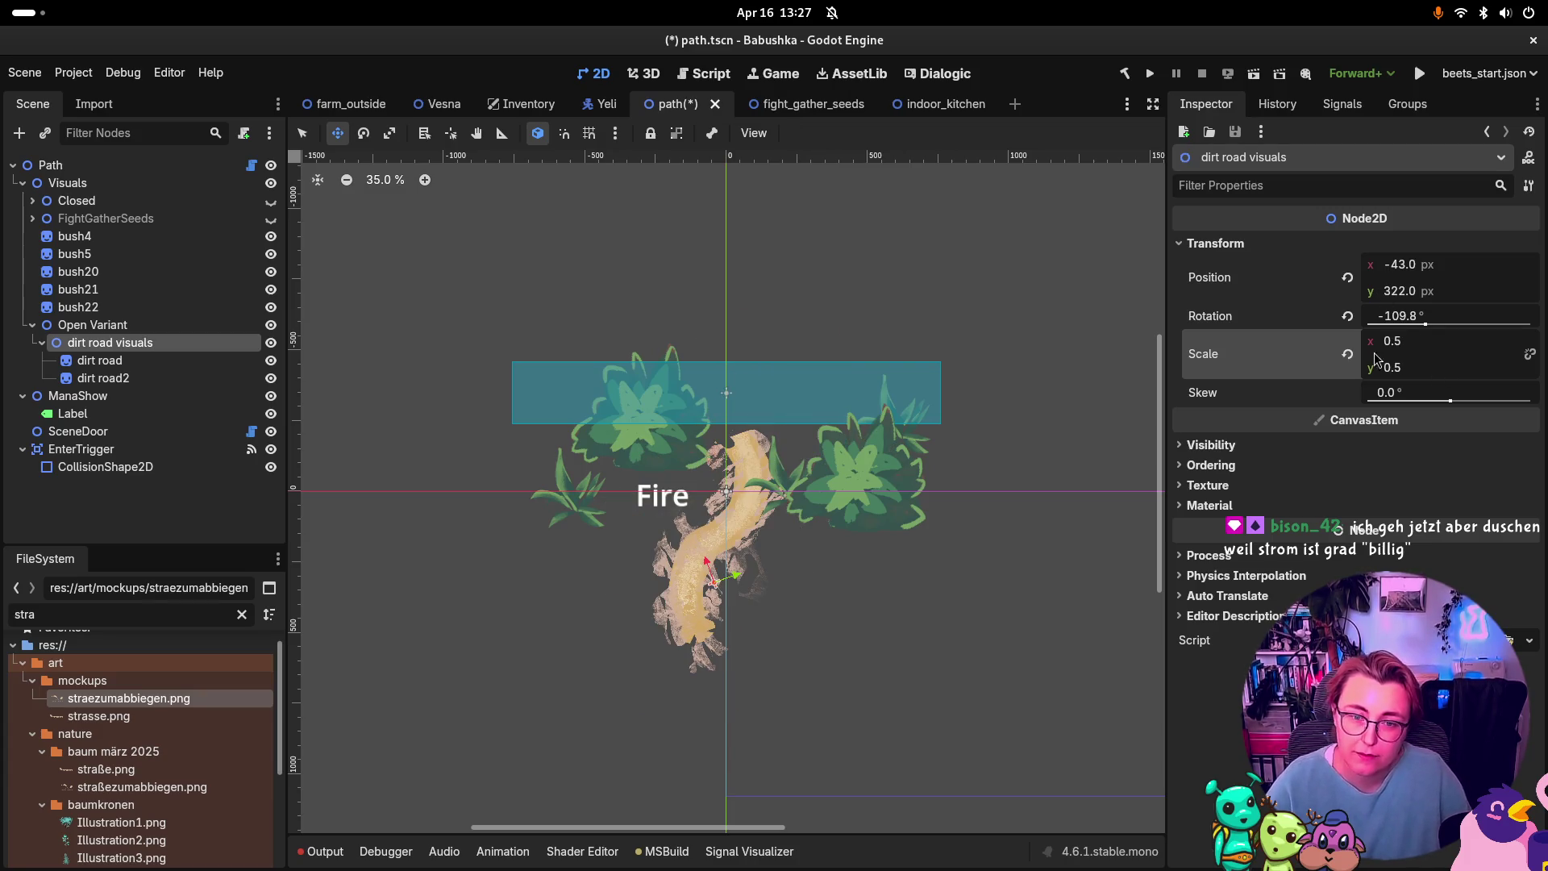
left_click_drag(718, 519, 728, 472)
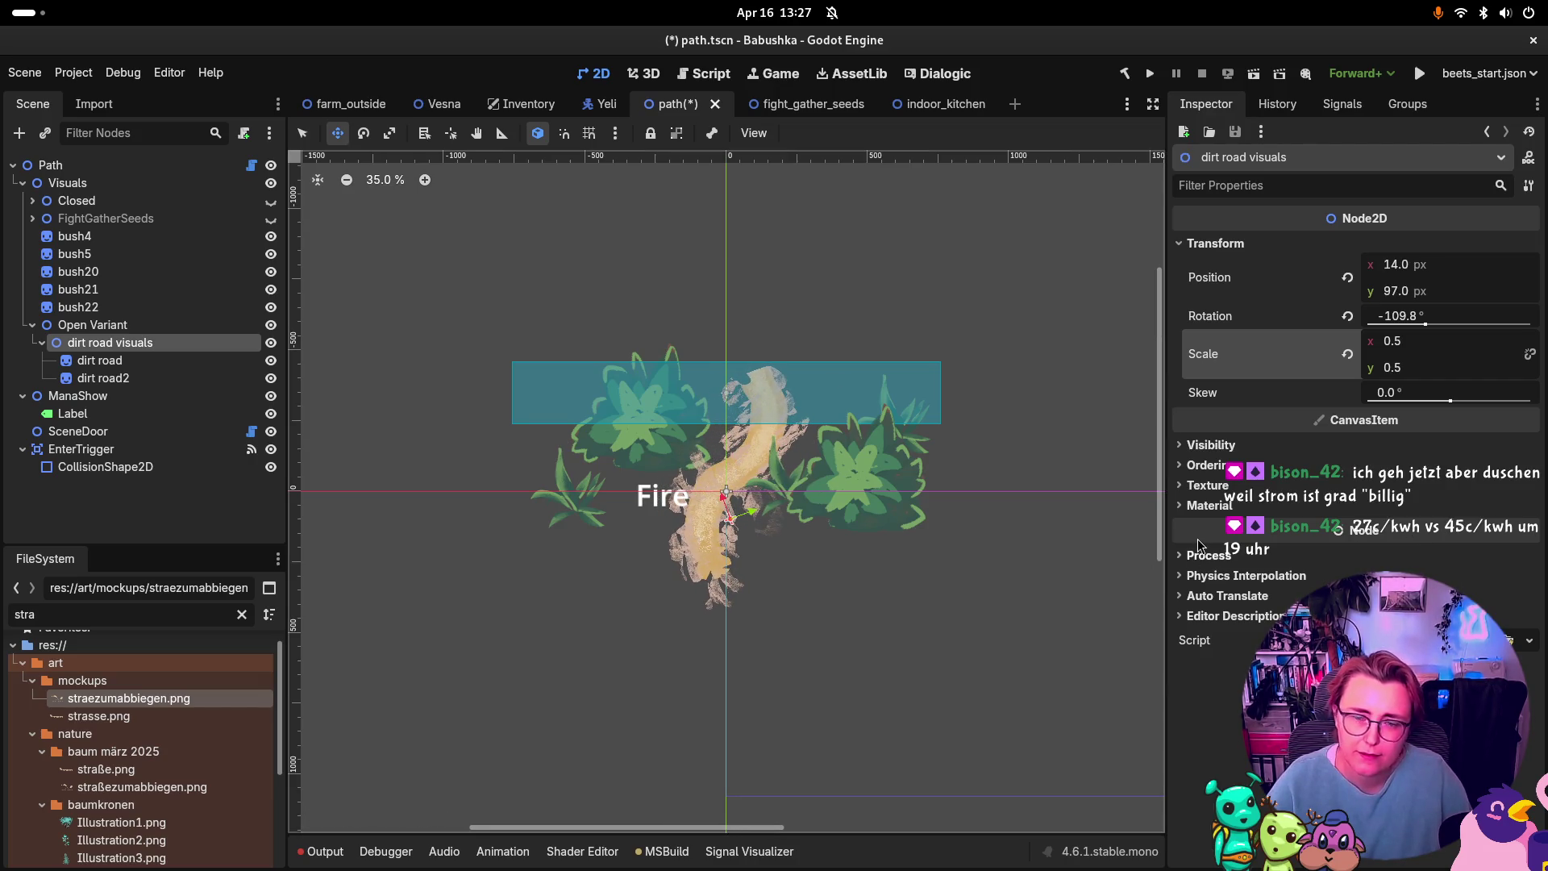
Step: Set the dirt road visuals' Z Index to -10
mouse_move(1194, 537)
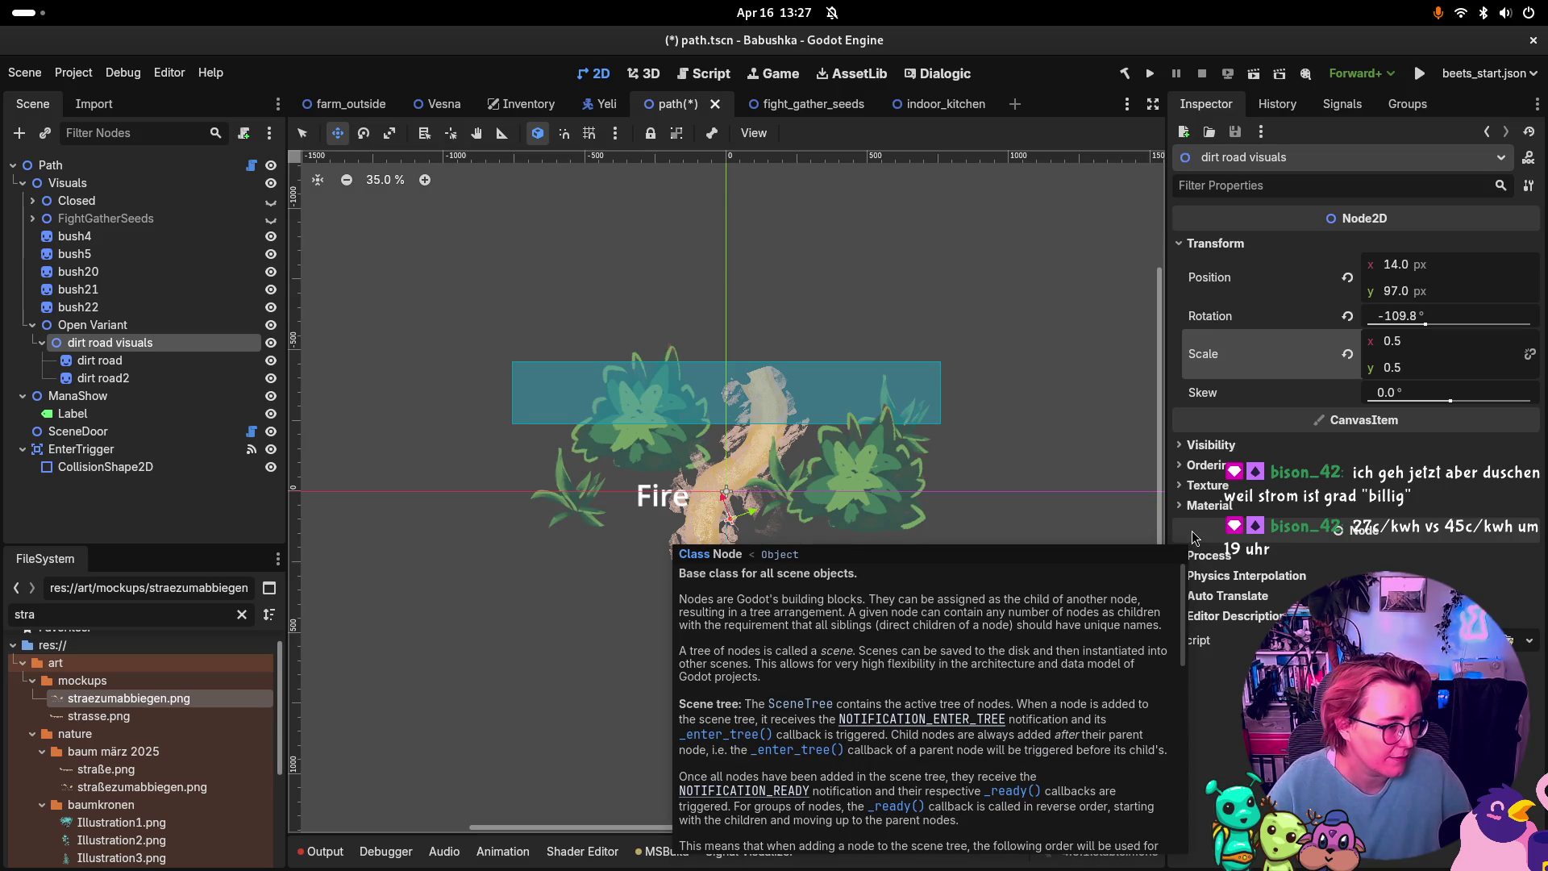
left_click(1189, 466)
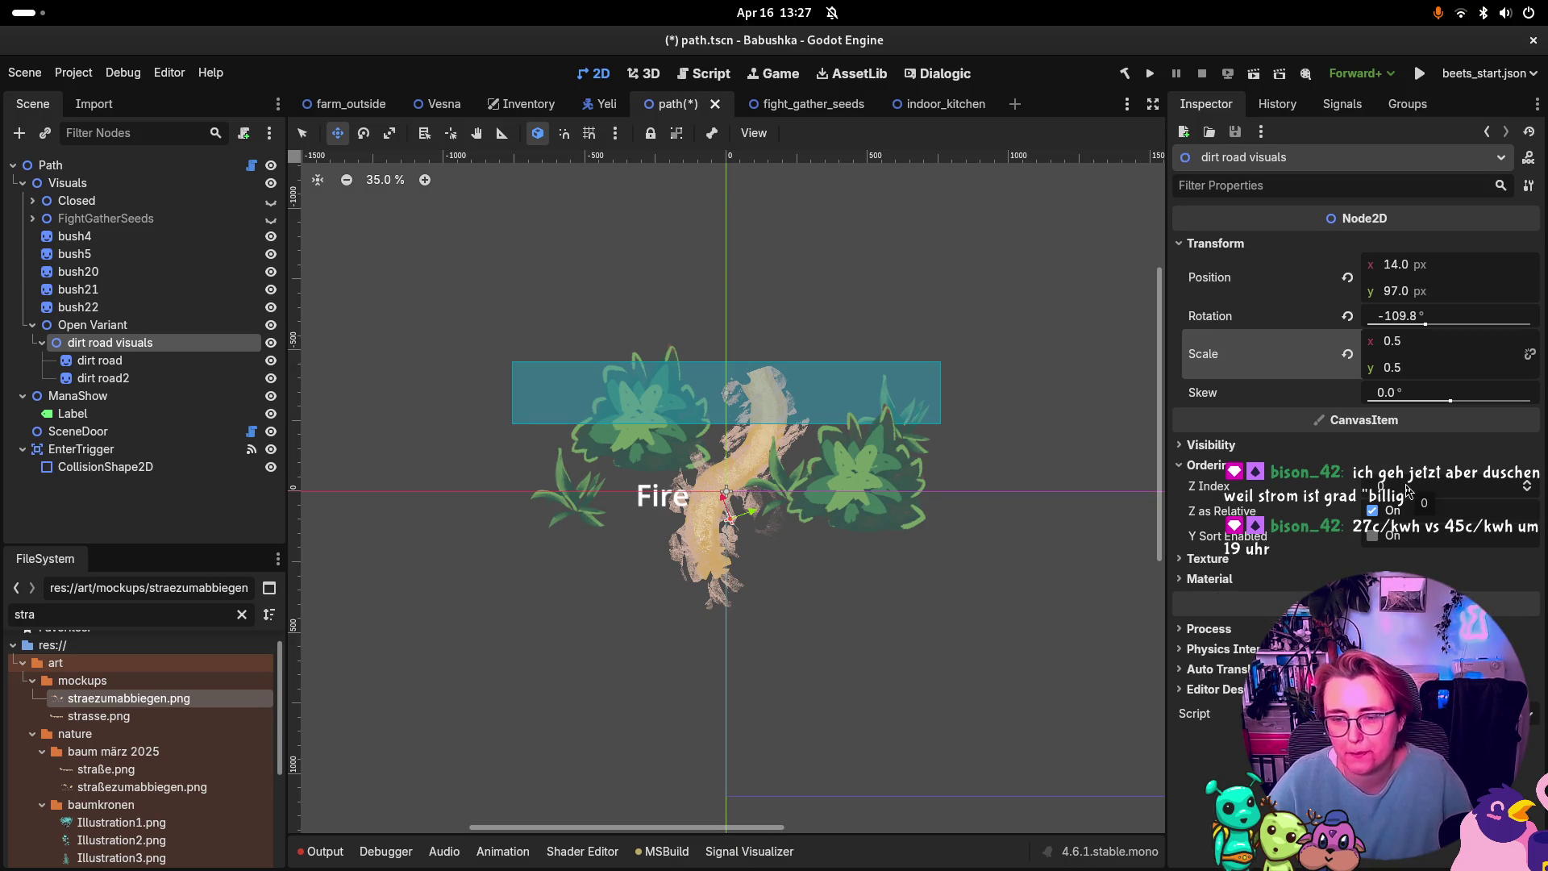
left_click(1404, 487)
type("-10")
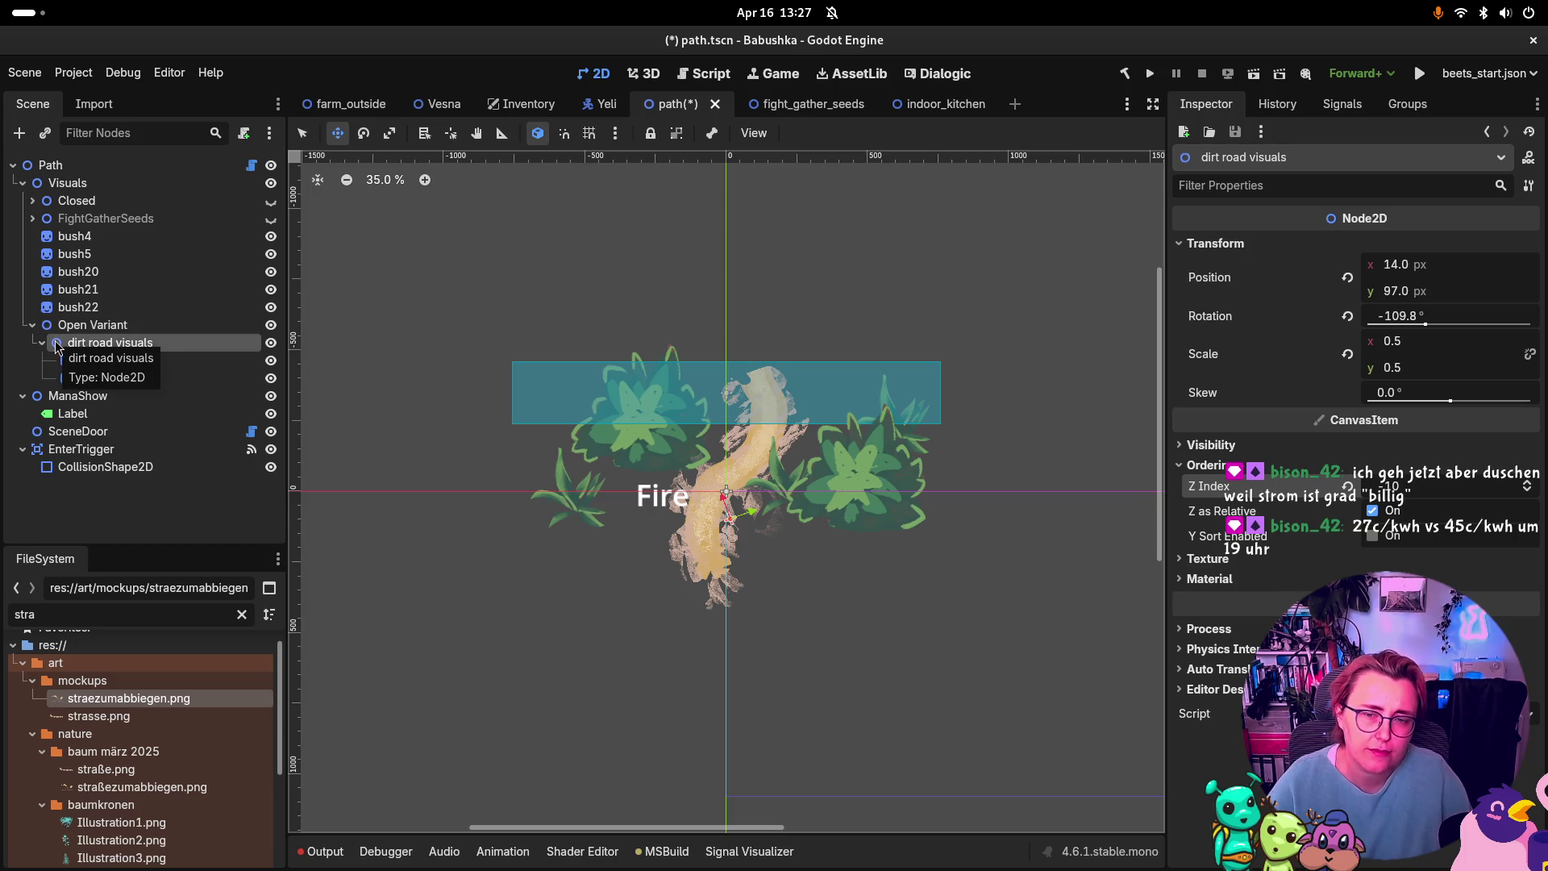
Step: Duplicate bush21 and bush22 as bush23 and bush24 inside Open Variant
left_click(79, 290)
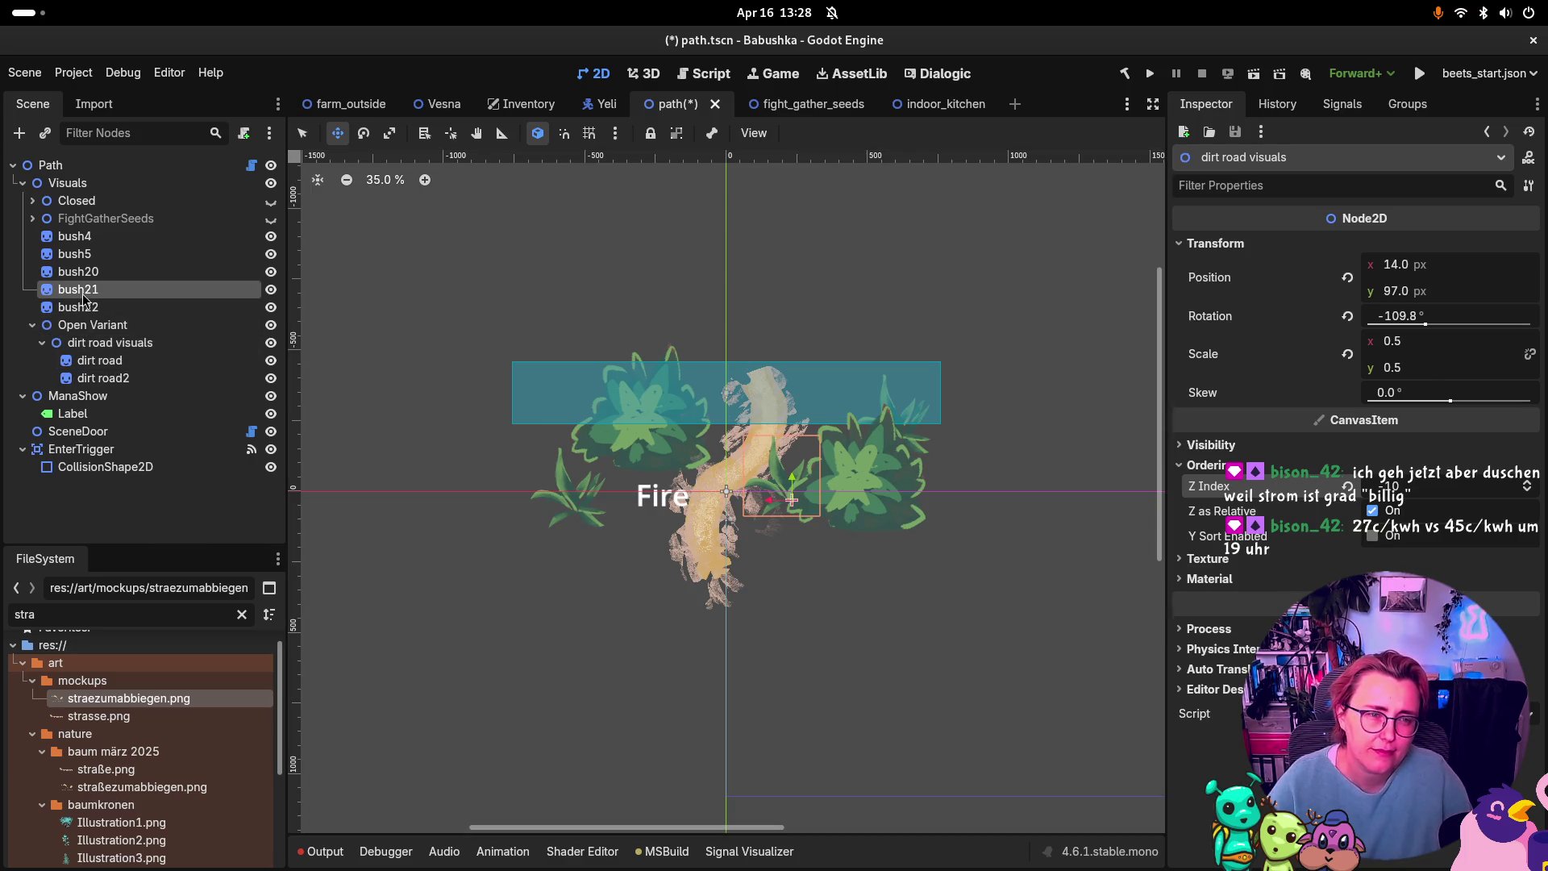
left_click(85, 311, "ctrl")
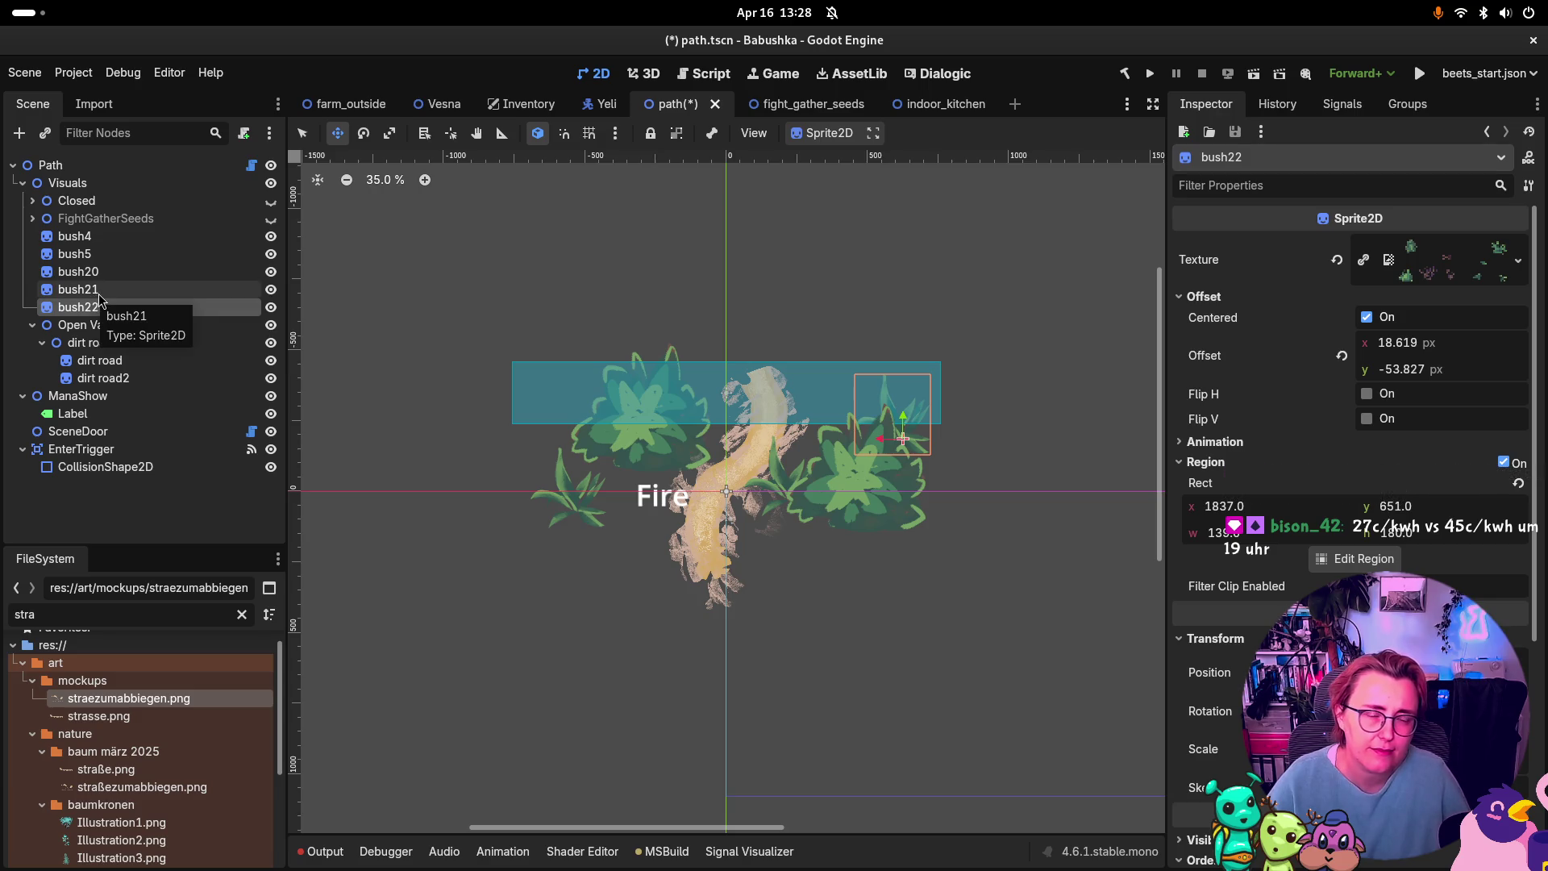
key("ctrl+d")
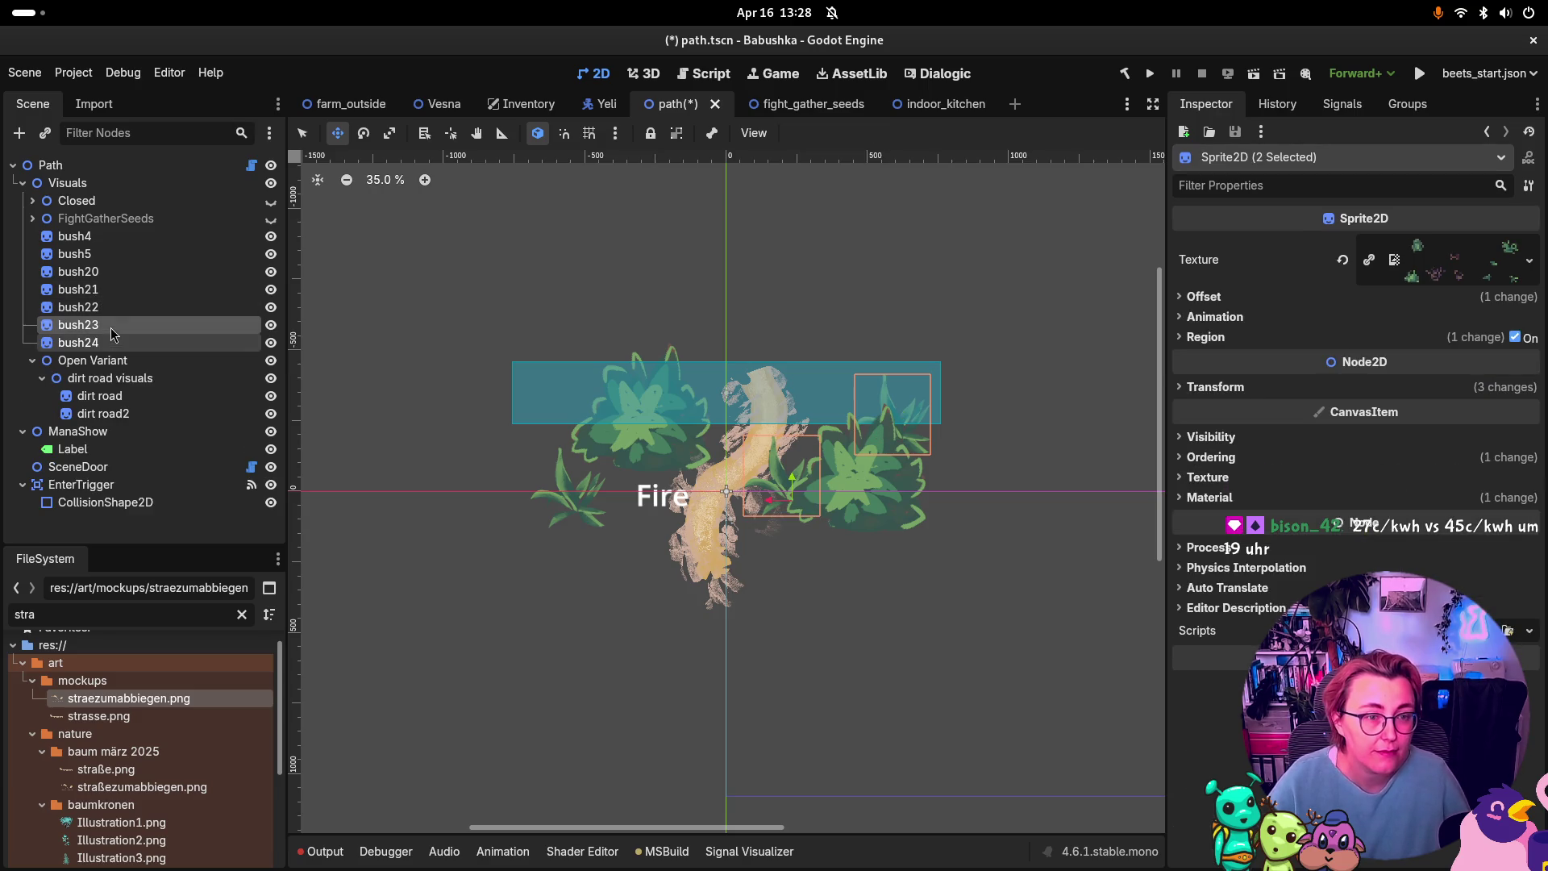
left_click_drag(117, 340, 115, 363)
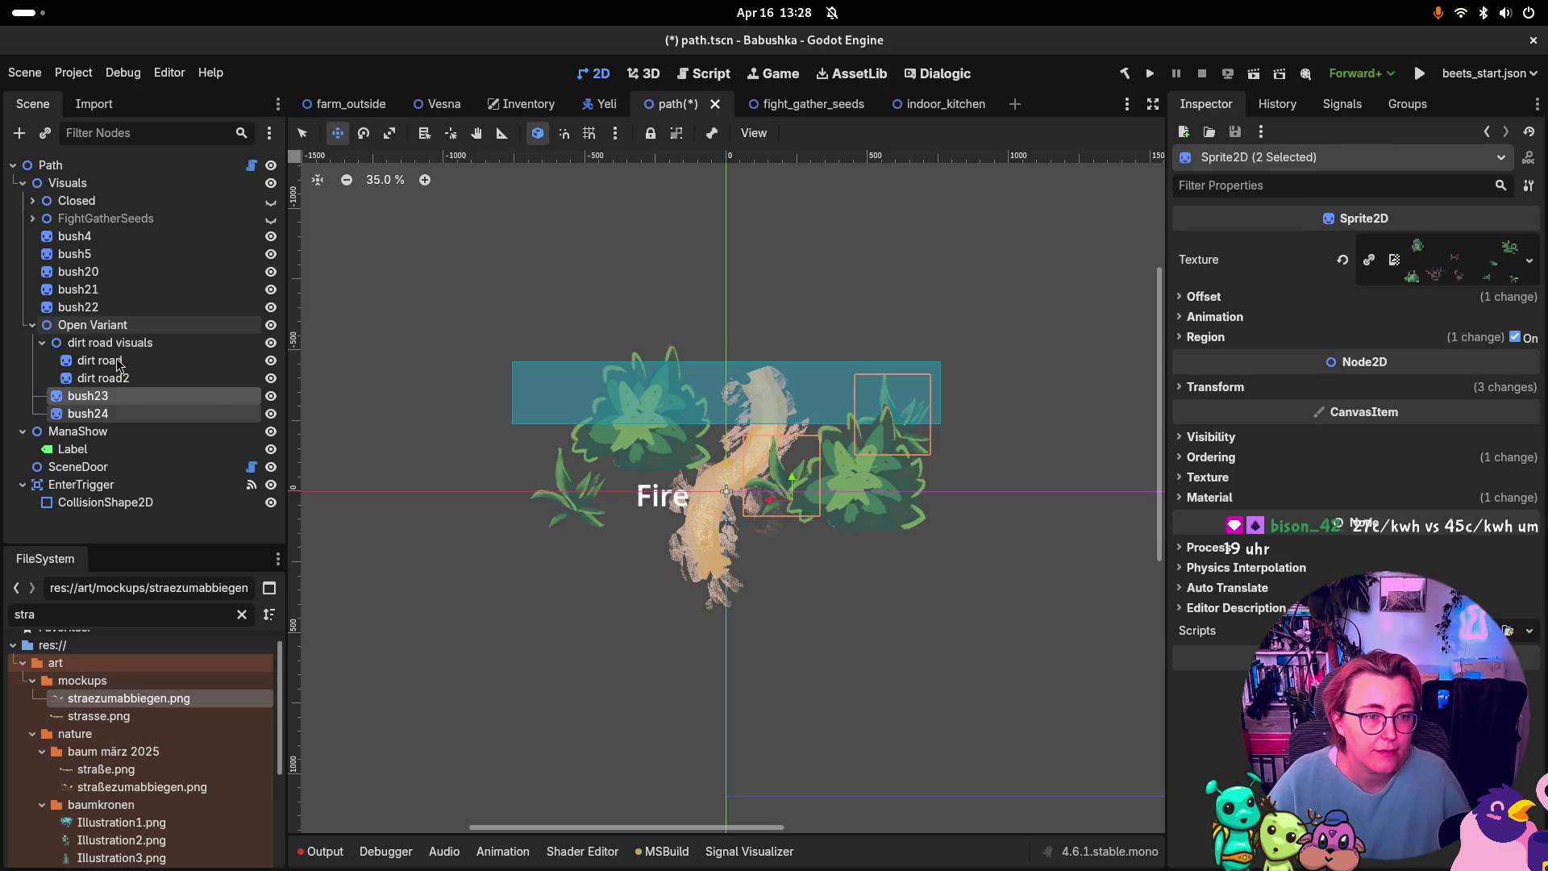
left_click(42, 343)
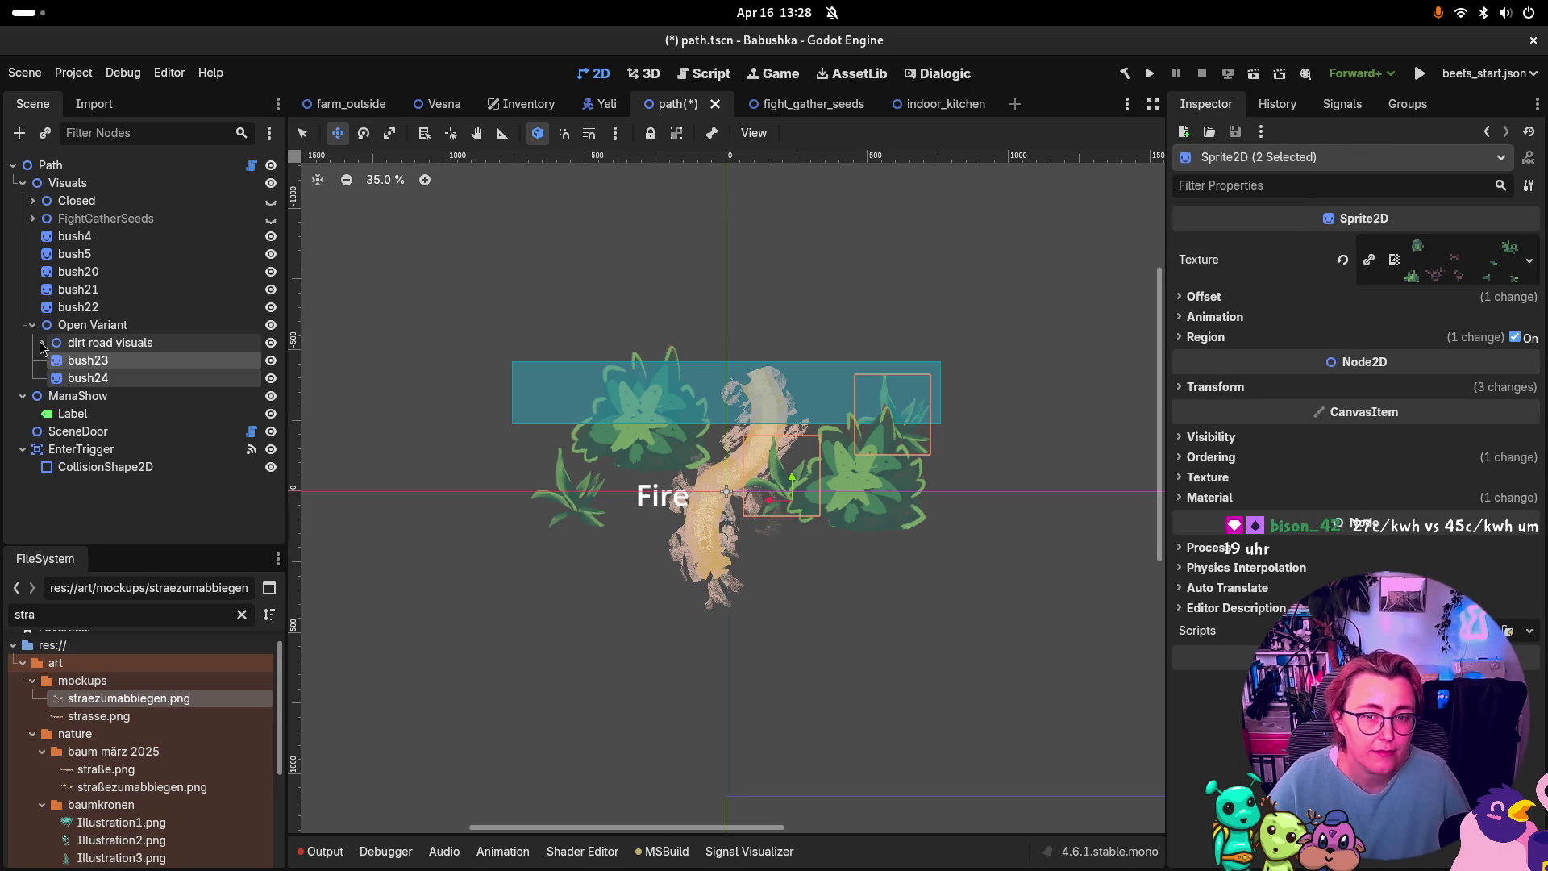
Step: Move bush23 onto the top of the road and shrink it to about 1.318 × -1.079
left_click(135, 367)
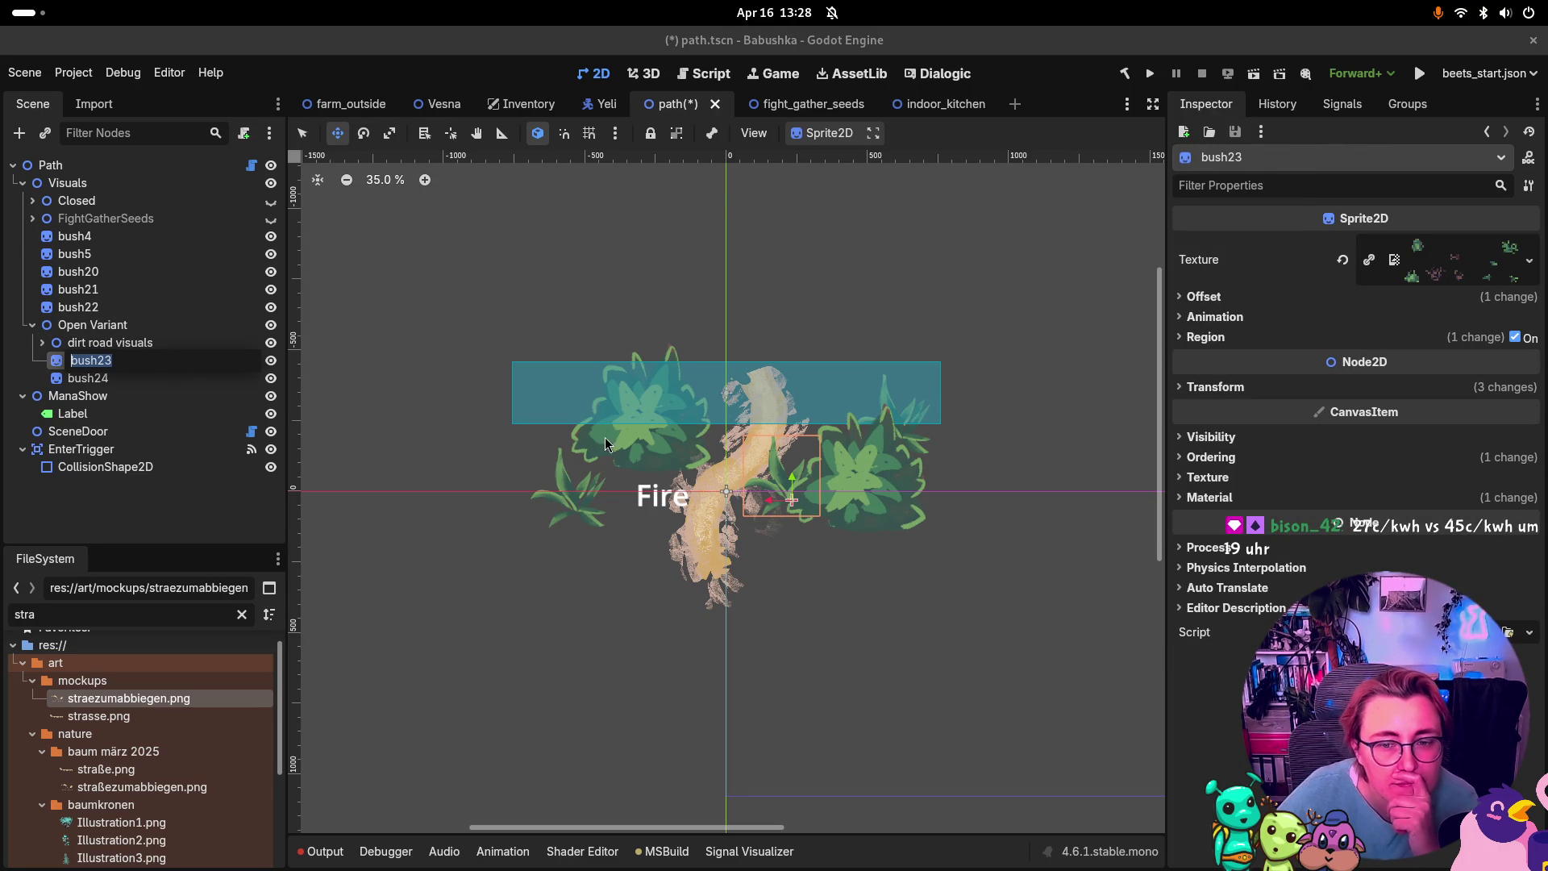
mouse_move(783, 472)
left_mouse_down()
mouse_move(762, 427)
mouse_move(718, 408)
mouse_move(812, 408)
left_mouse_up()
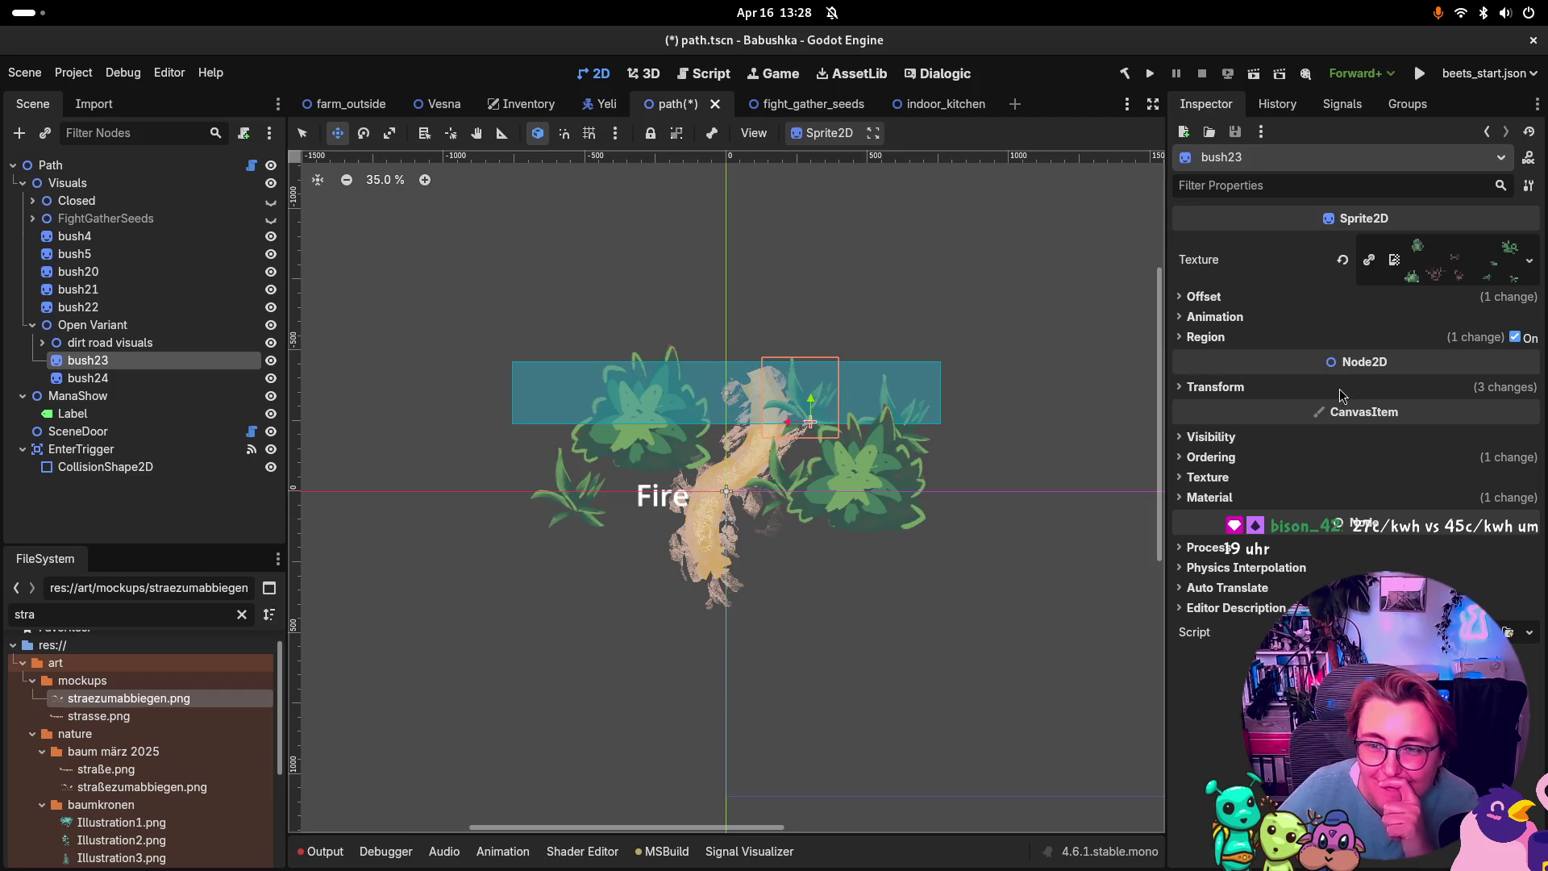
left_click(1226, 386)
left_click(1530, 497)
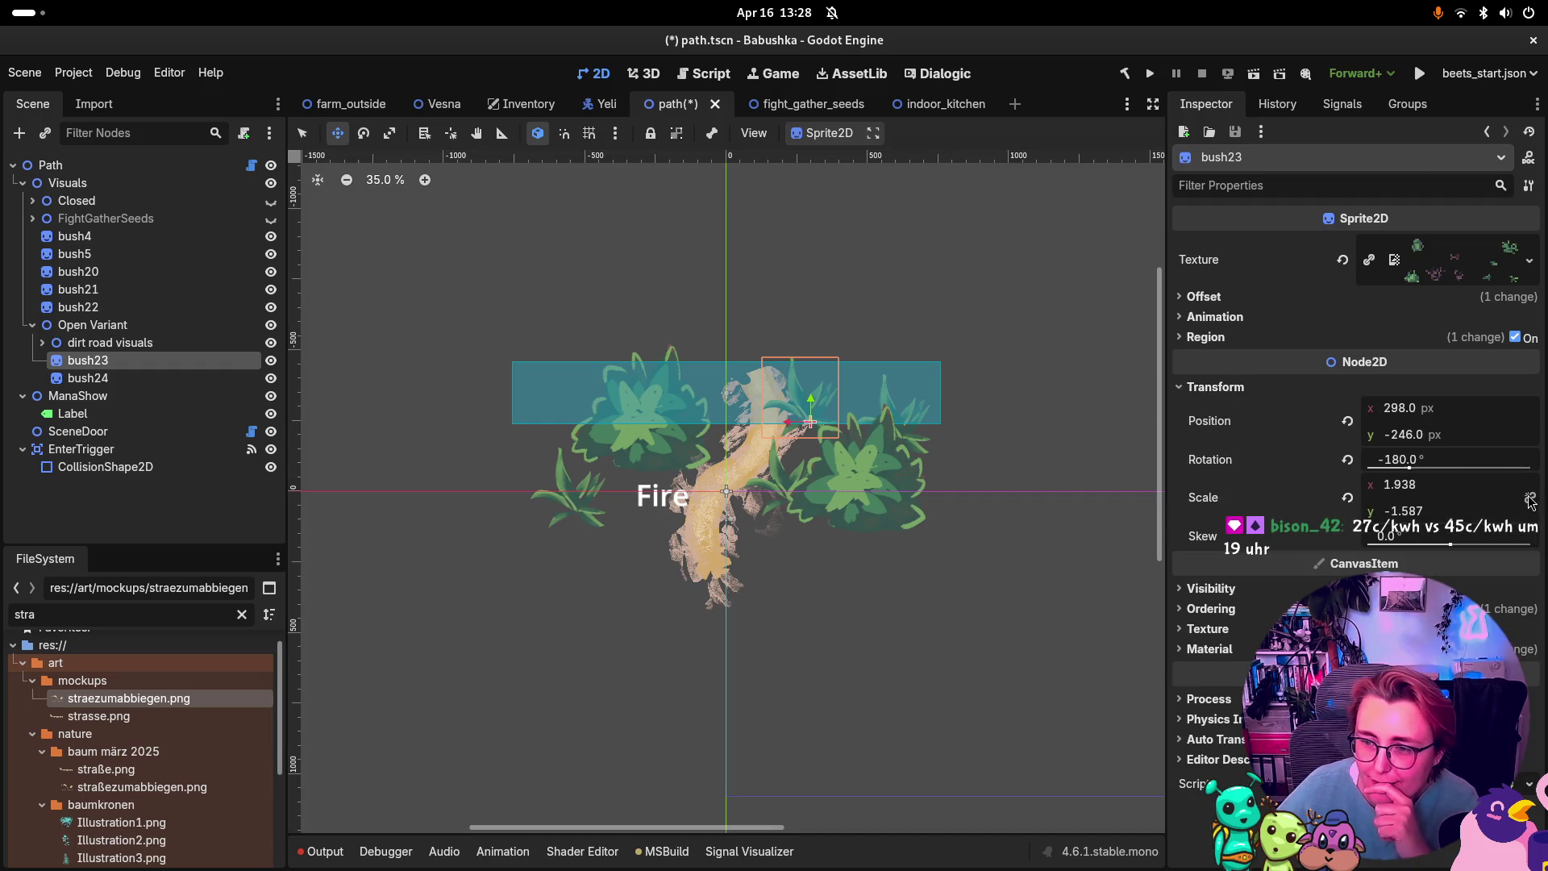
left_click_drag(1396, 488, 1331, 488)
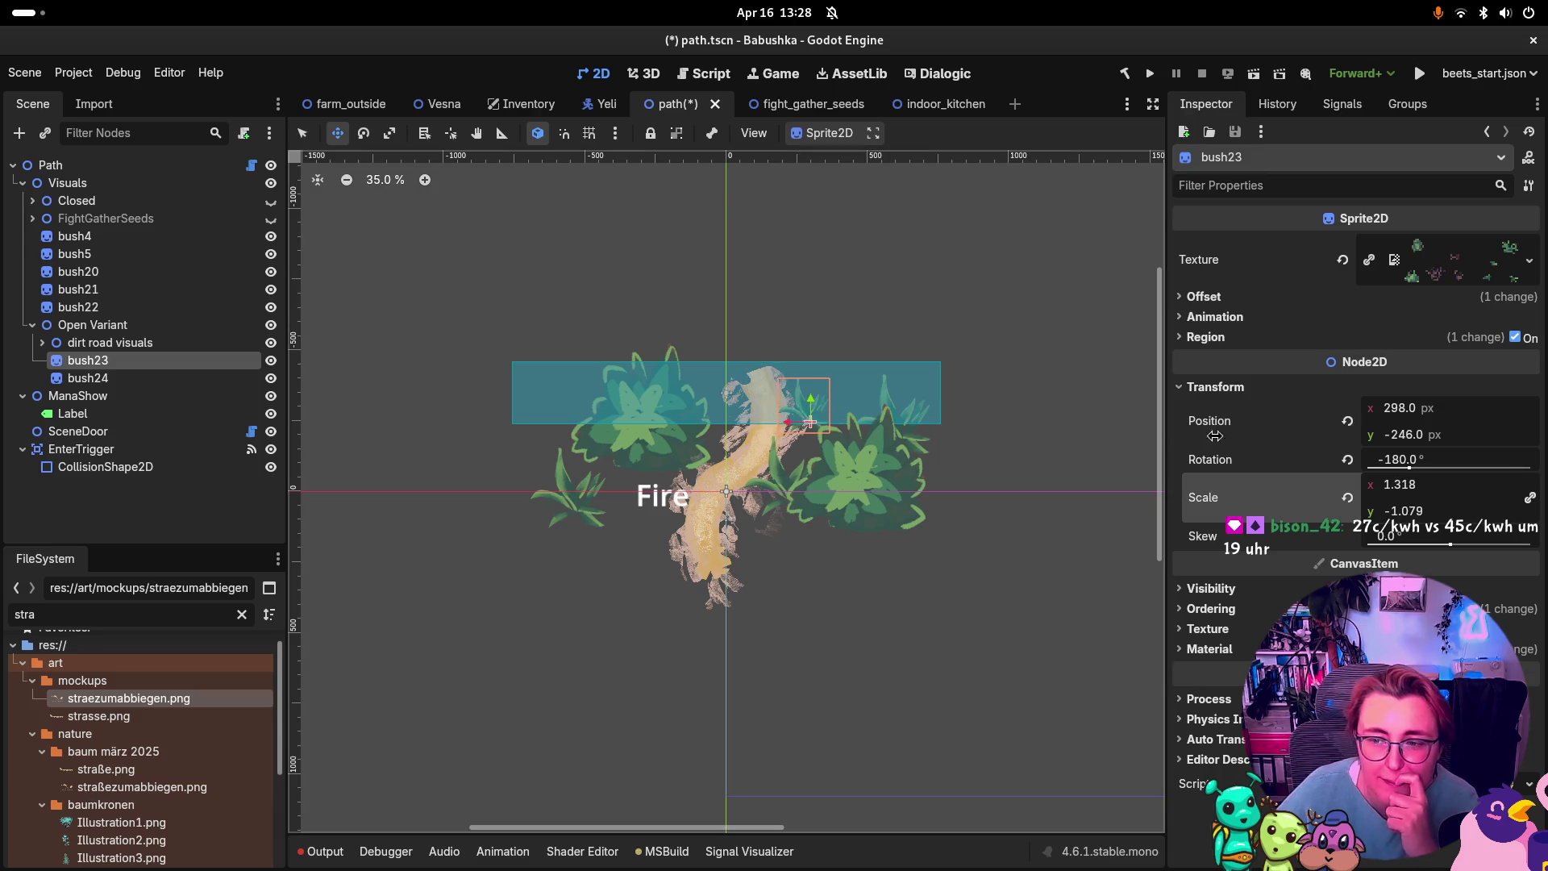
left_click(1205, 337)
left_click(1361, 440)
Step: Inspect bush23's 1837, 651, 139 × 180 area of the bush sheet, then close the region editor
scroll(882, 408, "up", 5)
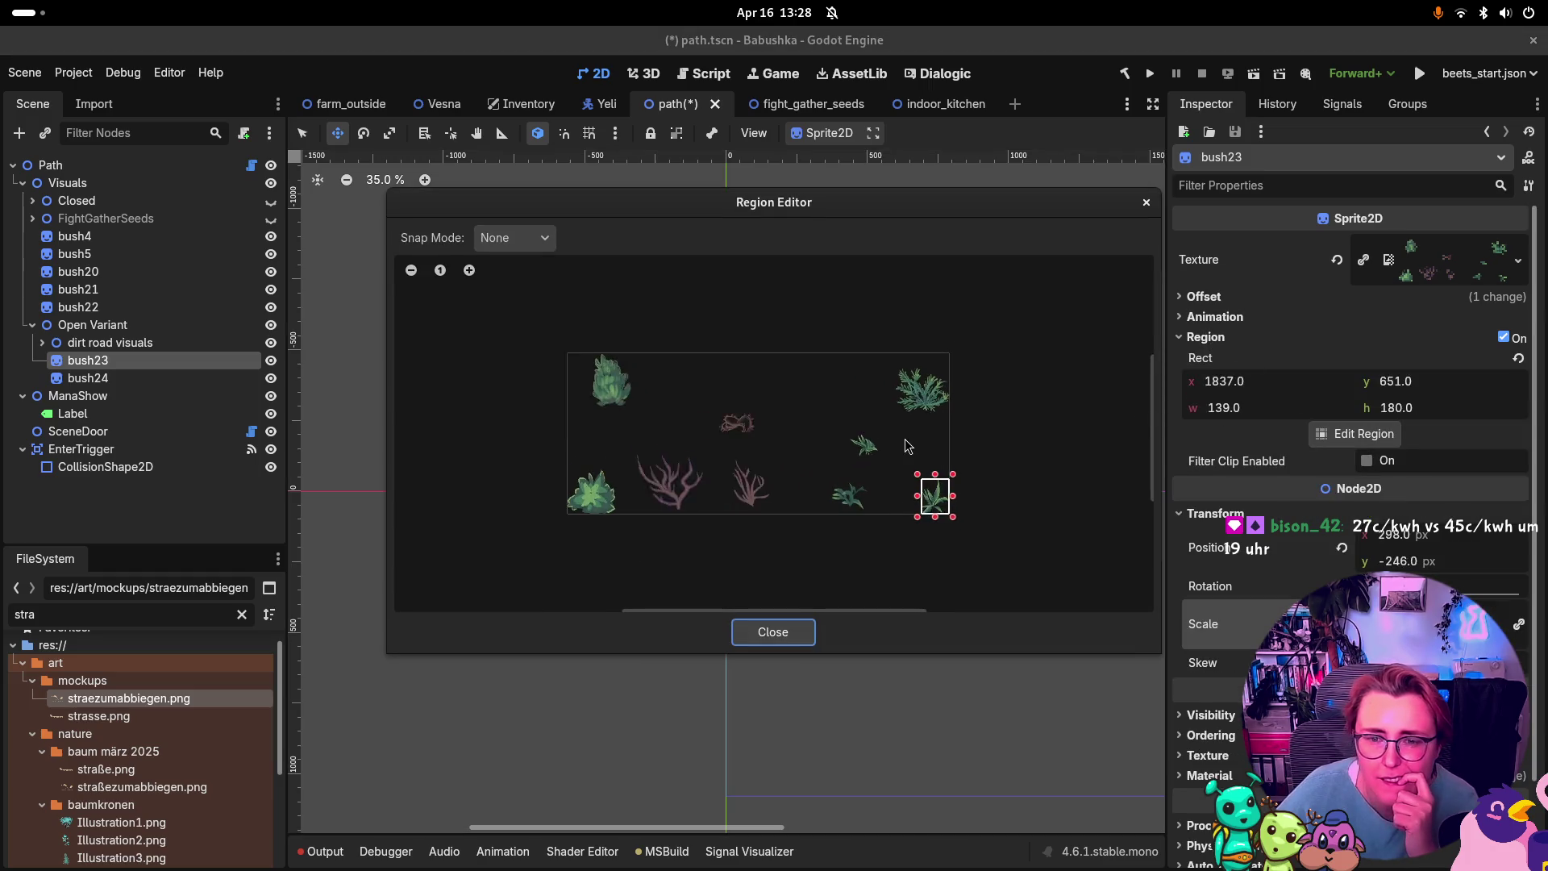
scroll(883, 407, "up", 2)
scroll(882, 408, "right", 2)
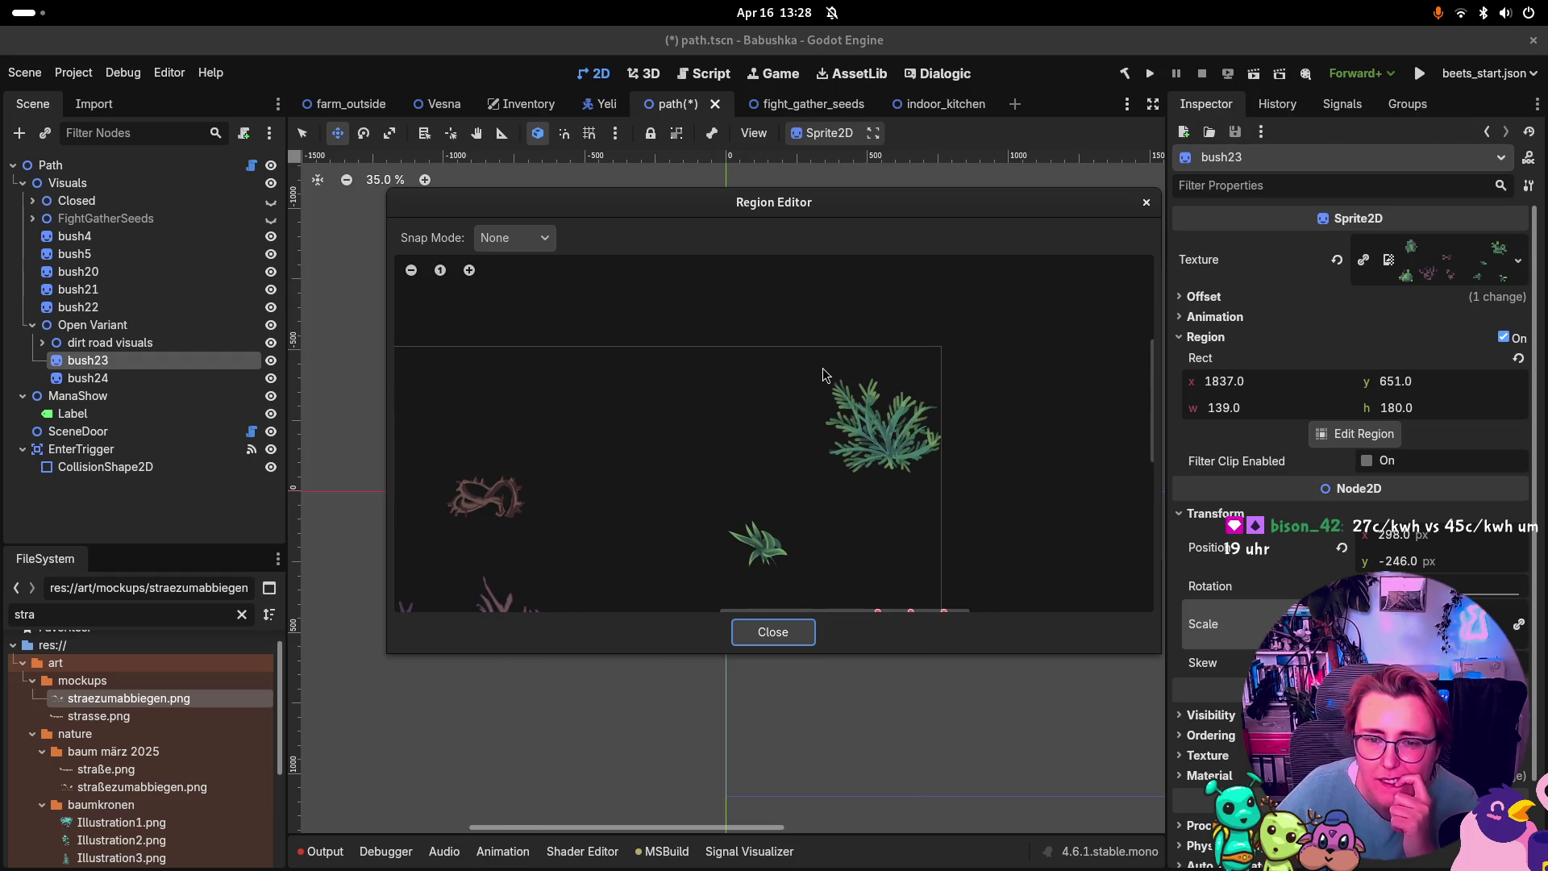
left_click(772, 631)
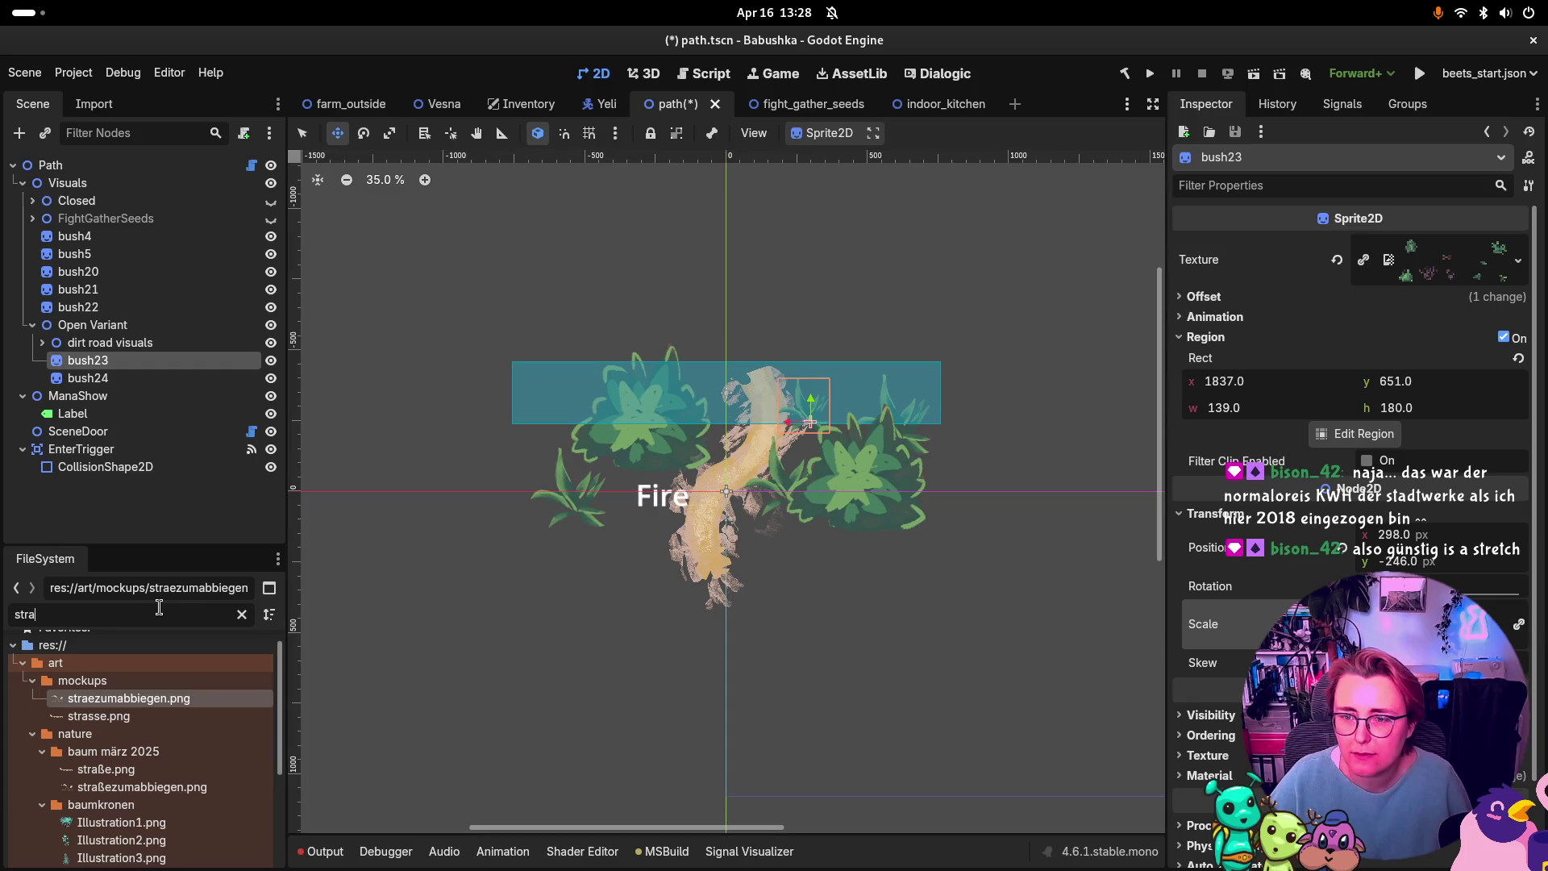
Step: Expand bush23's texture resource details and widen the Inspector panel
scroll(1290, 338, "down", 2)
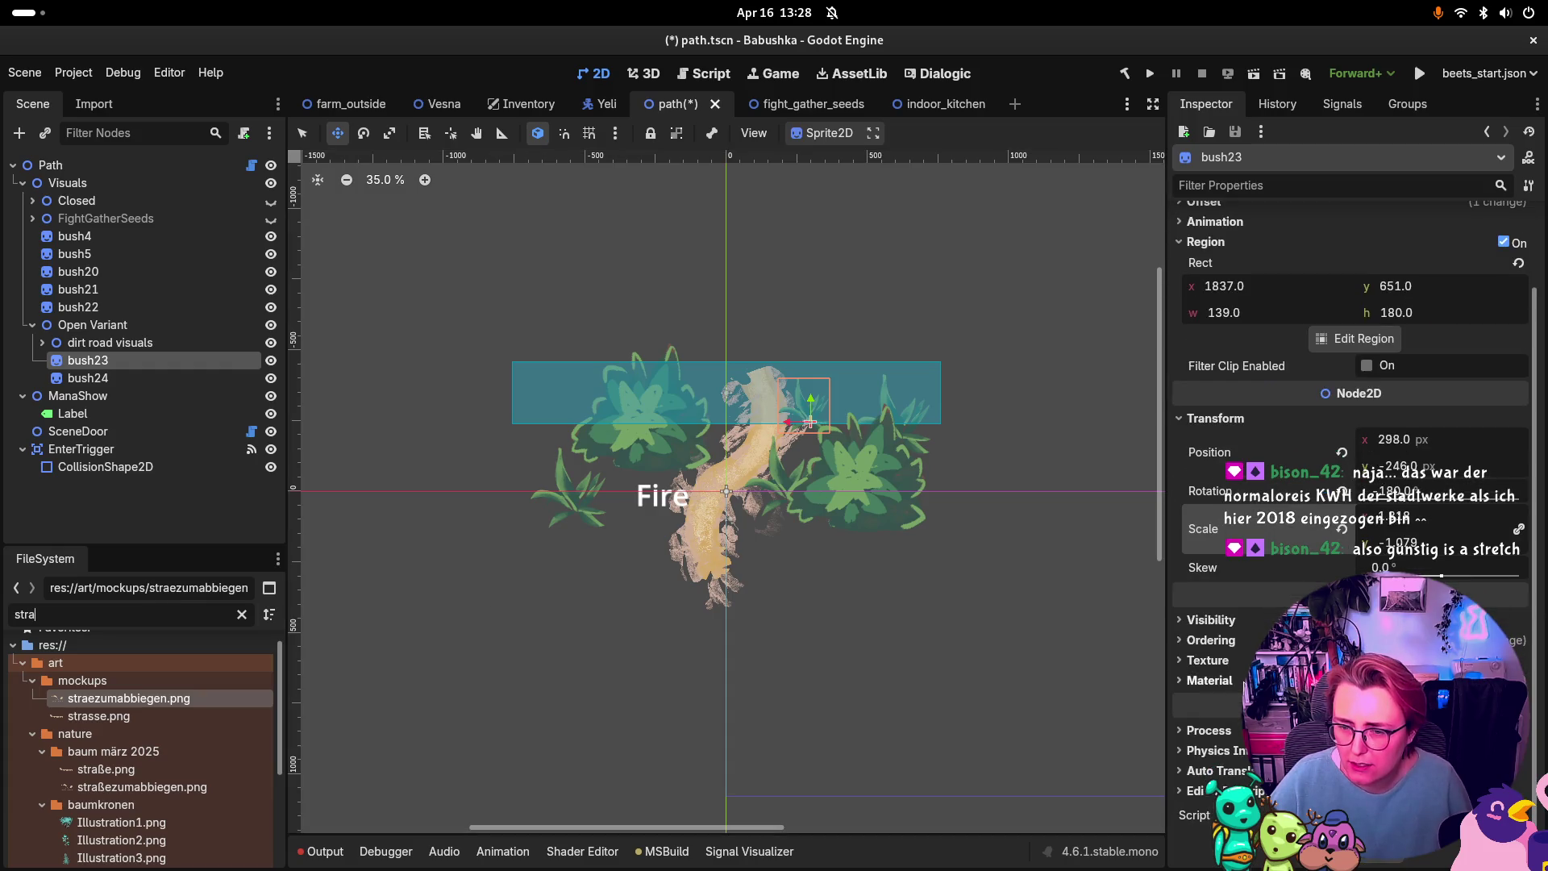
scroll(1290, 339, "up", 2)
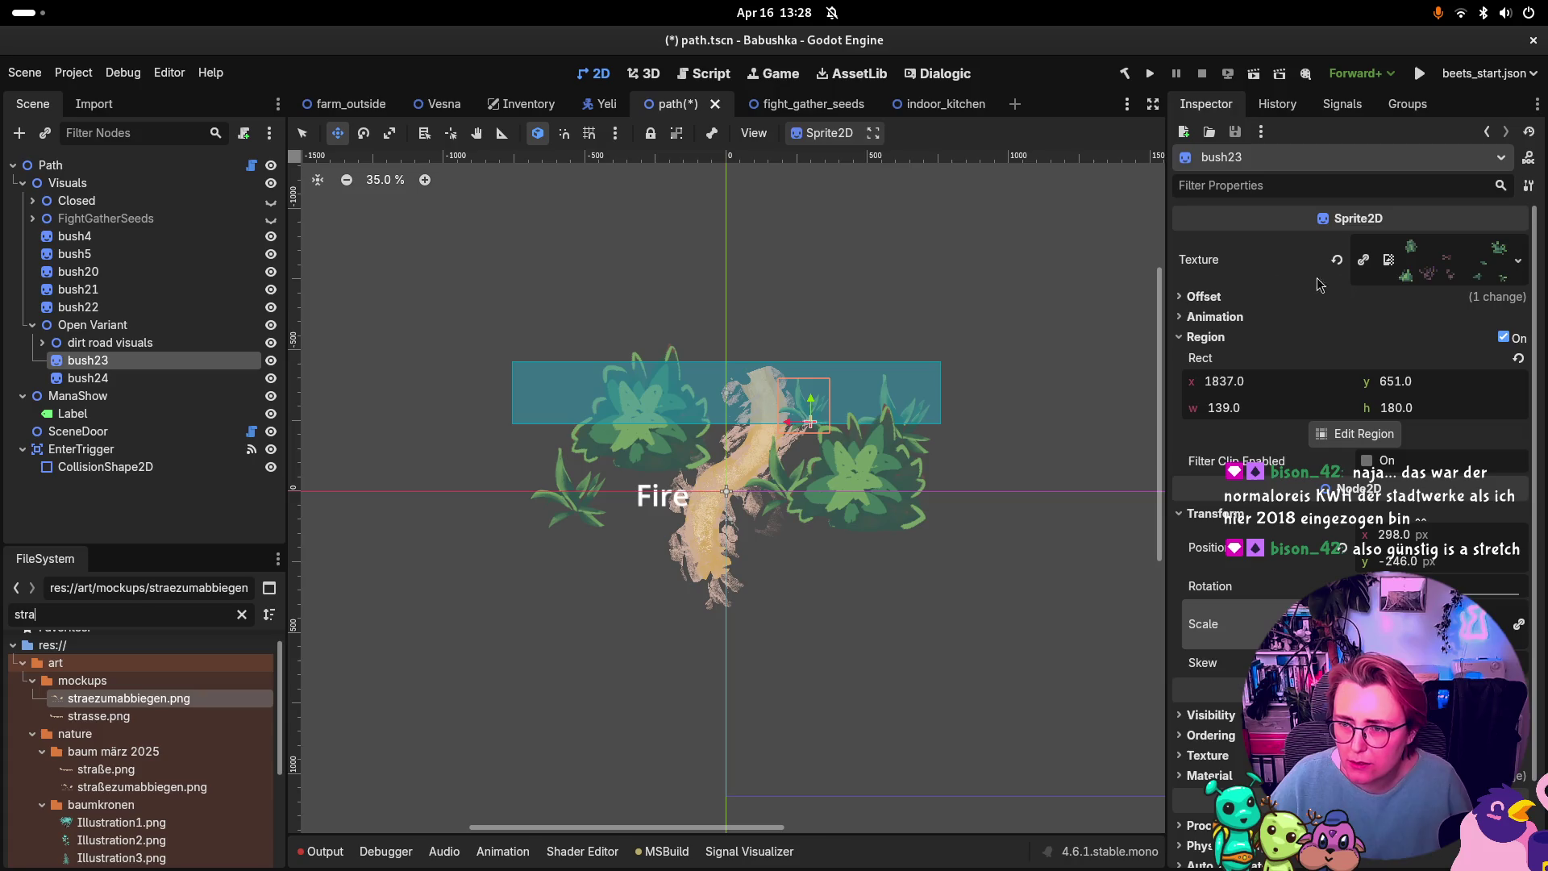
left_click(1407, 277)
left_click(1249, 534)
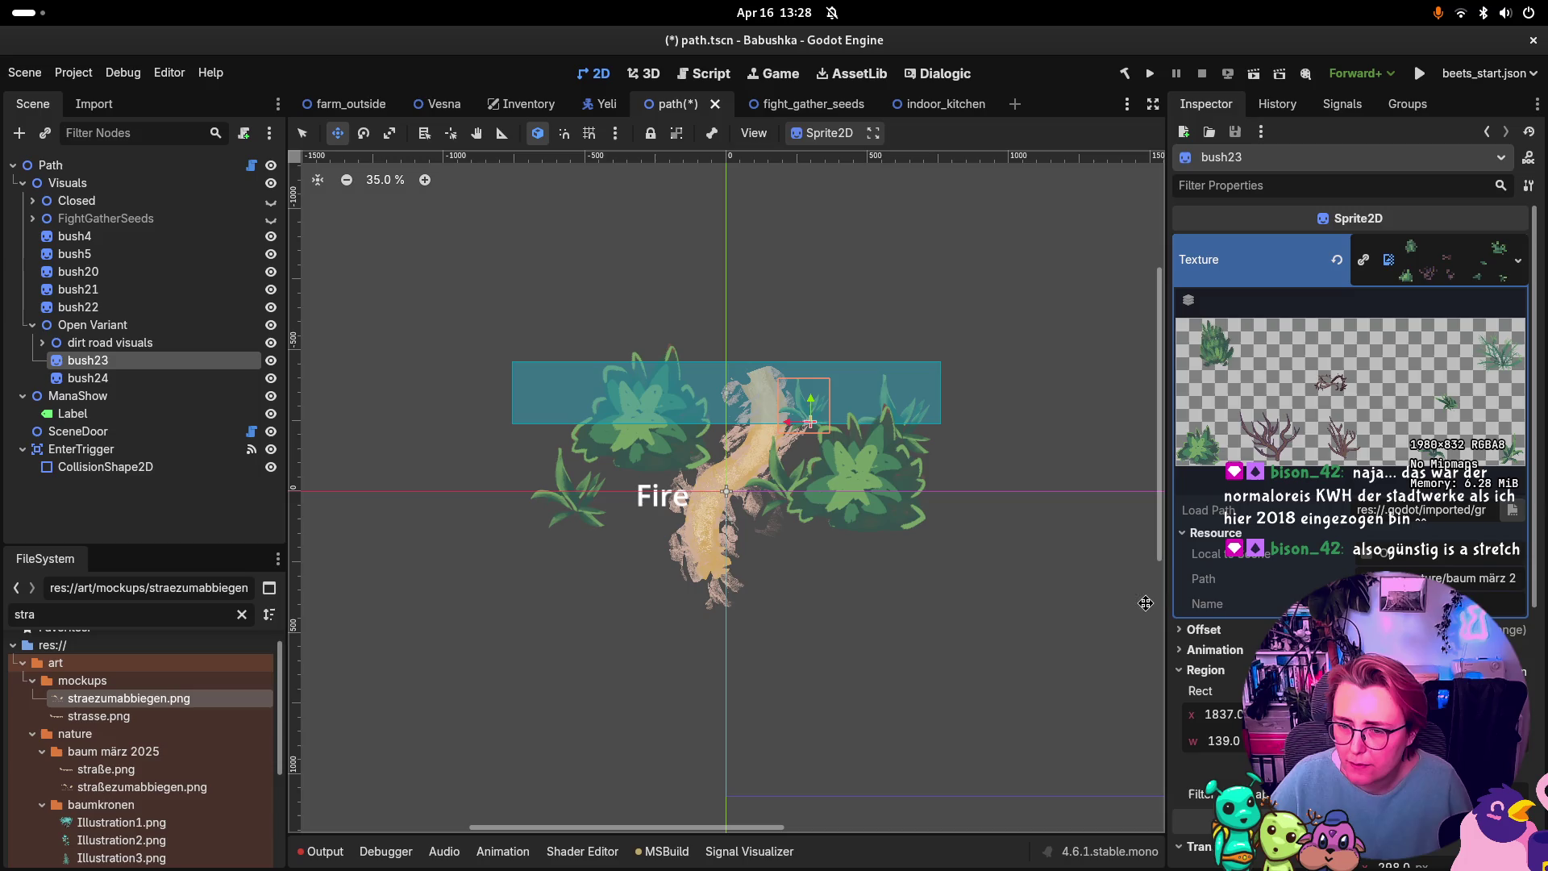
mouse_move(1170, 603)
left_mouse_down()
mouse_move(847, 603)
mouse_move(1194, 602)
left_mouse_up()
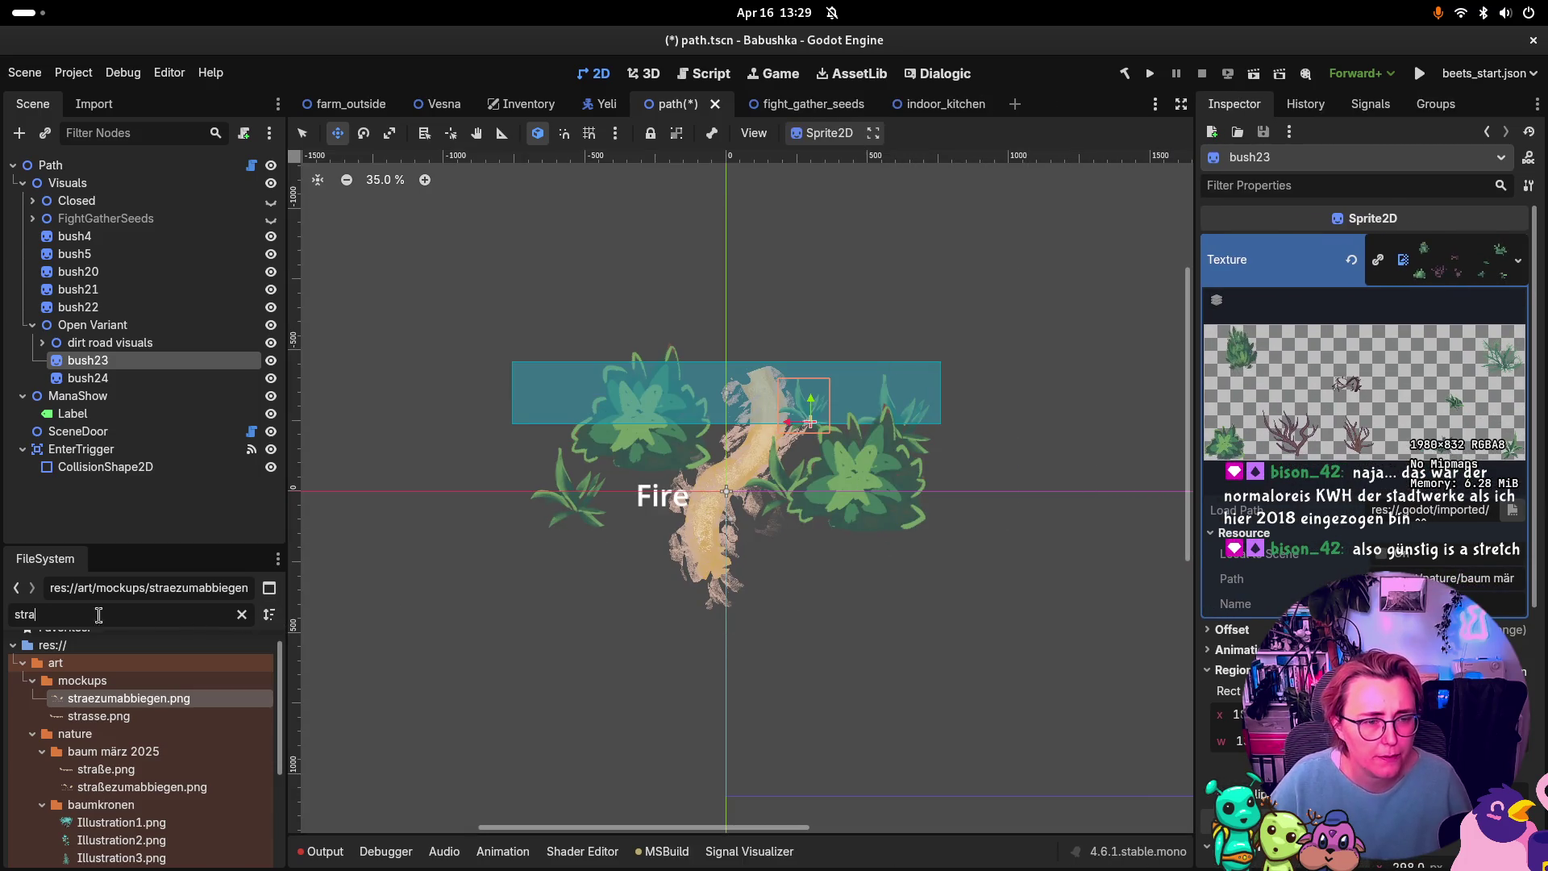
Step: Filter FileSystem for 'gräser' and show gräser und büsche.png in the file manager
double_click(198, 614)
type("gräser")
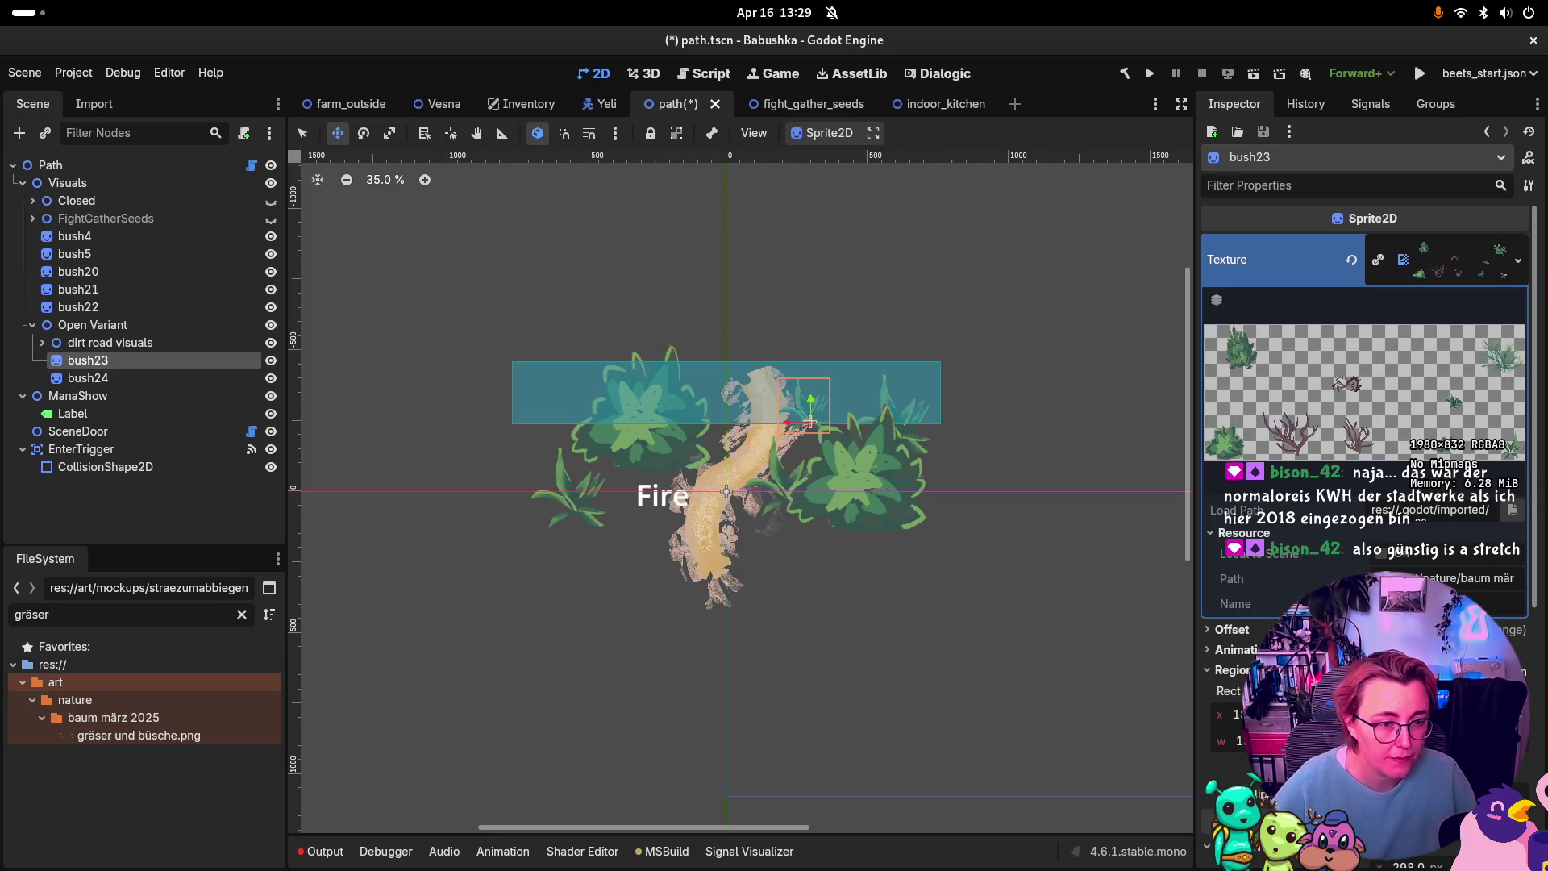
left_click(198, 735)
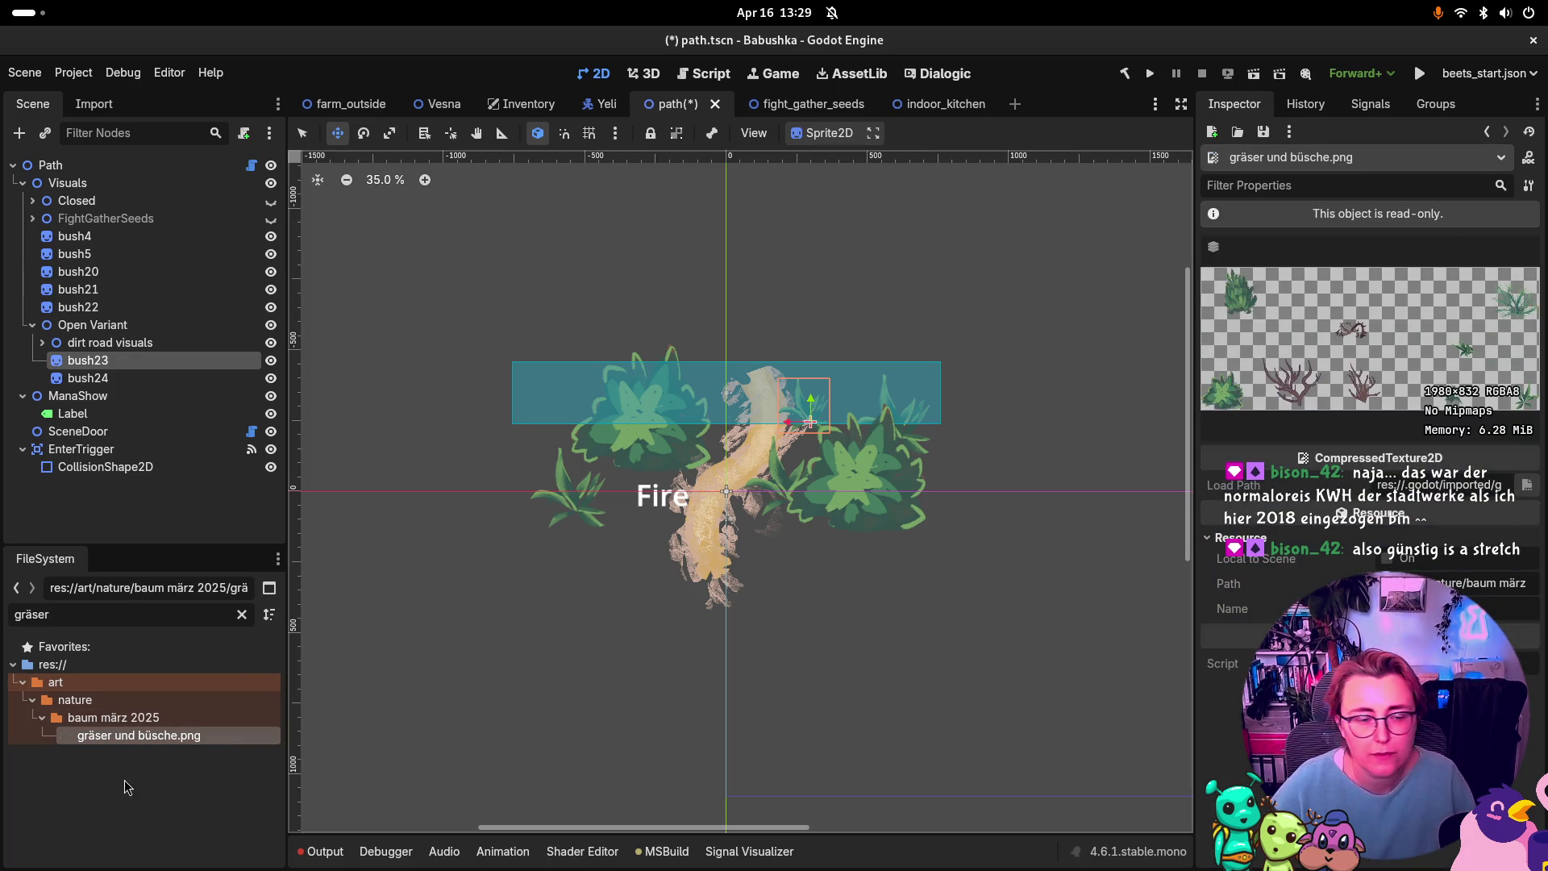
right_click(160, 740)
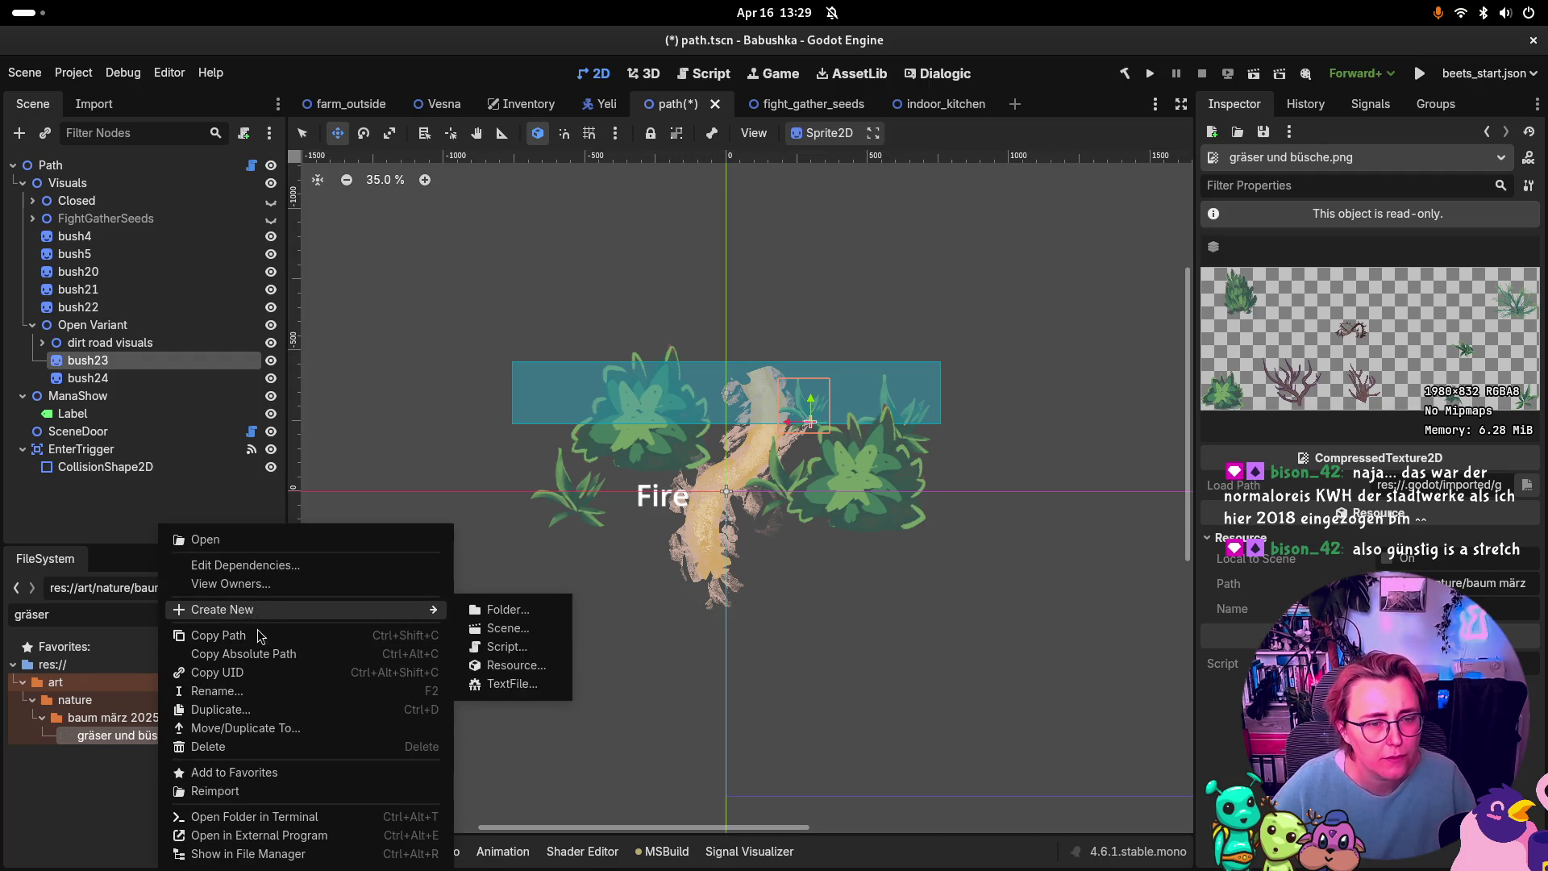
left_click(281, 553)
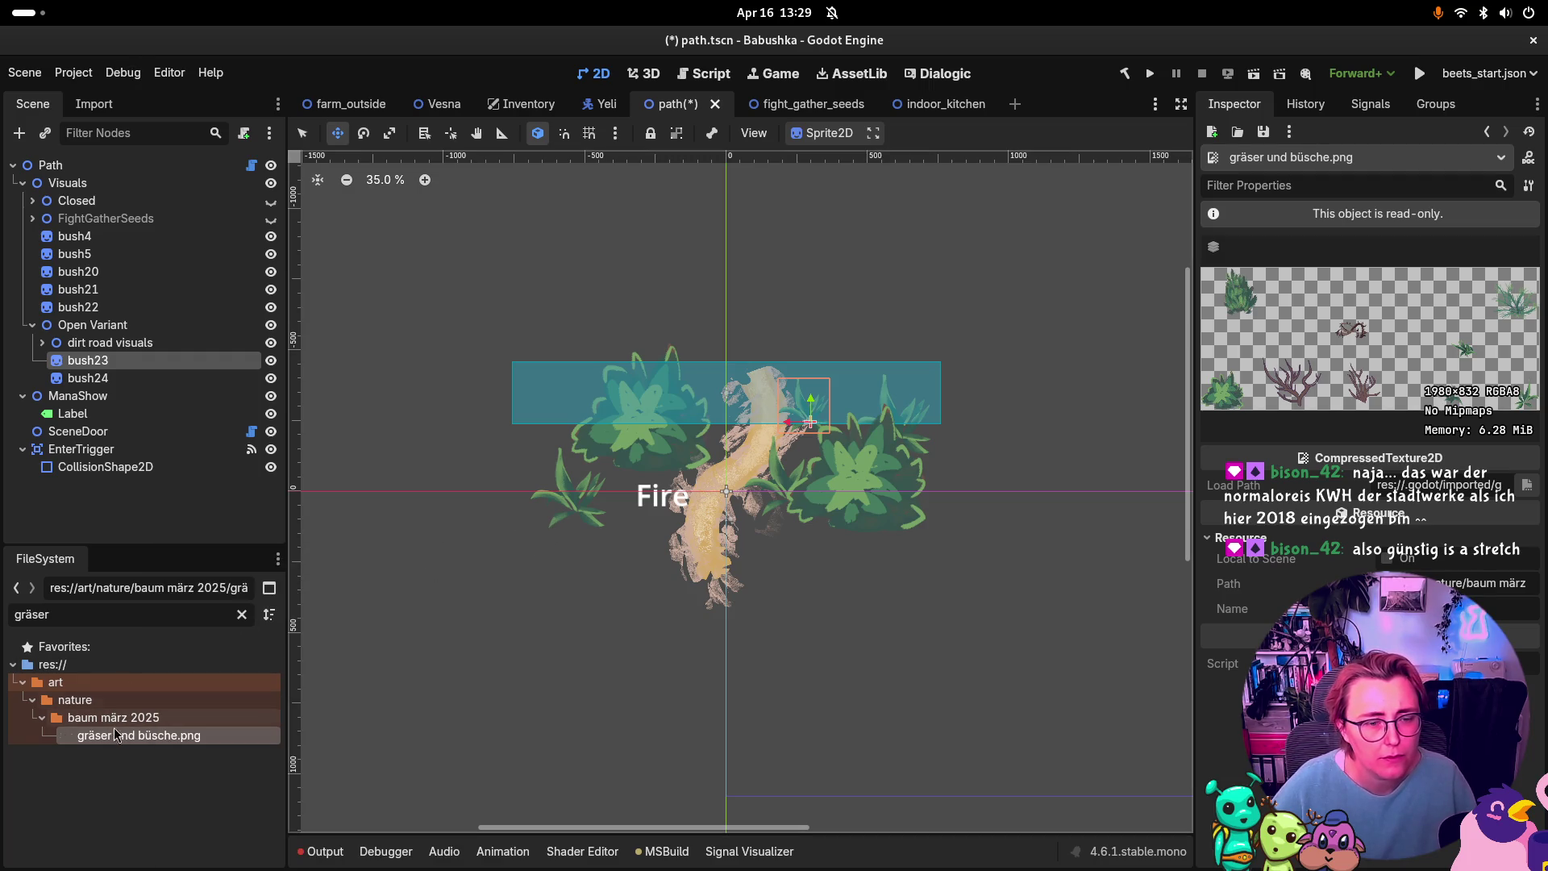
right_click(167, 740)
left_click(255, 854)
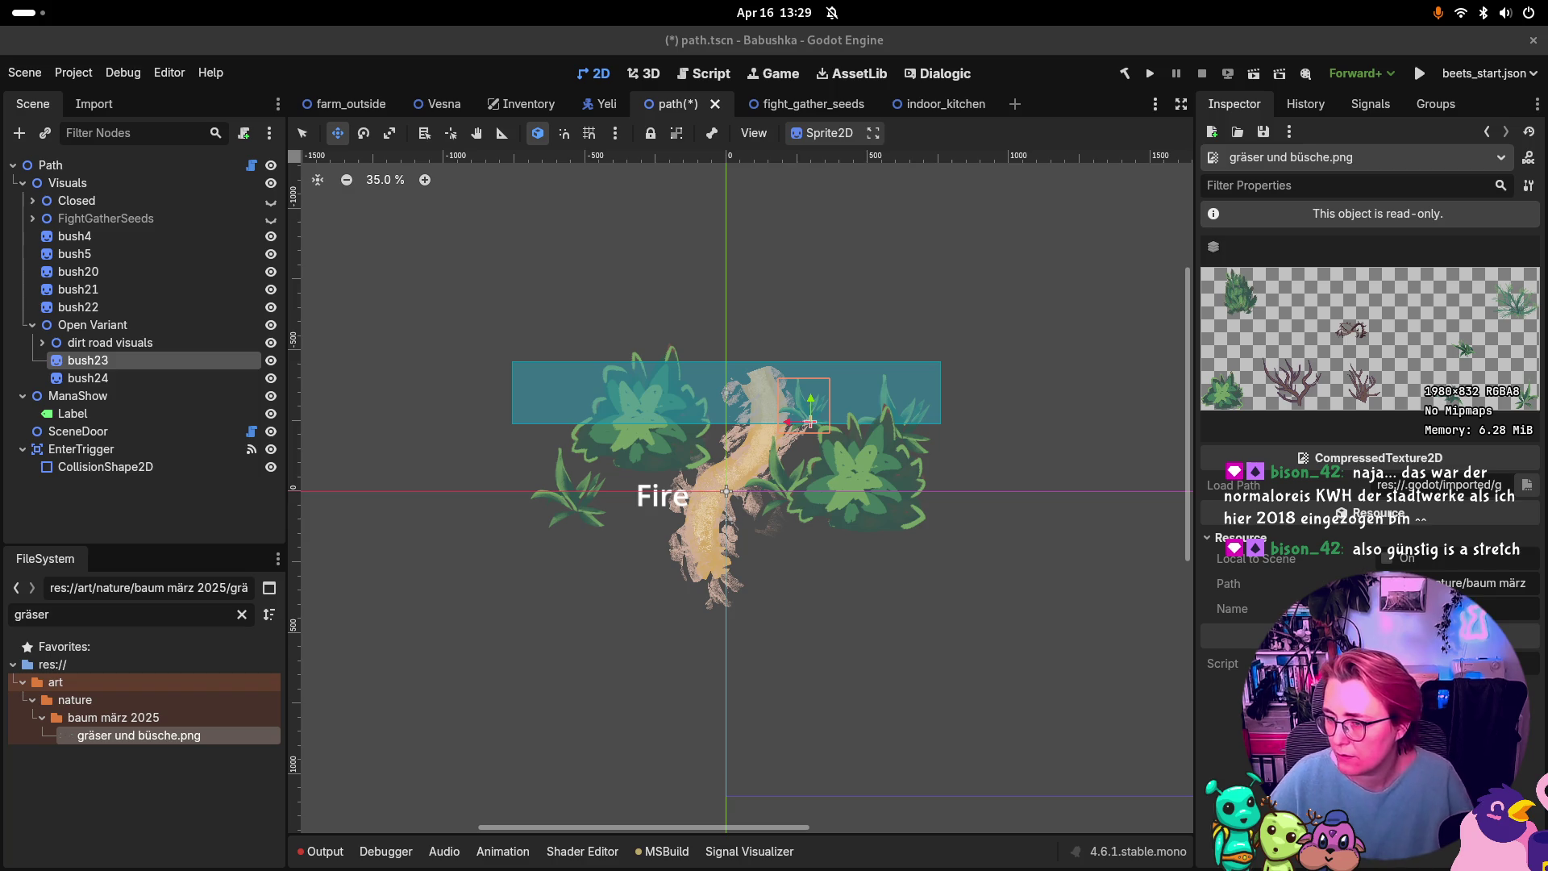
key("super")
key("super")
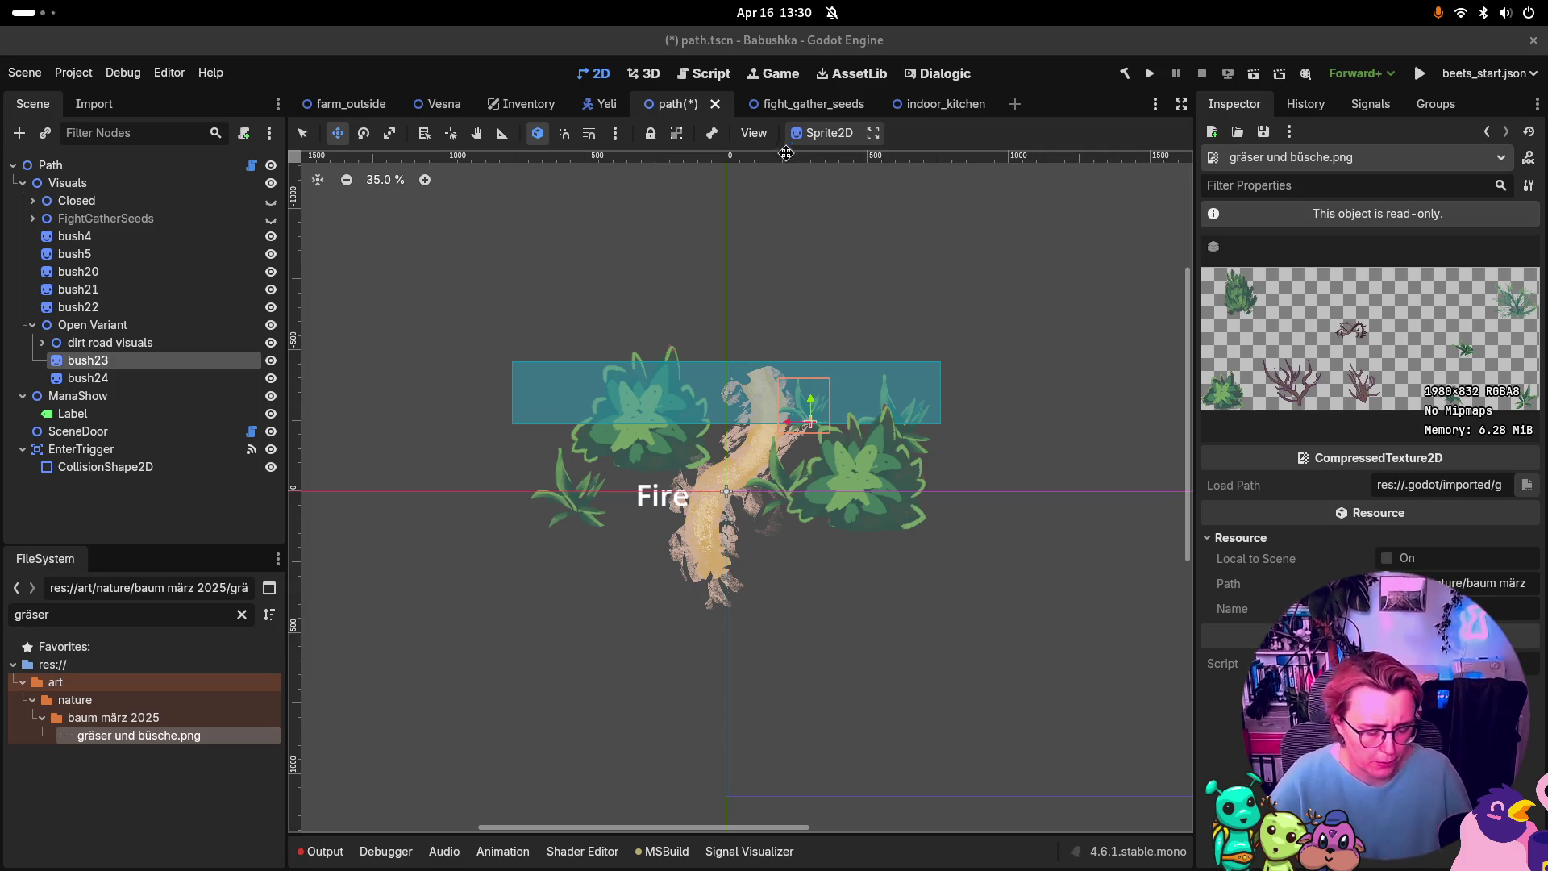
Step: Search the overview for 'vivid', then search 'krita' and launch the Krita AppImage
key("super")
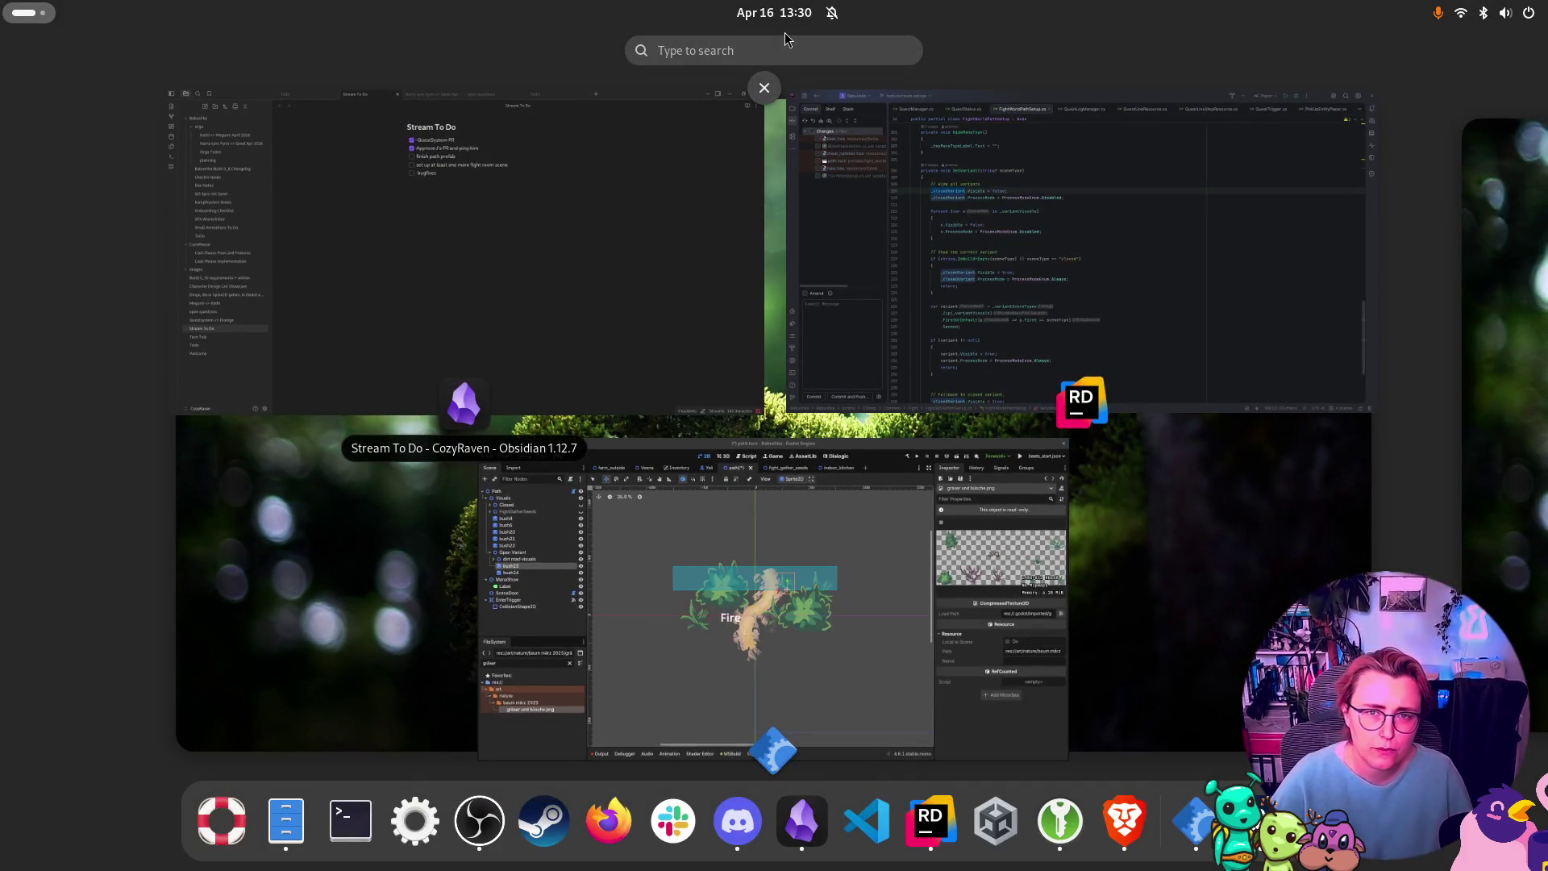
left_click(781, 51)
type("vivid")
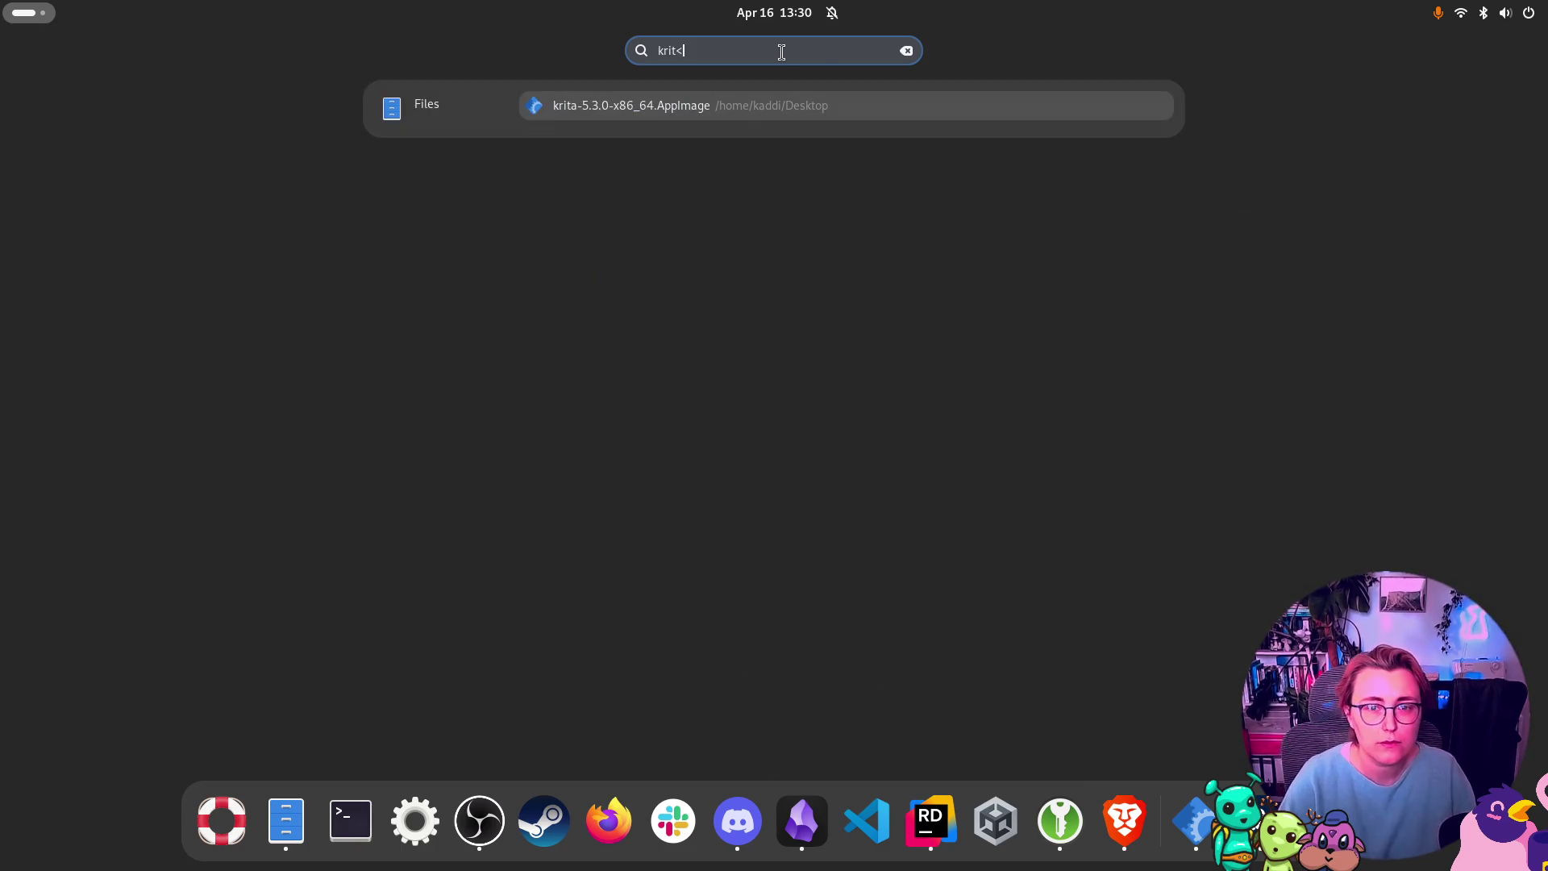
key("Escape")
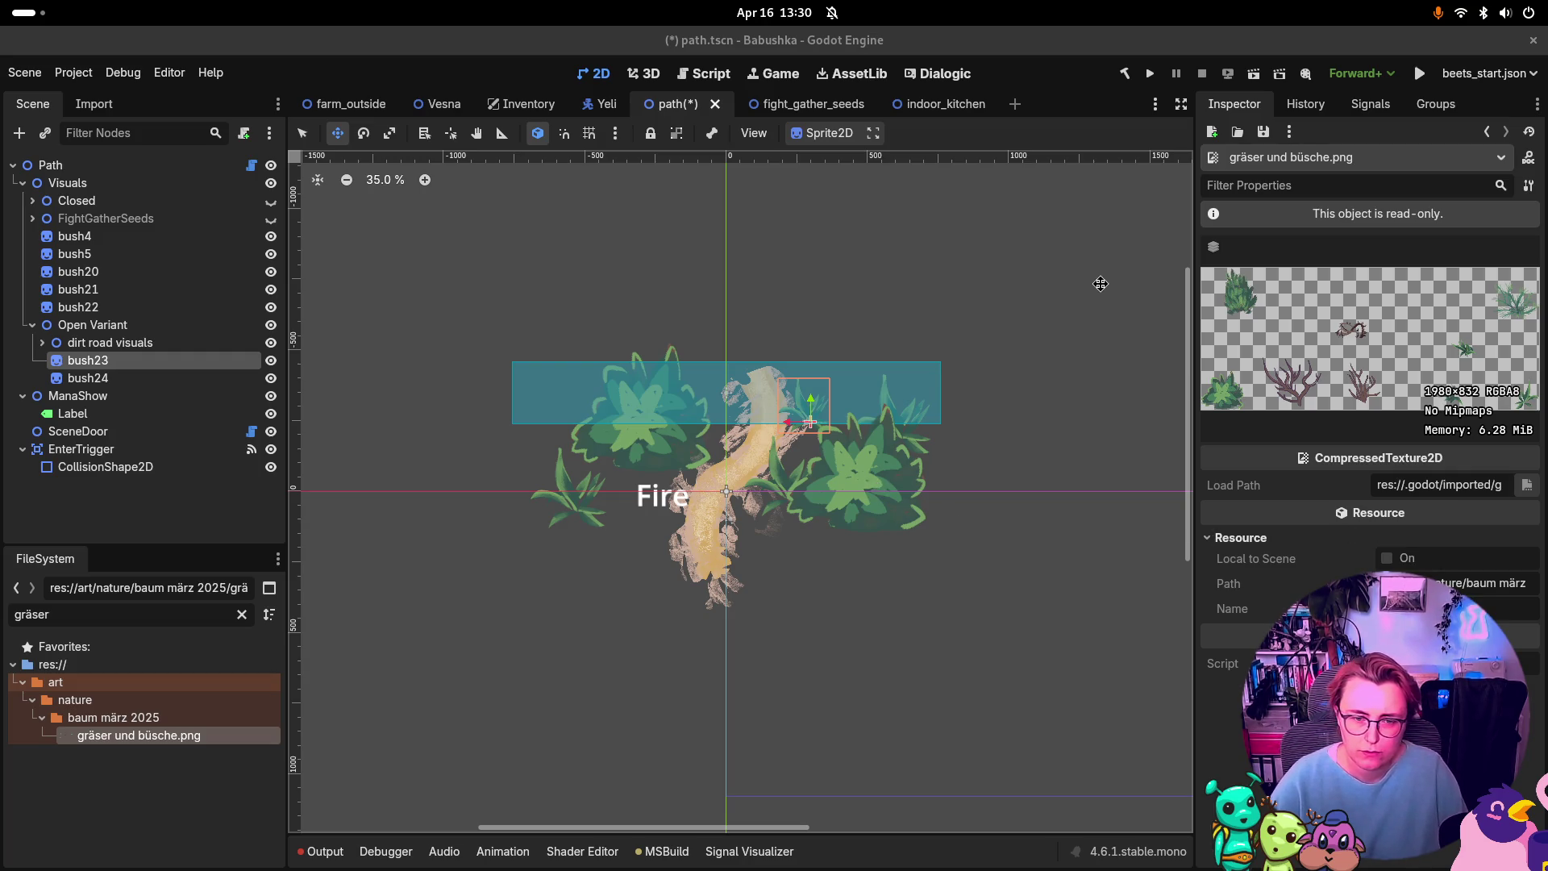
key("super")
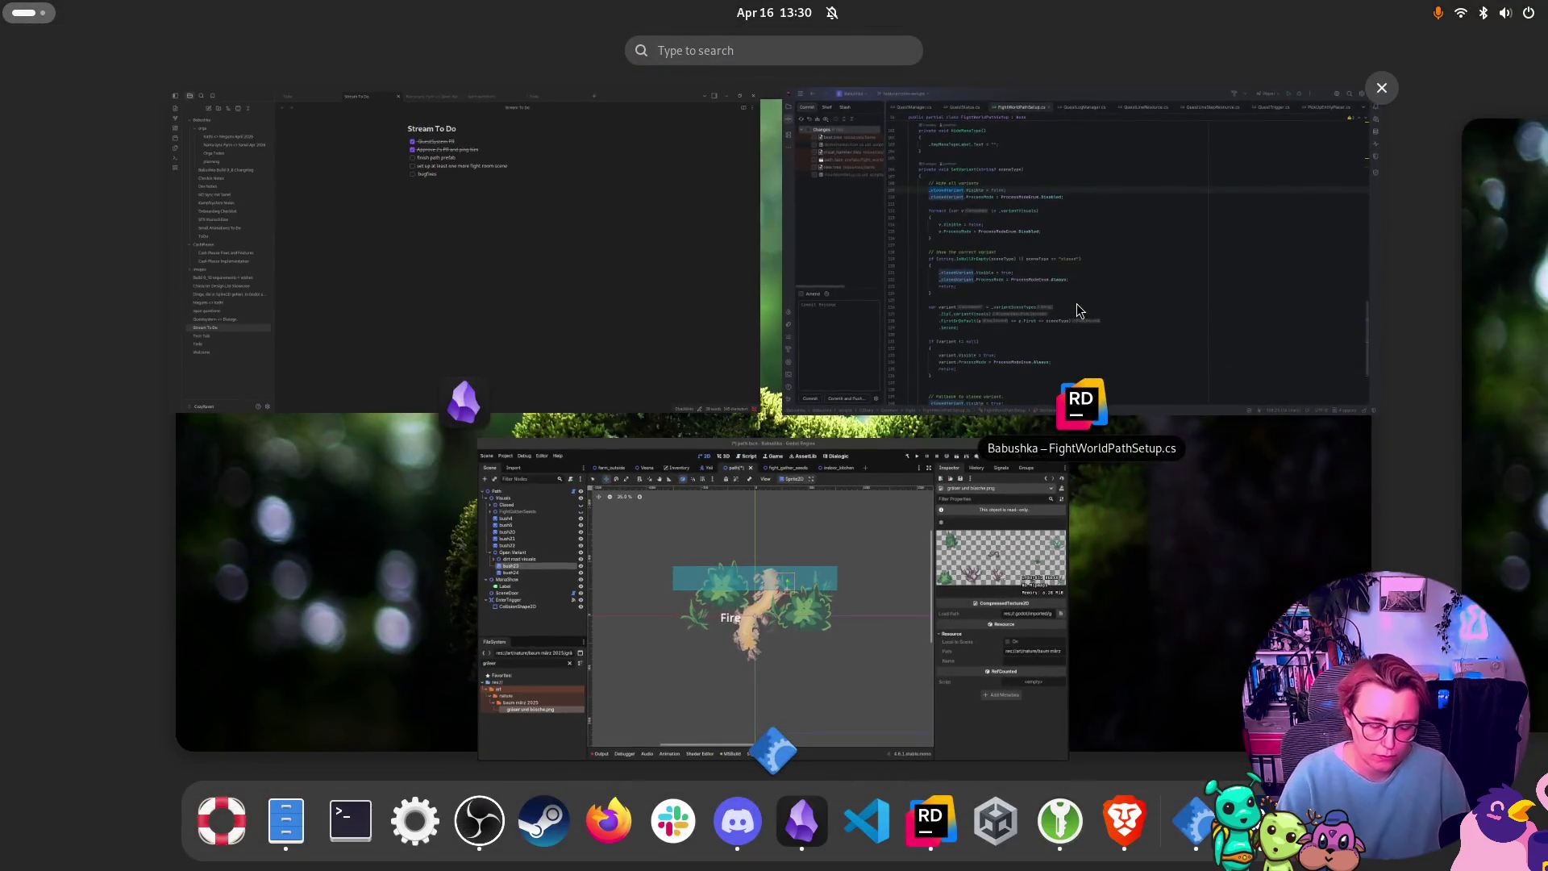
type("krita")
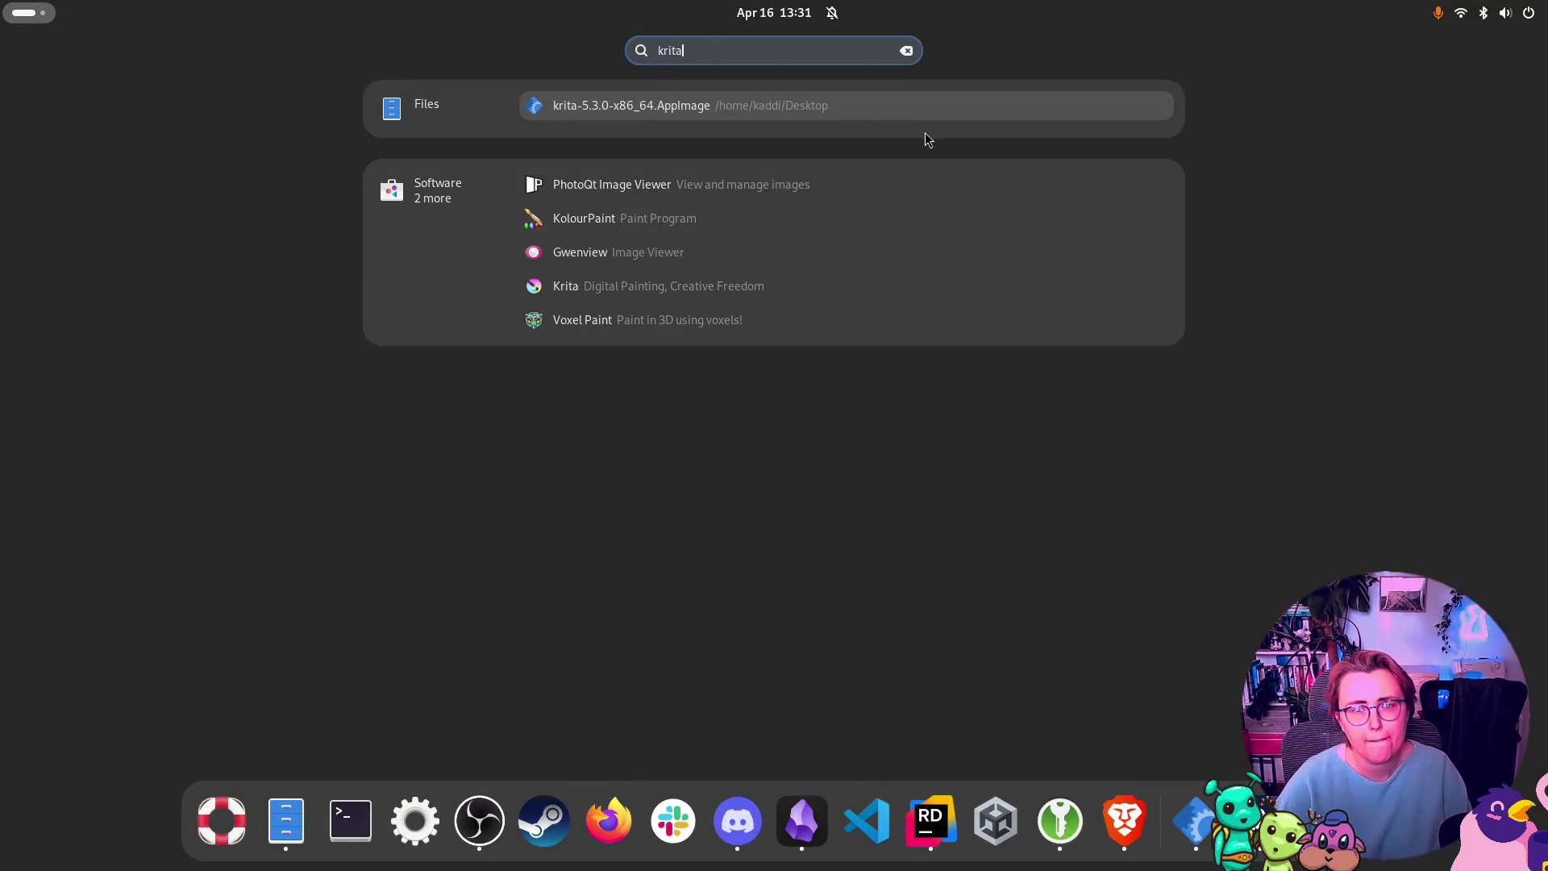
left_click(659, 106)
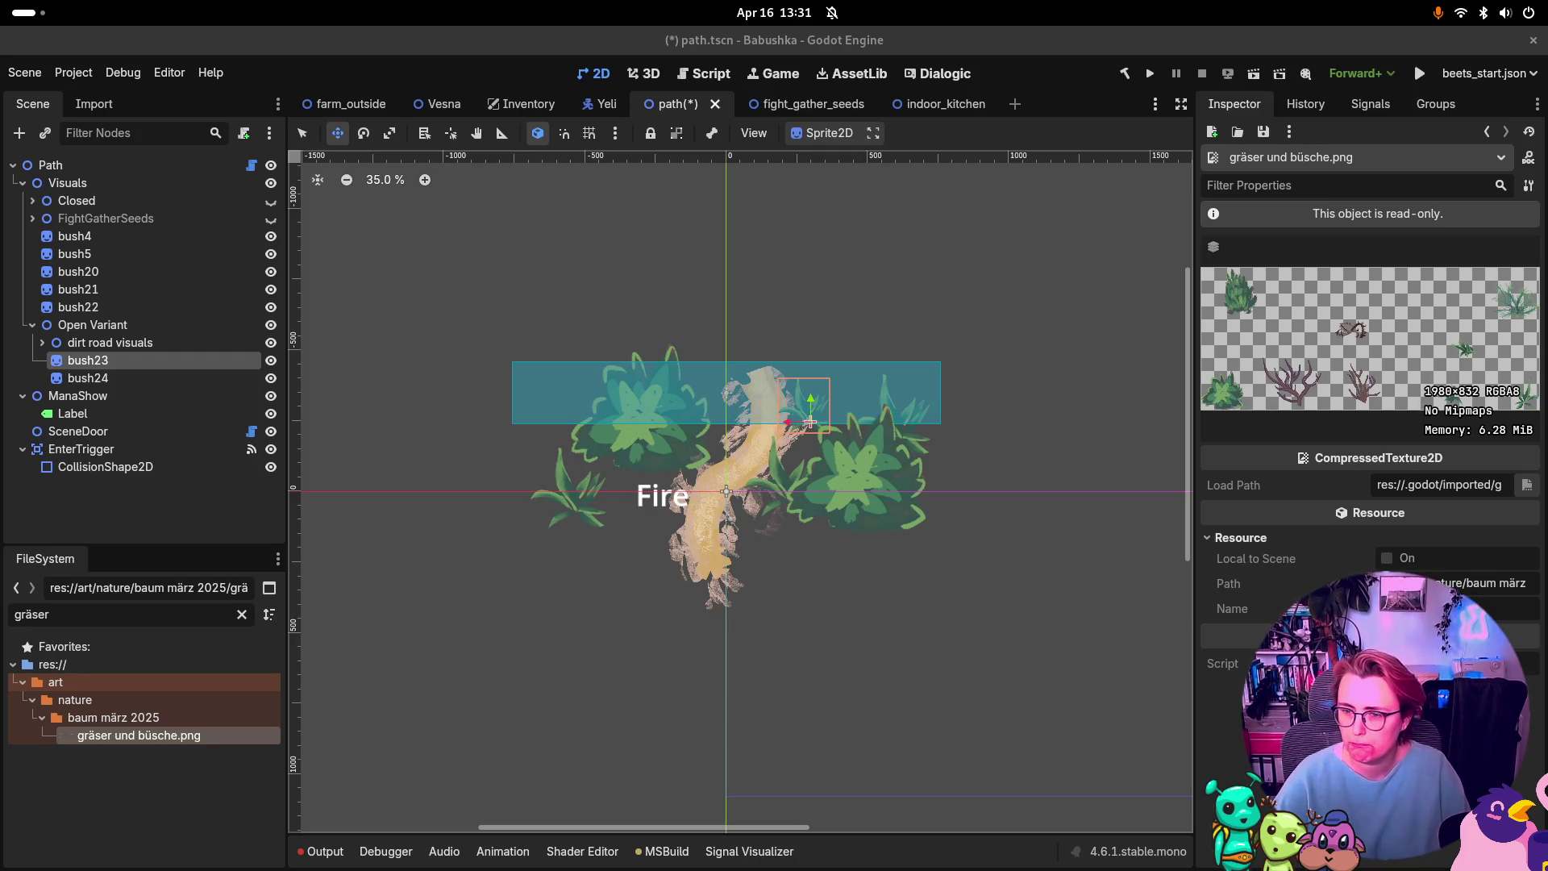
Step: Open the full application grid and scroll through the installed apps
key("super")
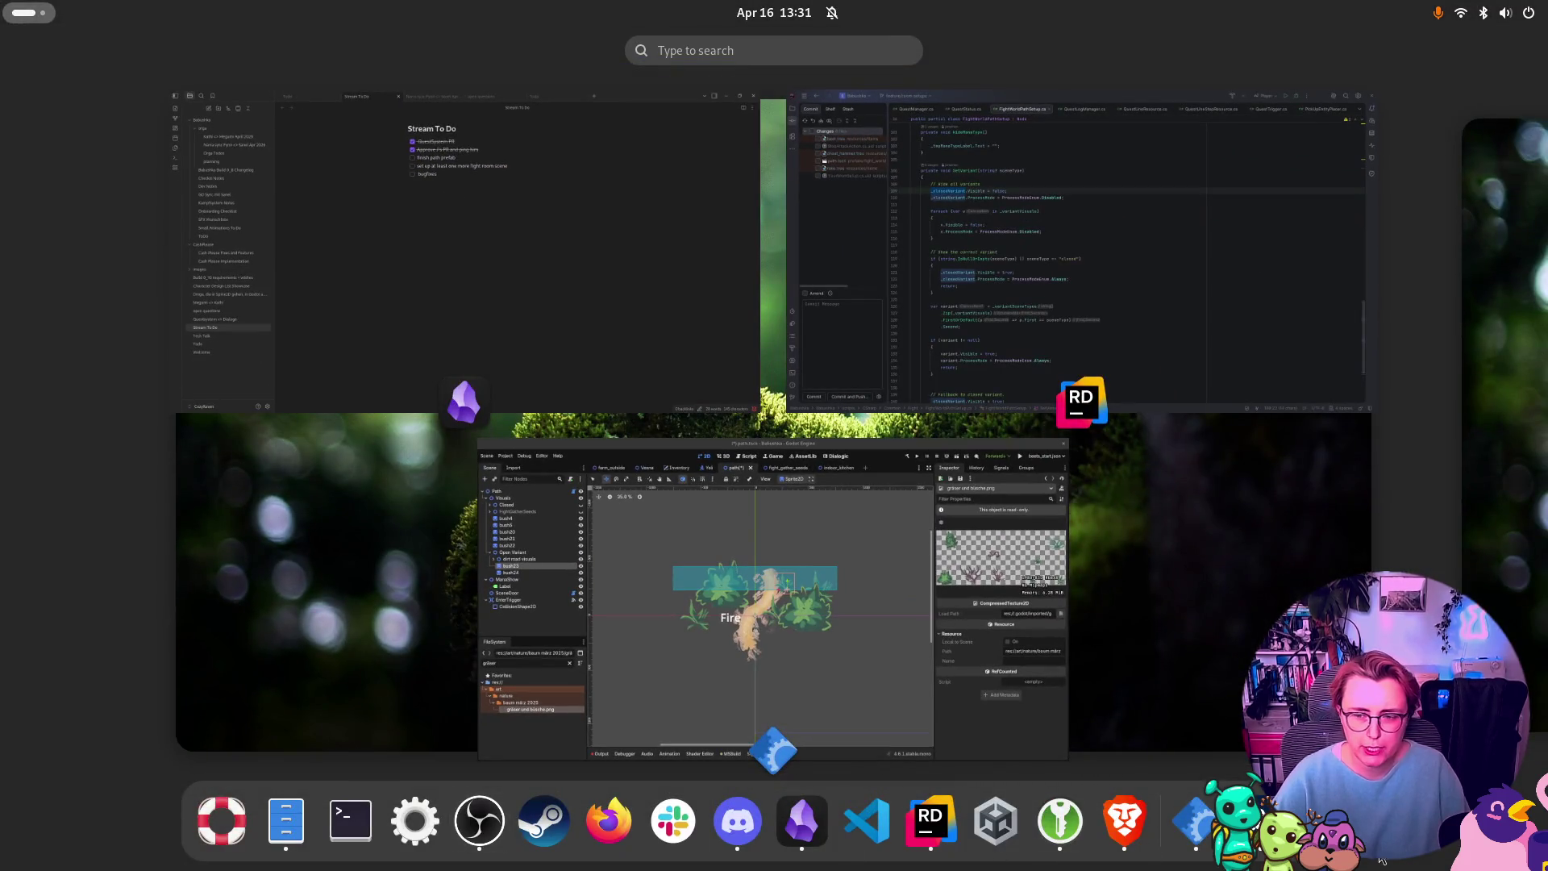
key("super")
scroll(1161, 449, "down", 1)
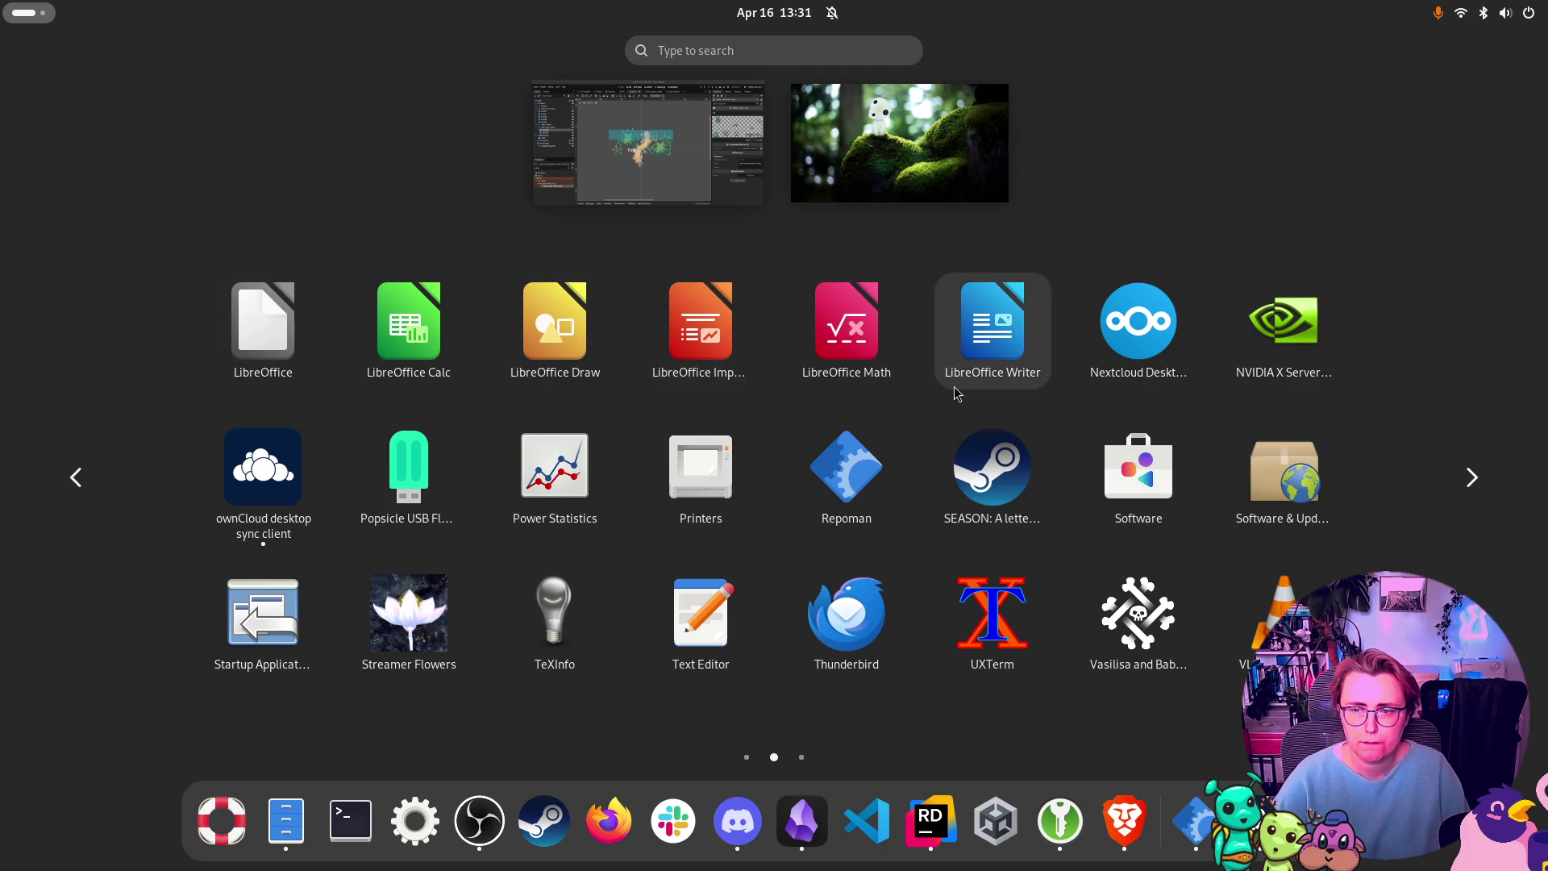
scroll(958, 393, "up", 1)
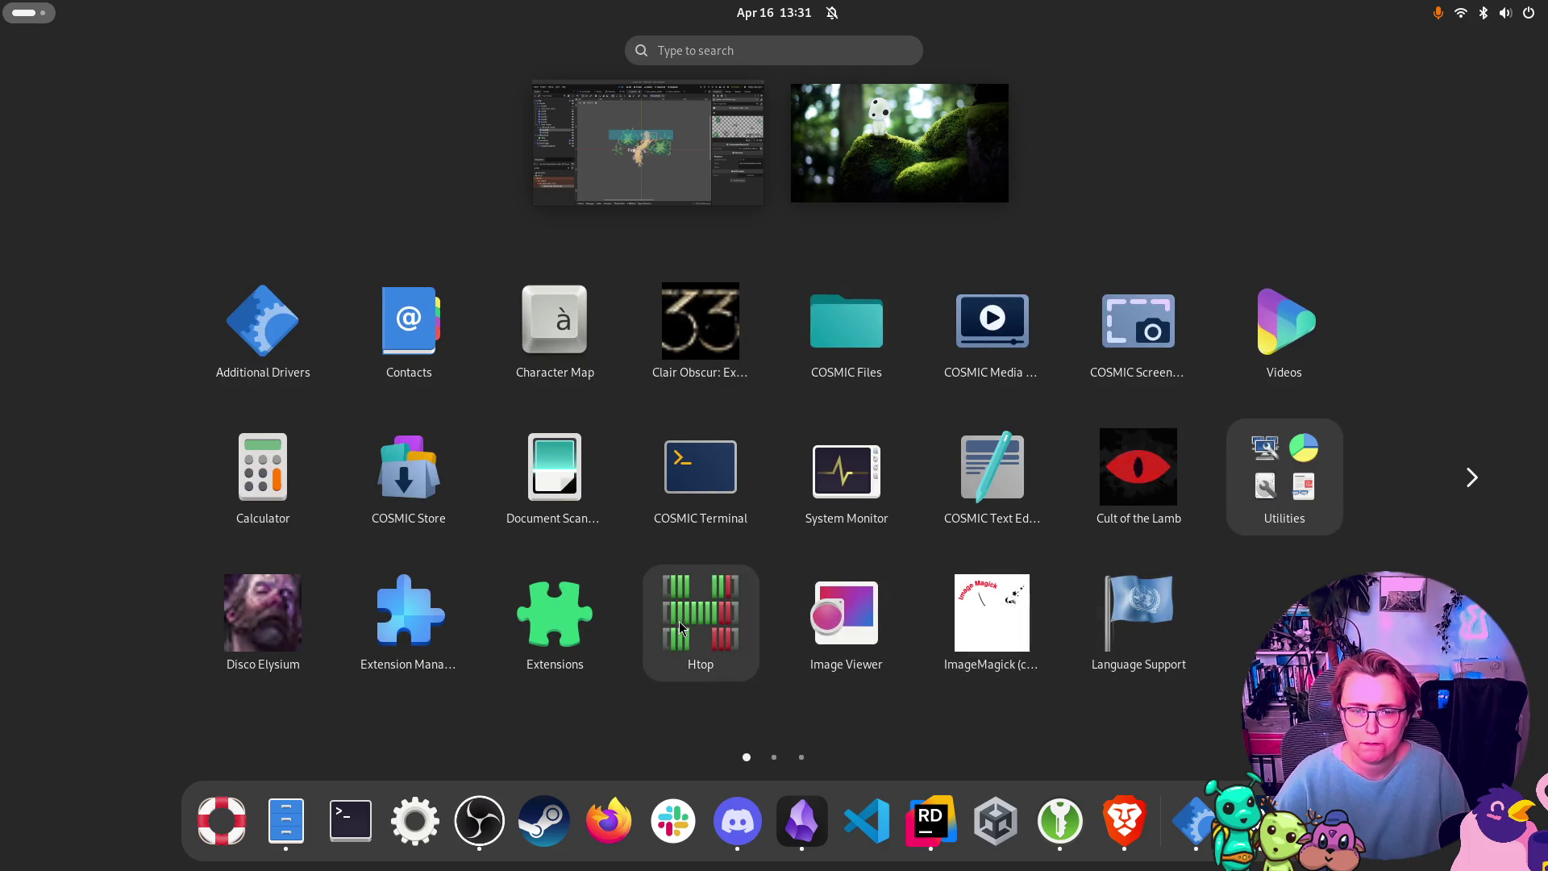
scroll(1375, 481, "down", 1)
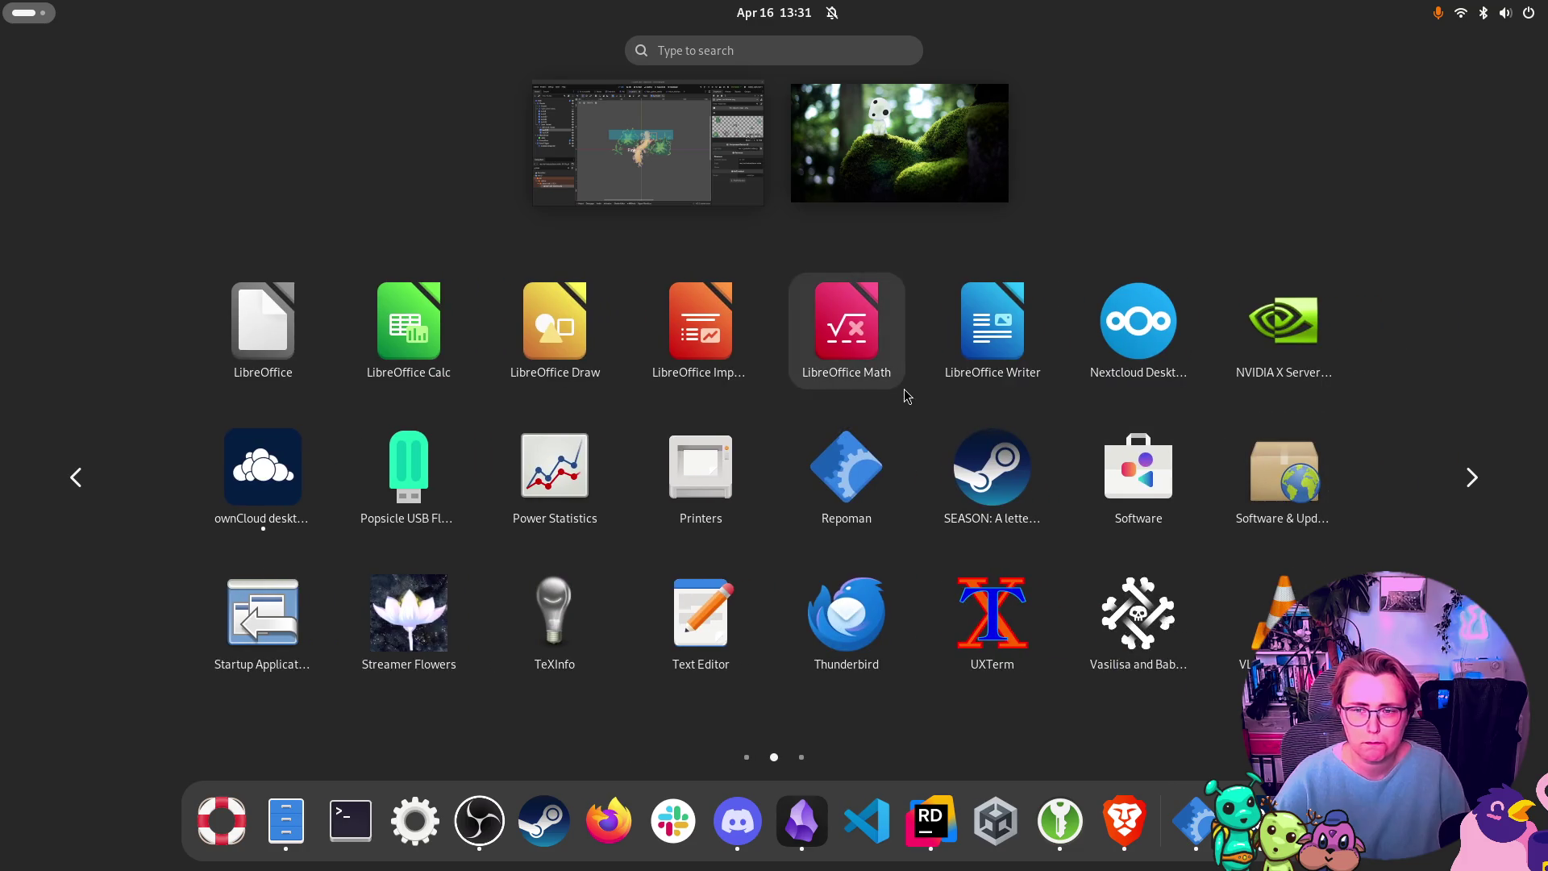
scroll(437, 376, "up", 1)
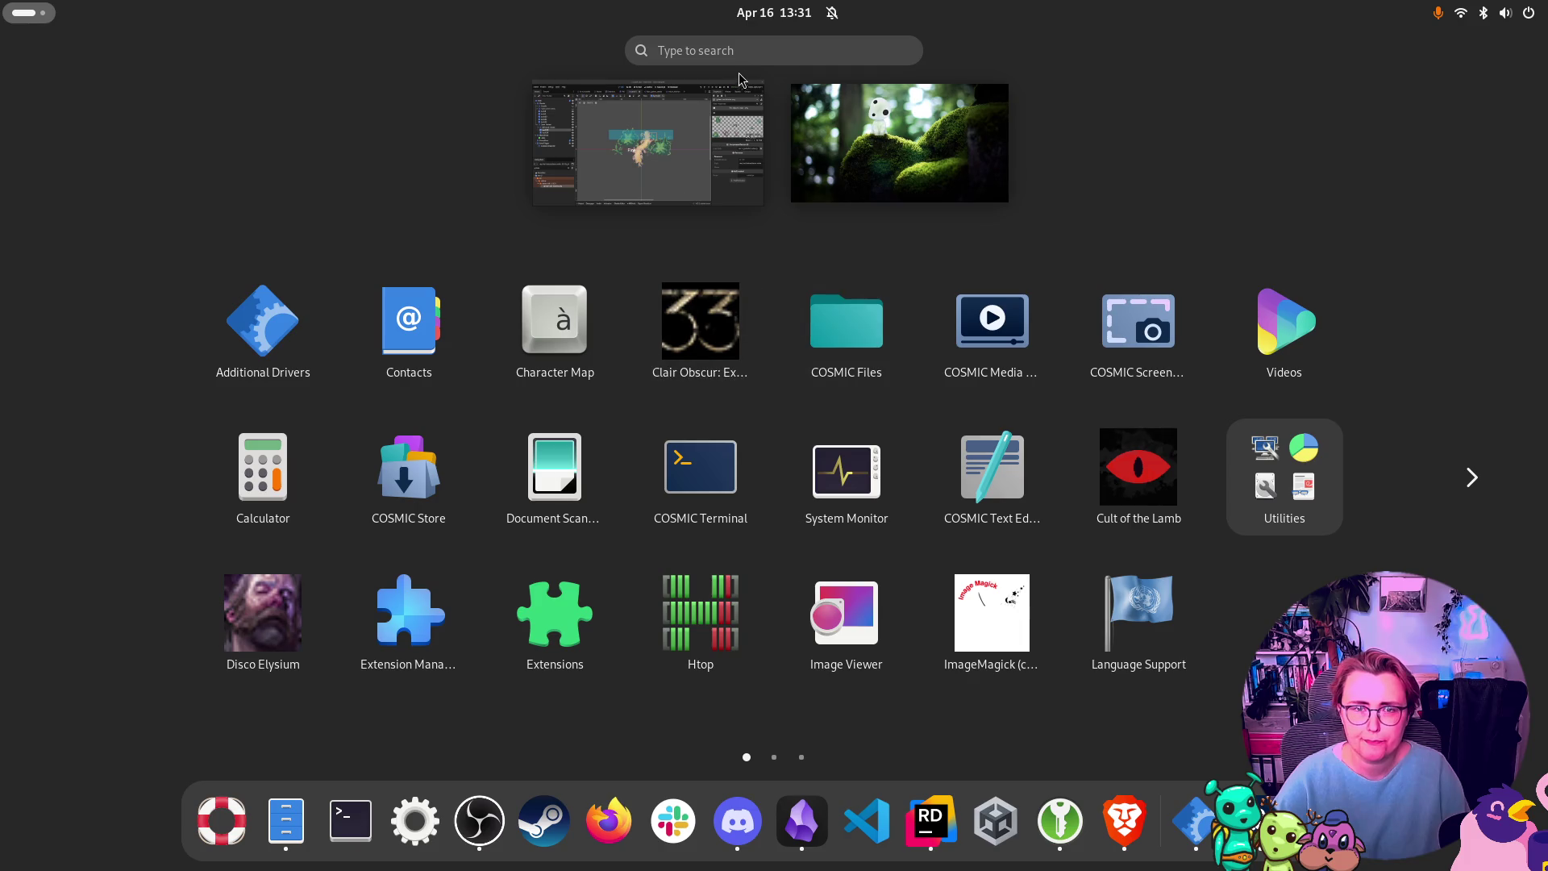
Step: Start the Files app from the dock
left_click(309, 820)
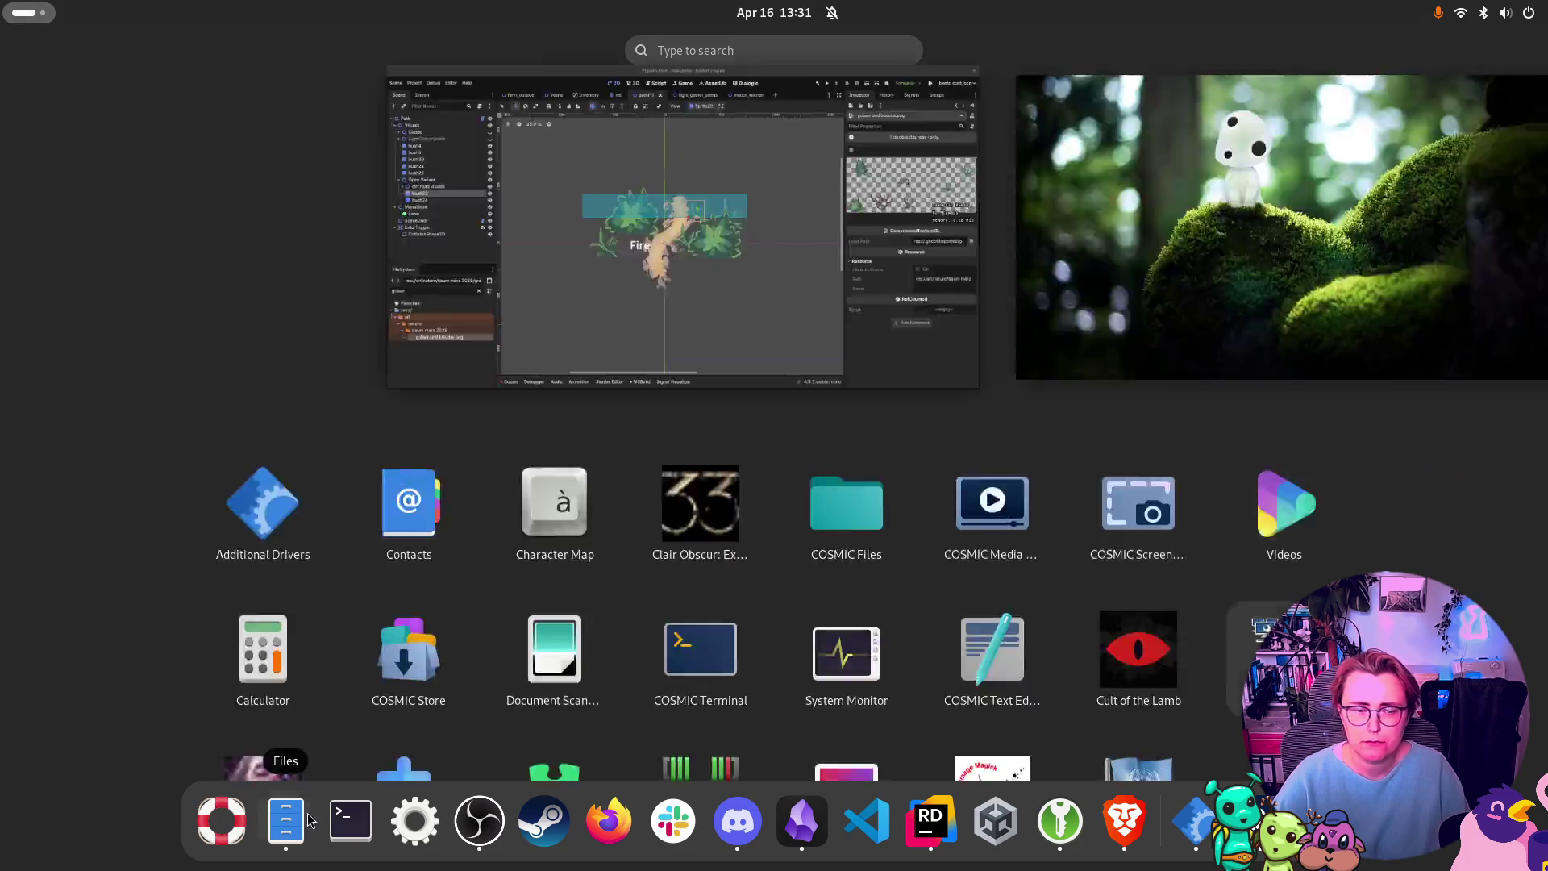
key("Escape")
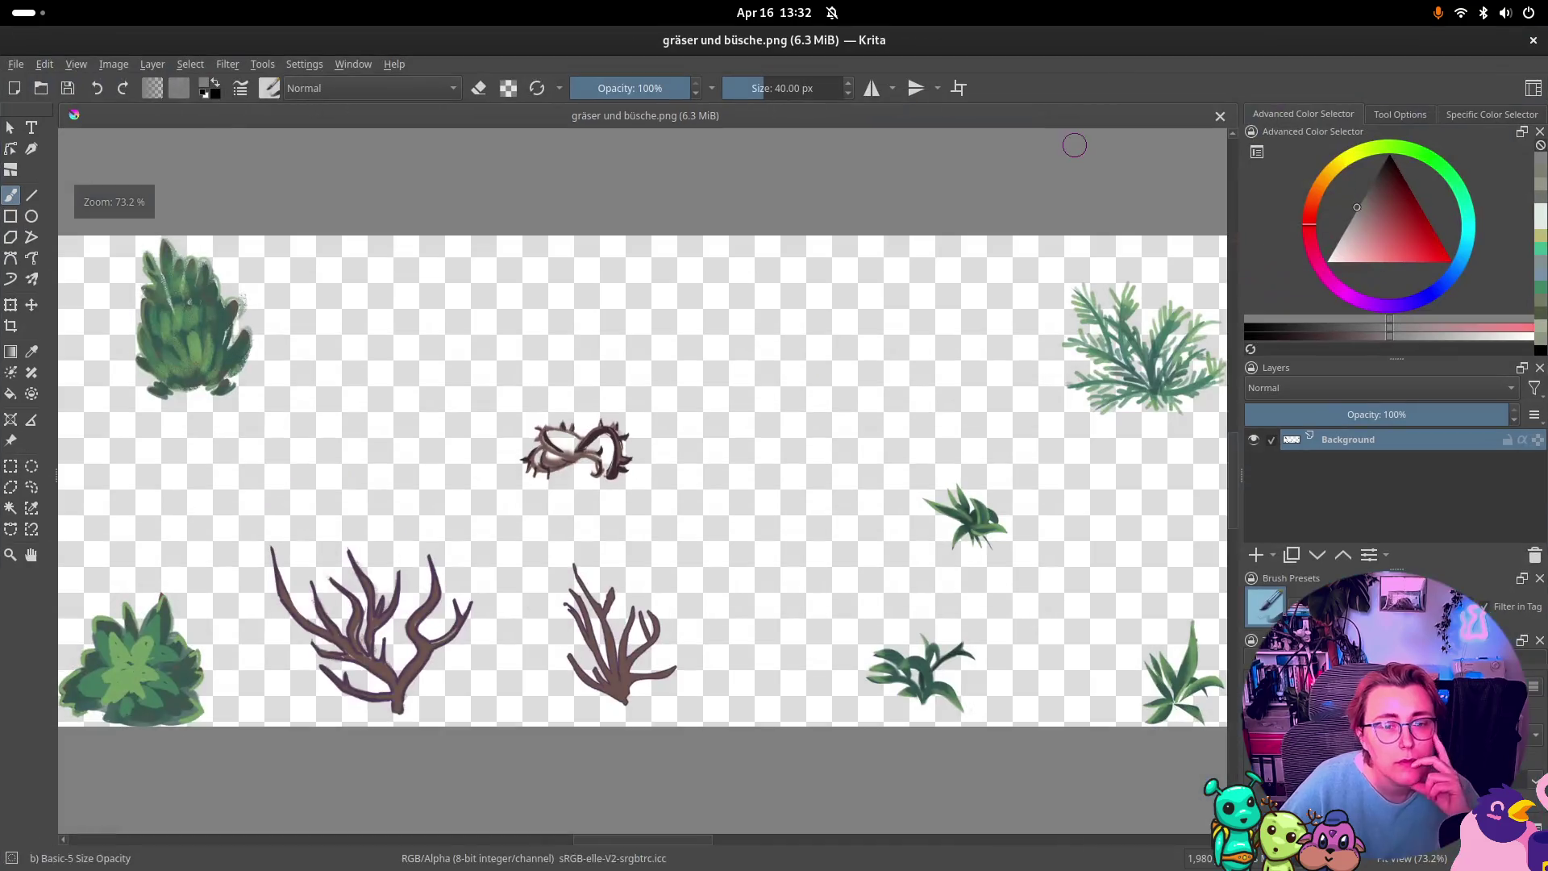
Step: Crop the sheet down to the top-left green bush at 213 × 285 px
scroll(419, 379, "down", 2)
scroll(417, 363, "up", 1)
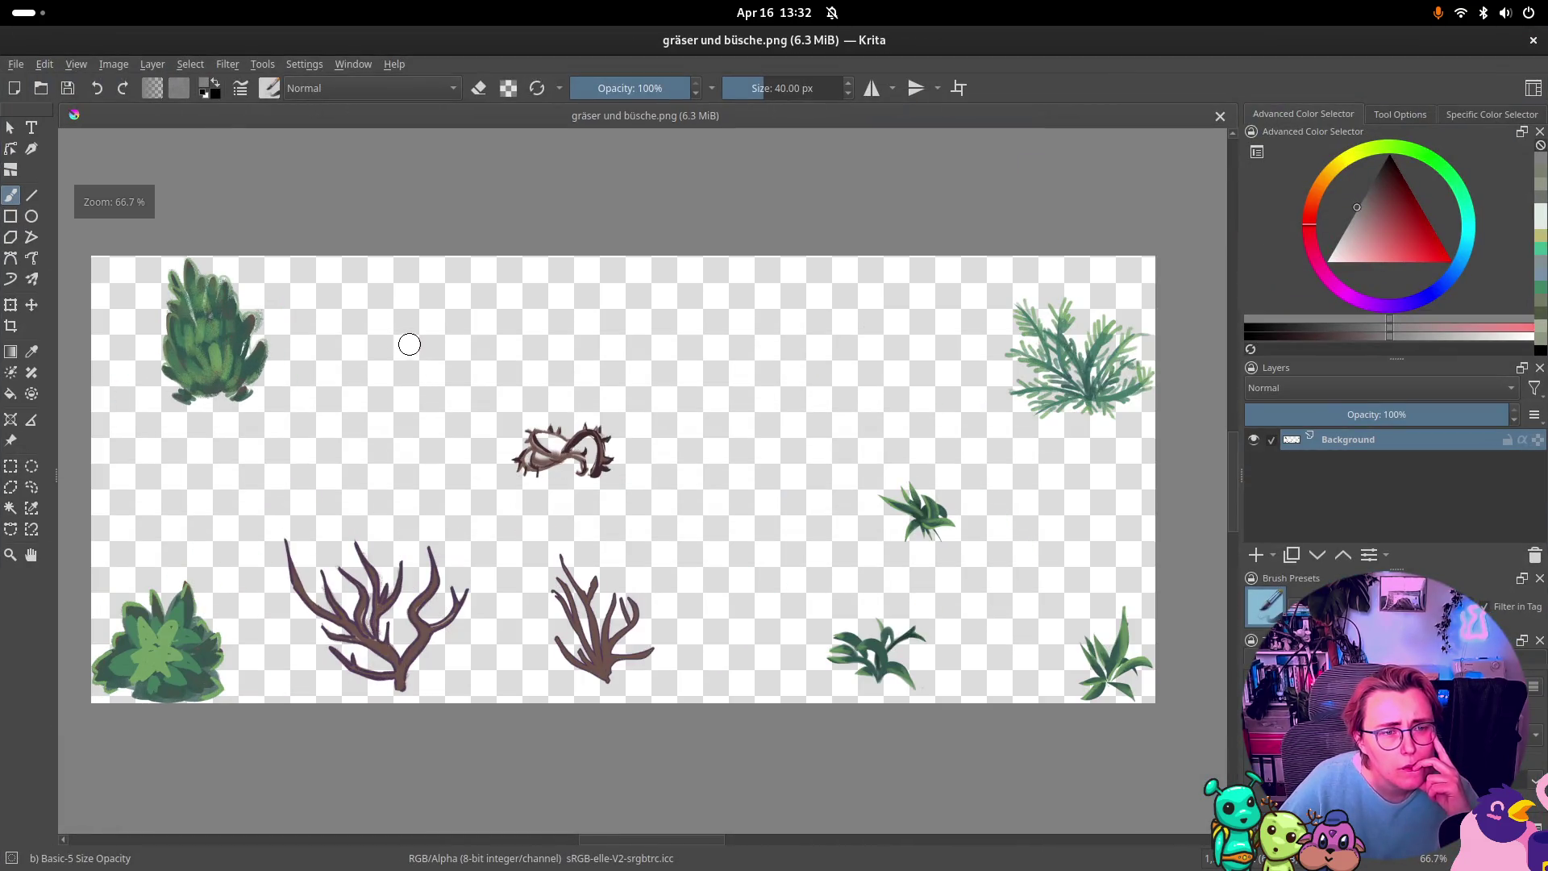
left_click(10, 306)
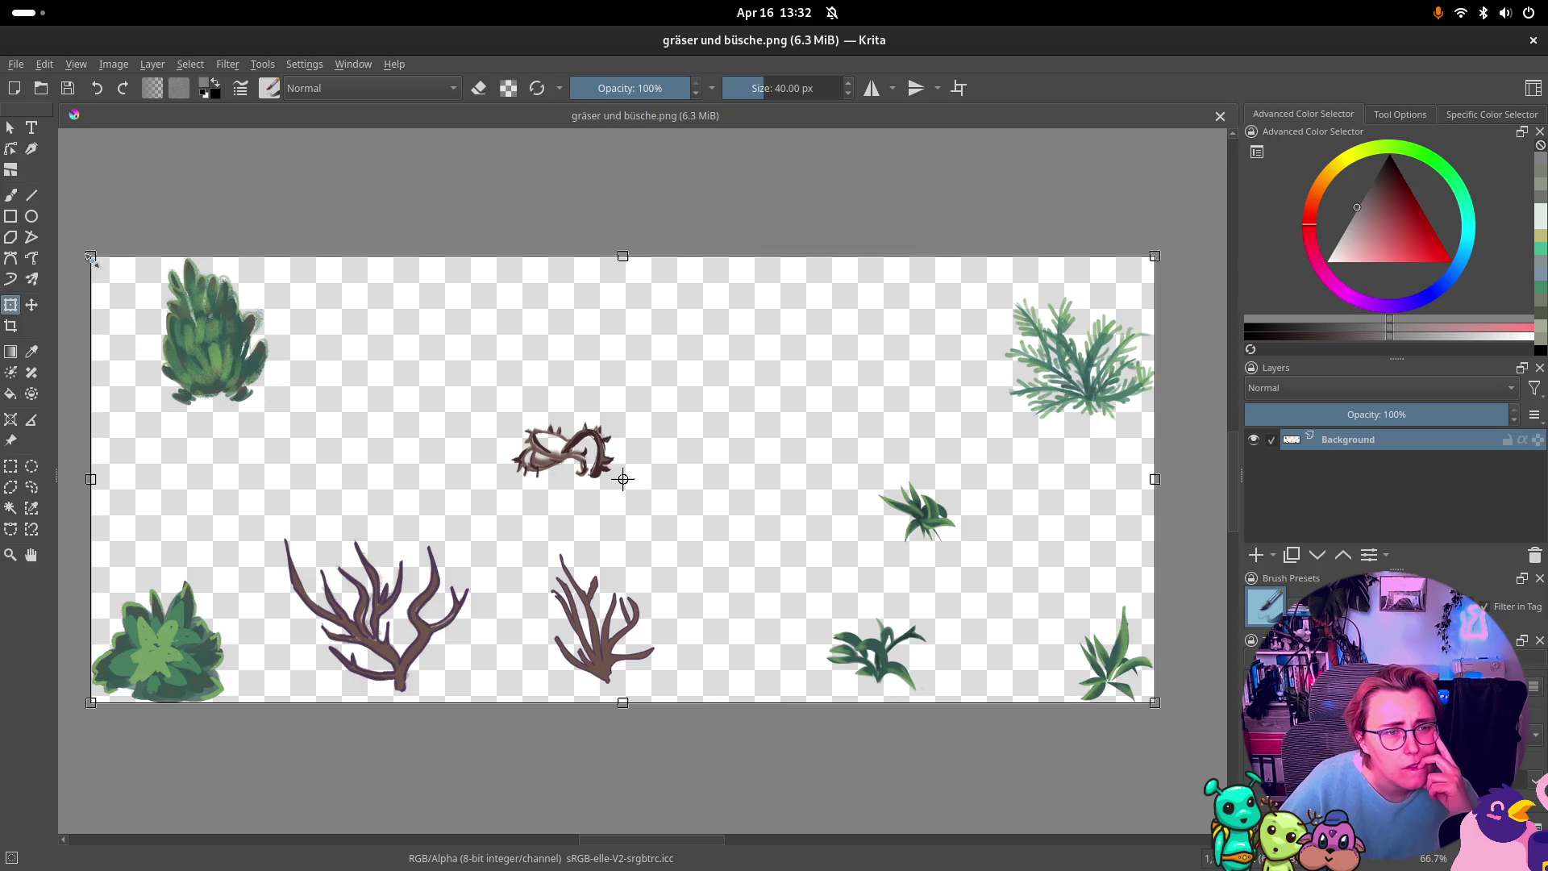
mouse_move(91, 258)
left_mouse_down()
mouse_move(124, 255)
mouse_move(96, 259)
left_mouse_up()
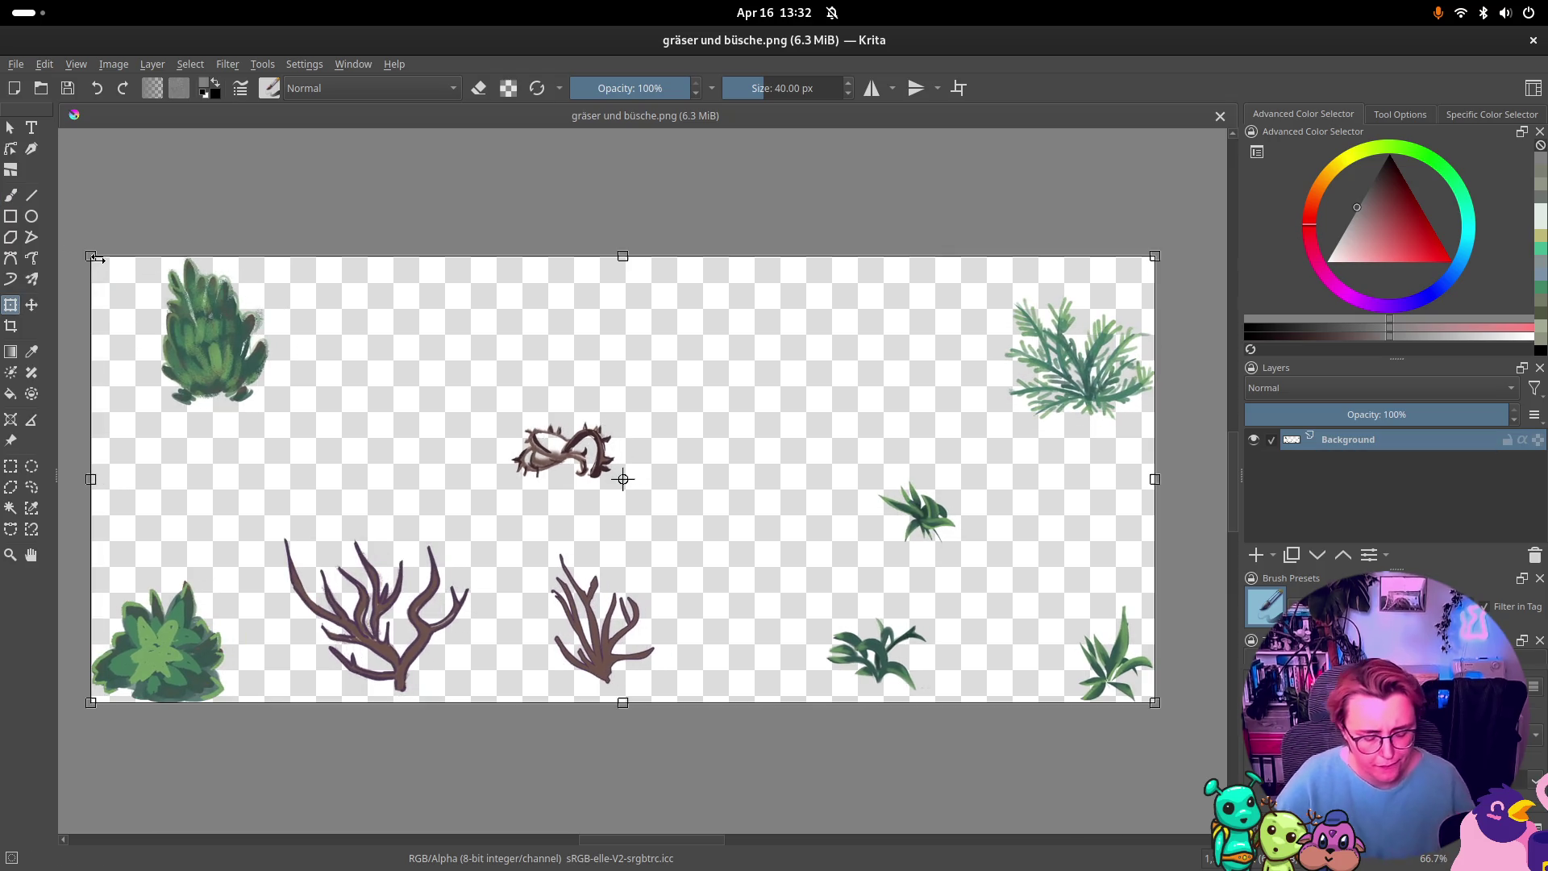
left_click(31, 306)
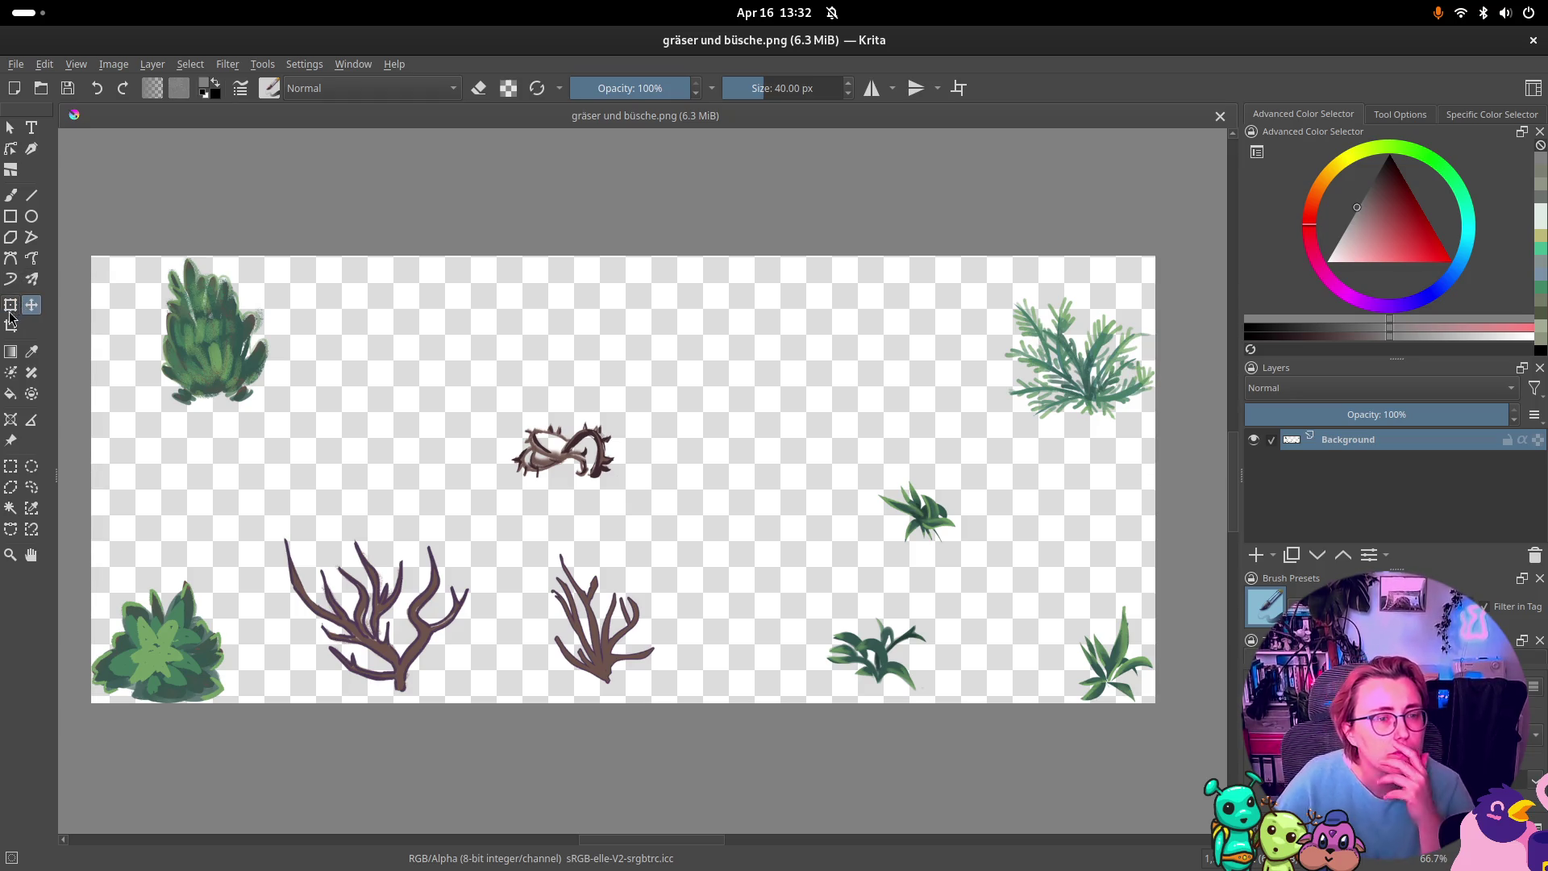
left_click(10, 325)
mouse_move(135, 423)
left_mouse_down()
mouse_move(273, 284)
mouse_move(269, 255)
left_mouse_up()
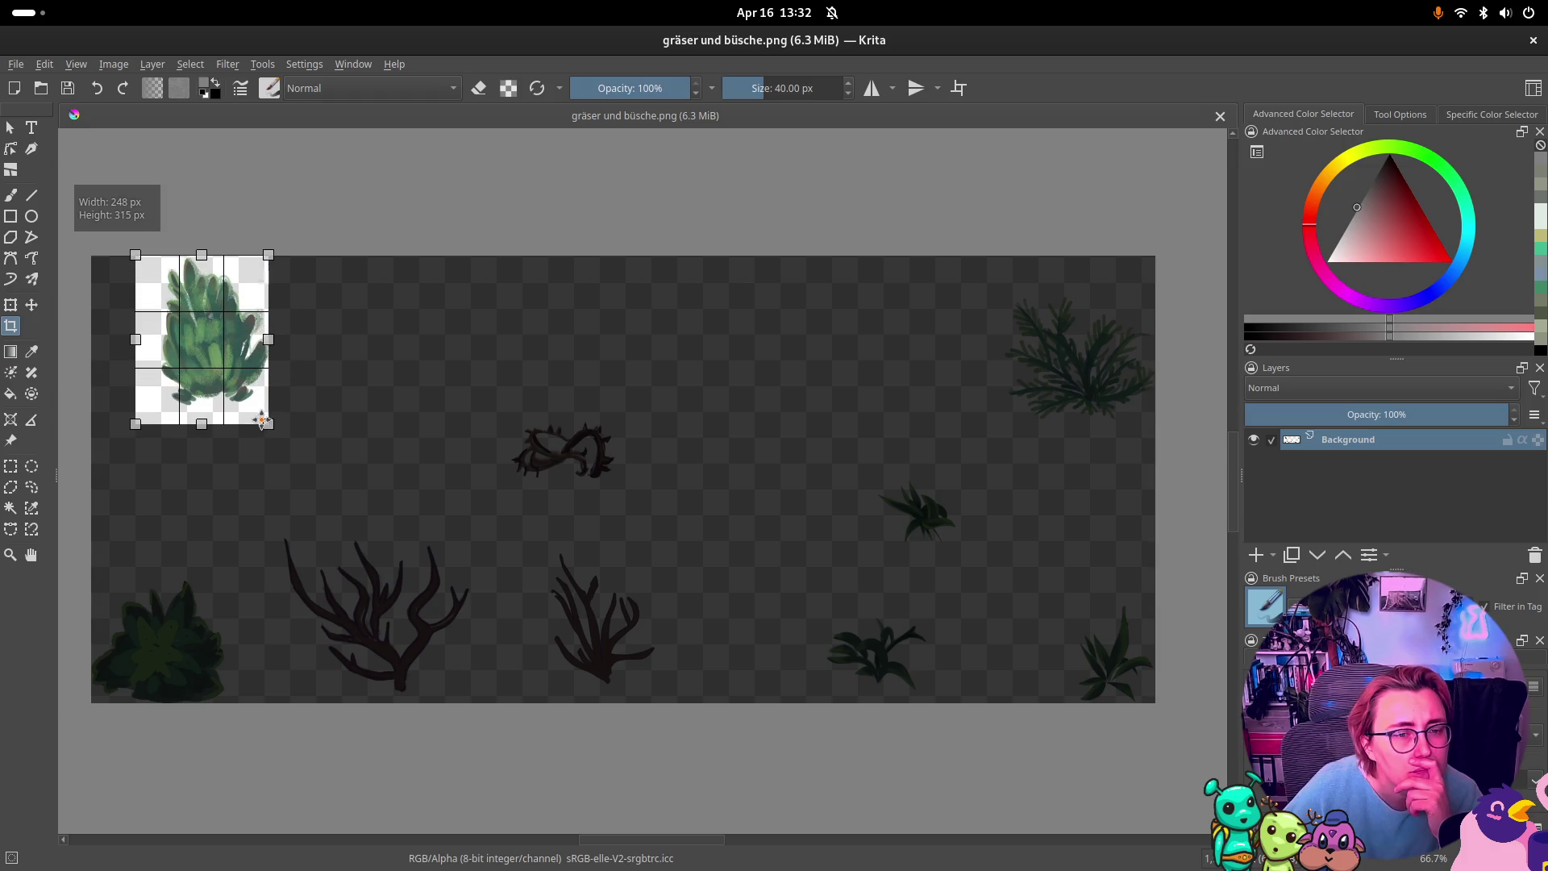
left_click_drag(135, 425, 150, 412)
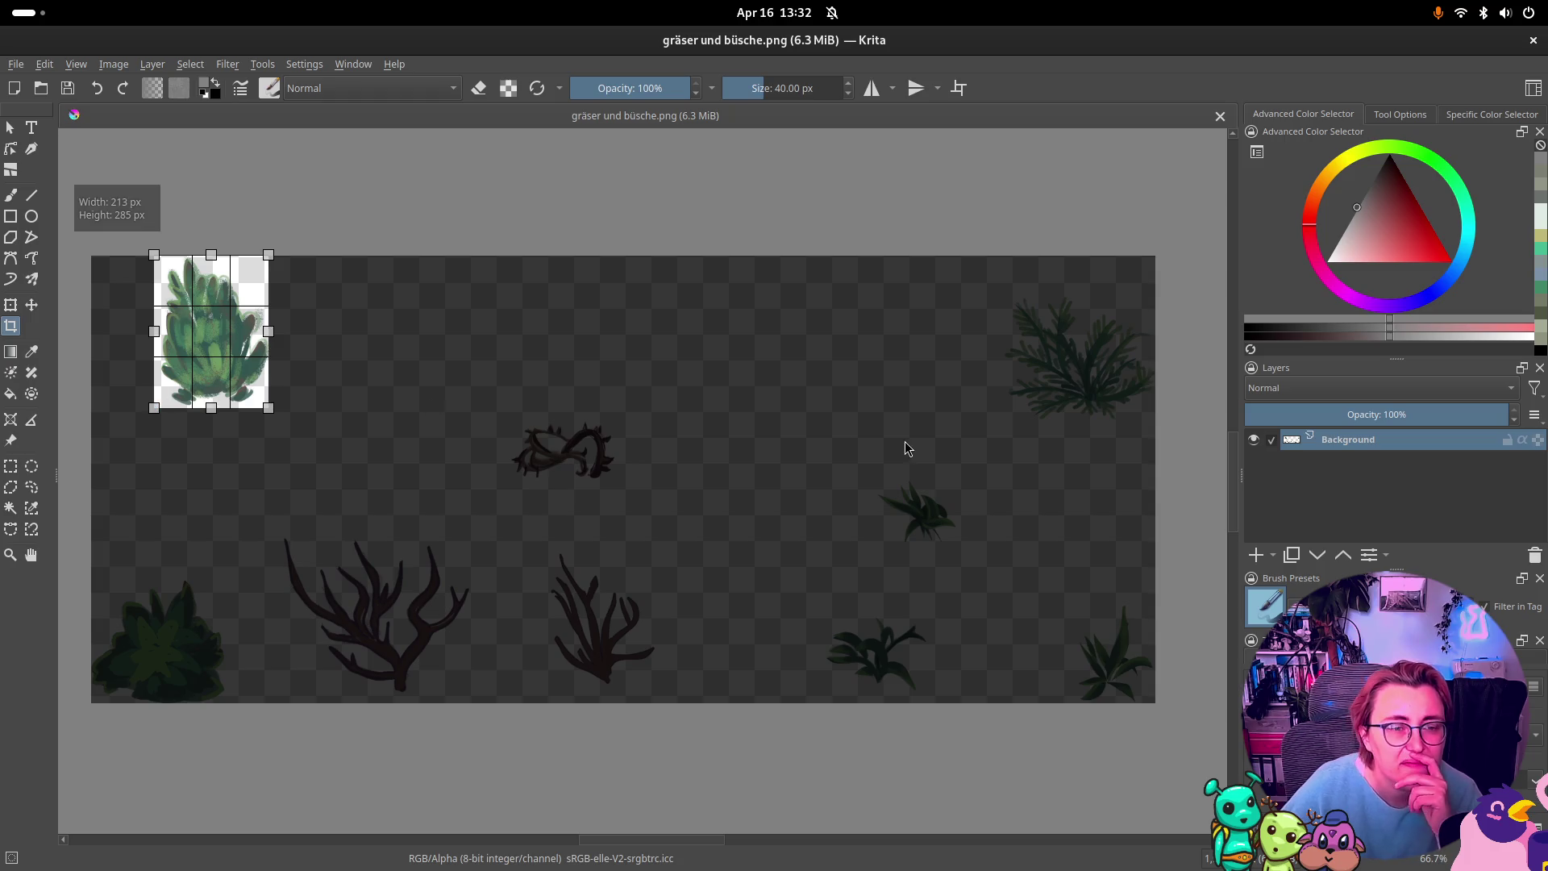
key("Return")
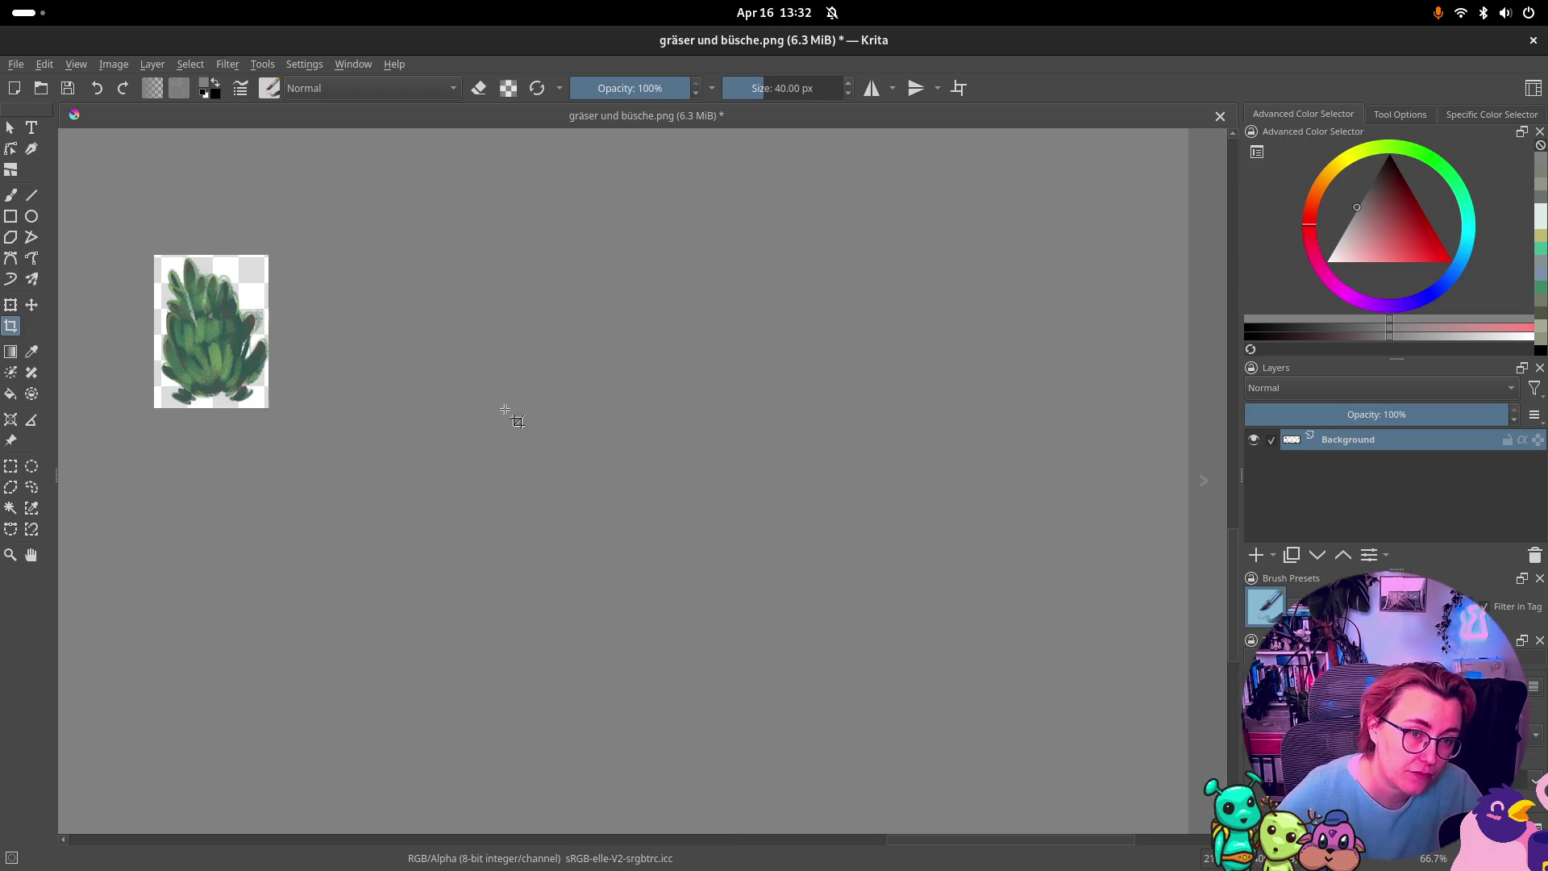
Step: In Save As, go to art/nature and create a new folder named bushes
left_click(20, 66)
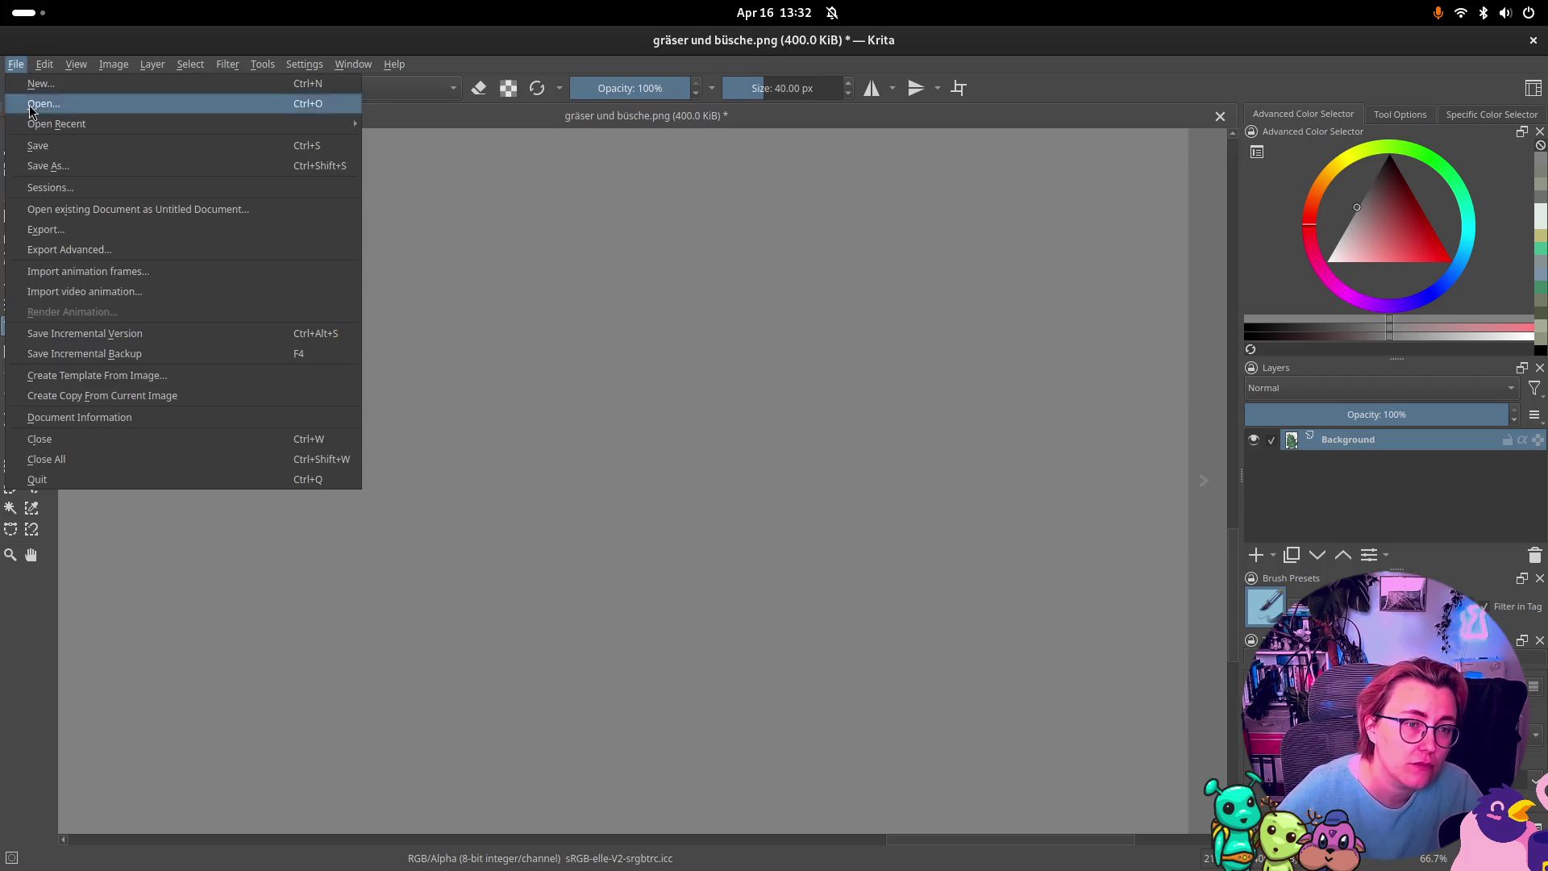
left_click(48, 162)
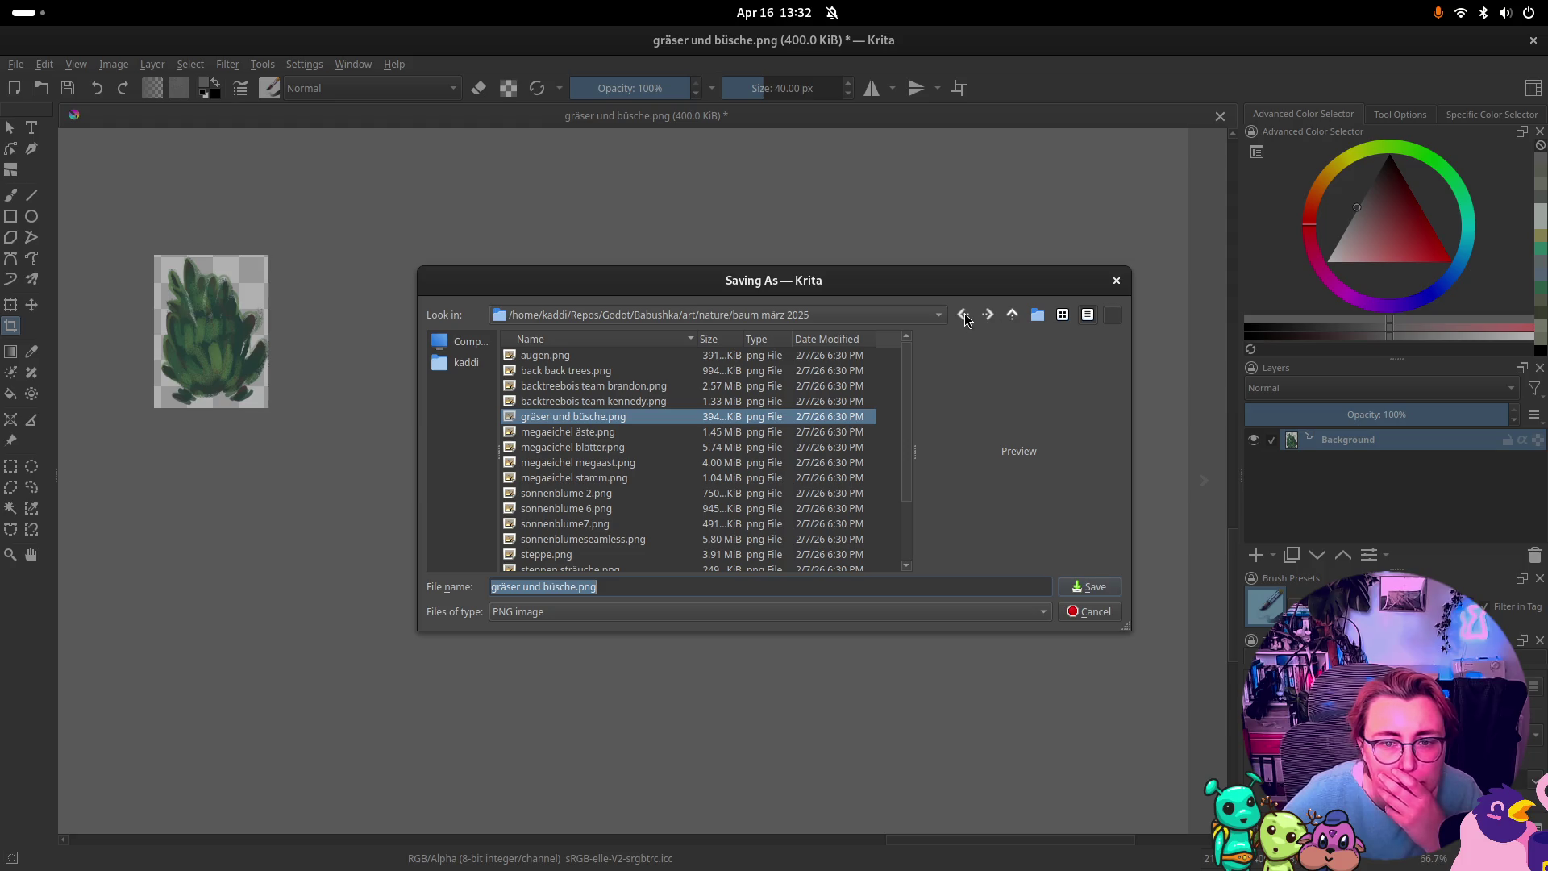
left_click(747, 319)
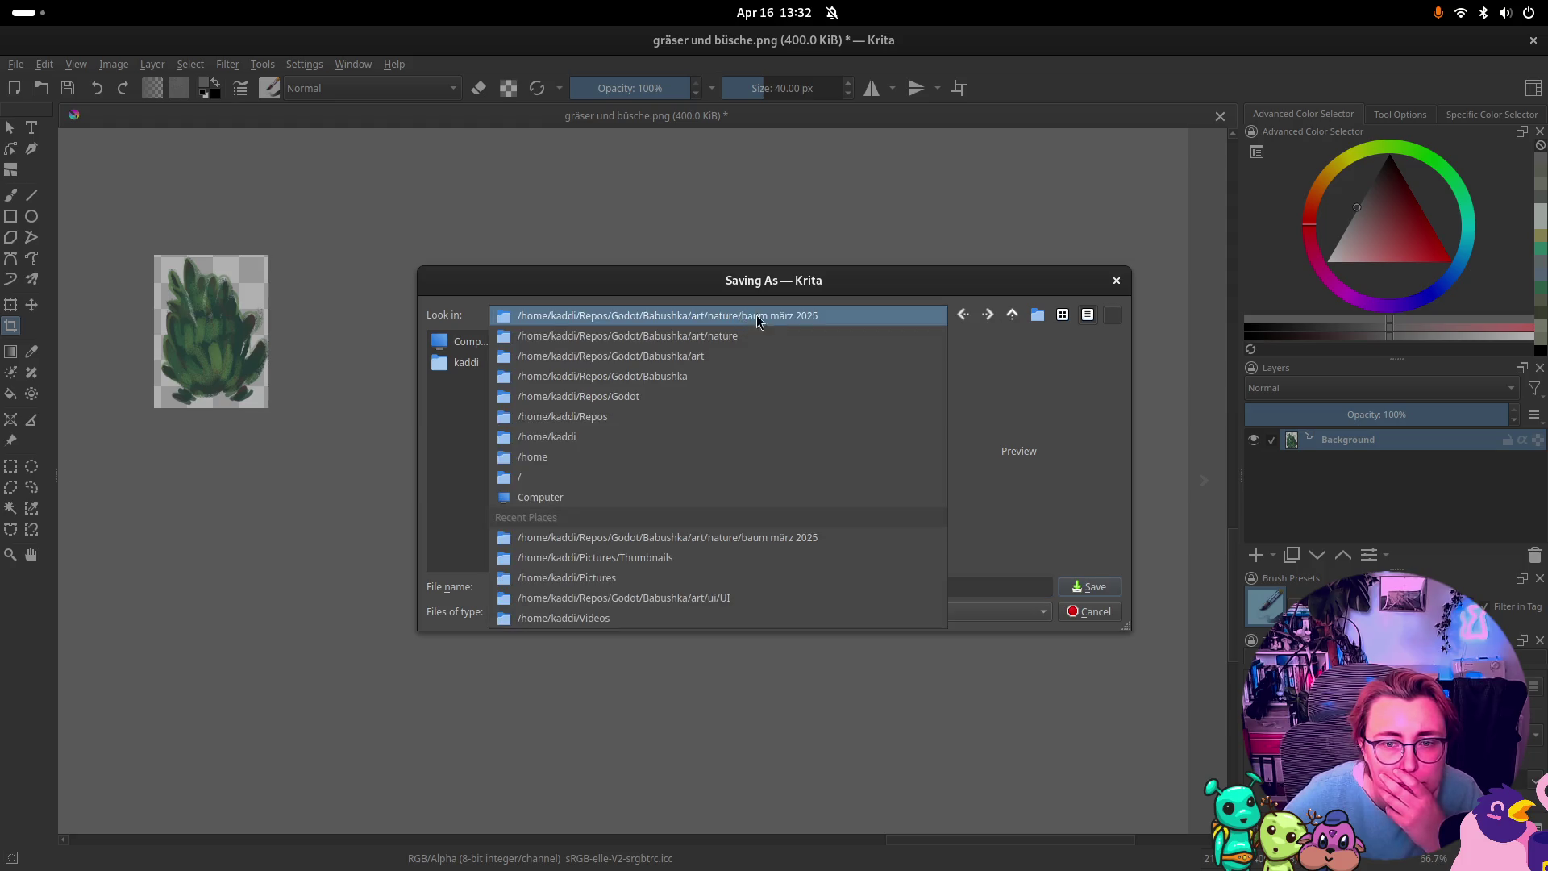
left_click(768, 336)
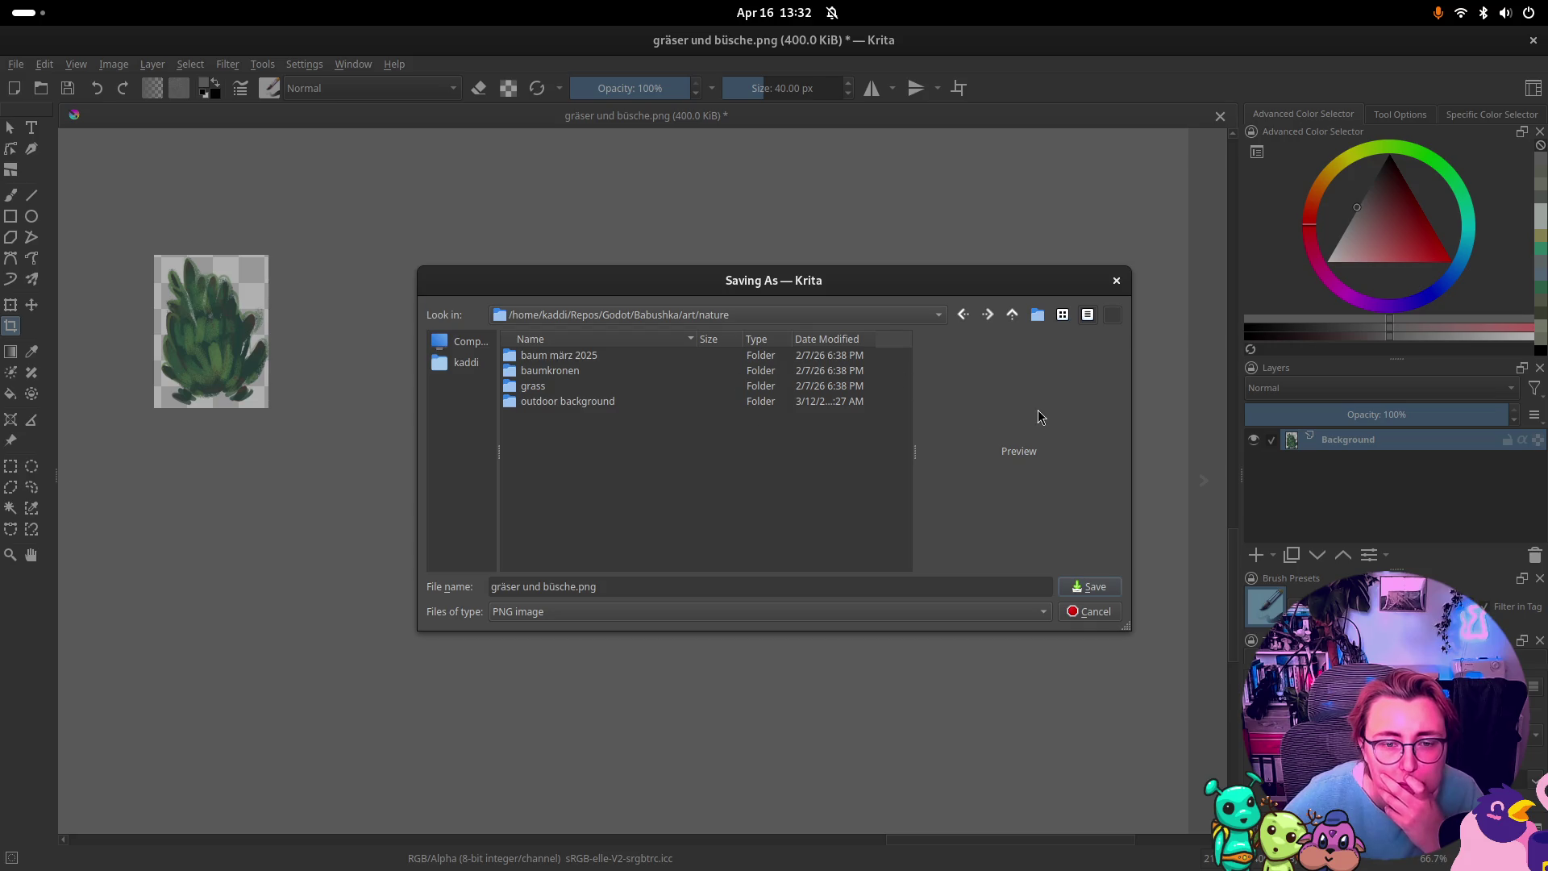
left_click(1044, 320)
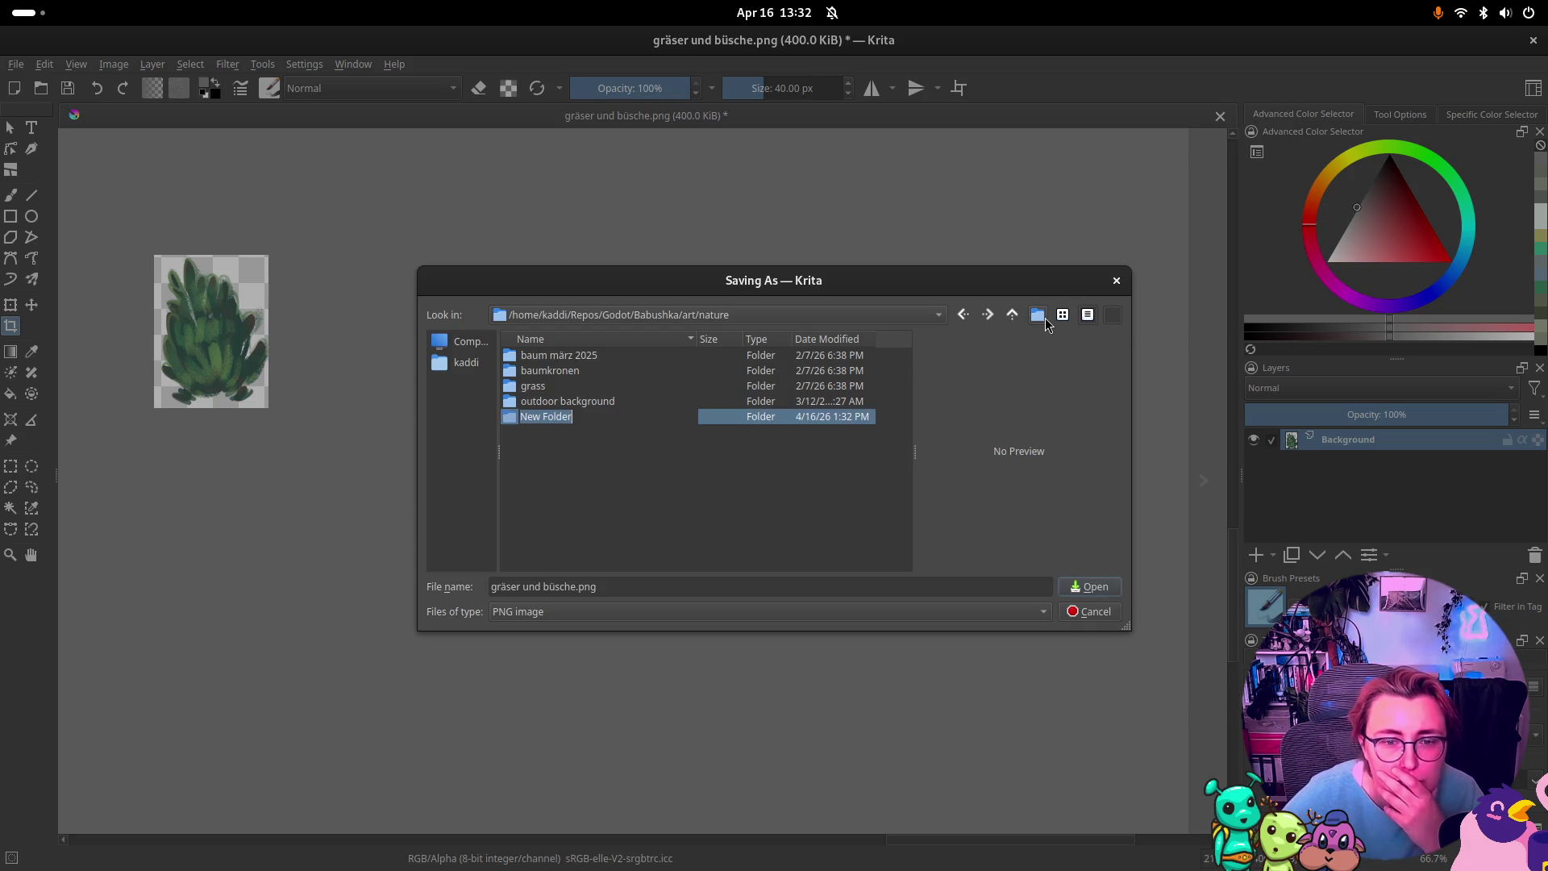
type("bus")
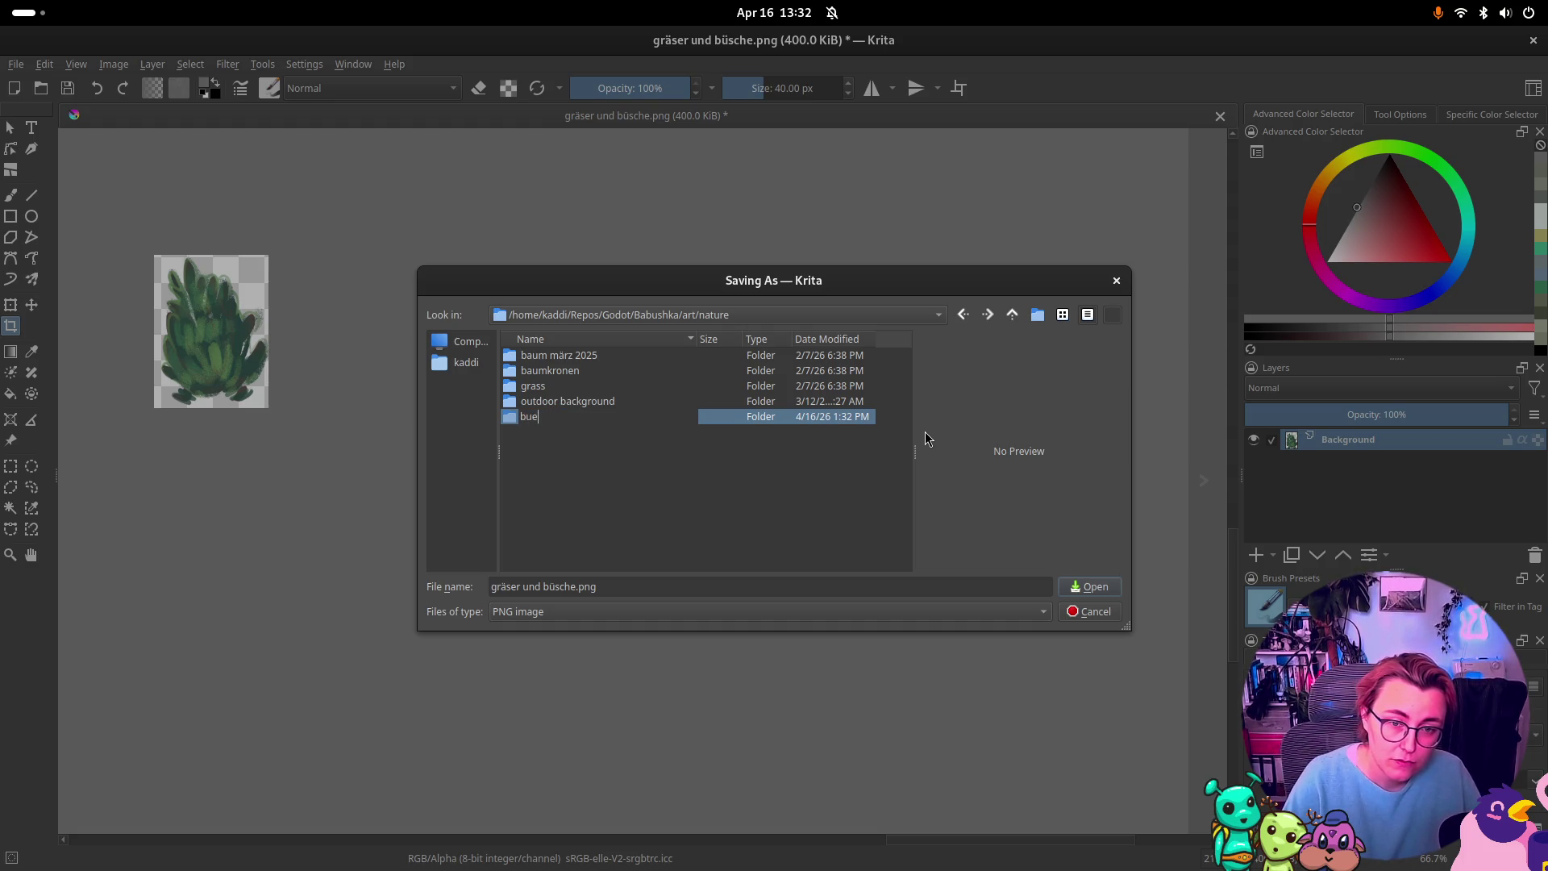
key("BackSpace")
key("BackSpace")
key("BackSpace")
type("shes")
key("Return")
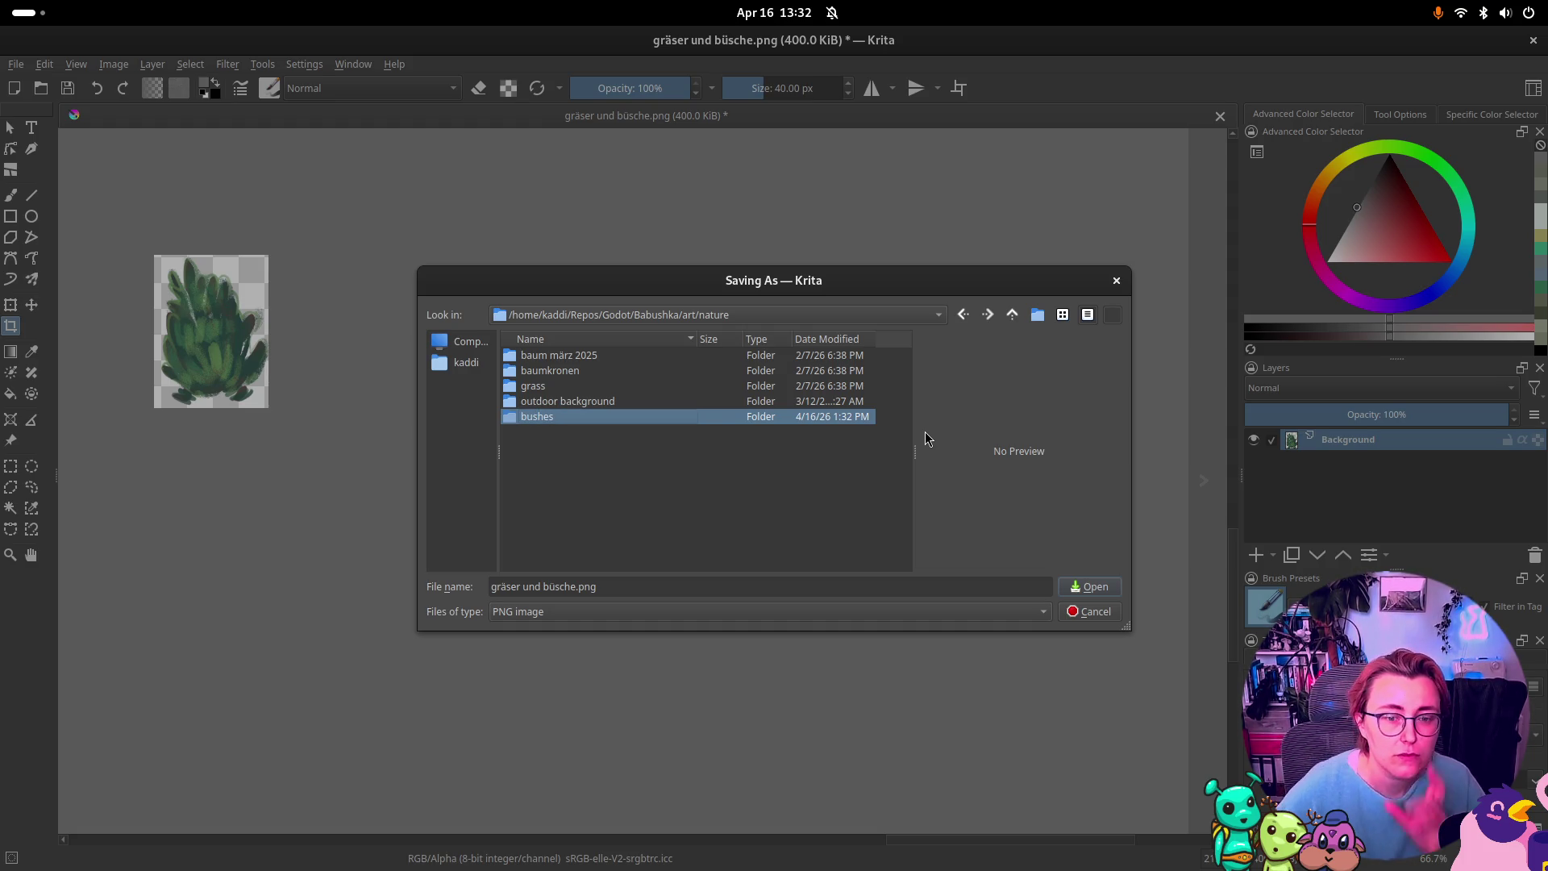
Step: Save the cropped bush as bush_00.png, then undo the crop to restore the sheet
left_click(572, 587)
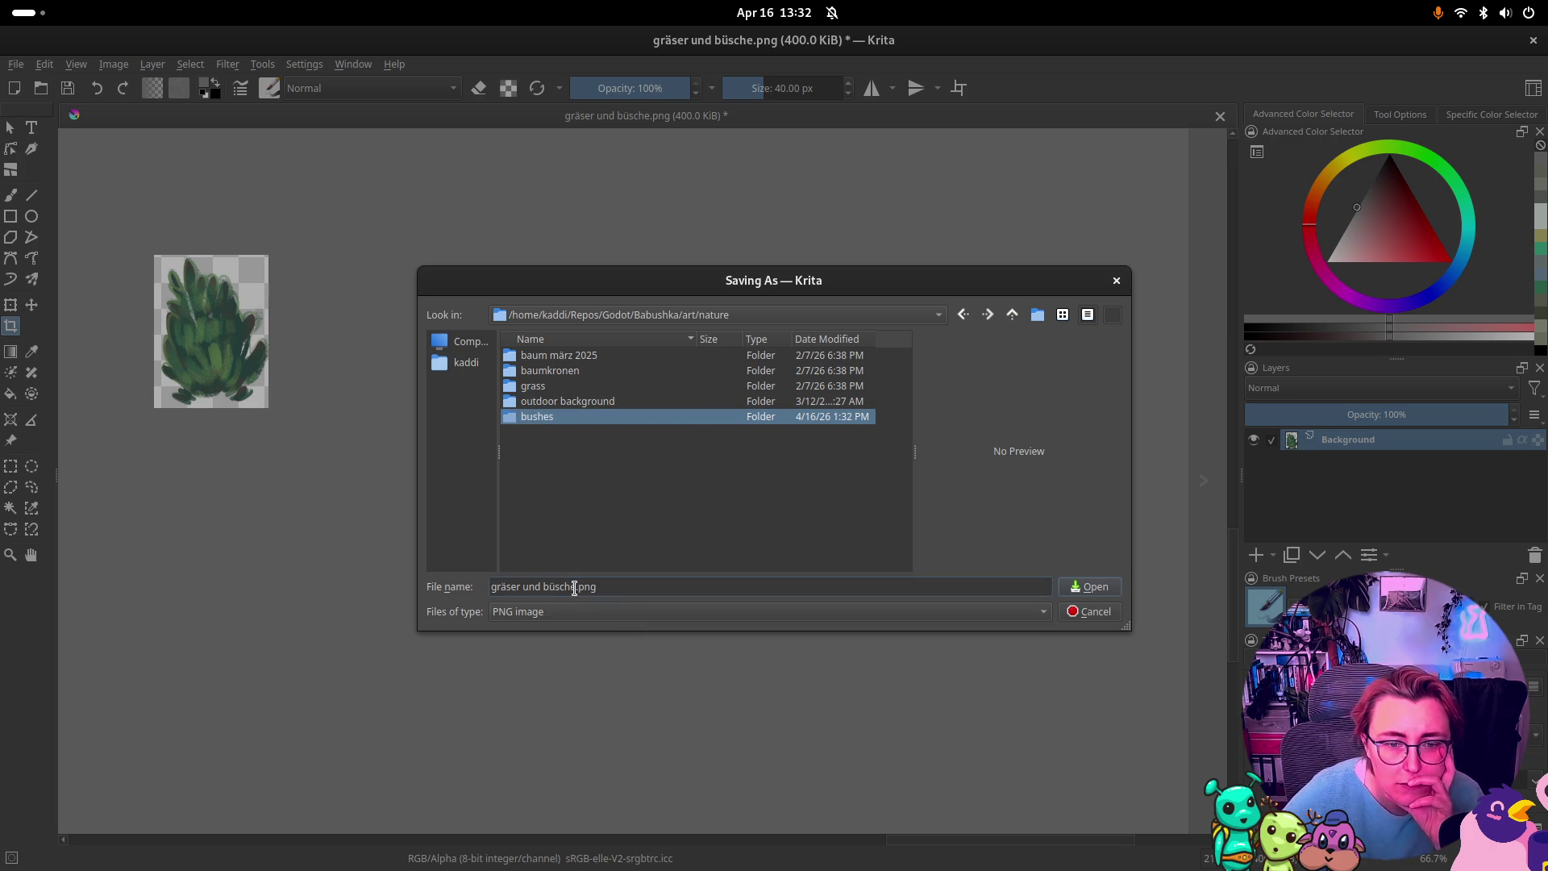
left_click_drag(574, 588, 474, 594)
type("bush01")
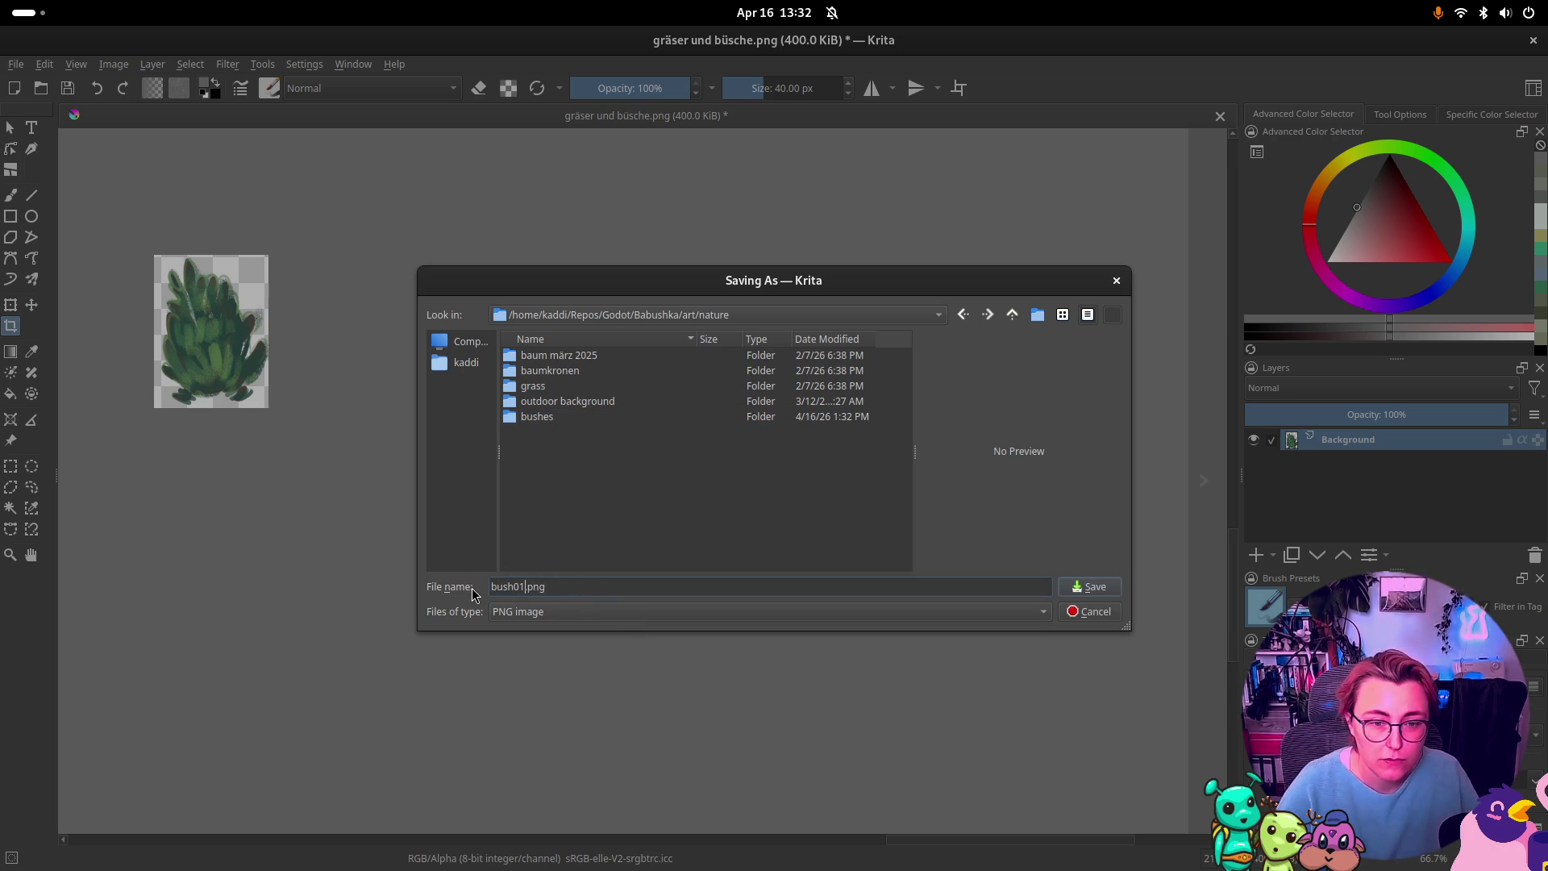
key("BackSpace")
type("_")
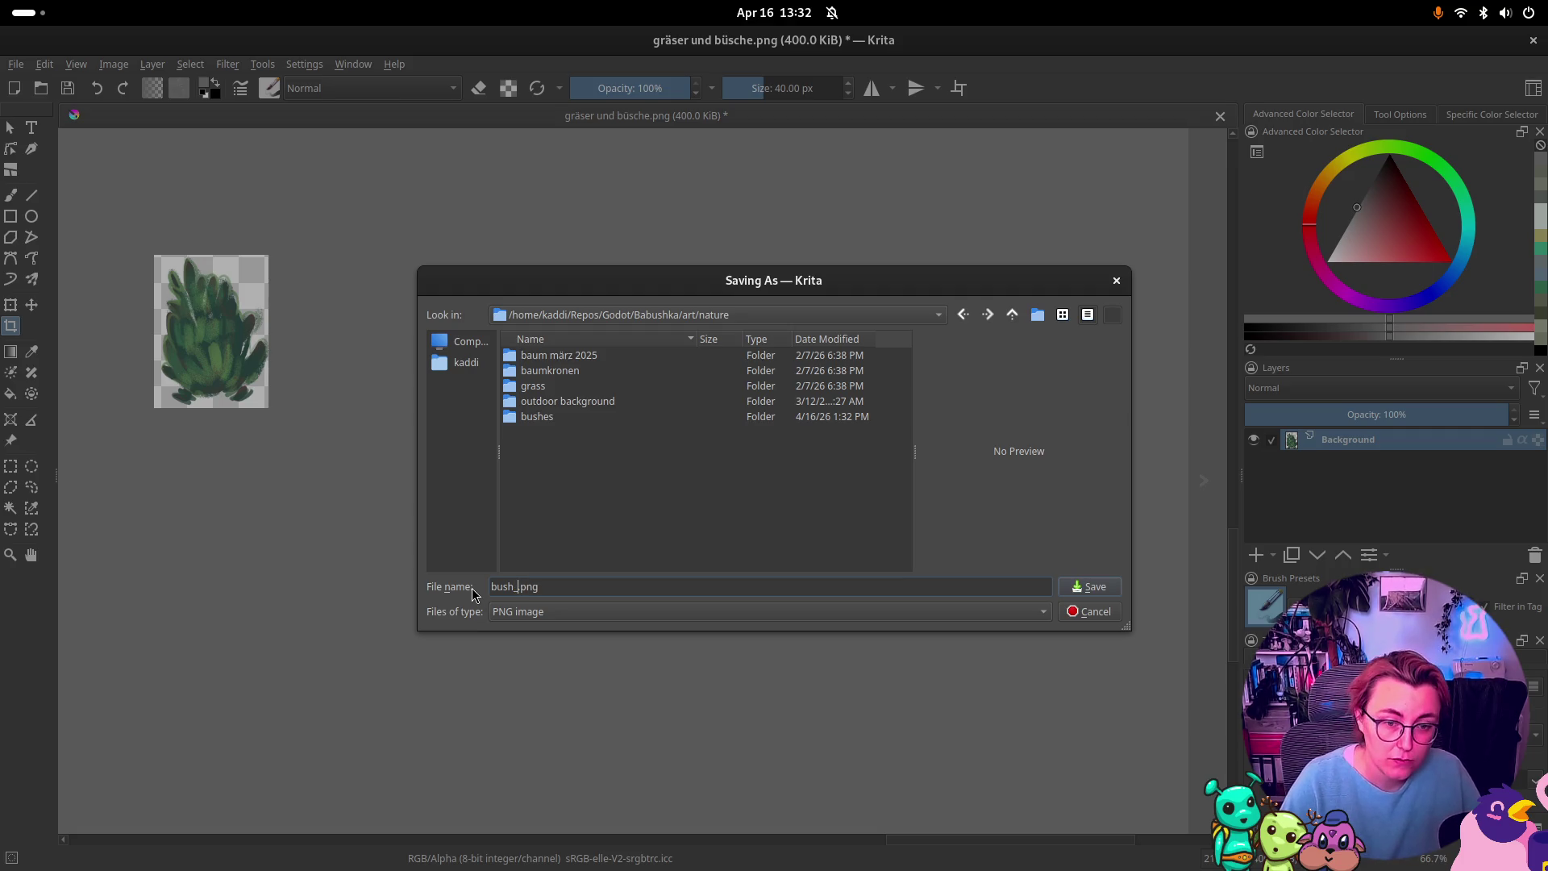
type("00")
key("Return")
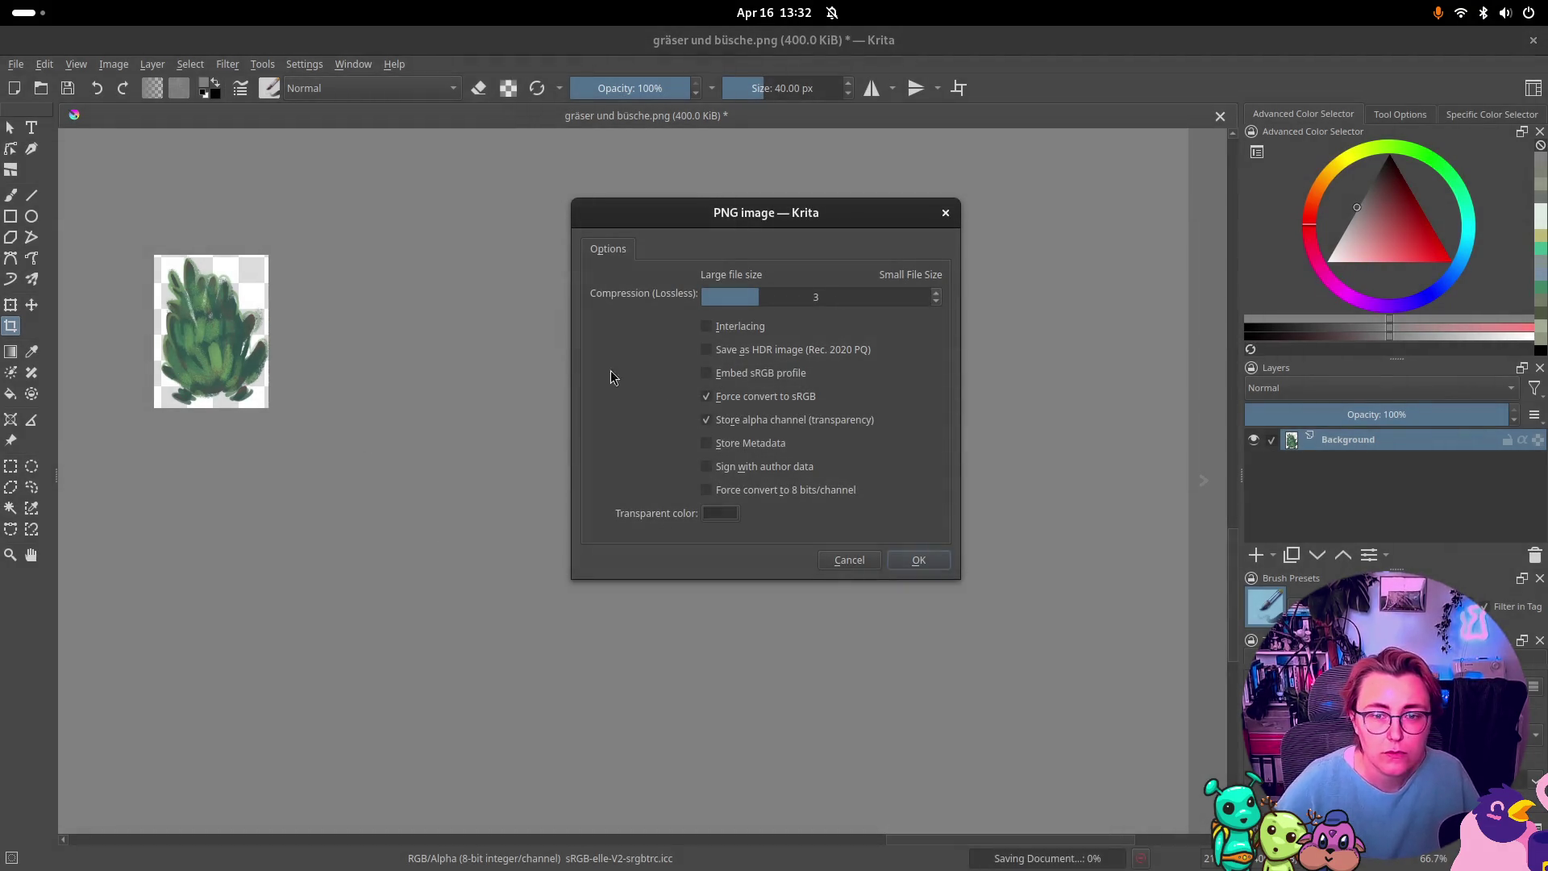
left_click(920, 559)
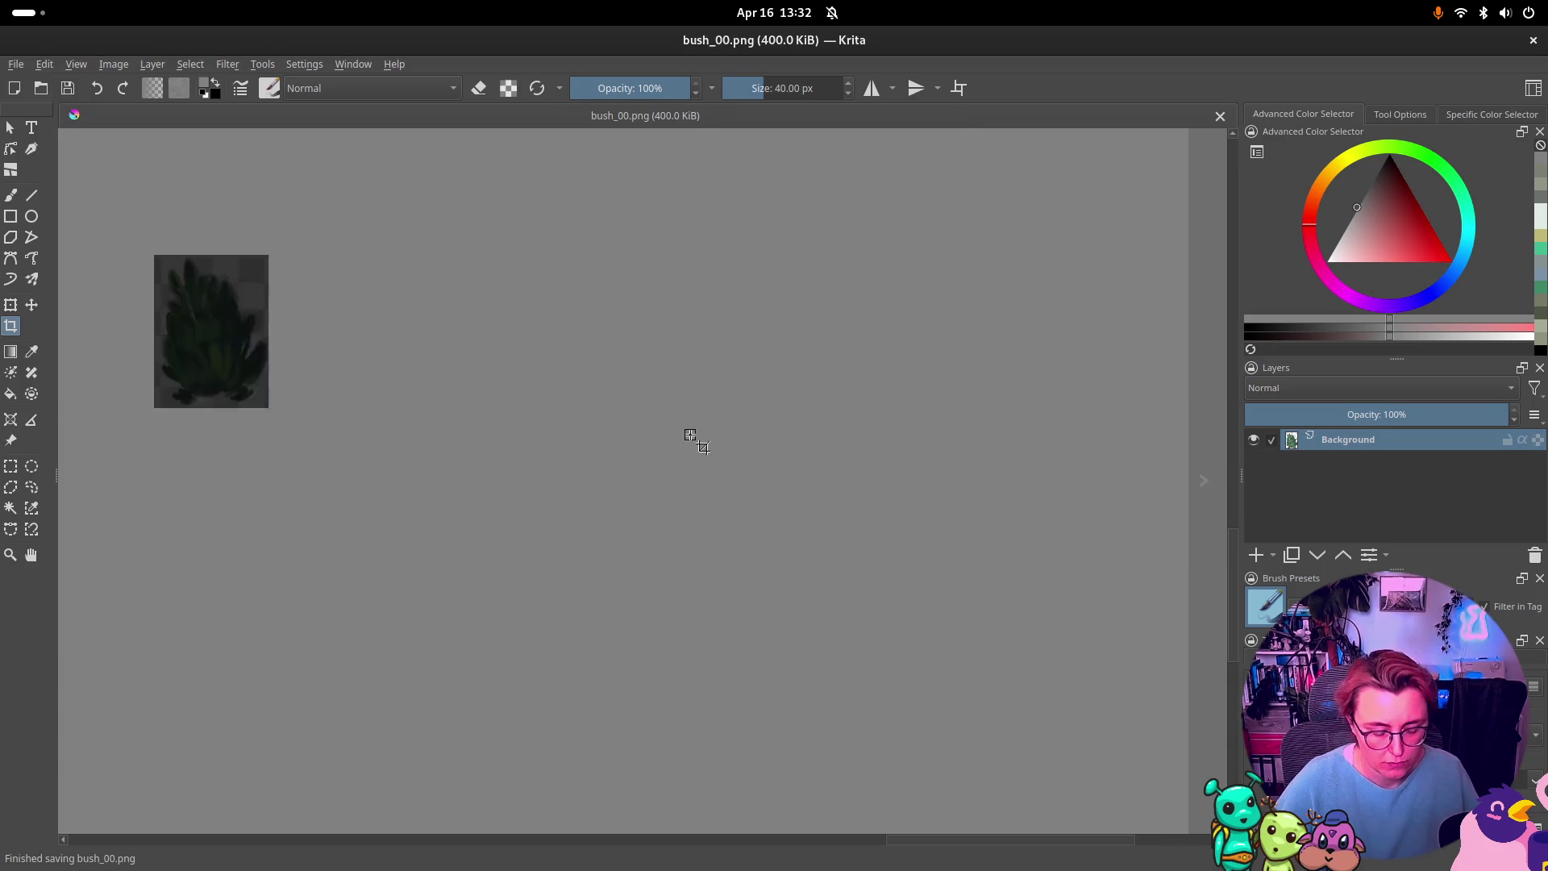
key("ctrl+z")
Step: Crop to the thorny vine and move bush_00.png into the bushes folder
left_click_drag(511, 409, 632, 498)
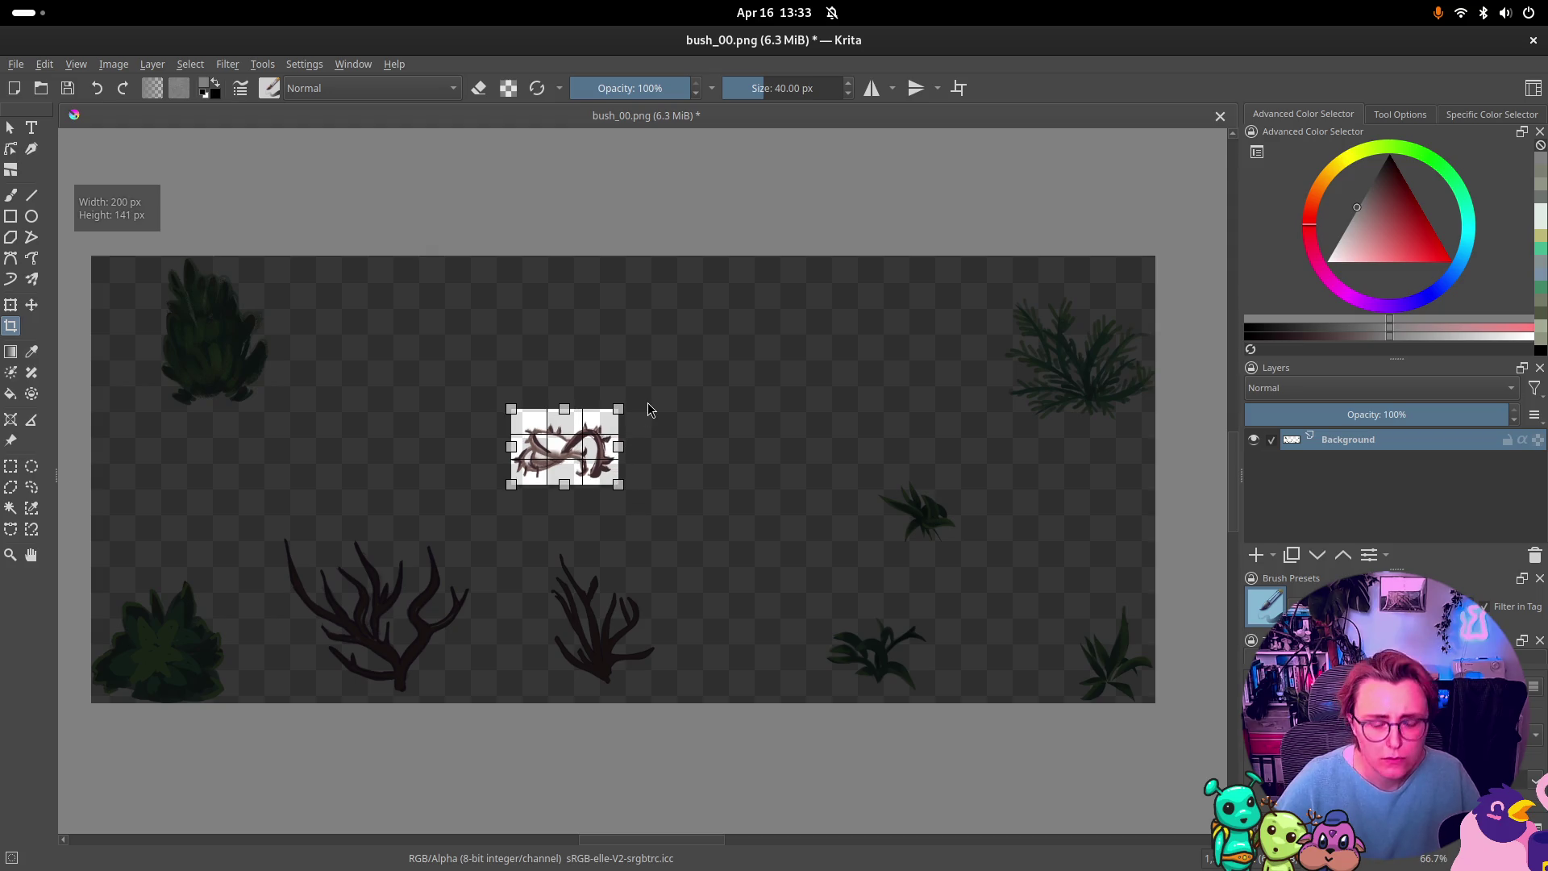
key("Return")
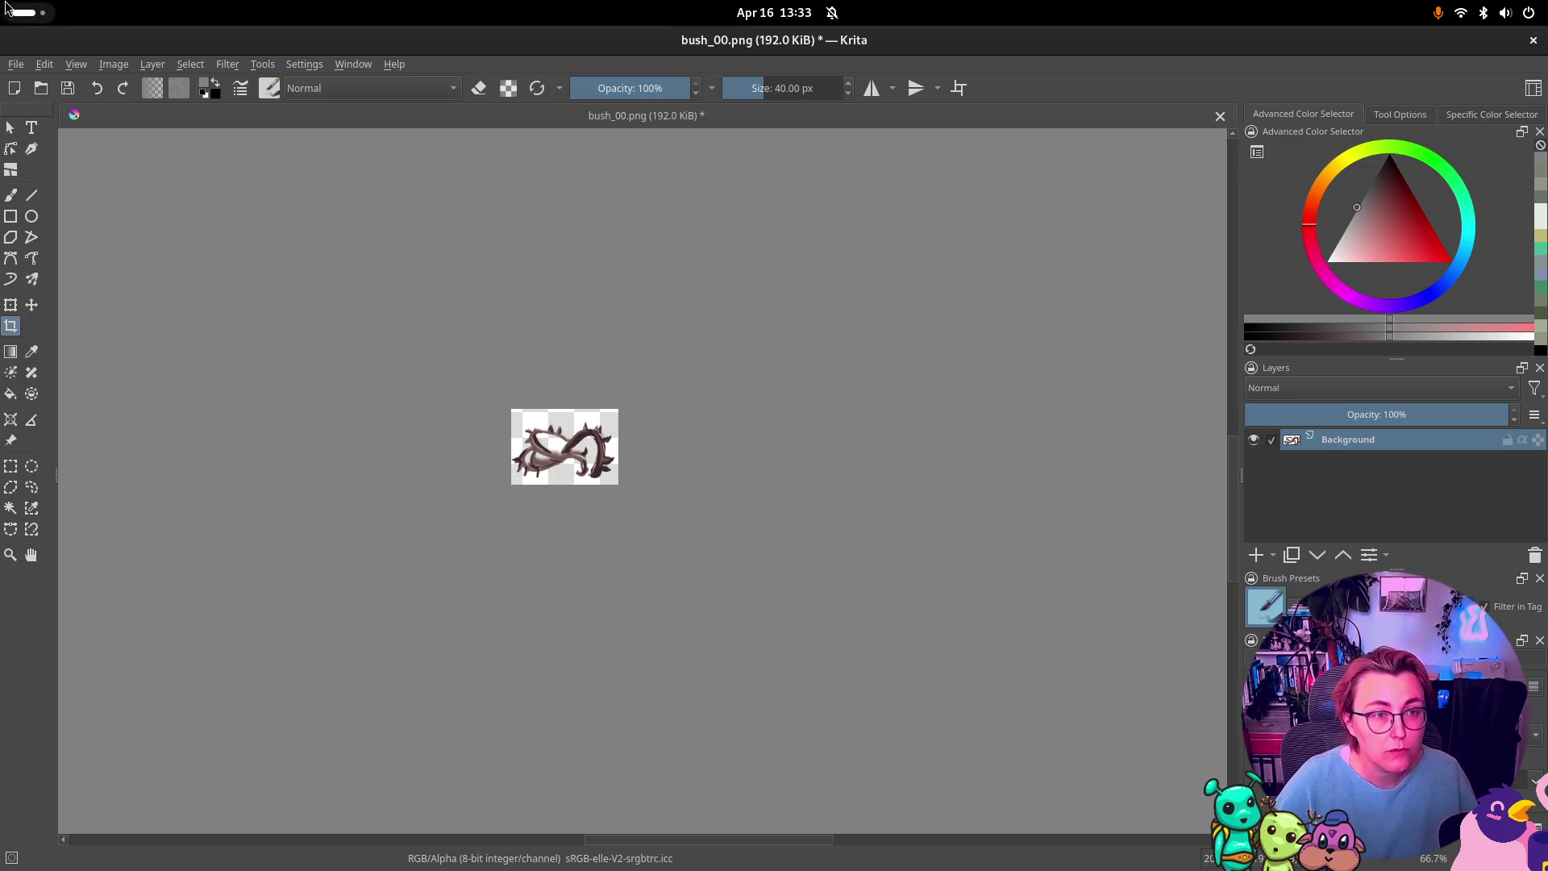
left_click(15, 64)
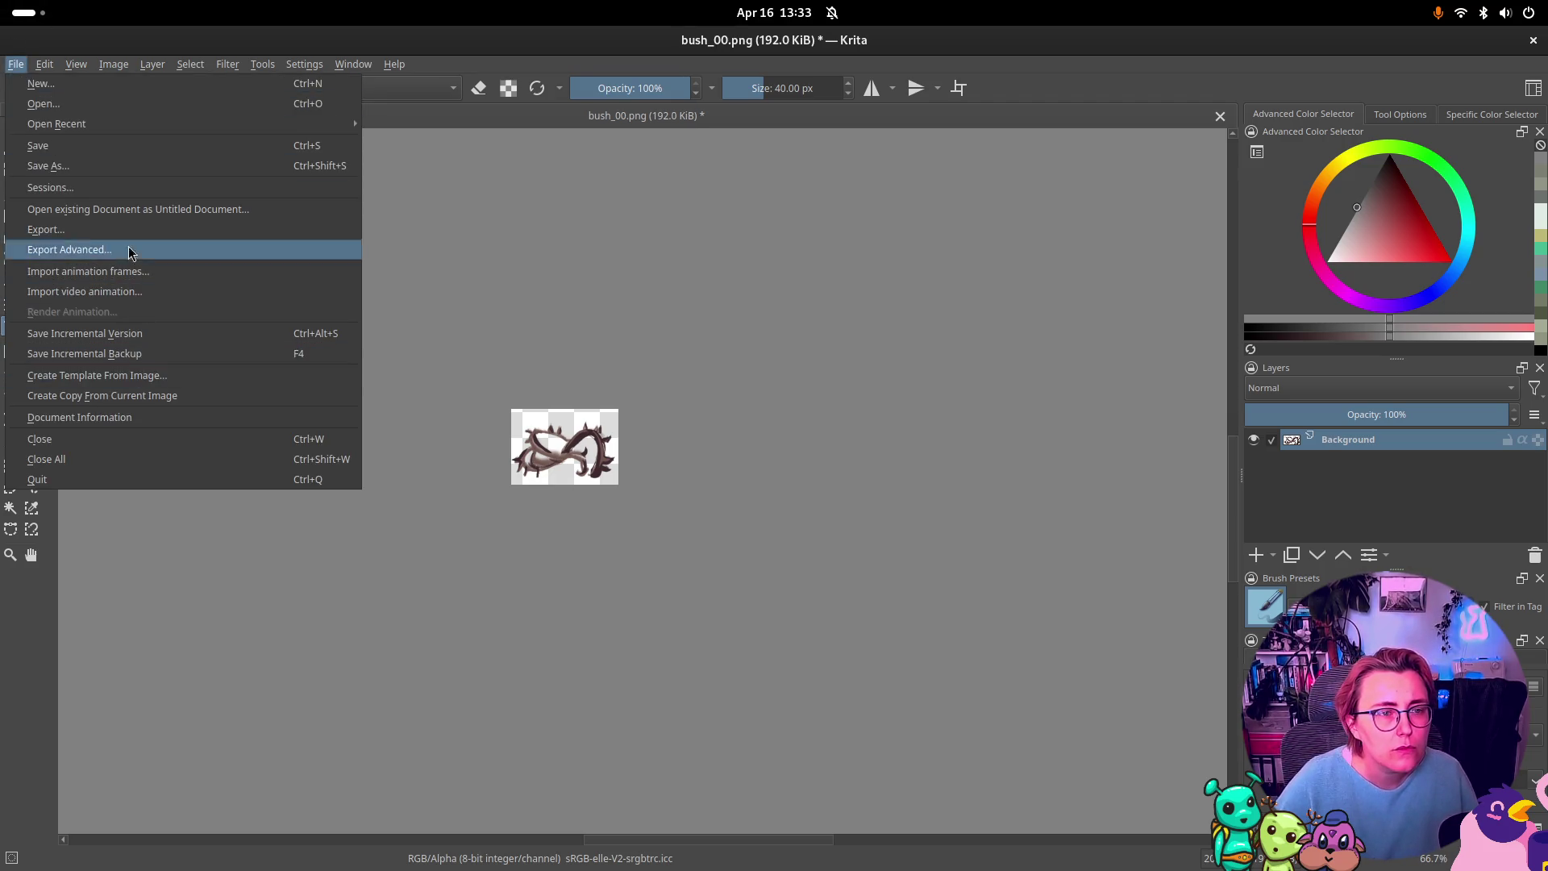
left_click(118, 174)
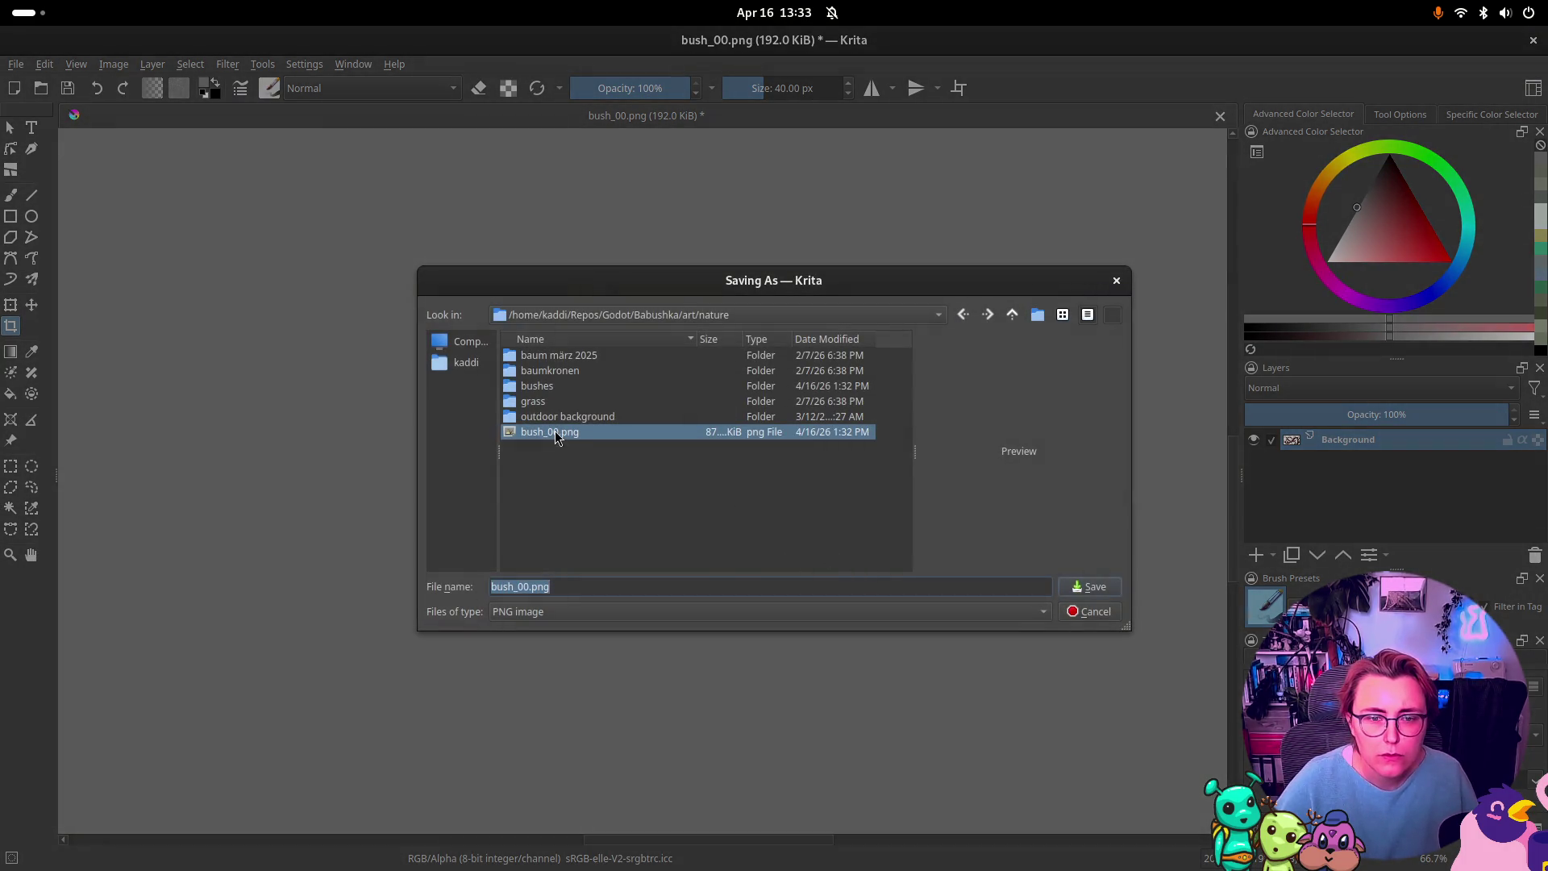
left_click_drag(556, 433, 555, 385)
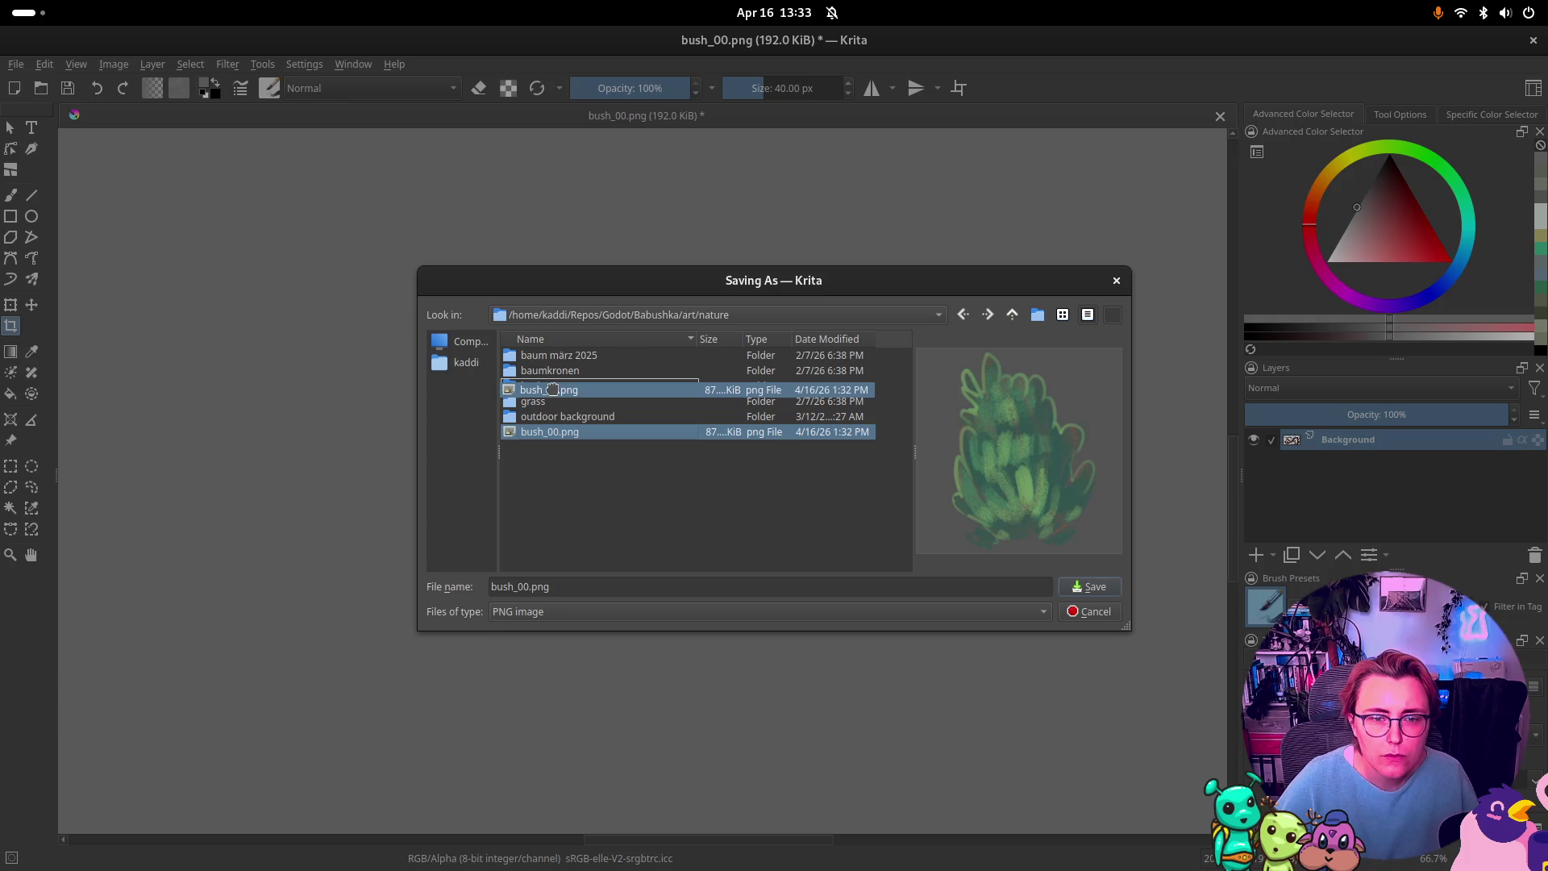
double_click(558, 387)
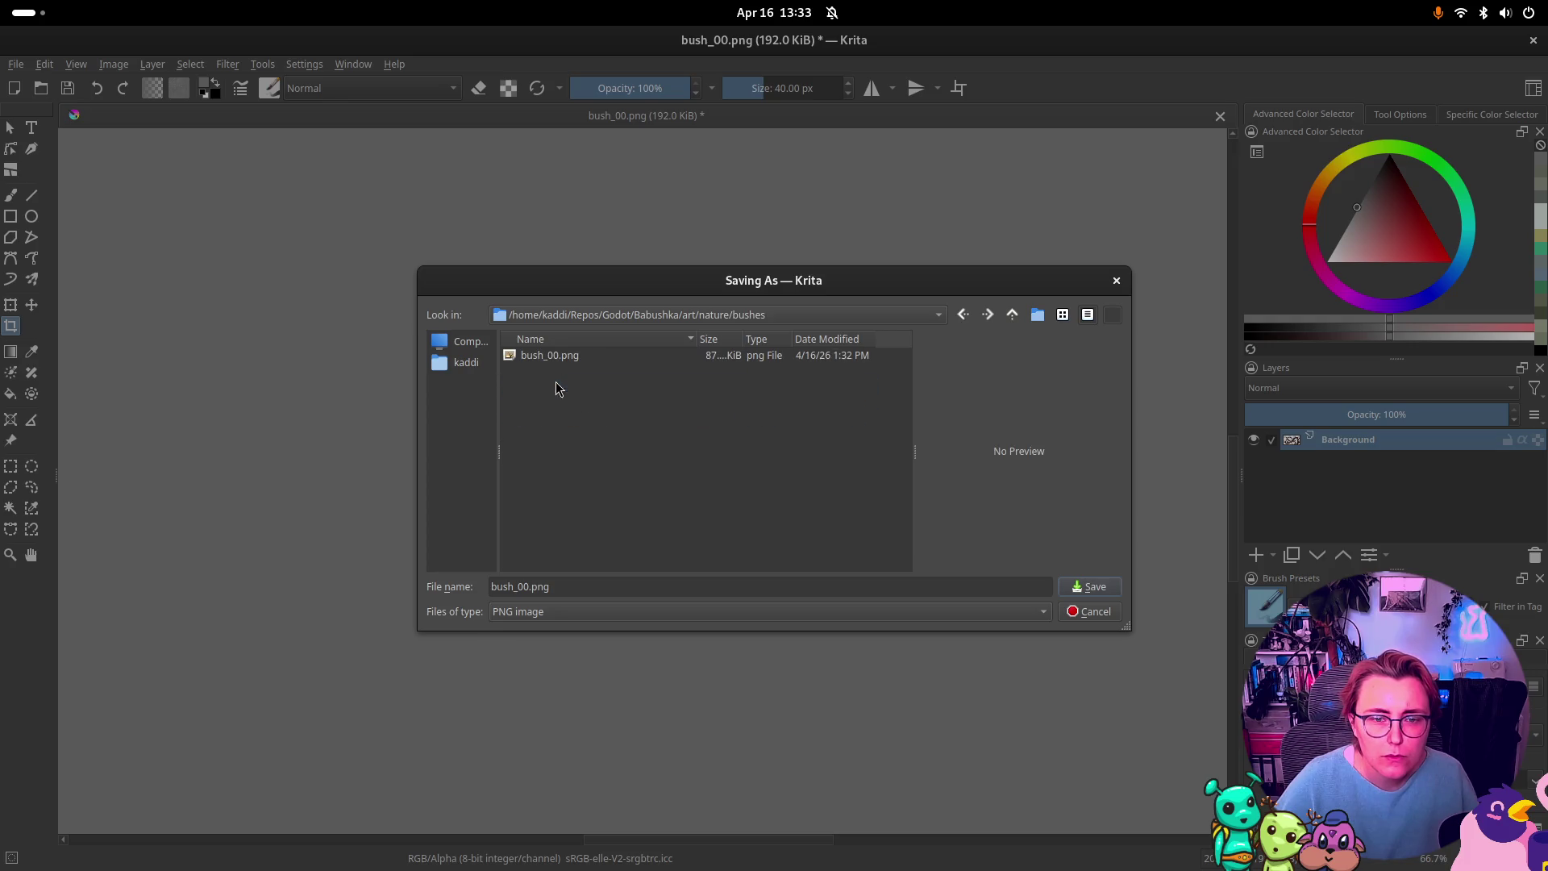
Step: Save the cropped vine in bushes as bush_01.png with default PNG options
left_click(528, 586)
key("BackSpace")
type("1")
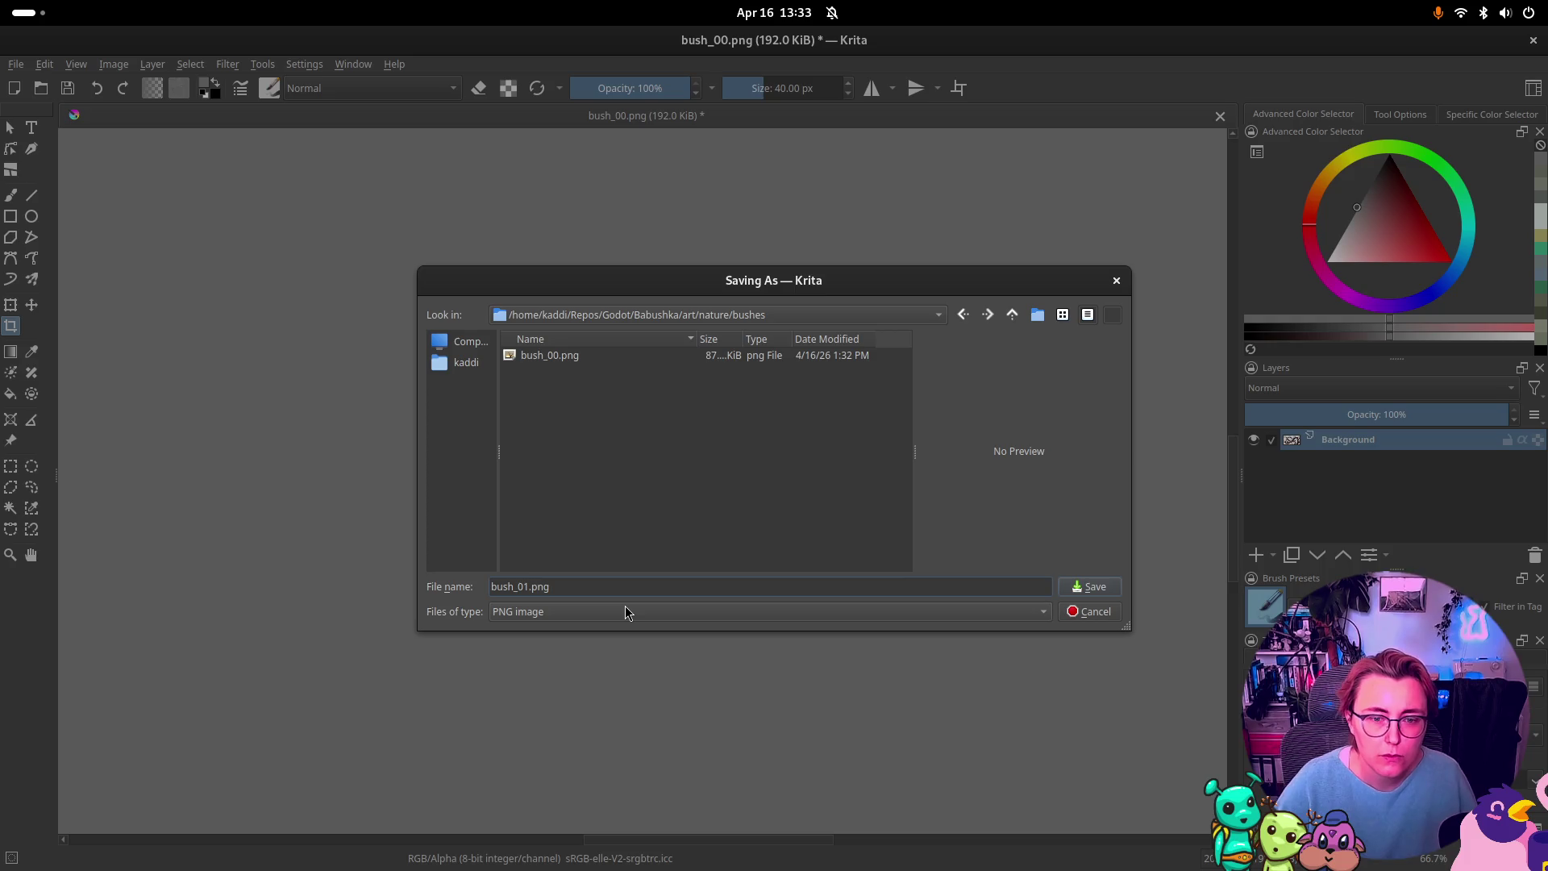
key("Return")
left_click(913, 561)
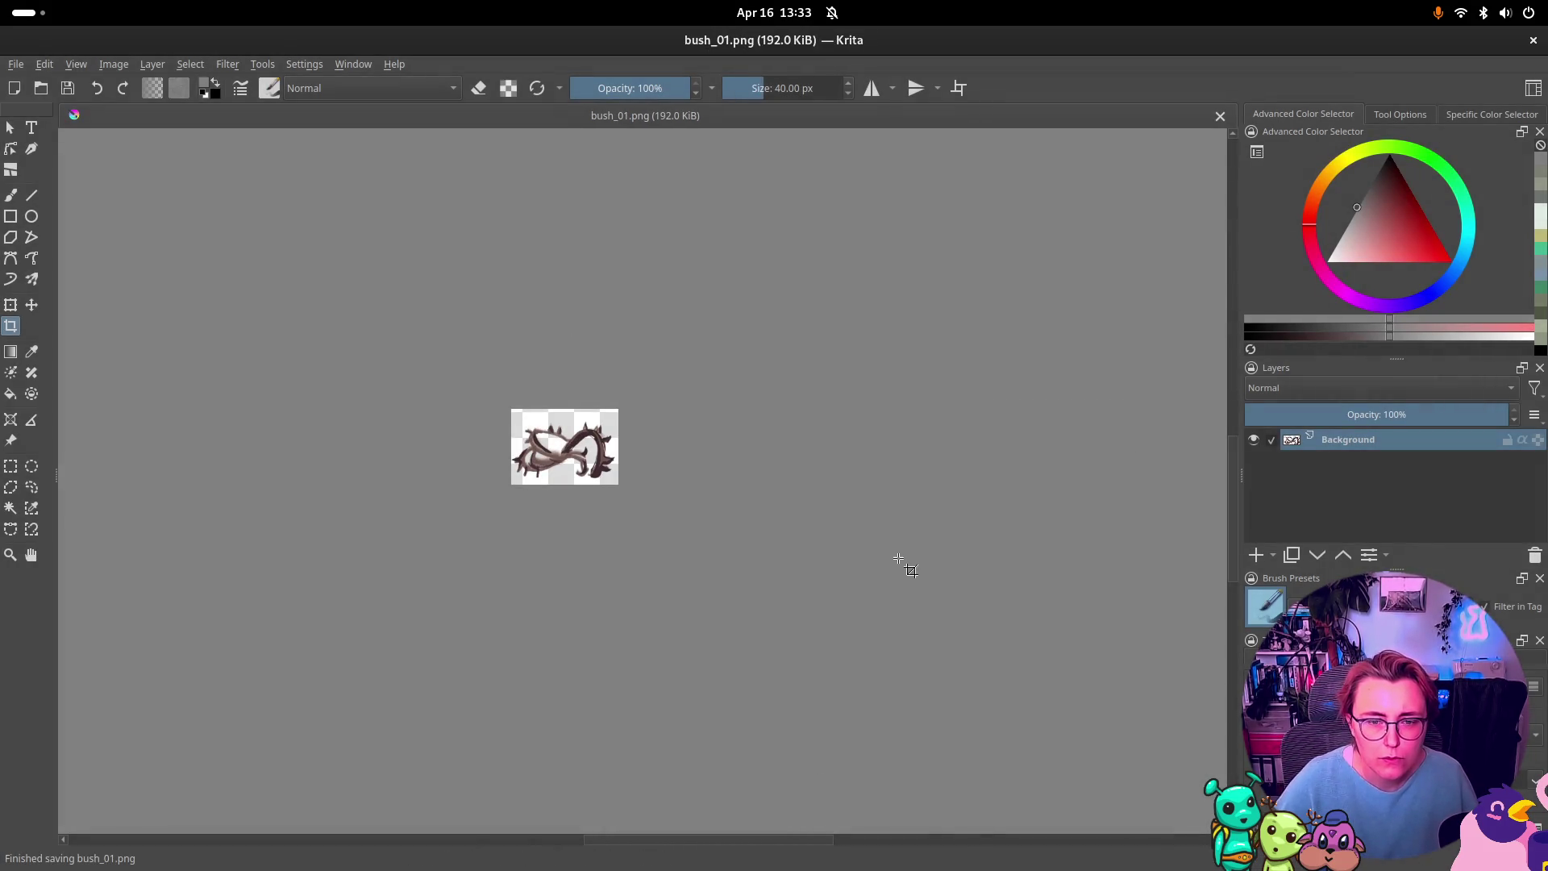
Step: Restore the full sheet and crop to the top-right feathery fern, 294 × 244 px
key("ctrl+z")
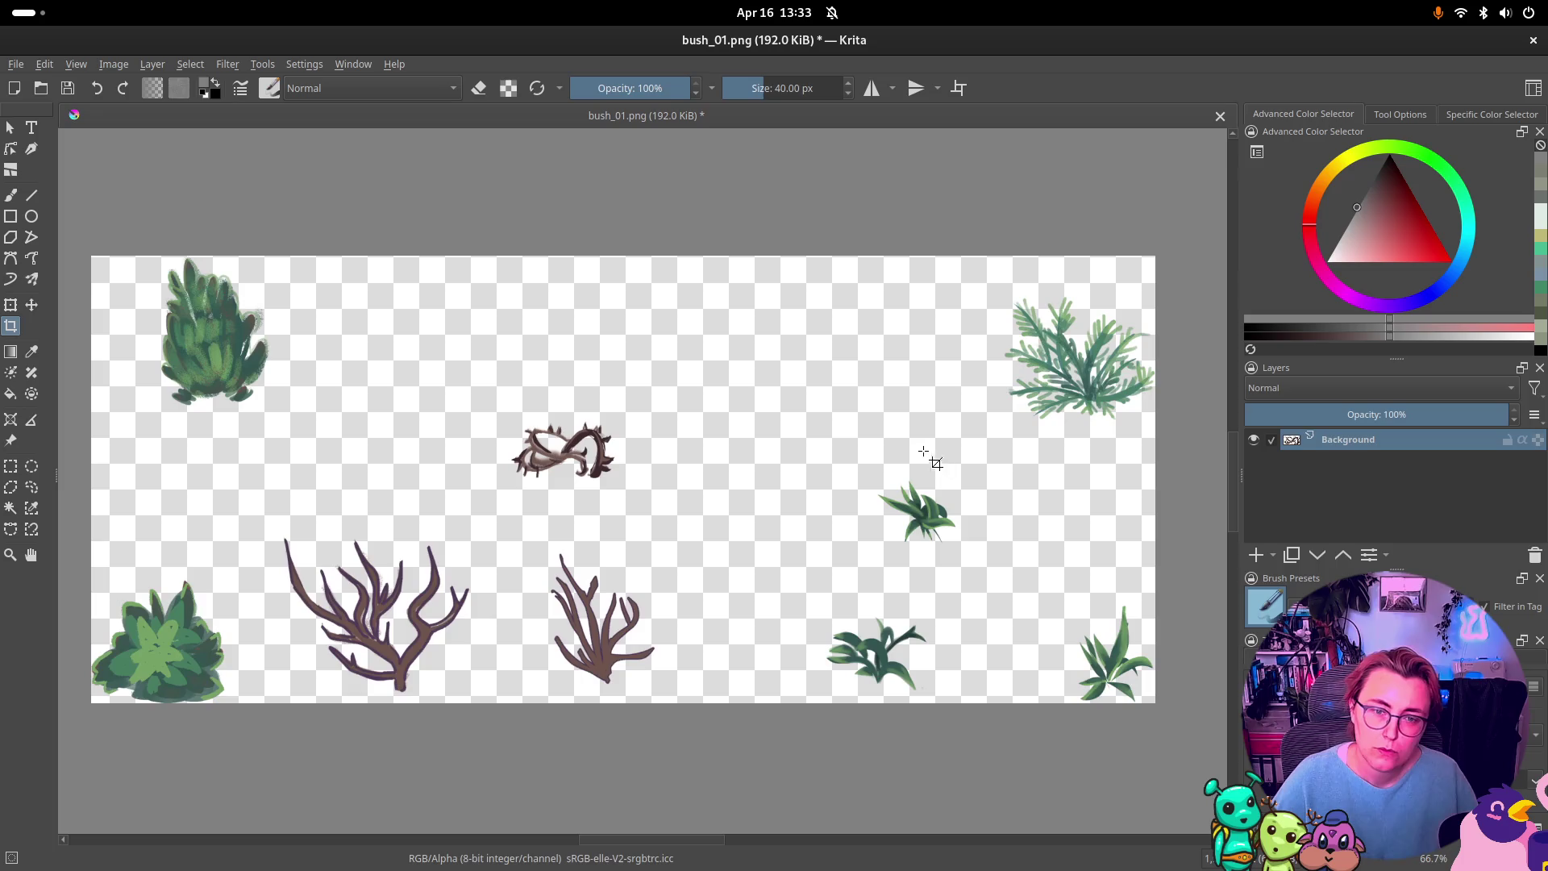
mouse_move(997, 286)
left_mouse_down()
mouse_move(1092, 404)
mouse_move(1154, 425)
left_mouse_up()
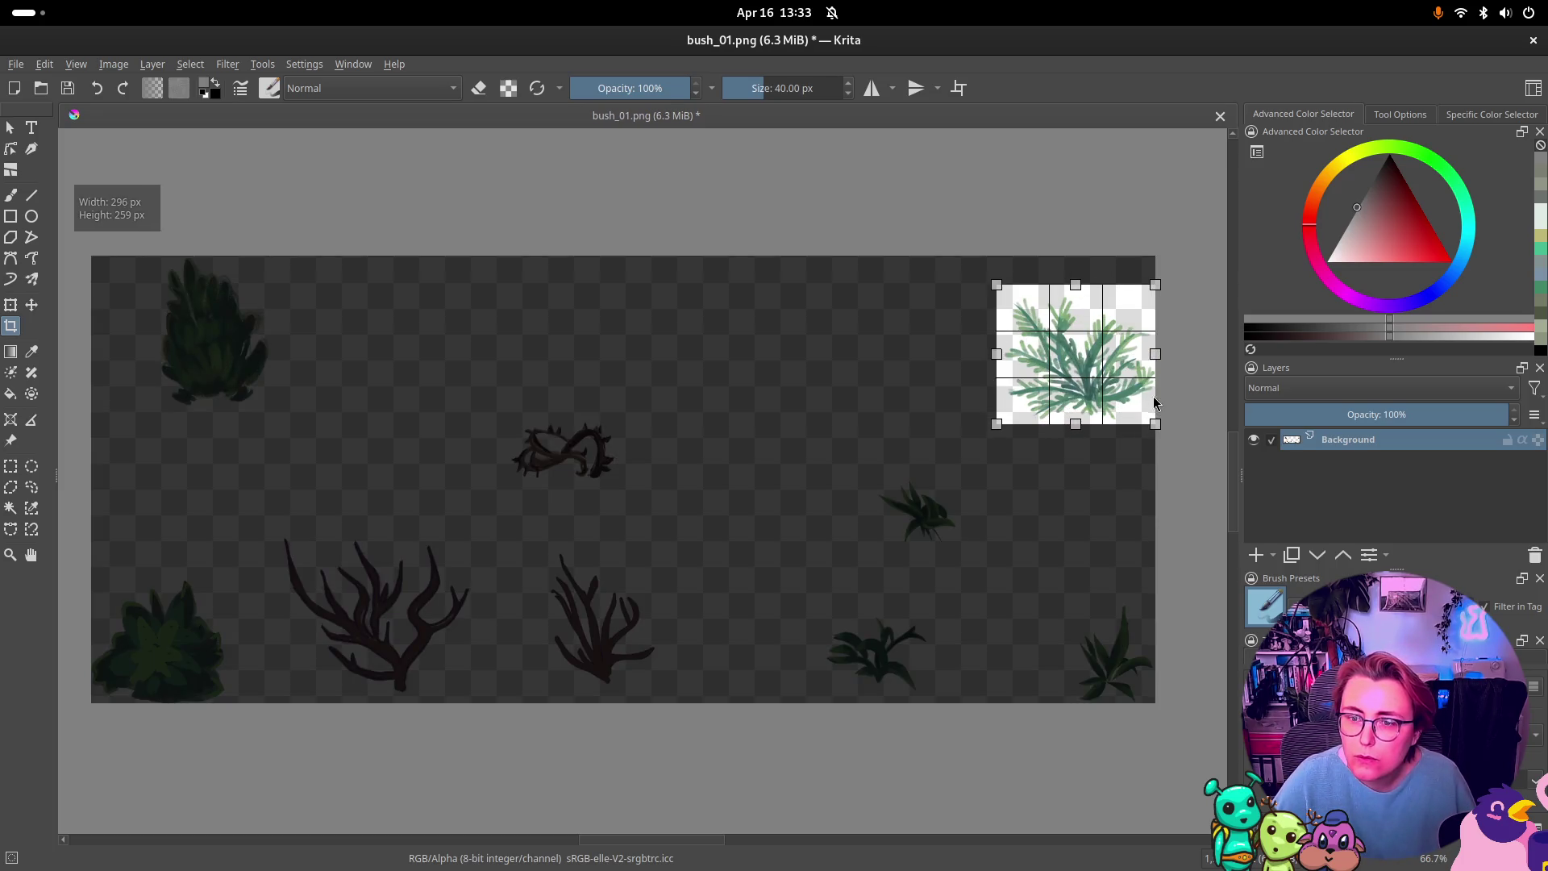
left_click_drag(1003, 291, 996, 291)
key("Return")
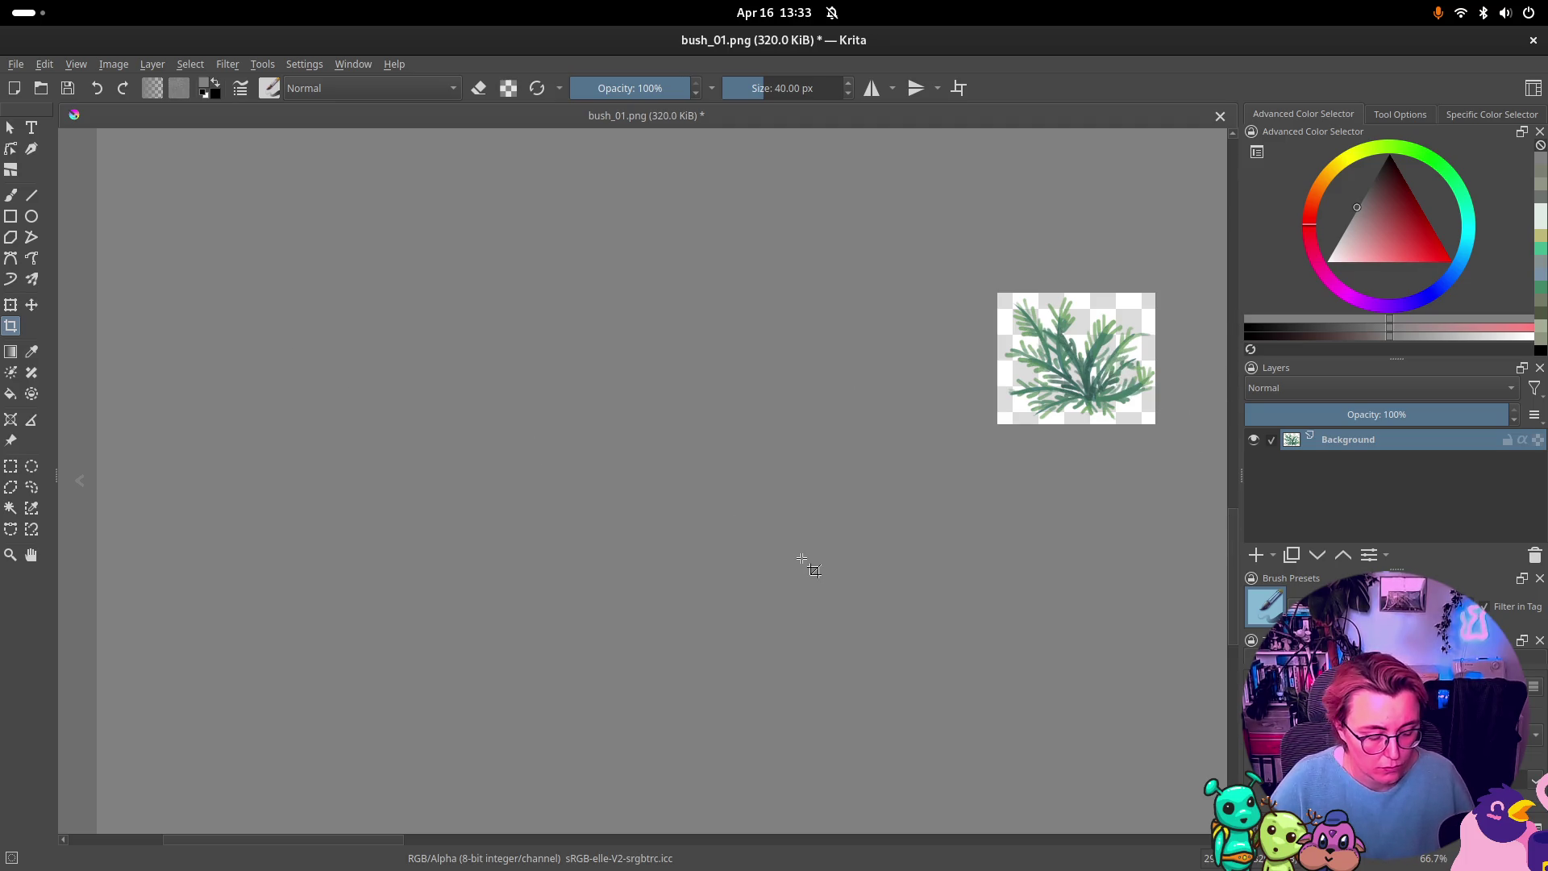
Step: Save the fern as bush_02.png, then undo the crop to restore the sheet
key("ctrl+shift+s")
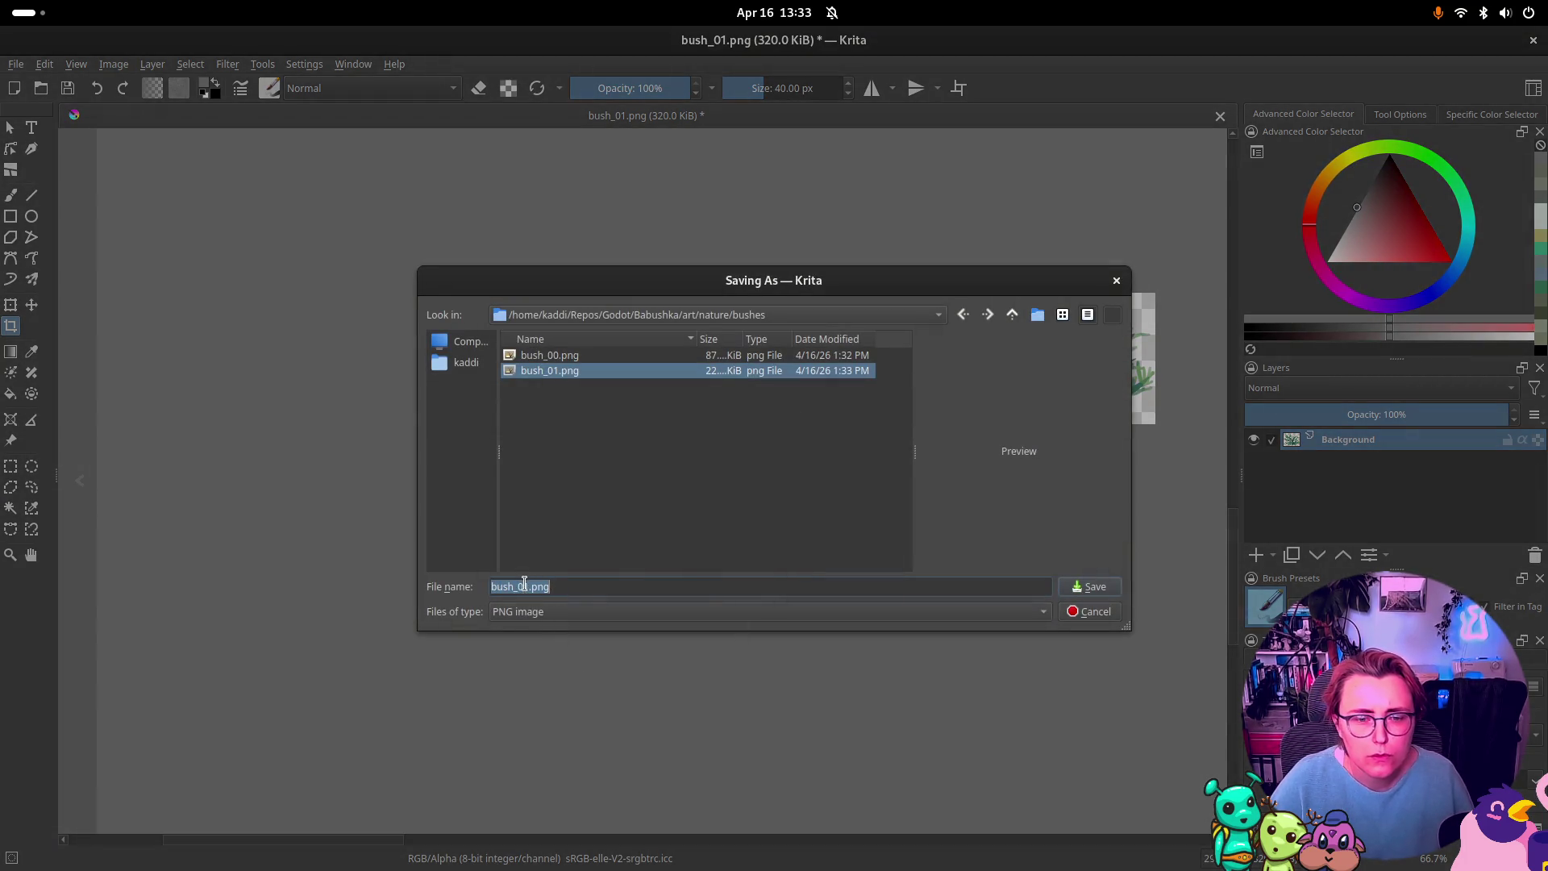
key("Home")
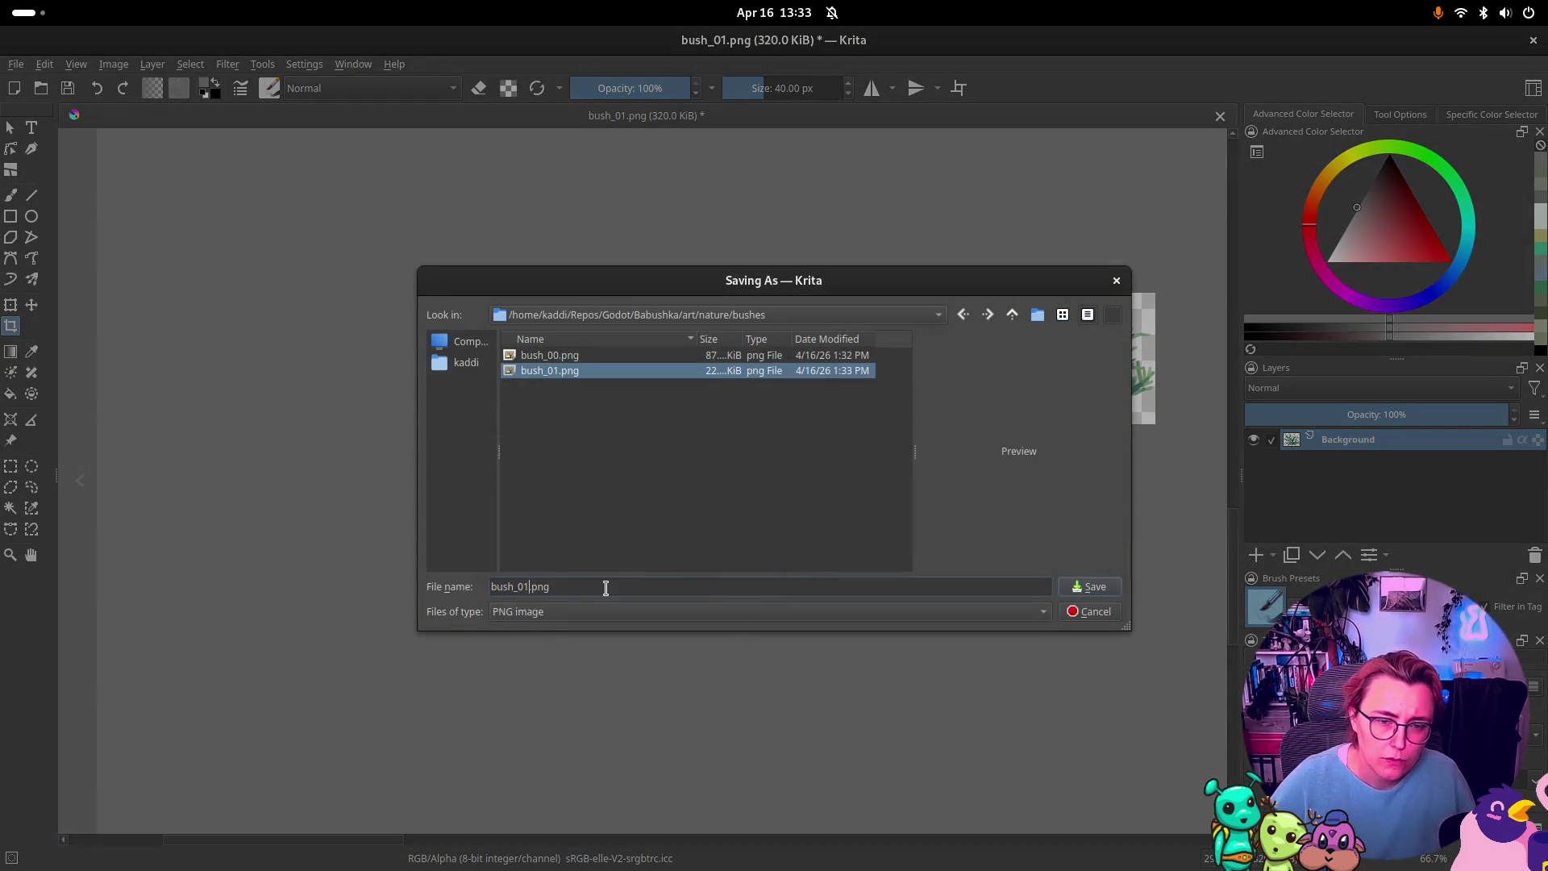
key("BackSpace")
type("2")
key("Return")
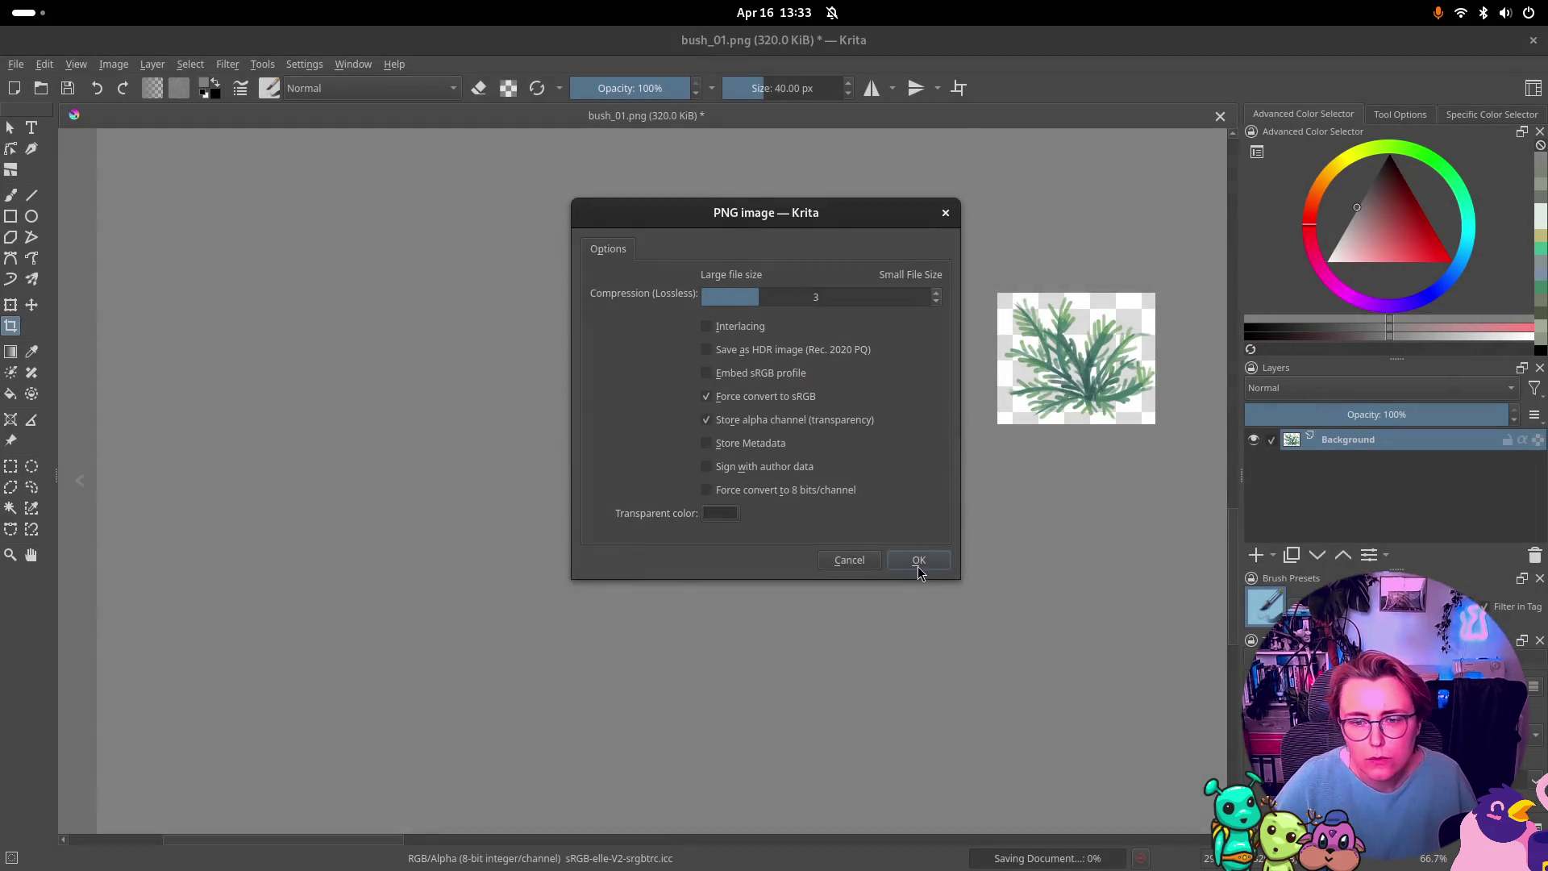
left_click(918, 564)
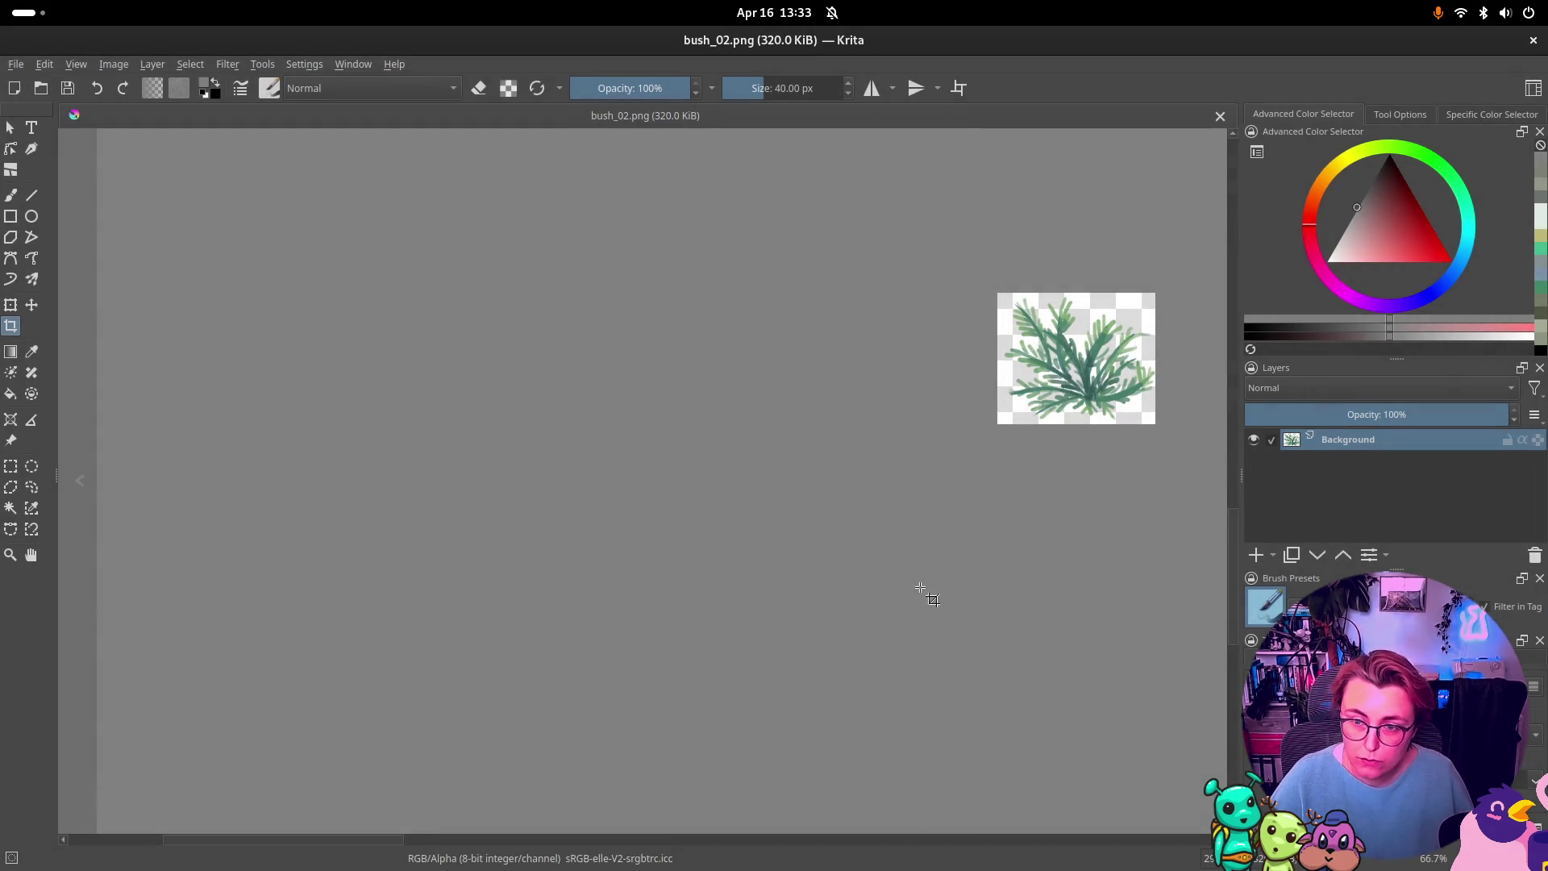
key("ctrl+z")
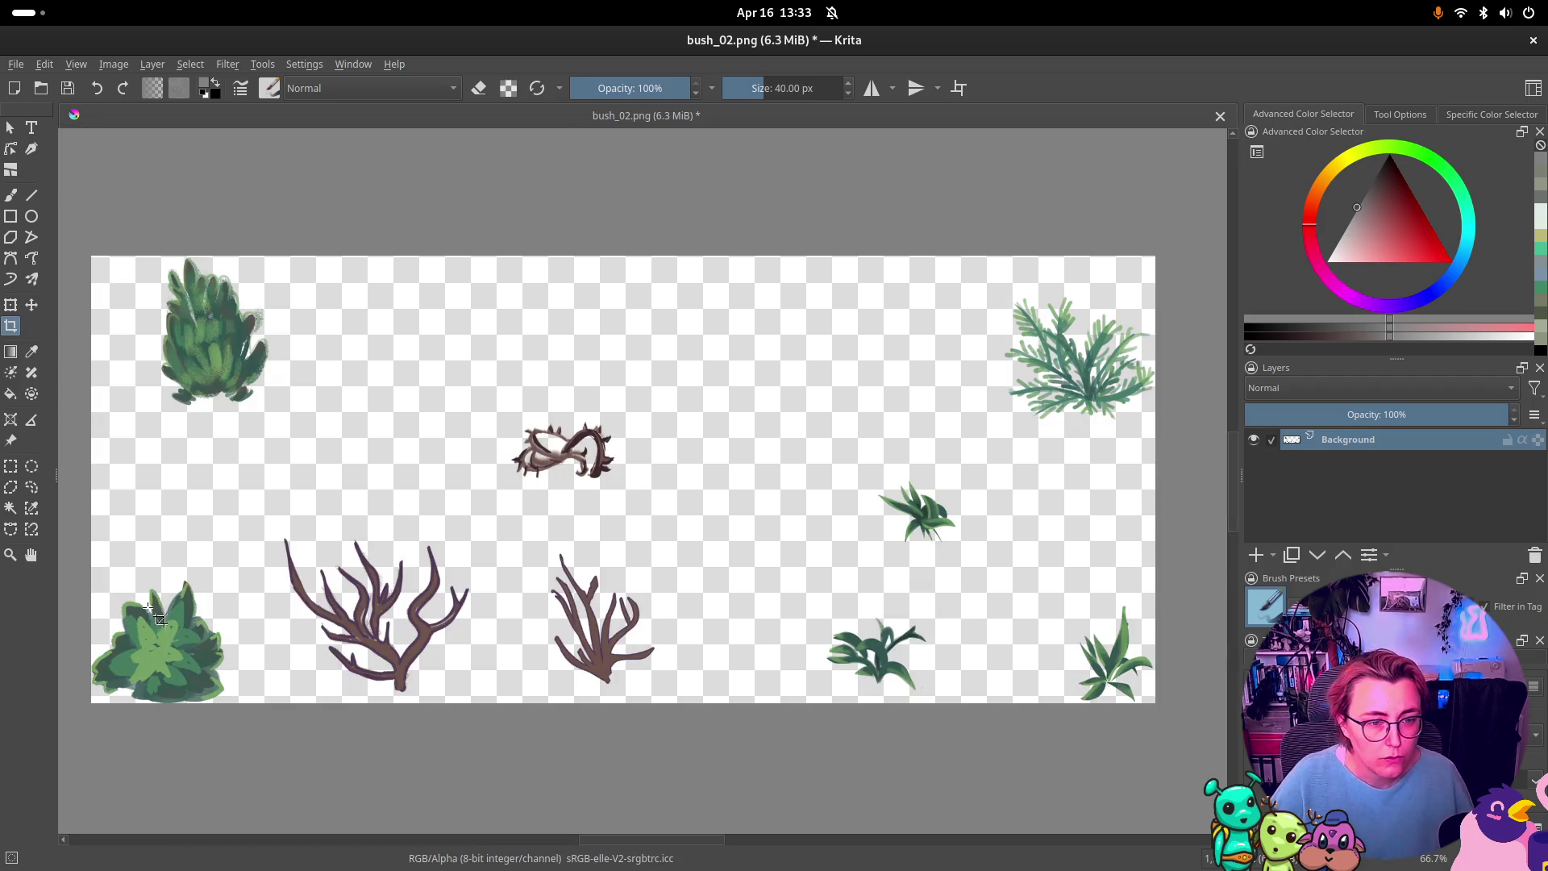
Step: Crop the round leafy bottom-left bush, save it as bush_03.png, and restore the sheet
left_click_drag(234, 585, 90, 702)
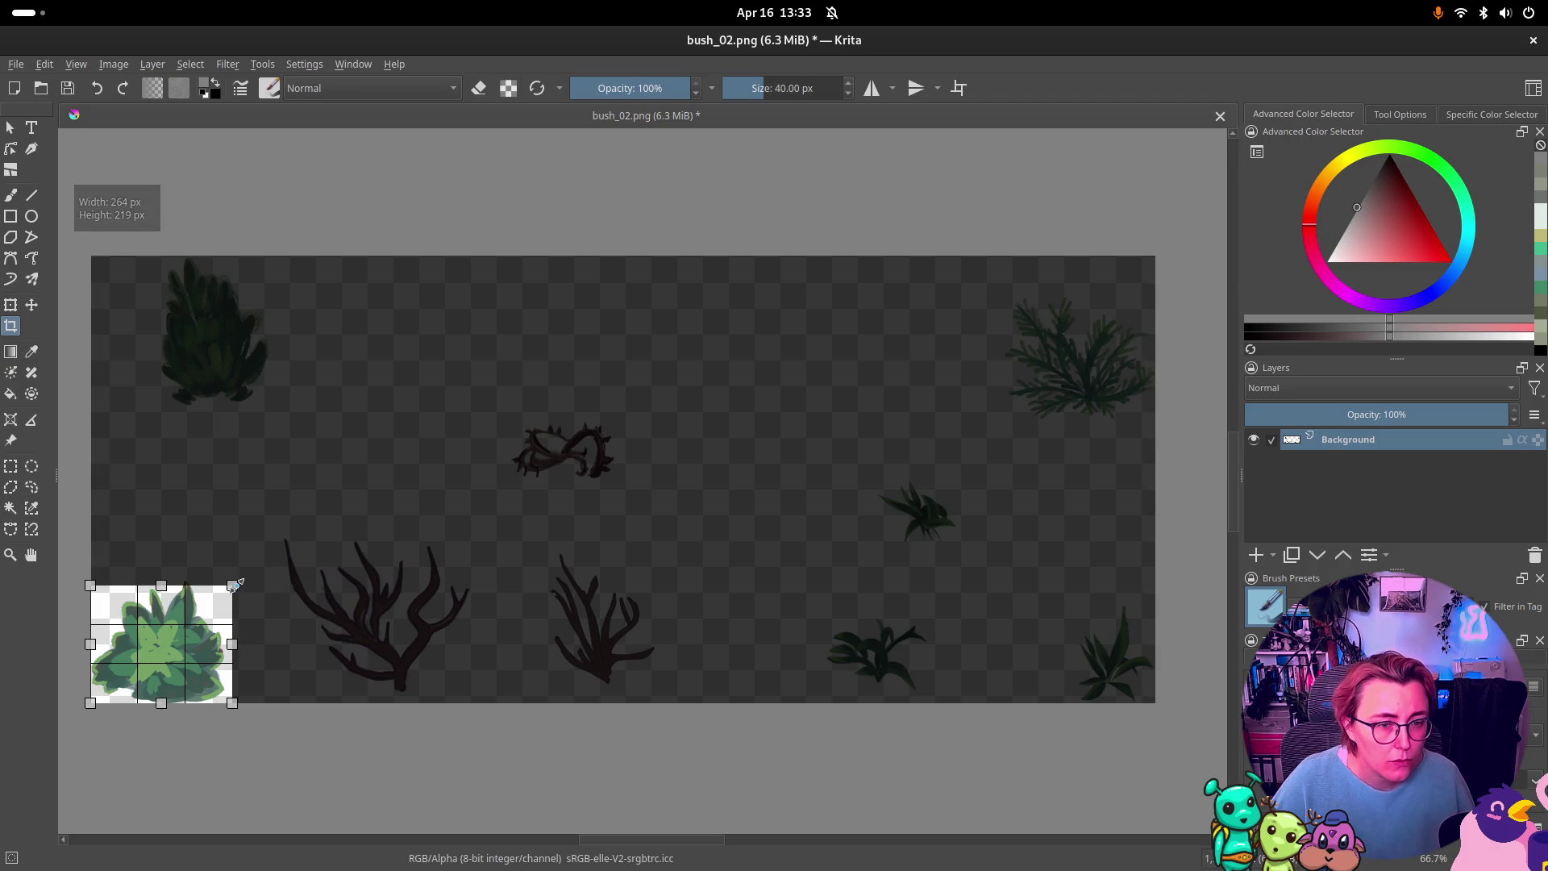
left_click_drag(233, 584, 240, 576)
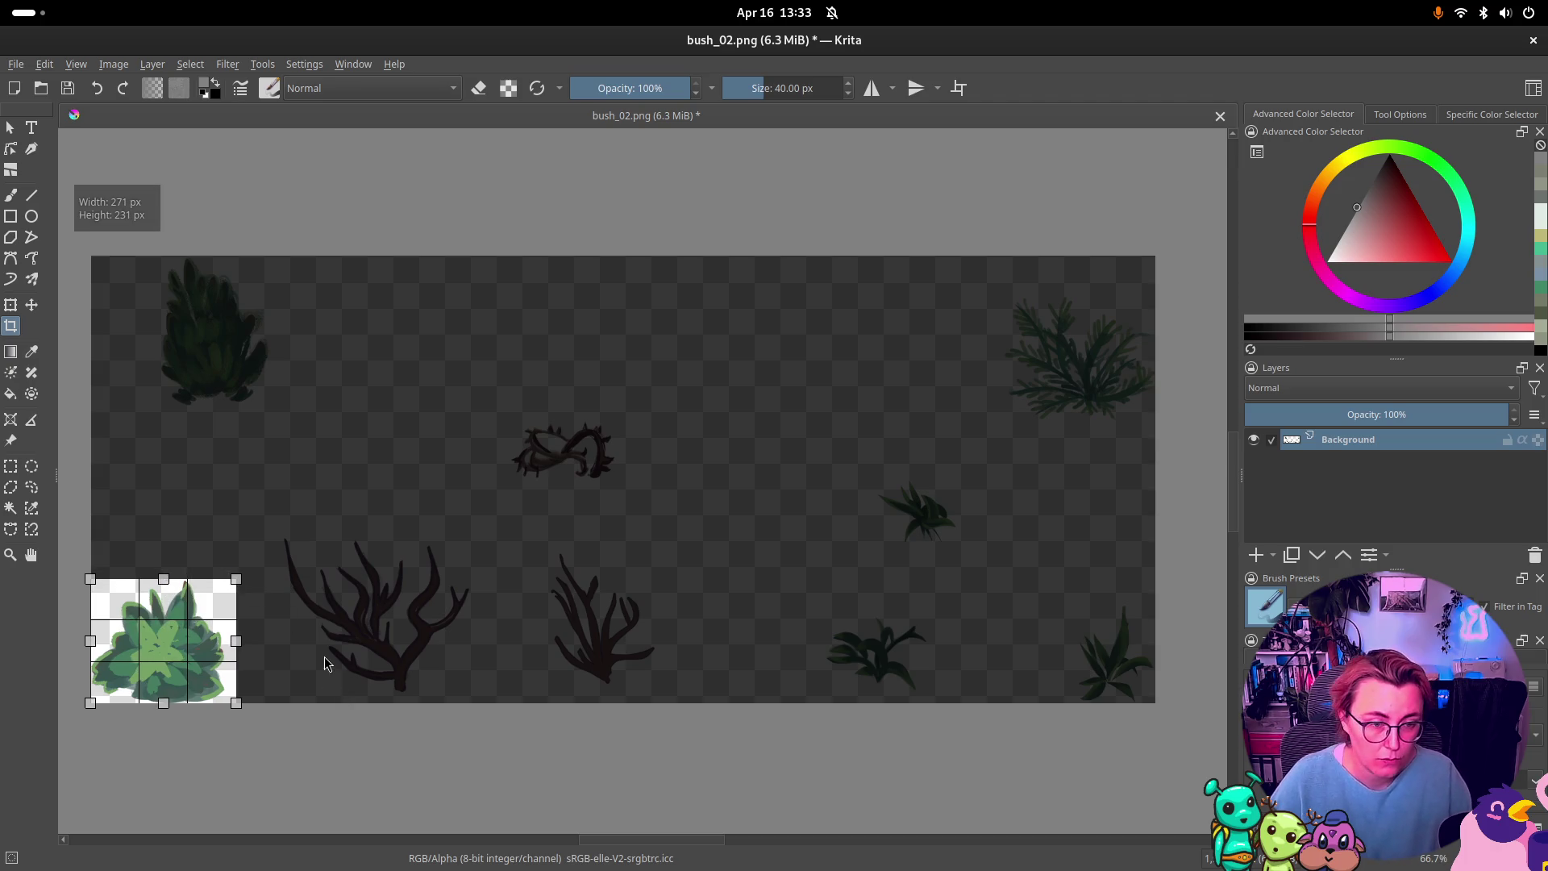
key("Return")
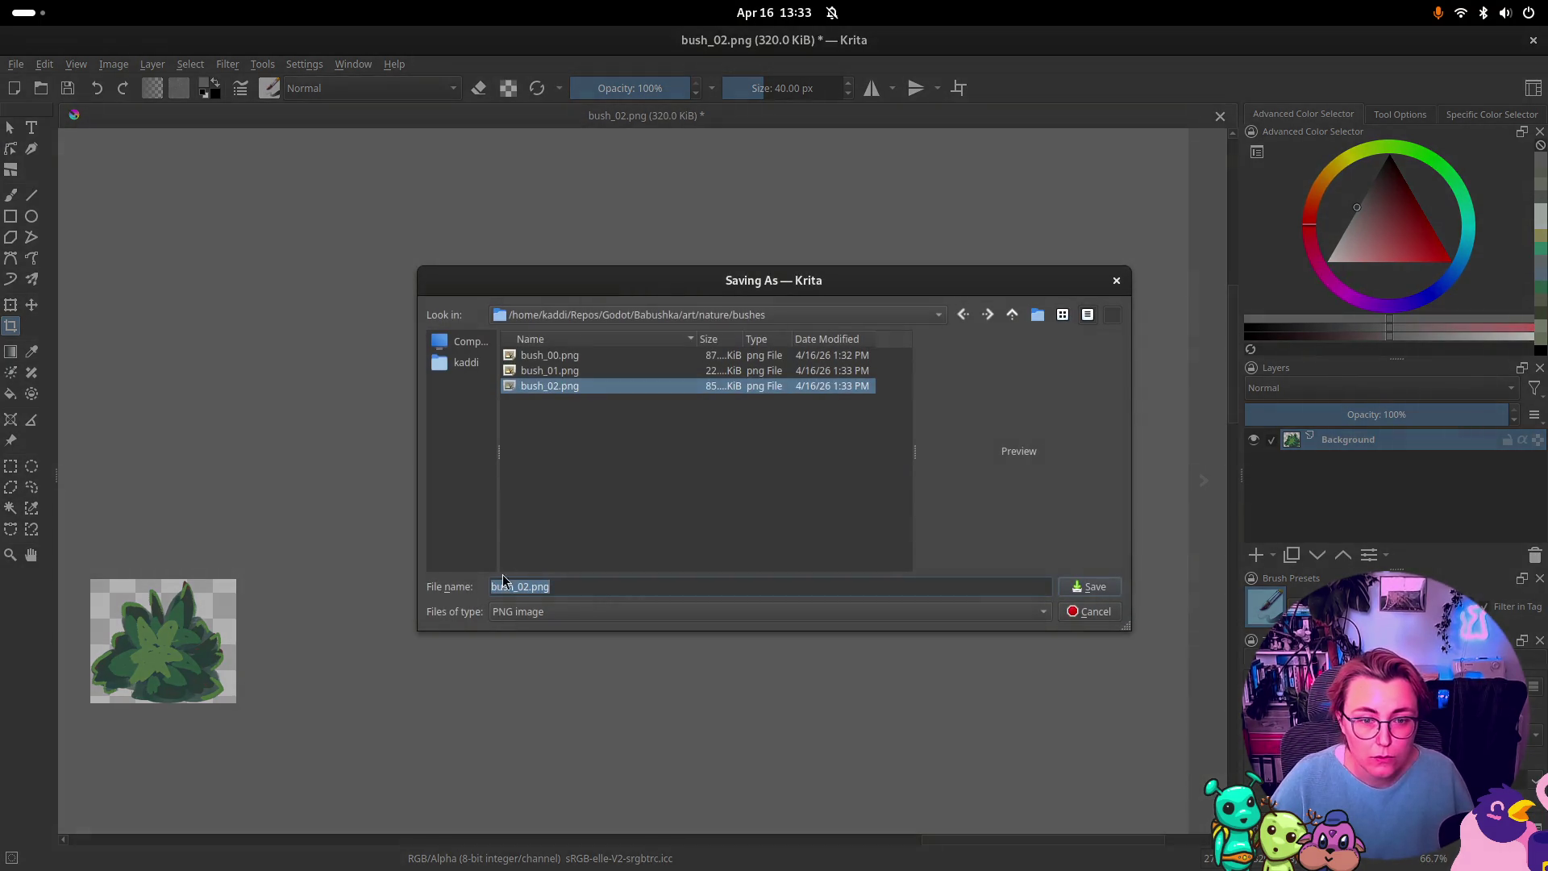
left_click(524, 586)
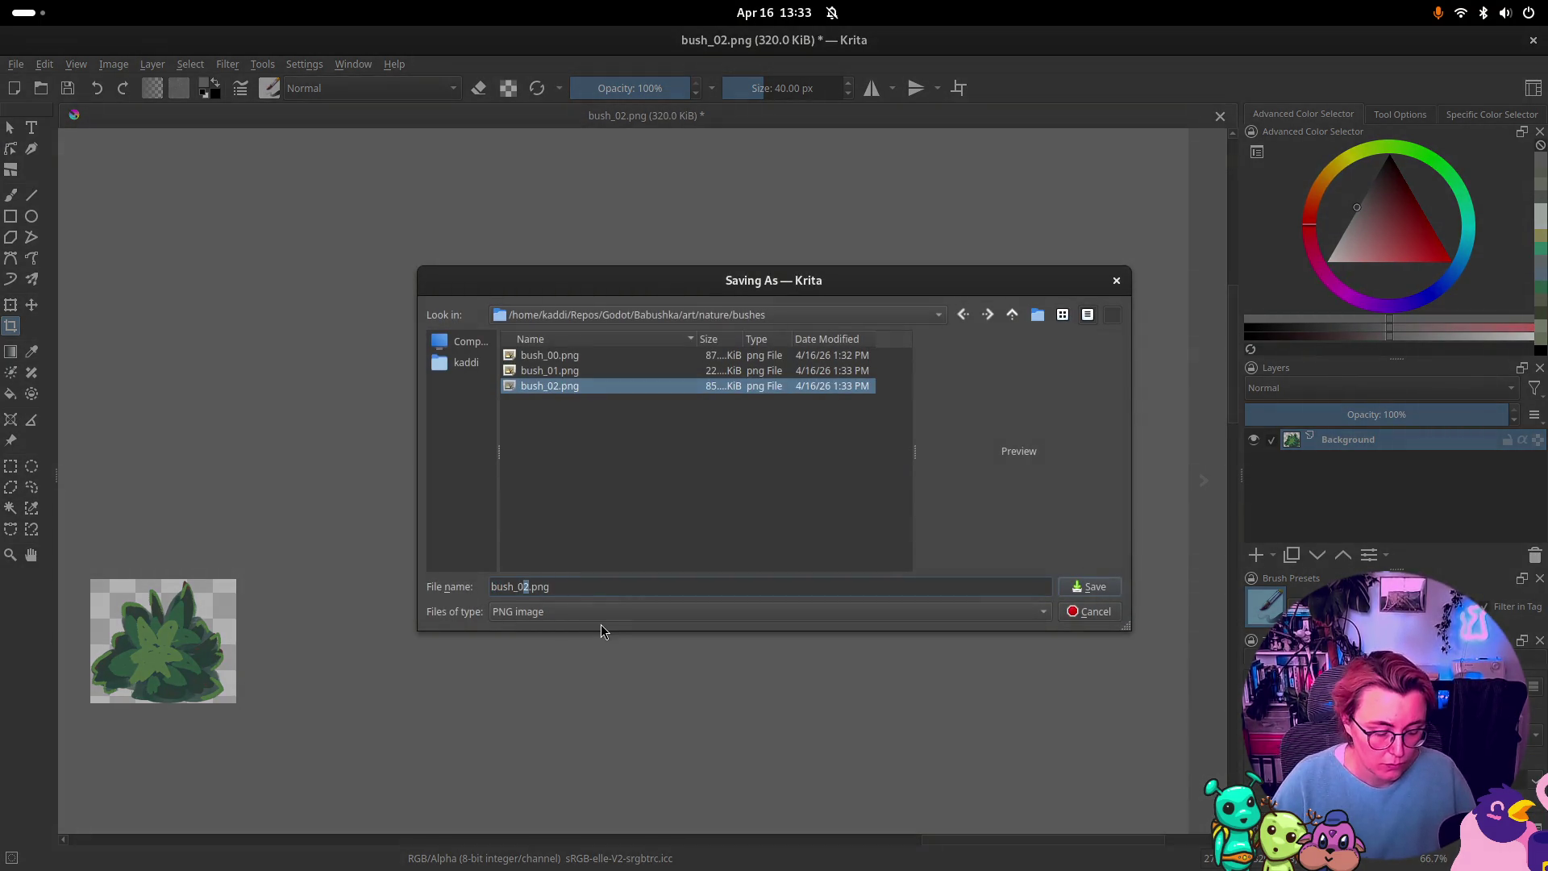
key("Return")
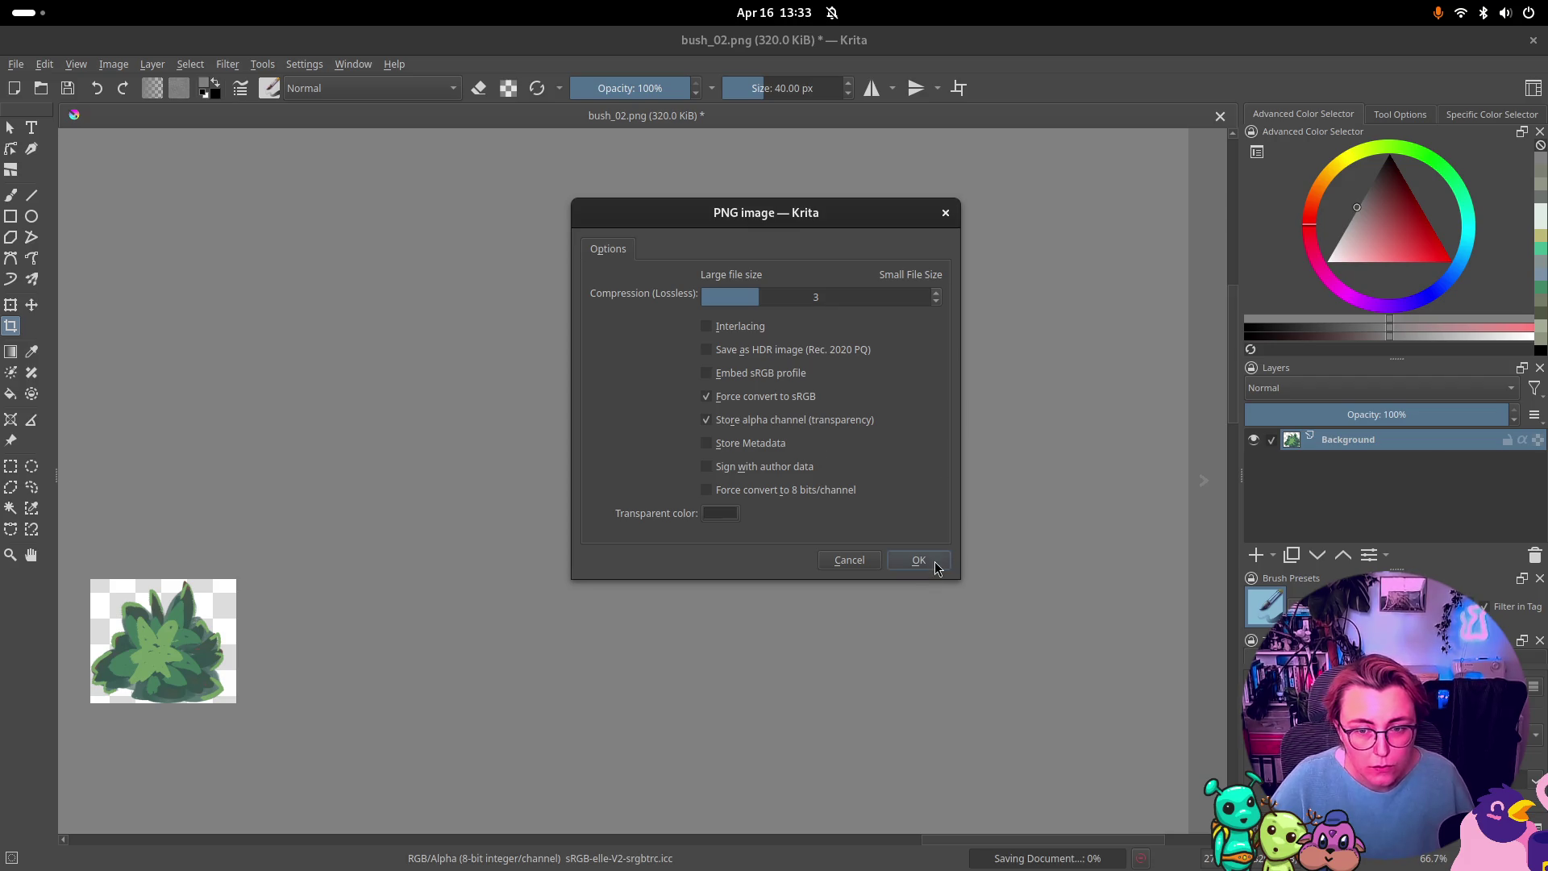
left_click(919, 561)
key("ctrl+z")
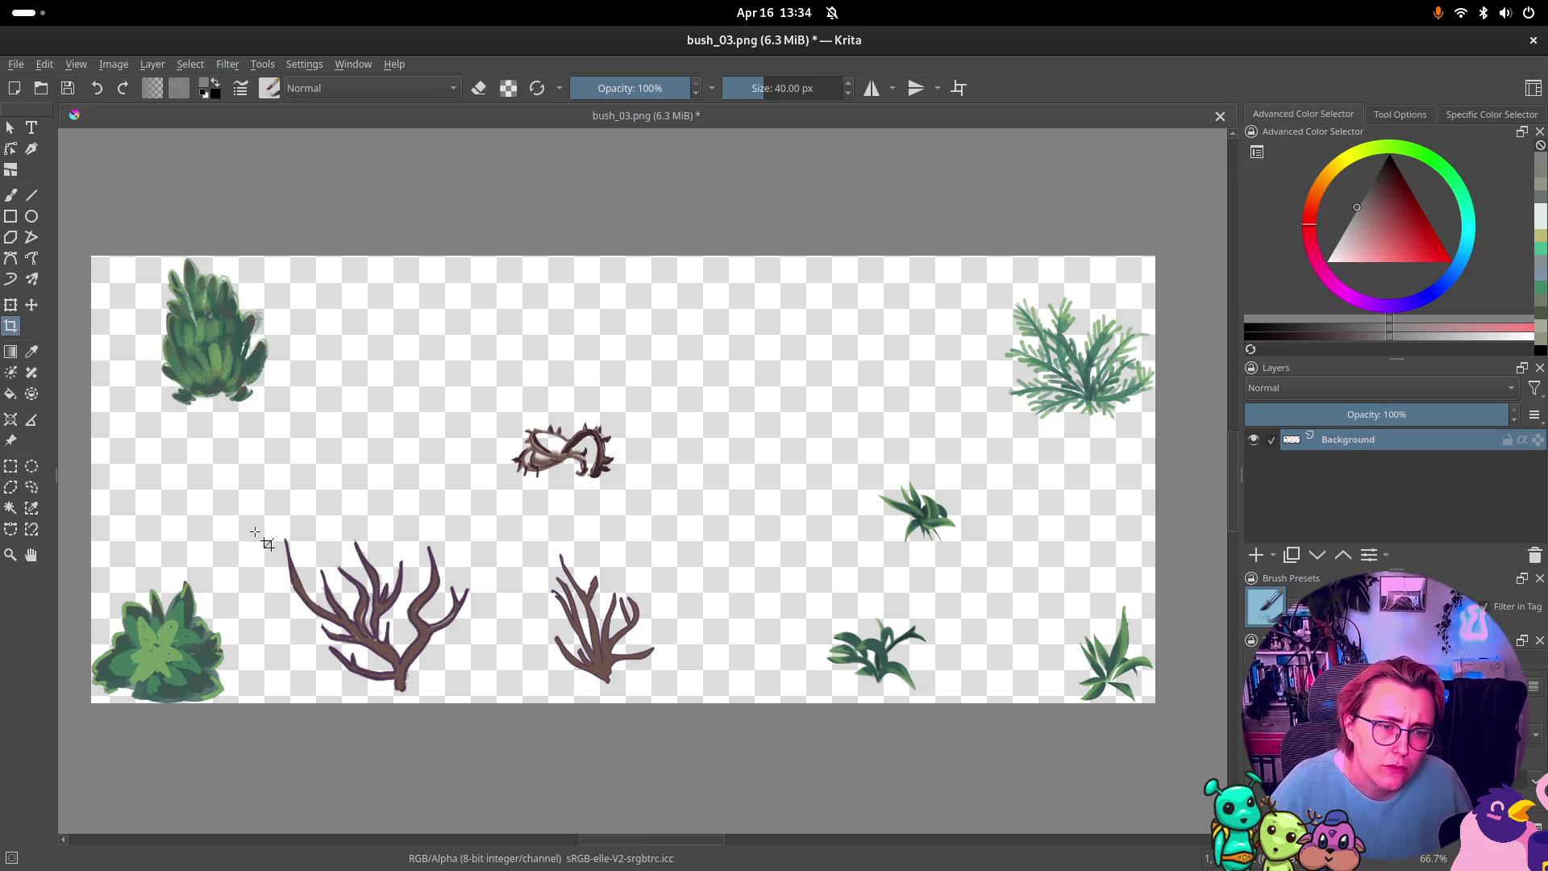
Step: Crop to the large brown branch plant, about 372 × 298 px, and begin saving it under a new name
left_click_drag(274, 529, 481, 694)
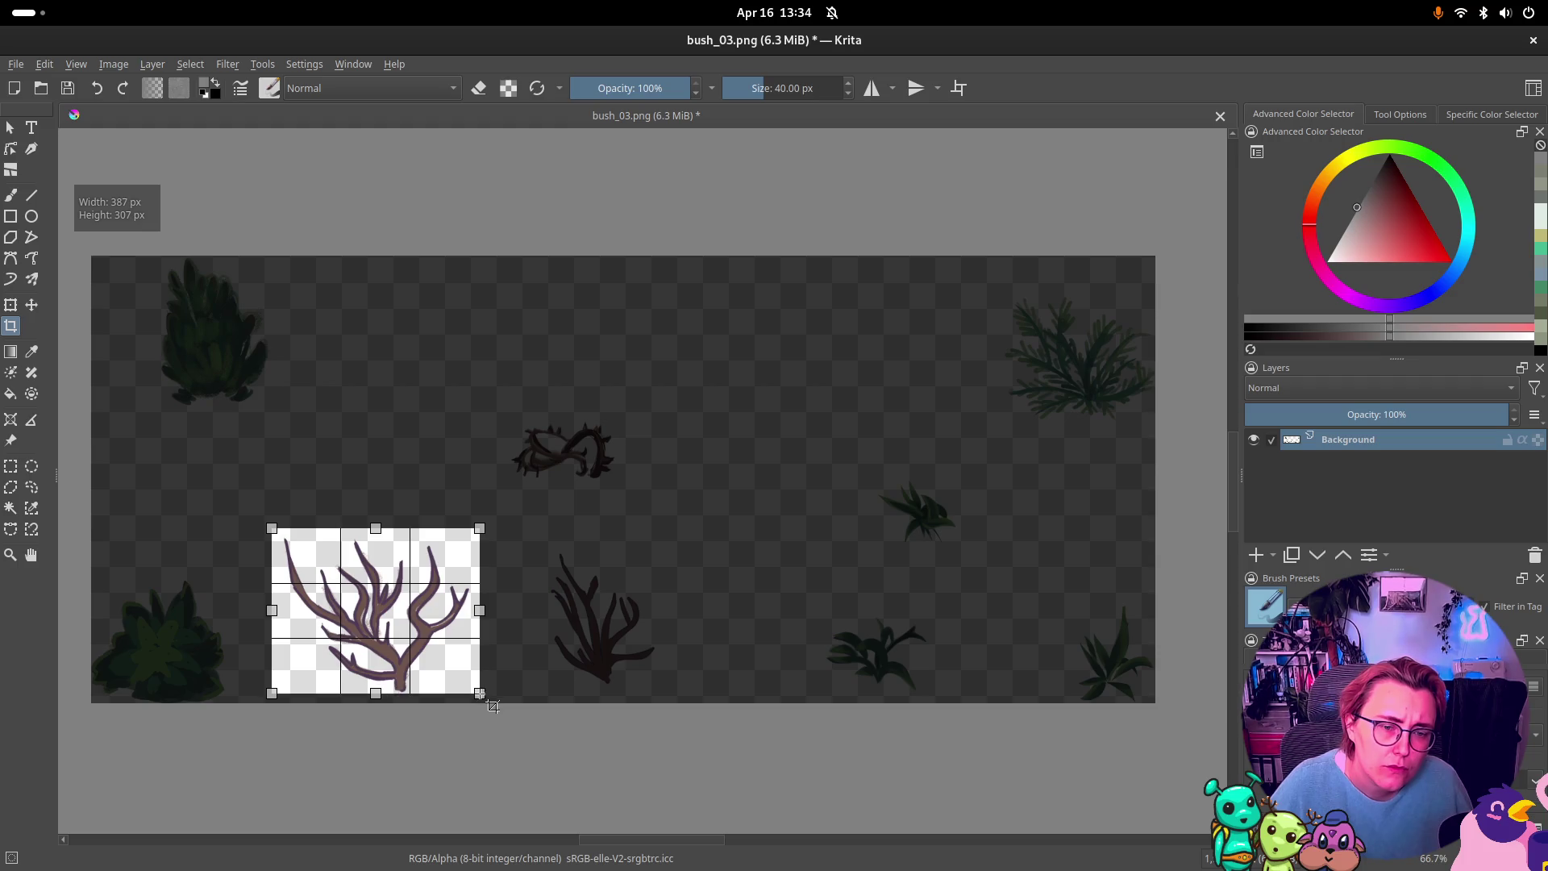
left_click_drag(271, 528, 280, 533)
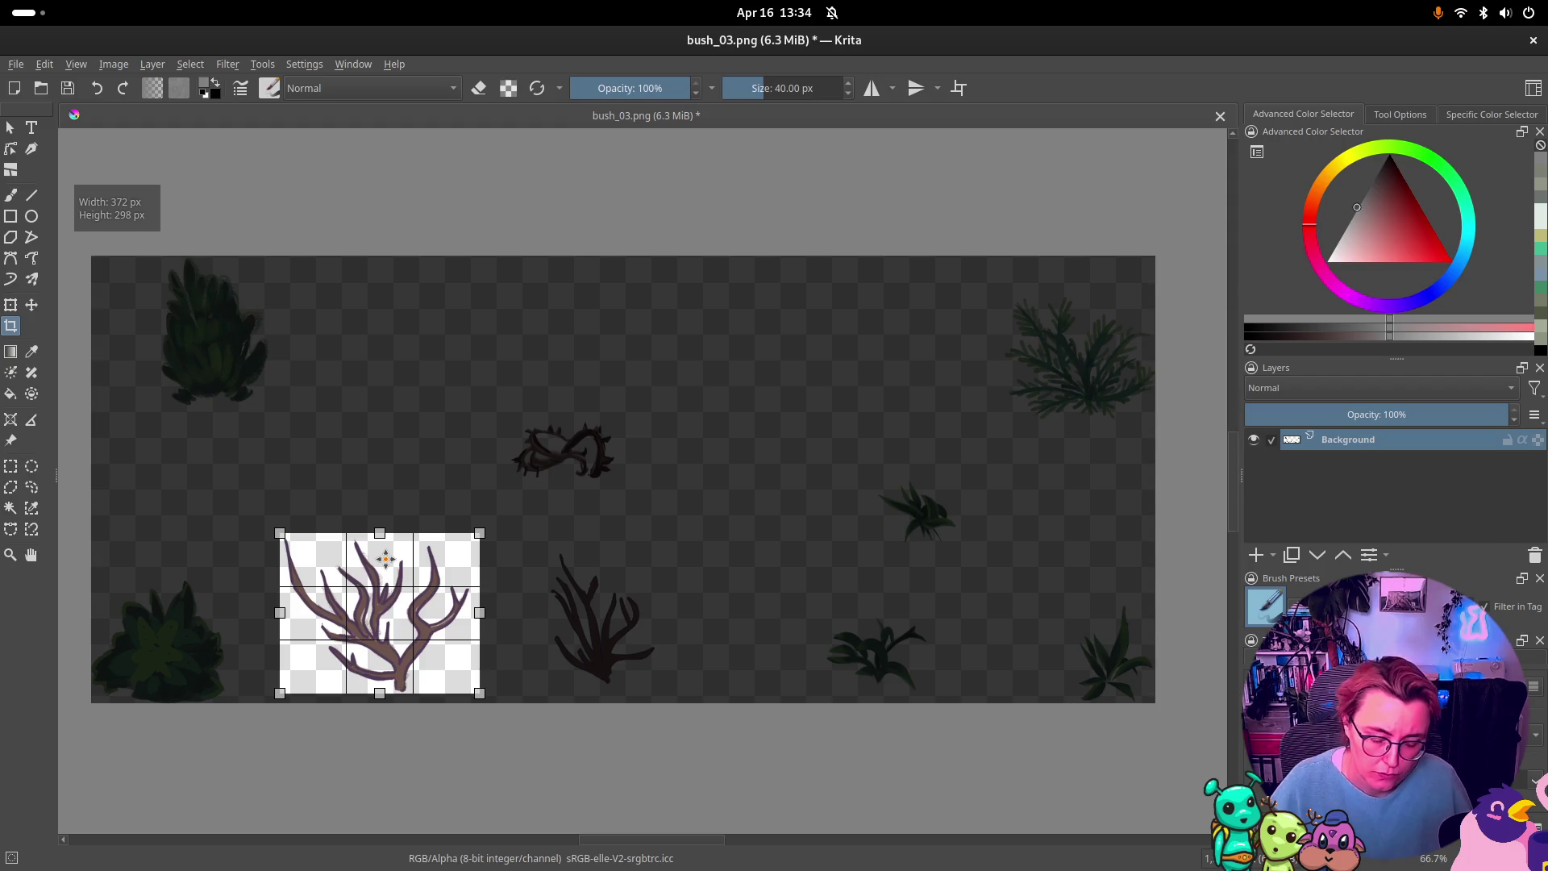
double_click(386, 559)
key("ctrl+shift+s")
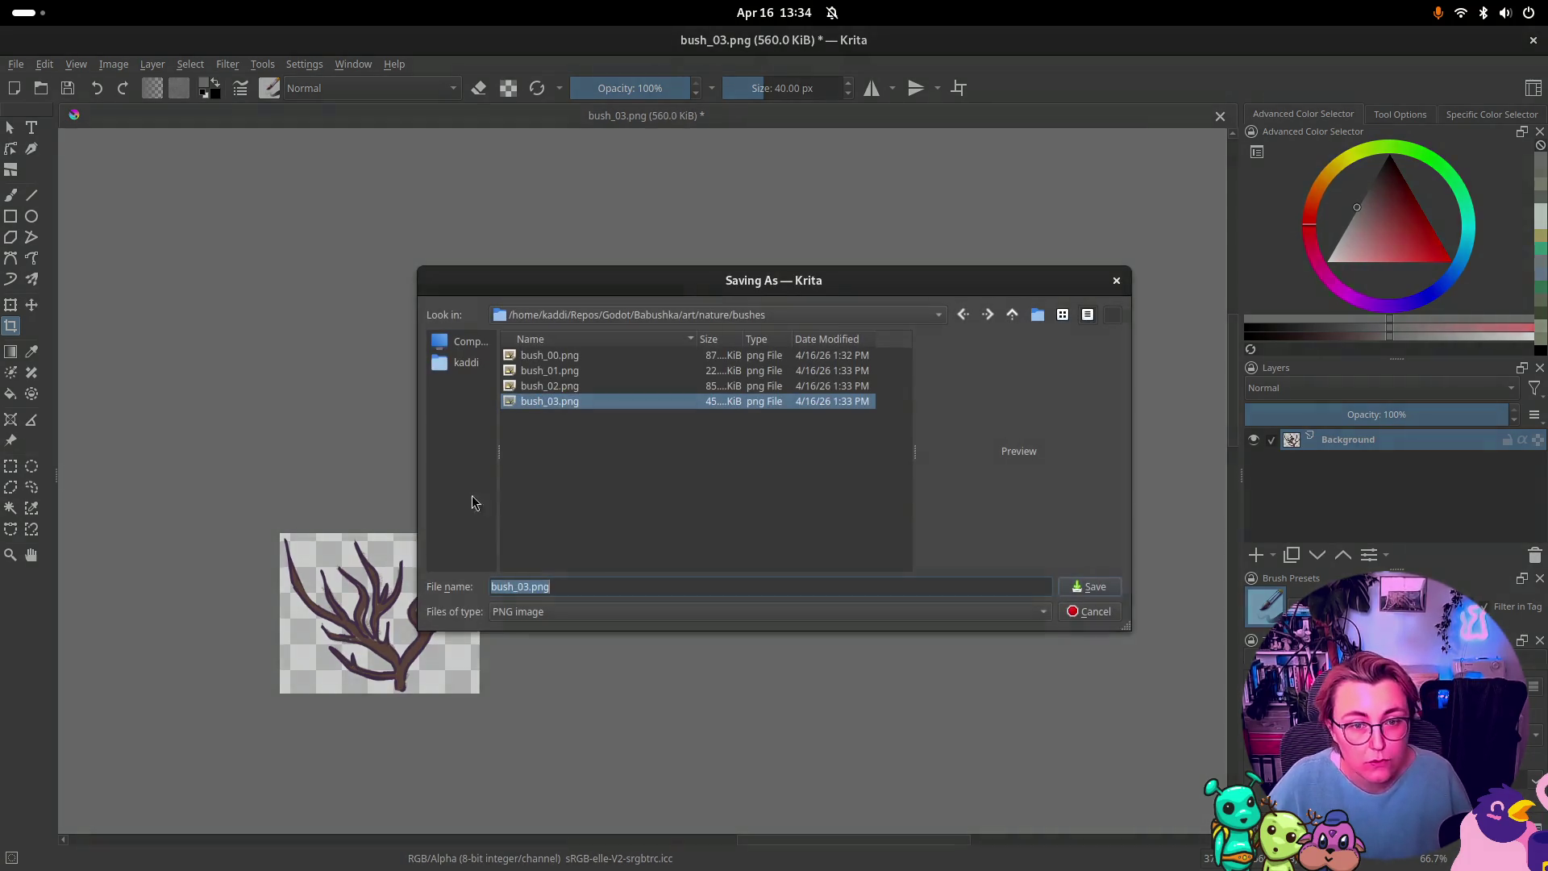
left_click(542, 589)
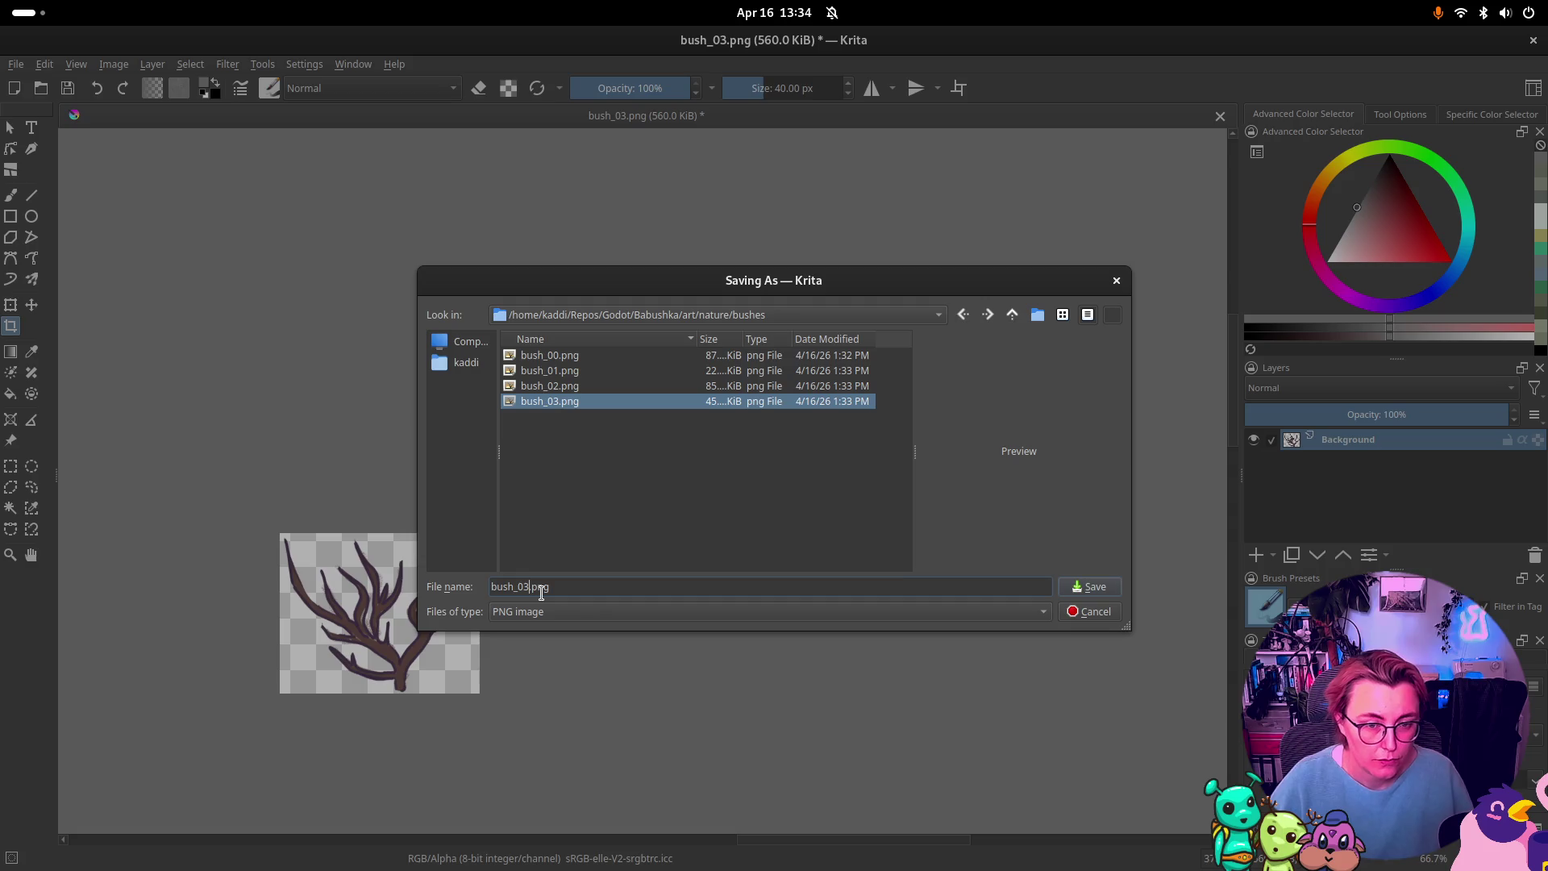
key("Return")
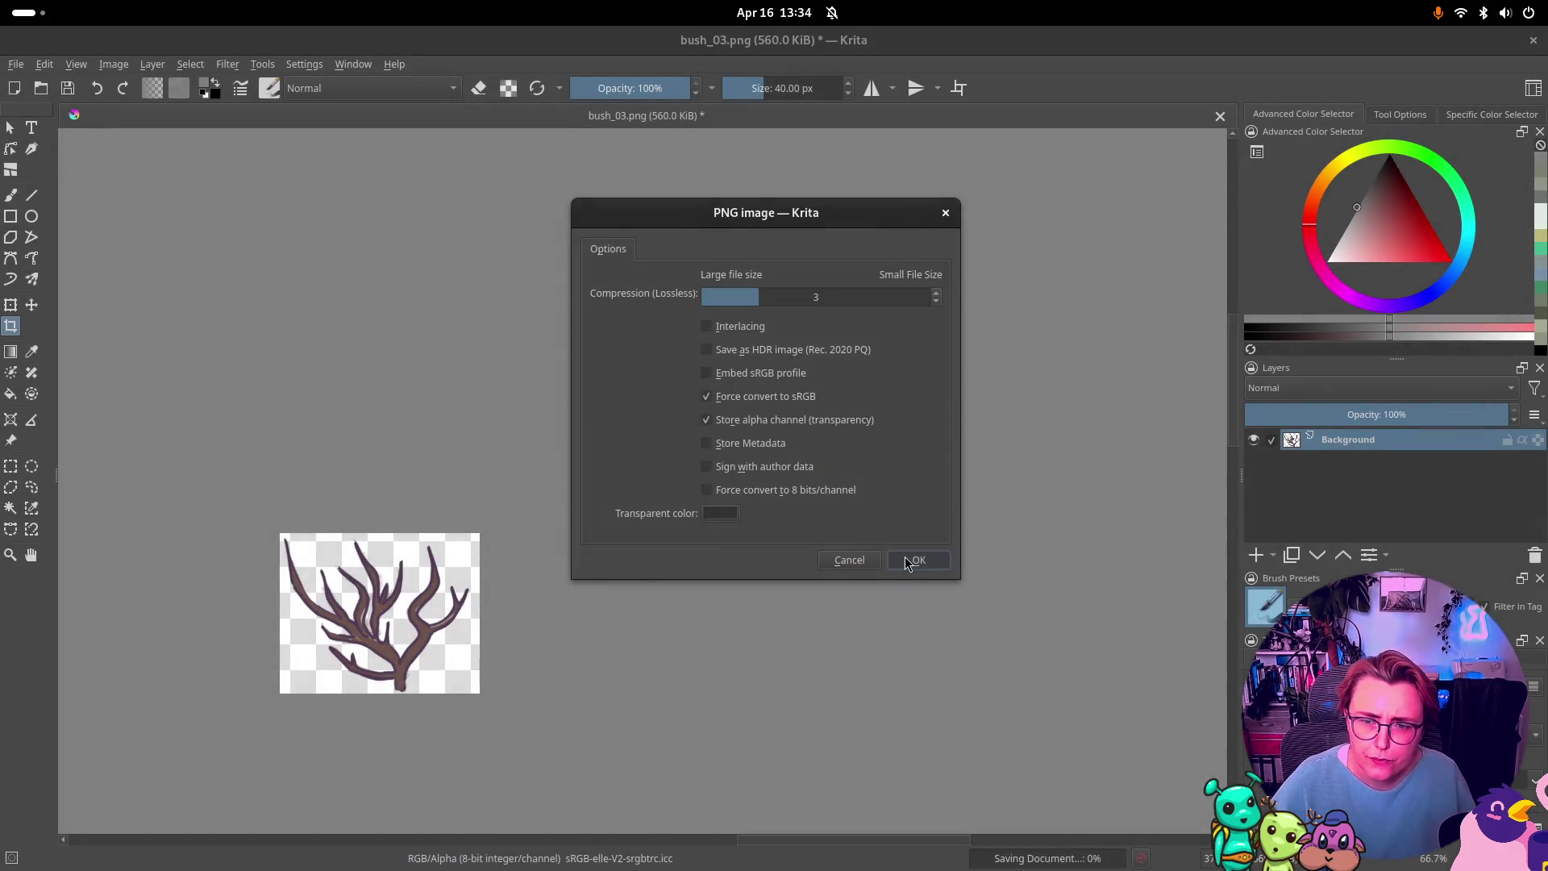
Step: Finish saving bush_04.png, then crop the smaller brown branch and save it as bush_05.png
left_click(907, 562)
key("ctrl+z")
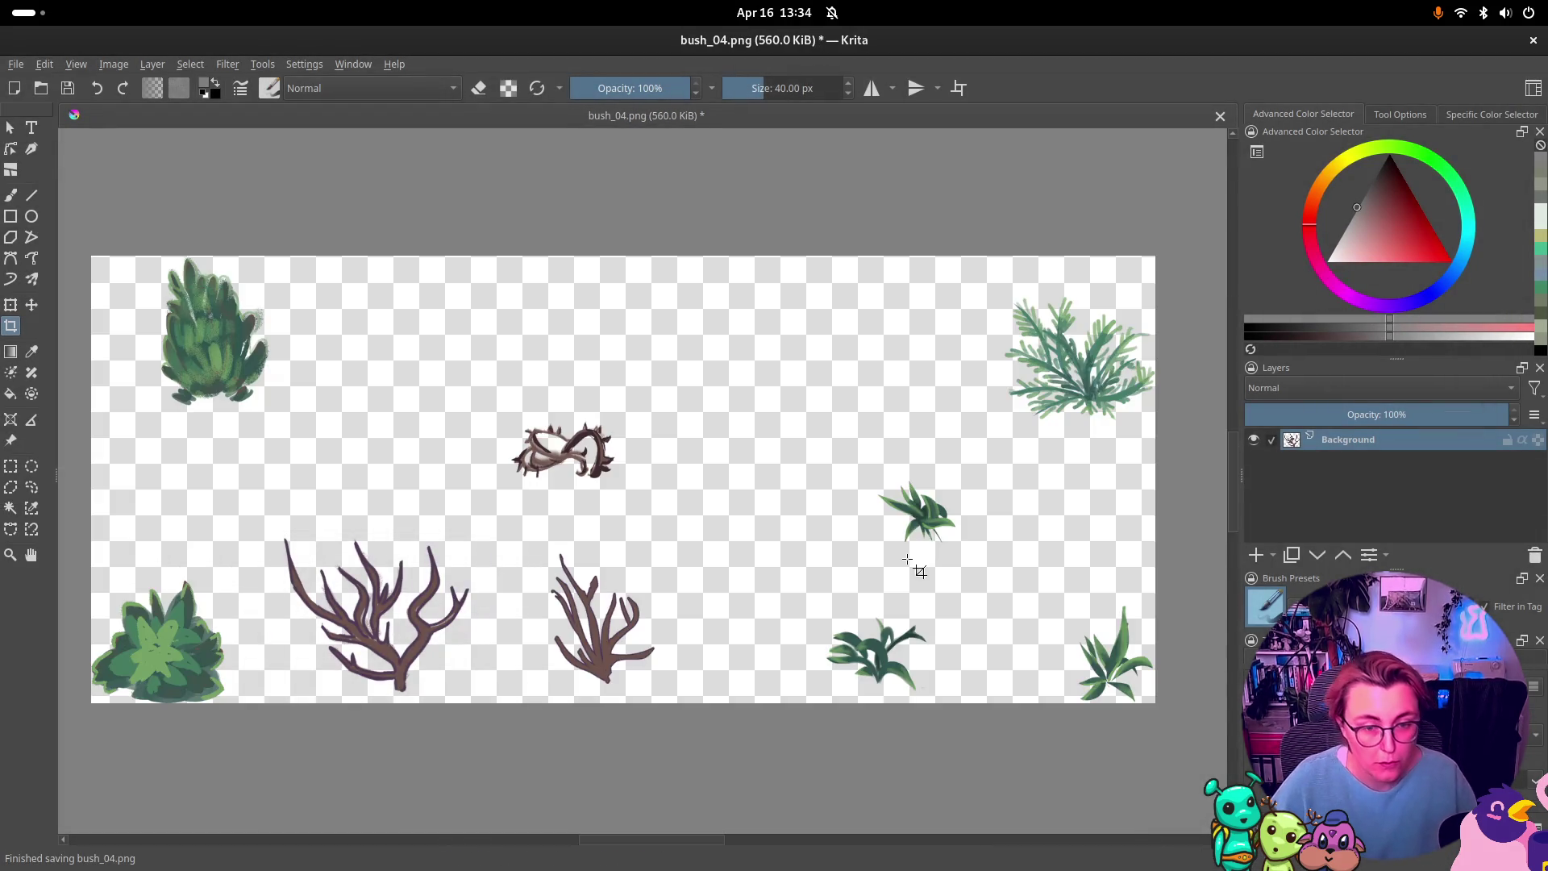
left_click_drag(535, 545, 664, 684)
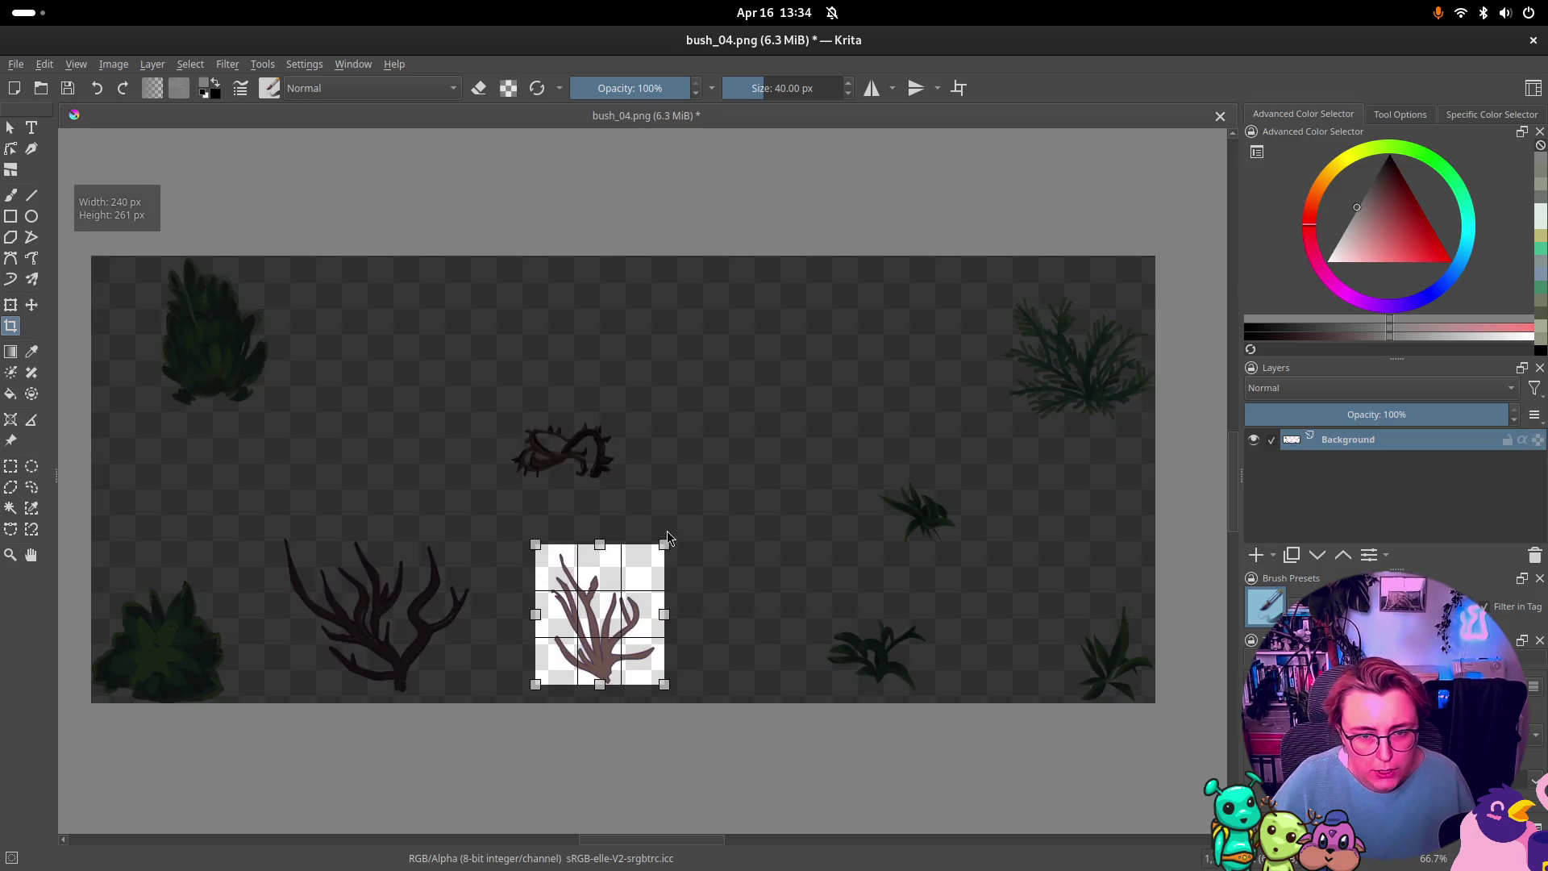
left_click_drag(666, 544, 660, 548)
left_click_drag(532, 546, 546, 549)
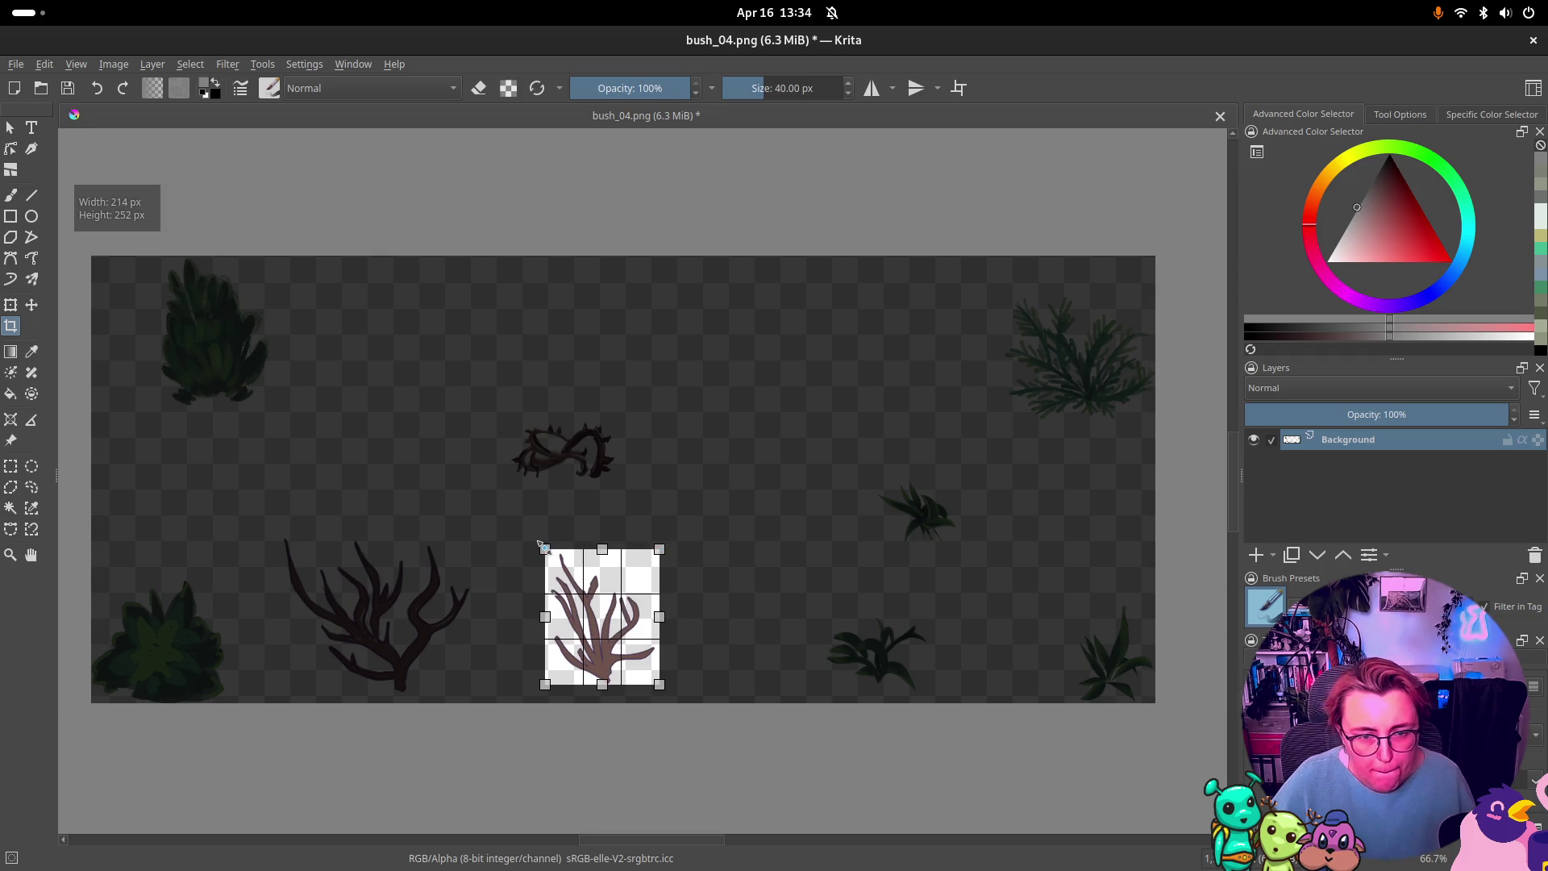
double_click(589, 584)
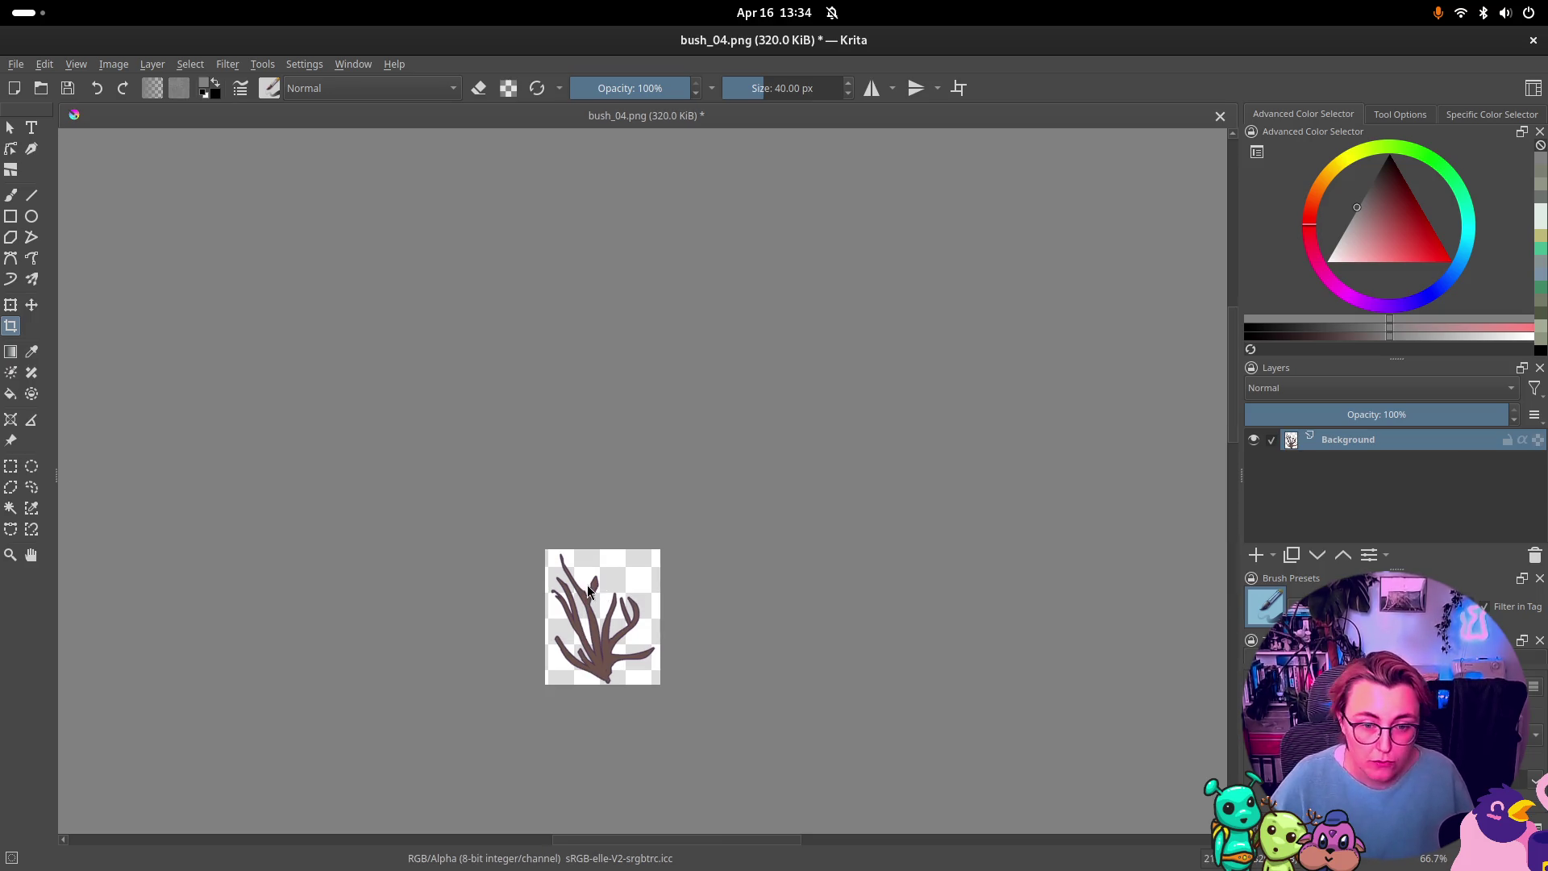
key("ctrl+shift+s")
left_click(532, 582)
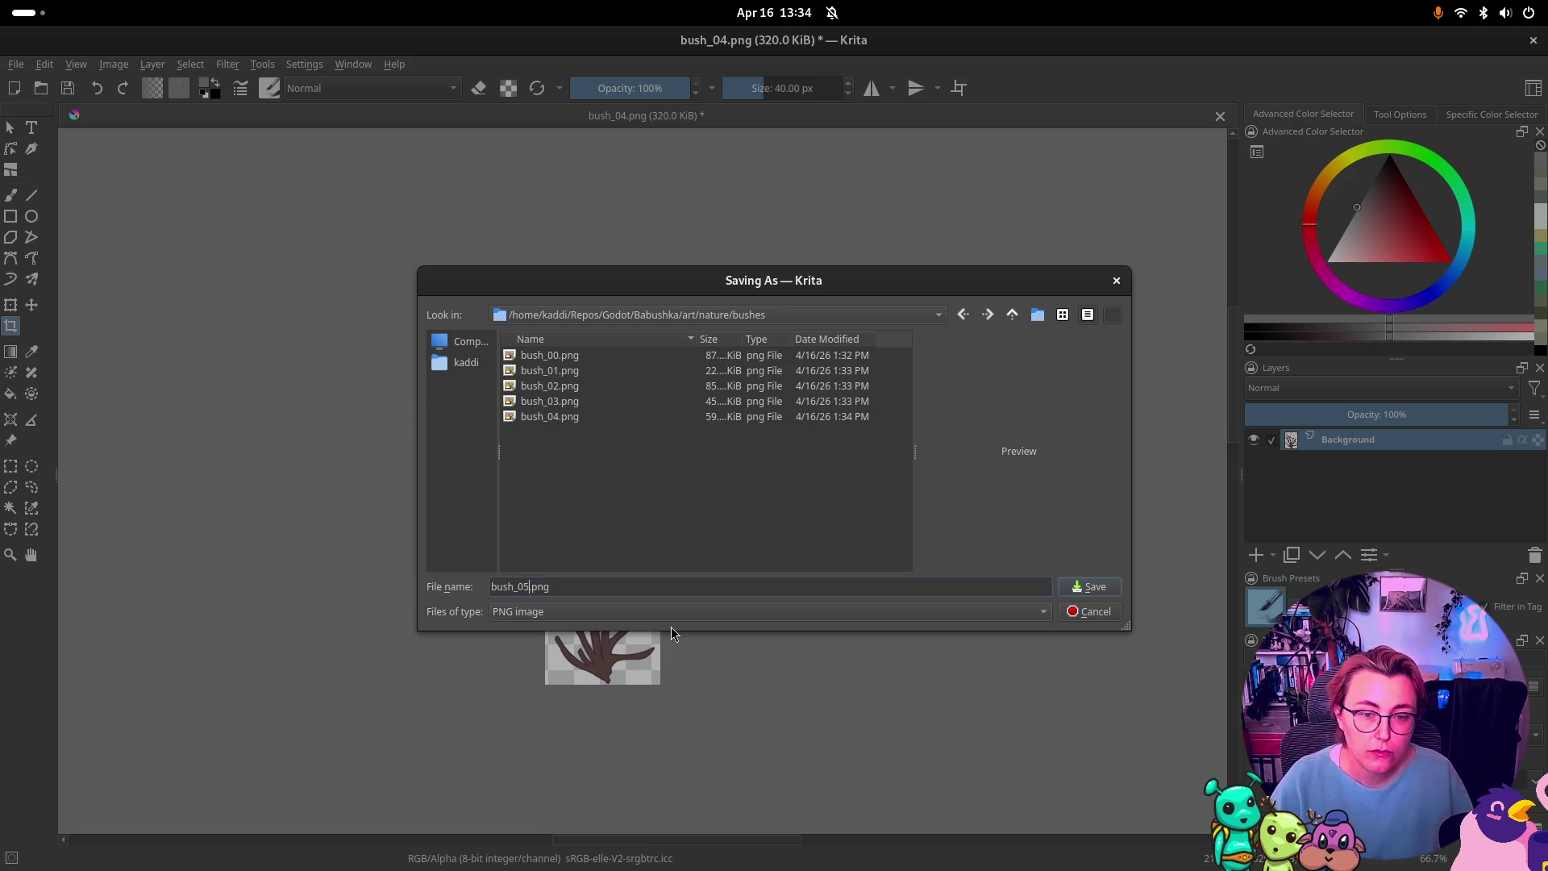
key("Return")
left_click(949, 563)
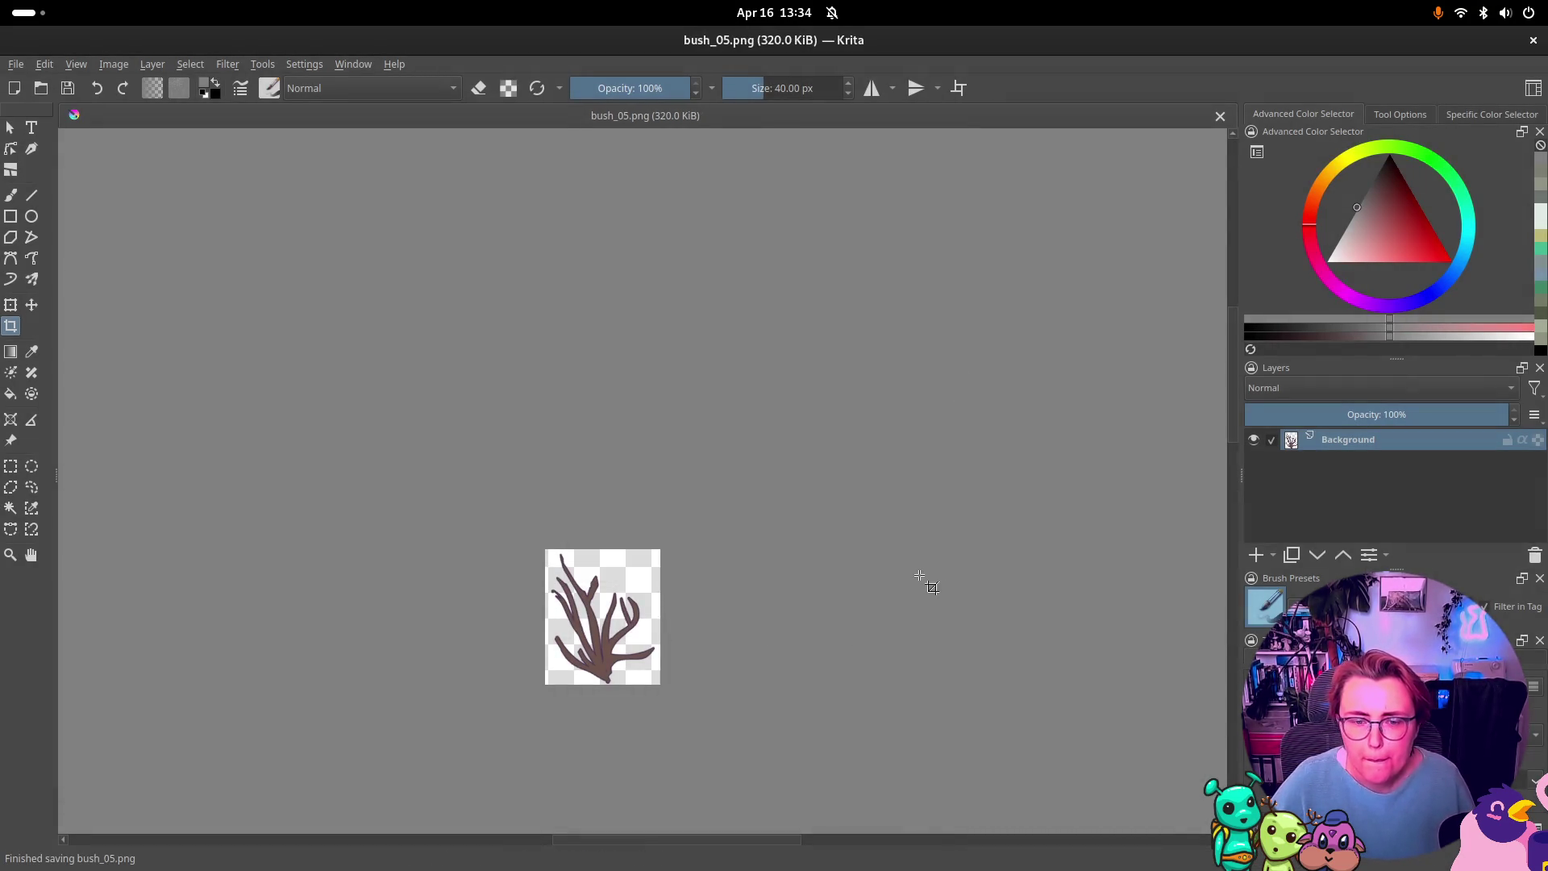
key("ctrl+z")
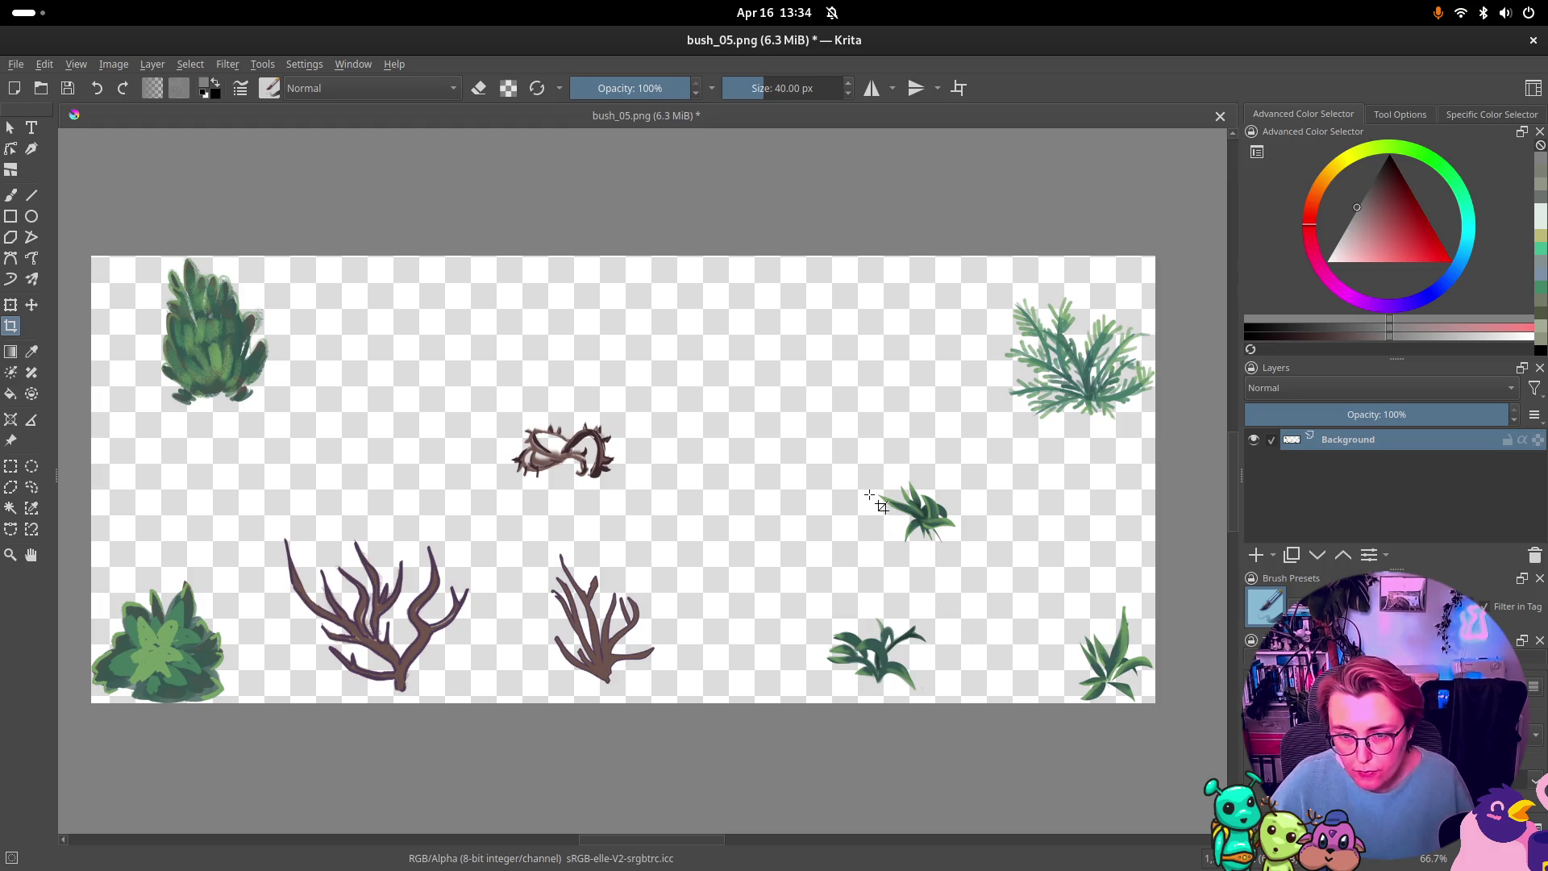
Step: Crop the small spiky green plant to about 172 × 129 px and save it as bush_06.png
left_click_drag(874, 474, 964, 544)
left_click_drag(864, 464, 868, 471)
left_click_drag(967, 542, 971, 544)
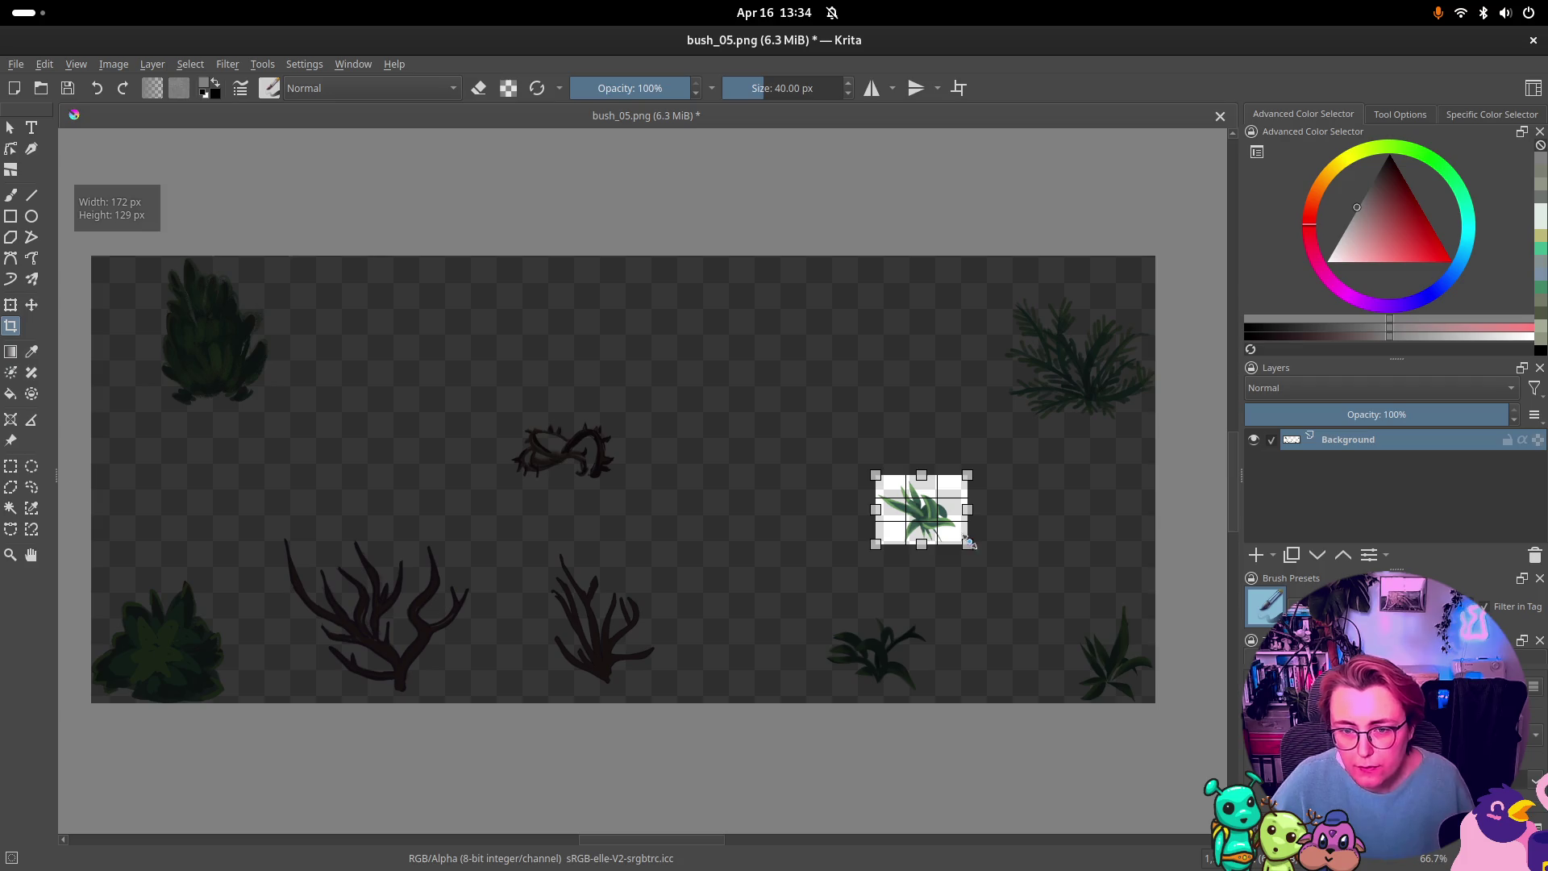
key("Return")
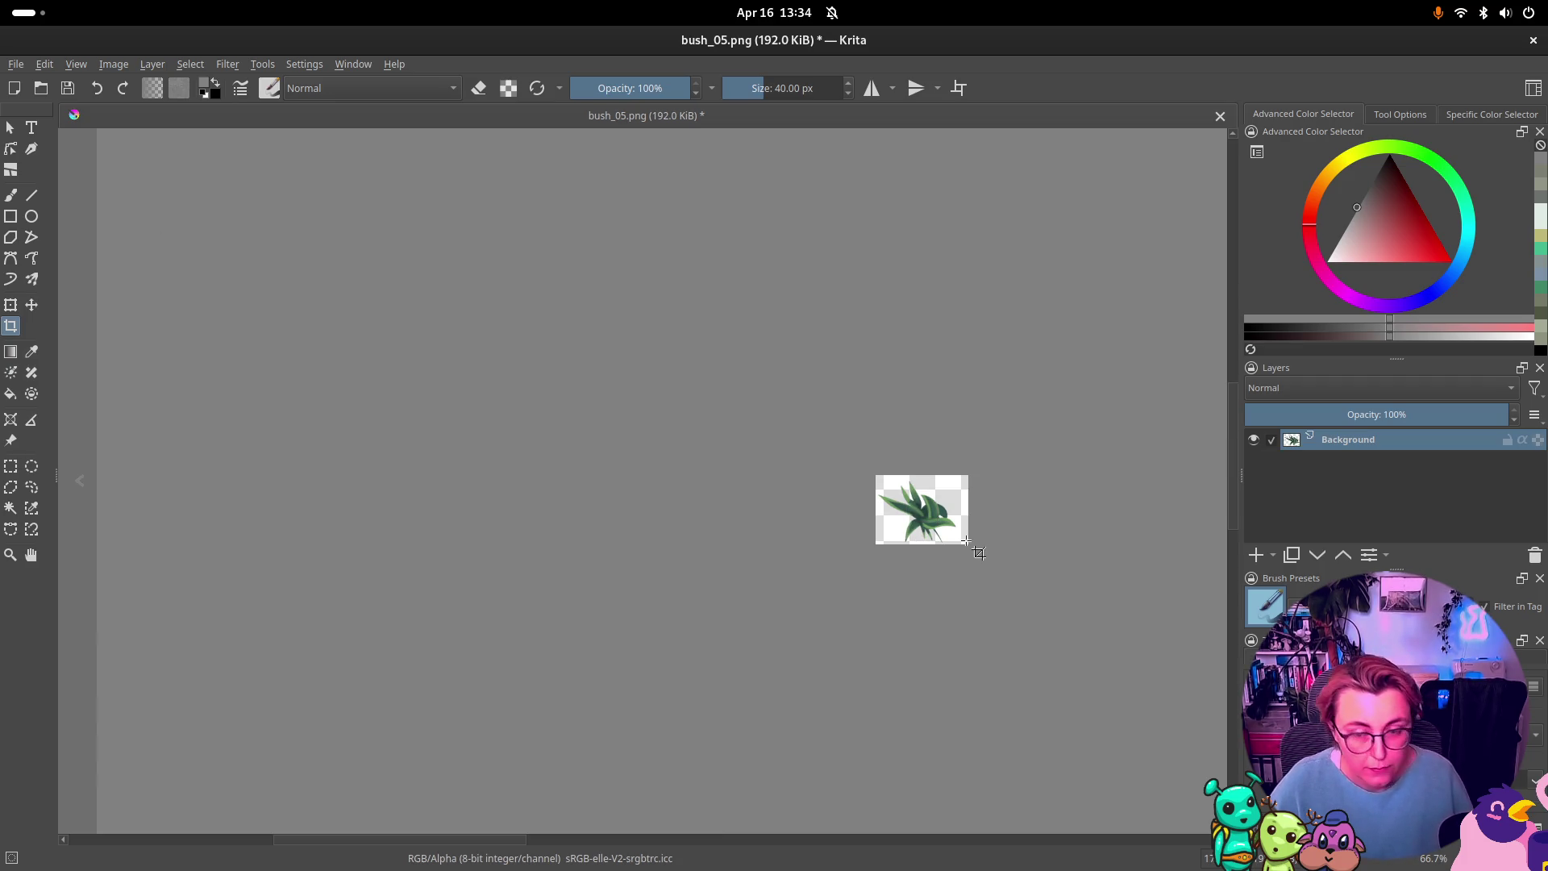
key("ctrl+shift+s")
left_click(530, 586)
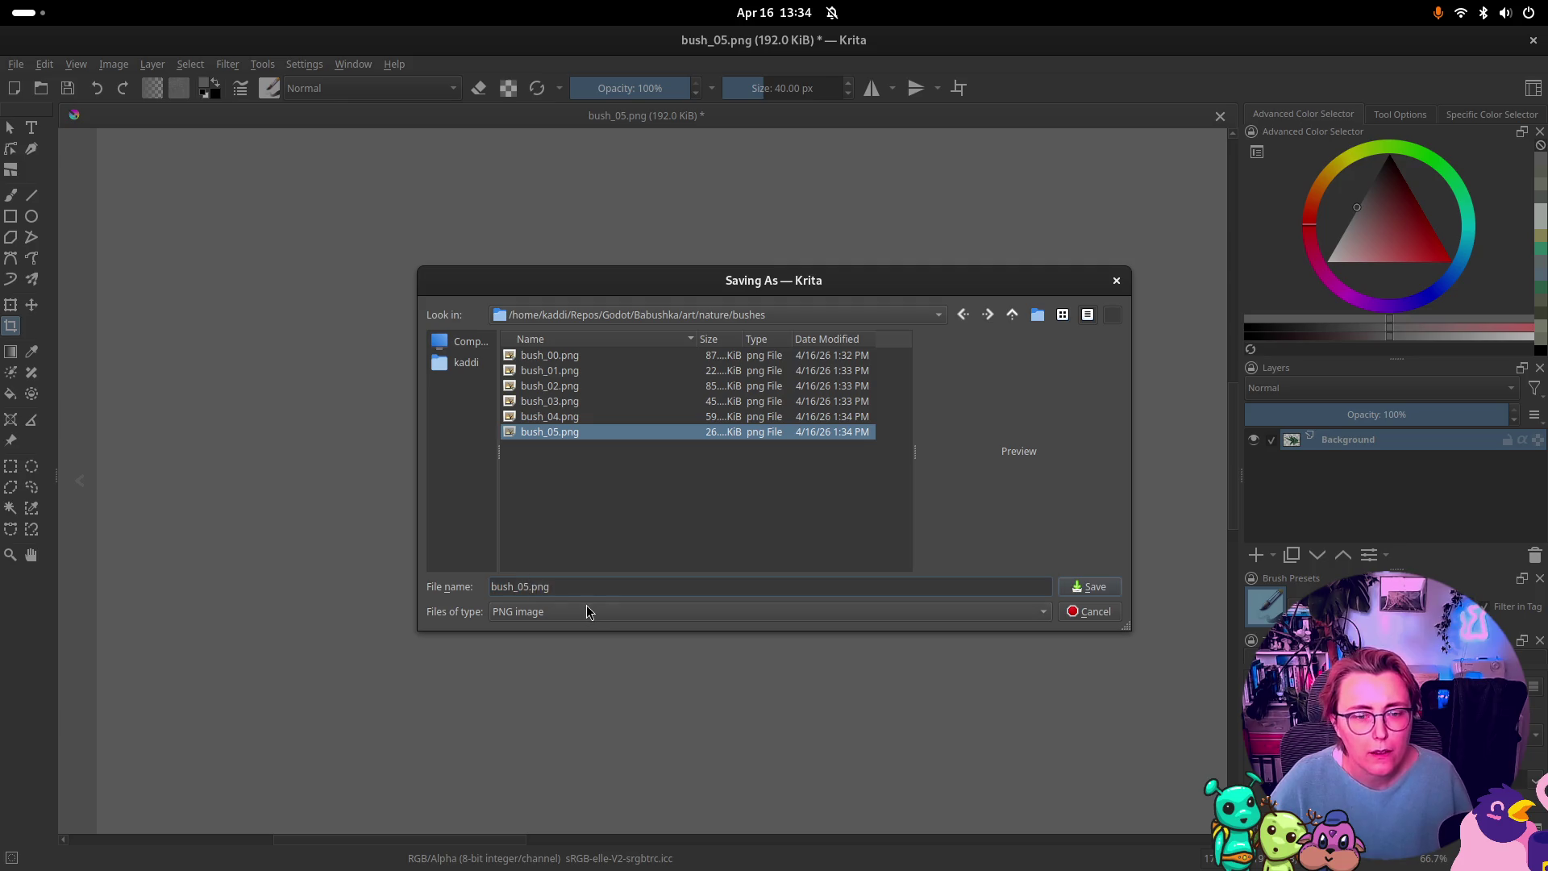
key("BackSpace")
type("6")
key("Return")
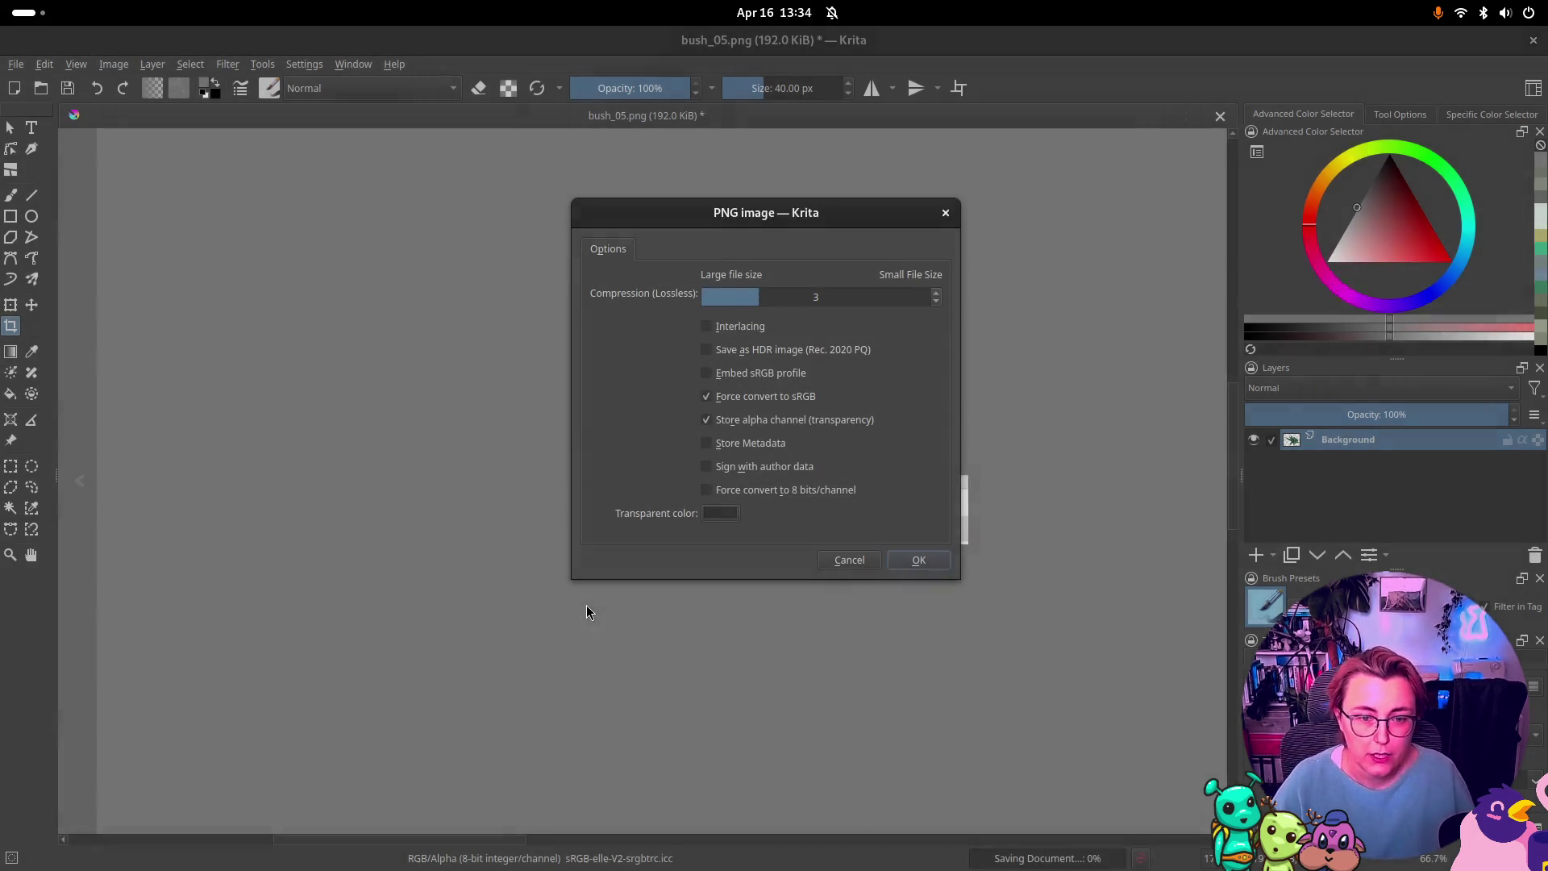
left_click(911, 564)
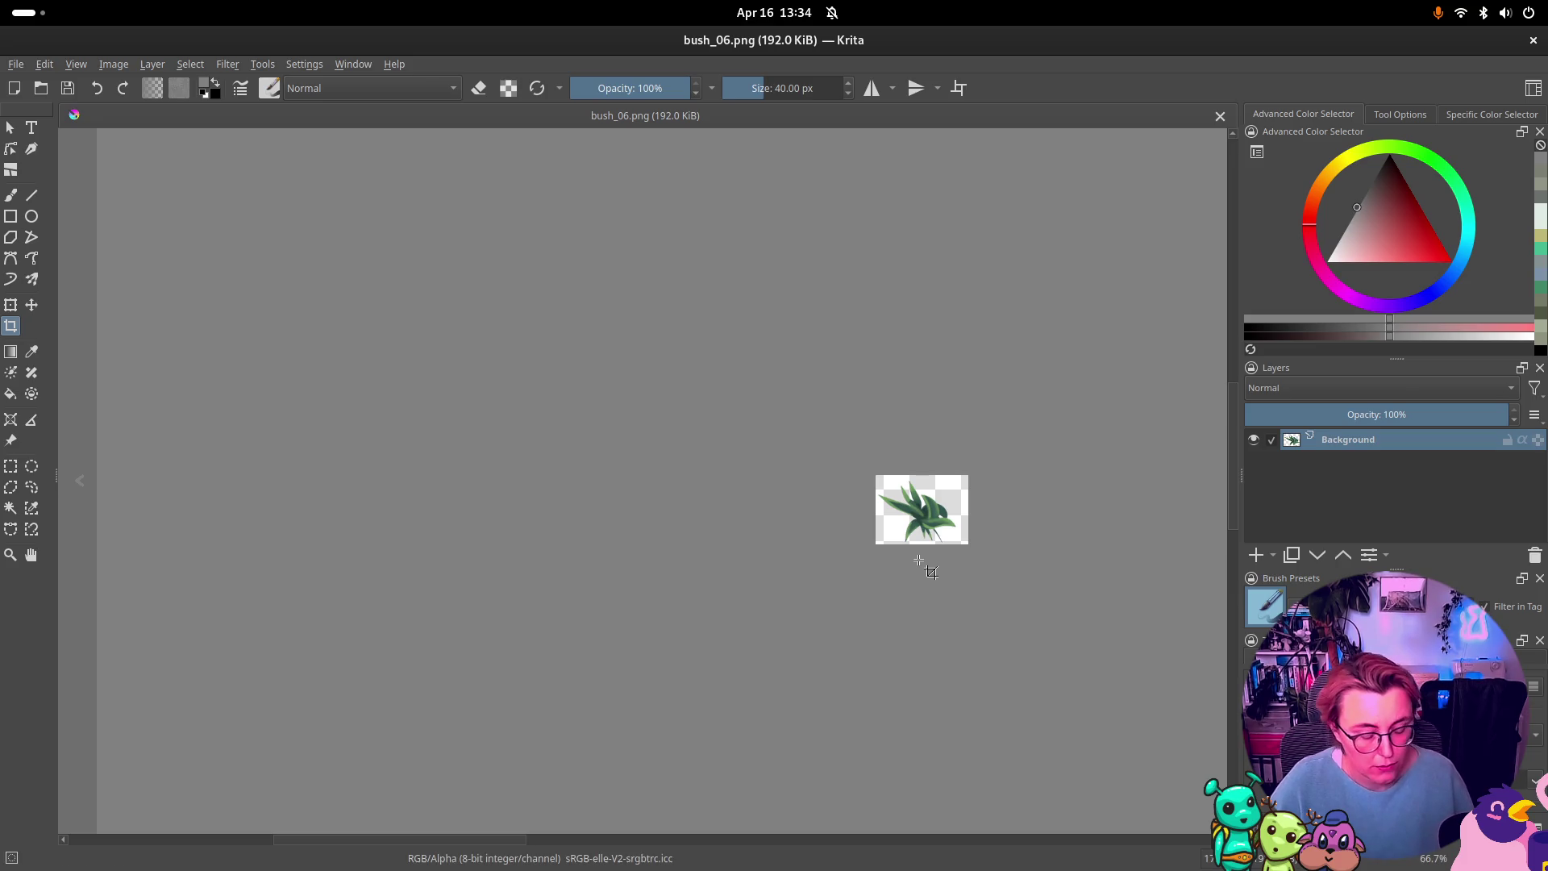
Step: Crop the lower green plant, save it as bush_07.png, and restore the sheet
key("ctrl+z")
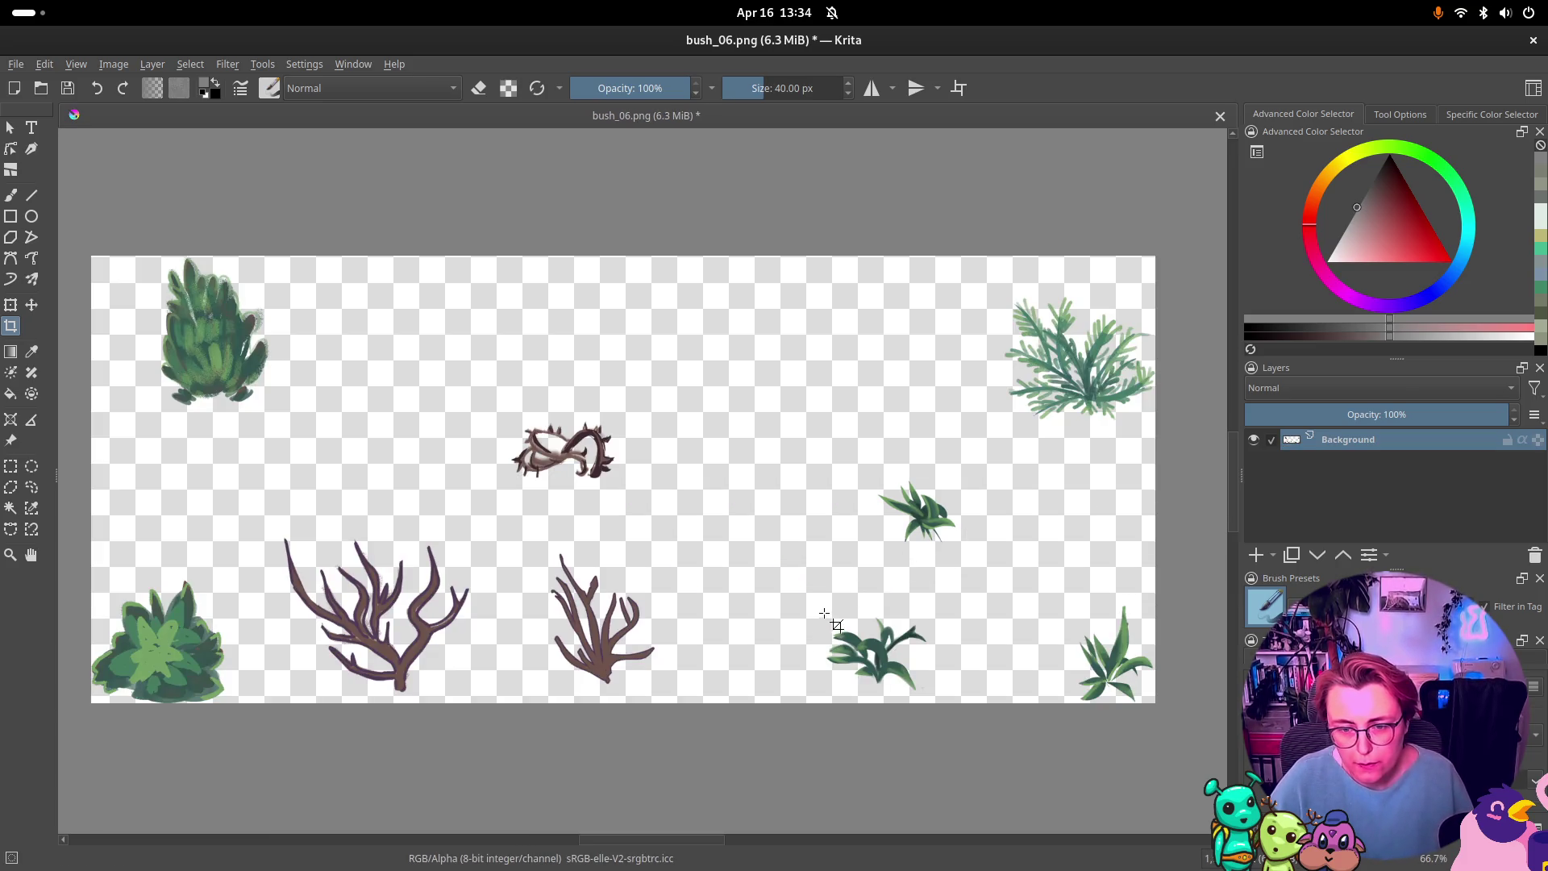
left_click_drag(823, 613, 931, 691)
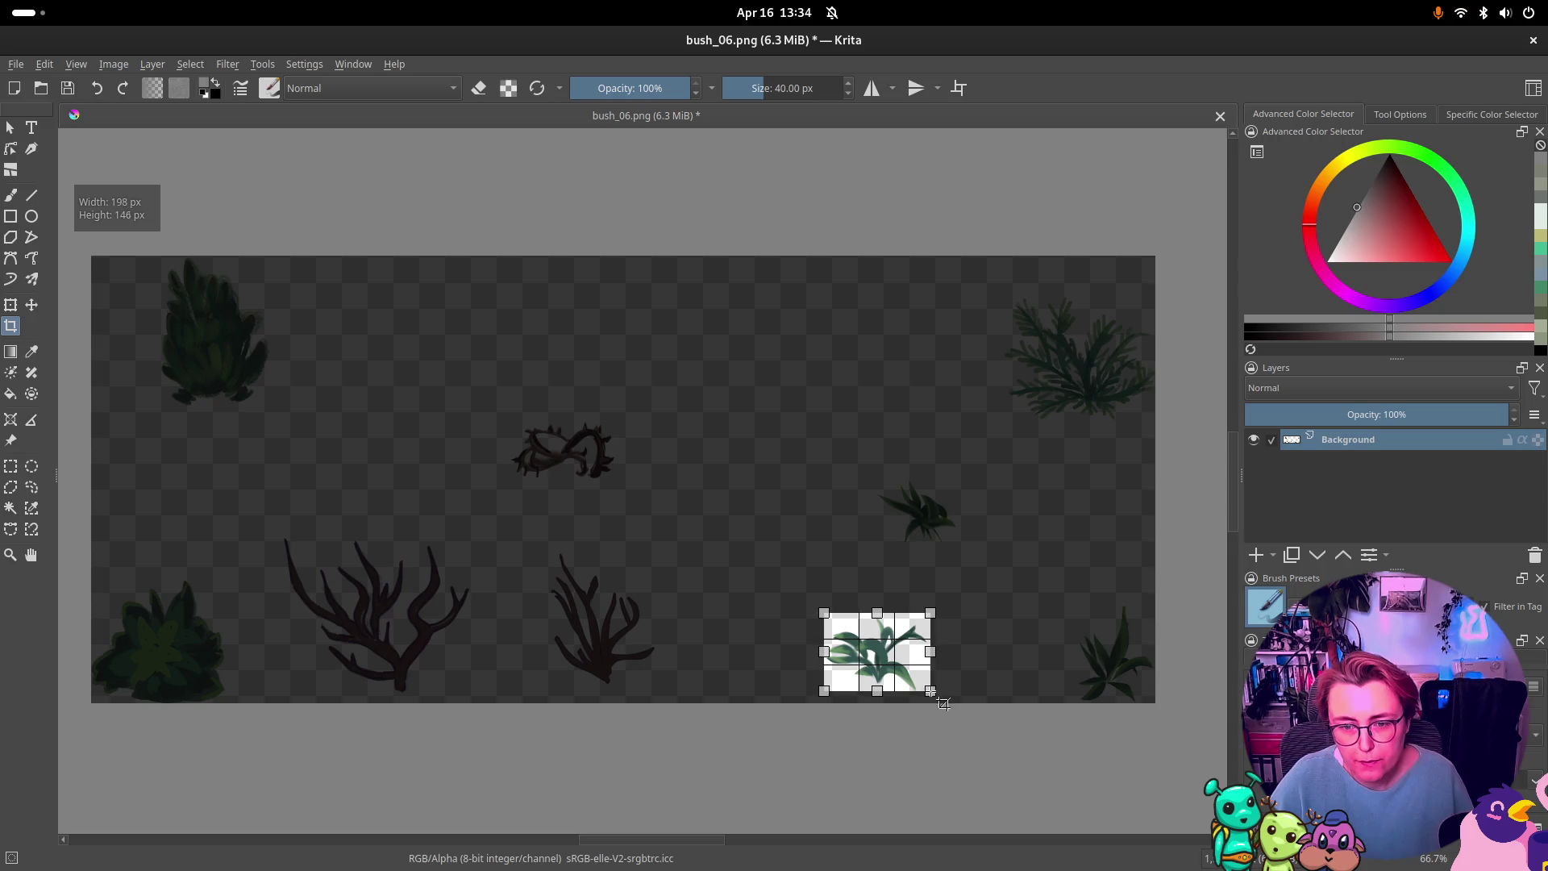
key("Return")
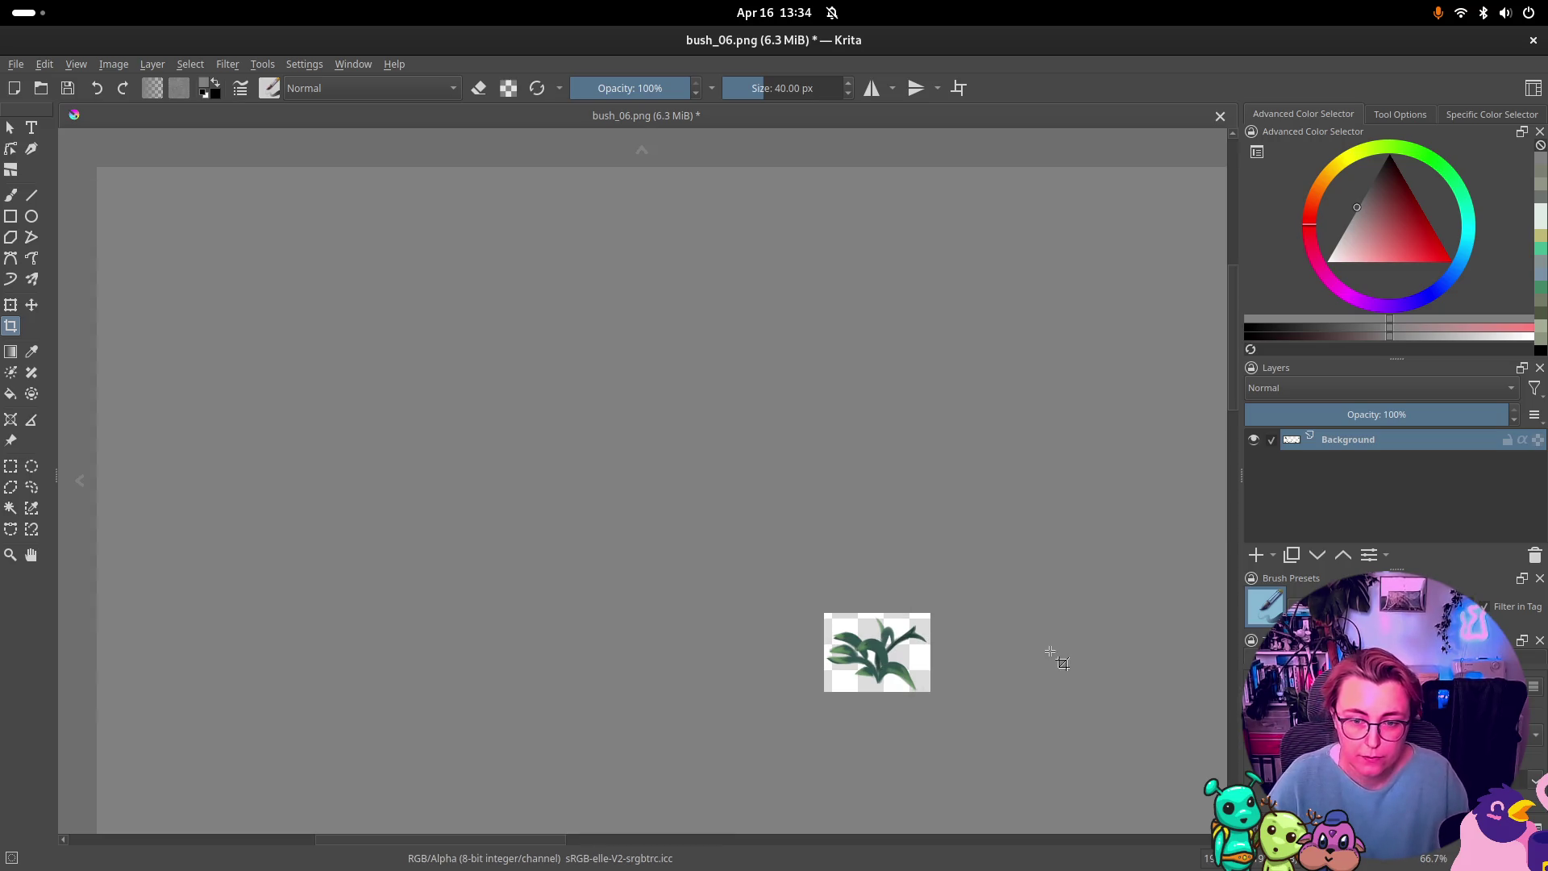
key("ctrl+shift+s")
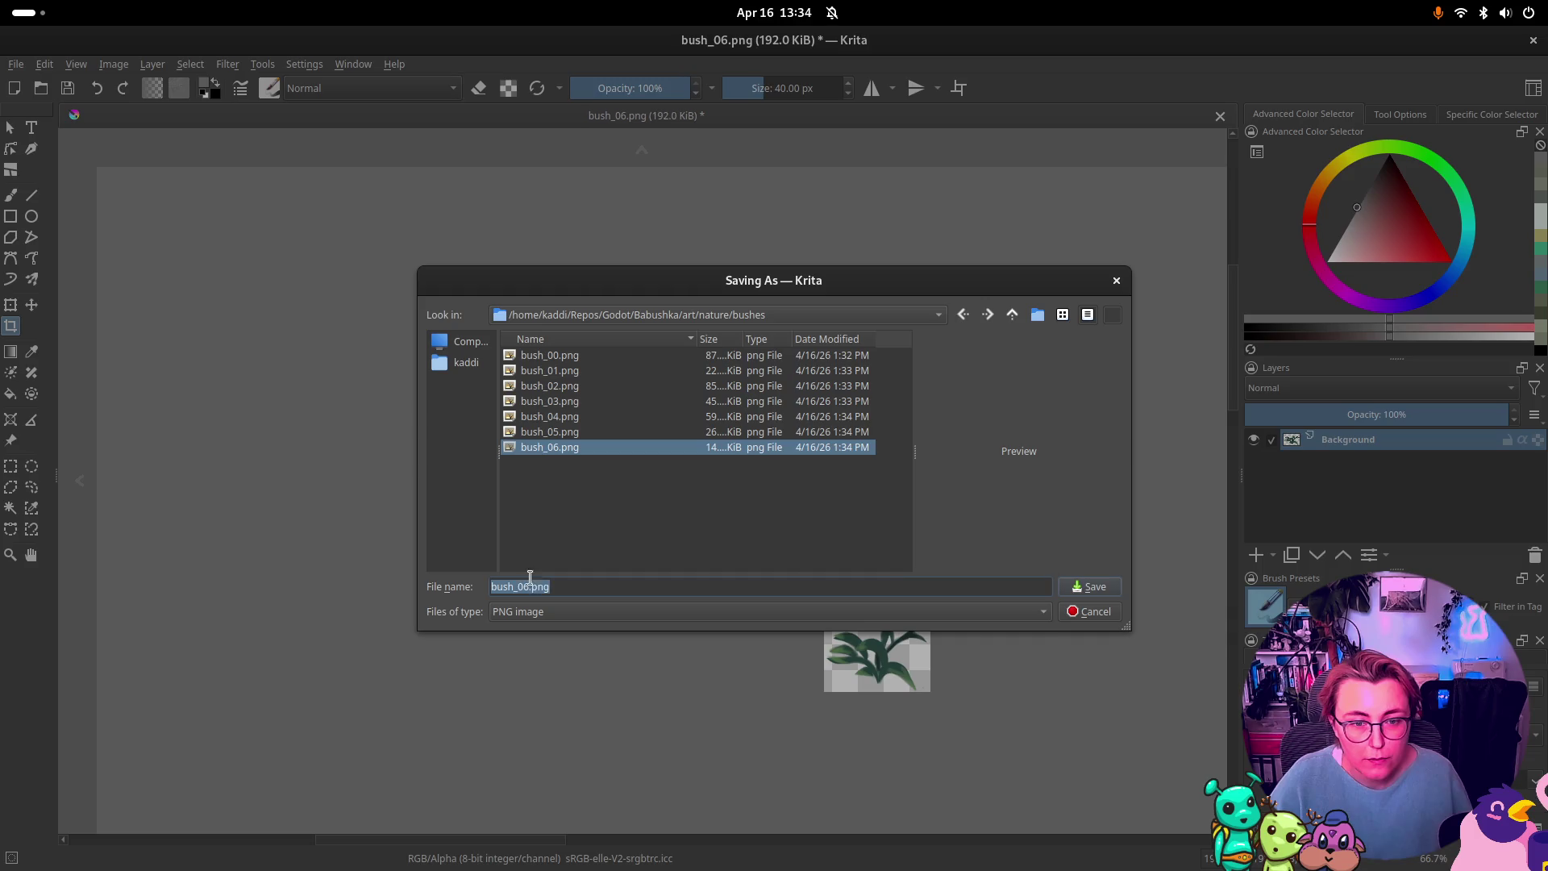
left_click(529, 586)
key("Return")
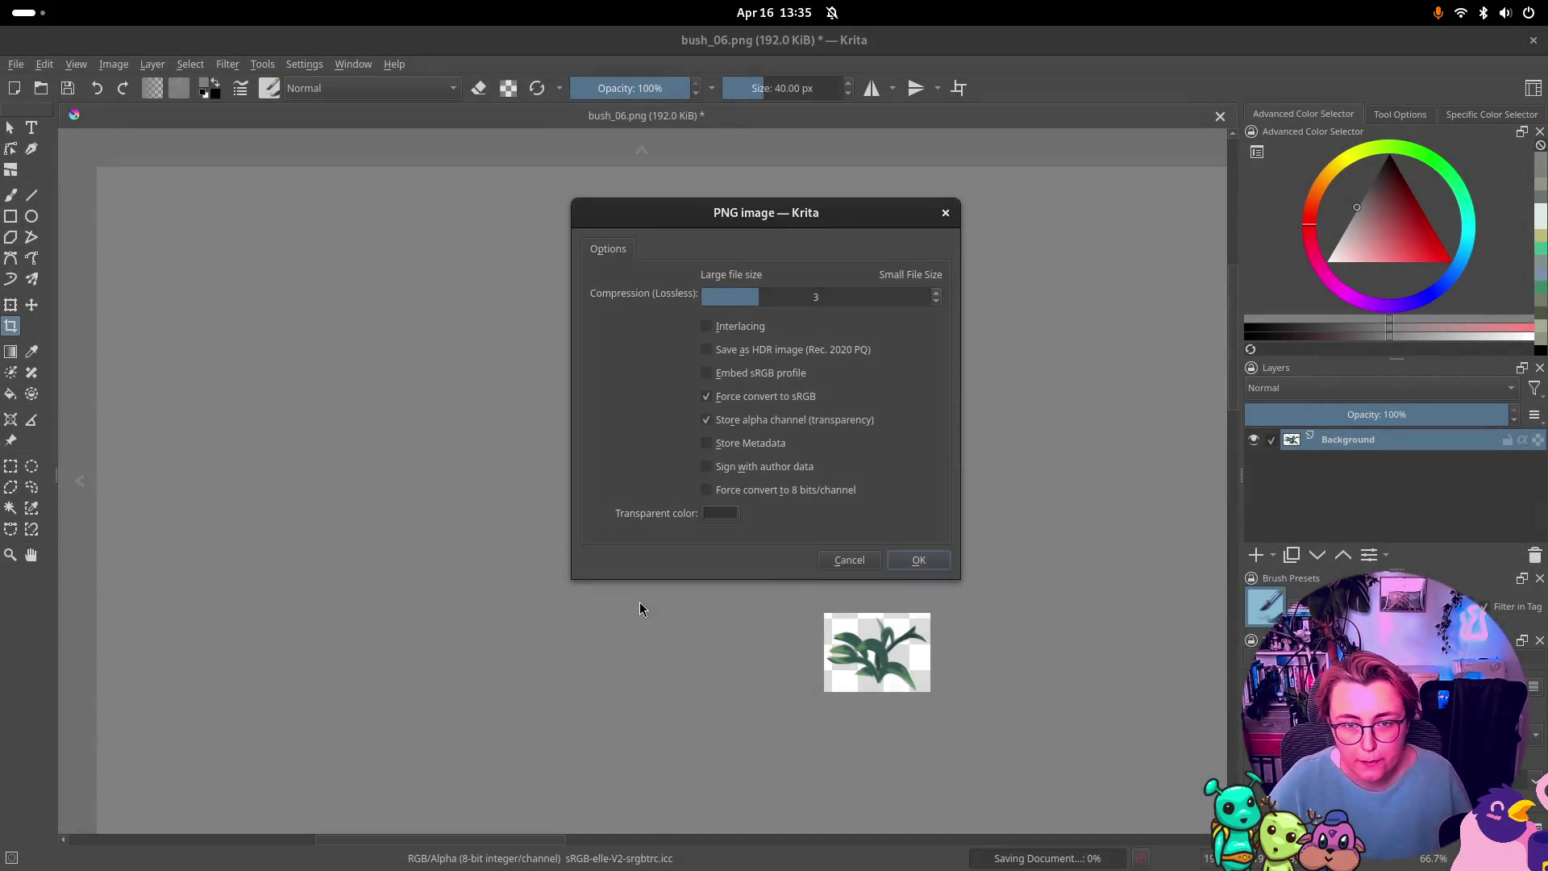
left_click(913, 563)
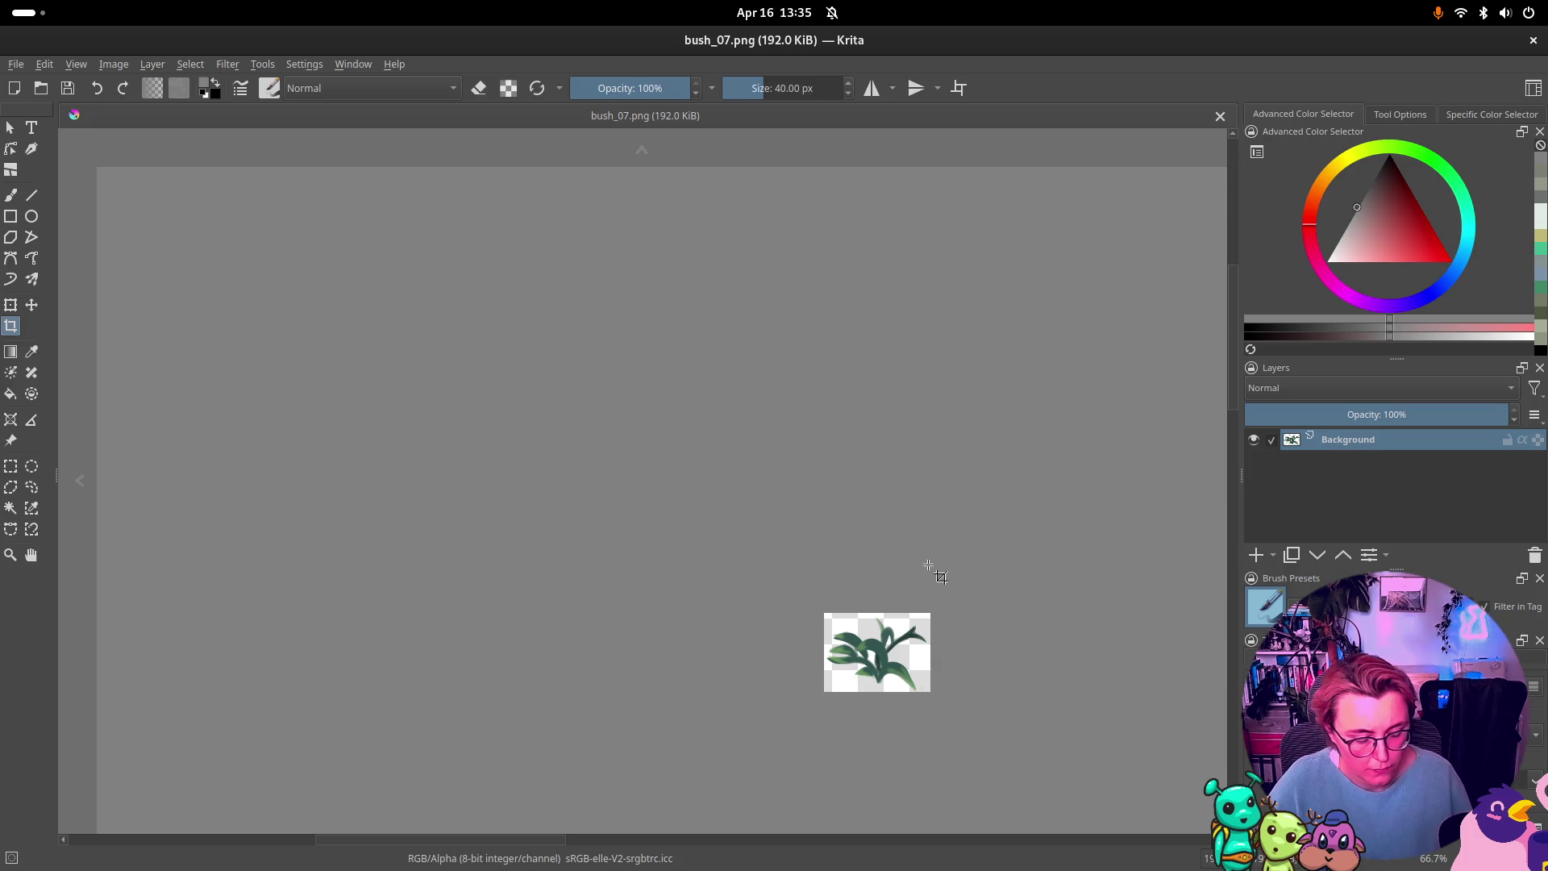
key("ctrl+z")
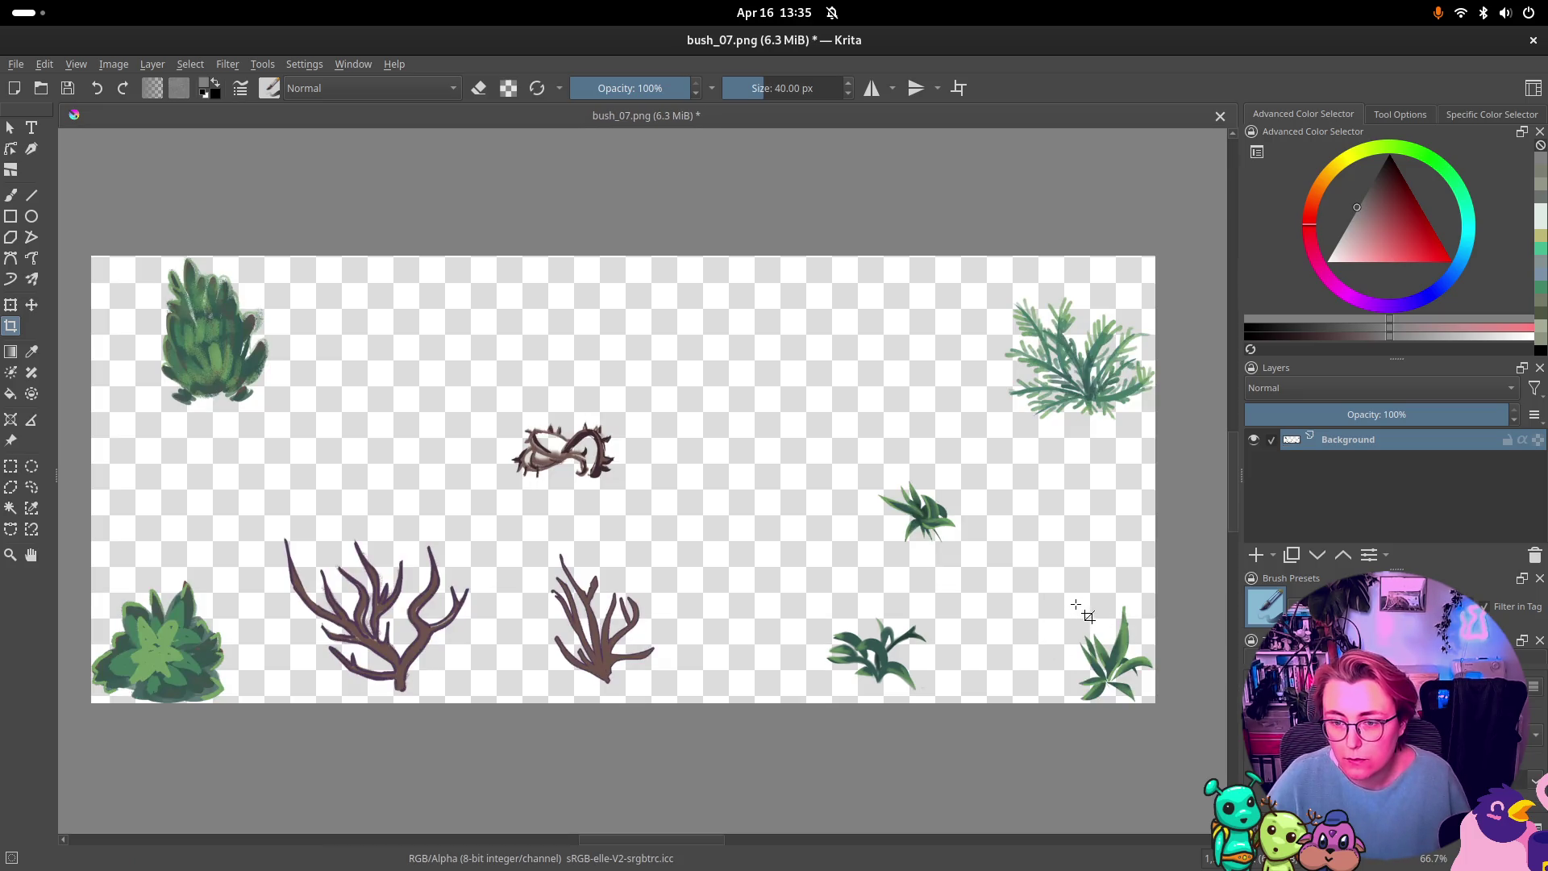
Step: Crop the bottom-right plant, save it as bush_08.png, restore the sheet, and close Krita
left_click_drag(1076, 603, 1168, 709)
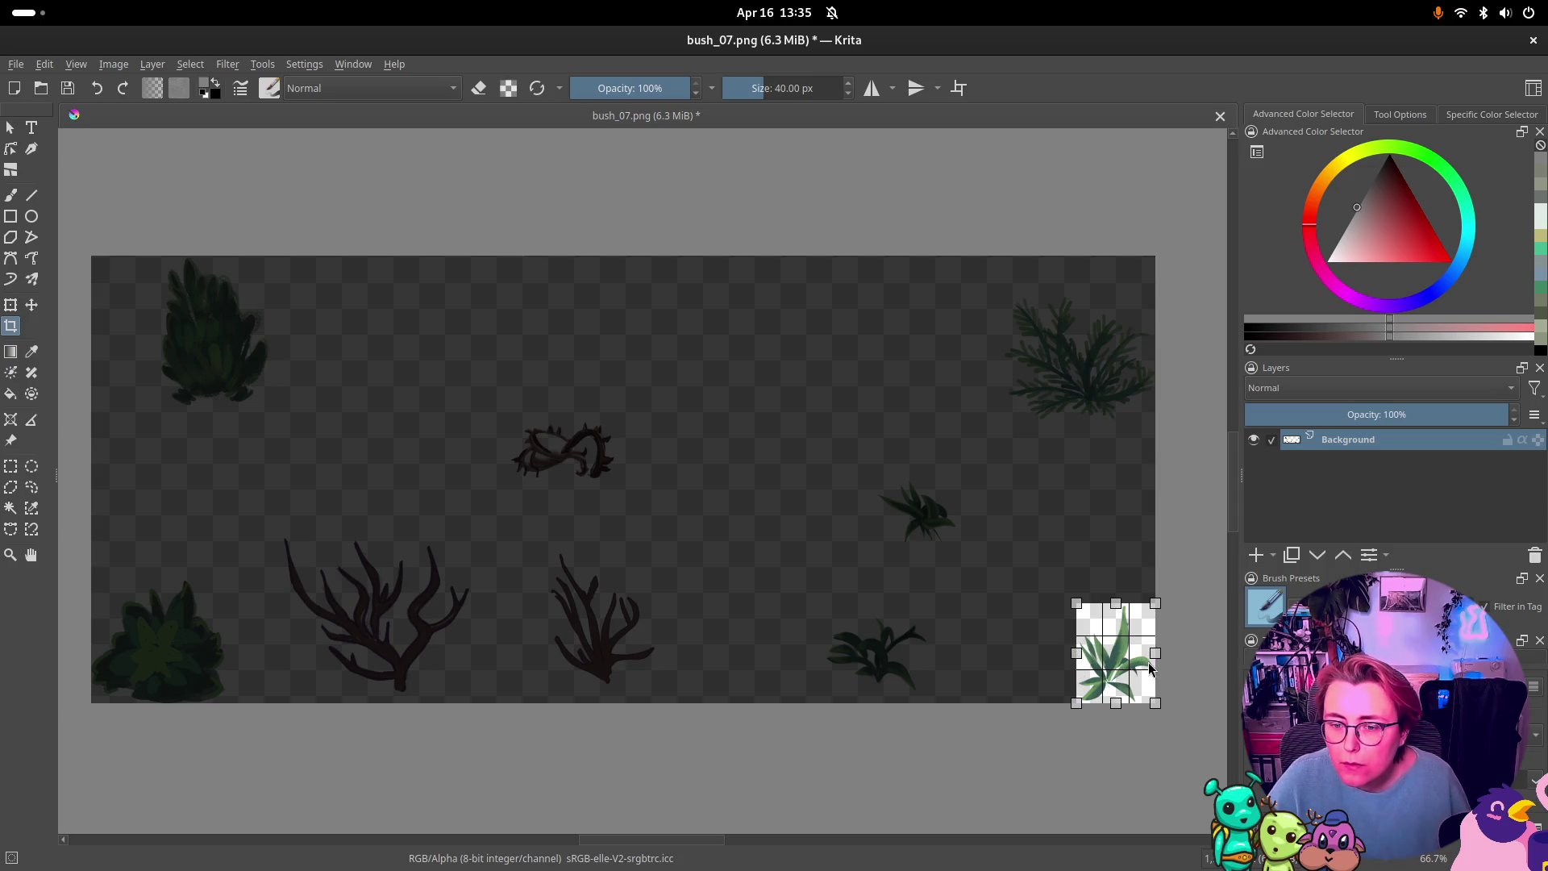
key("Return")
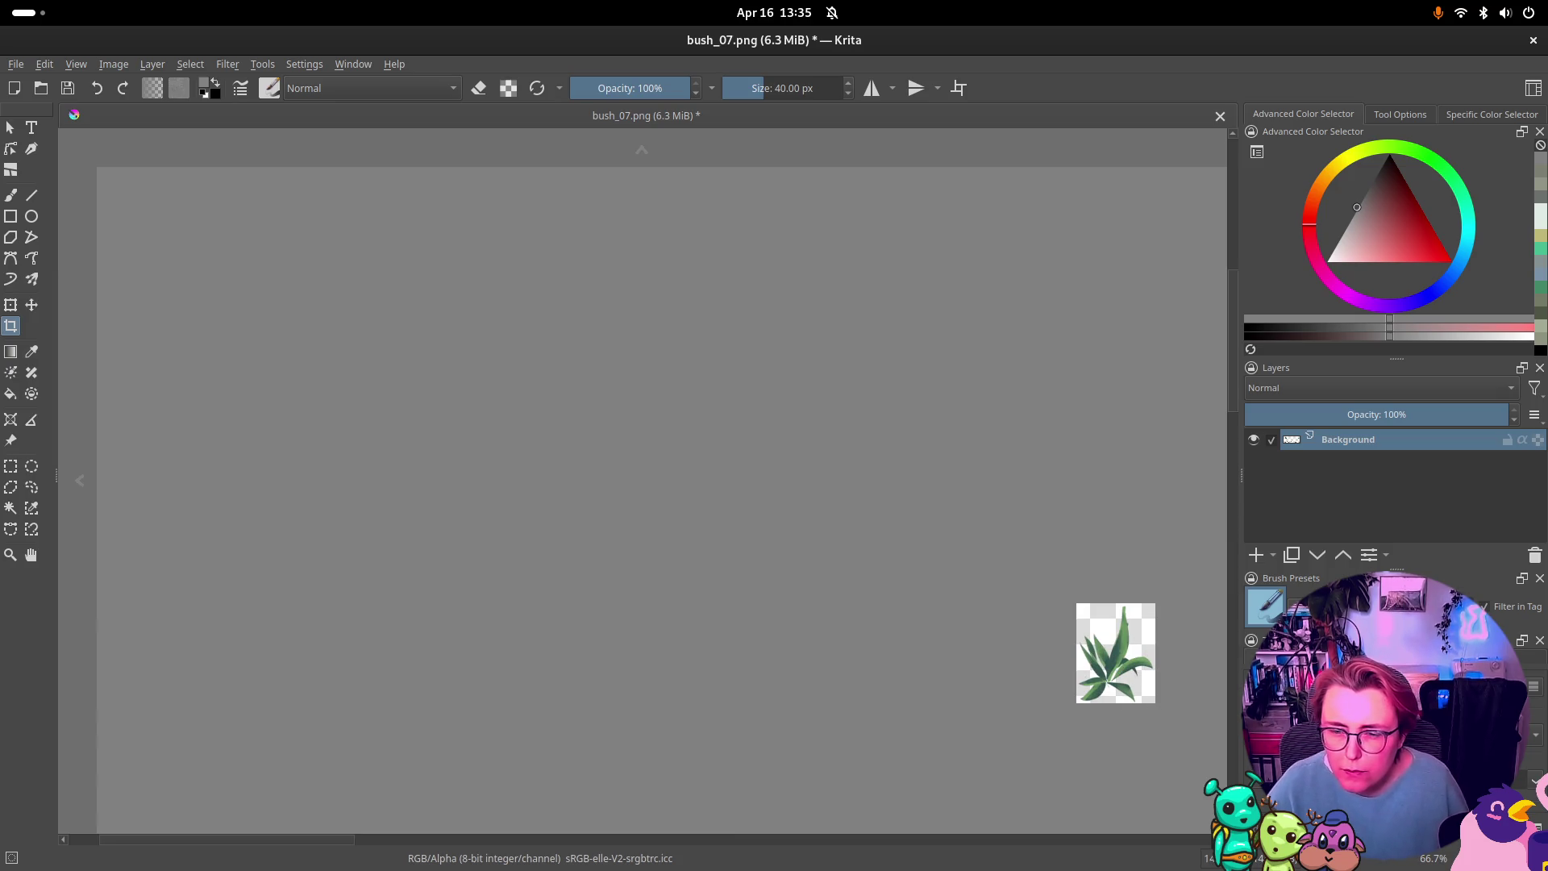
key("ctrl+shift+s")
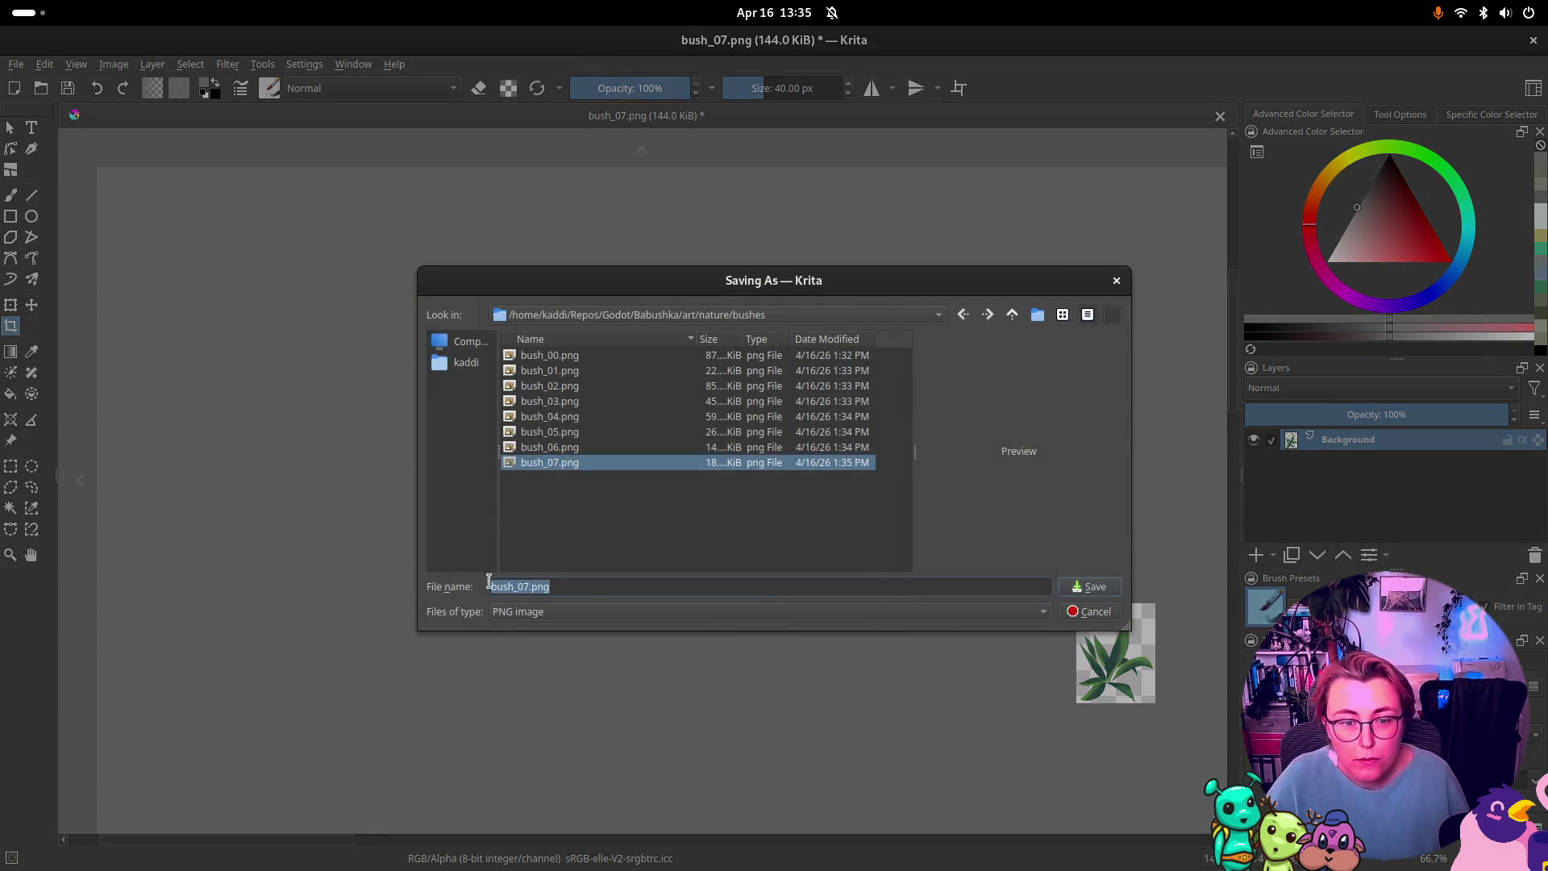
left_click(524, 582)
type("8")
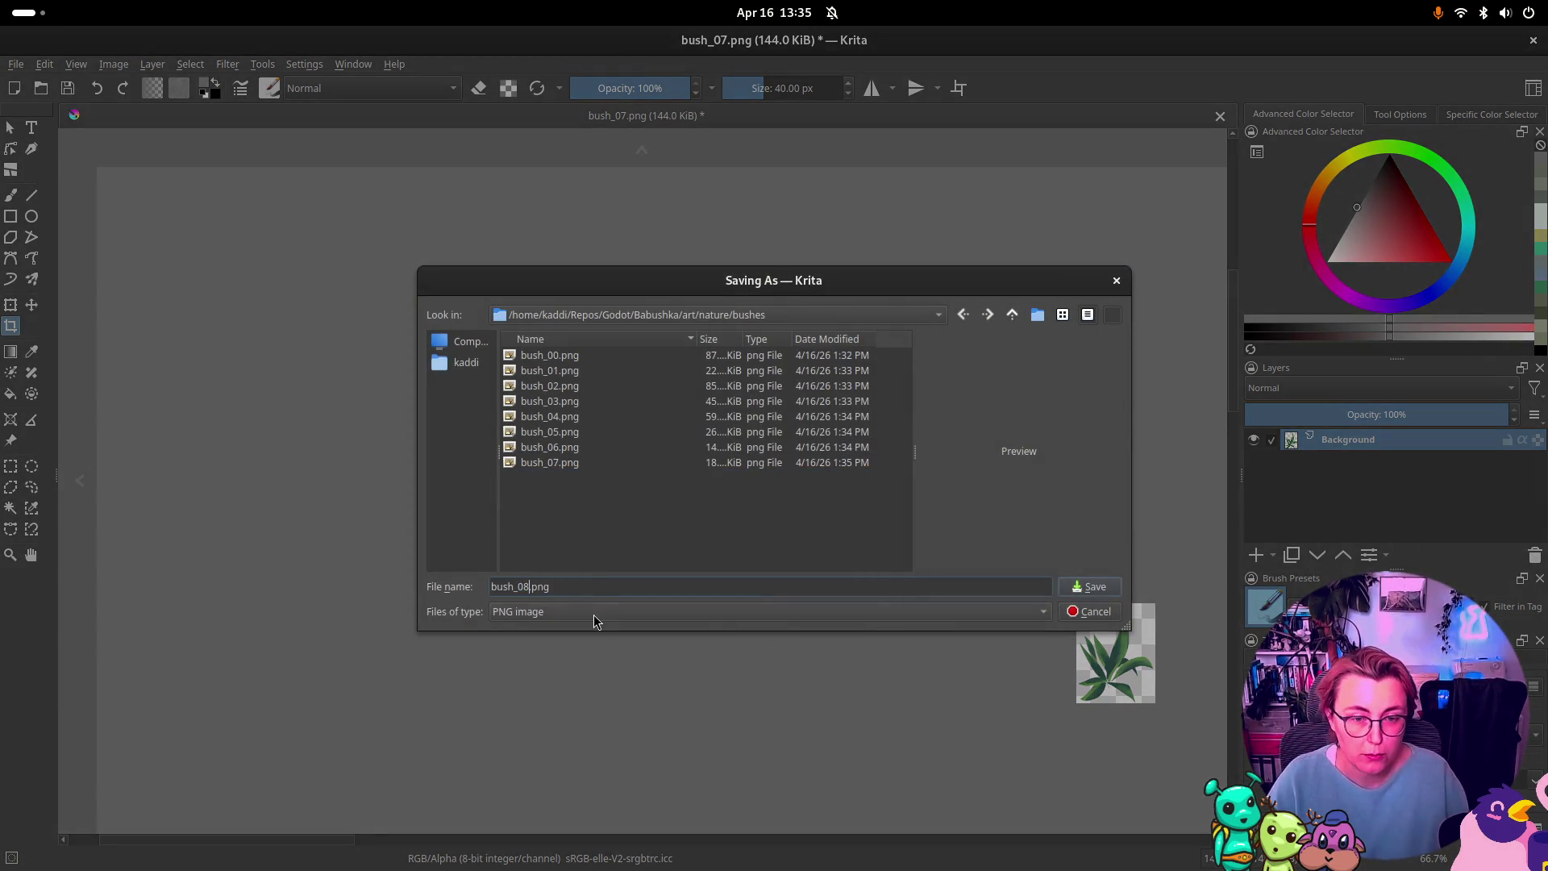
key("Return")
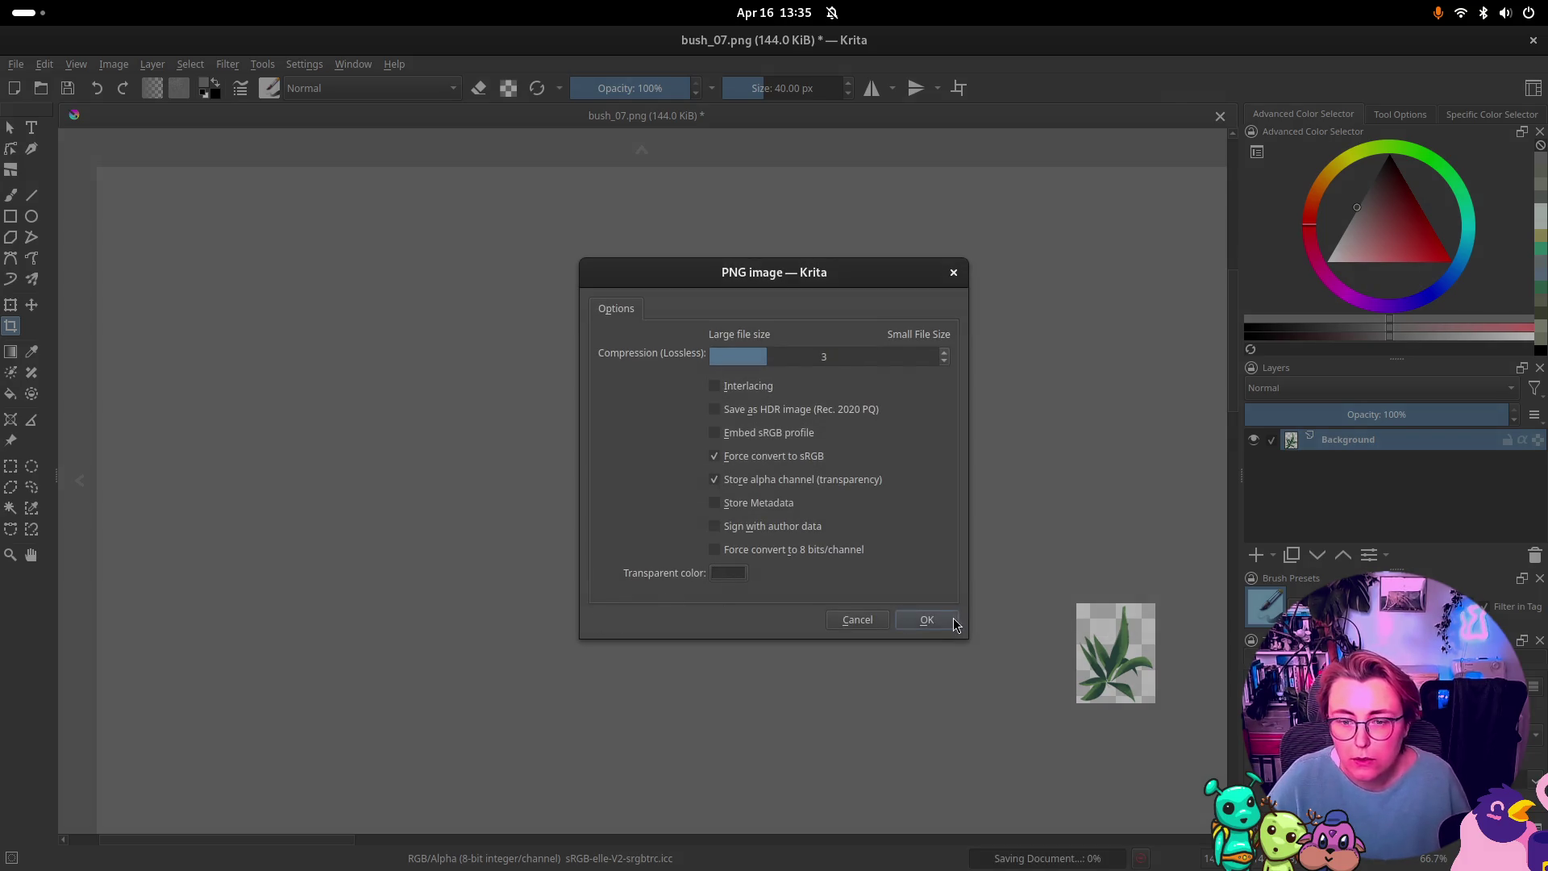
left_click(954, 622)
key("ctrl+z")
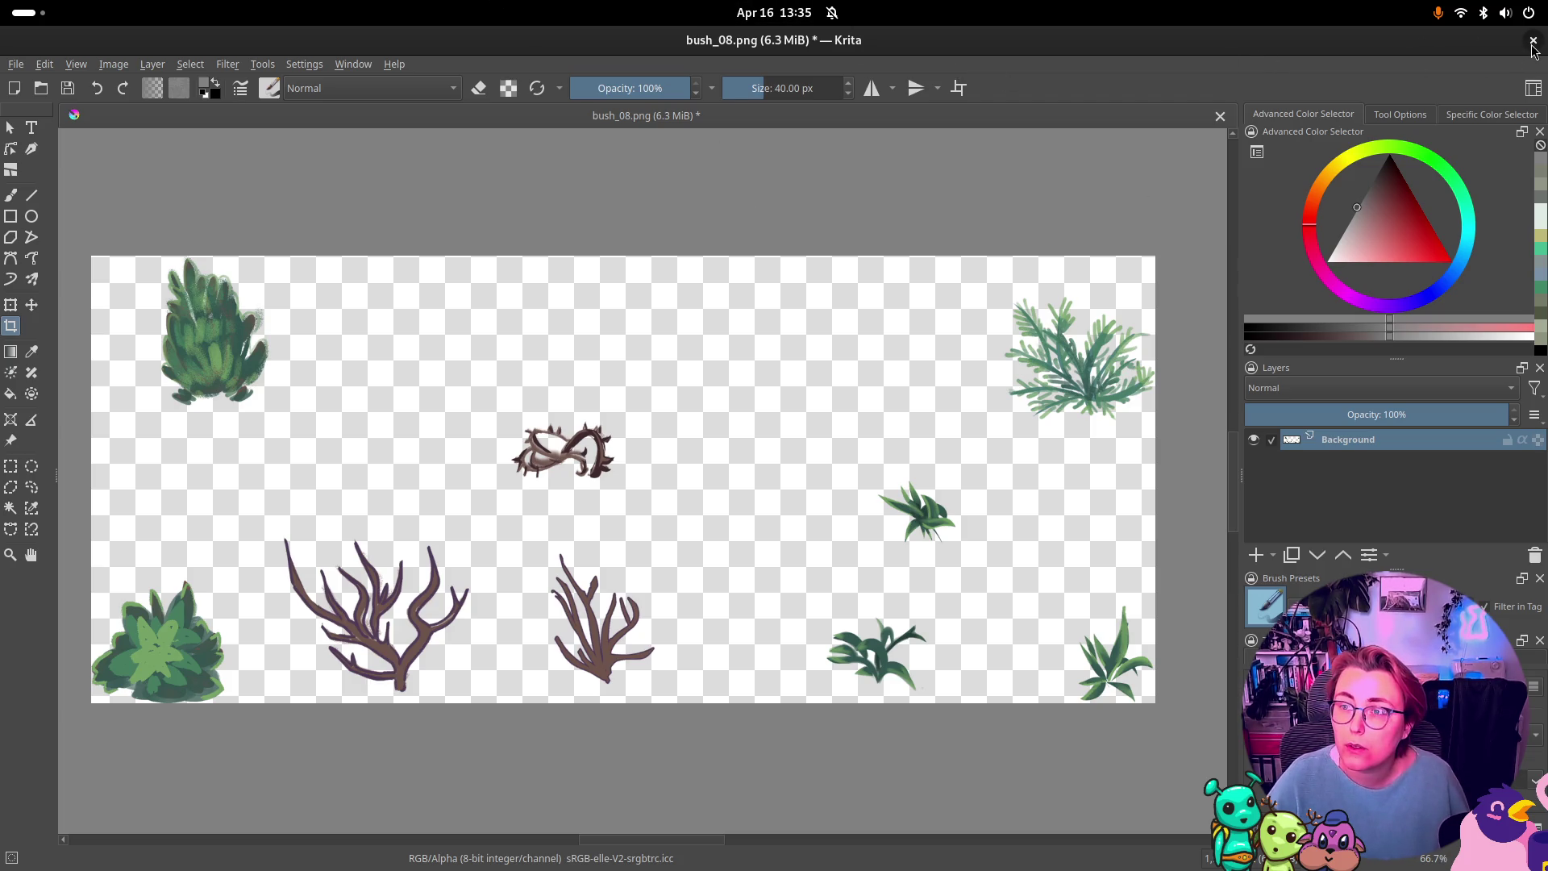
left_click(1533, 39)
Step: Quit Krita without saving, then give bush23 the bush_02.png texture with Region turned off
left_click(808, 488)
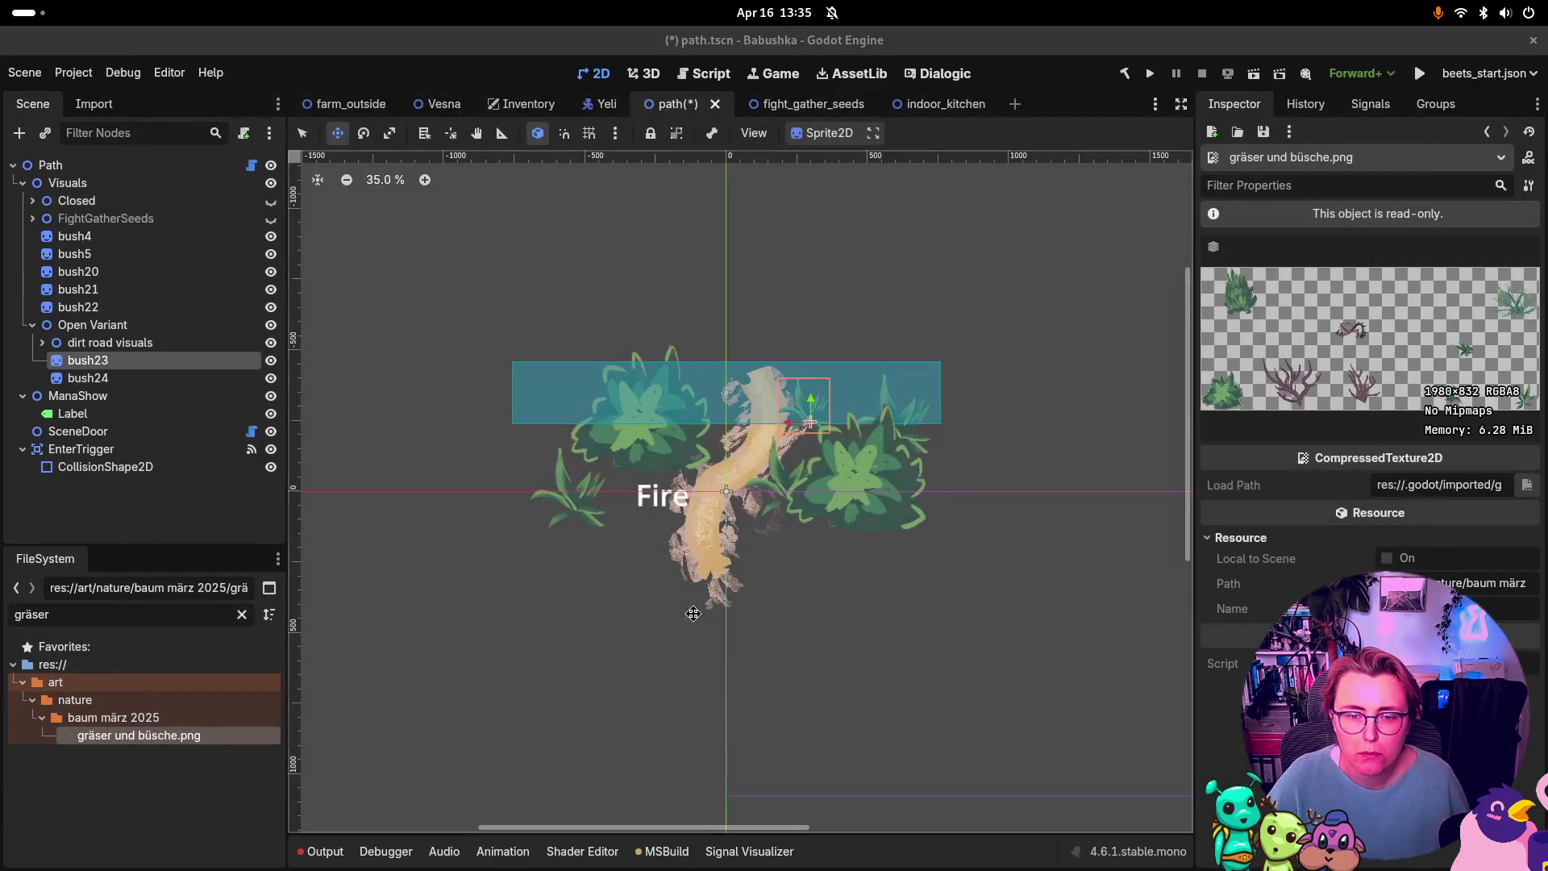
left_click(126, 367)
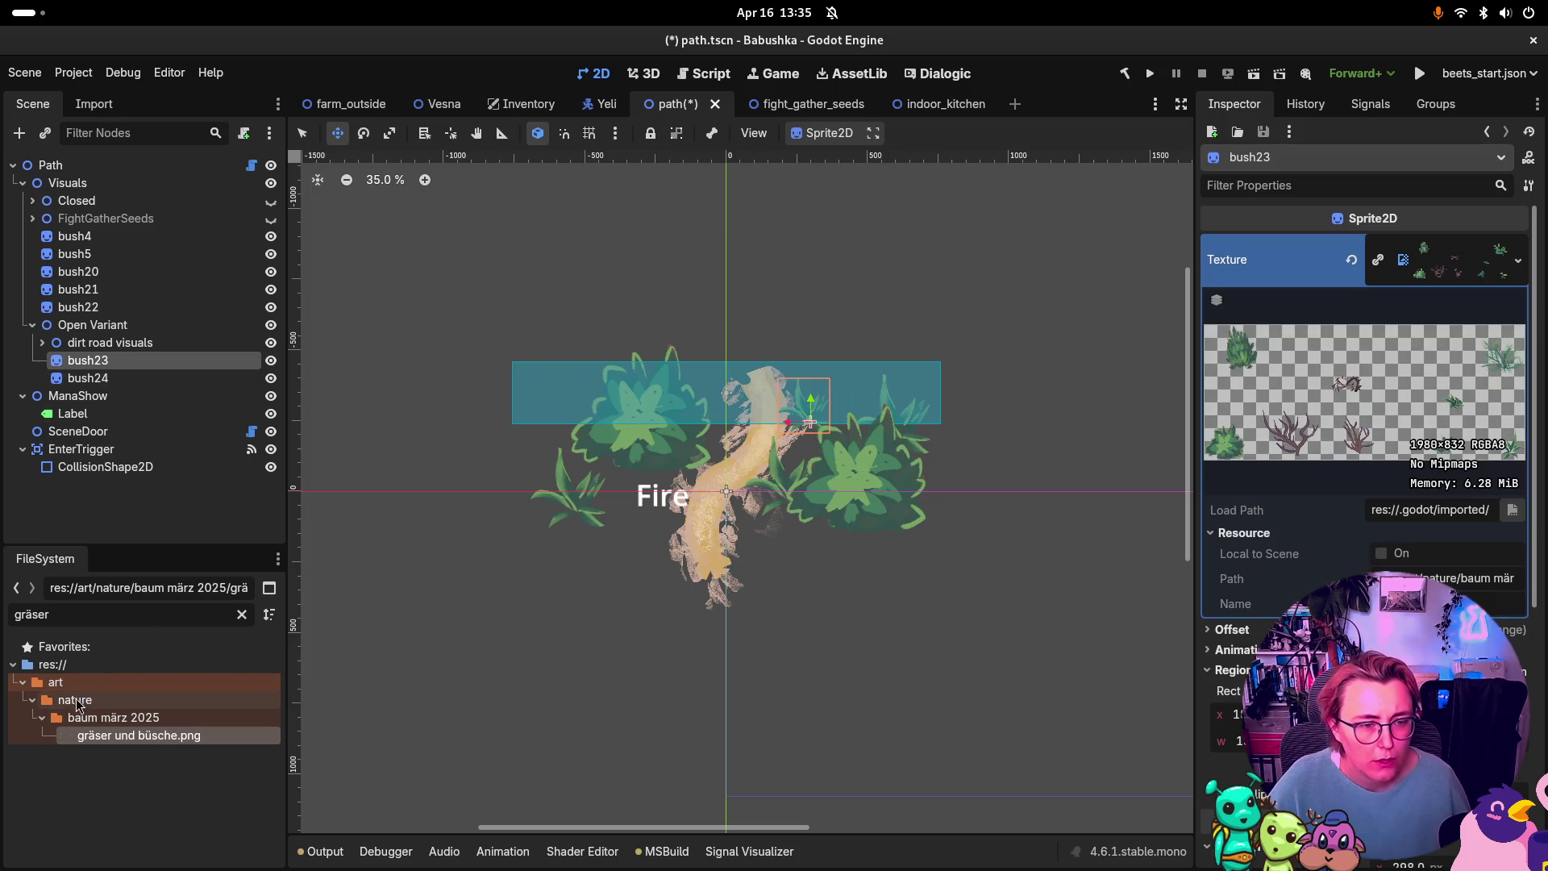
left_click(134, 616)
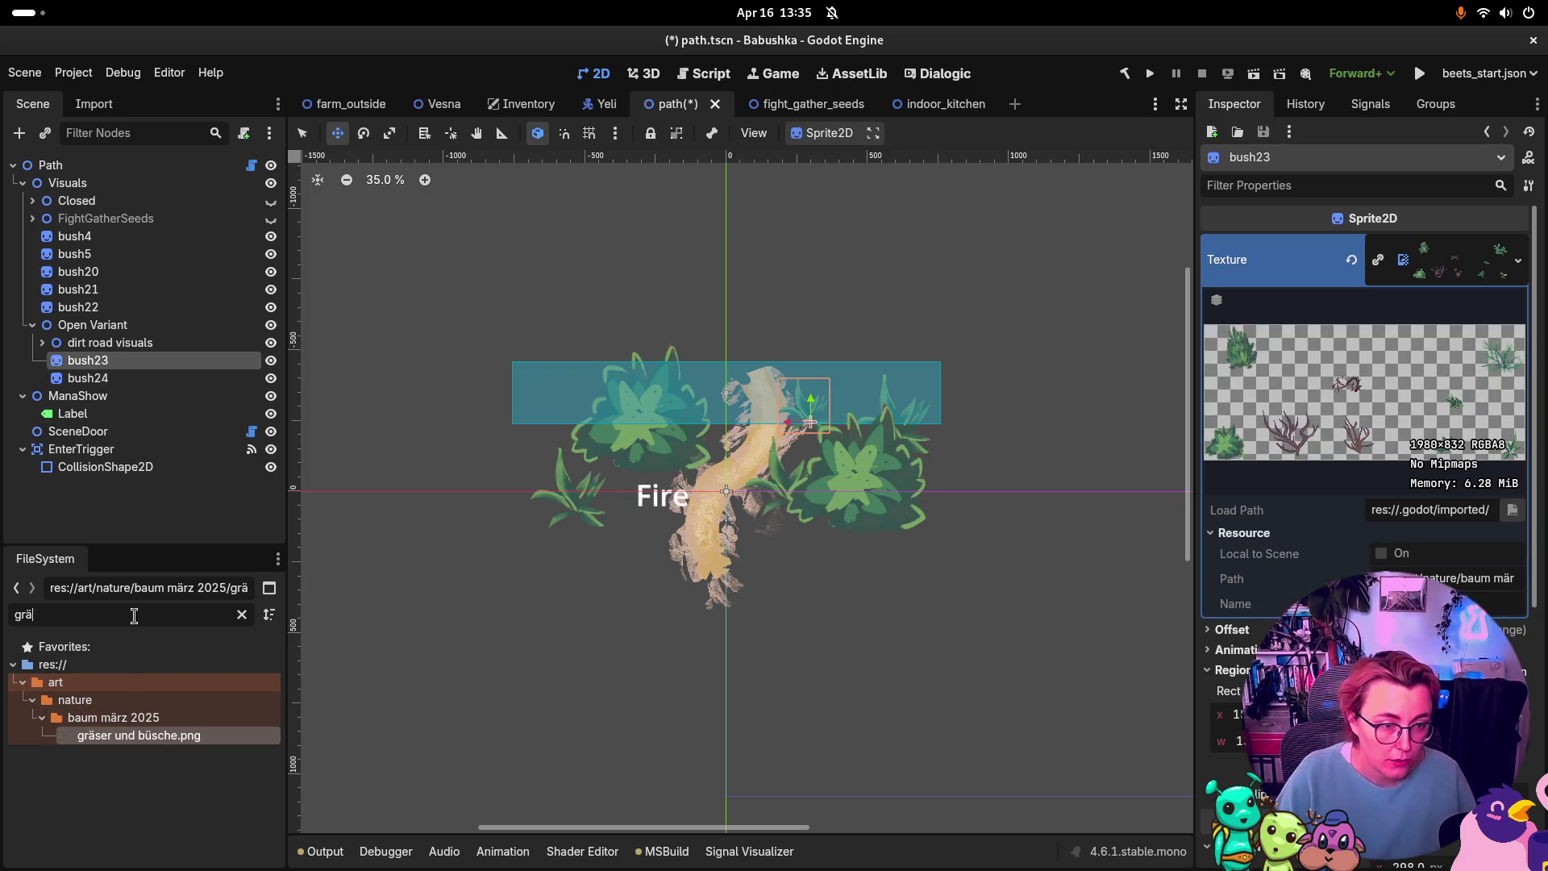
key("BackSpace")
key("BackSpace")
key("BackSpace")
type("bush")
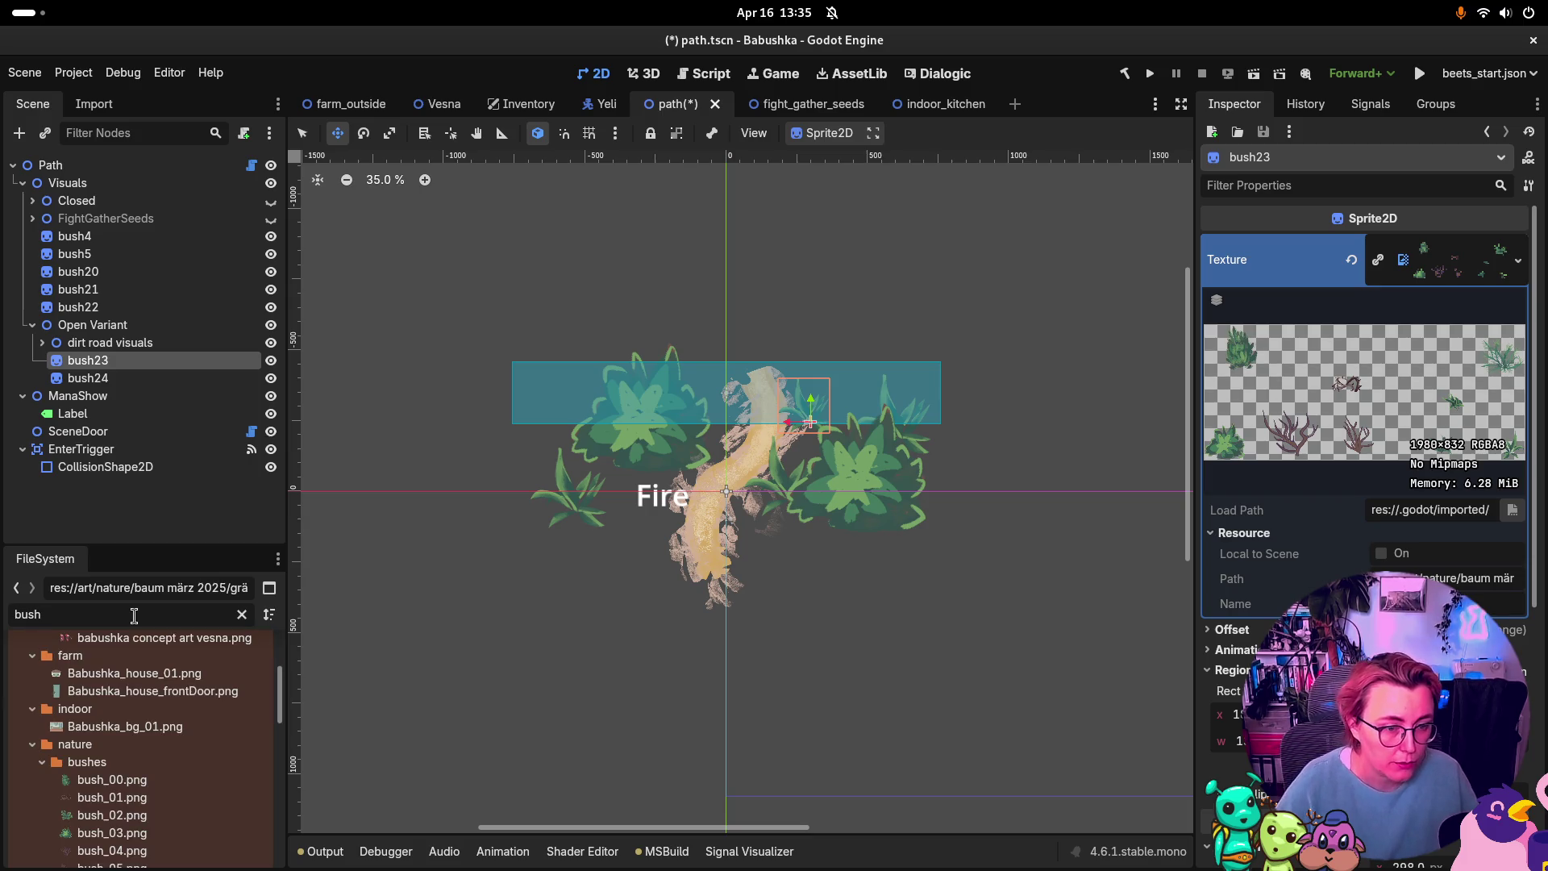
scroll(141, 806, "down", 1)
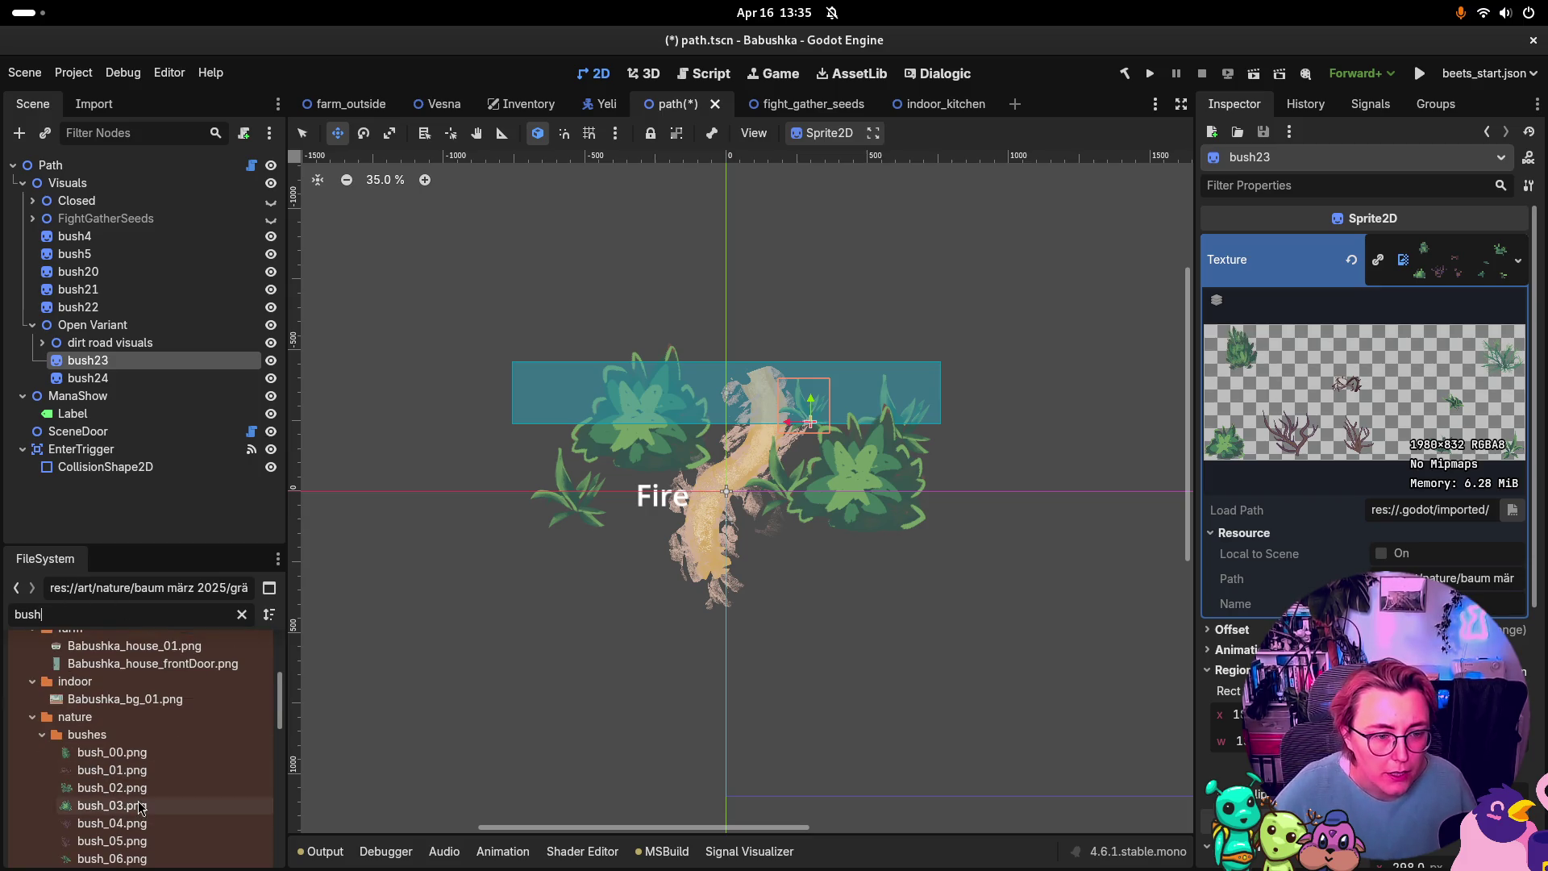
mouse_move(113, 788)
left_mouse_down()
mouse_move(806, 645)
mouse_move(1452, 282)
left_mouse_up()
left_click(1503, 596)
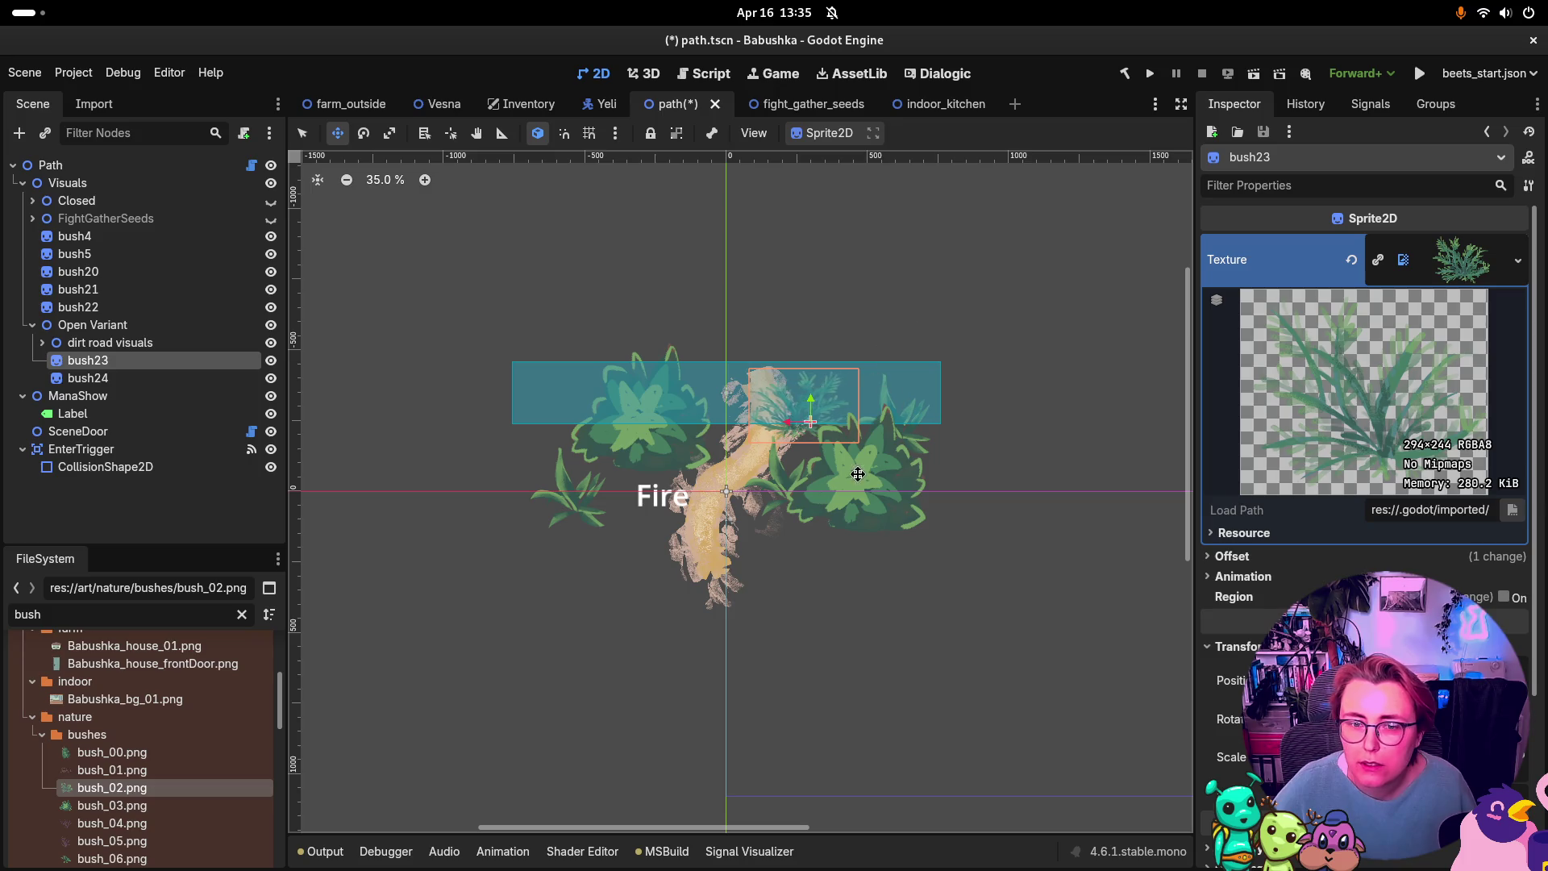
Step: Inspect bush23's material and shader material settings in the Inspector
scroll(1242, 443, "down", 3)
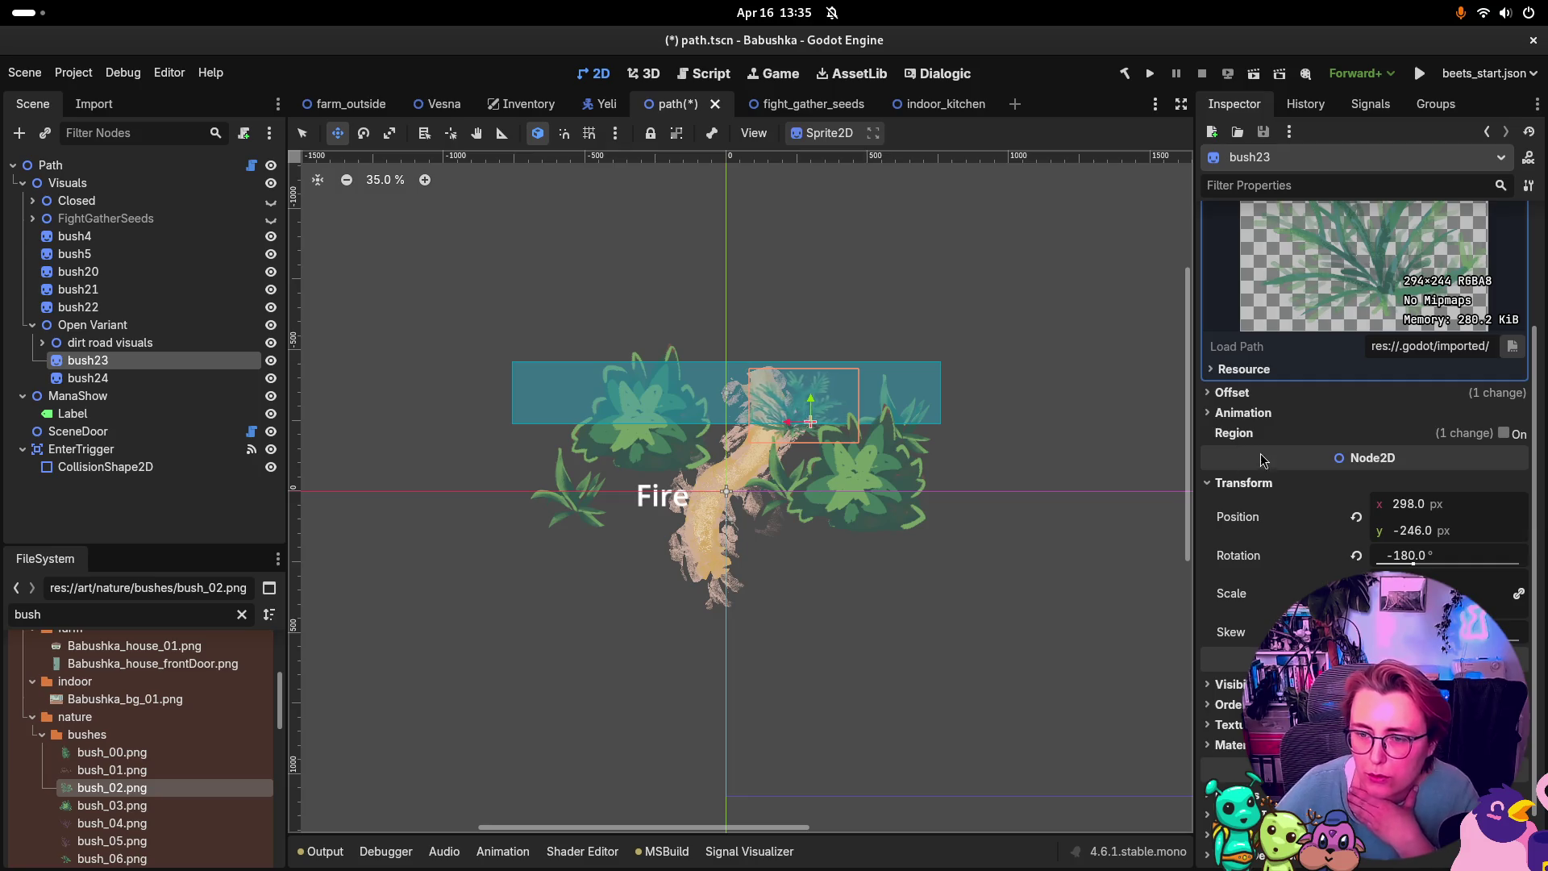
left_click(1230, 746)
scroll(1230, 752, "down", 1)
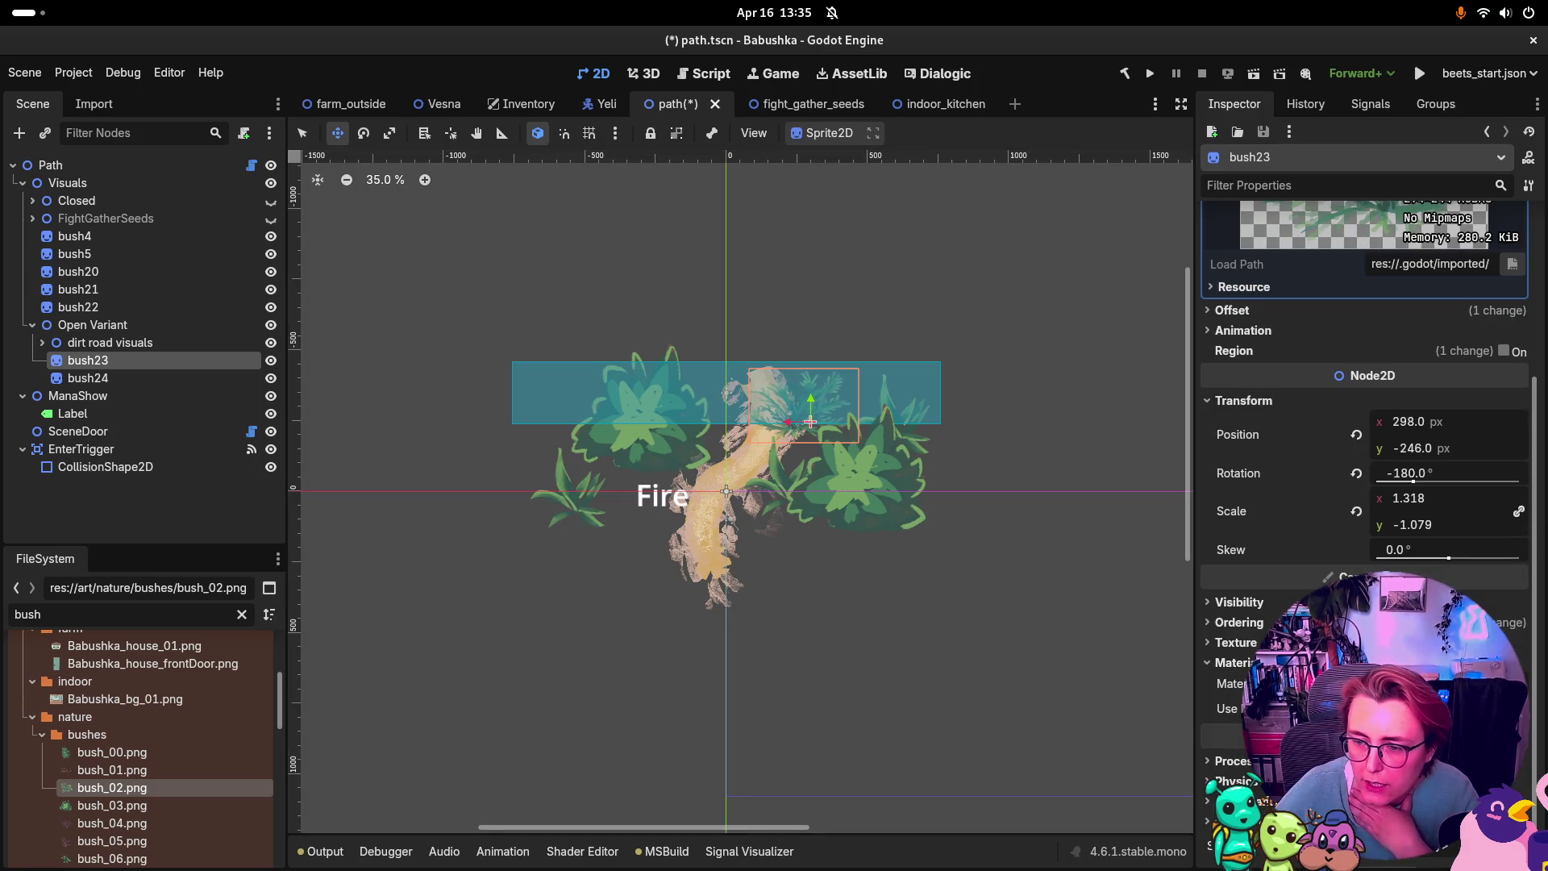
left_click(1234, 683)
scroll(1234, 683, "down", 2)
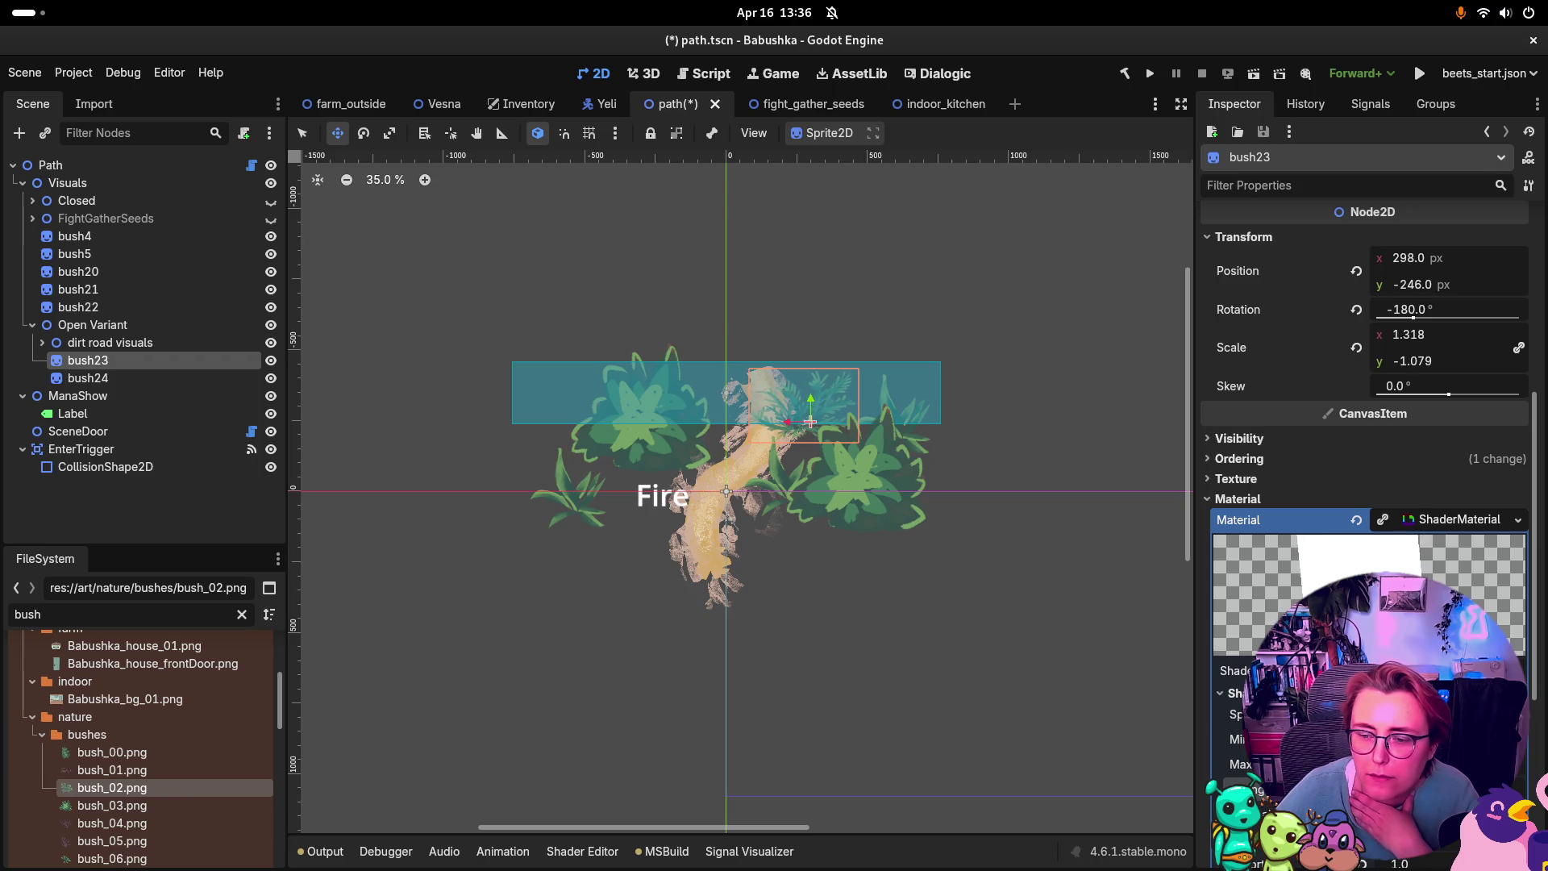
scroll(1364, 484, "down", 2)
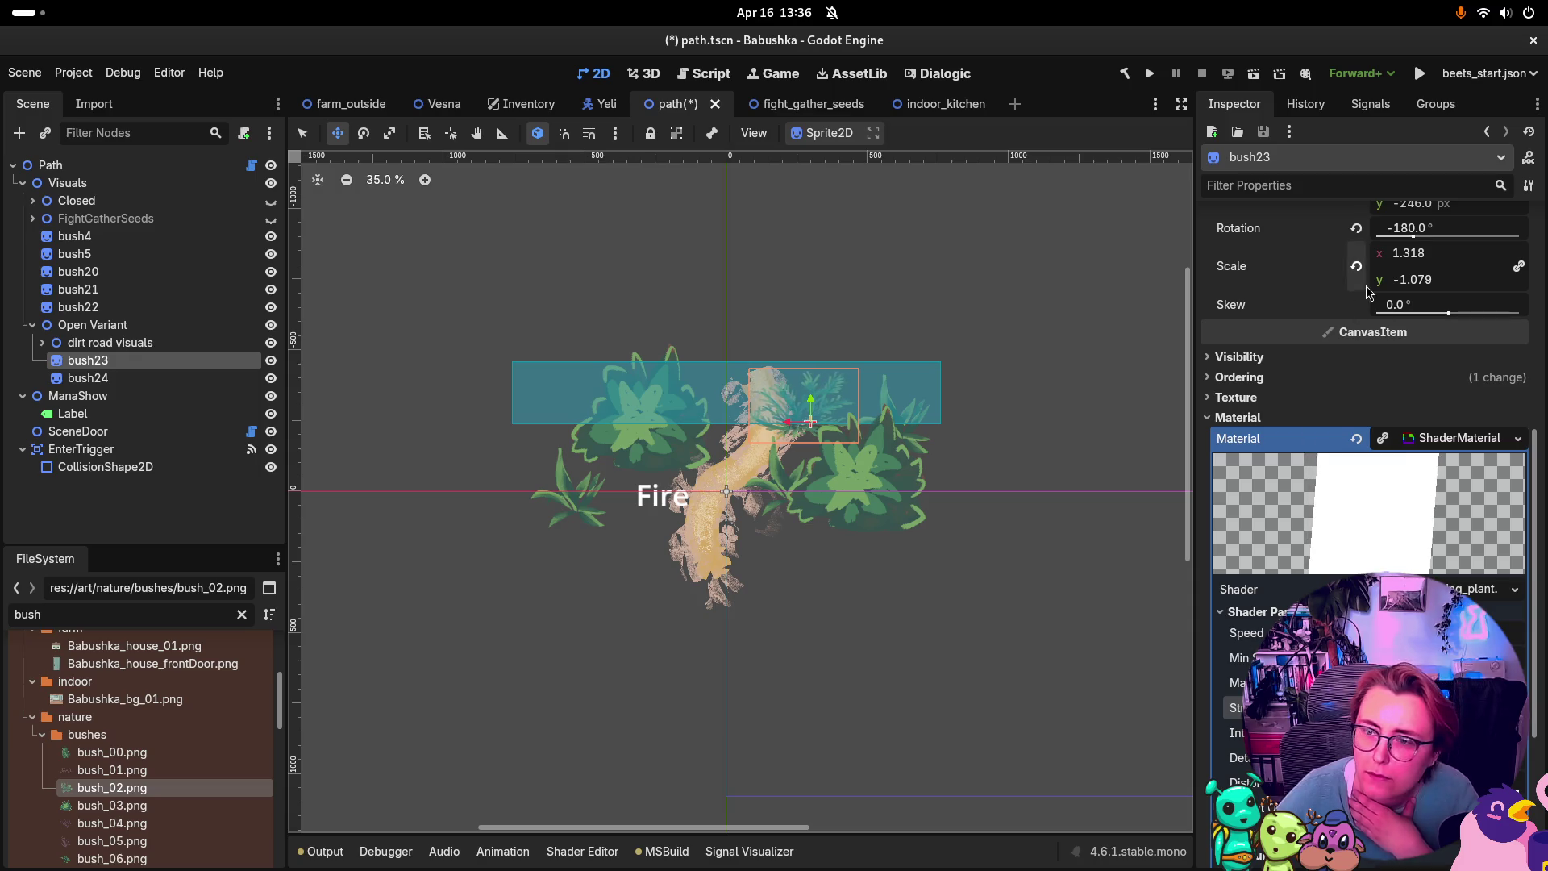
scroll(1396, 322, "up", 2)
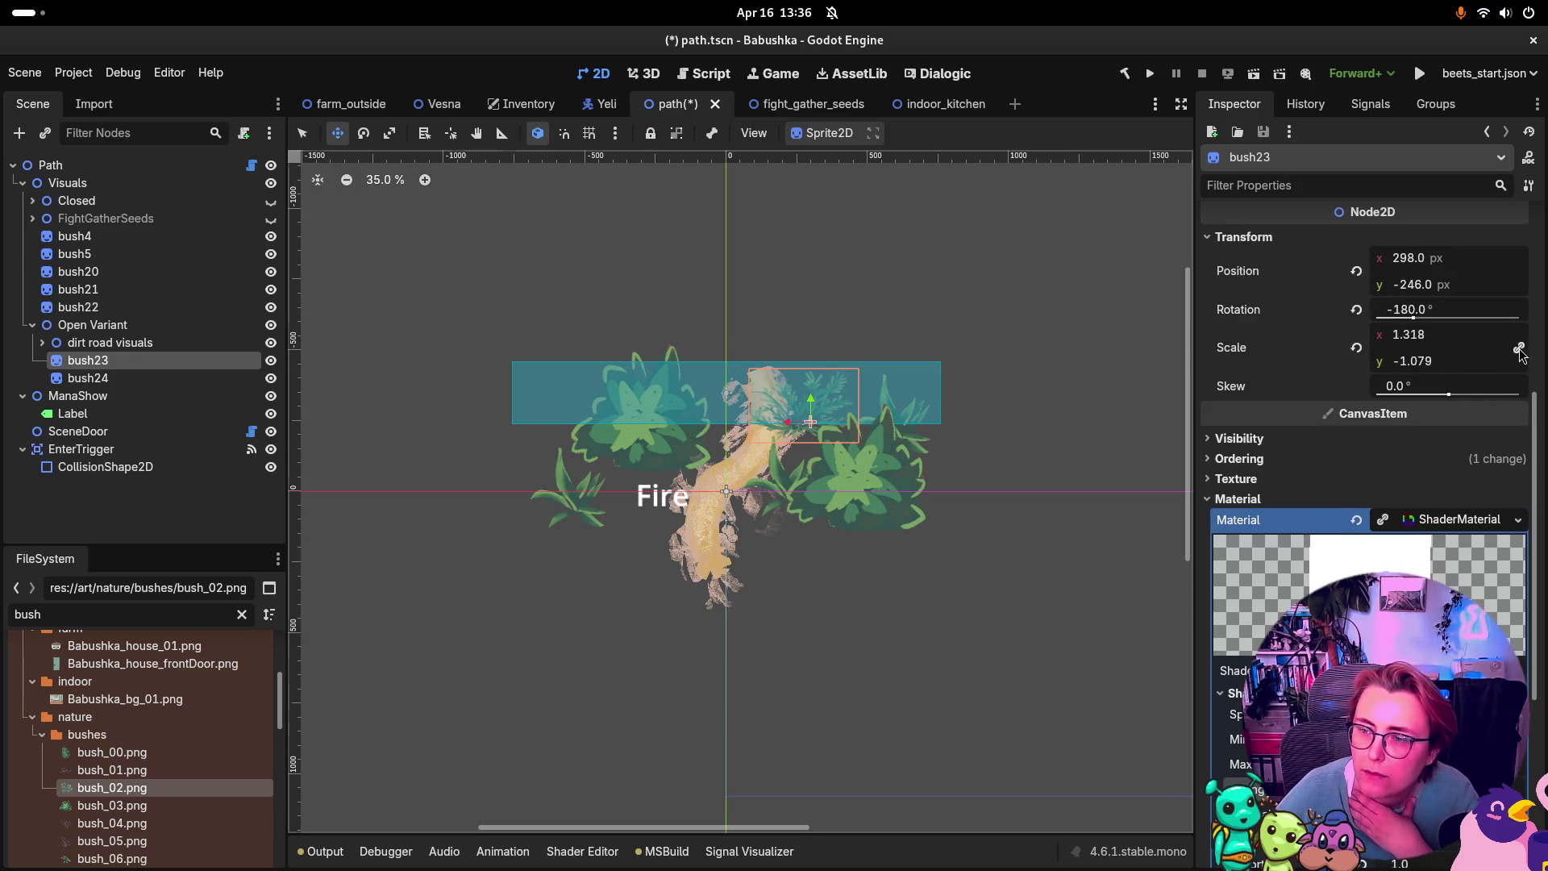
Step: Reset bush23's scale to 1 x 1 and its rotation to 0
left_click(1407, 361)
type("1")
left_click(1455, 335)
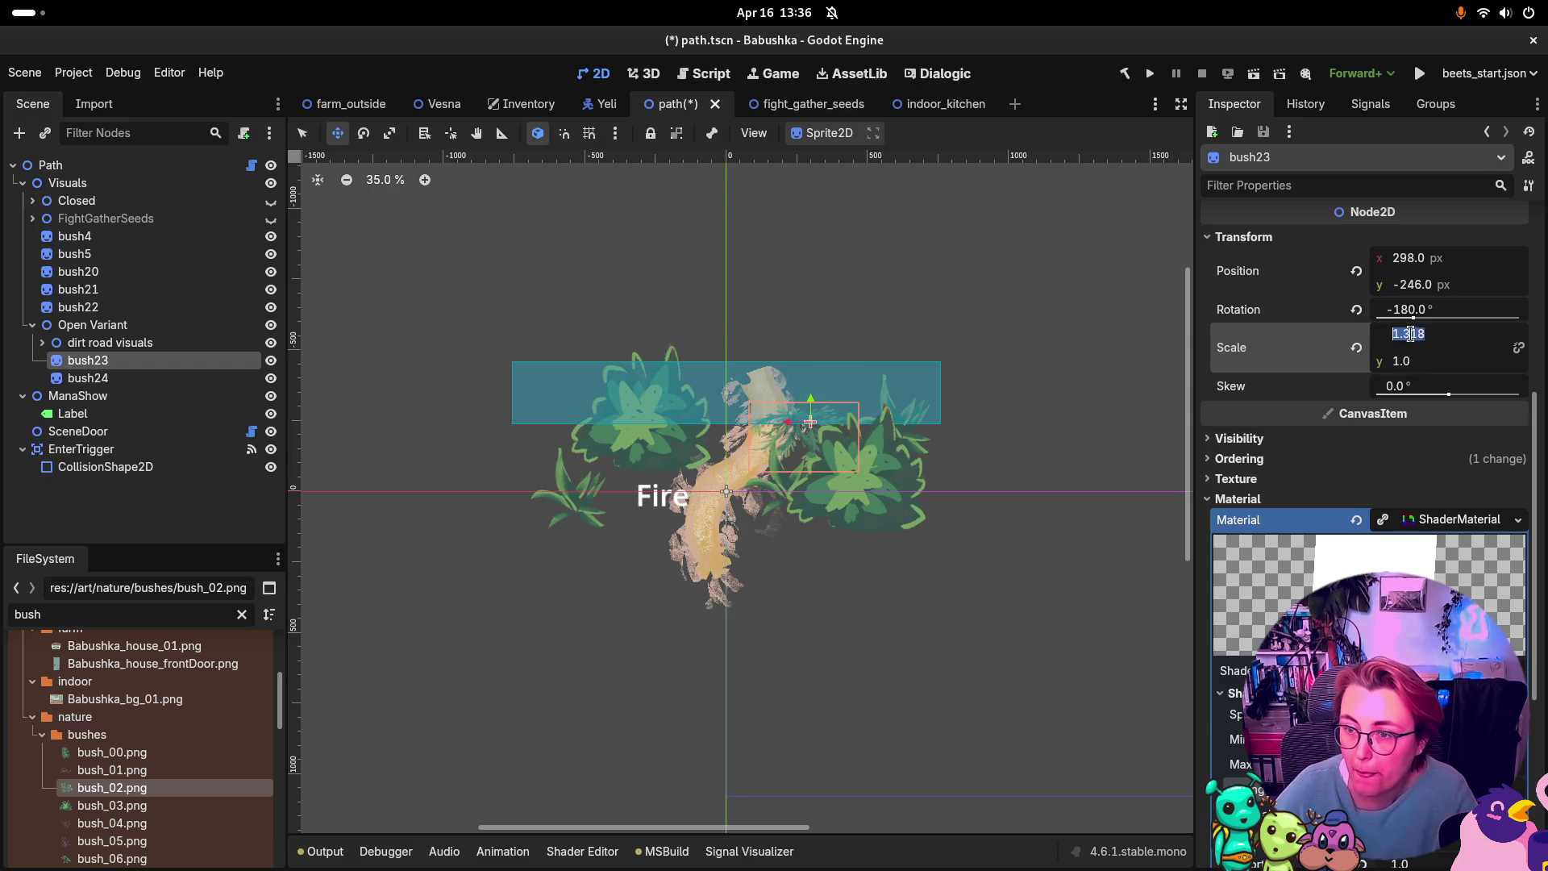
type("1")
key("Return")
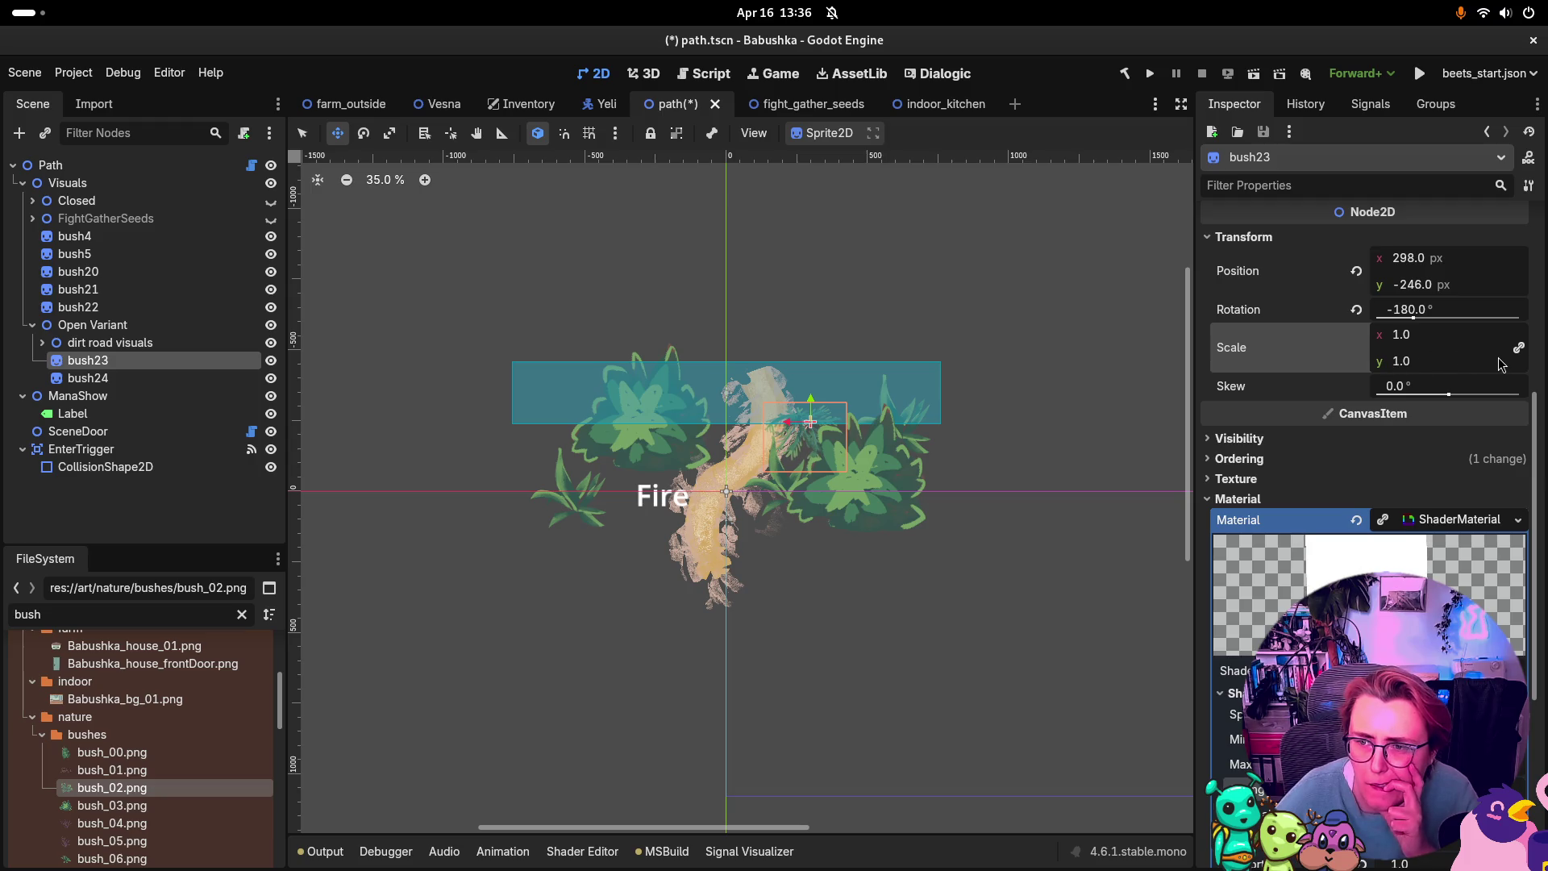
scroll(1477, 327, "up", 4)
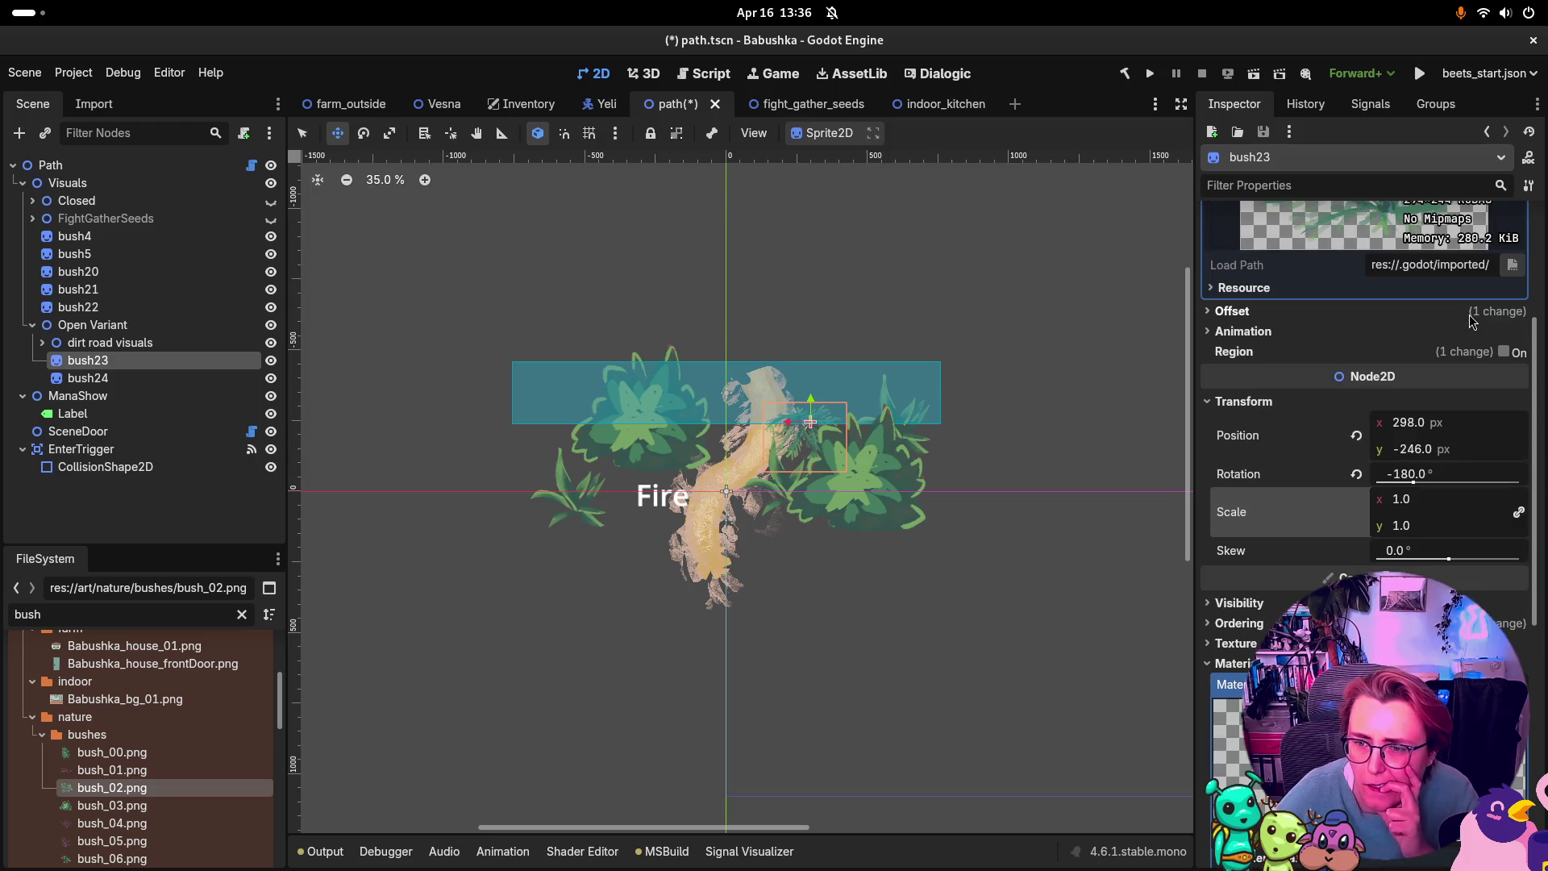
left_click(1419, 478)
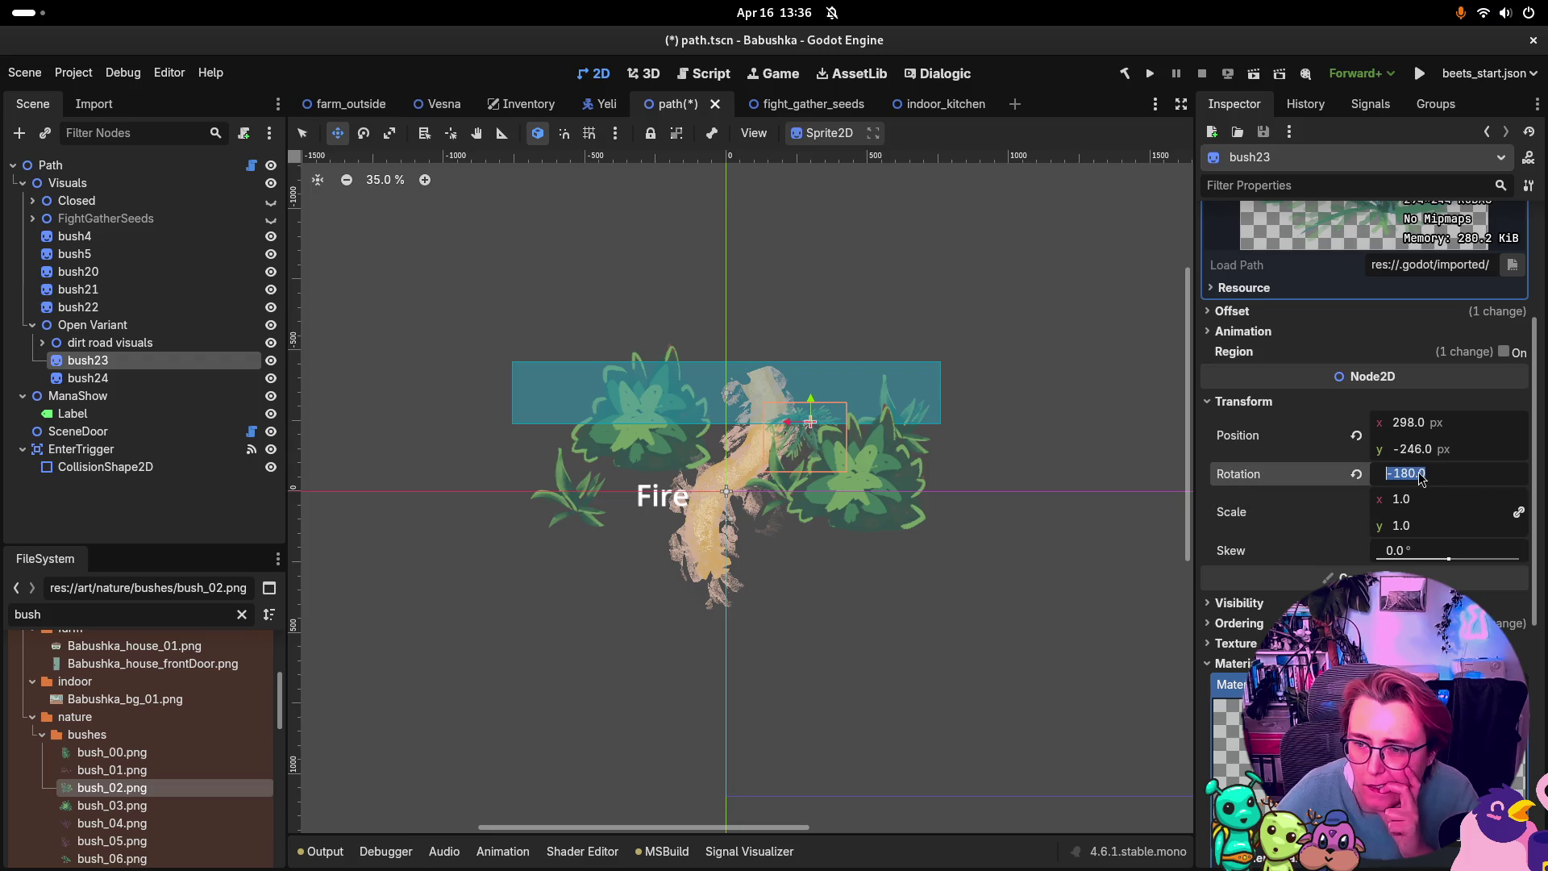
type("0")
key("Return")
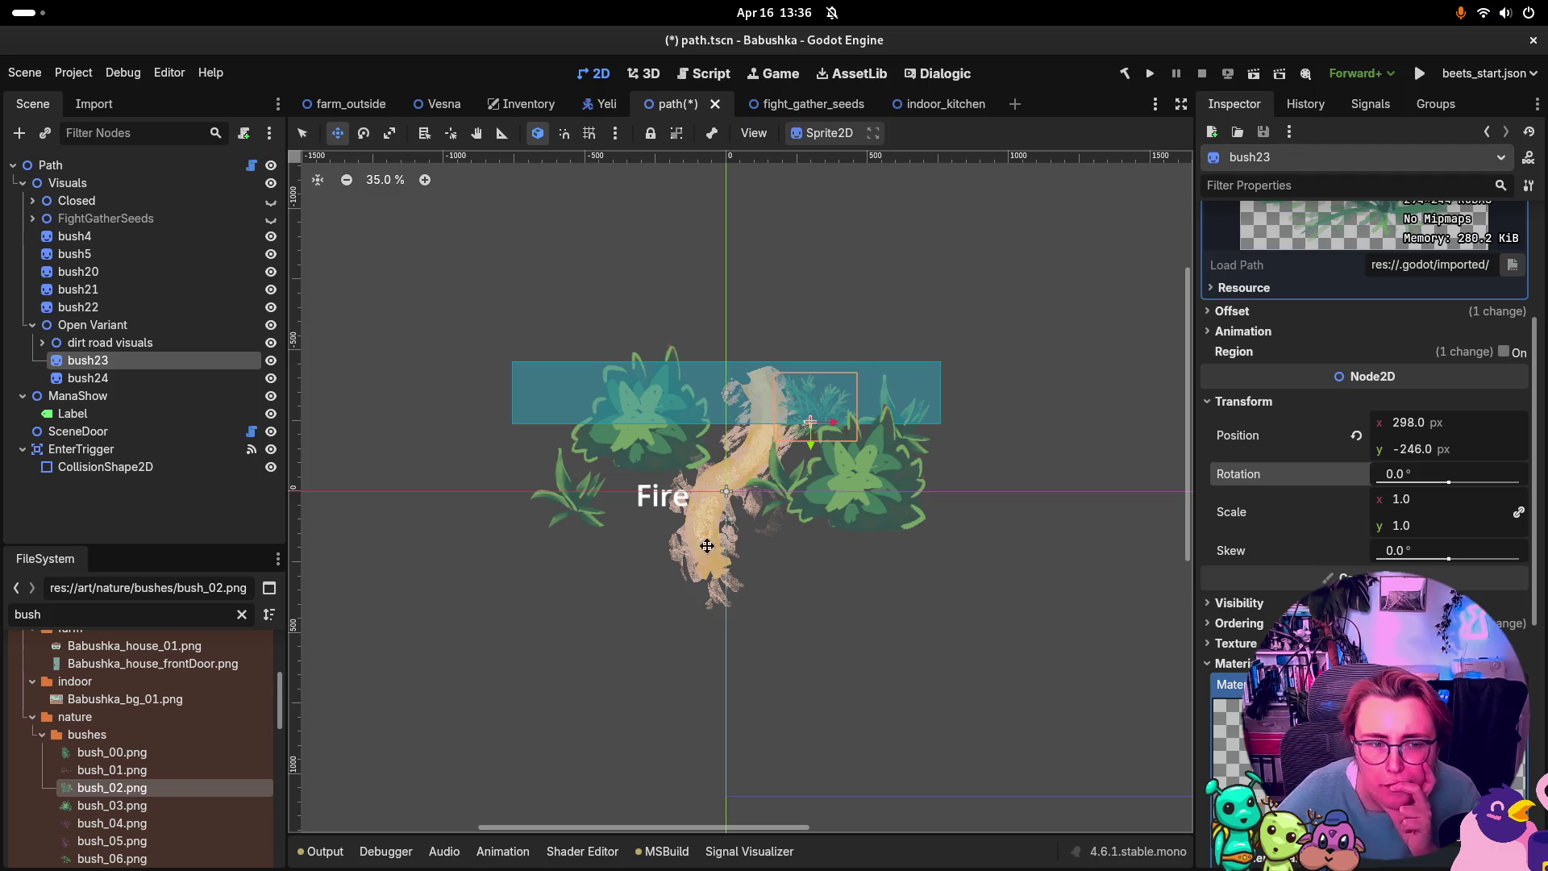
Step: Give bush24 the bush_03.png texture and shift it left toward the path centre
left_click(89, 378)
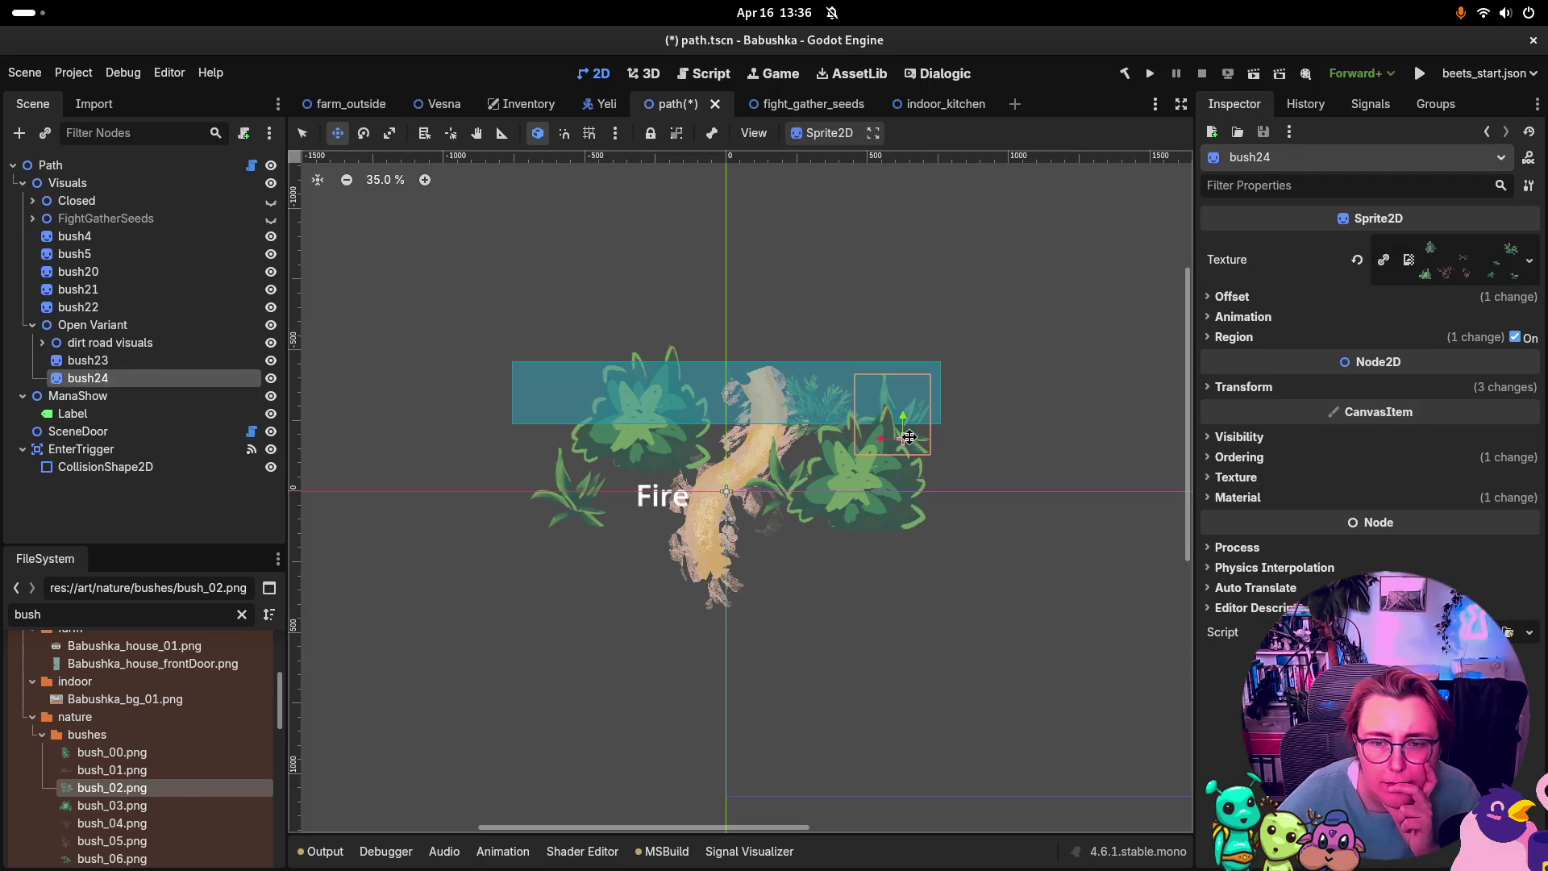
mouse_move(907, 438)
left_mouse_down()
mouse_move(778, 392)
mouse_move(727, 399)
mouse_move(728, 414)
left_mouse_up()
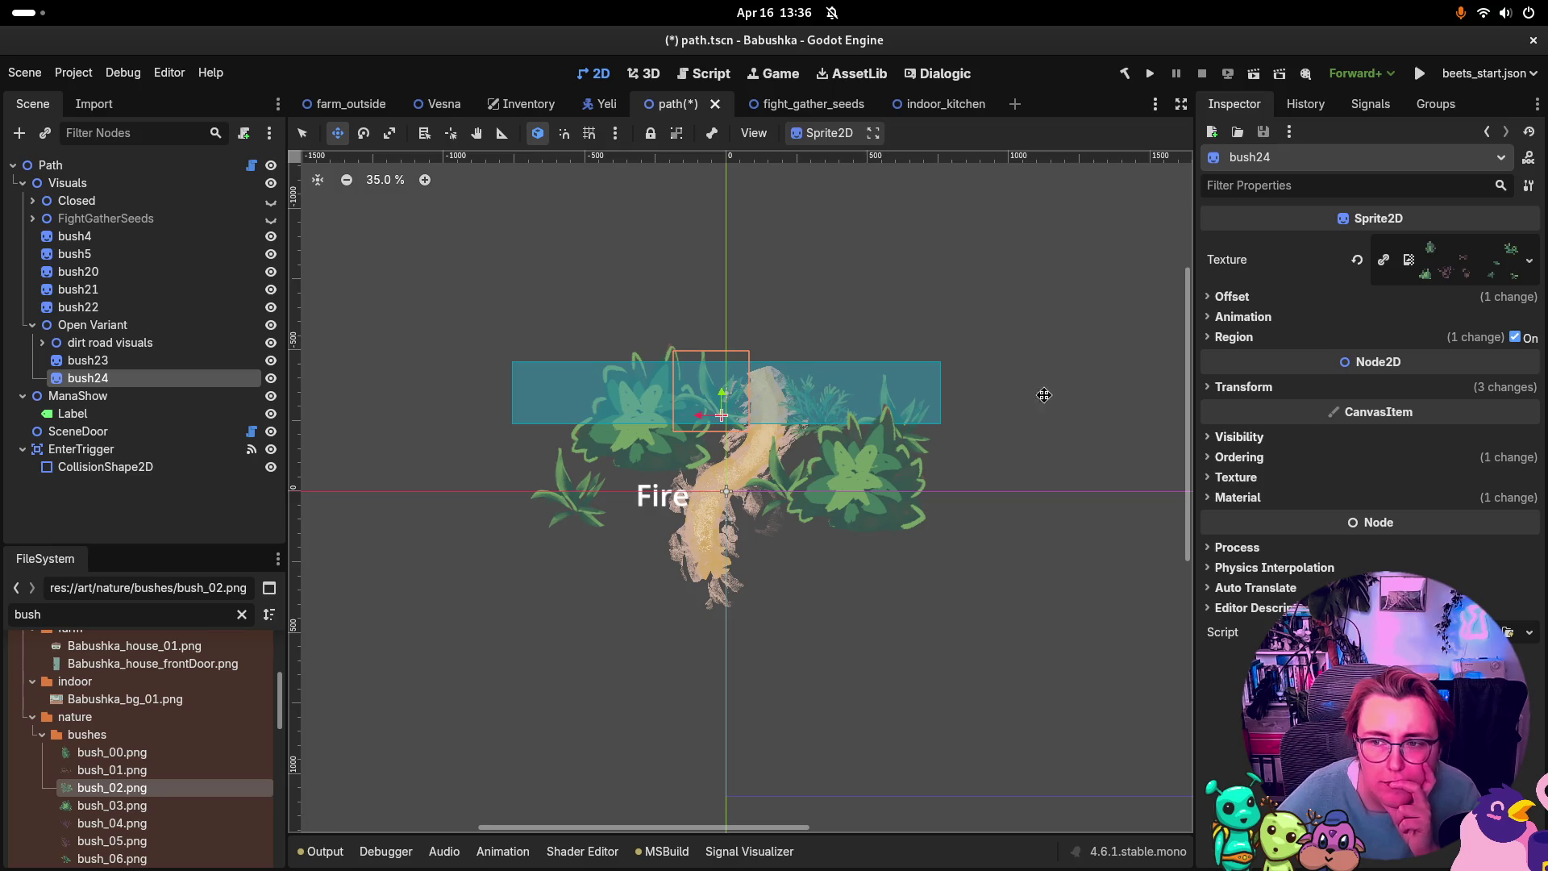
mouse_move(112, 805)
left_mouse_down()
mouse_move(278, 762)
mouse_move(1508, 238)
mouse_move(1449, 277)
left_mouse_up()
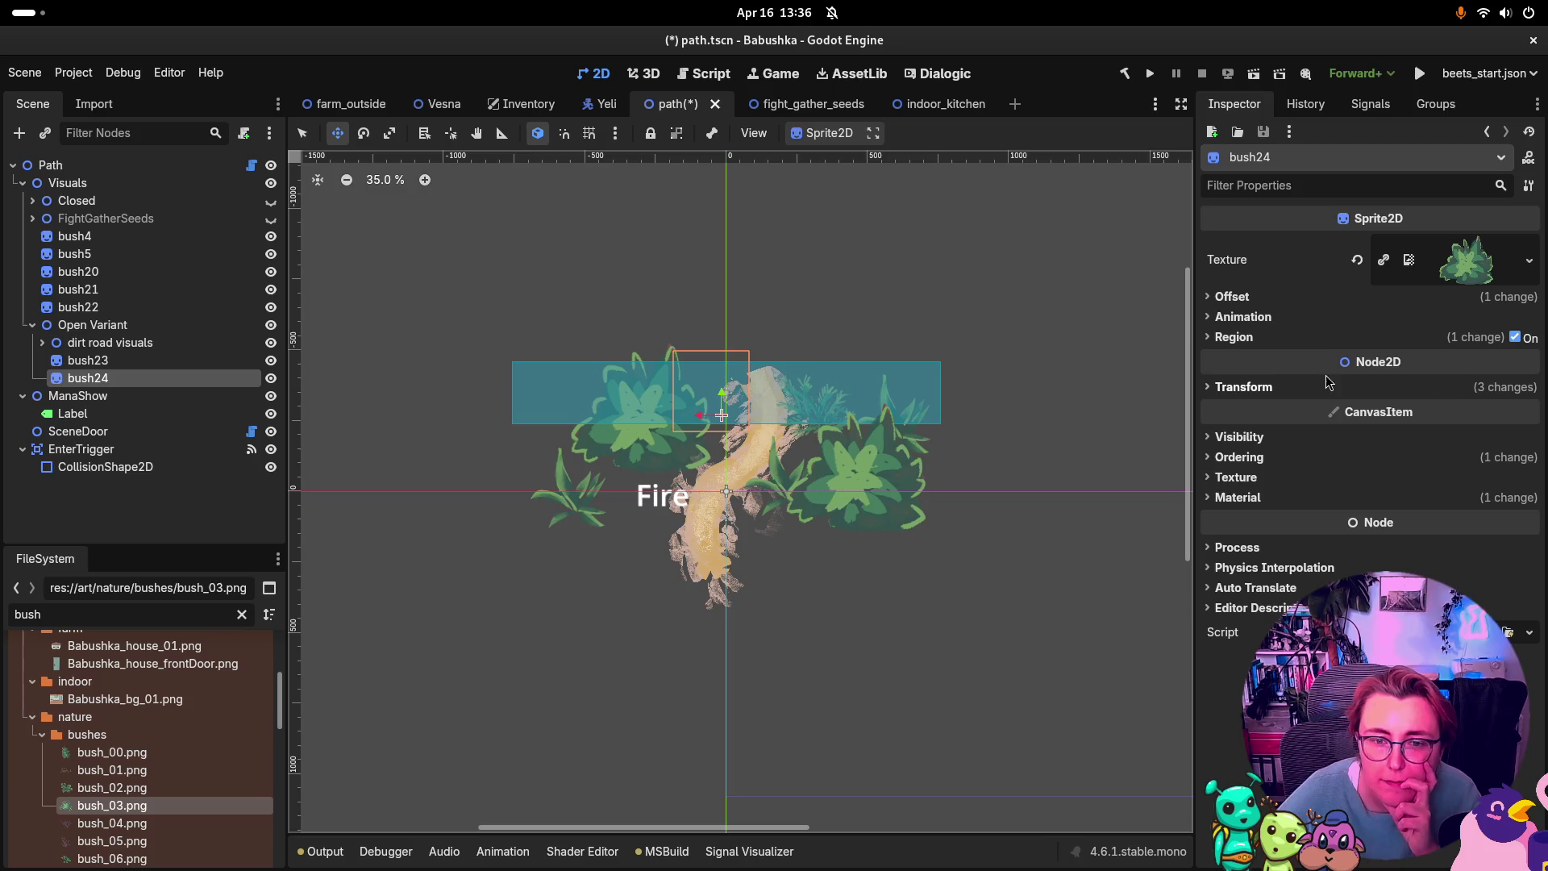
mouse_move(741, 391)
left_mouse_down()
mouse_move(822, 370)
mouse_move(795, 317)
mouse_move(767, 373)
mouse_move(858, 357)
left_mouse_up()
key("Escape")
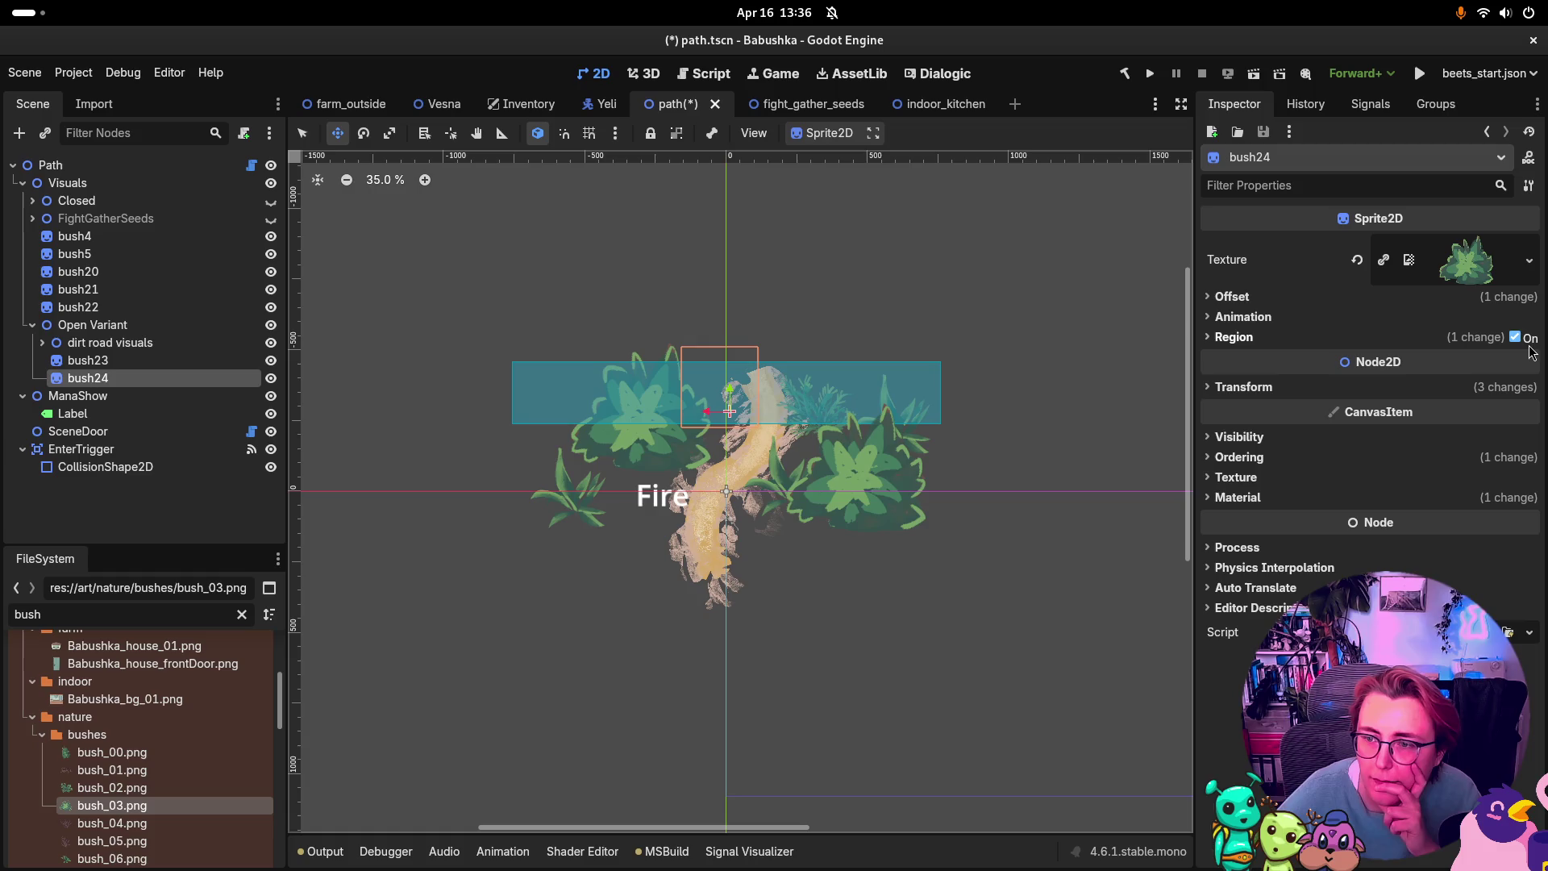
Step: Show bush24's whole texture, set its rotation to -360 and its scale to 1 x 1
left_click(1516, 338)
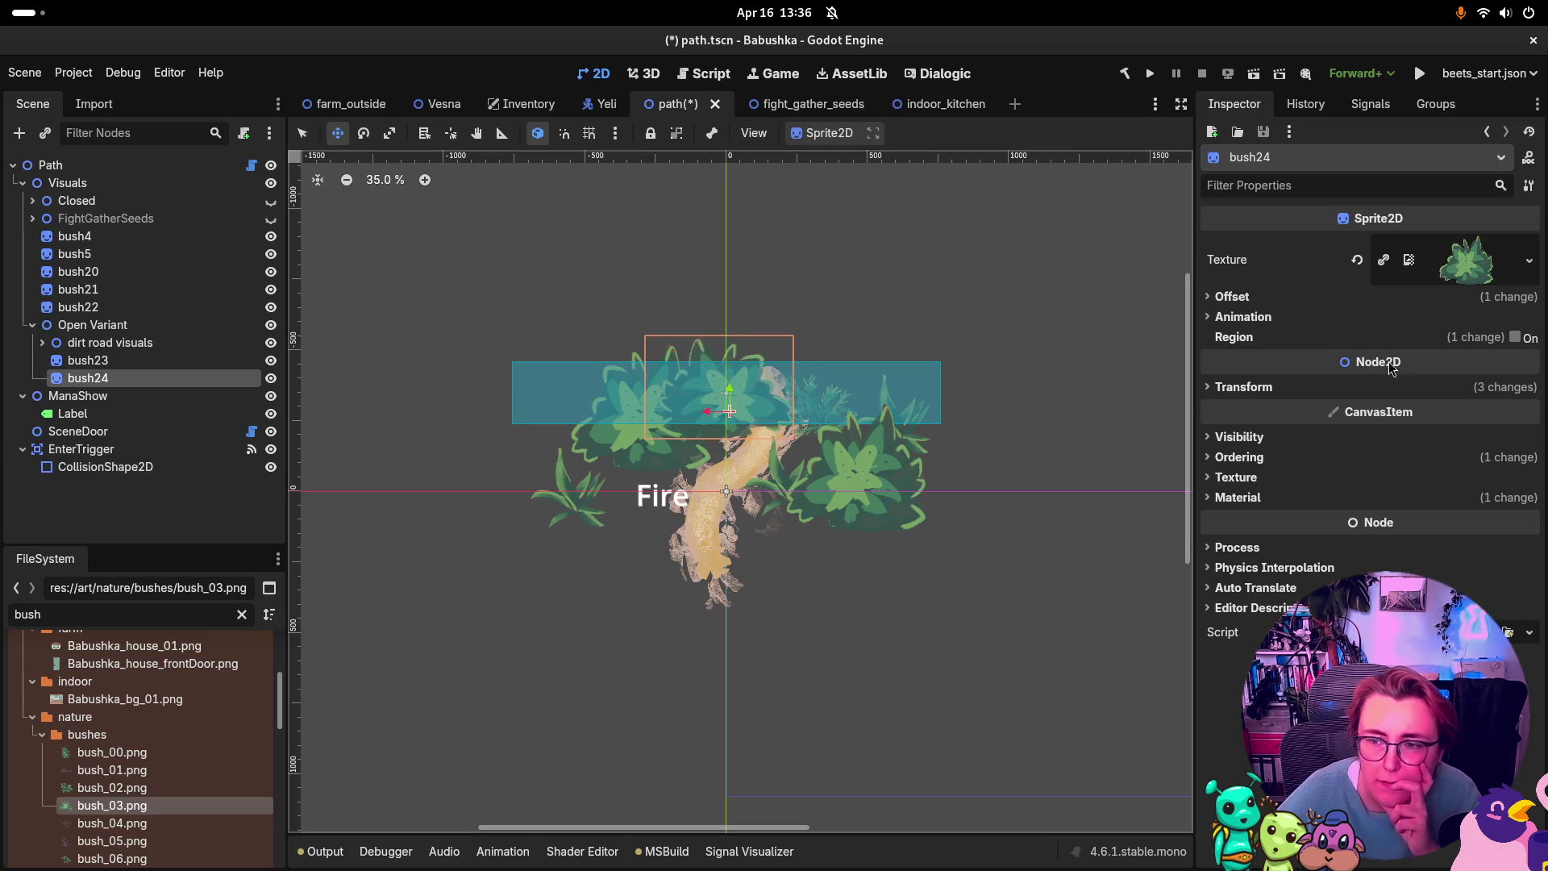
left_click(1243, 387)
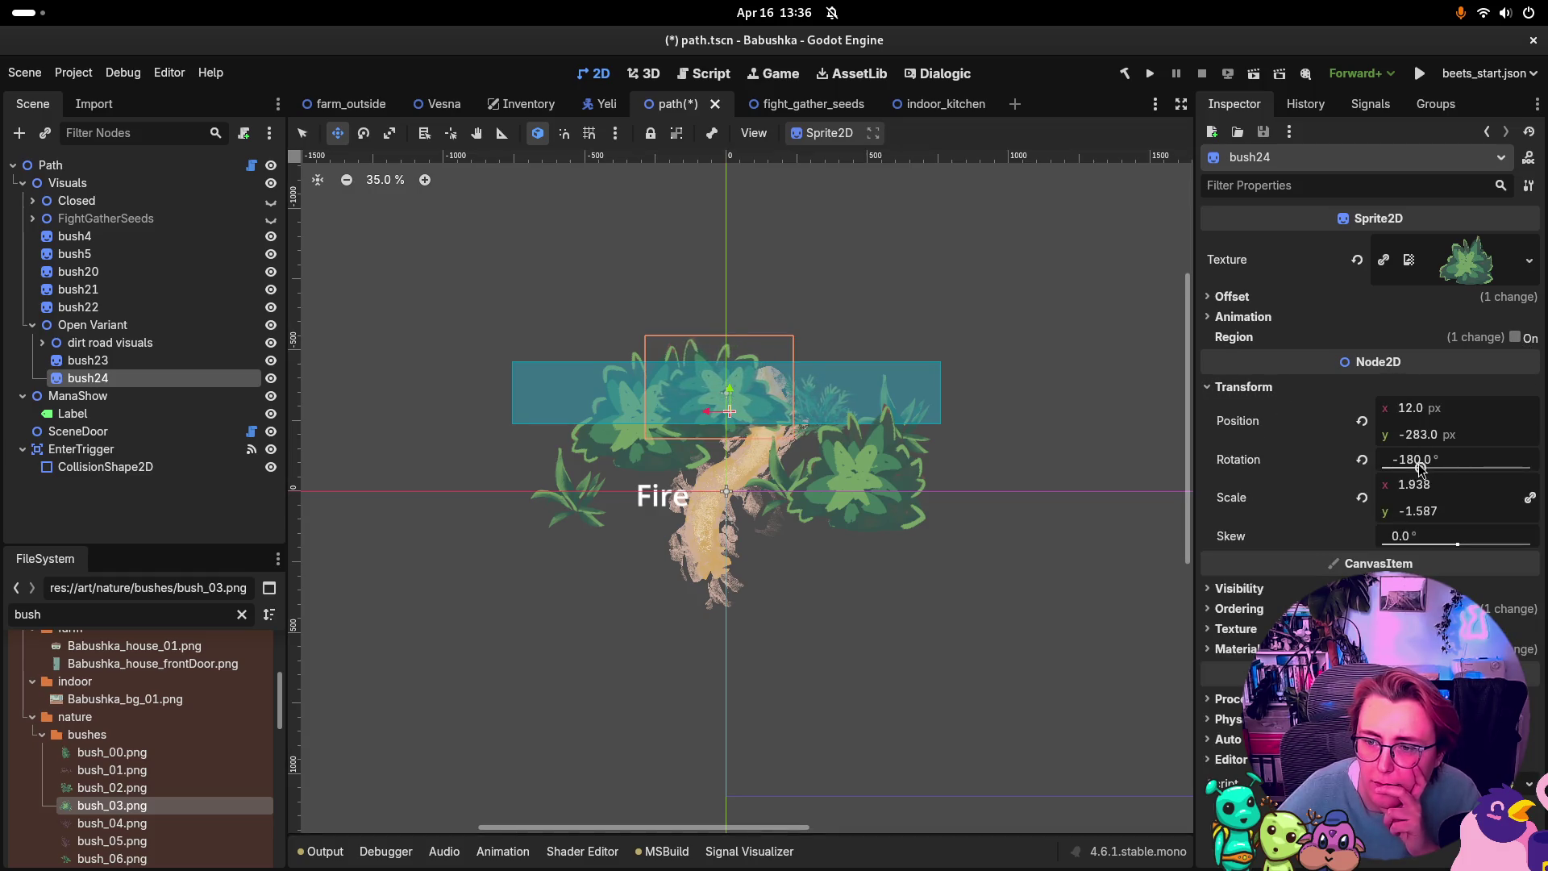
left_click_drag(1421, 467, 1384, 467)
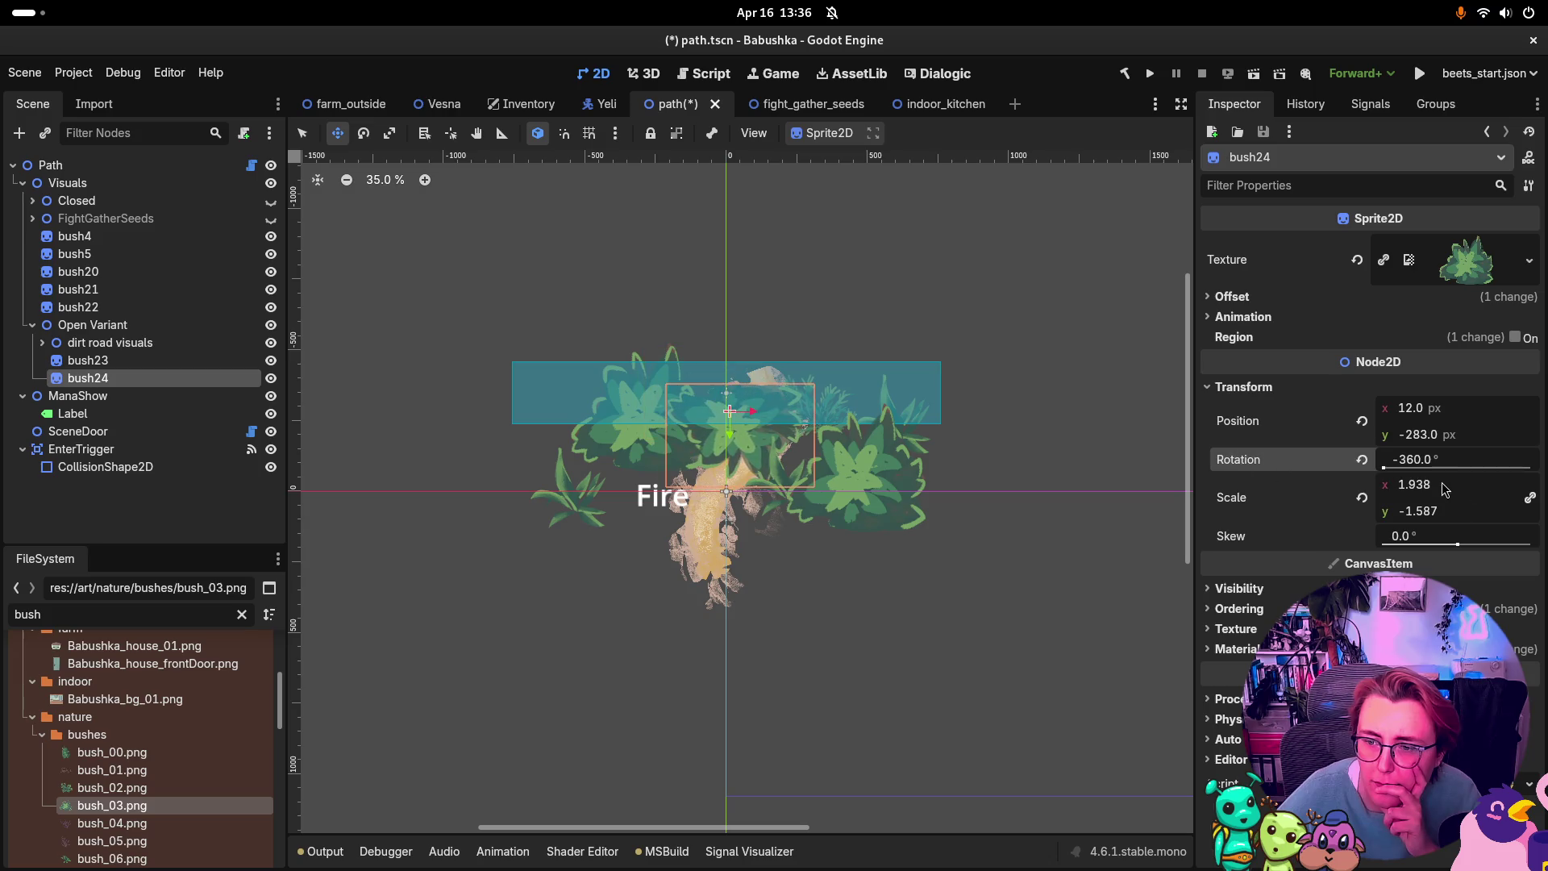
left_click(1489, 508)
type("1")
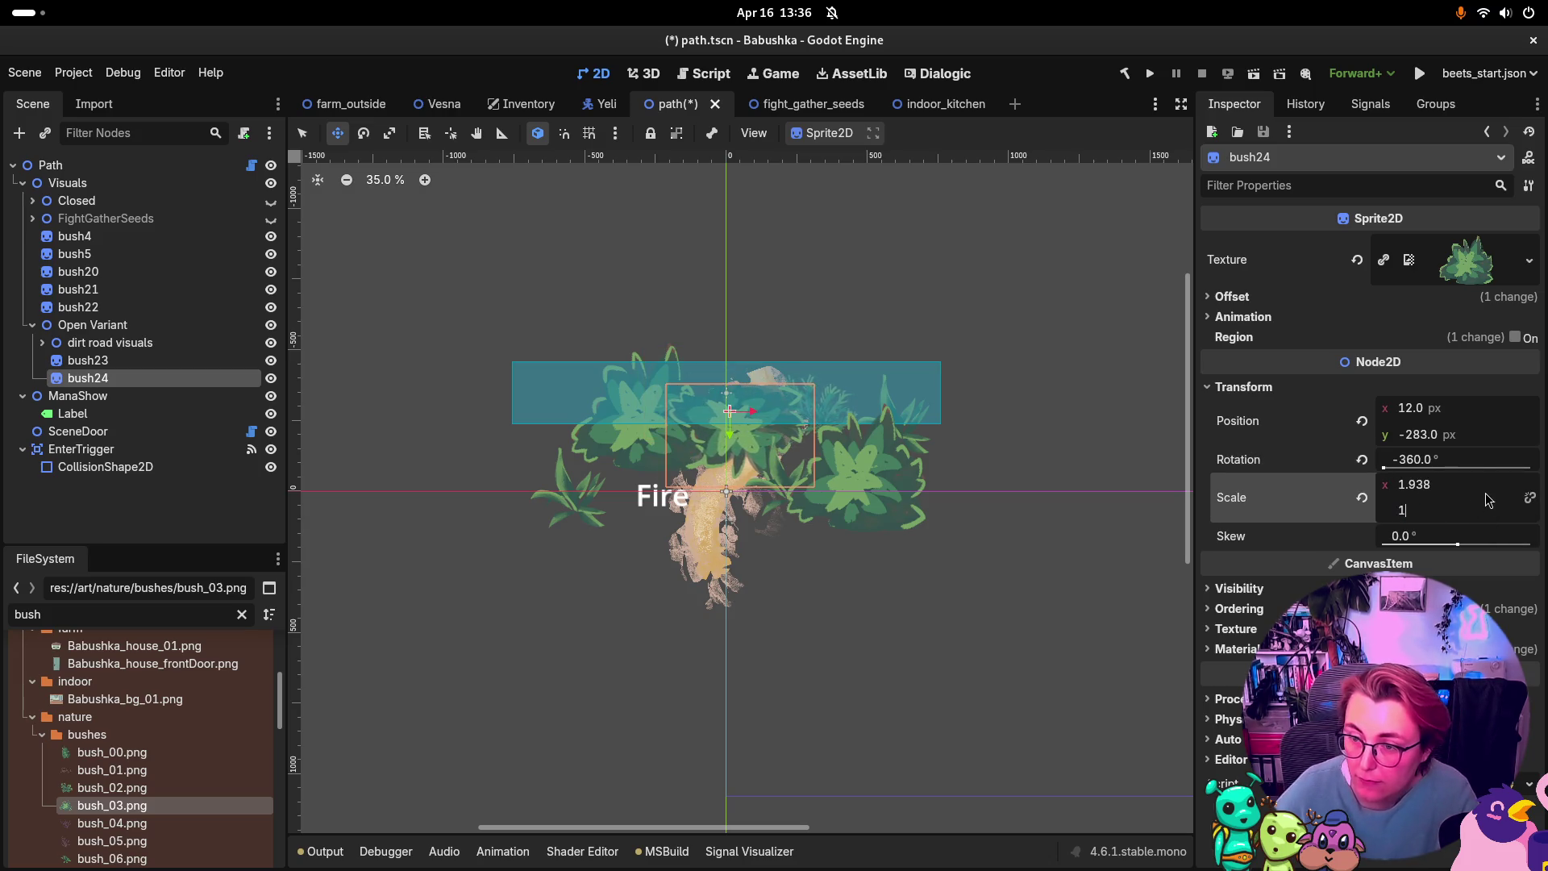
key("shift+Tab")
left_click(1472, 482)
type("1")
key("BackSpace")
key("BackSpace")
key("BackSpace")
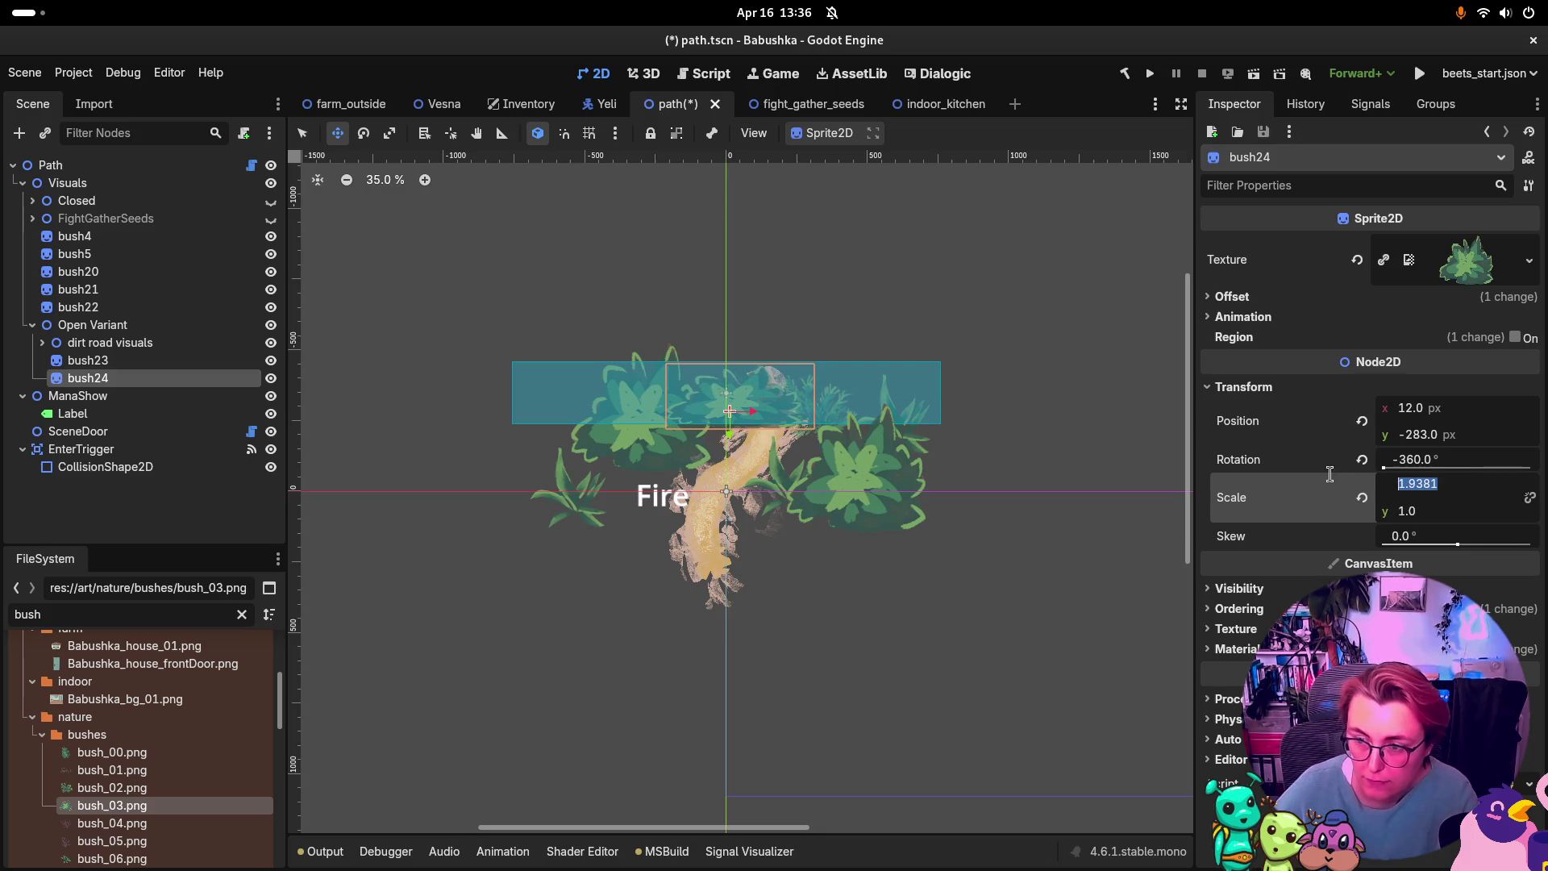
key("Return")
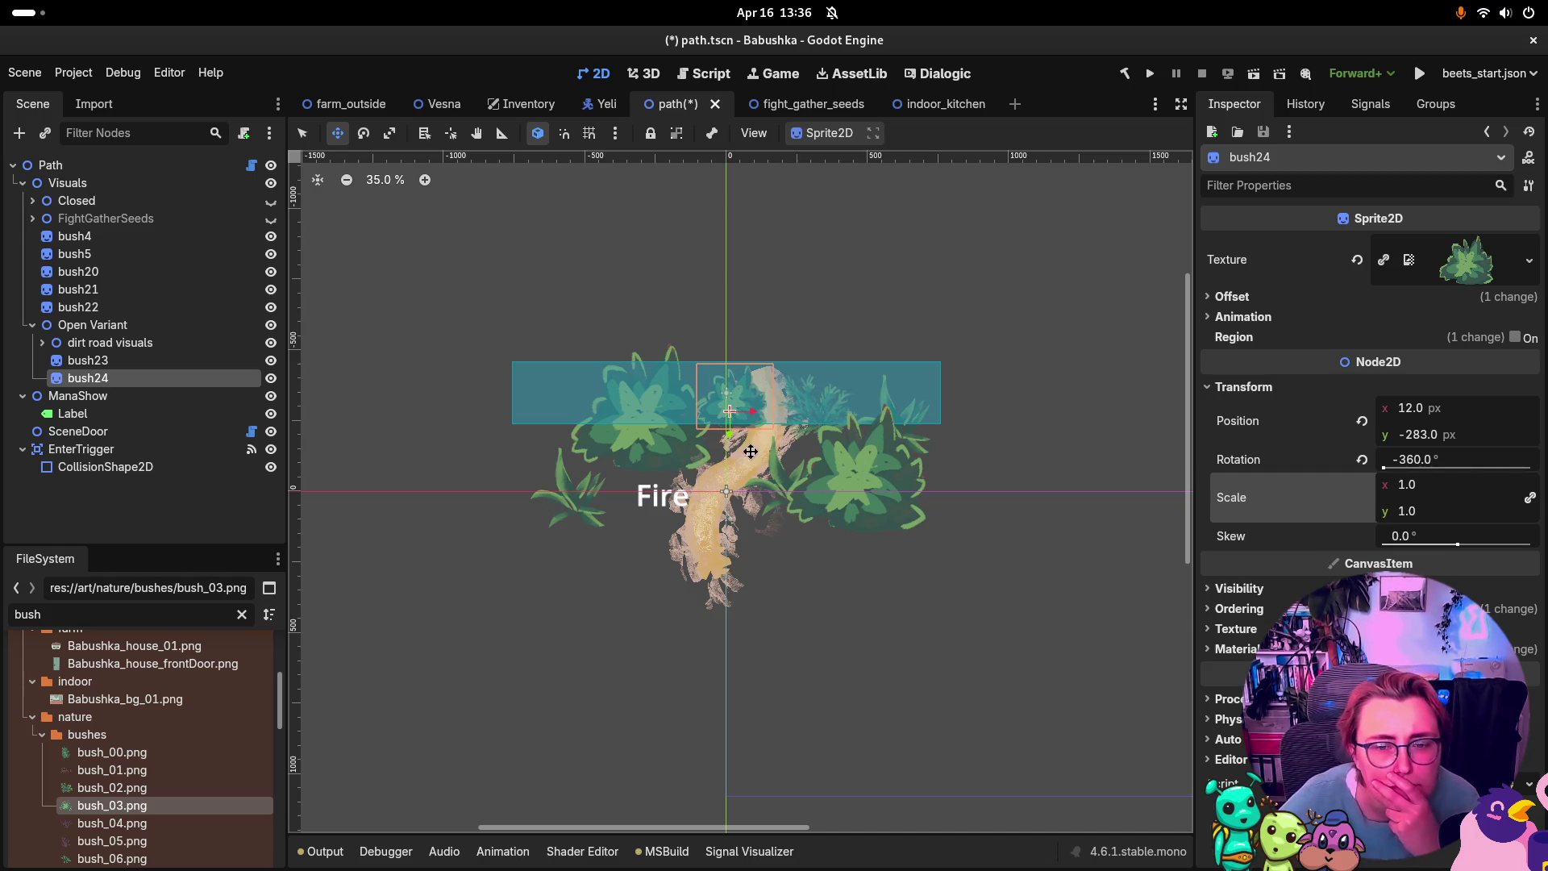
Step: Place bush24 at the top of the path, around 28.88, -252.121
left_click(1258, 608)
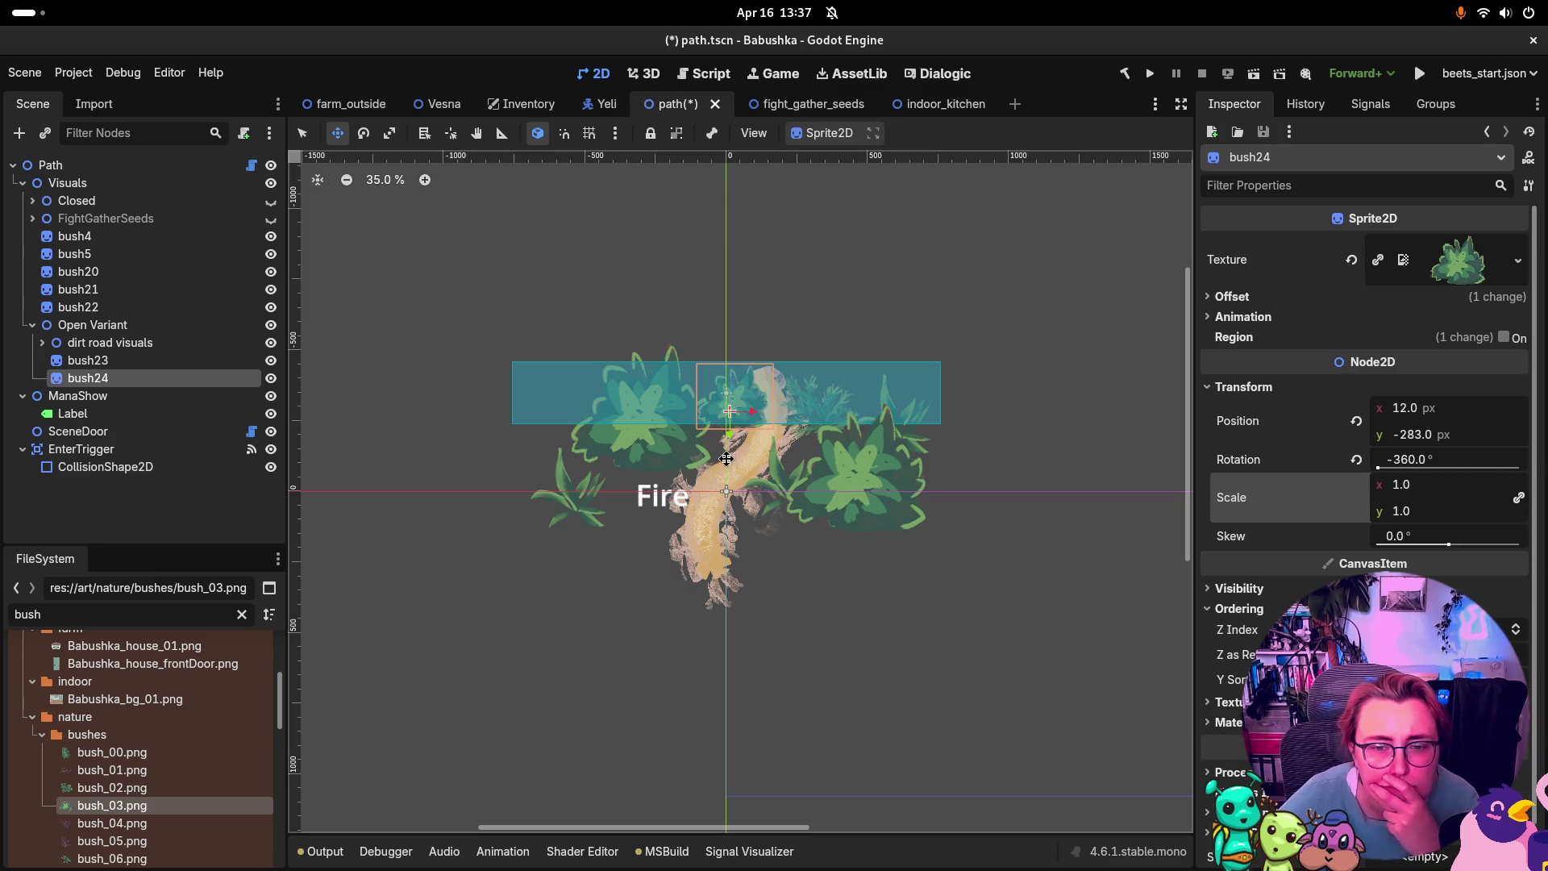
left_click(451, 133)
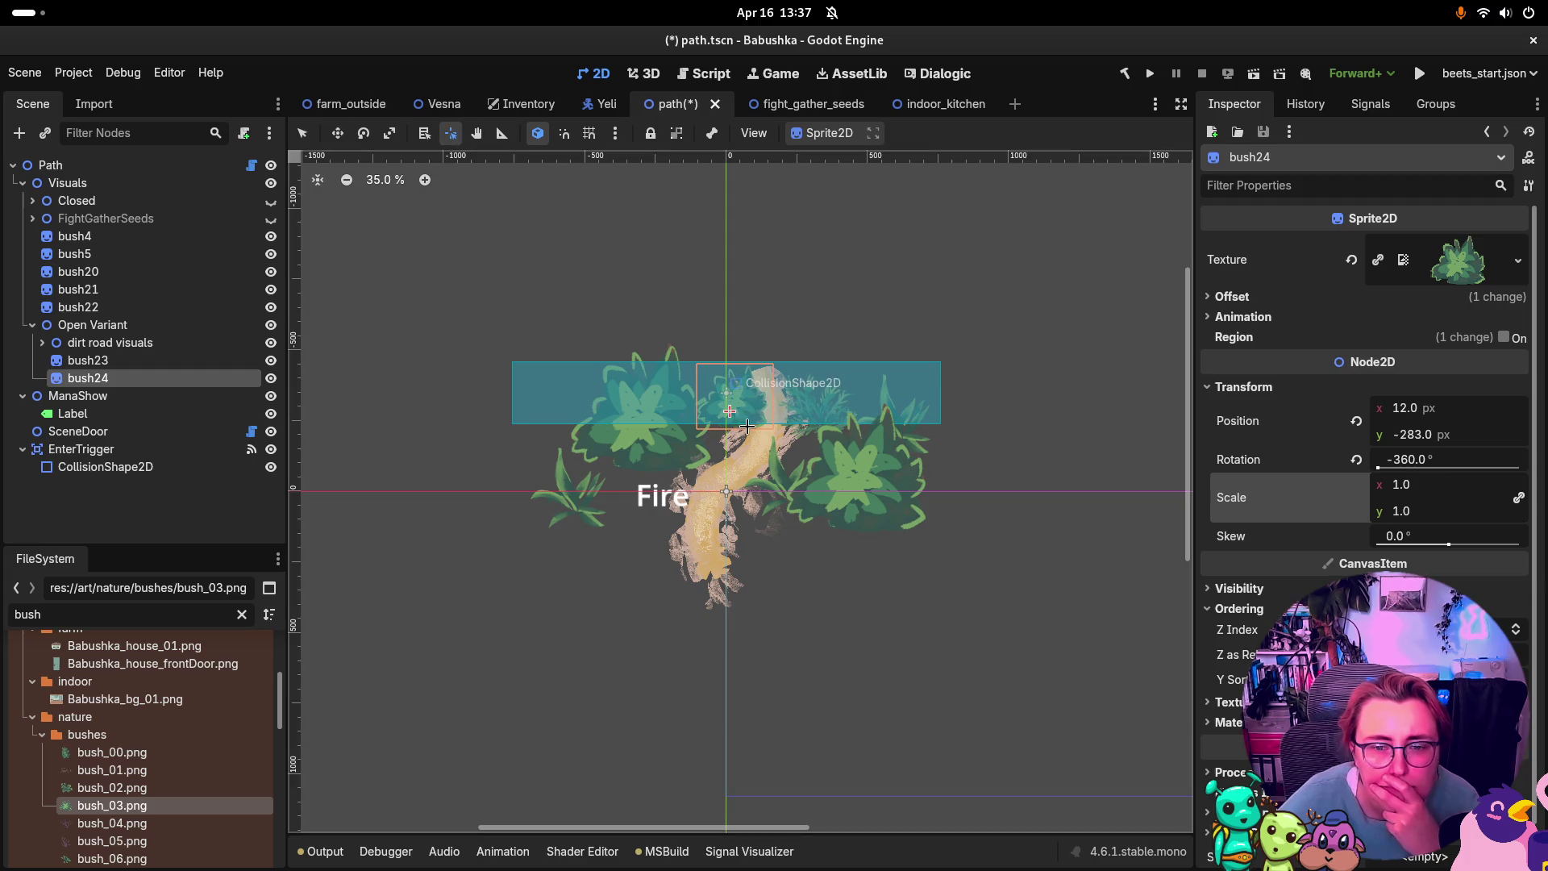
left_click_drag(731, 416, 735, 420)
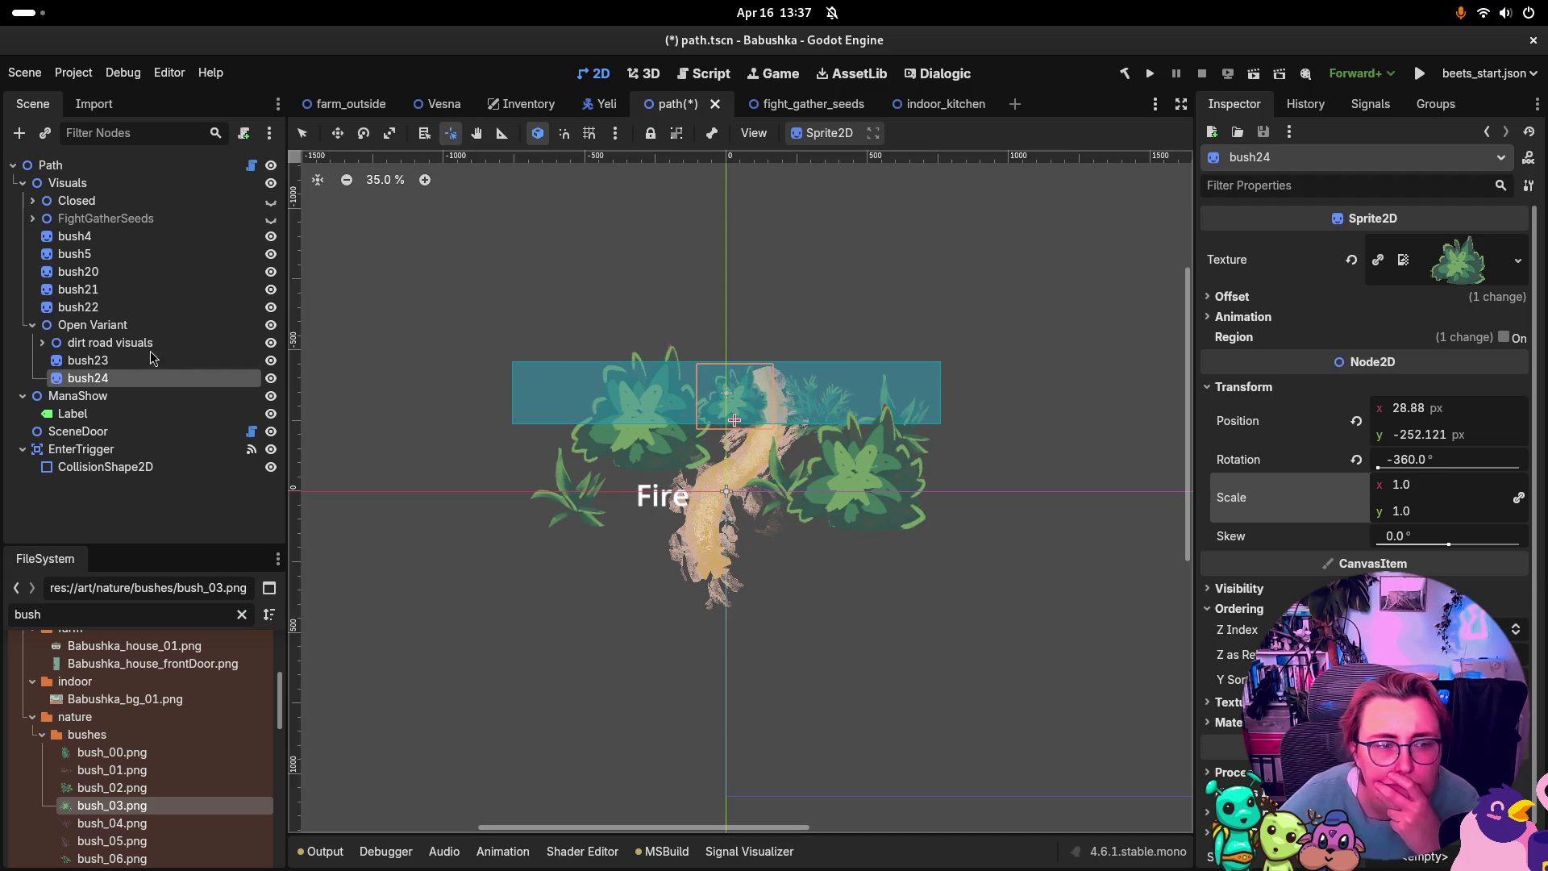
left_click(91, 290)
left_click(90, 307)
Step: Inspect bush5's properties among the other bush nodes
left_click(90, 271)
left_click(92, 254)
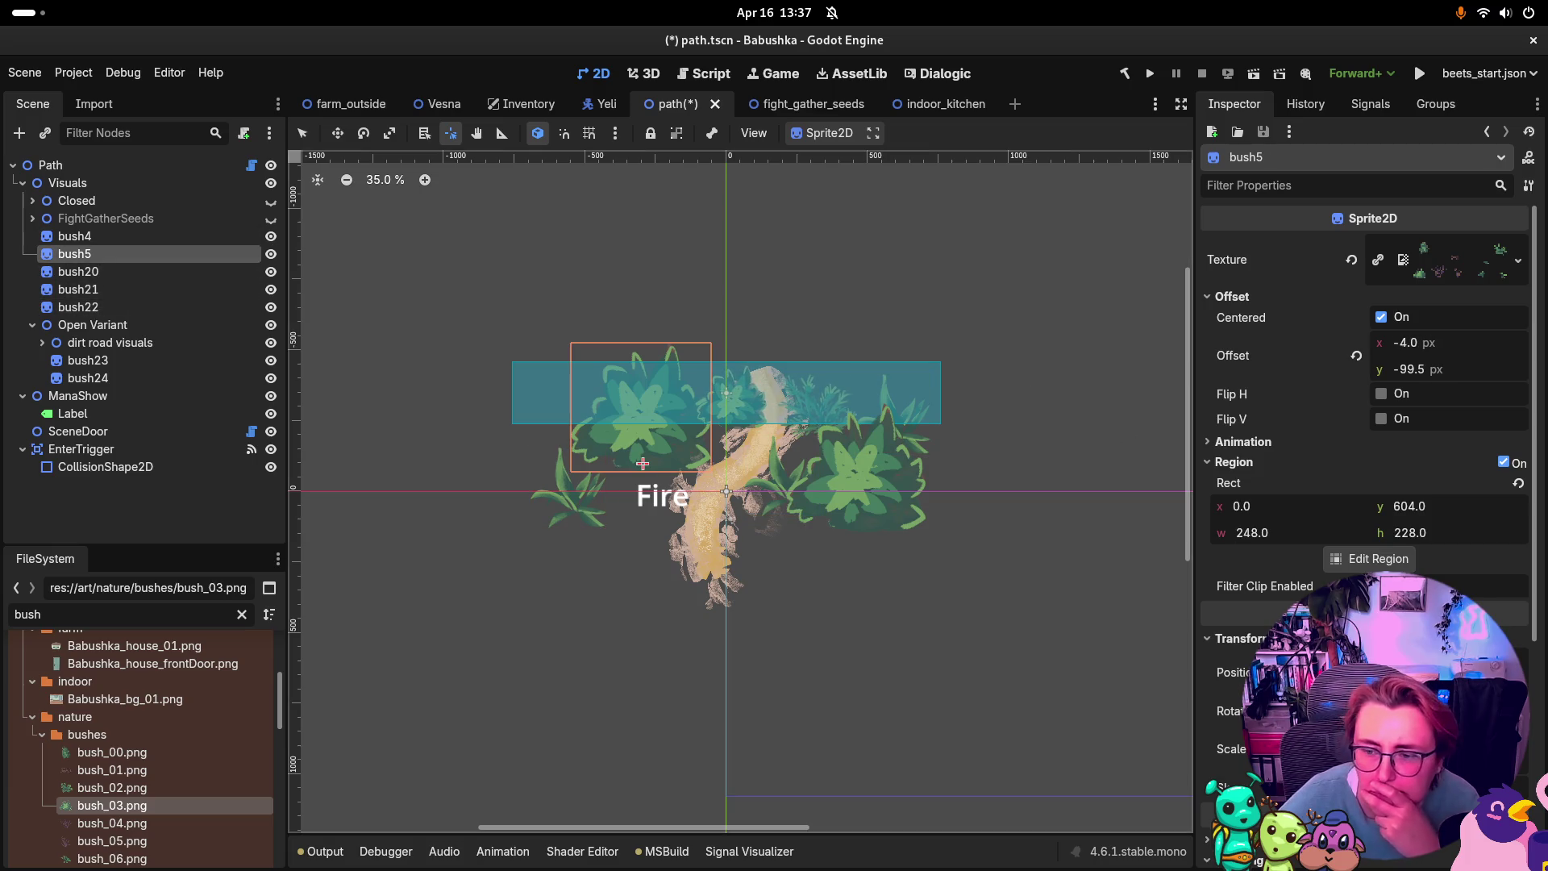
scroll(1363, 484, "down", 3)
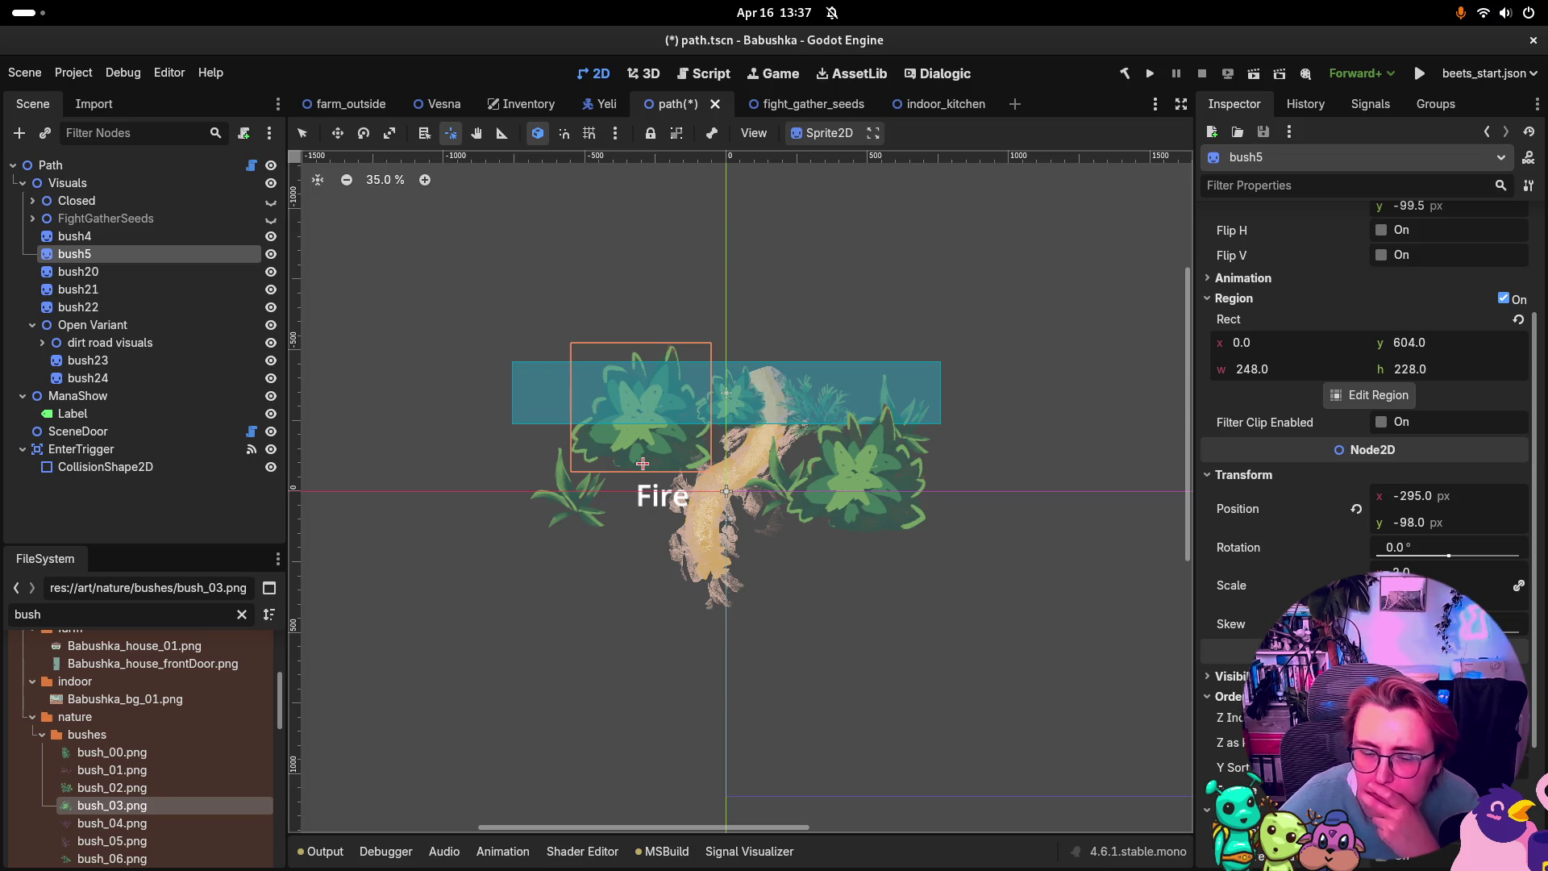
scroll(700, 426, "up", 5)
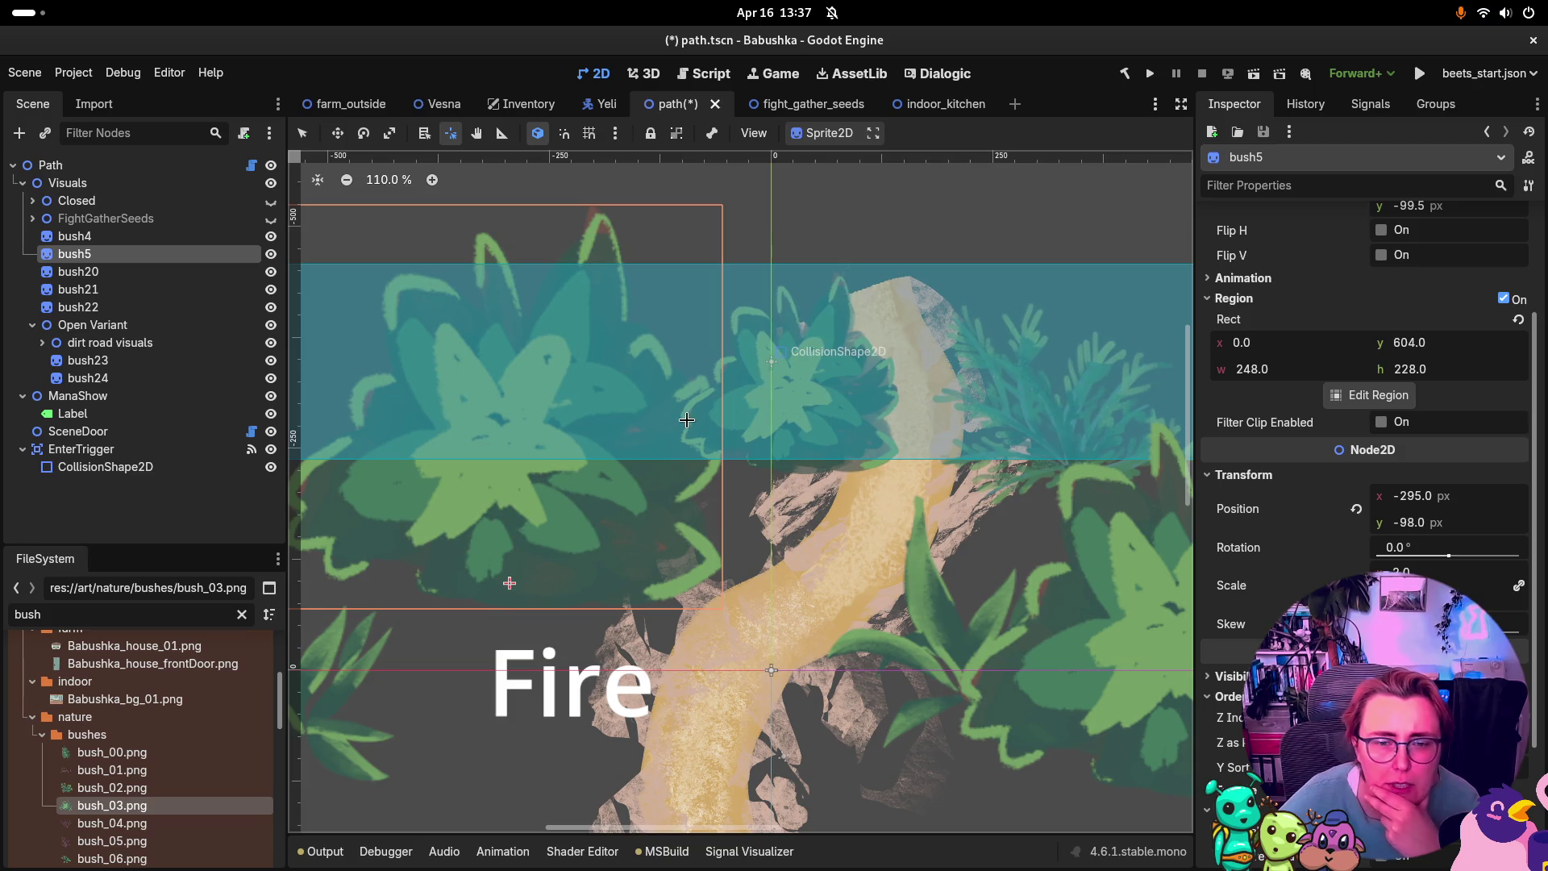
Step: Enable Y Sort on the Open Variant group and save the path scene
left_click(121, 325)
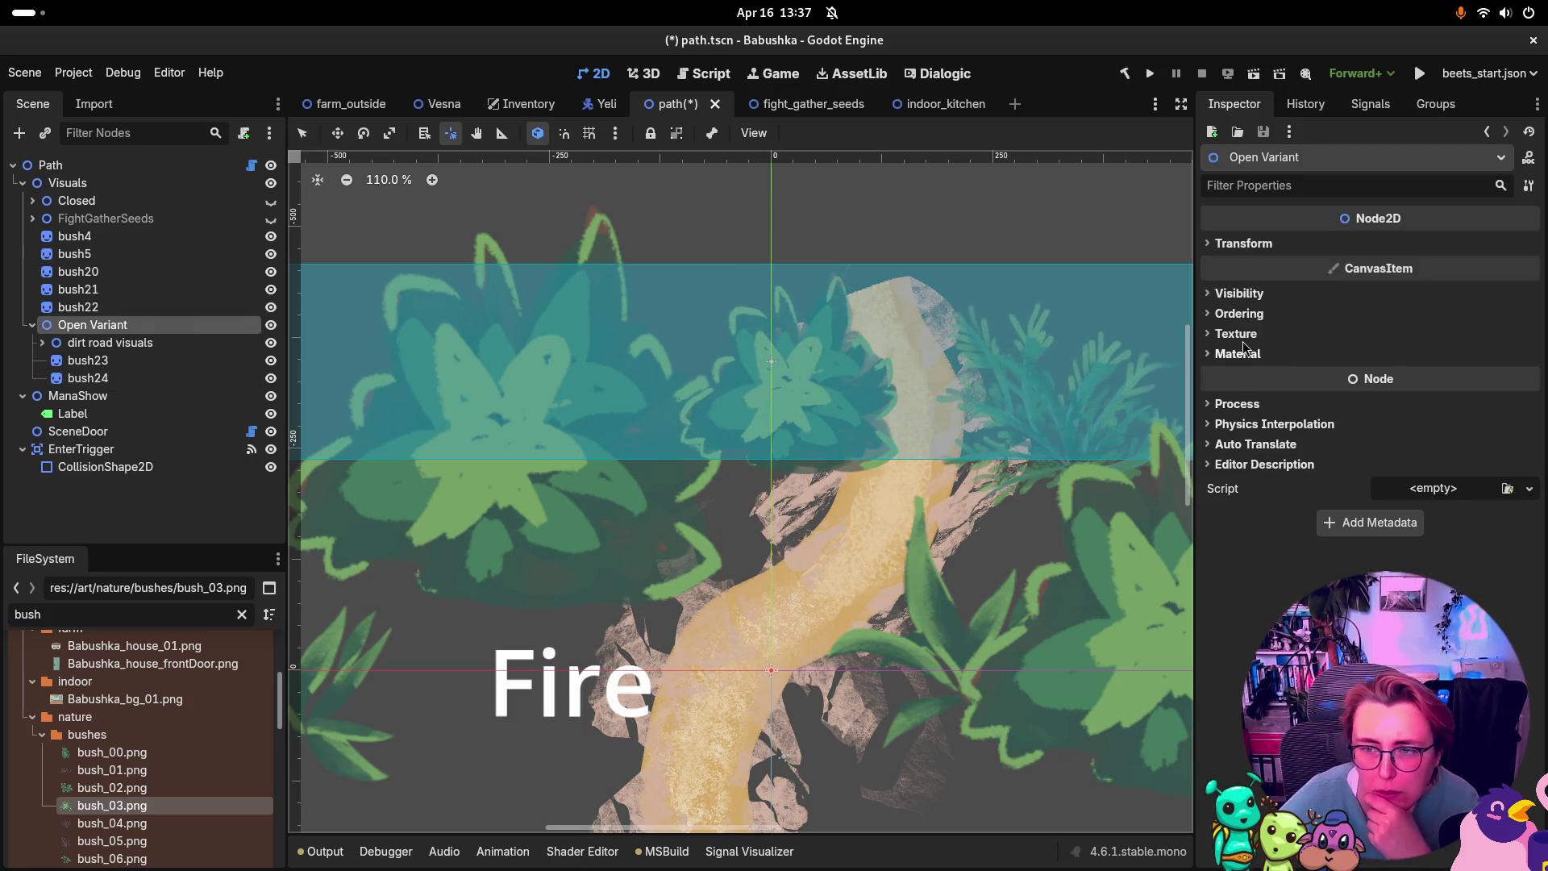
left_click(1242, 295)
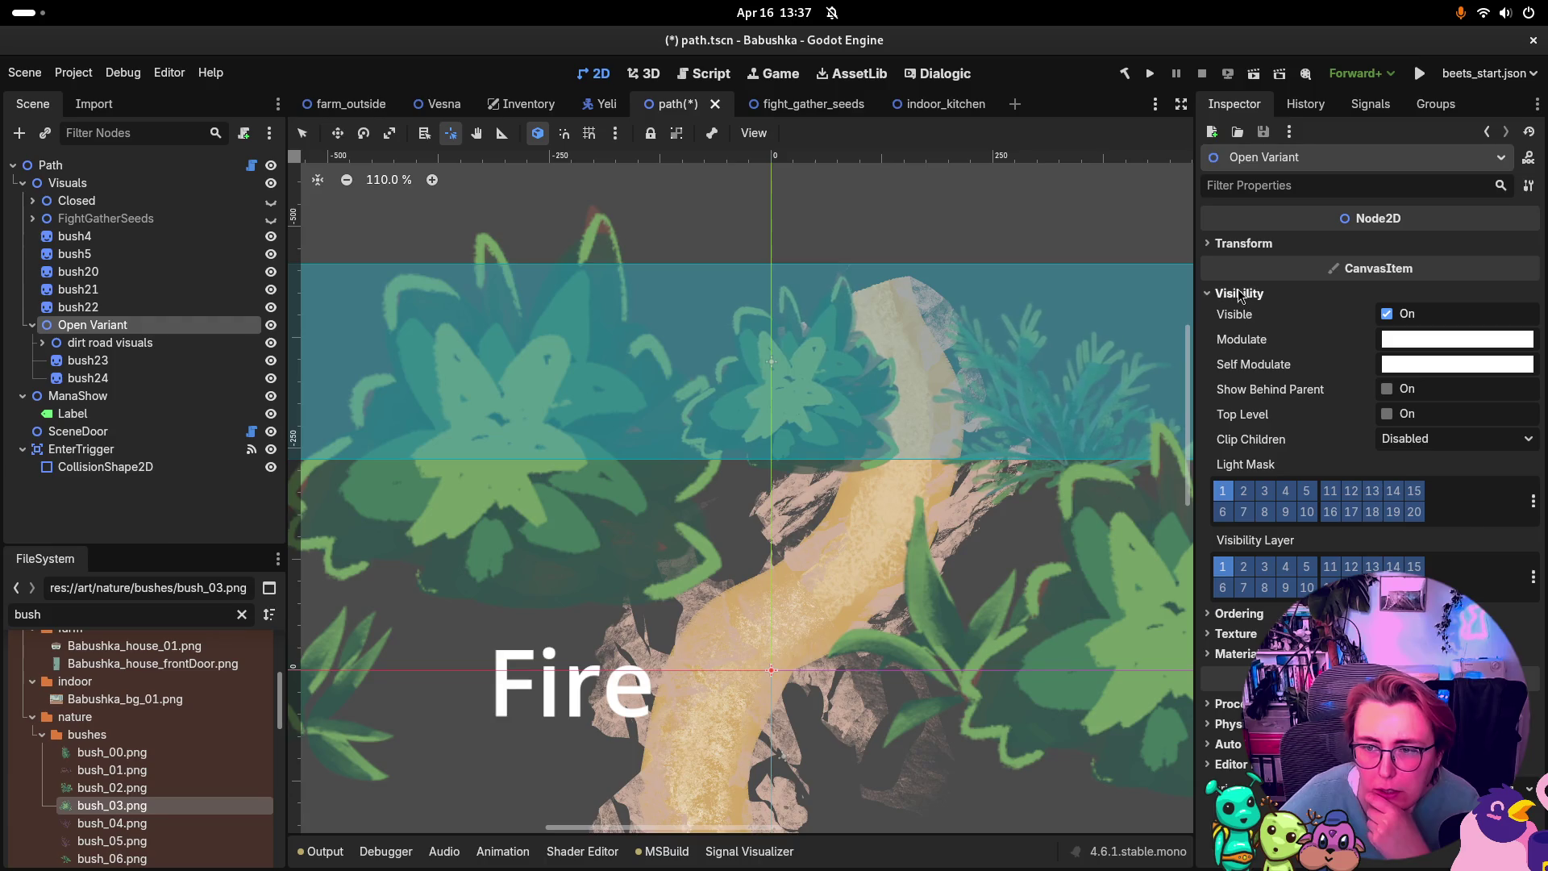
left_click(1239, 294)
left_click(1234, 316)
left_click(1387, 384)
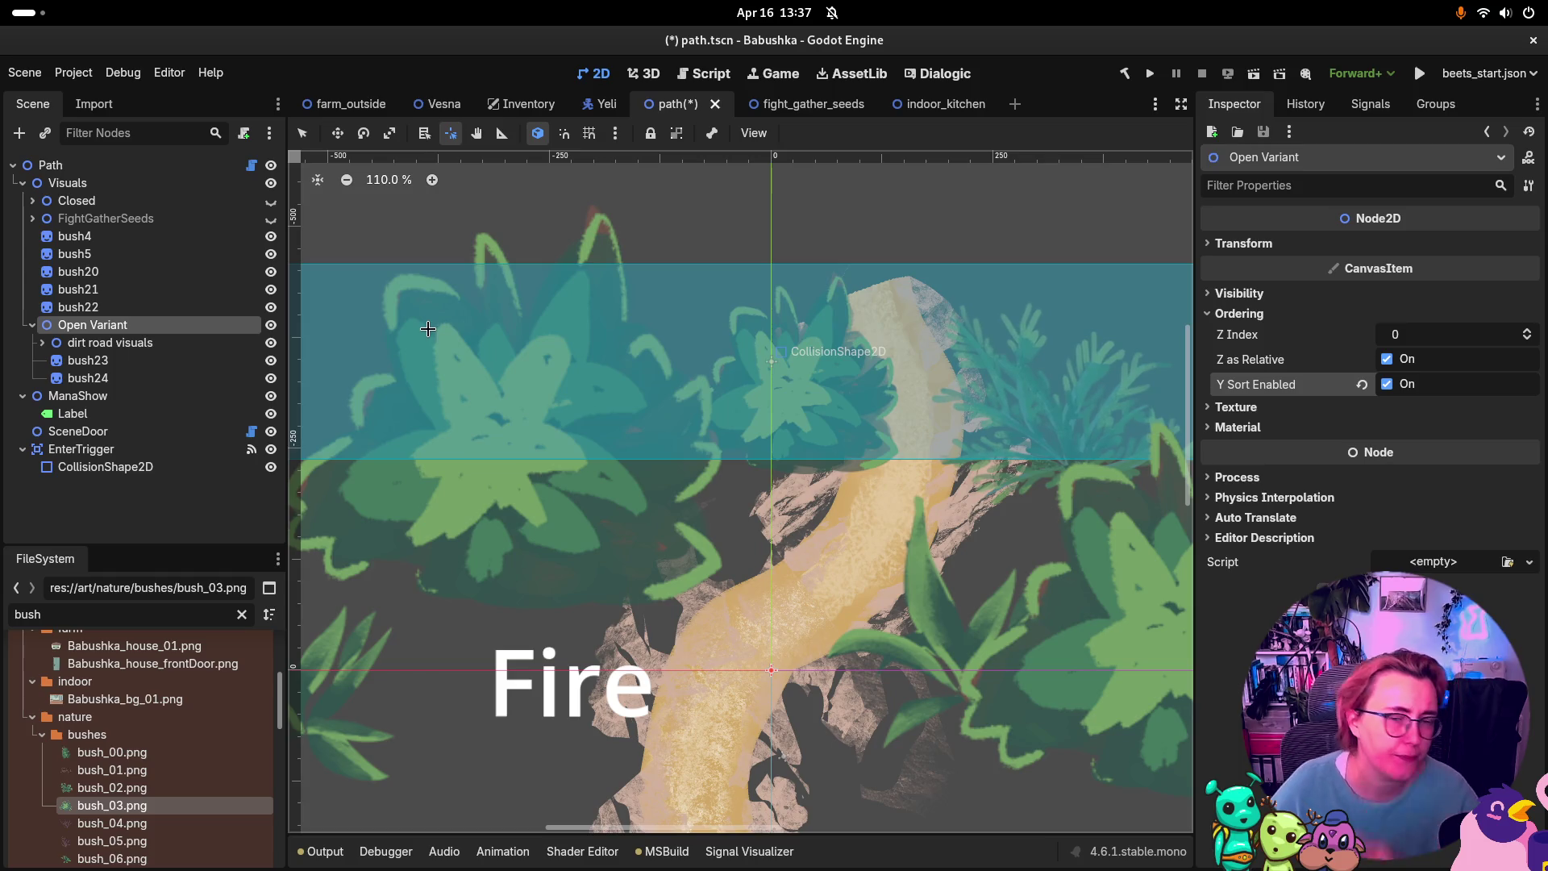
key("ctrl+s")
Step: Select bush24 in the scene tree
scroll(625, 367, "down", 8)
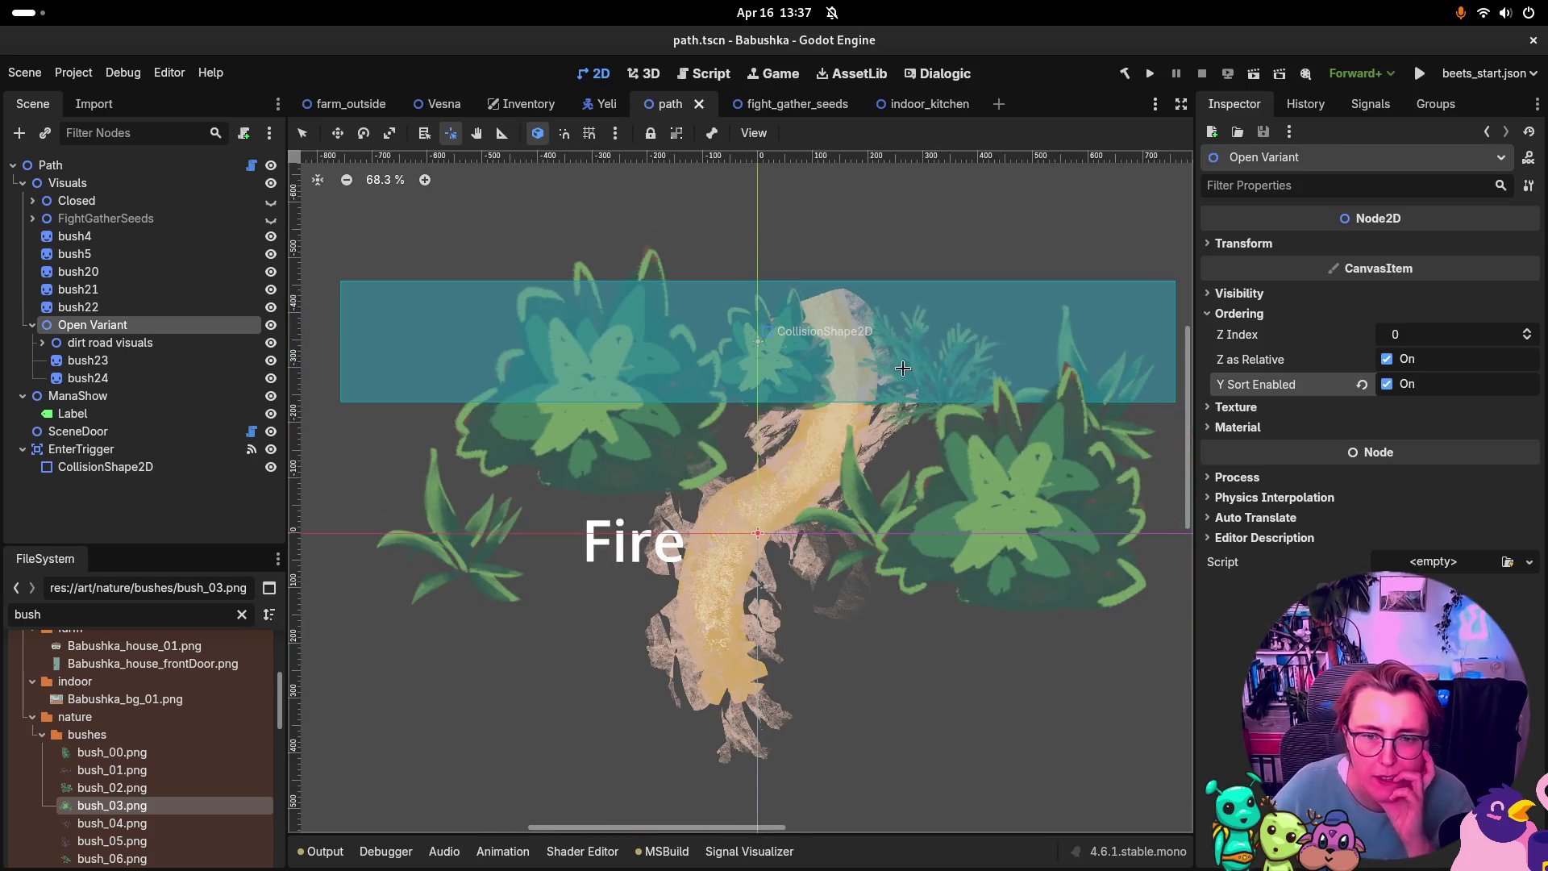
left_click(141, 307)
left_click(113, 360)
left_click(117, 379)
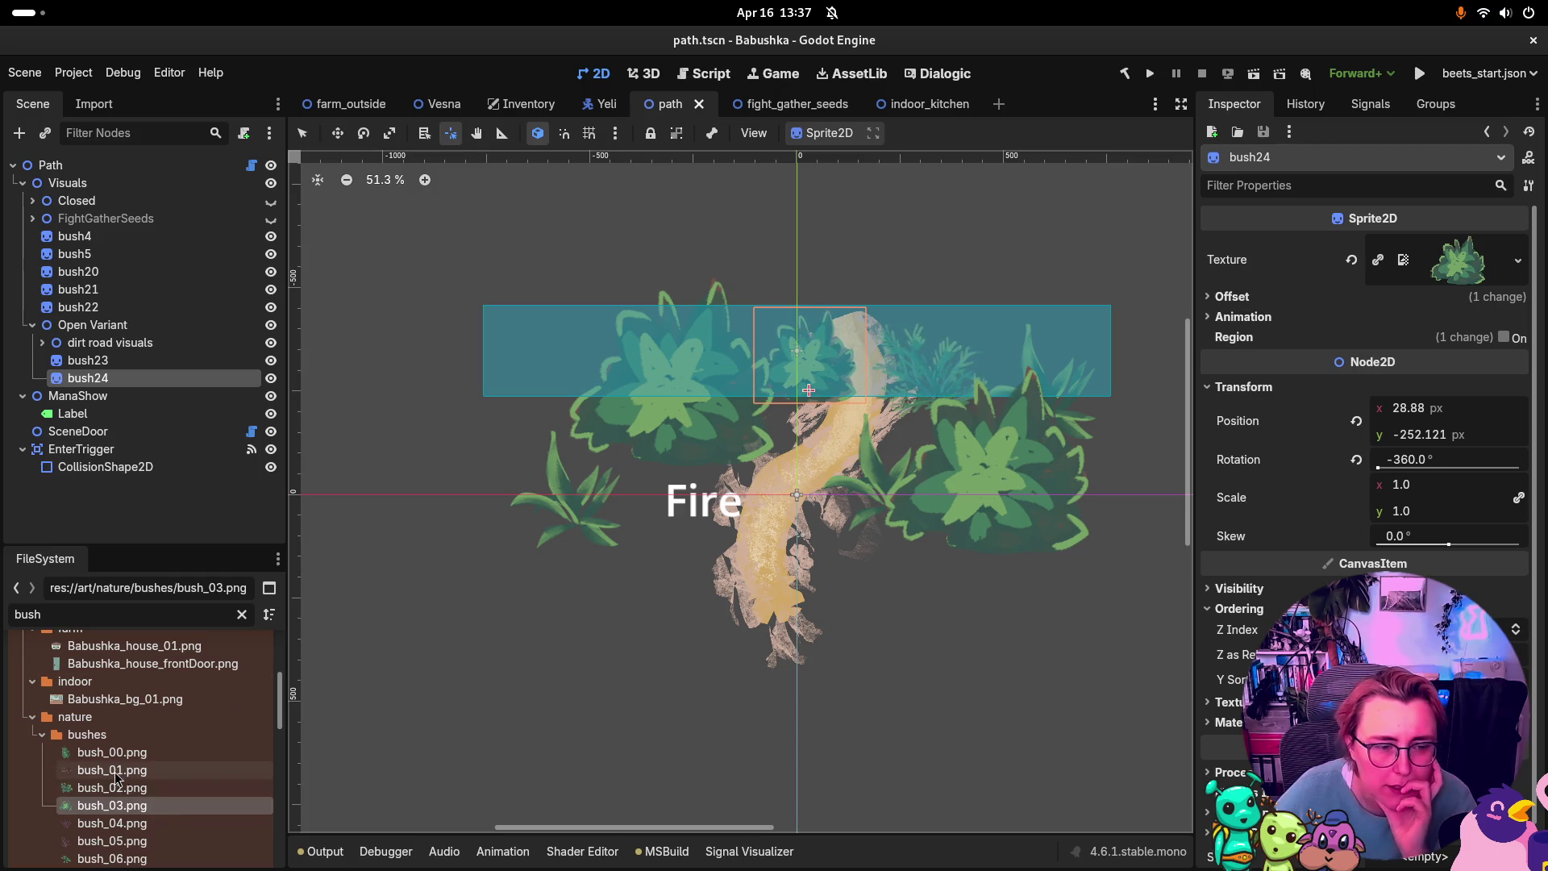
Step: Give bush24 the bush_06.png fern texture, flipped horizontally
mouse_move(112, 858)
left_mouse_down()
mouse_move(280, 758)
mouse_move(1455, 292)
mouse_move(1458, 262)
left_mouse_up()
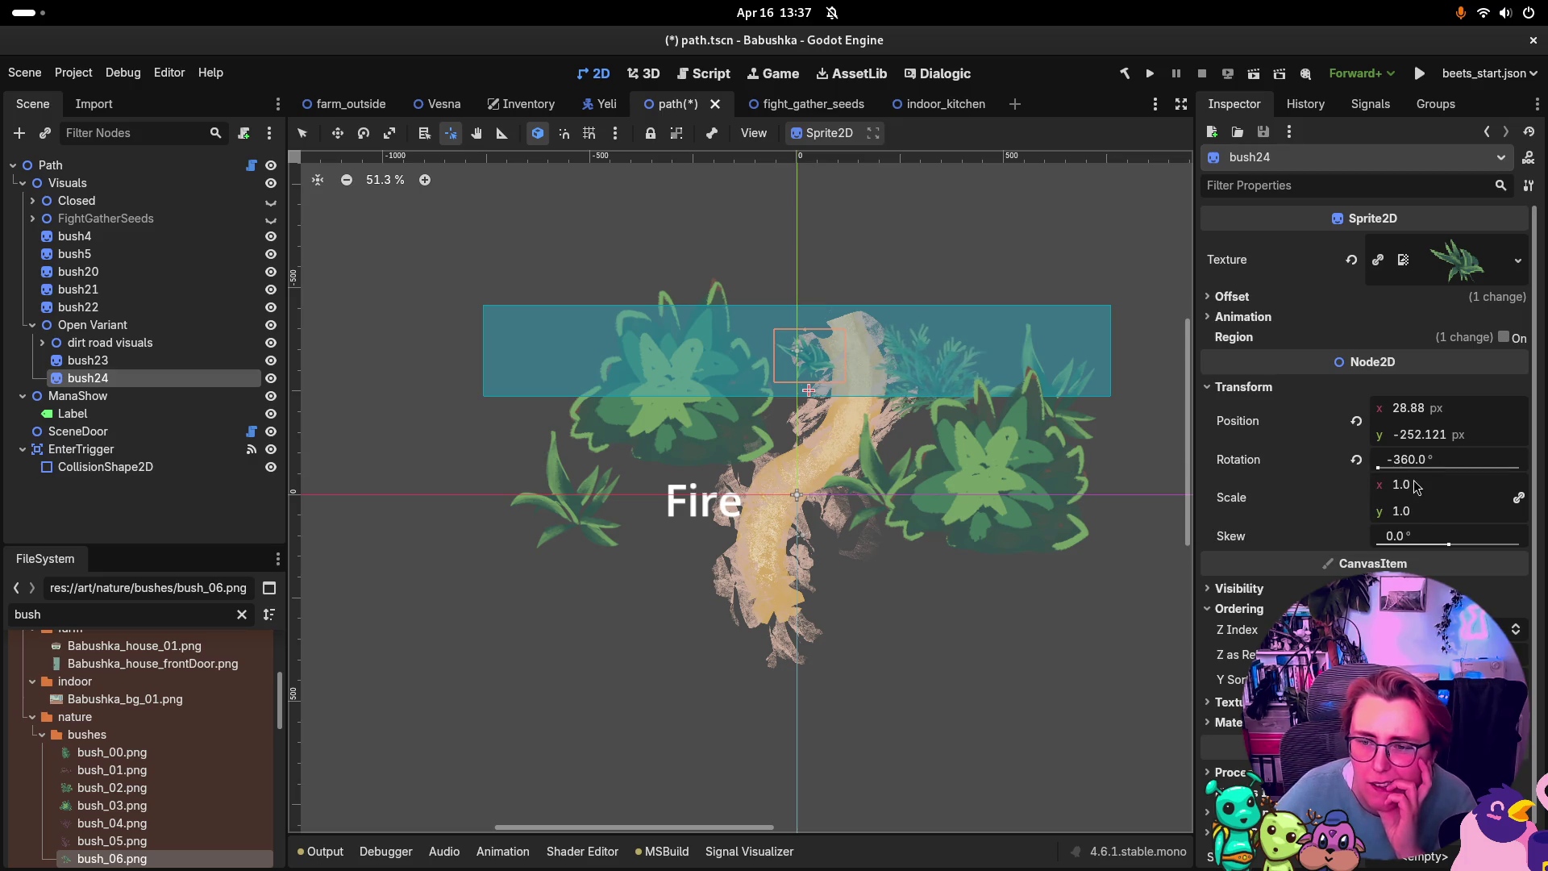
left_click(1246, 298)
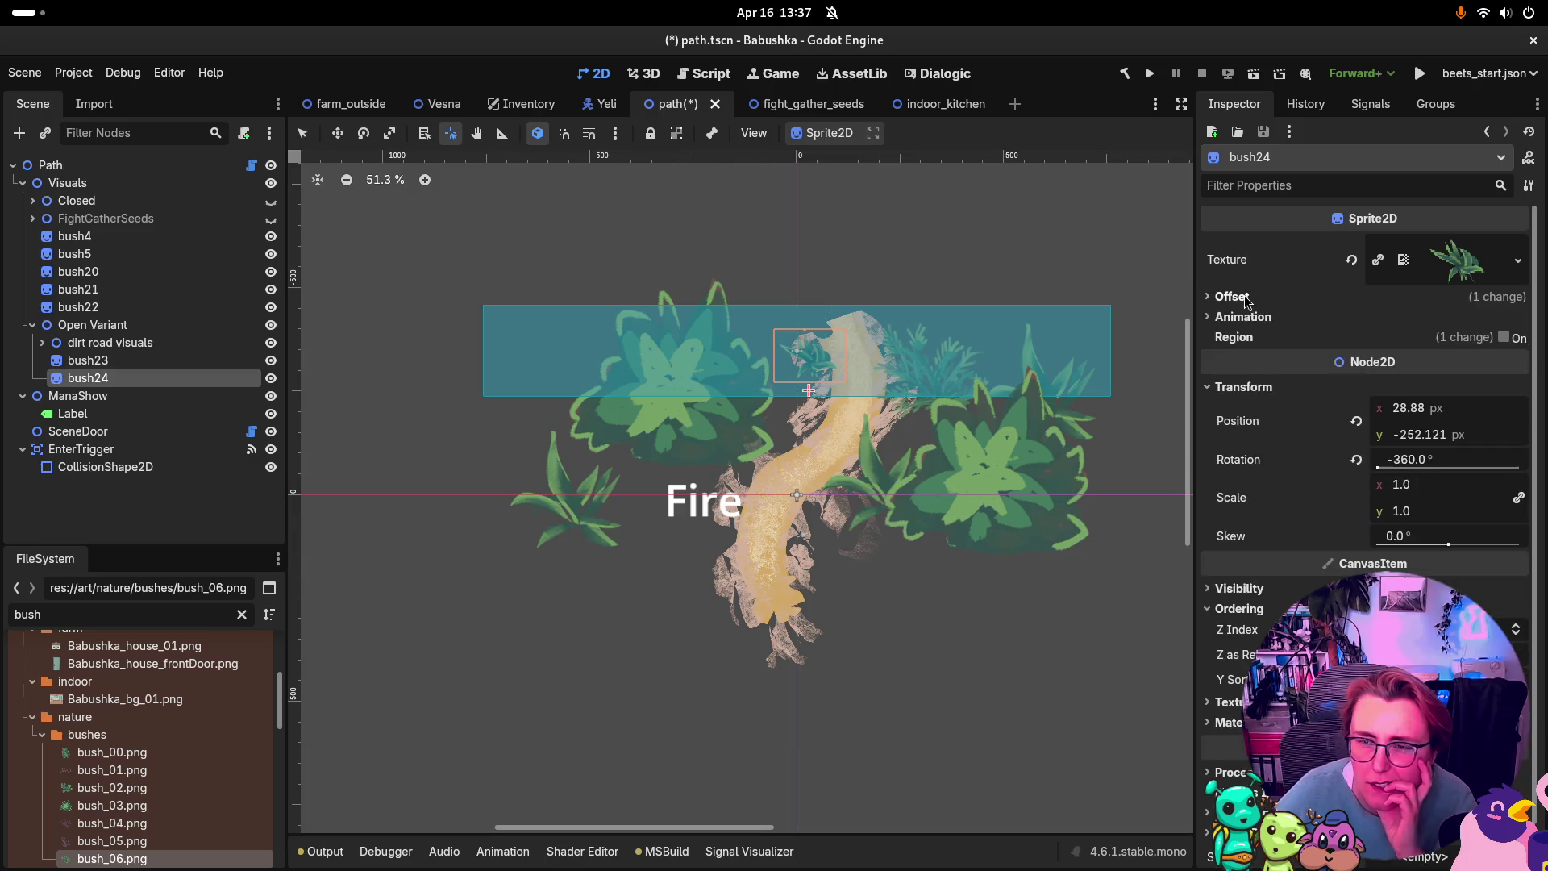
left_click(1382, 395)
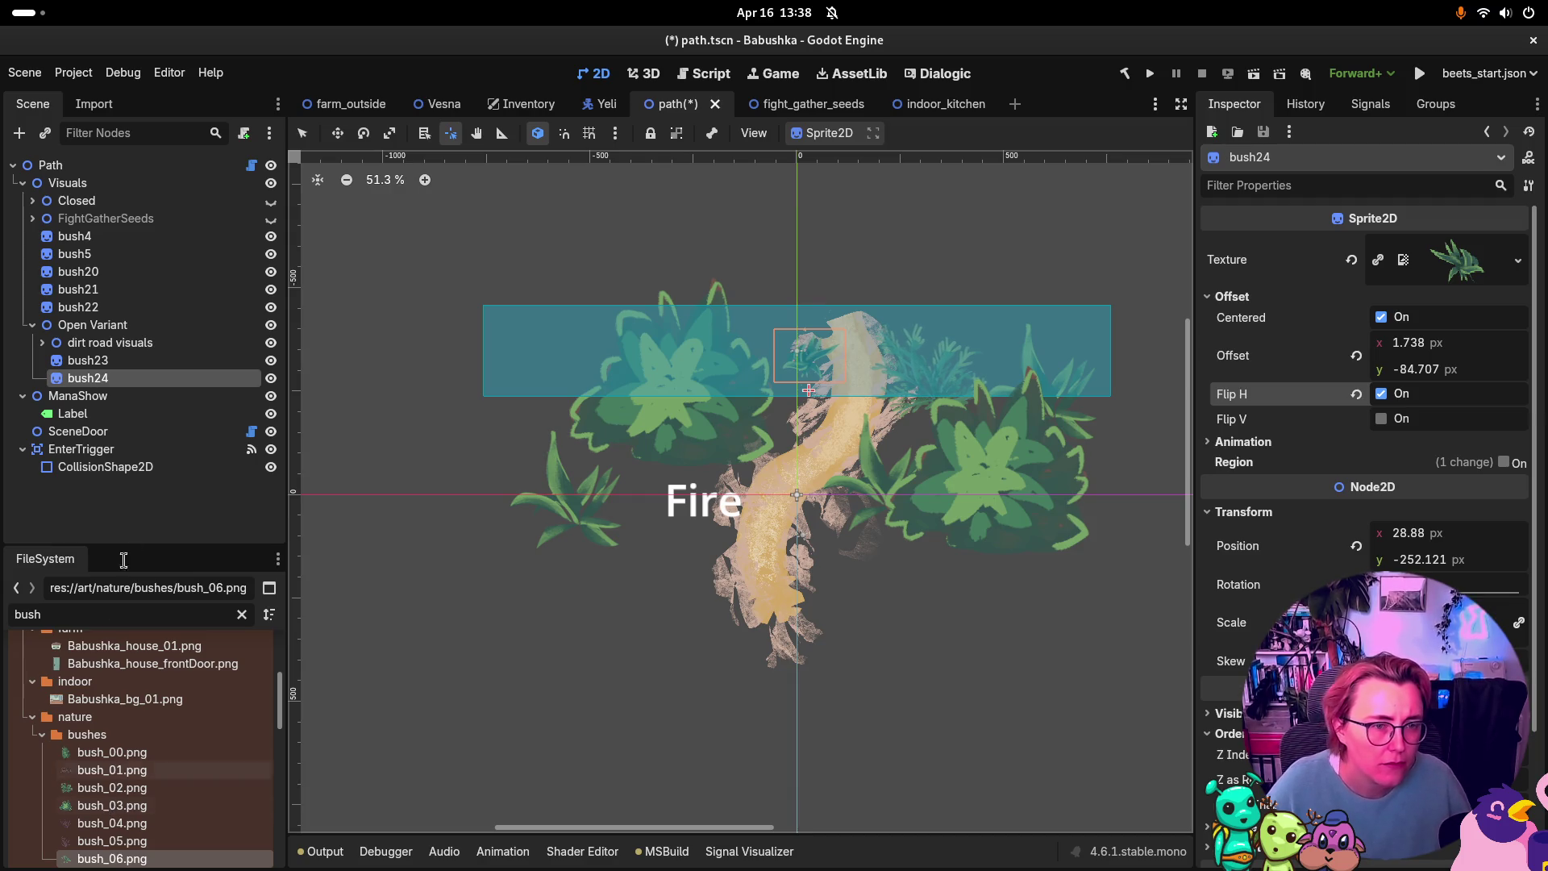
Step: Duplicate bush24 to create bush25
left_click(113, 394)
left_click(113, 378)
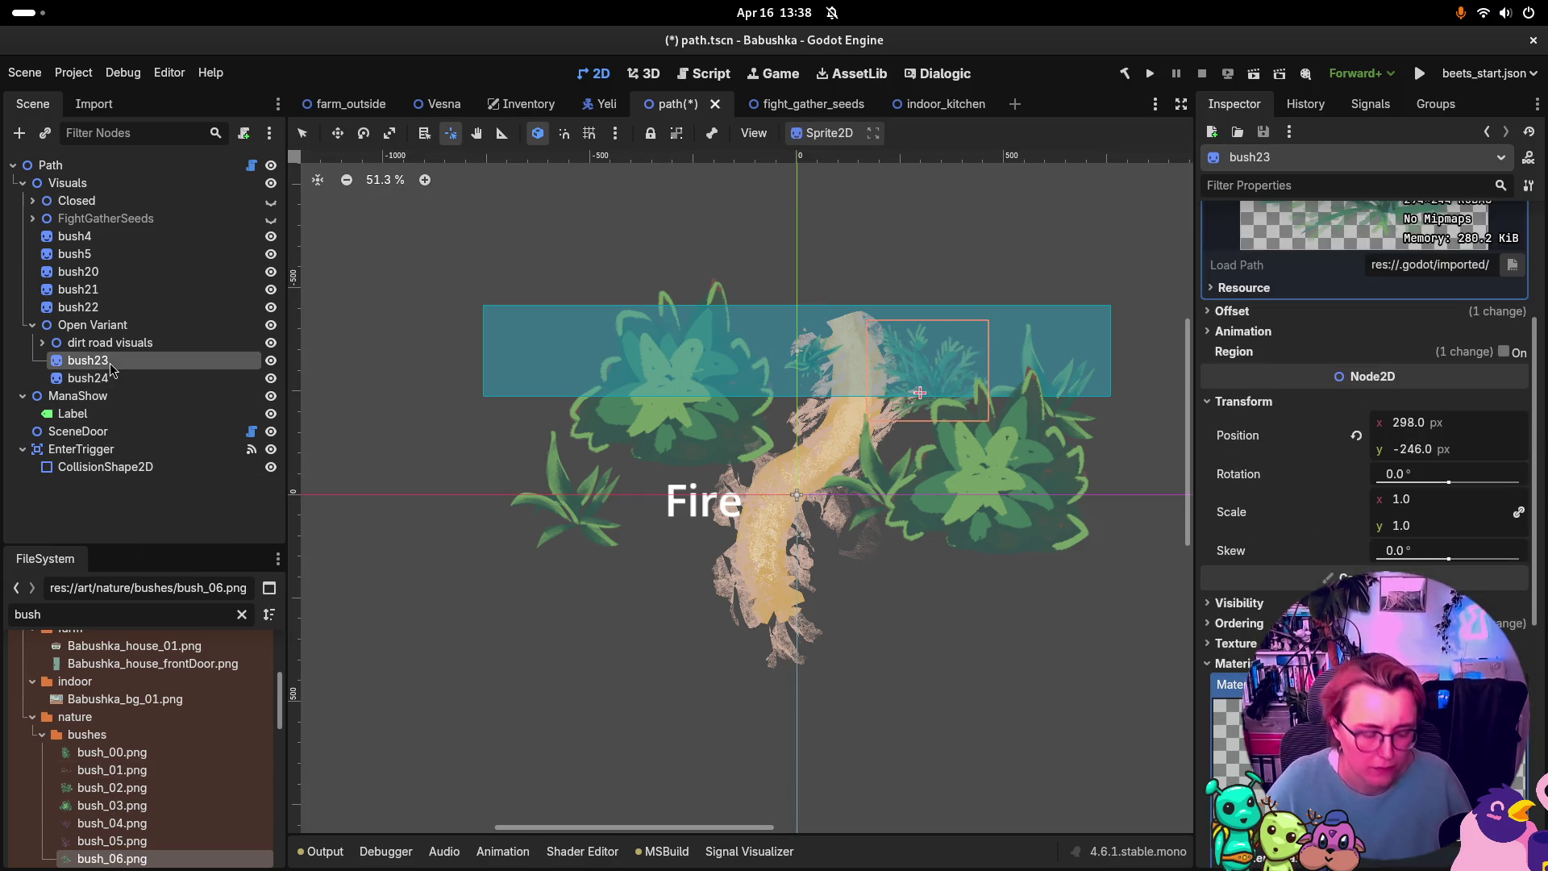
key("ctrl+d")
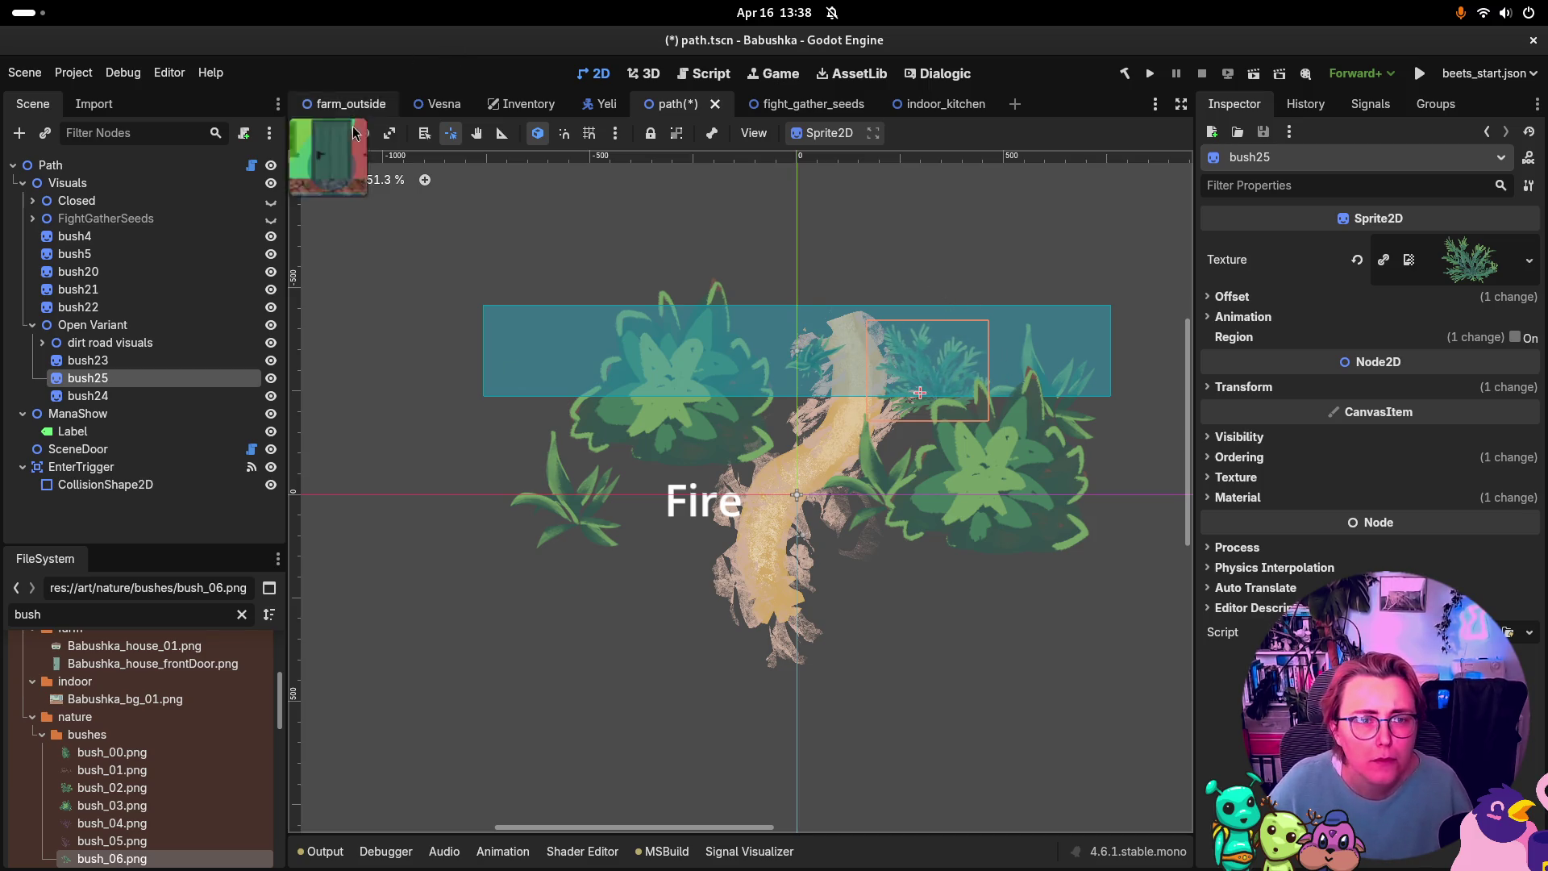
Step: Move bush25 to the top of the path and give it the bush_00.png texture
left_click(338, 133)
left_click_drag(937, 357, 895, 290)
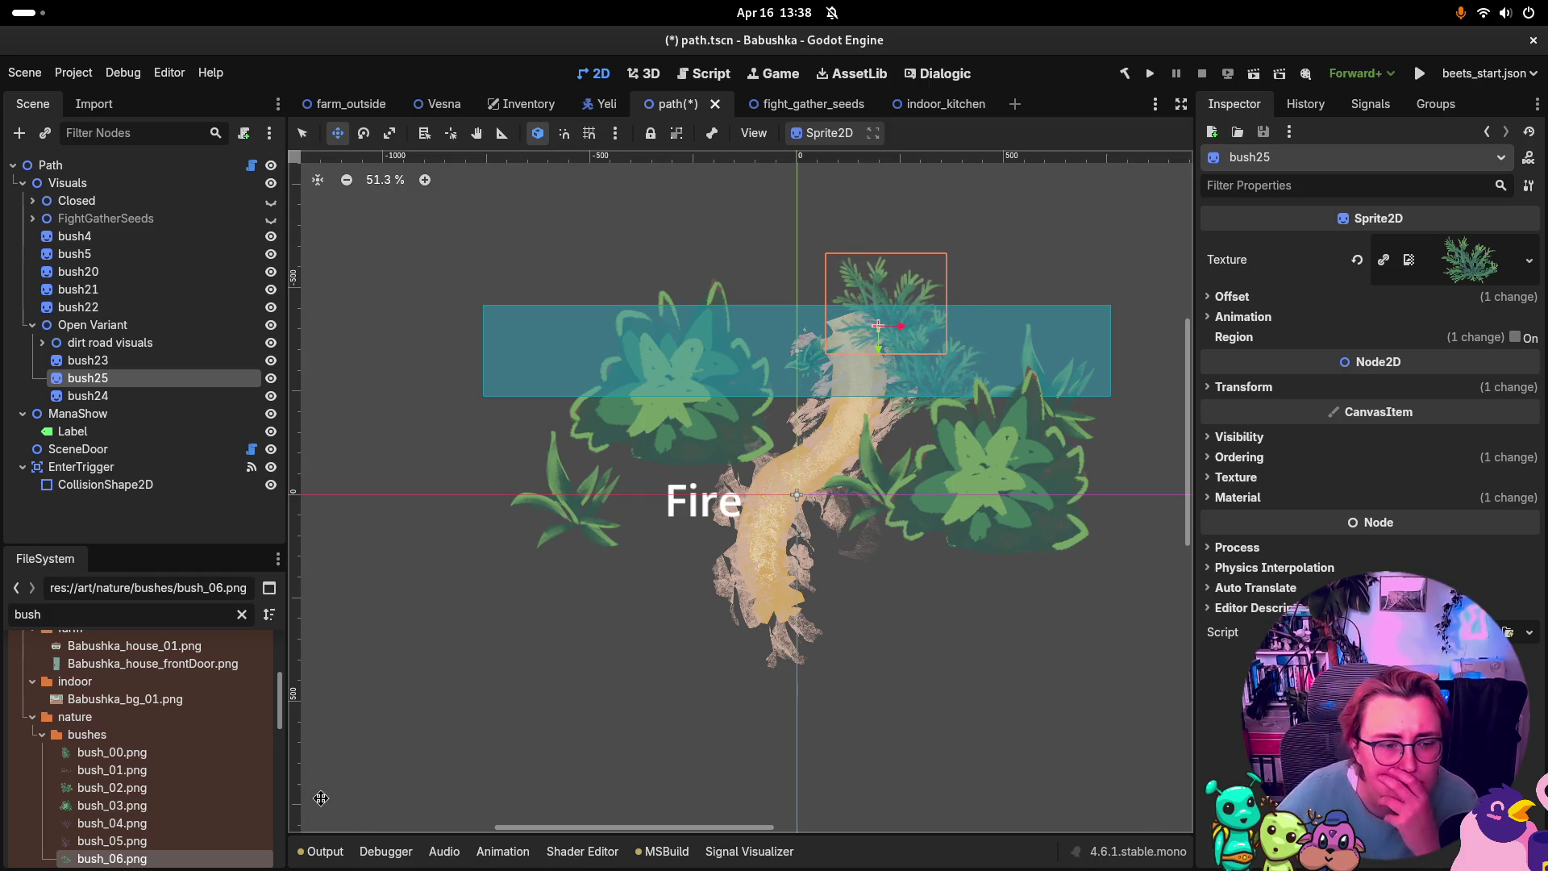
mouse_move(106, 753)
left_mouse_down()
mouse_move(1475, 317)
mouse_move(1487, 277)
left_mouse_up()
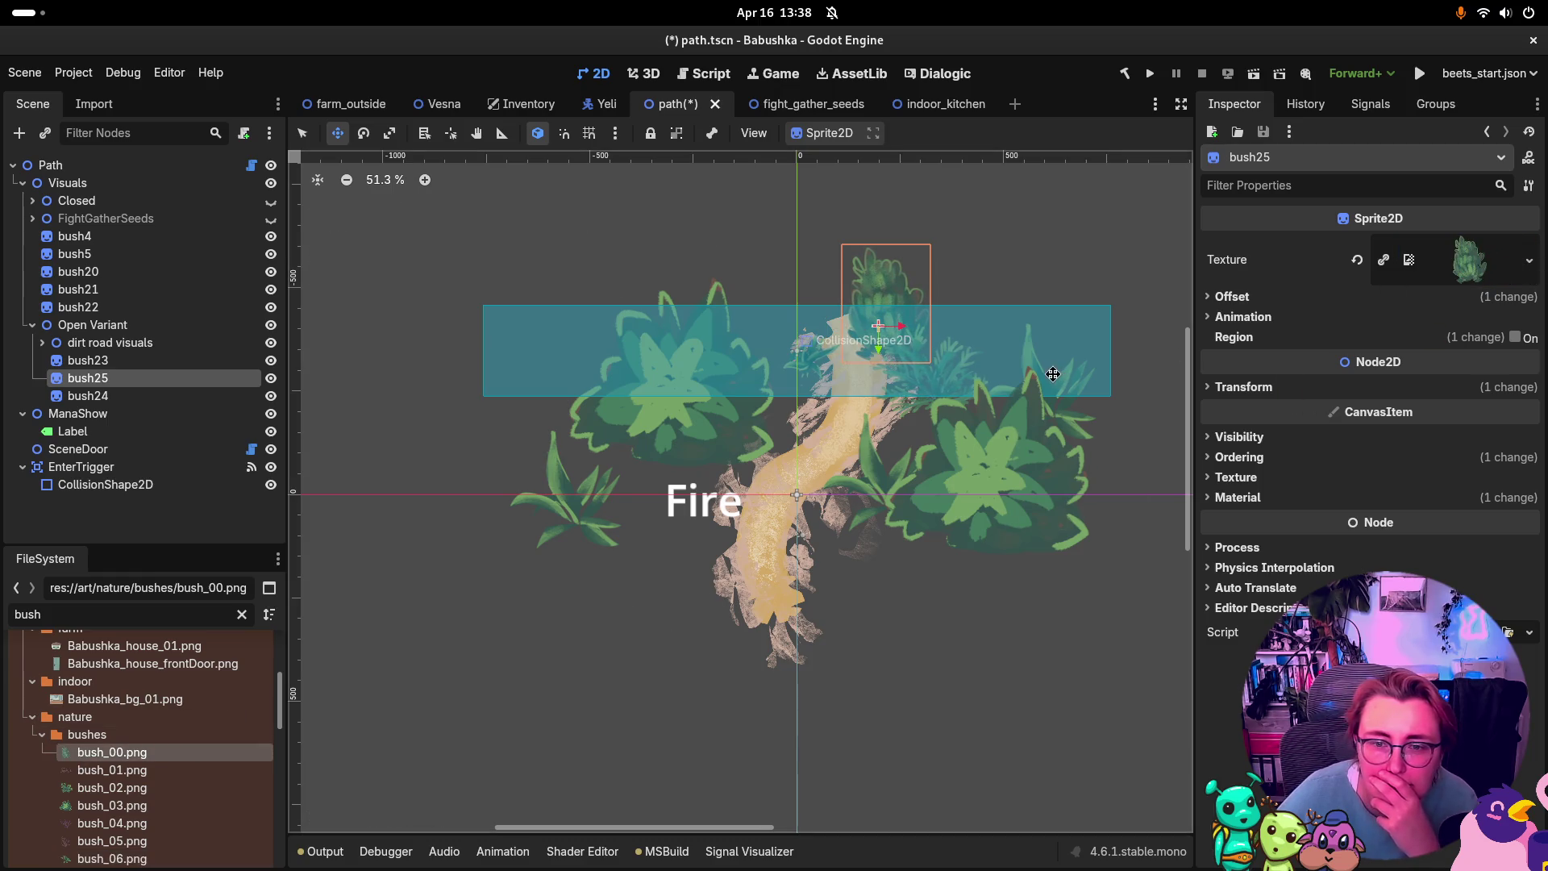
left_click_drag(914, 331, 932, 330)
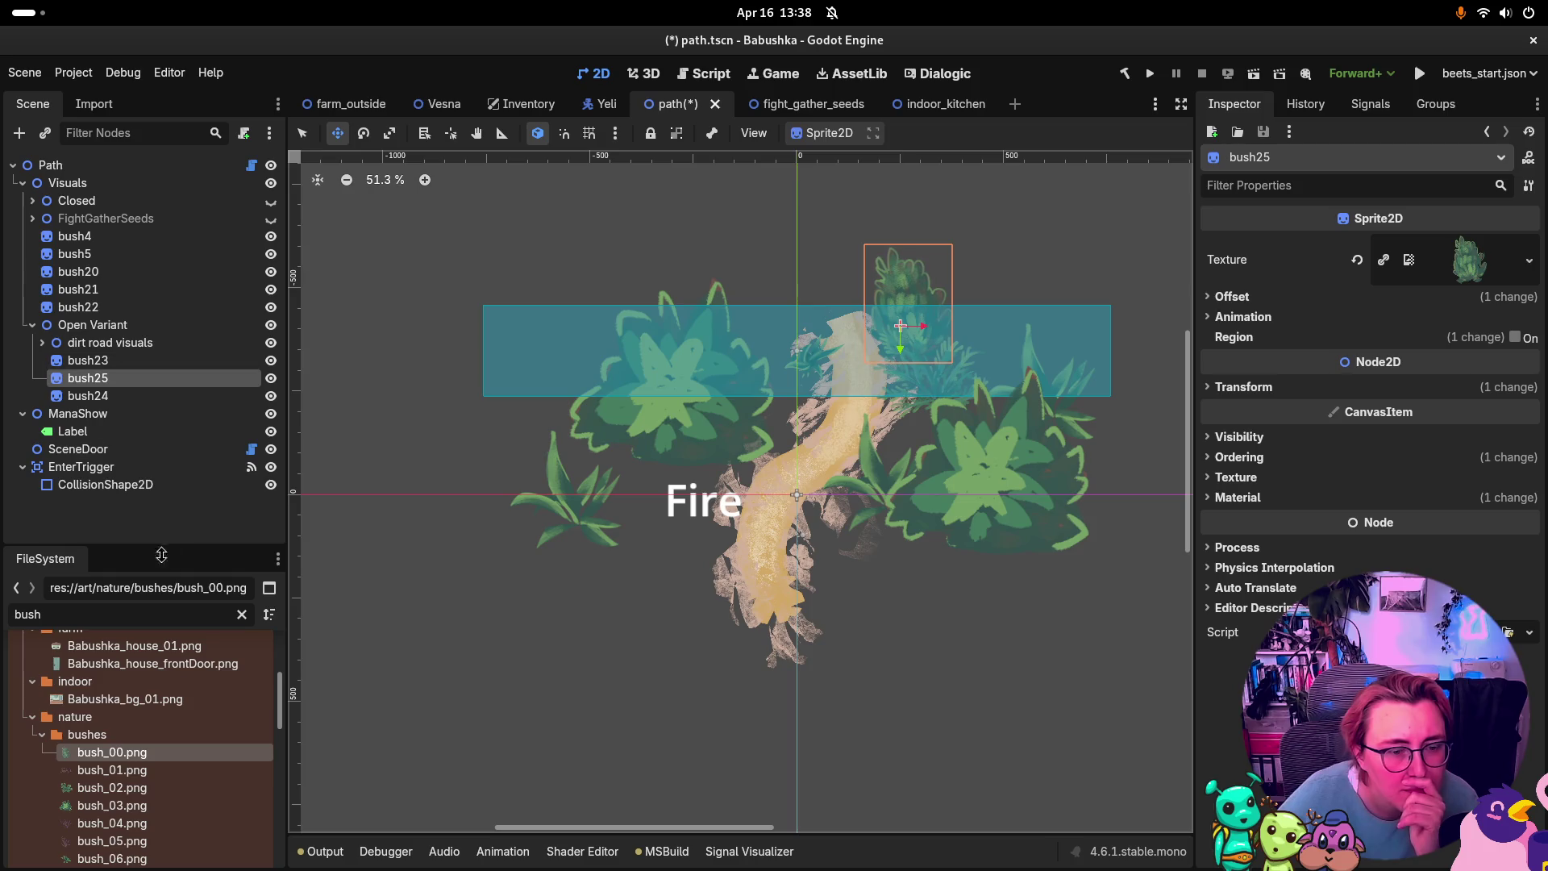
Step: Preview the bush_00 to bush_03 images in the FileSystem panel
left_click(145, 775)
left_click(141, 789)
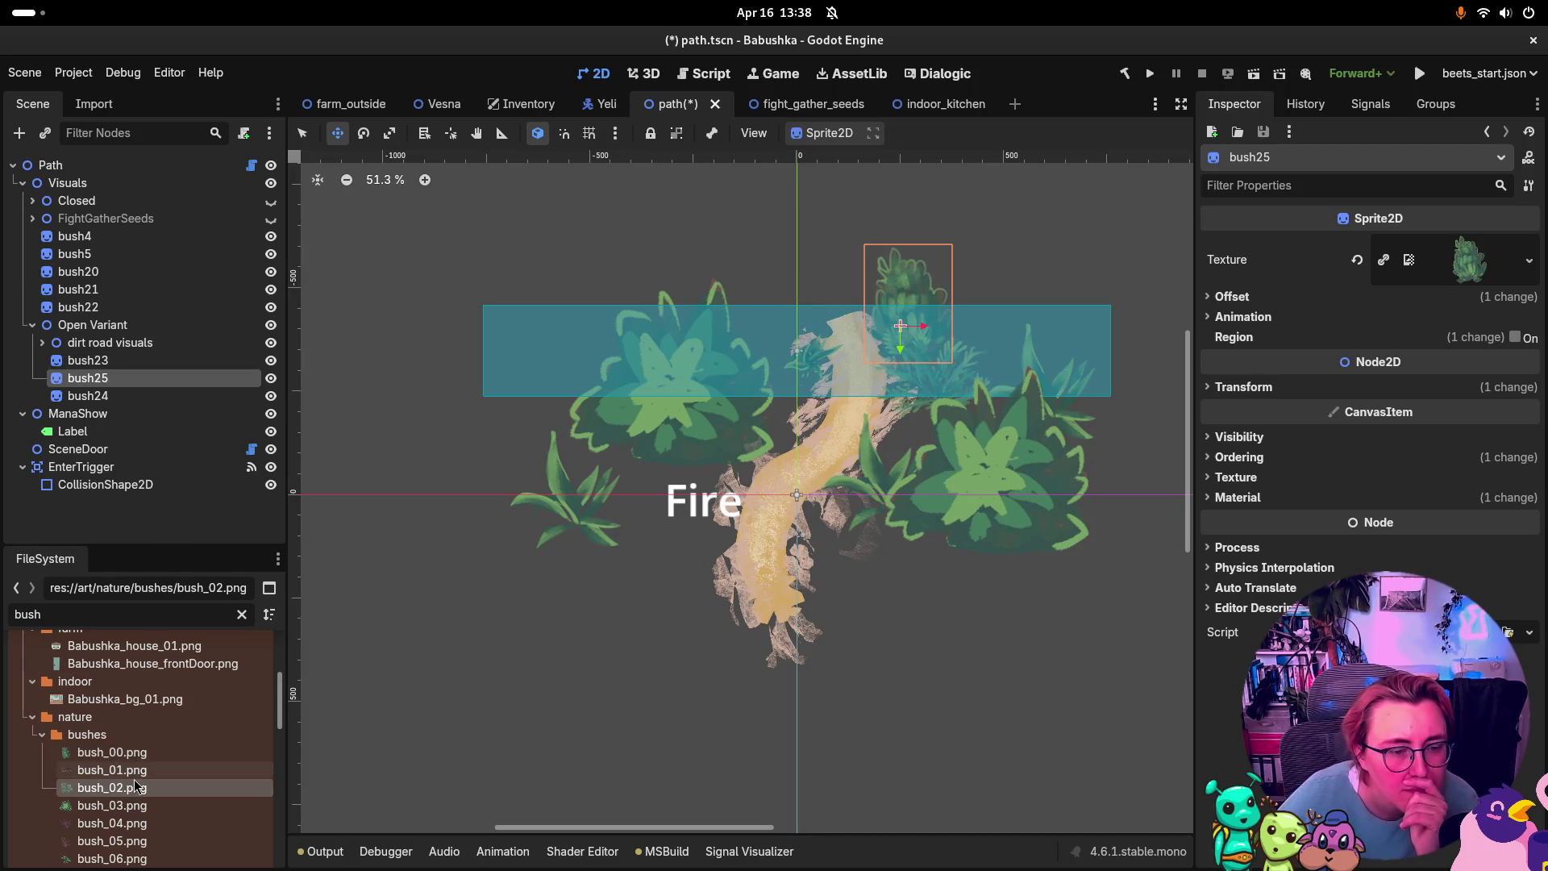
left_click(134, 803)
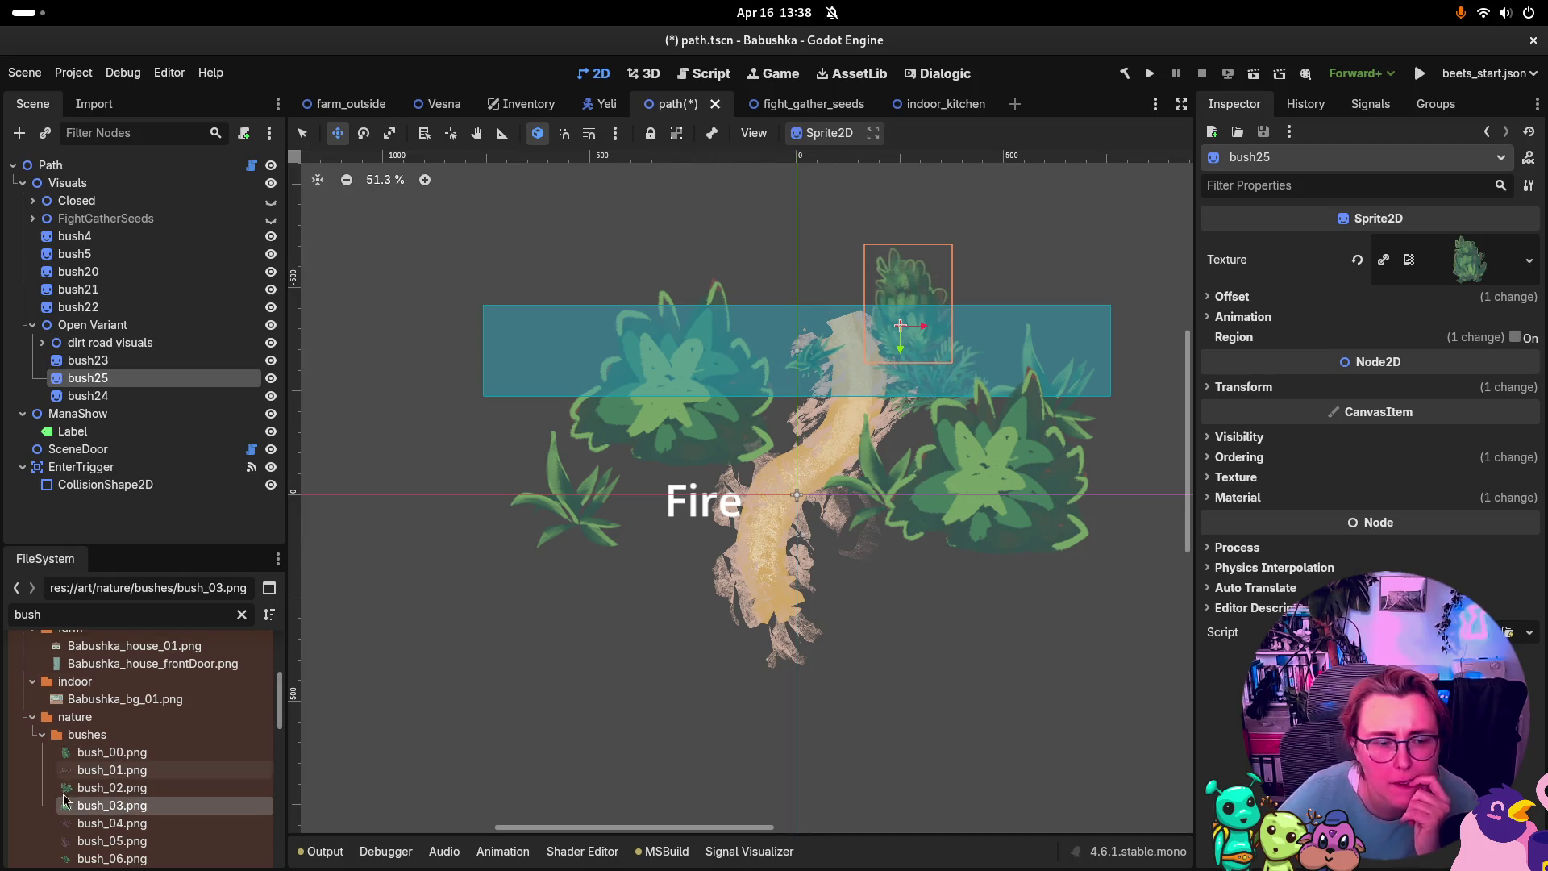
left_click(123, 789)
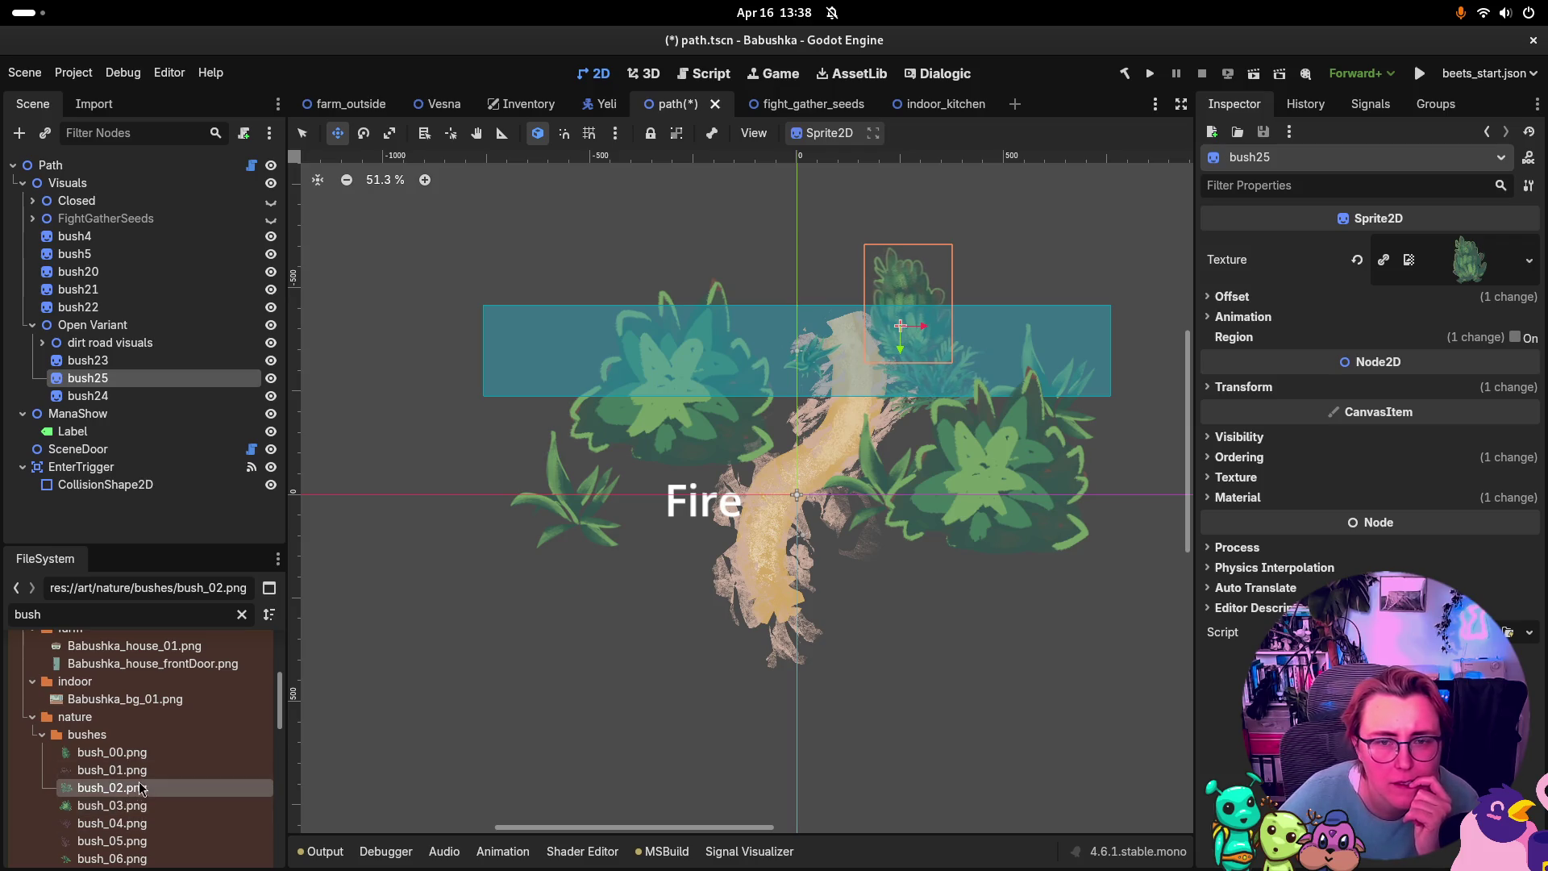
left_click(121, 806)
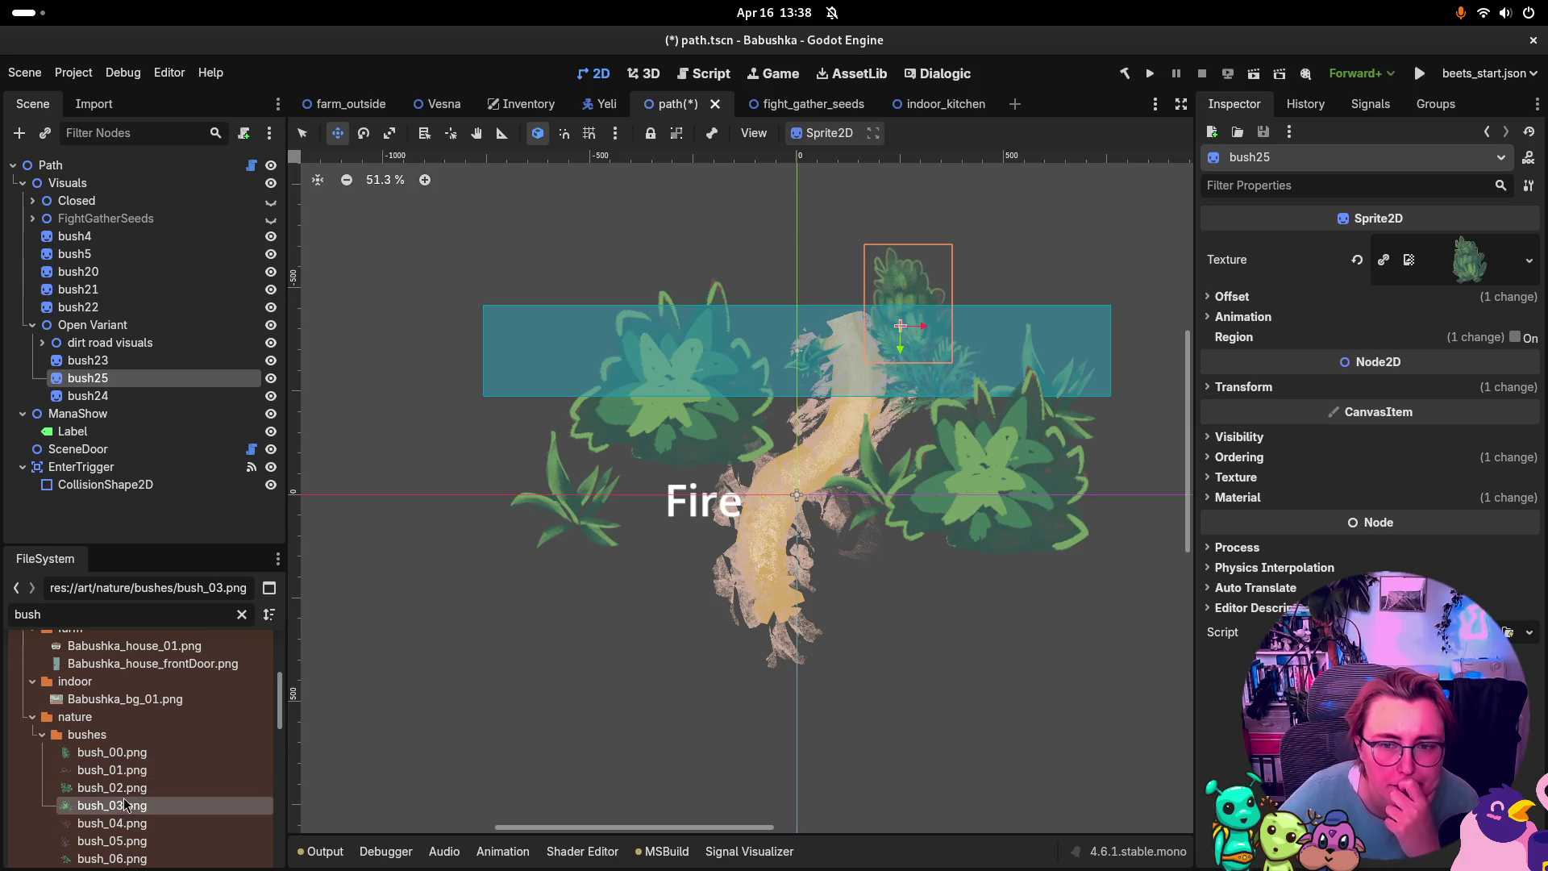
left_click(112, 751)
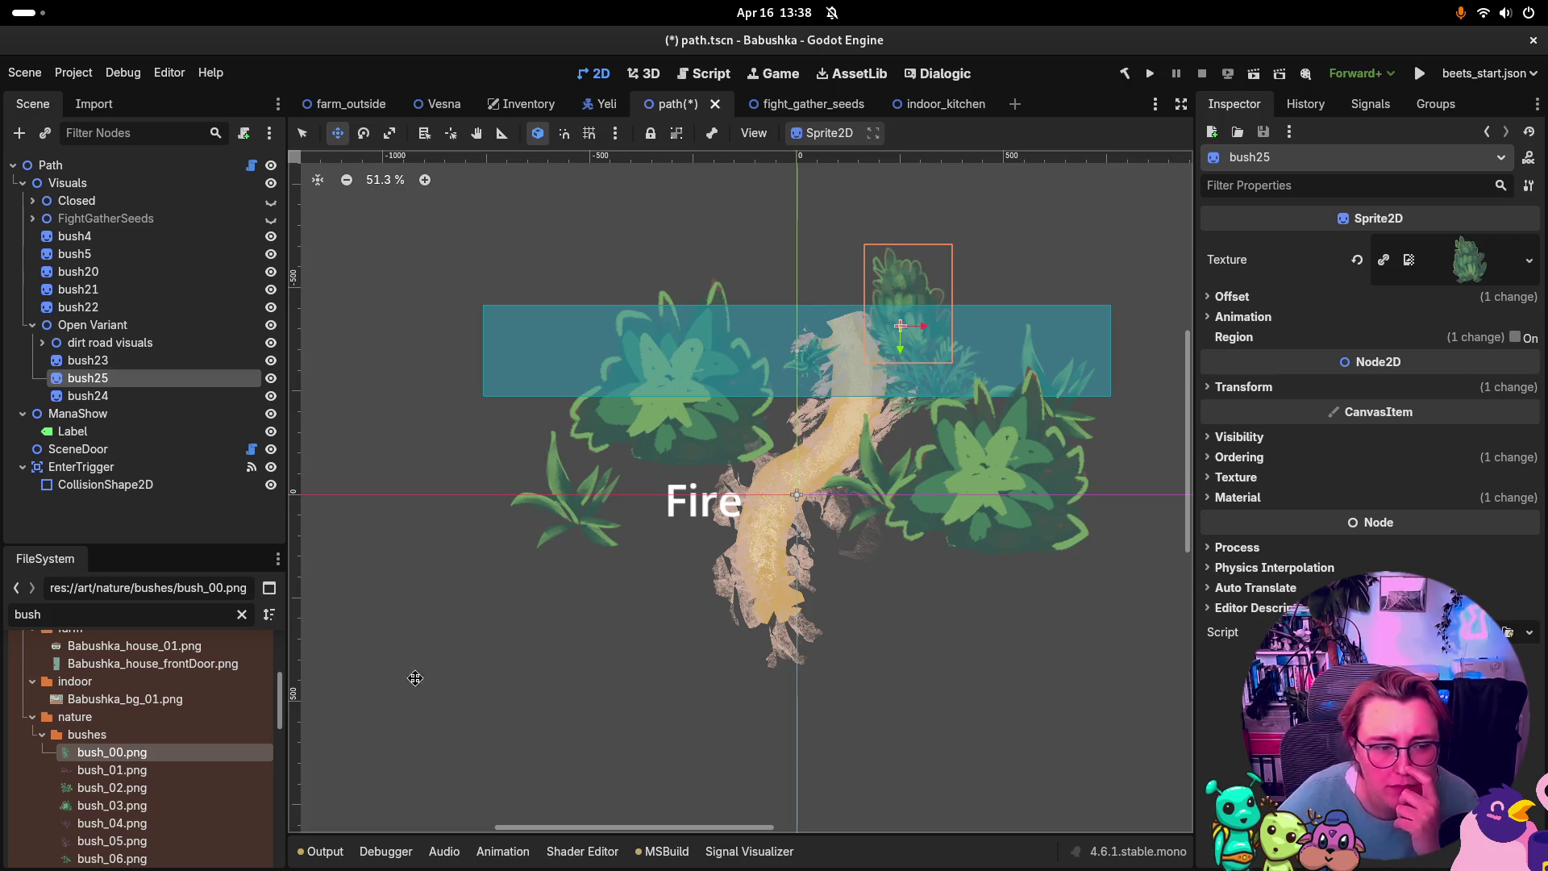
left_click(108, 771)
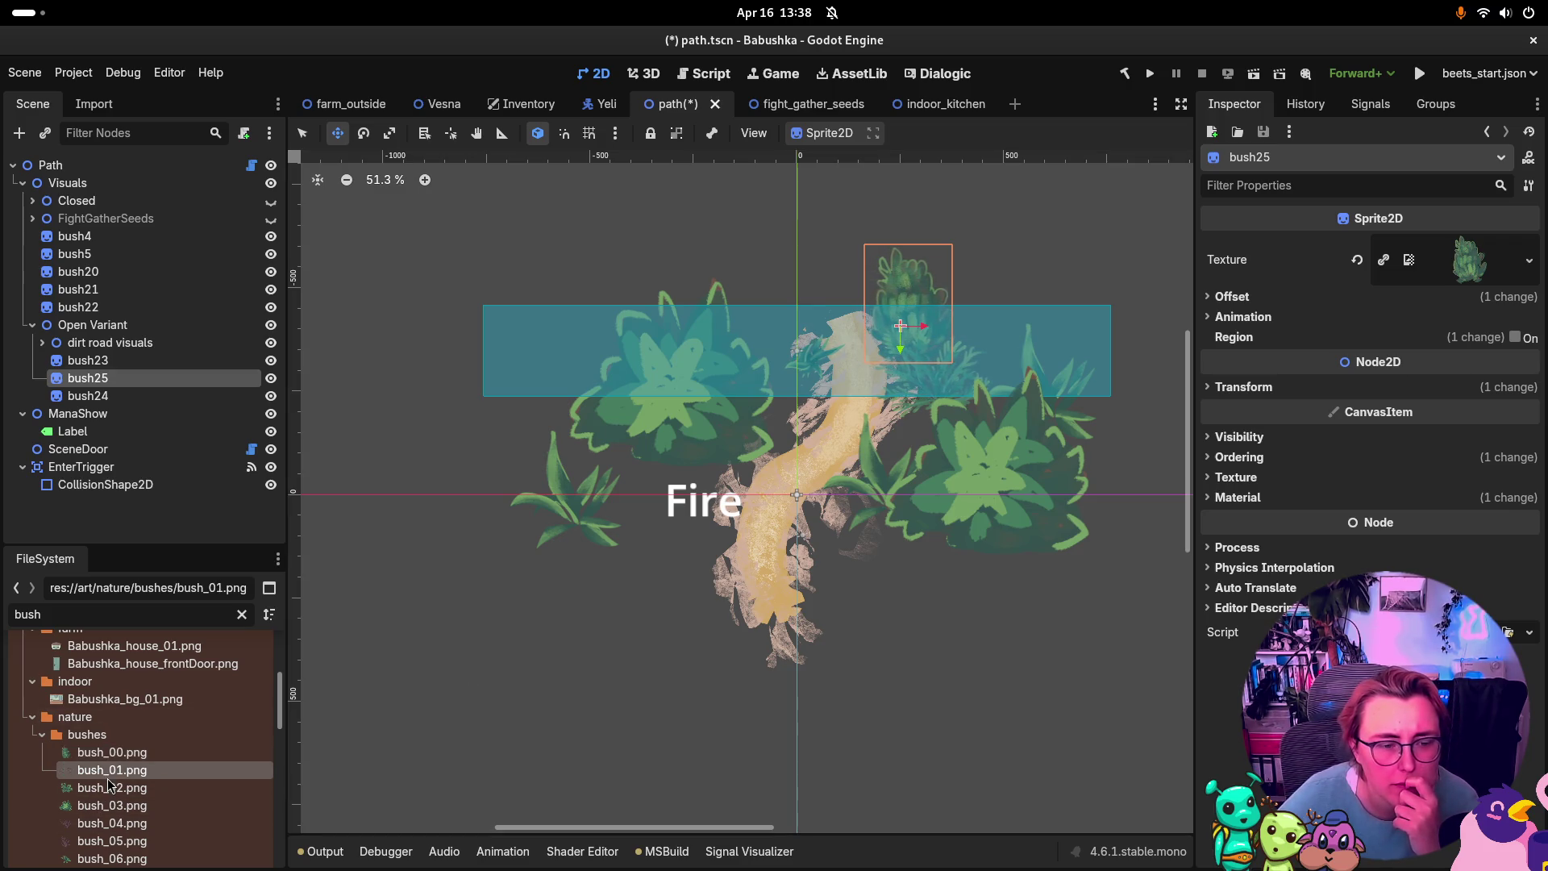
Step: Duplicate bush24 as bush26, give it the reddish bush_05 texture, and place it on the path
left_click(131, 395)
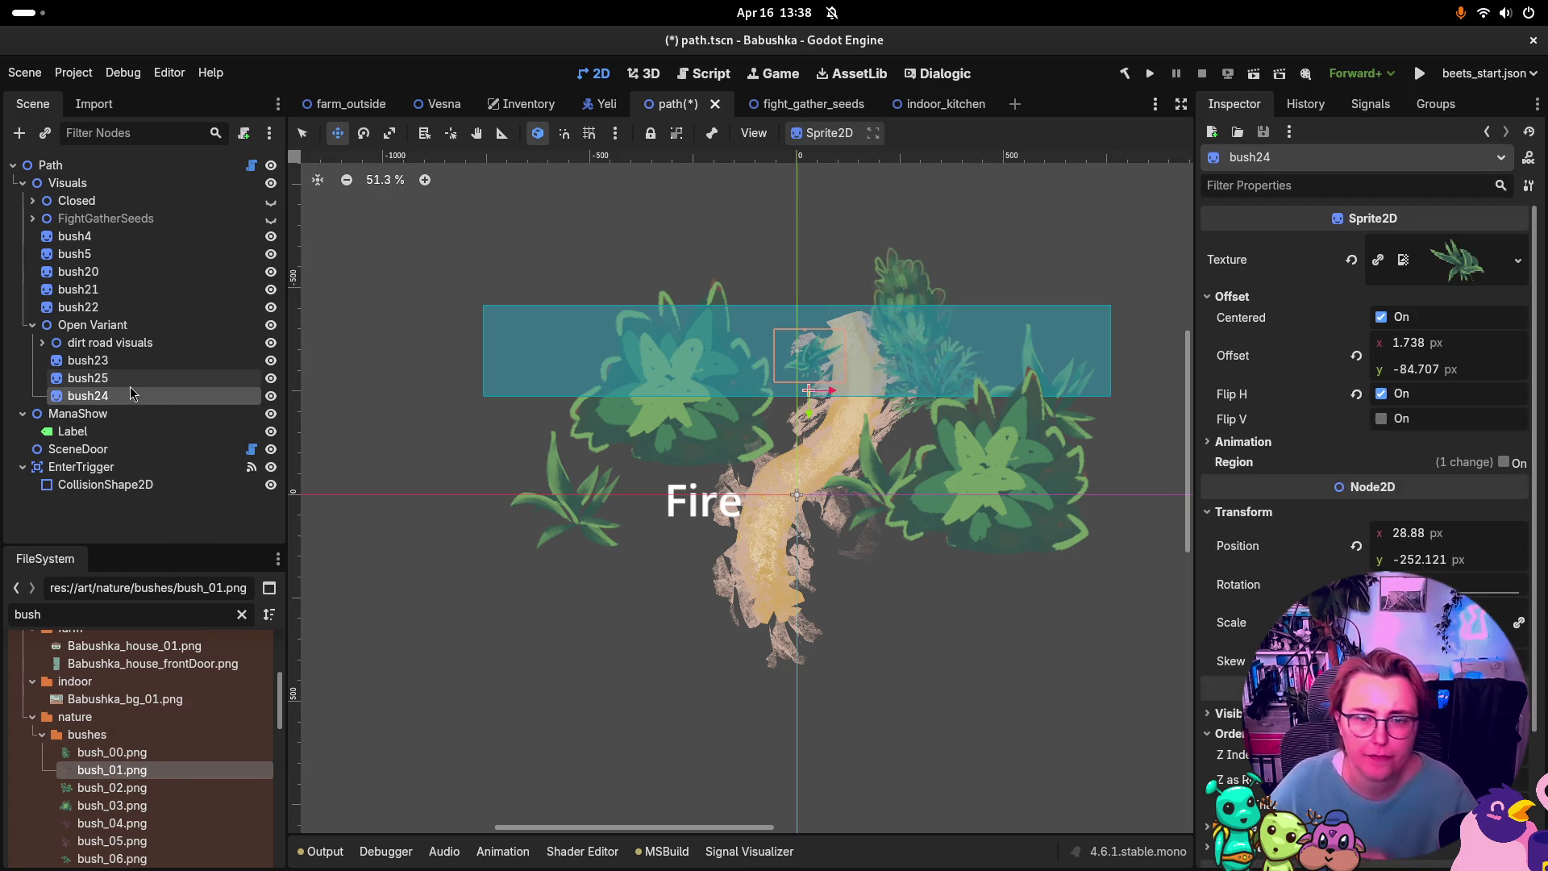
key("ctrl+d")
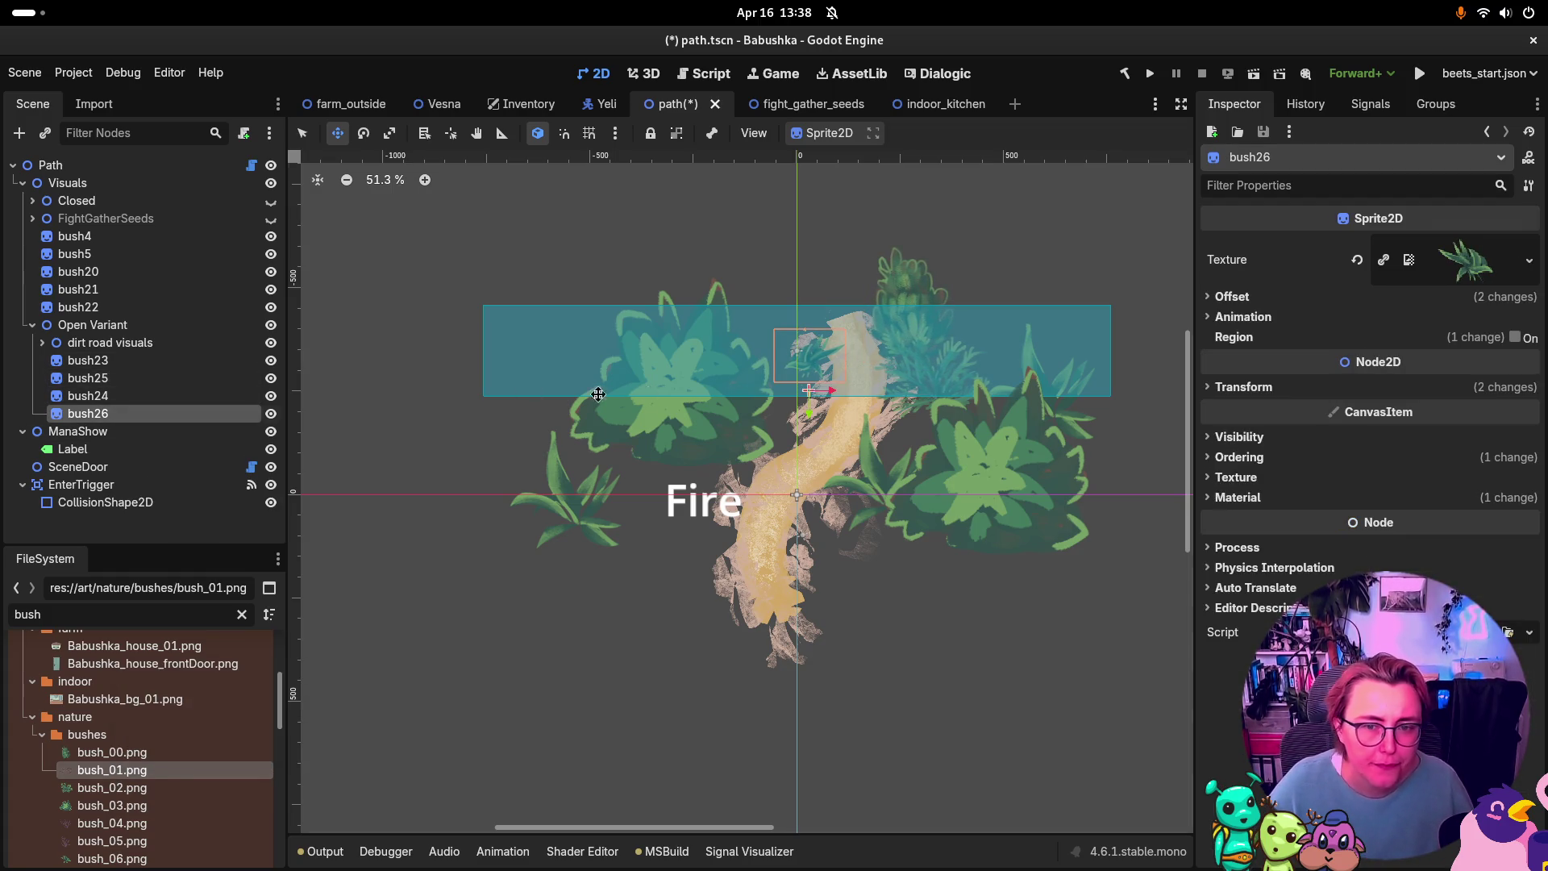
left_click_drag(791, 364, 761, 336)
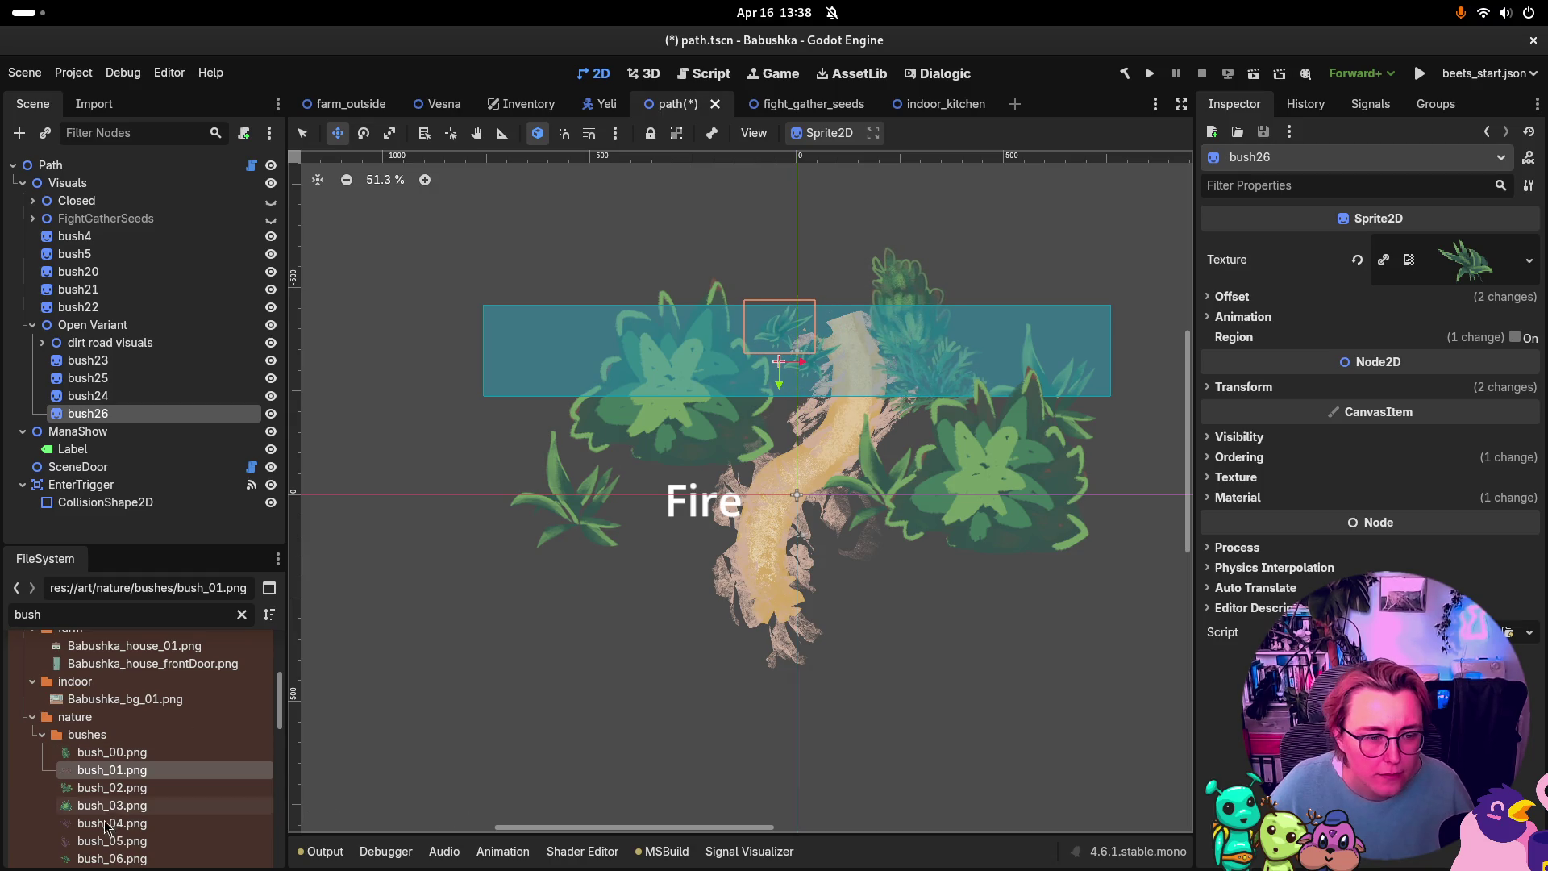
mouse_move(107, 843)
left_mouse_down()
mouse_move(1371, 300)
mouse_move(1451, 282)
mouse_move(1464, 260)
left_mouse_up()
mouse_move(786, 370)
left_mouse_down()
mouse_move(806, 348)
mouse_move(796, 357)
left_mouse_up()
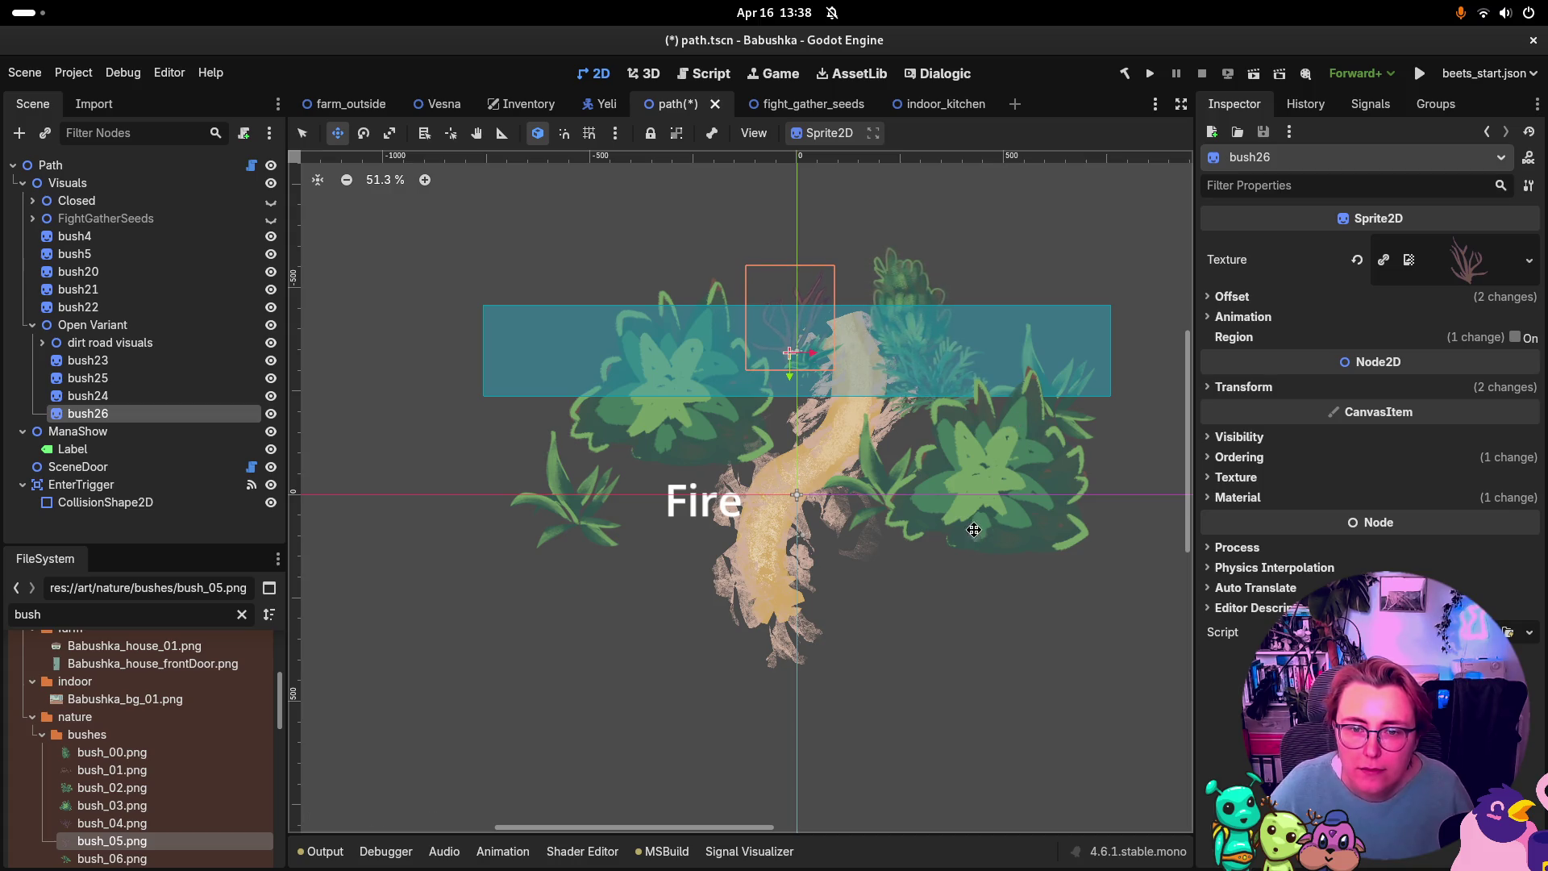
mouse_move(799, 338)
left_mouse_down()
mouse_move(824, 343)
mouse_move(826, 321)
mouse_move(808, 338)
left_mouse_up()
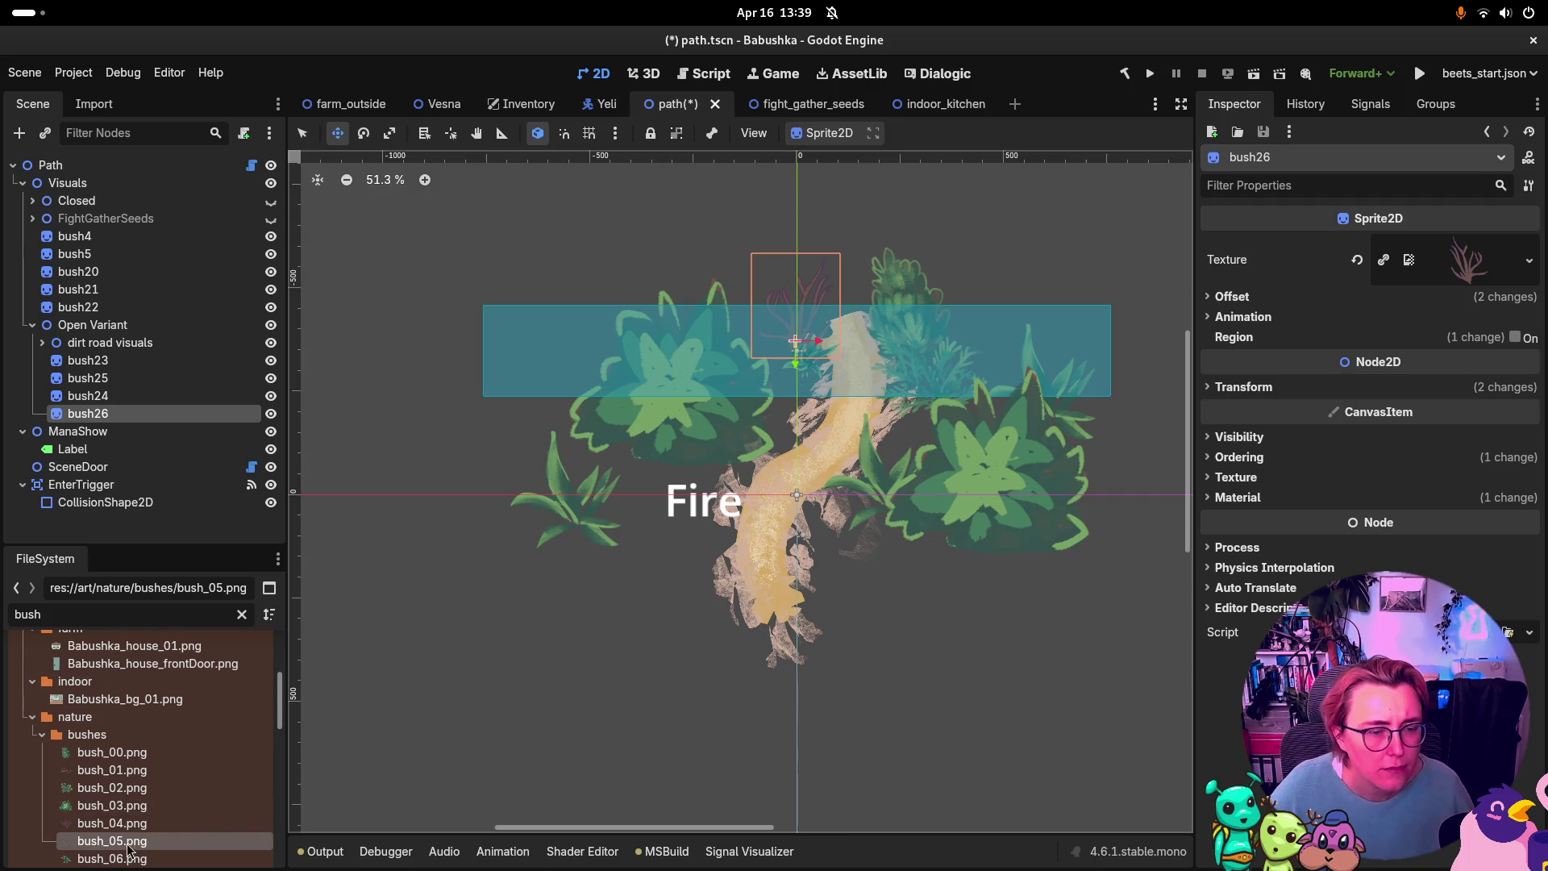
scroll(129, 848, "down", 1)
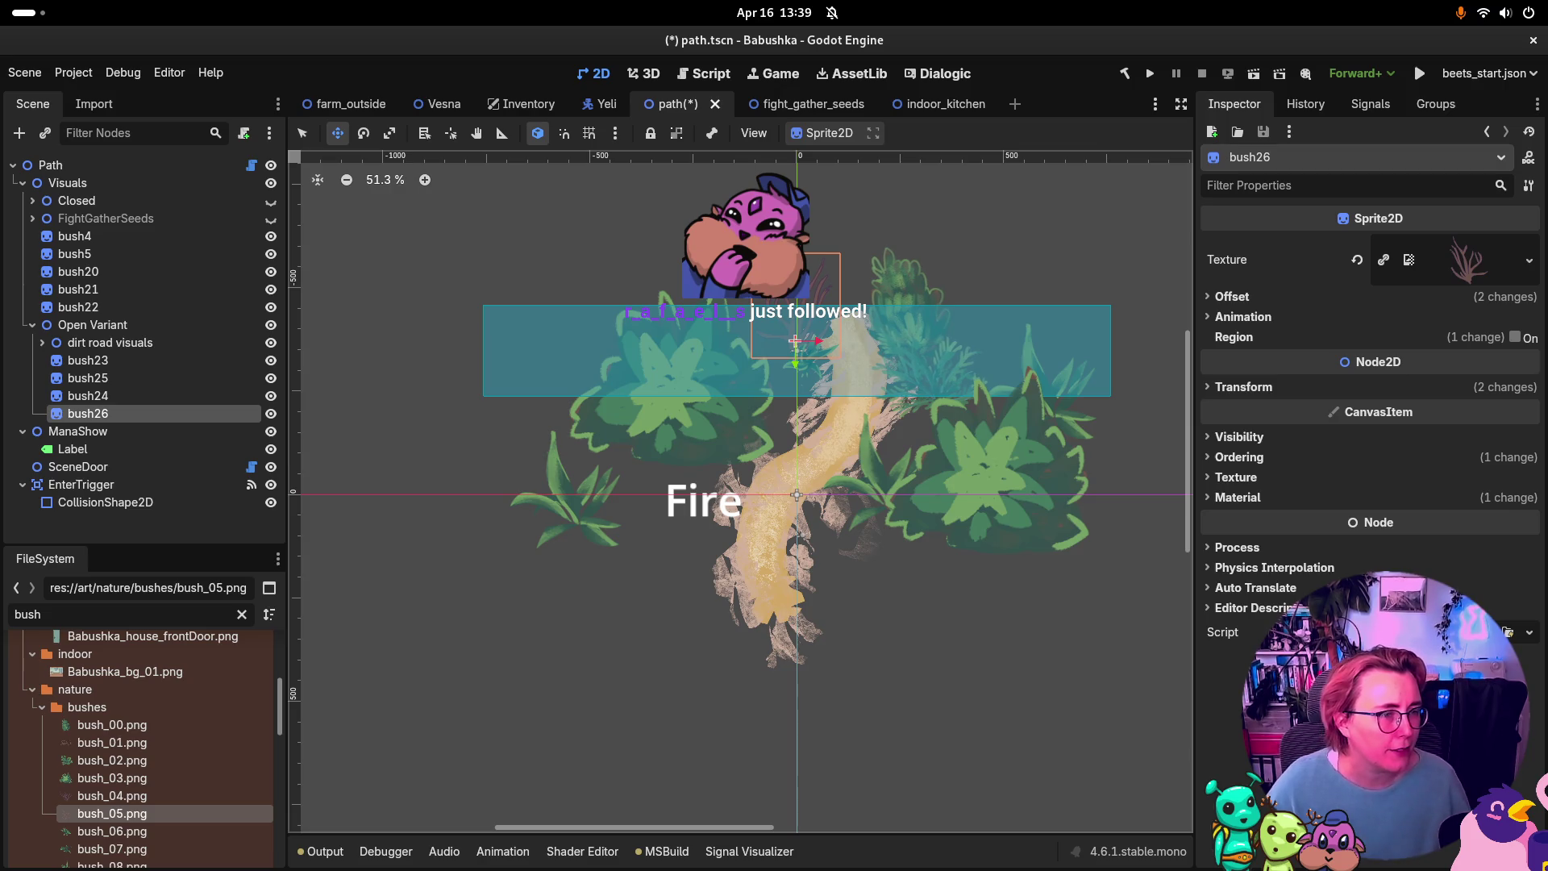
Step: Duplicate bush26 as bush27 with the bush_08 texture, move it down, and save
left_click(103, 414)
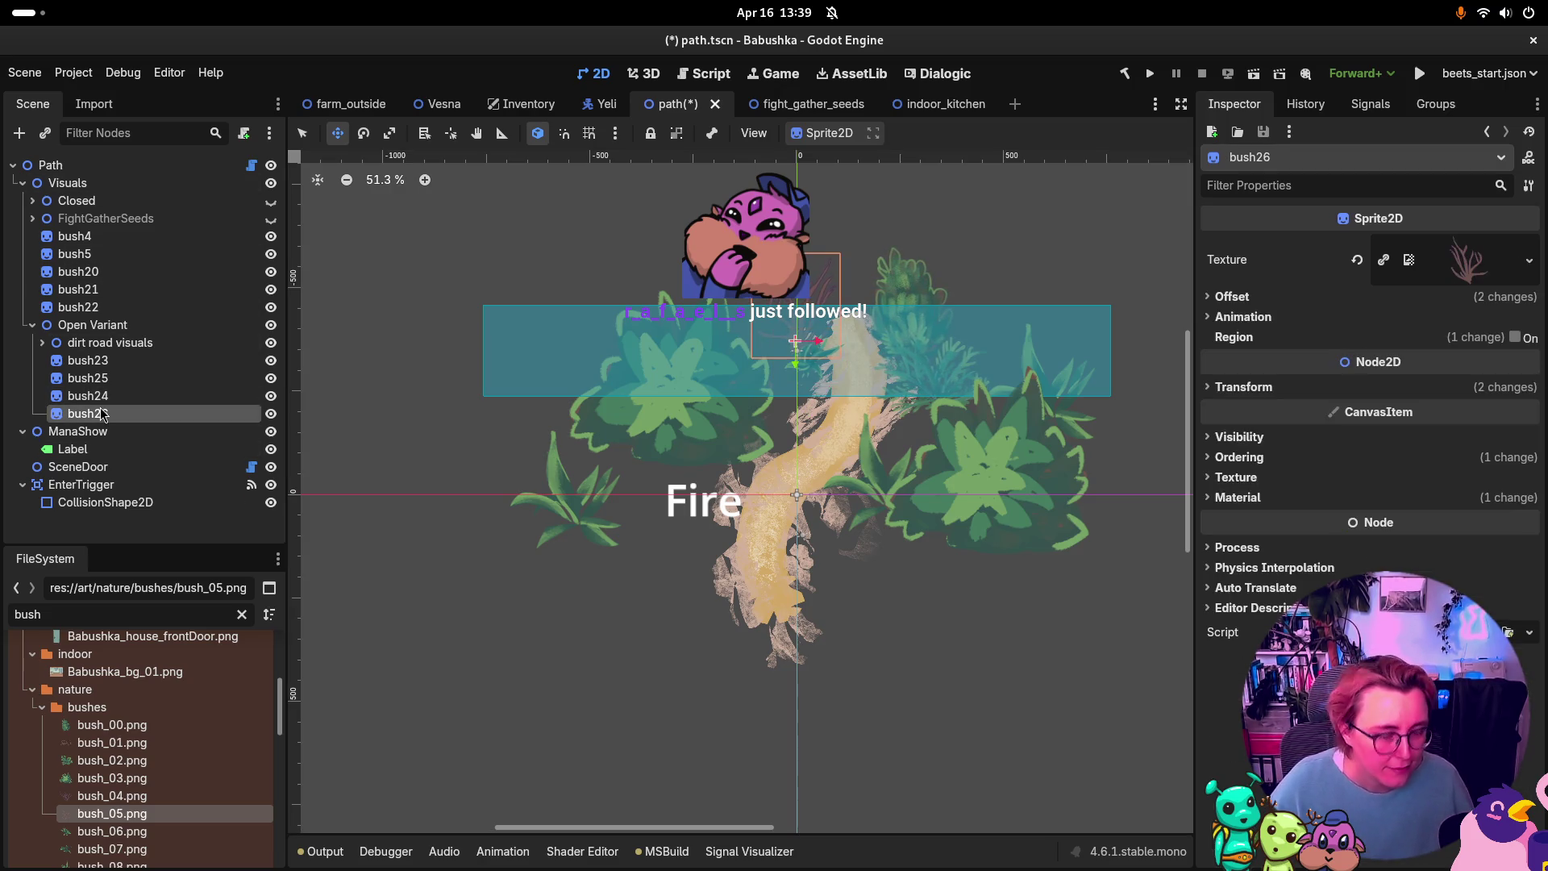
key("ctrl+d")
scroll(107, 841, "down", 1)
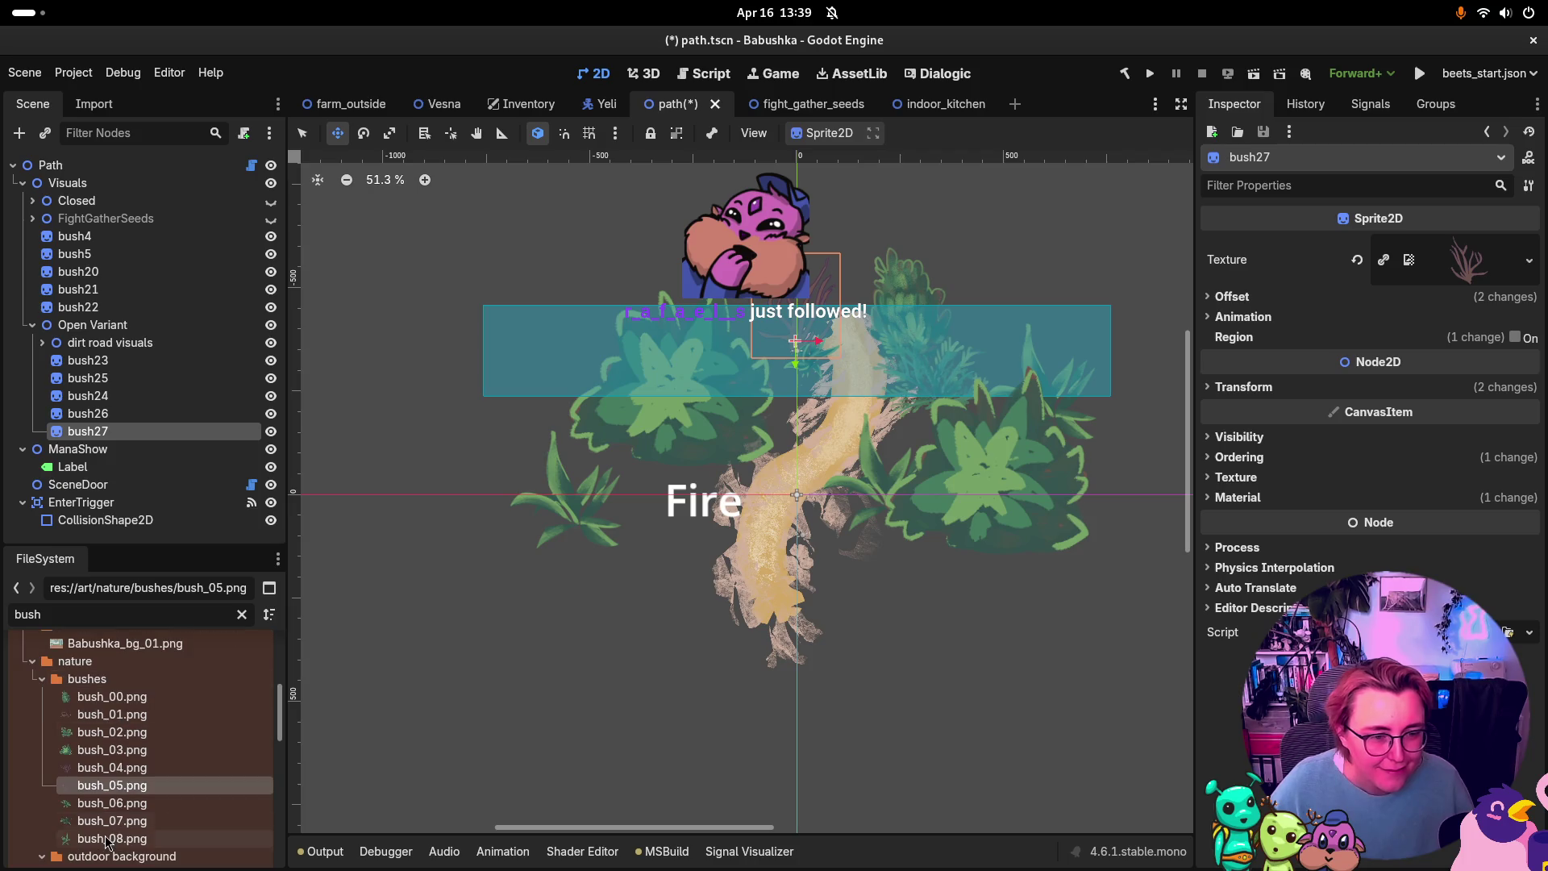
left_click_drag(107, 841, 1467, 262)
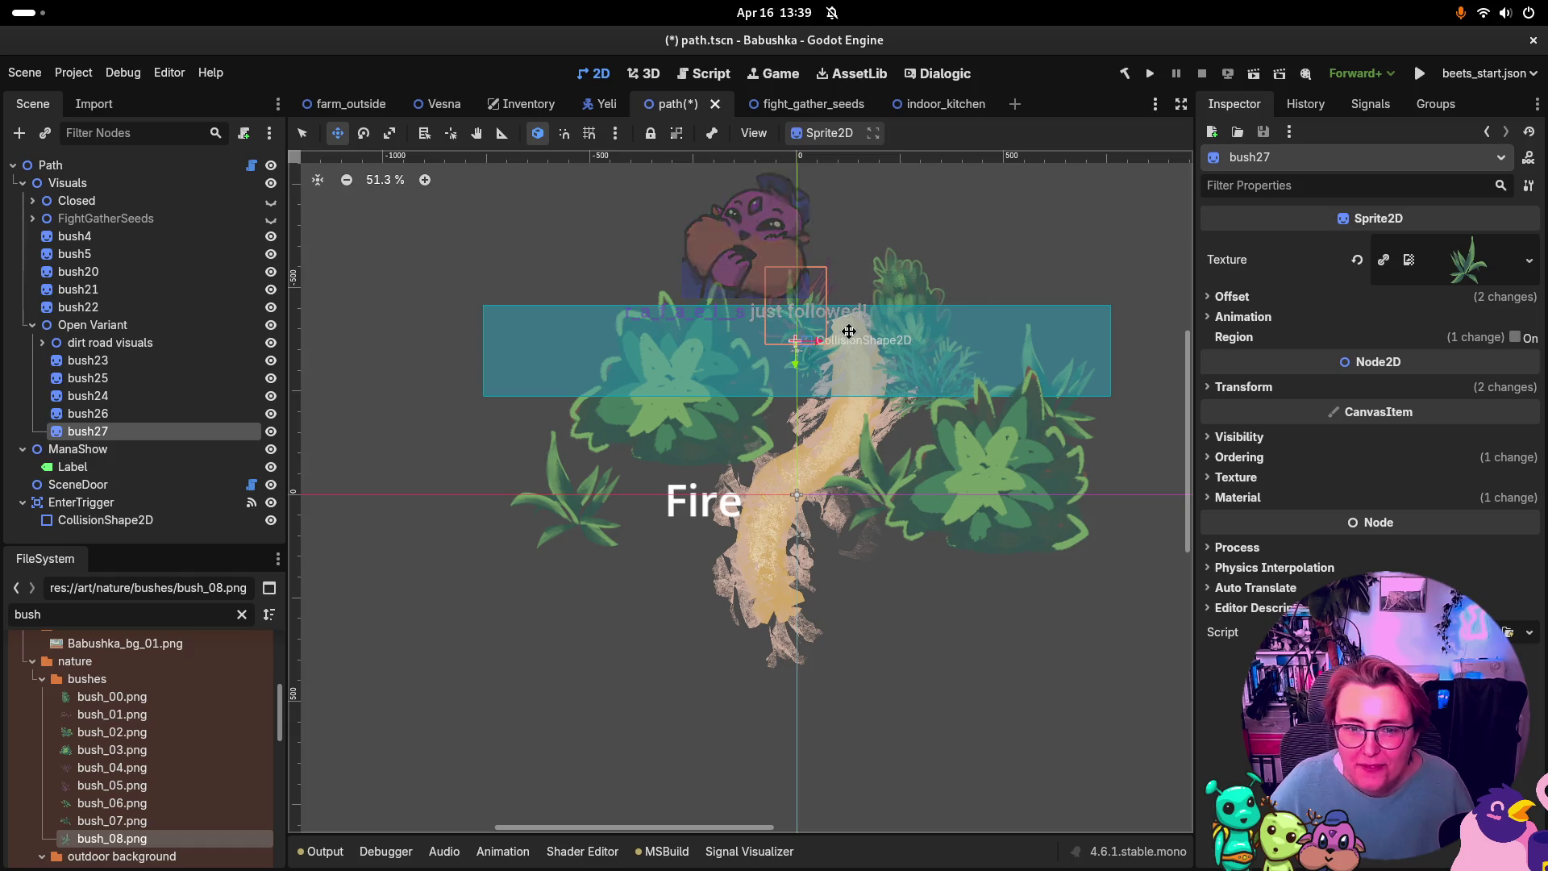
mouse_move(793, 345)
left_mouse_down()
mouse_move(804, 416)
mouse_move(875, 311)
mouse_move(803, 343)
mouse_move(794, 403)
mouse_move(808, 412)
mouse_move(790, 410)
left_mouse_up()
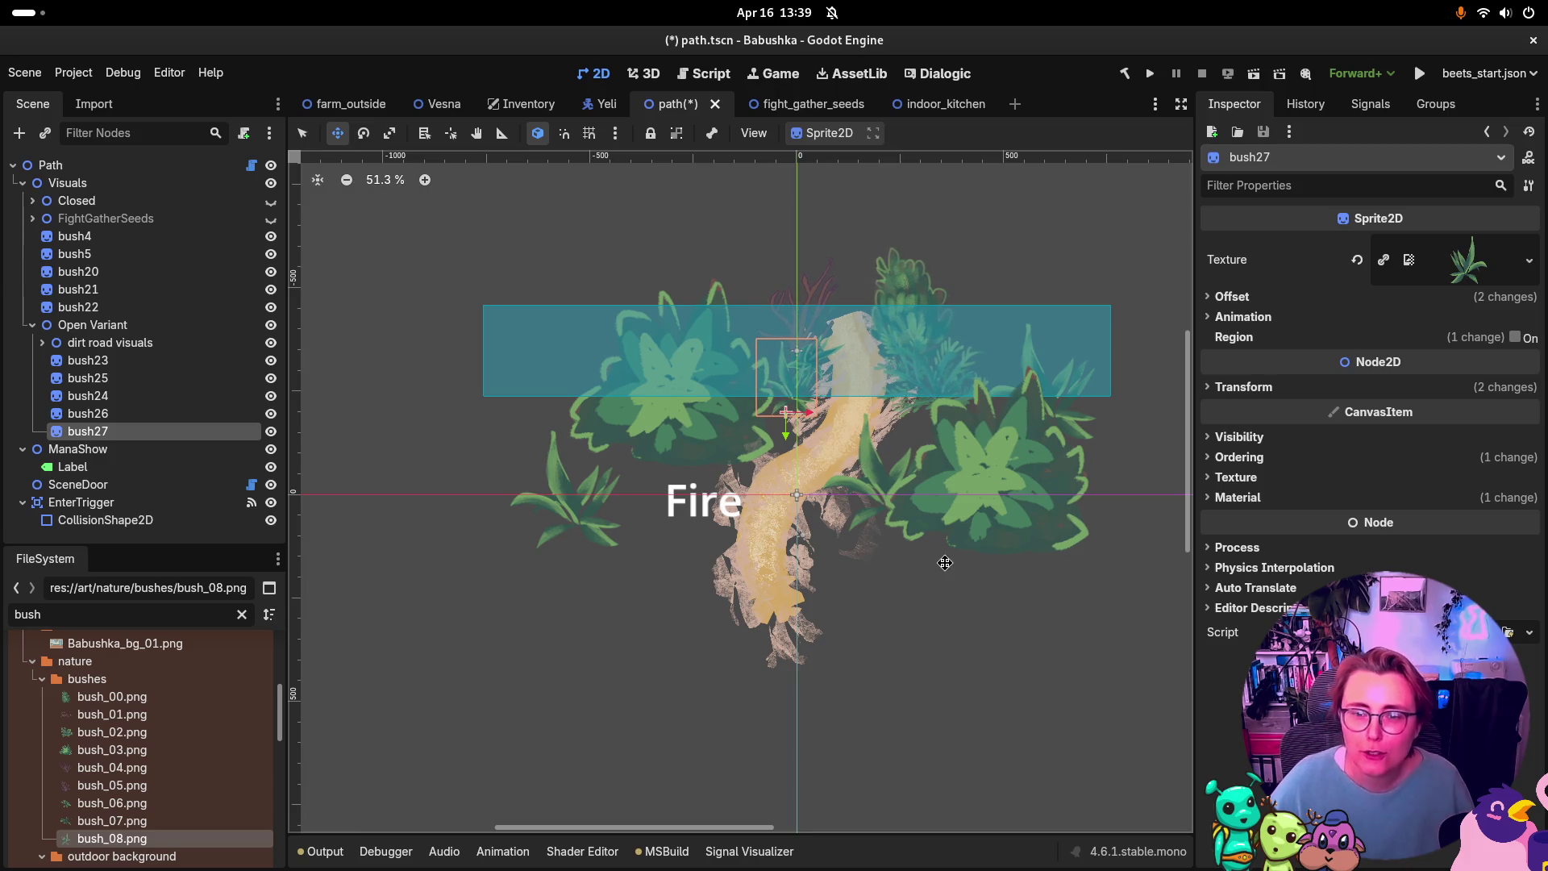
scroll(936, 307, "down", 4)
key("ctrl+s")
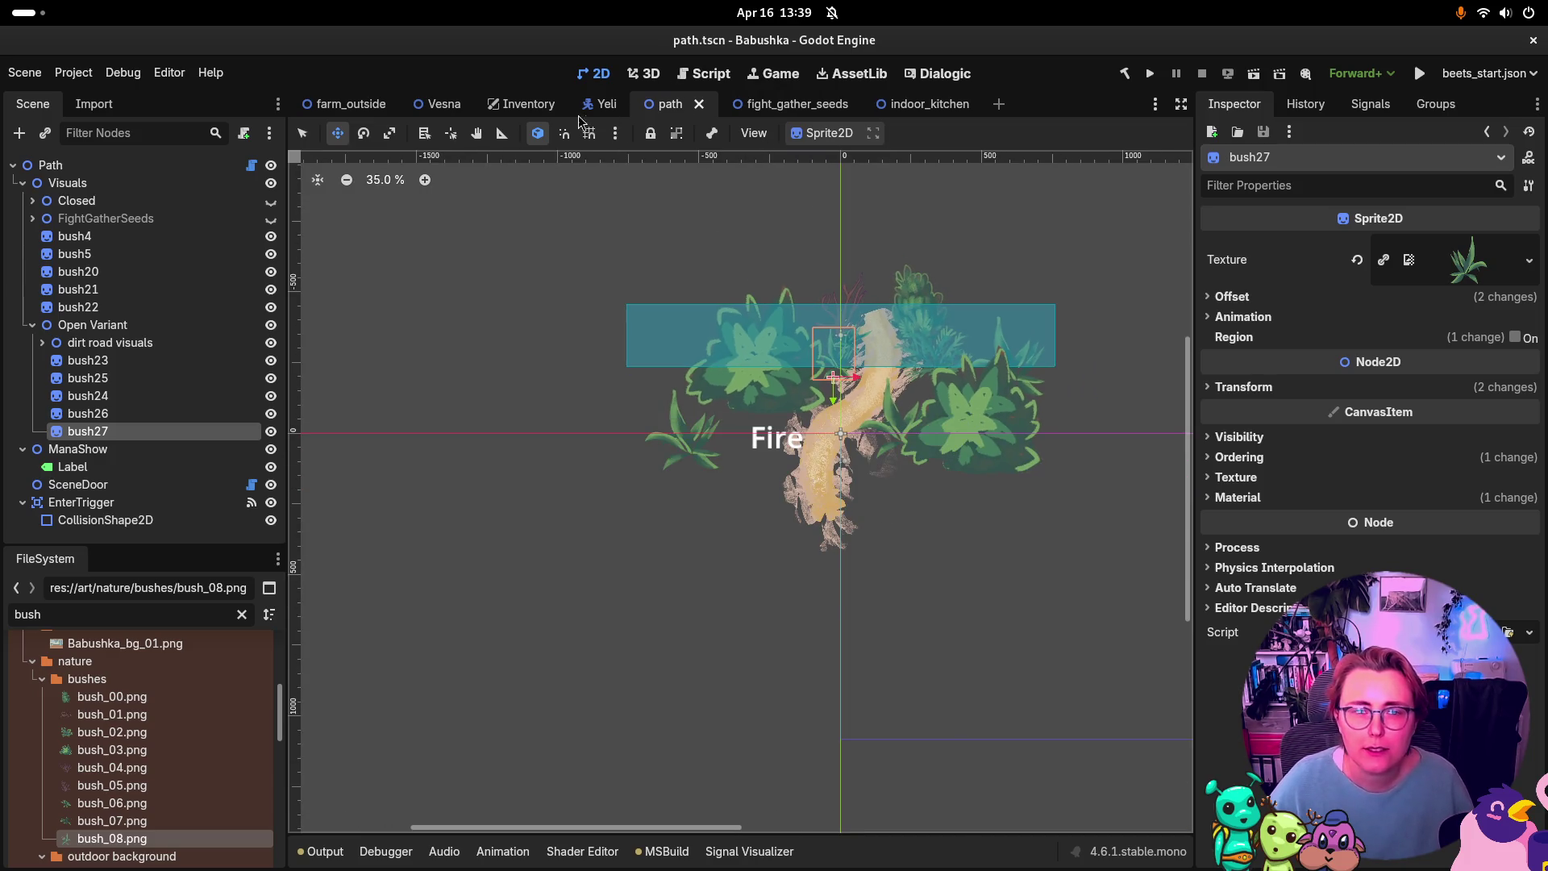
Step: Switch to fight_gather_seeds, collapse ParallaxBackground, and expand greenery down to the grass node
left_click(772, 104)
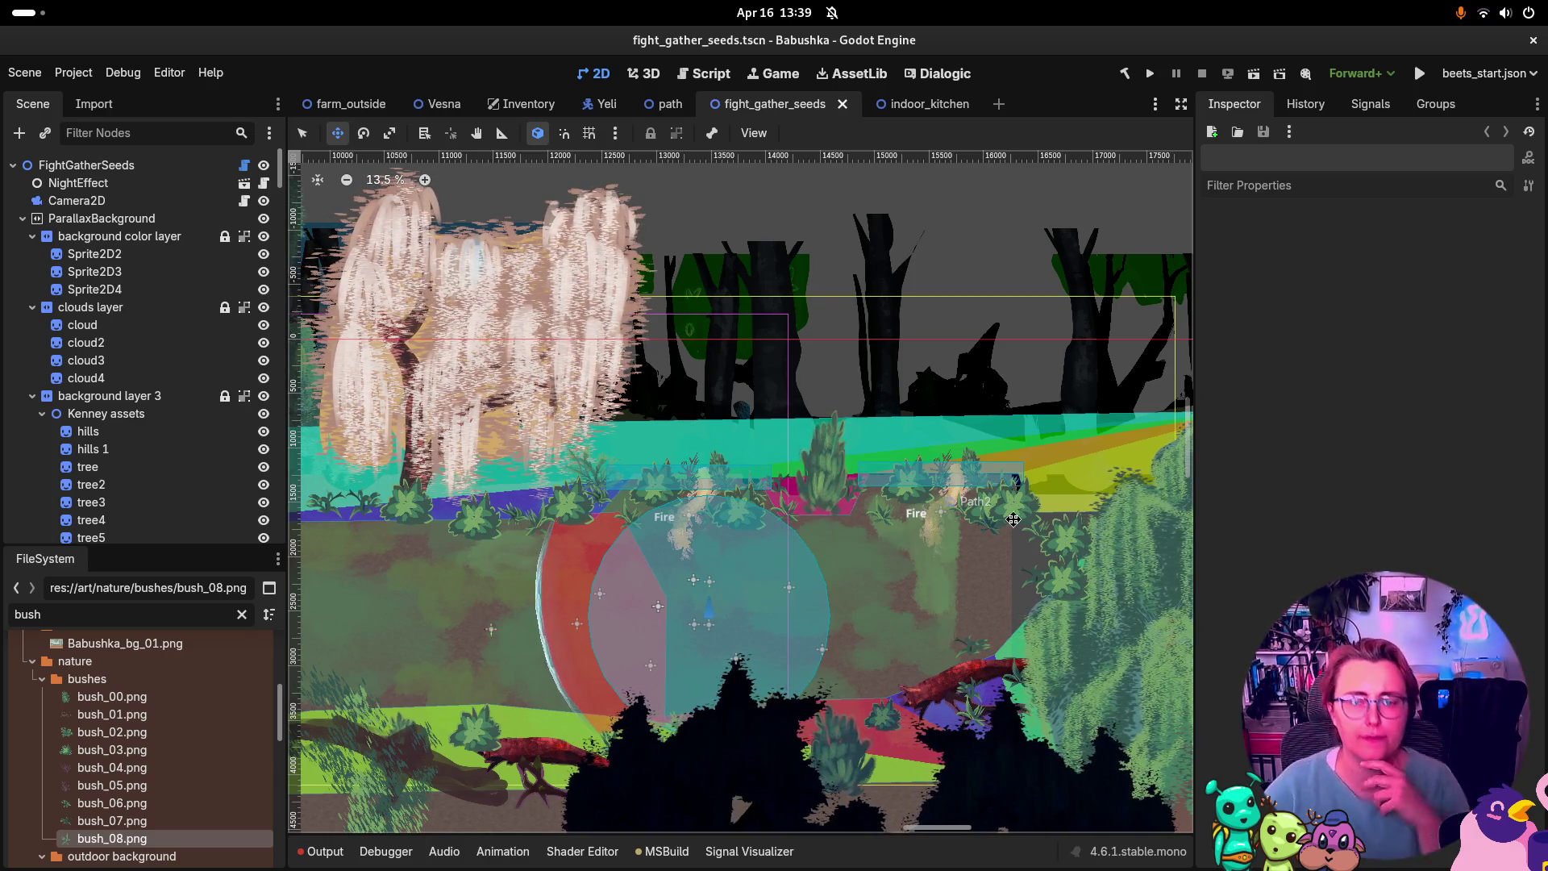
scroll(837, 384, "up", 1)
scroll(837, 384, "up", 10)
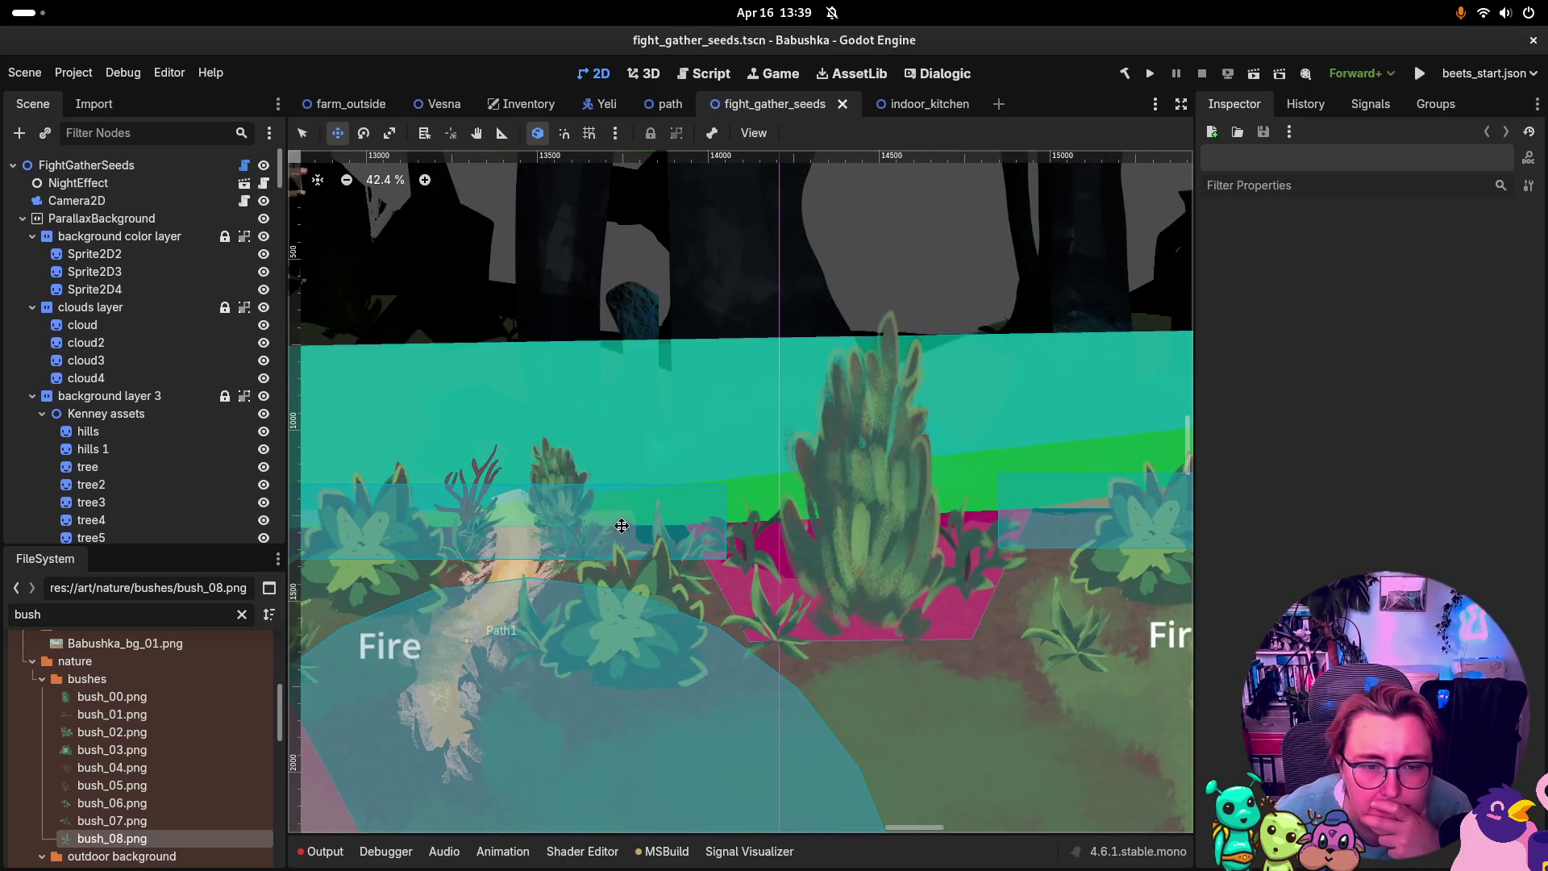
scroll(561, 488, "down", 8)
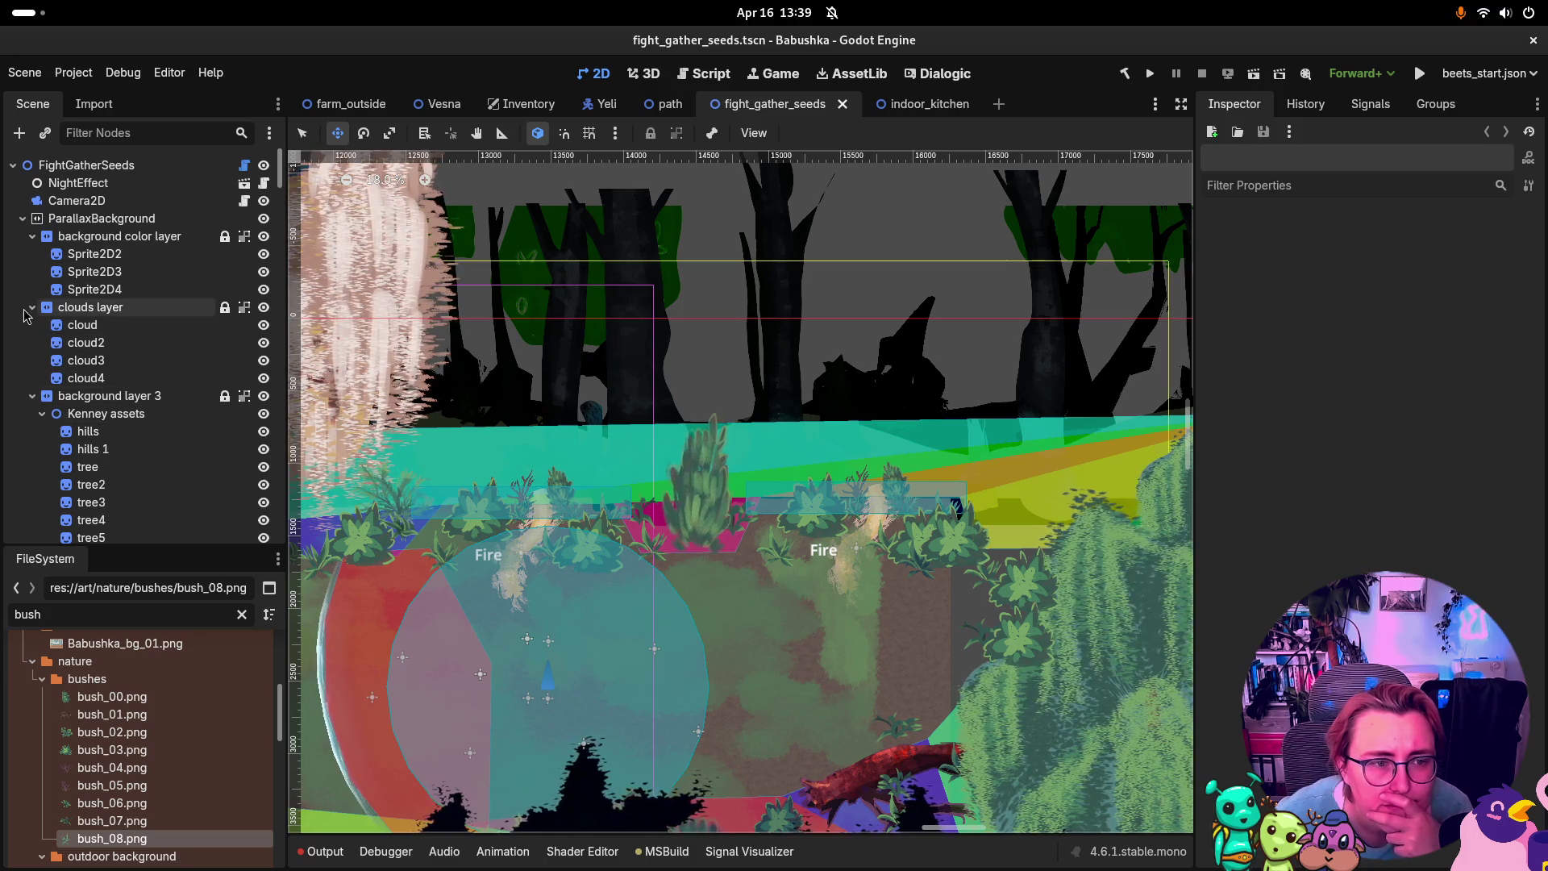
left_click(24, 219)
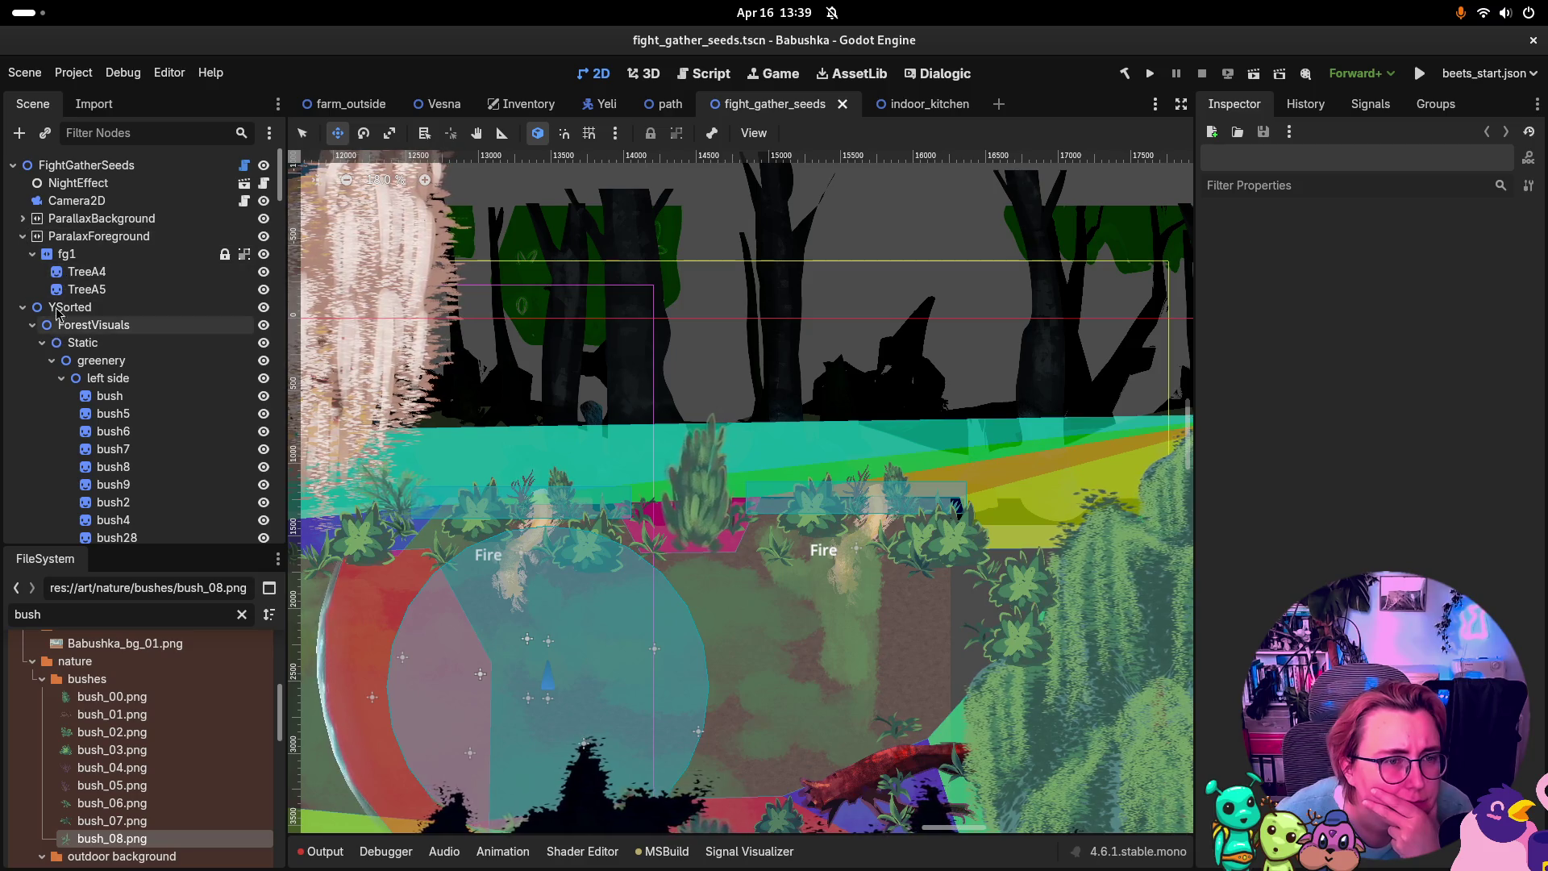
scroll(155, 339, "down", 1)
scroll(153, 337, "down", 1)
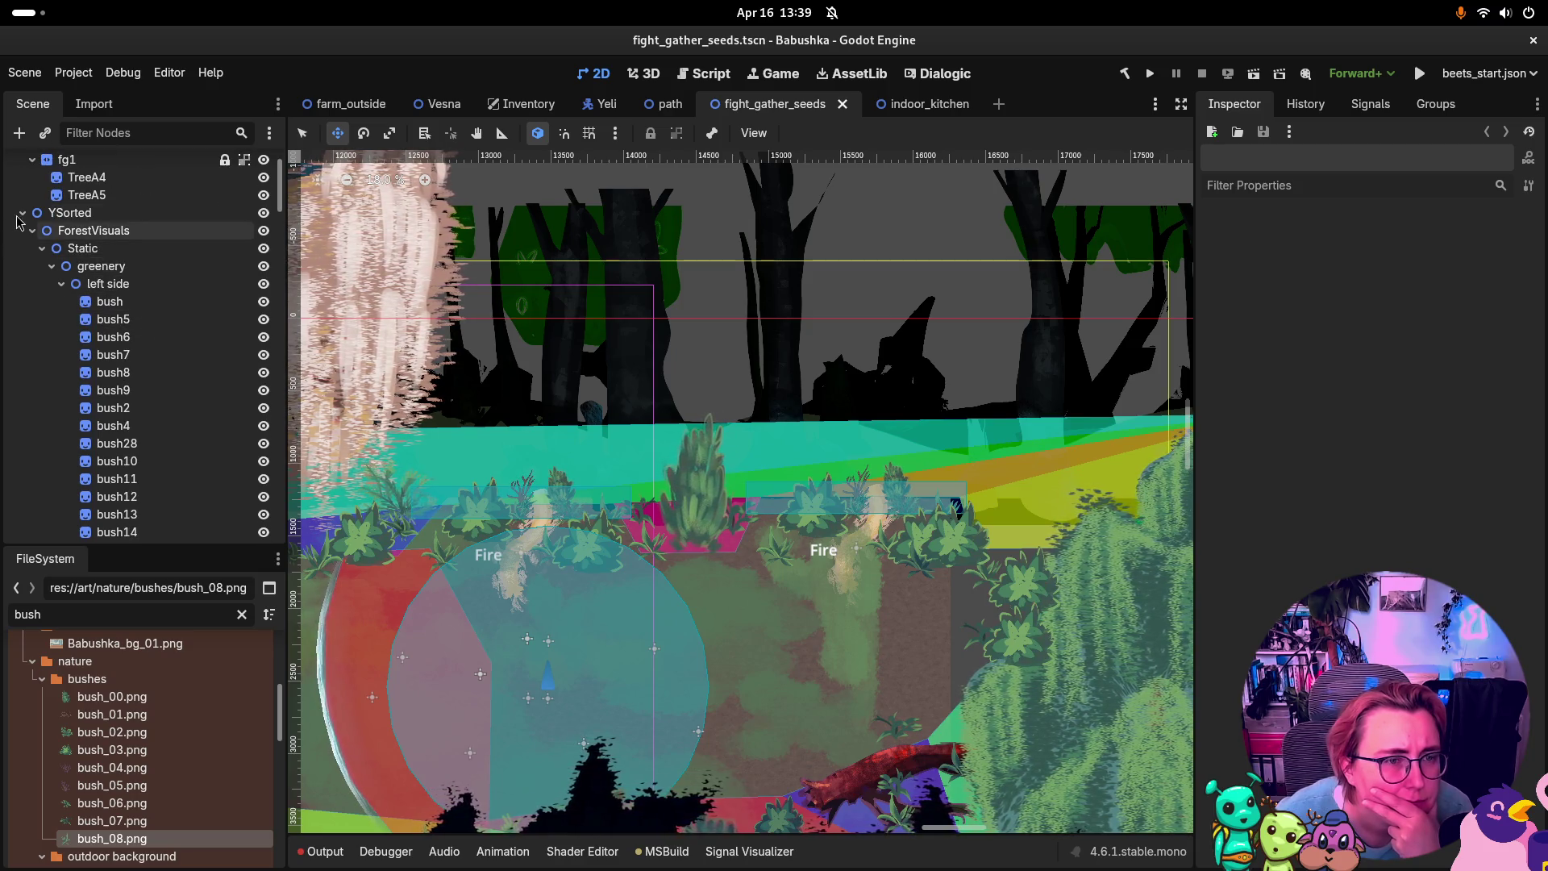
left_click(51, 266)
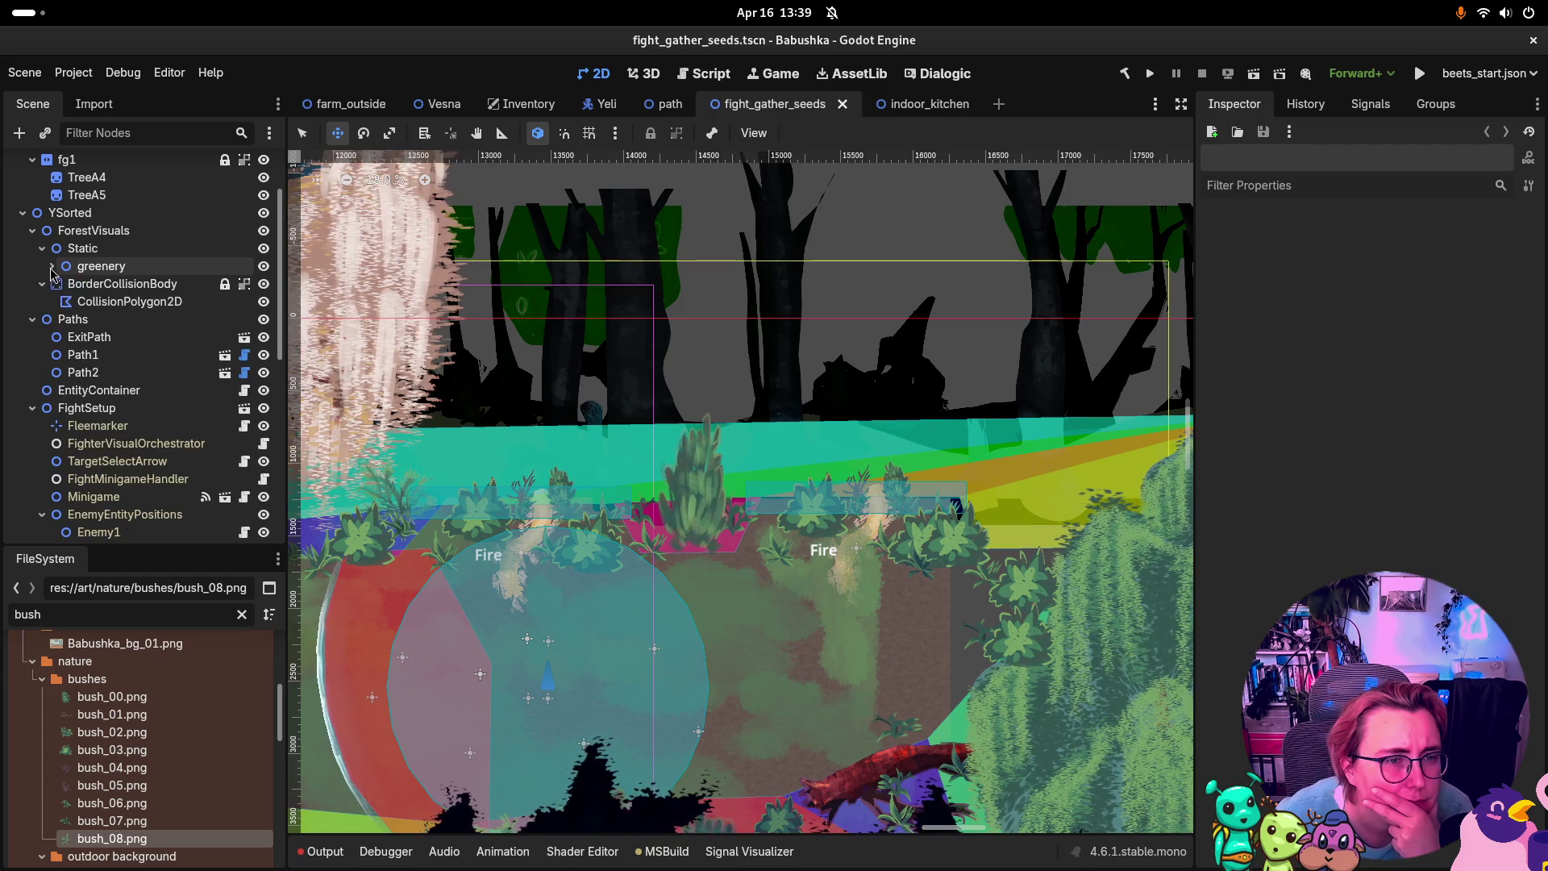
left_click(52, 266)
scroll(150, 355, "down", 10)
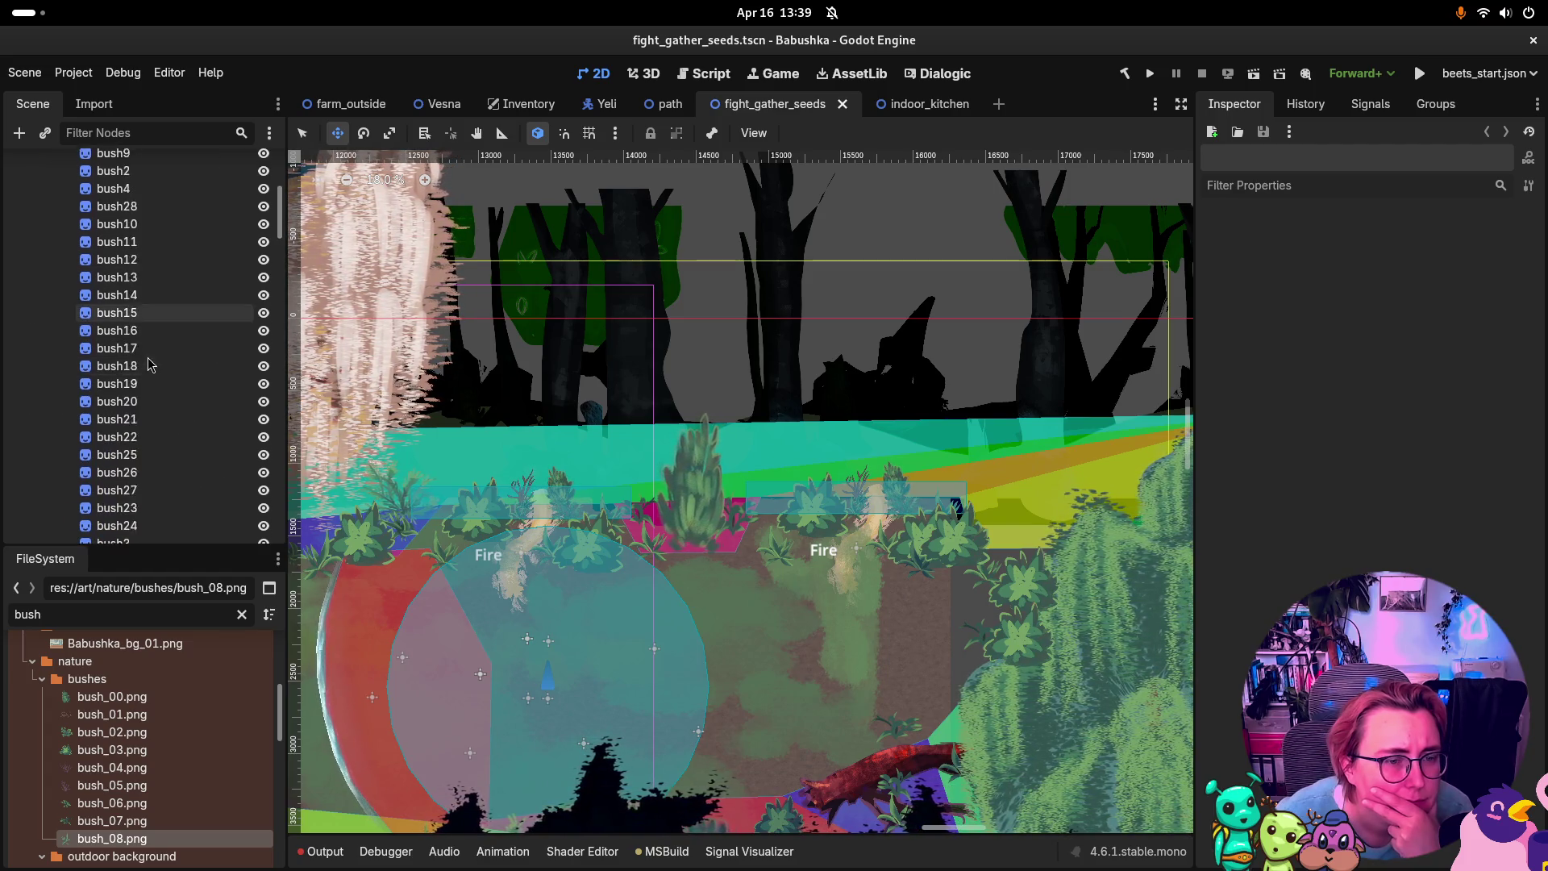
scroll(150, 353, "down", 7)
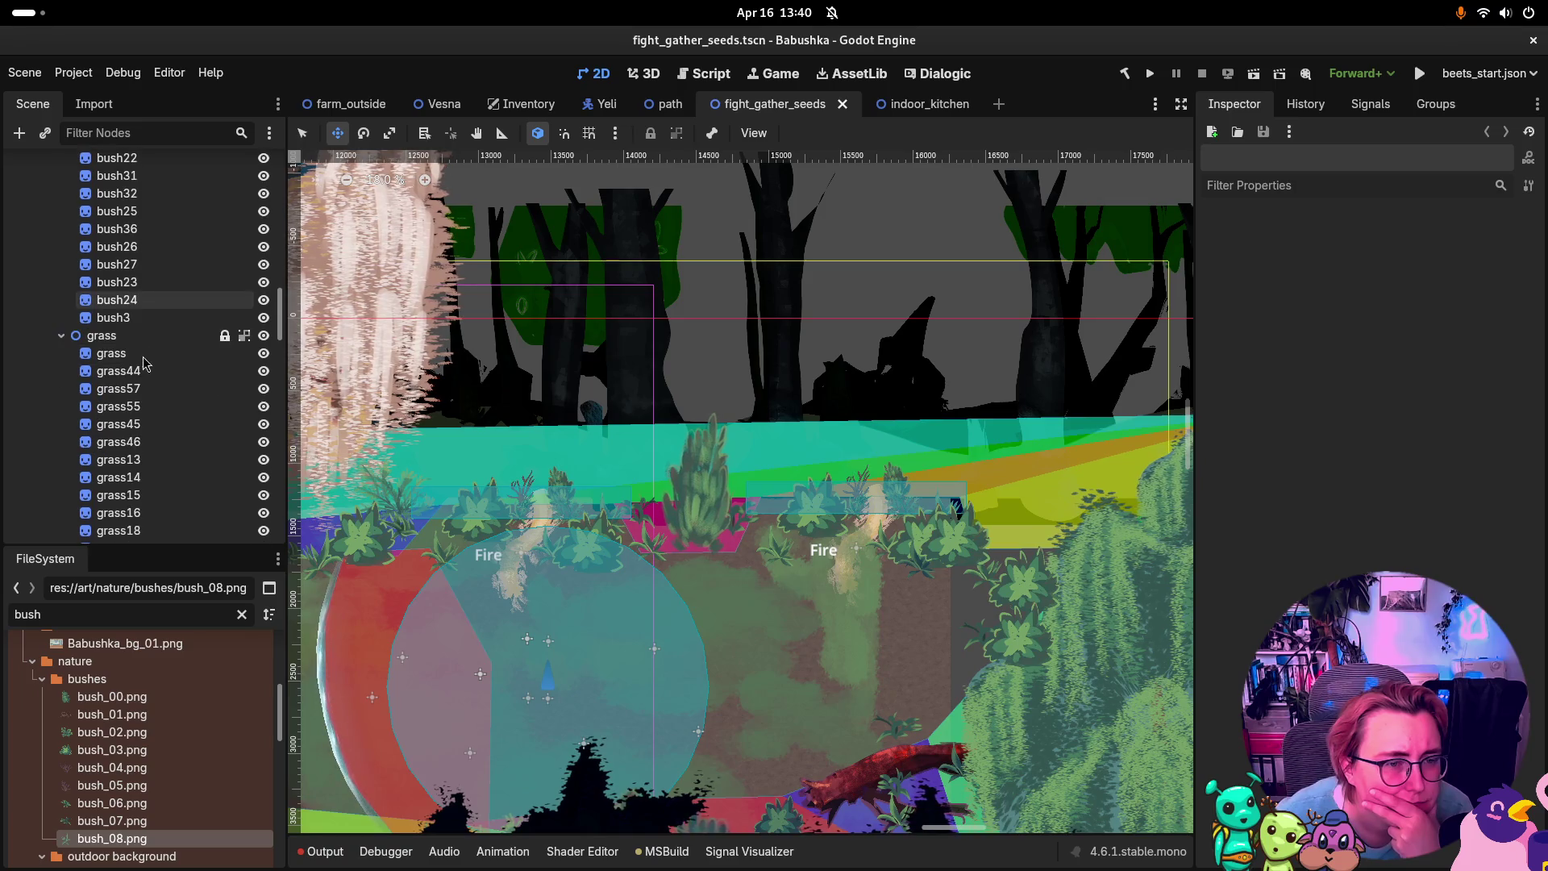
Step: Select the grass group and start lowering its Z Index under Ordering
left_click(129, 371)
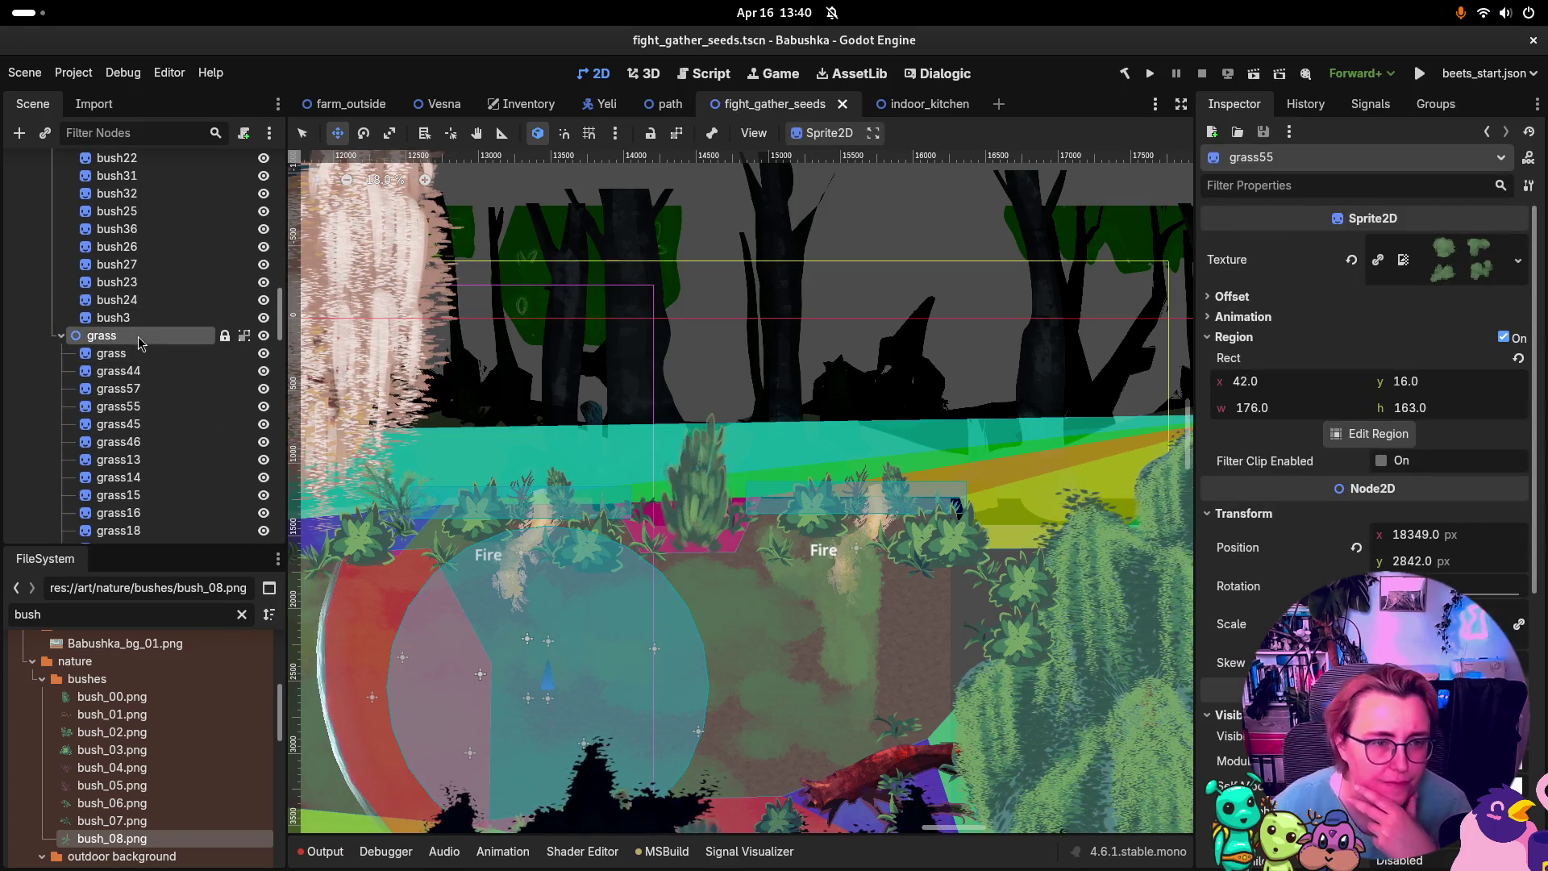
left_click(103, 336)
left_click(1262, 314)
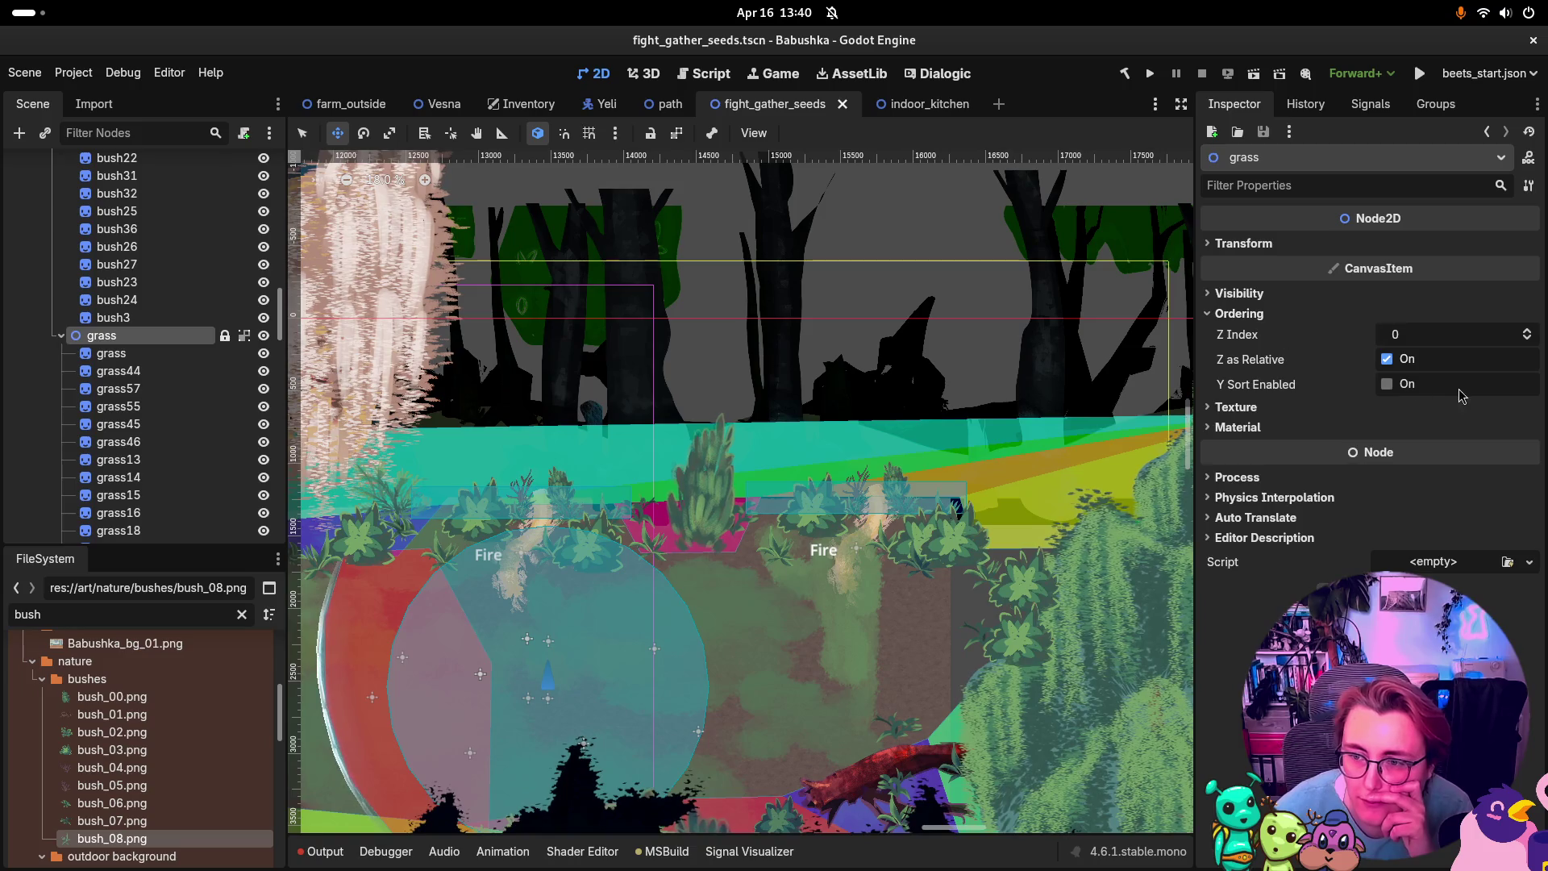
left_click(1527, 339)
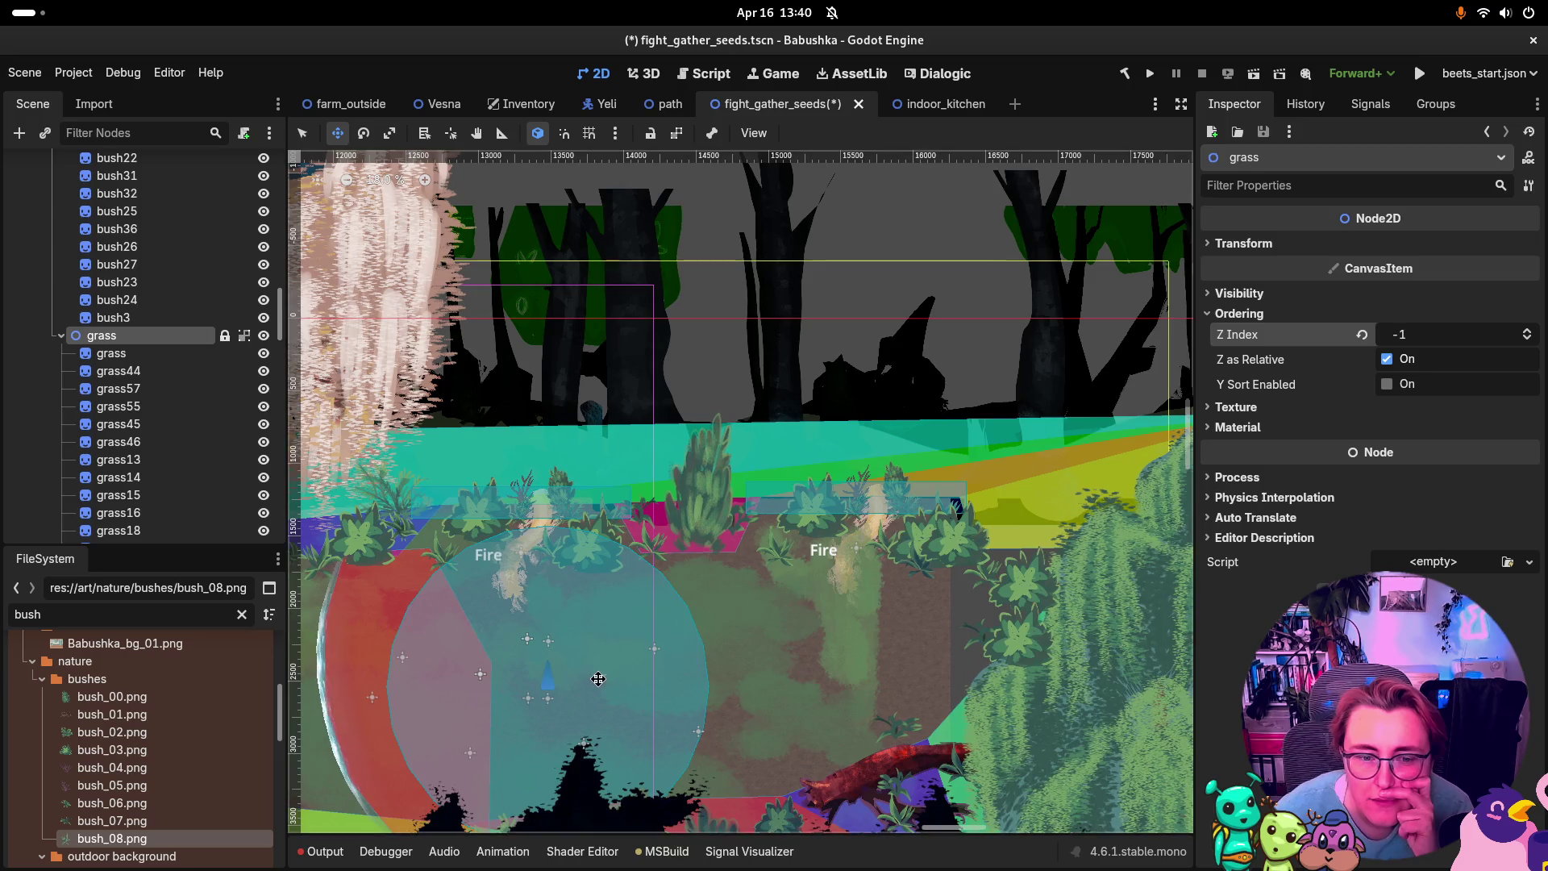
scroll(794, 578, "down", 3)
left_click_drag(795, 578, 867, 534)
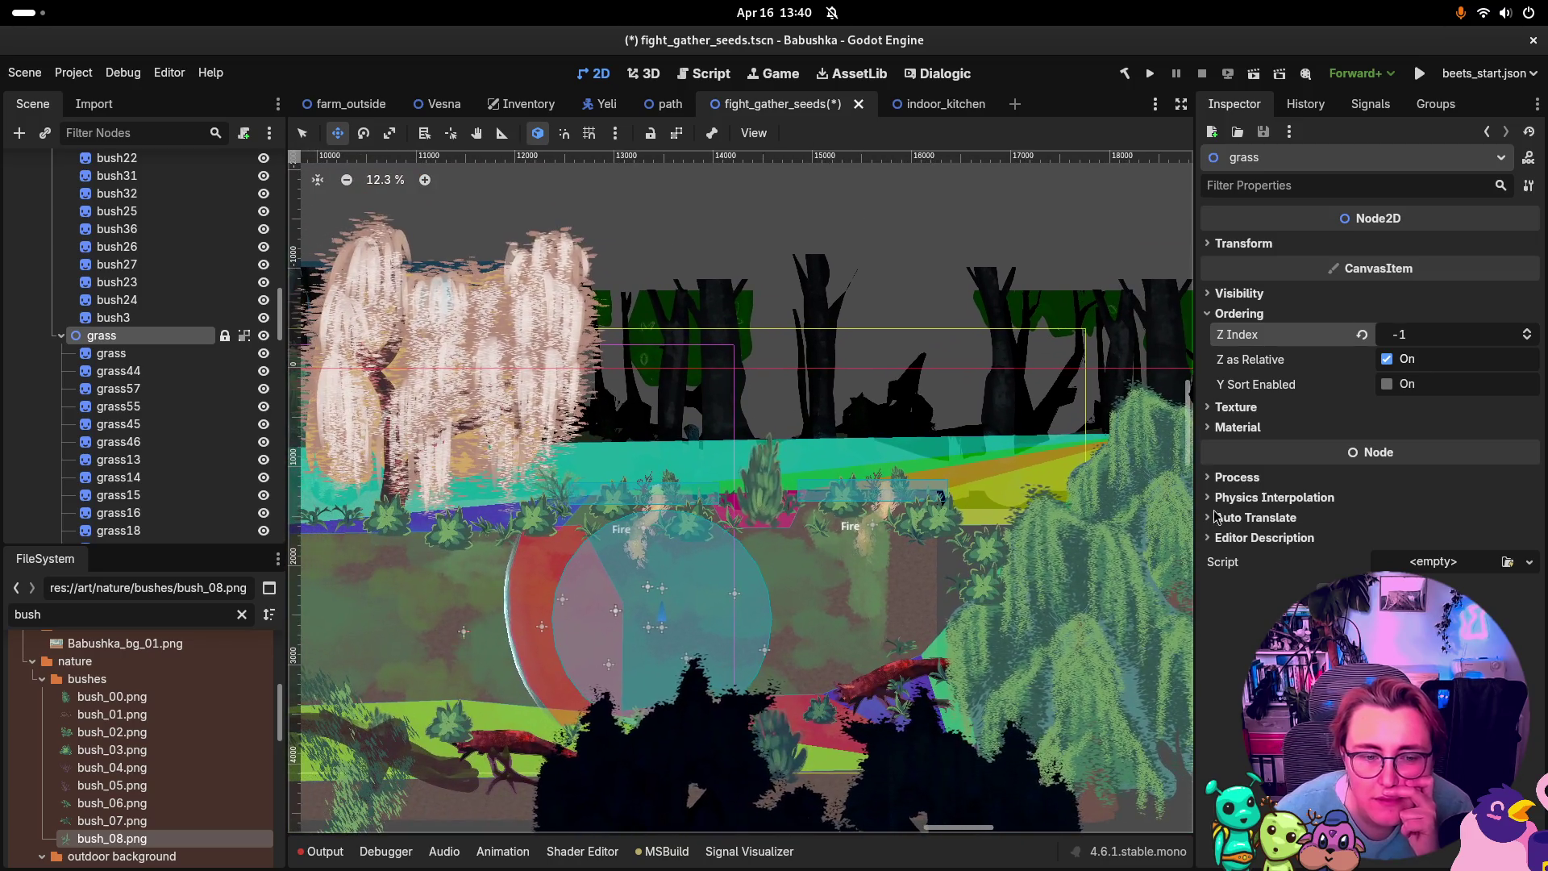
Step: Set the grass group's Z Index to -10 and save fight_gather_seeds
left_click(1529, 339)
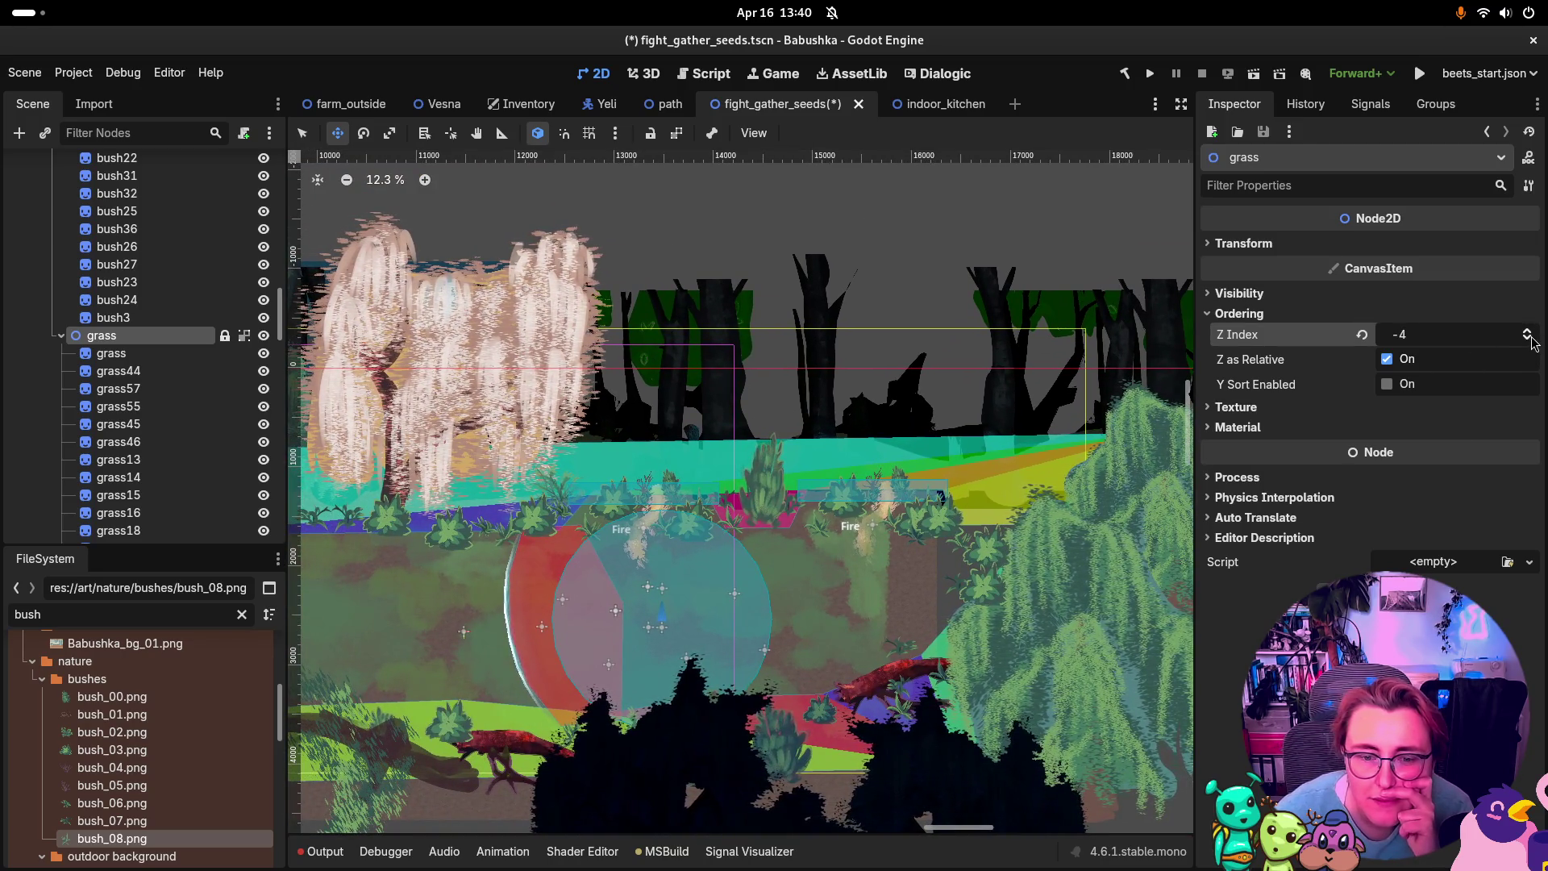
left_click(1529, 340)
left_click(1529, 339)
left_click(1529, 339)
left_click(1529, 339)
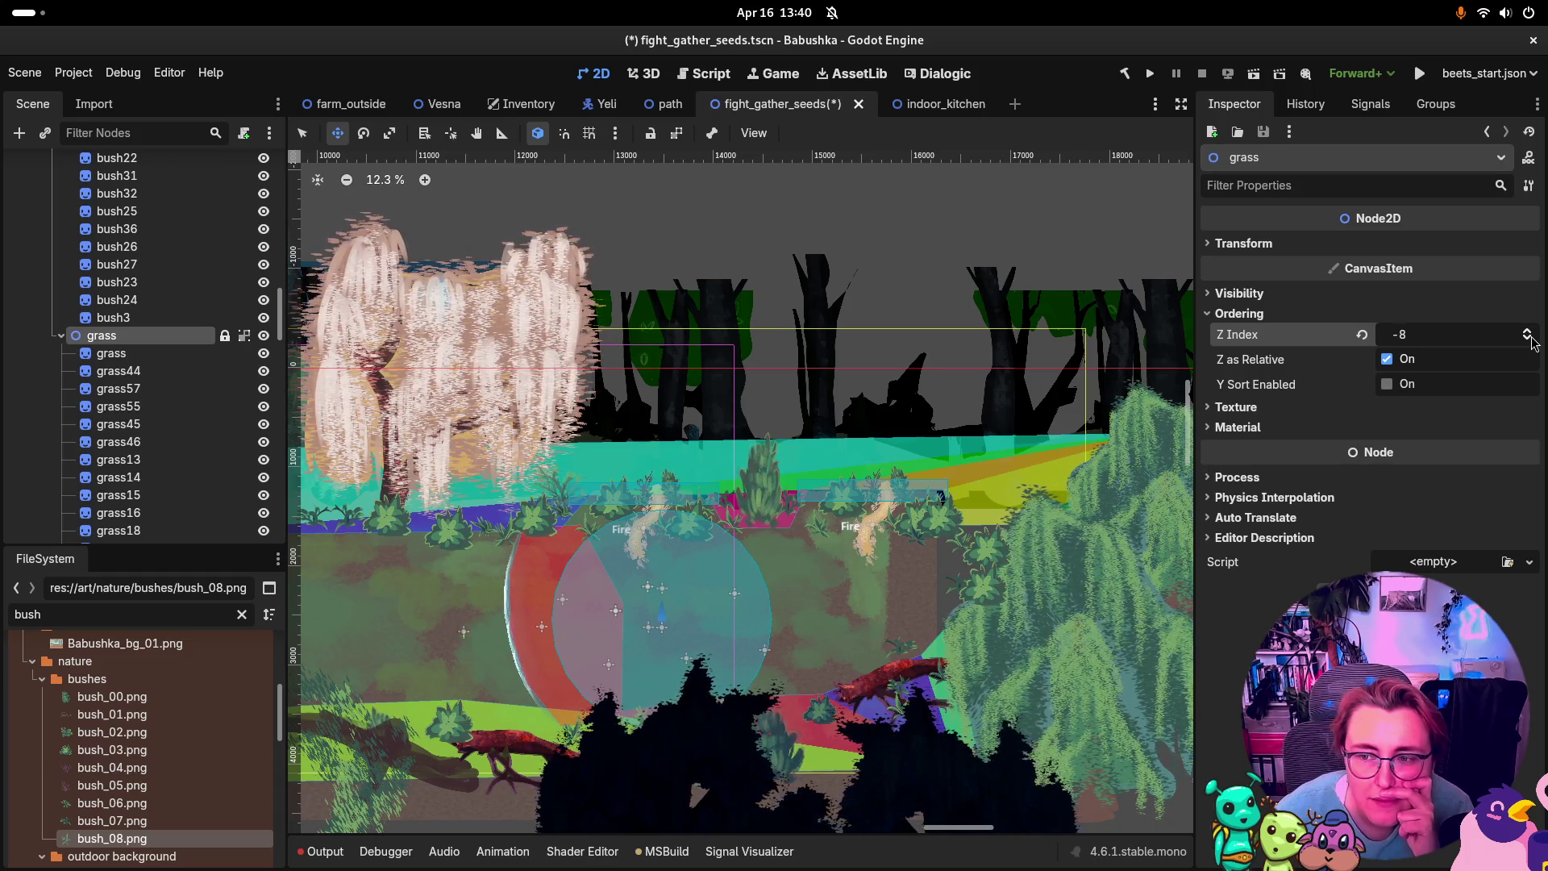
left_click(1529, 340)
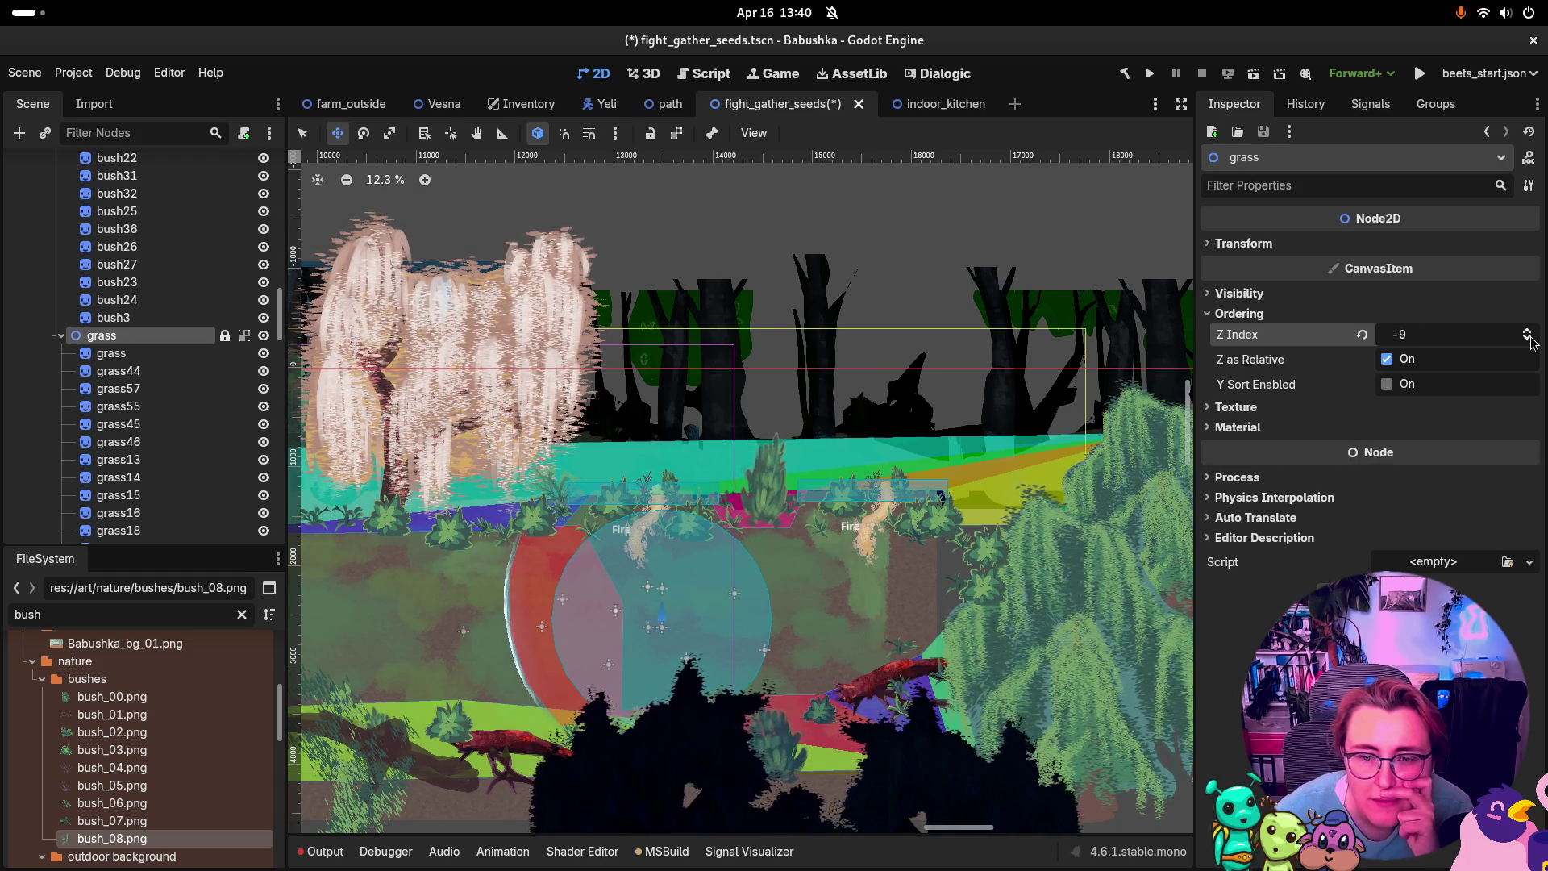
left_click(1528, 332)
left_click(1529, 332)
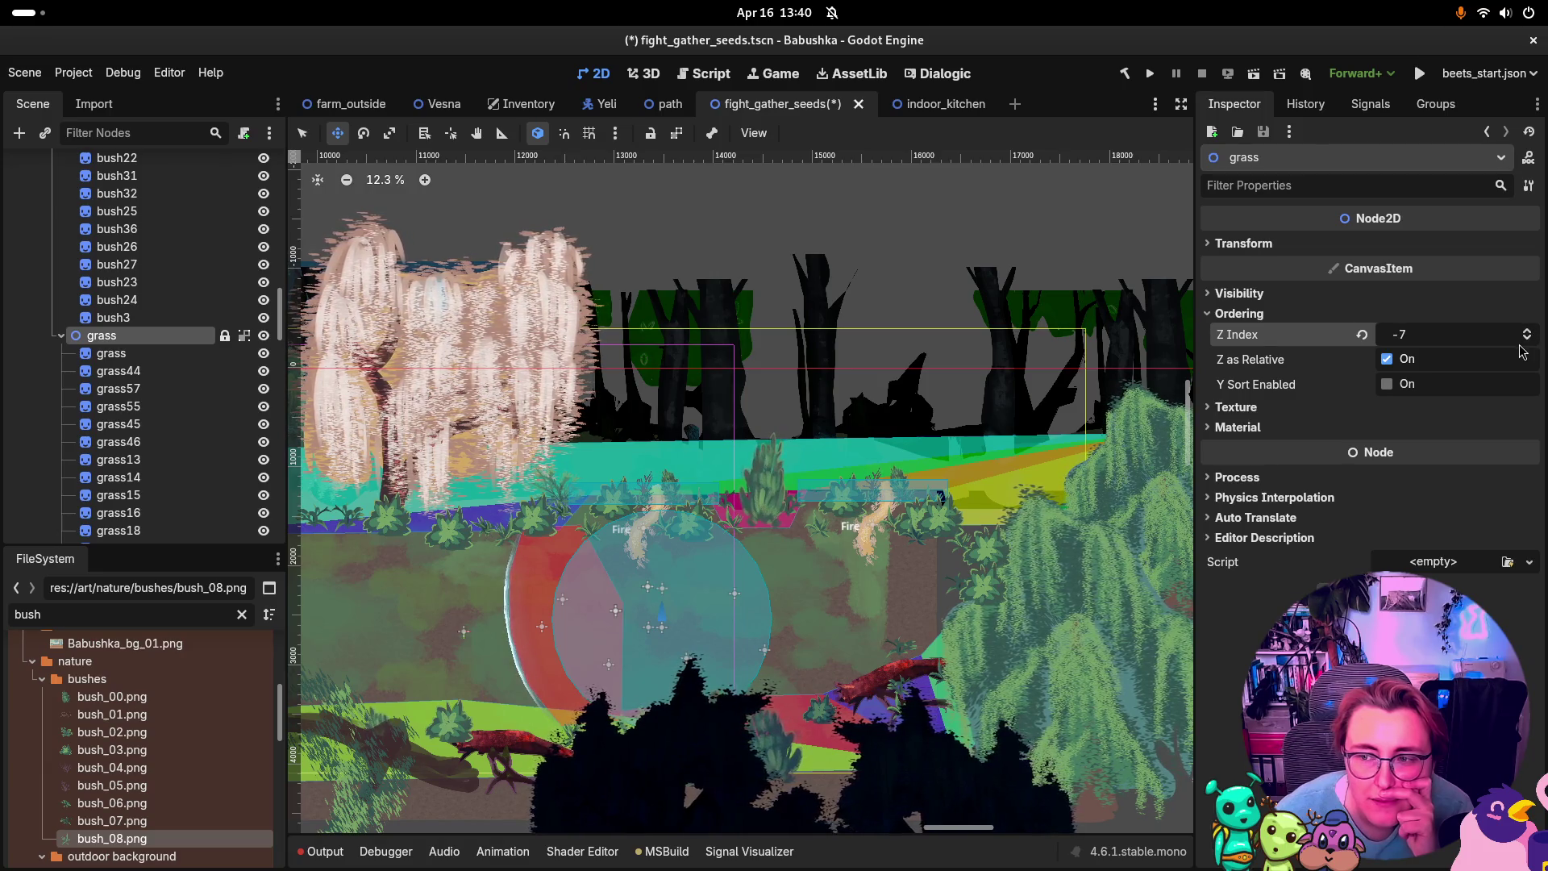
scroll(750, 613, "up", 3)
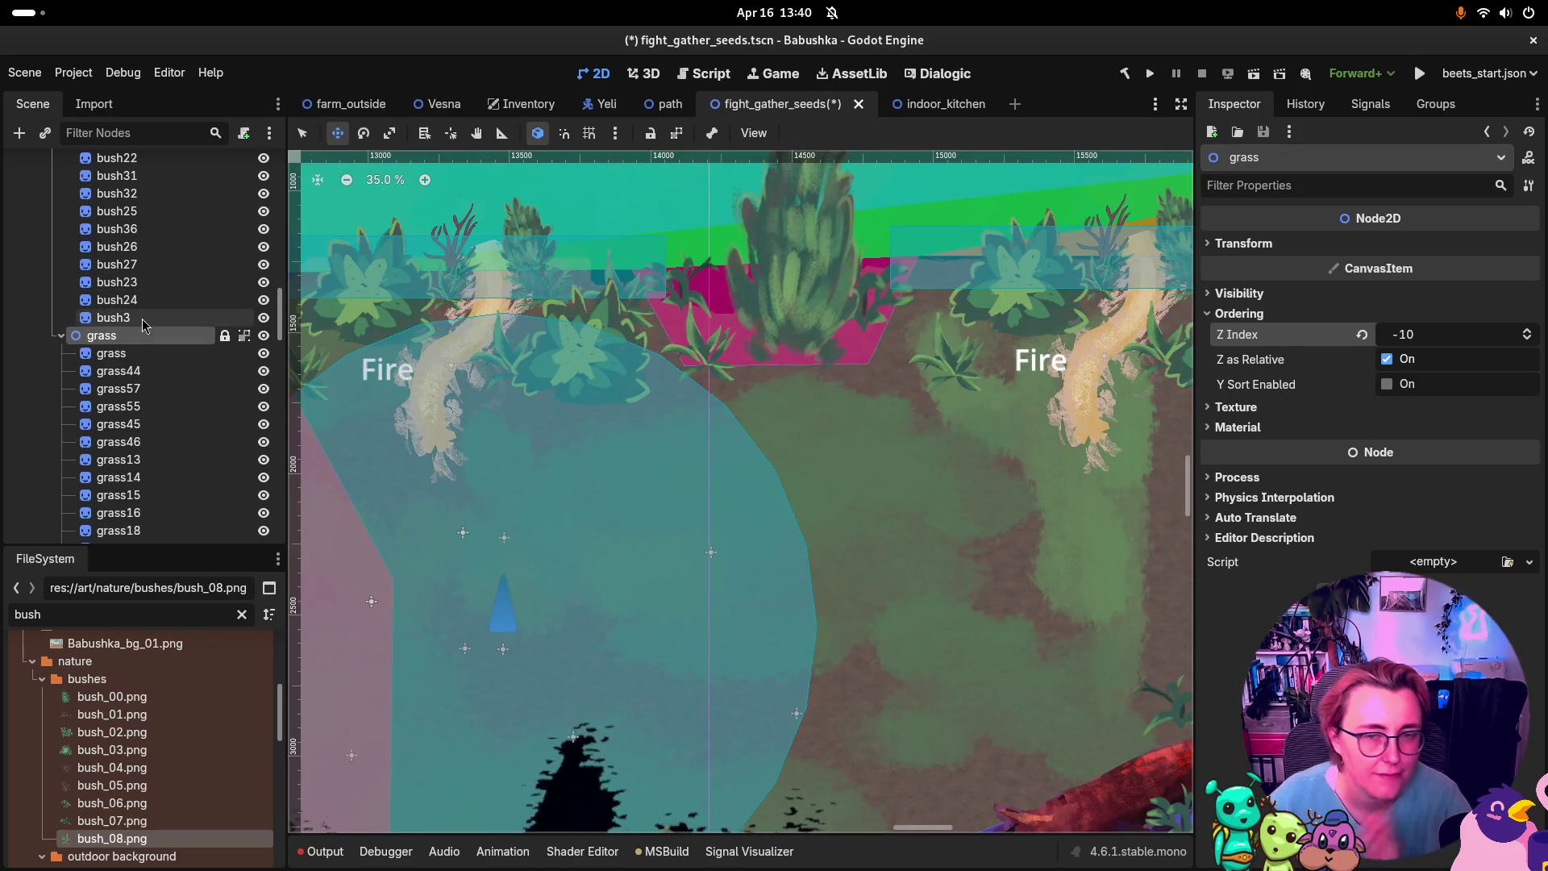
key("ctrl+s")
Step: Pan across the forest scene to review the bushes over the grass
scroll(326, 397, "right", 3)
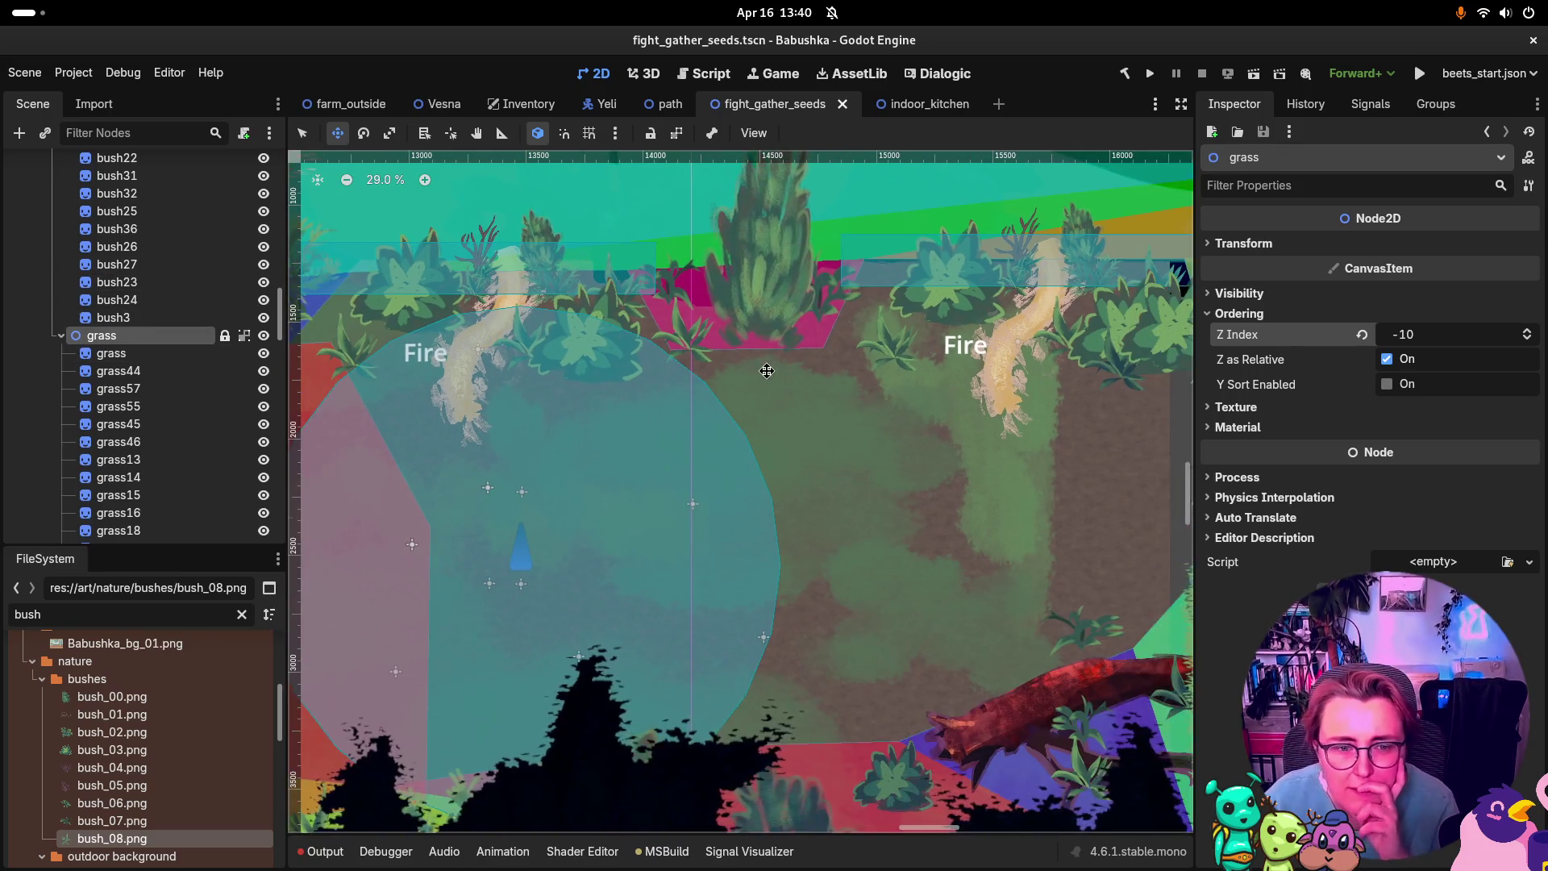
scroll(874, 357, "up", 1)
scroll(873, 357, "down", 1)
left_click_drag(873, 357, 839, 484)
scroll(806, 476, "left", 3)
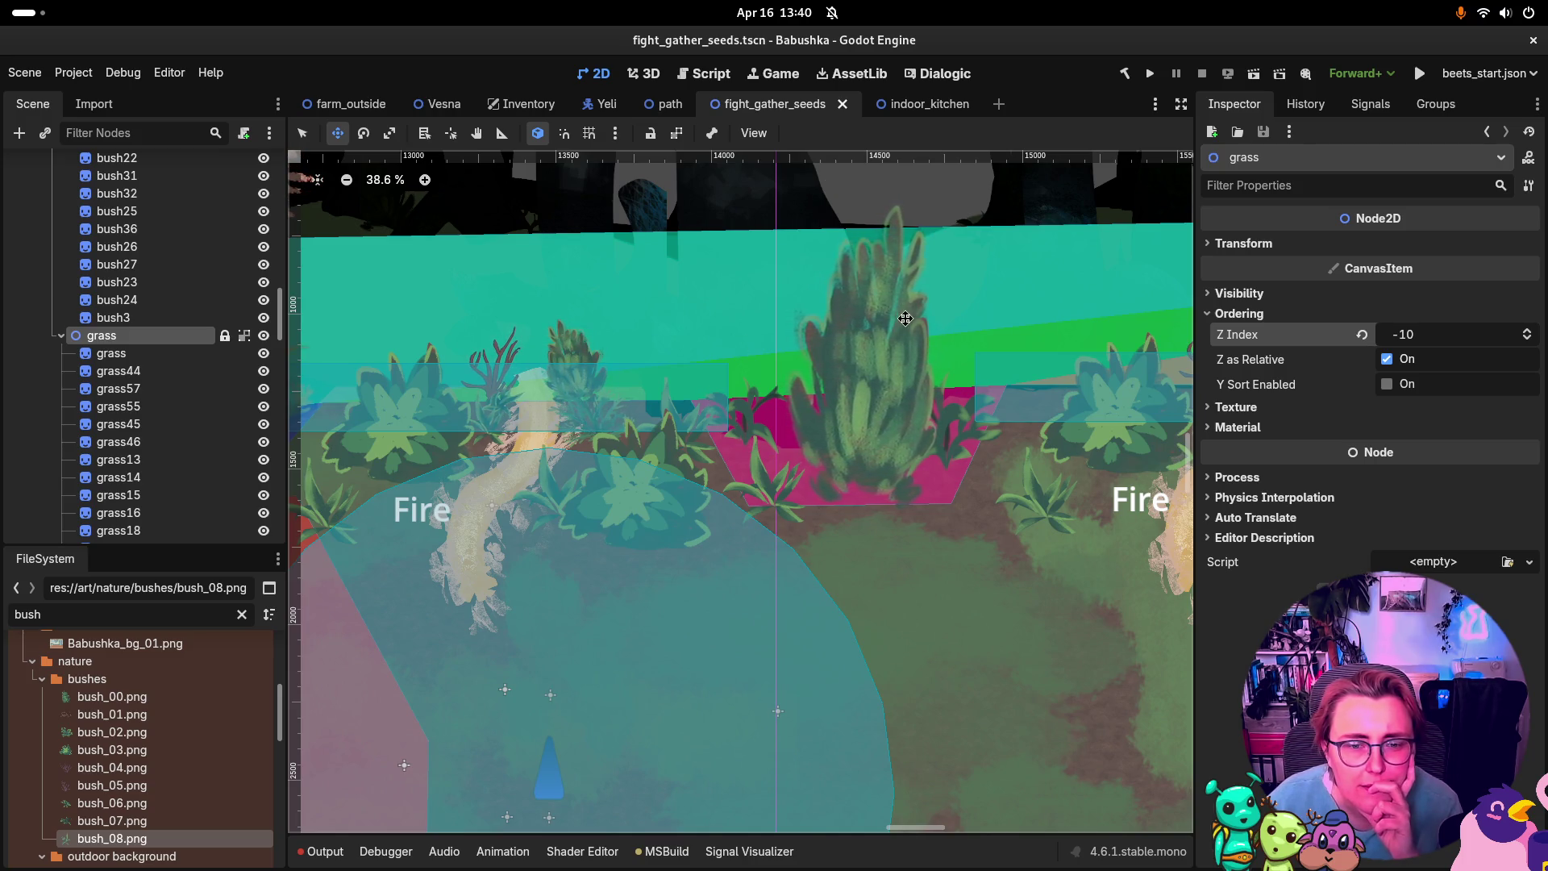
scroll(708, 364, "down", 5)
scroll(708, 364, "left", 2)
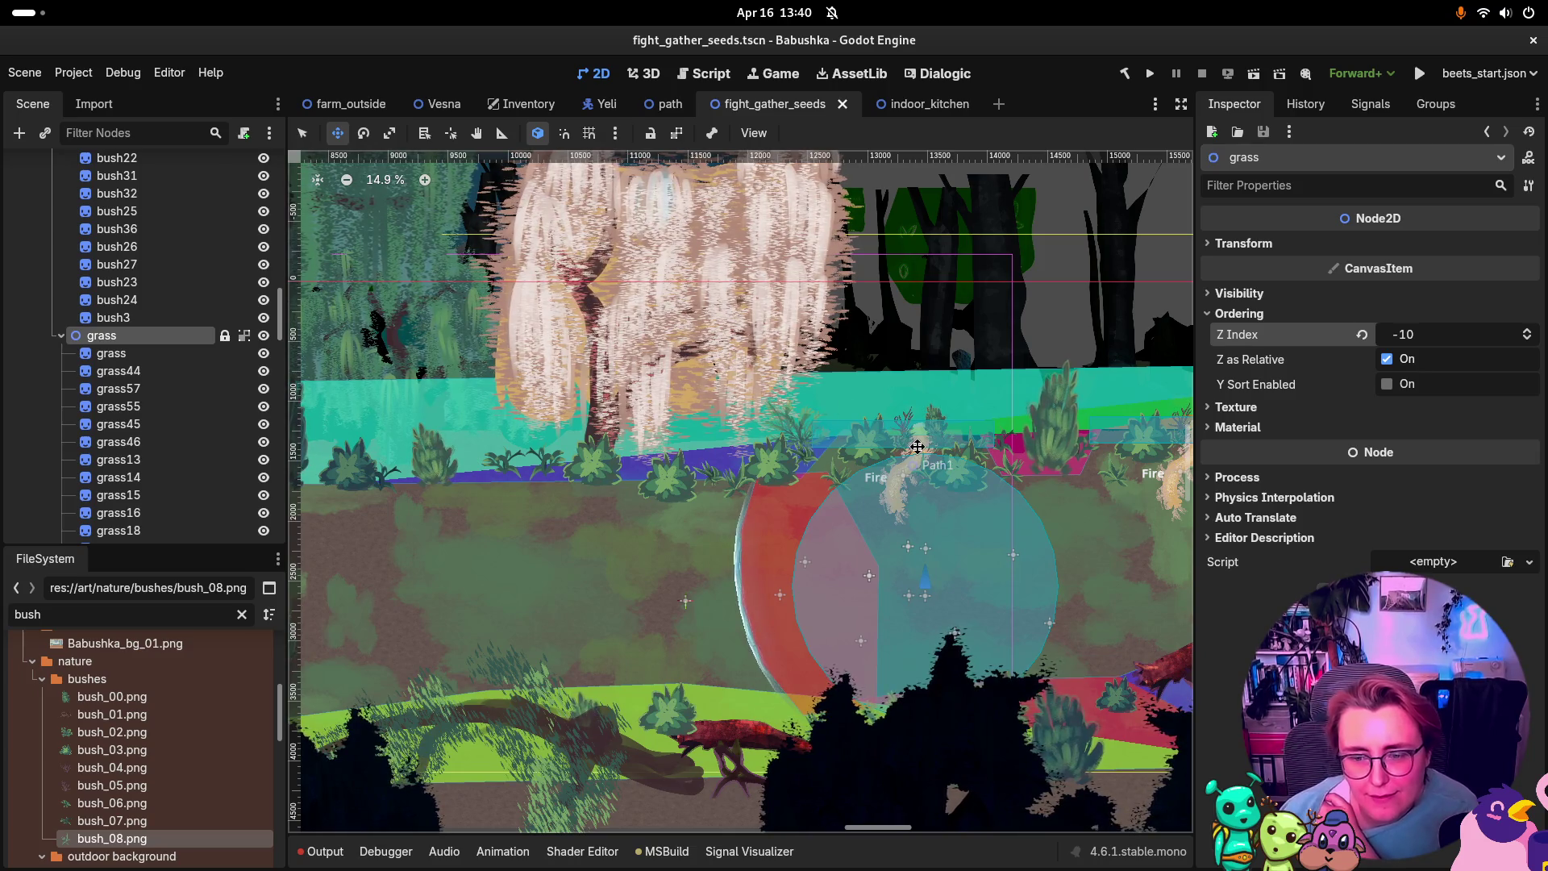
scroll(896, 435, "down", 2)
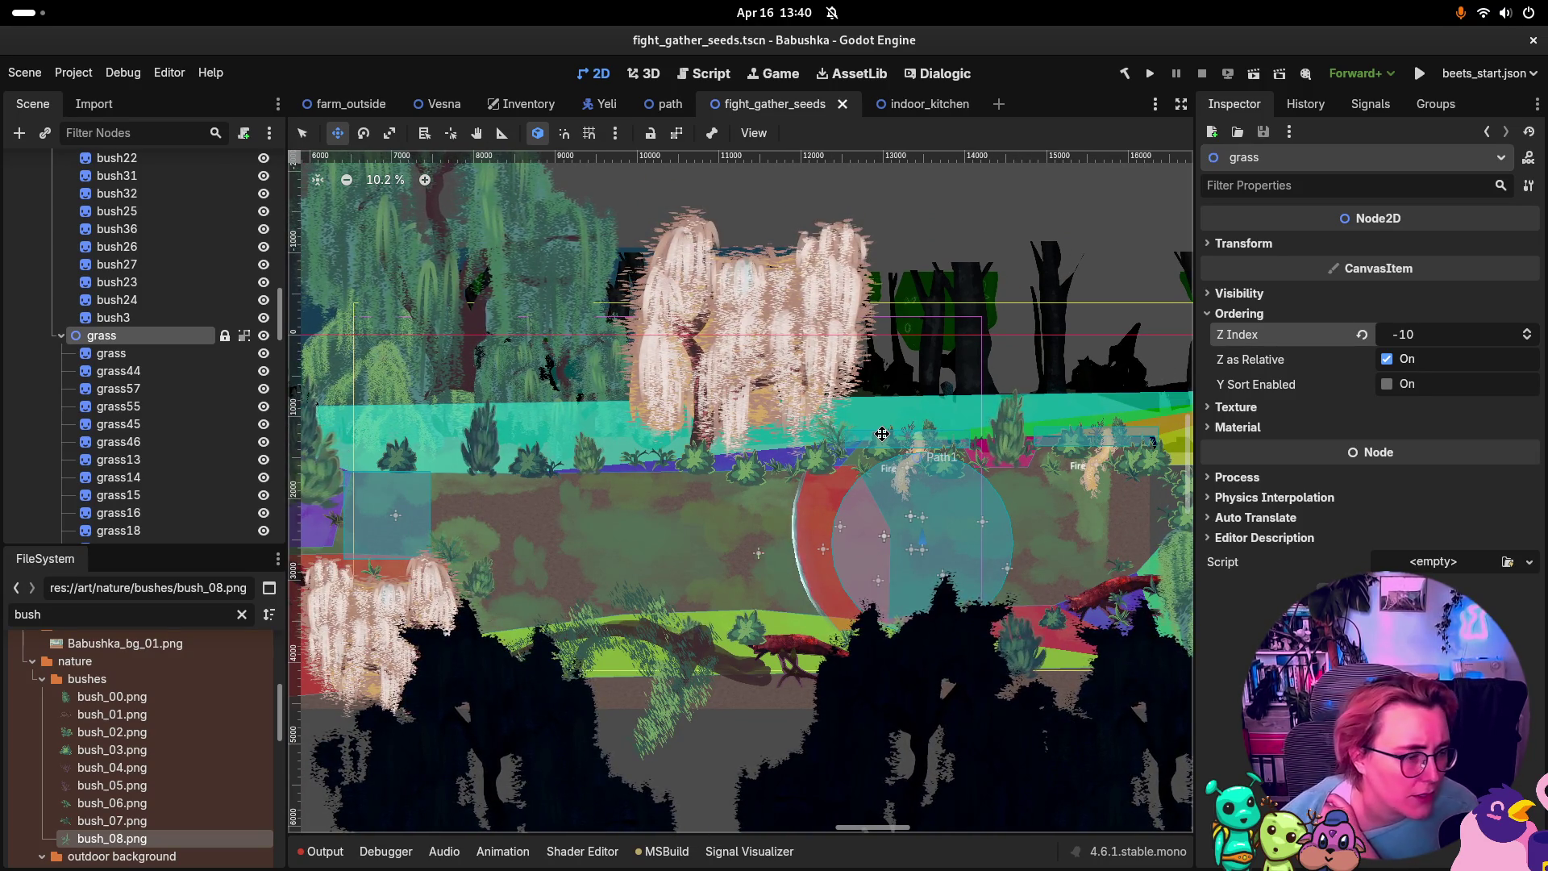
Step: Return to the path scene and view the root Path node's FightWorldPathSetup properties
left_click(668, 104)
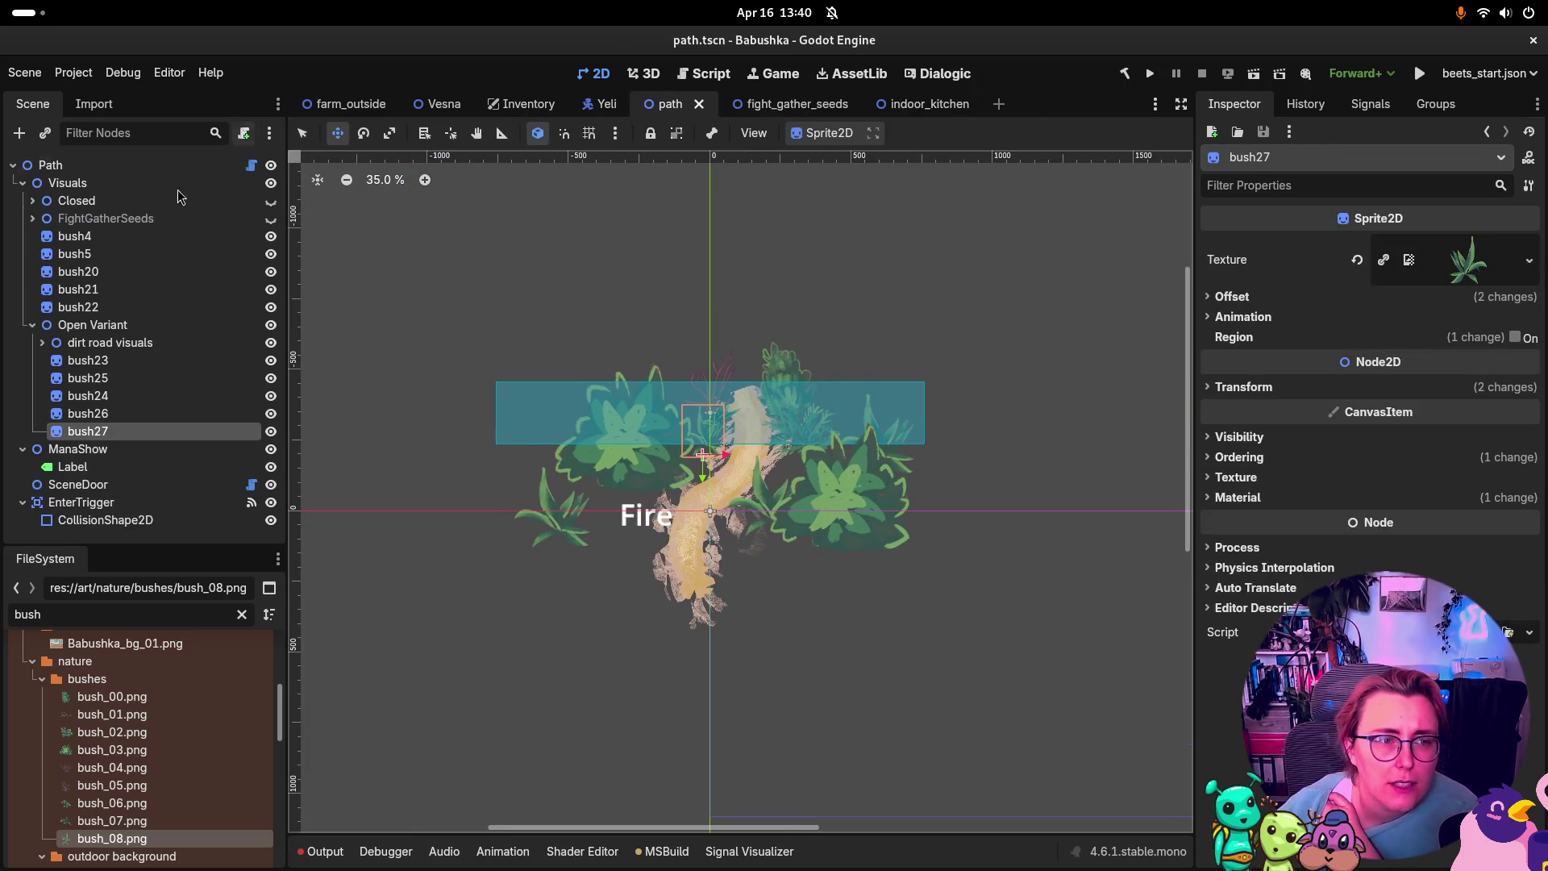
left_click(50, 165)
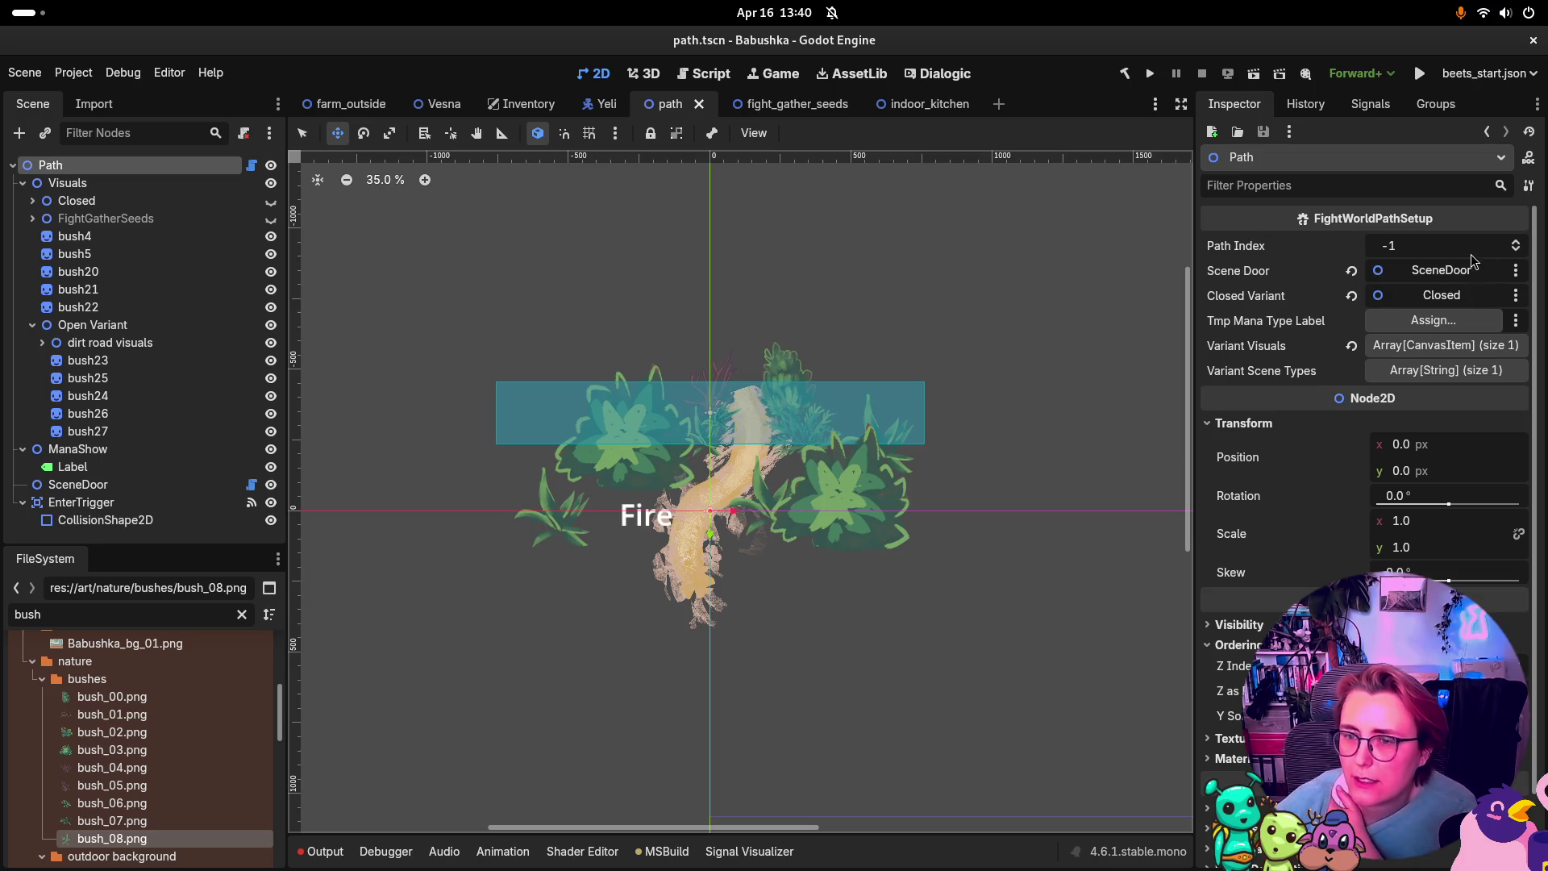
left_click(1371, 104)
left_click(1234, 104)
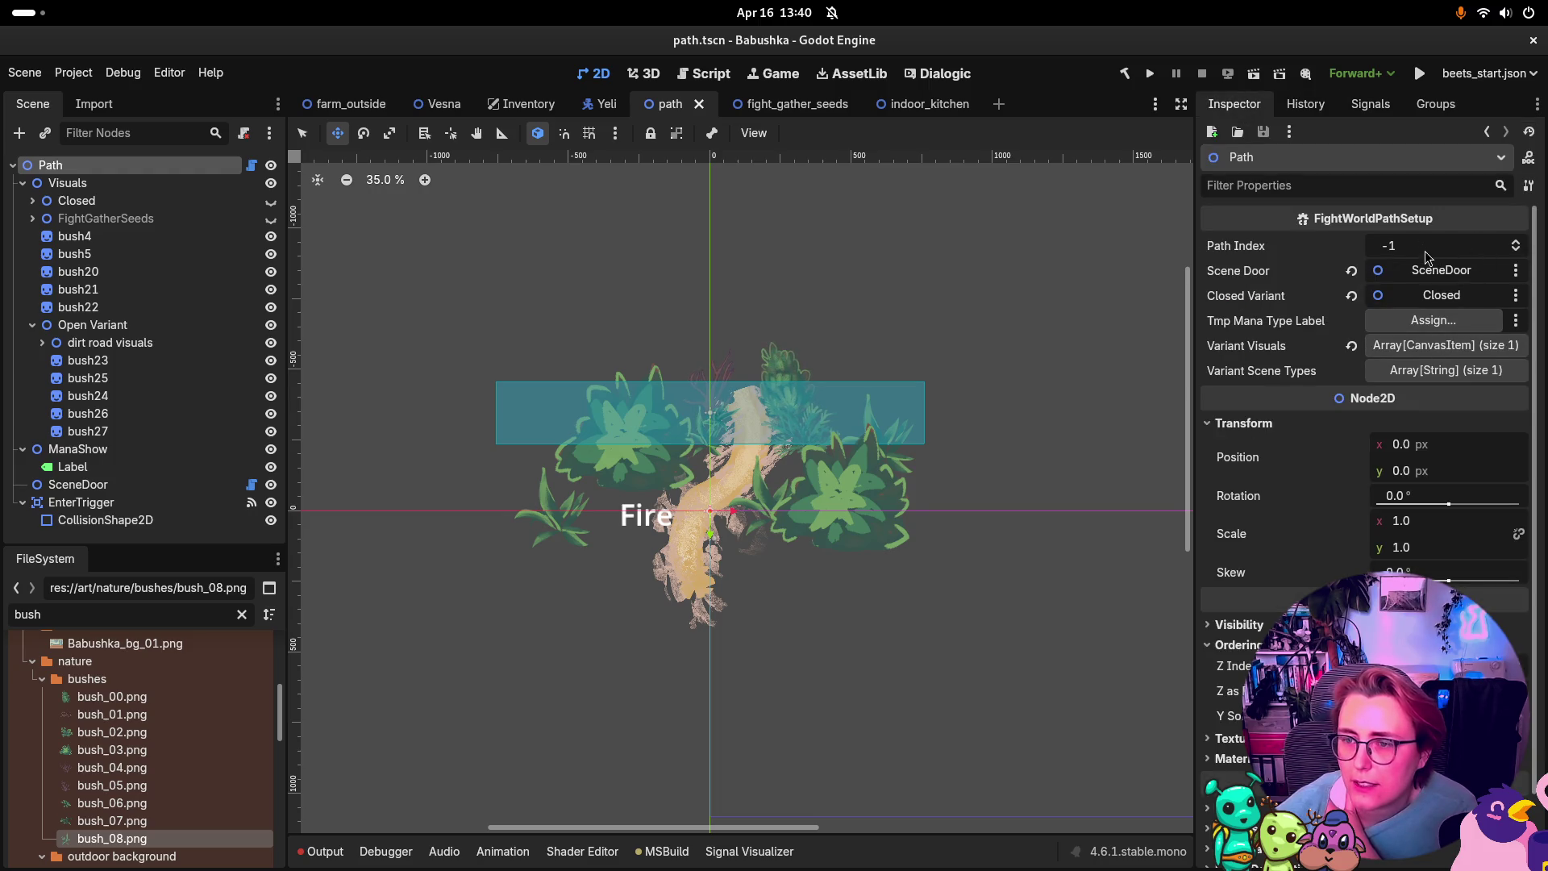
scroll(1426, 256, "down", 2)
Step: In Rider, duplicate the _closedVariant comment and export lines in FightWorldPathSetup.cs
key("alt+Tab")
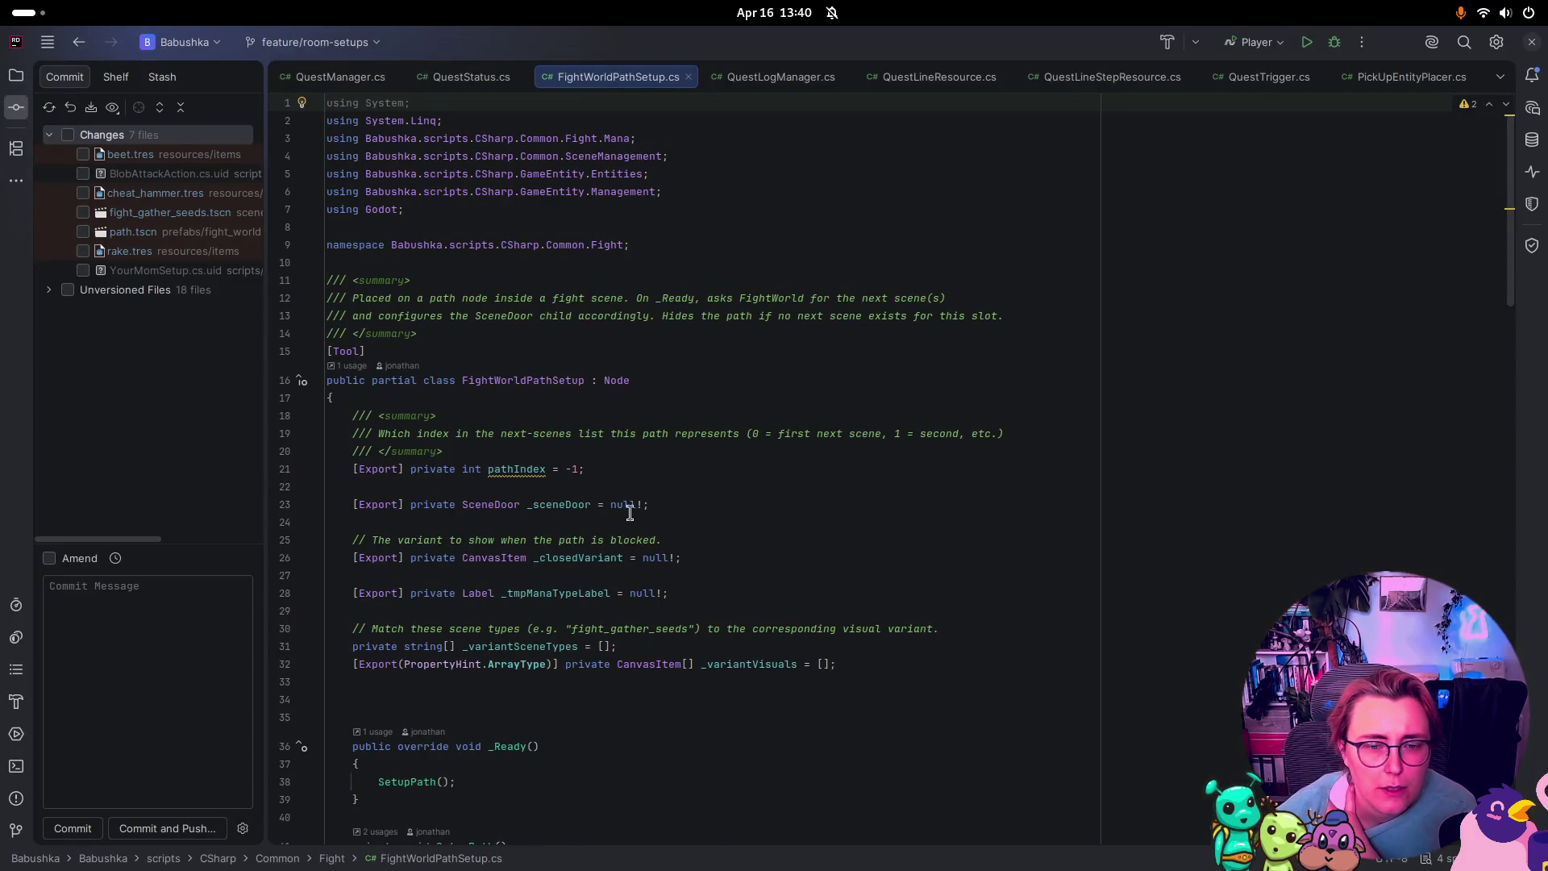
scroll(728, 559, "down", 11)
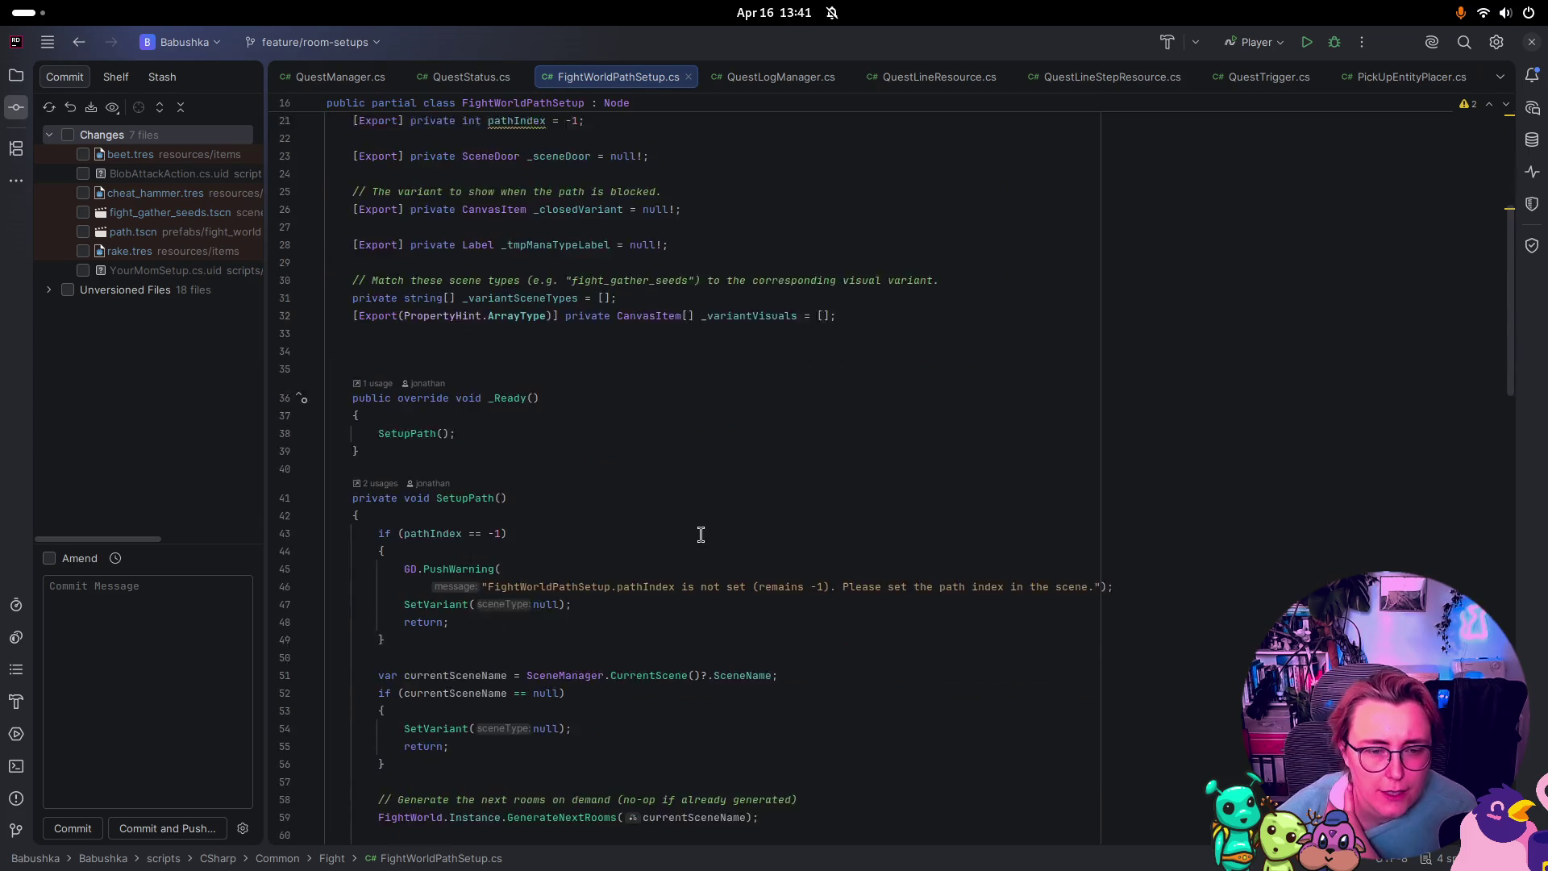
scroll(663, 511, "down", 1)
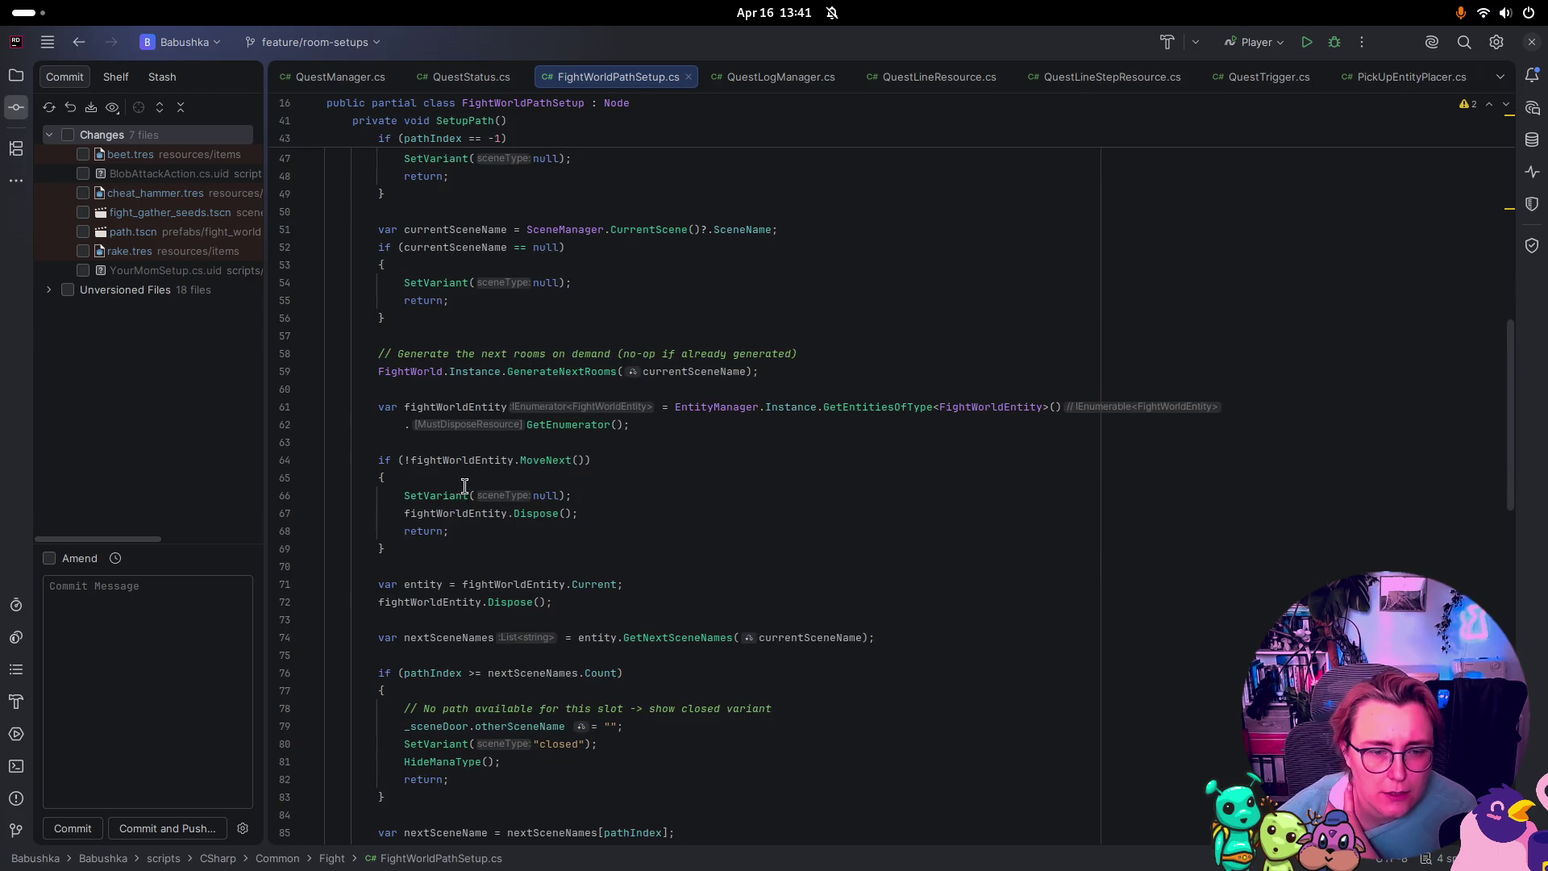
scroll(467, 456, "down", 5)
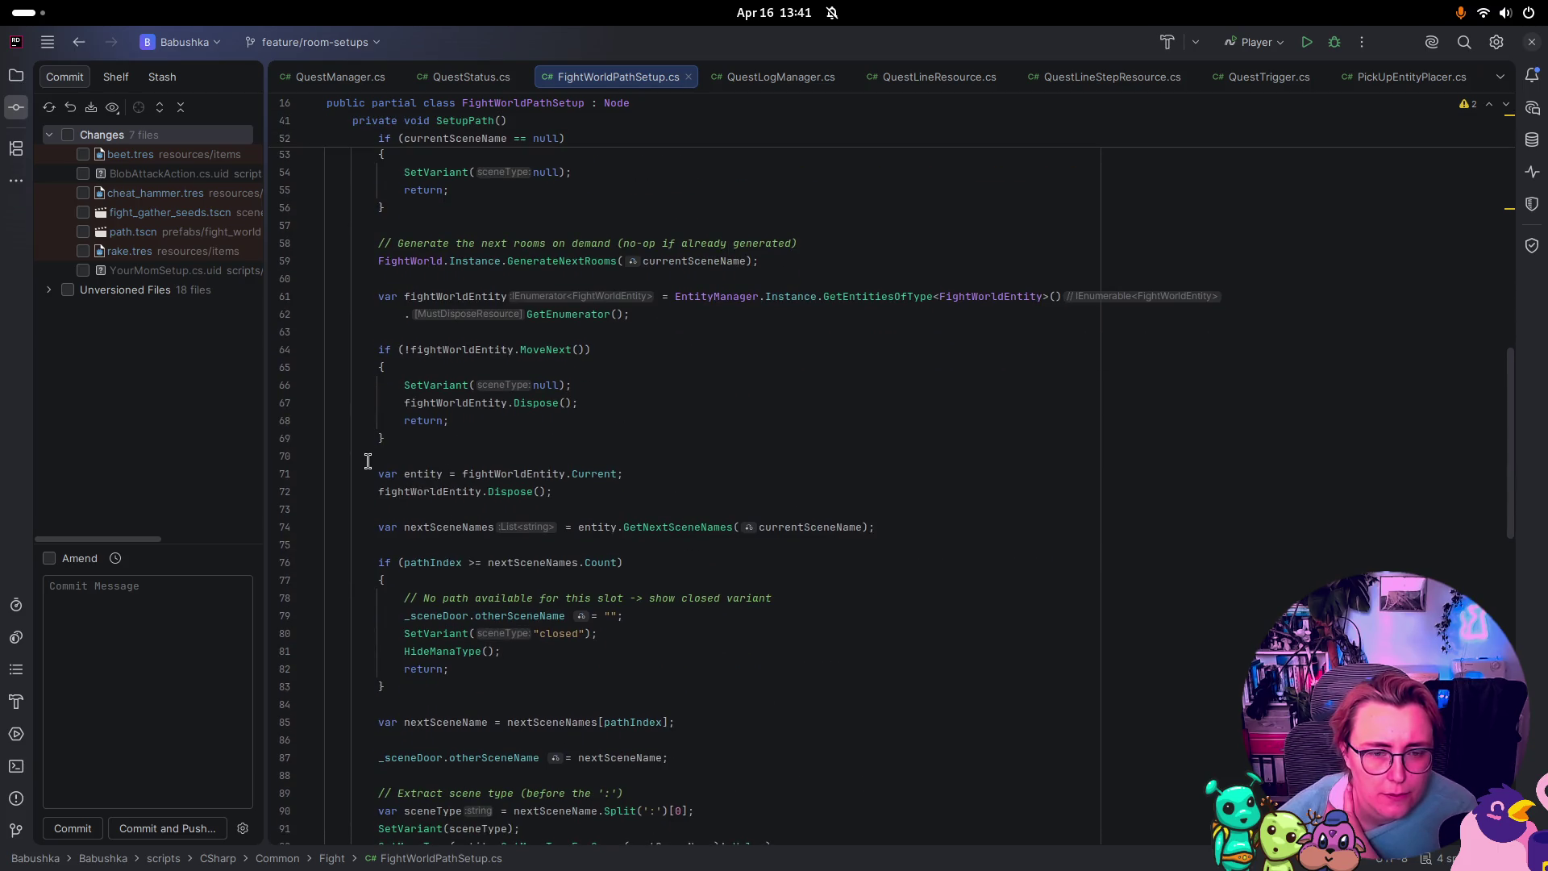
scroll(483, 530, "down", 10)
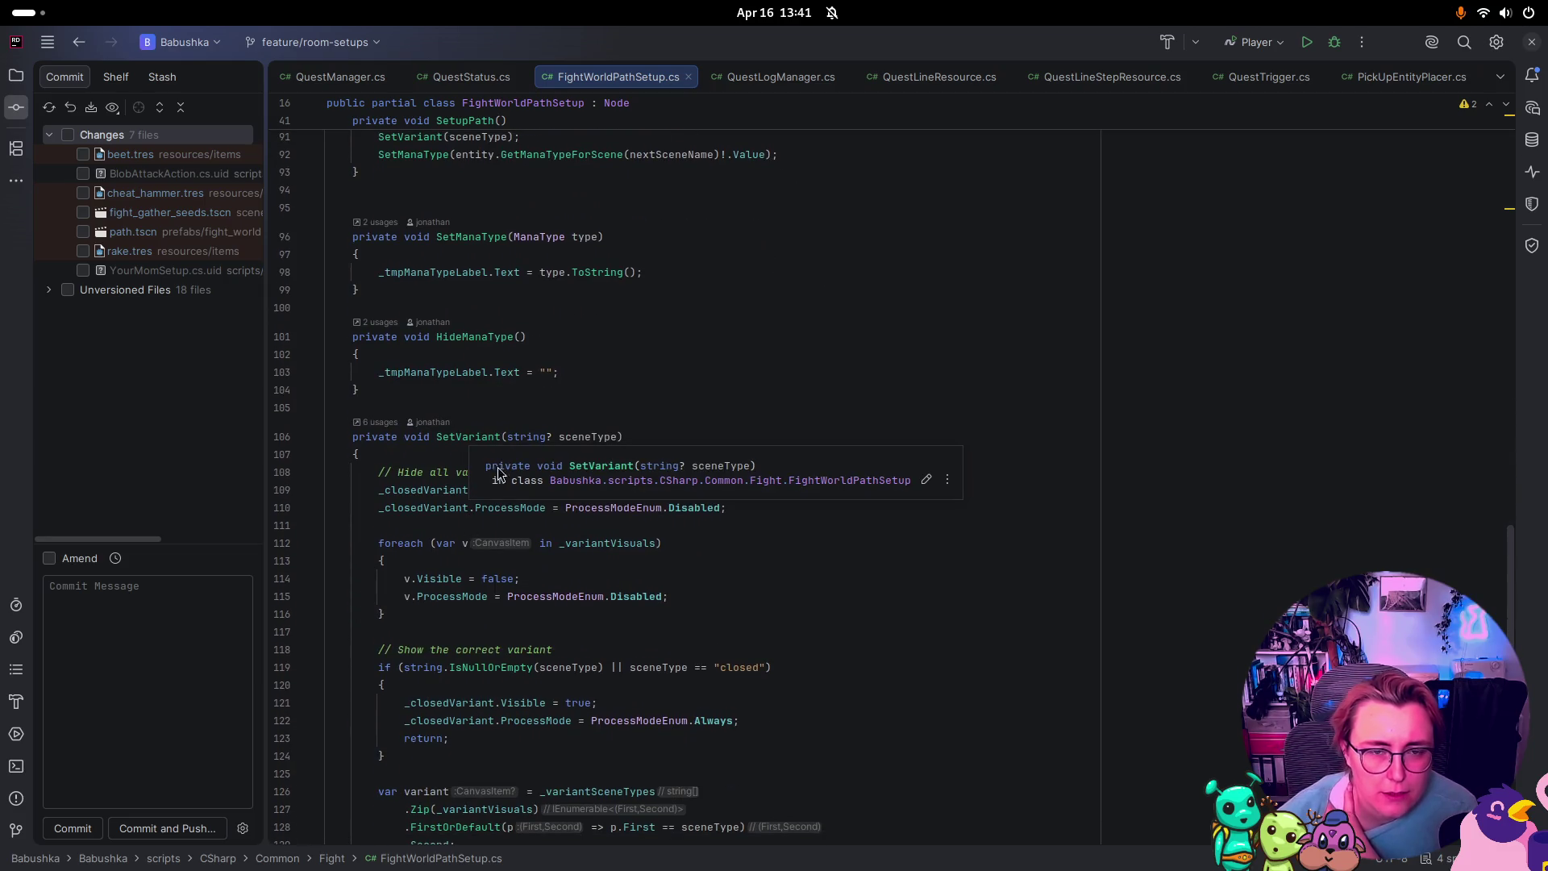
scroll(587, 484, "up", 10)
scroll(991, 241, "up", 15)
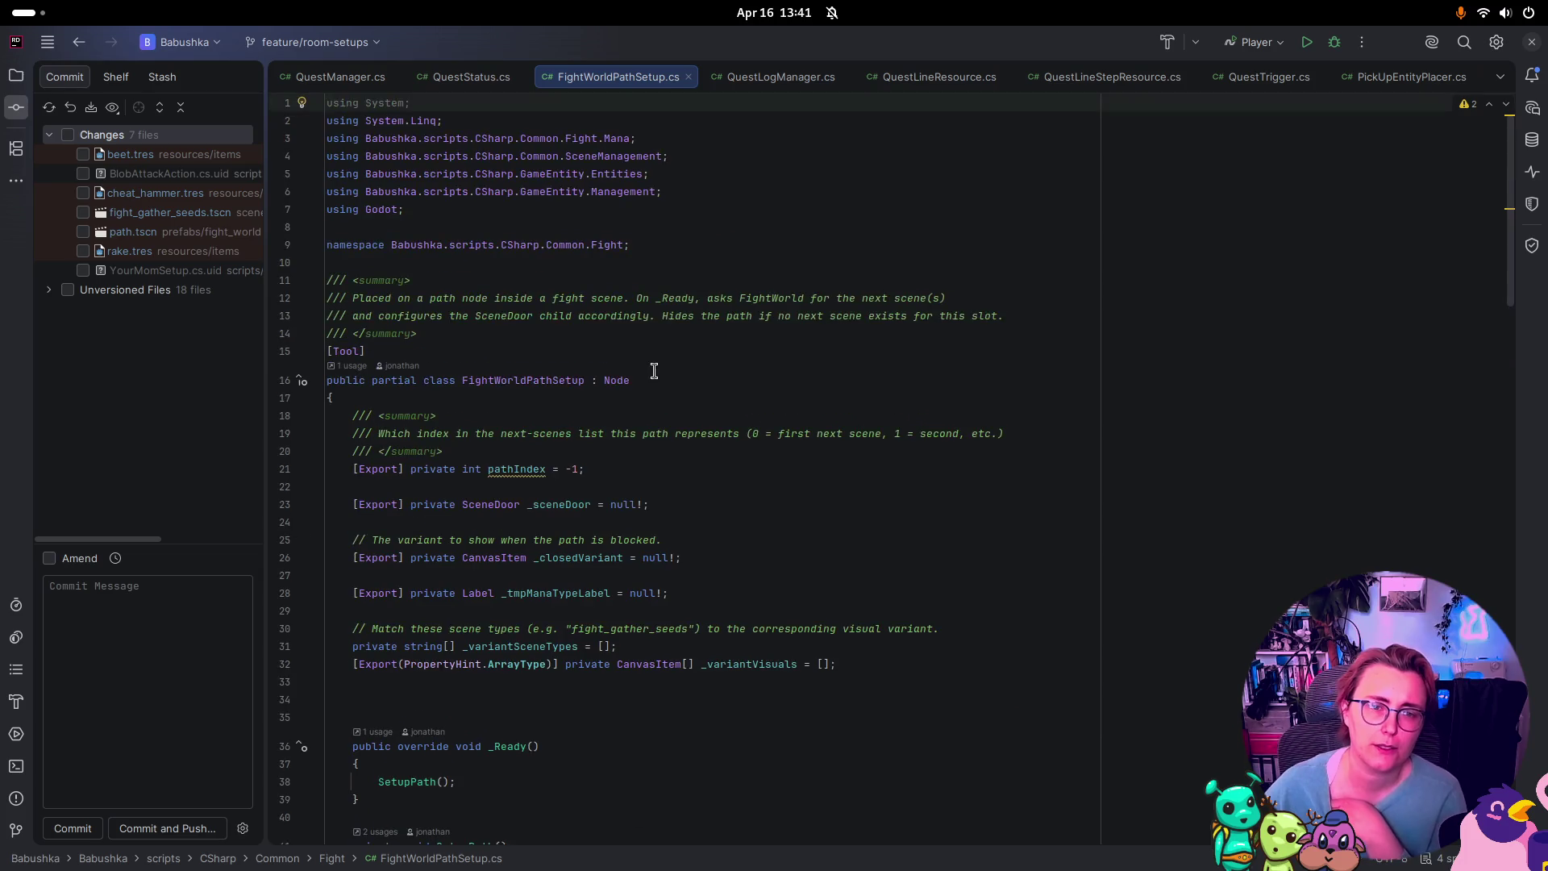
left_click(603, 558)
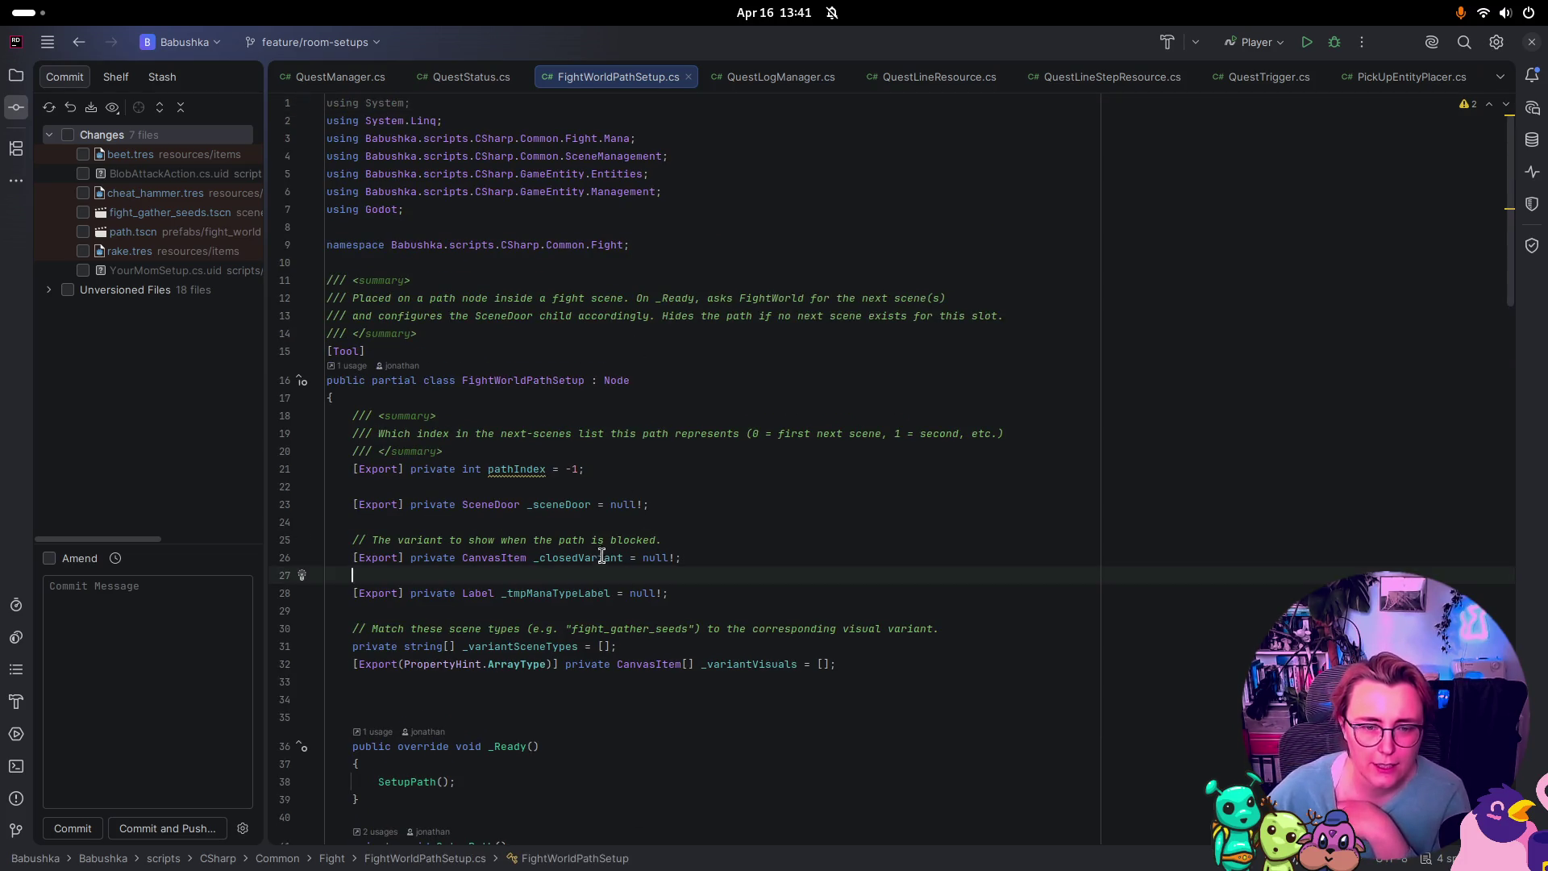
left_click(730, 558)
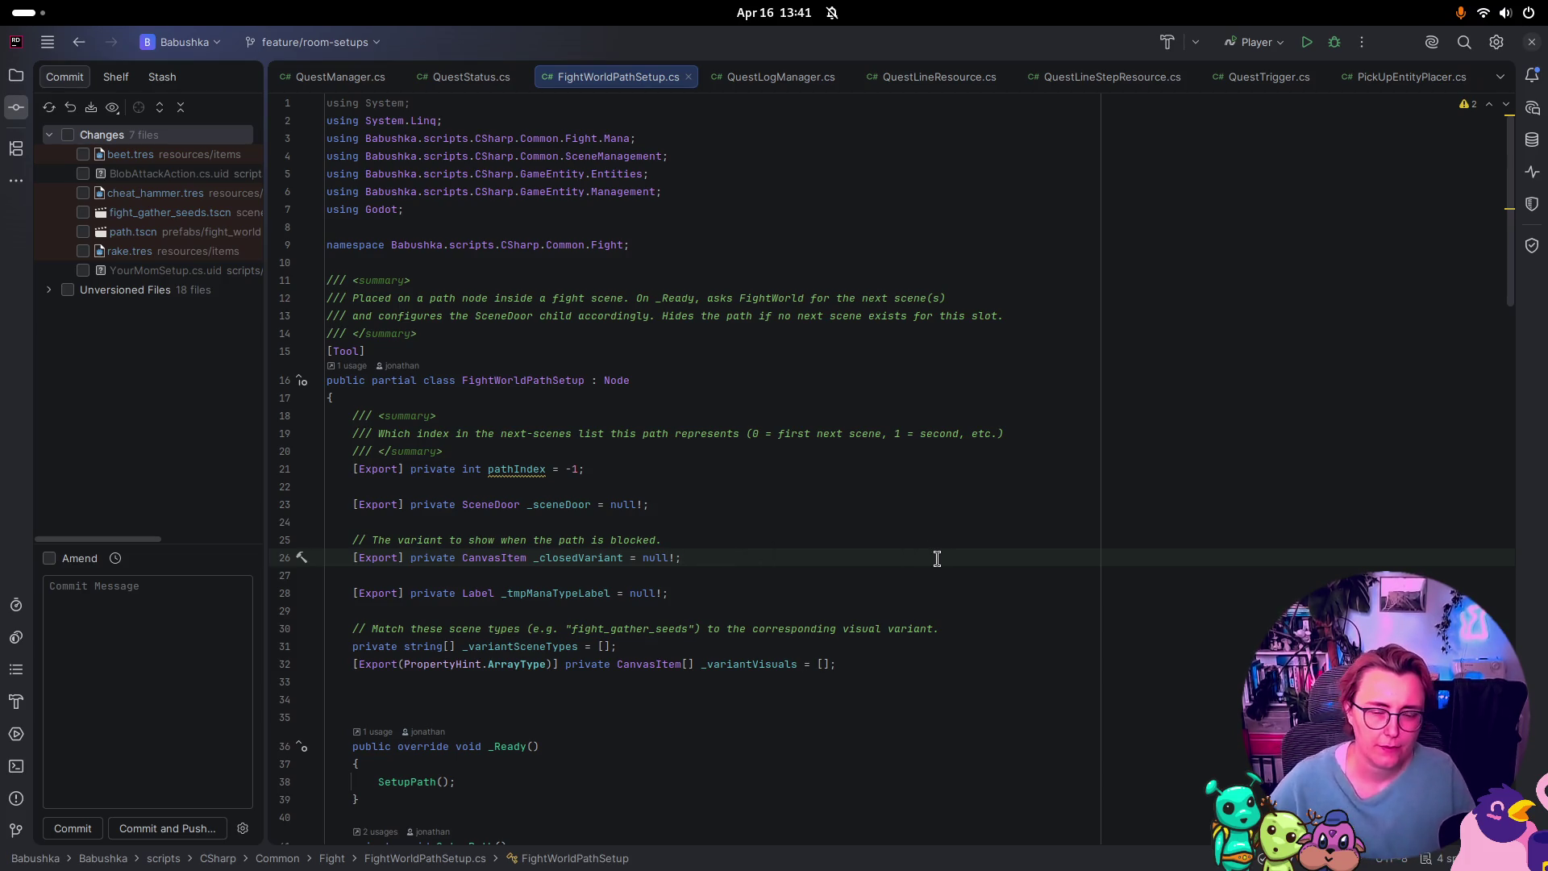
key("shift+Home")
key("shift+Home")
key("shift+Up")
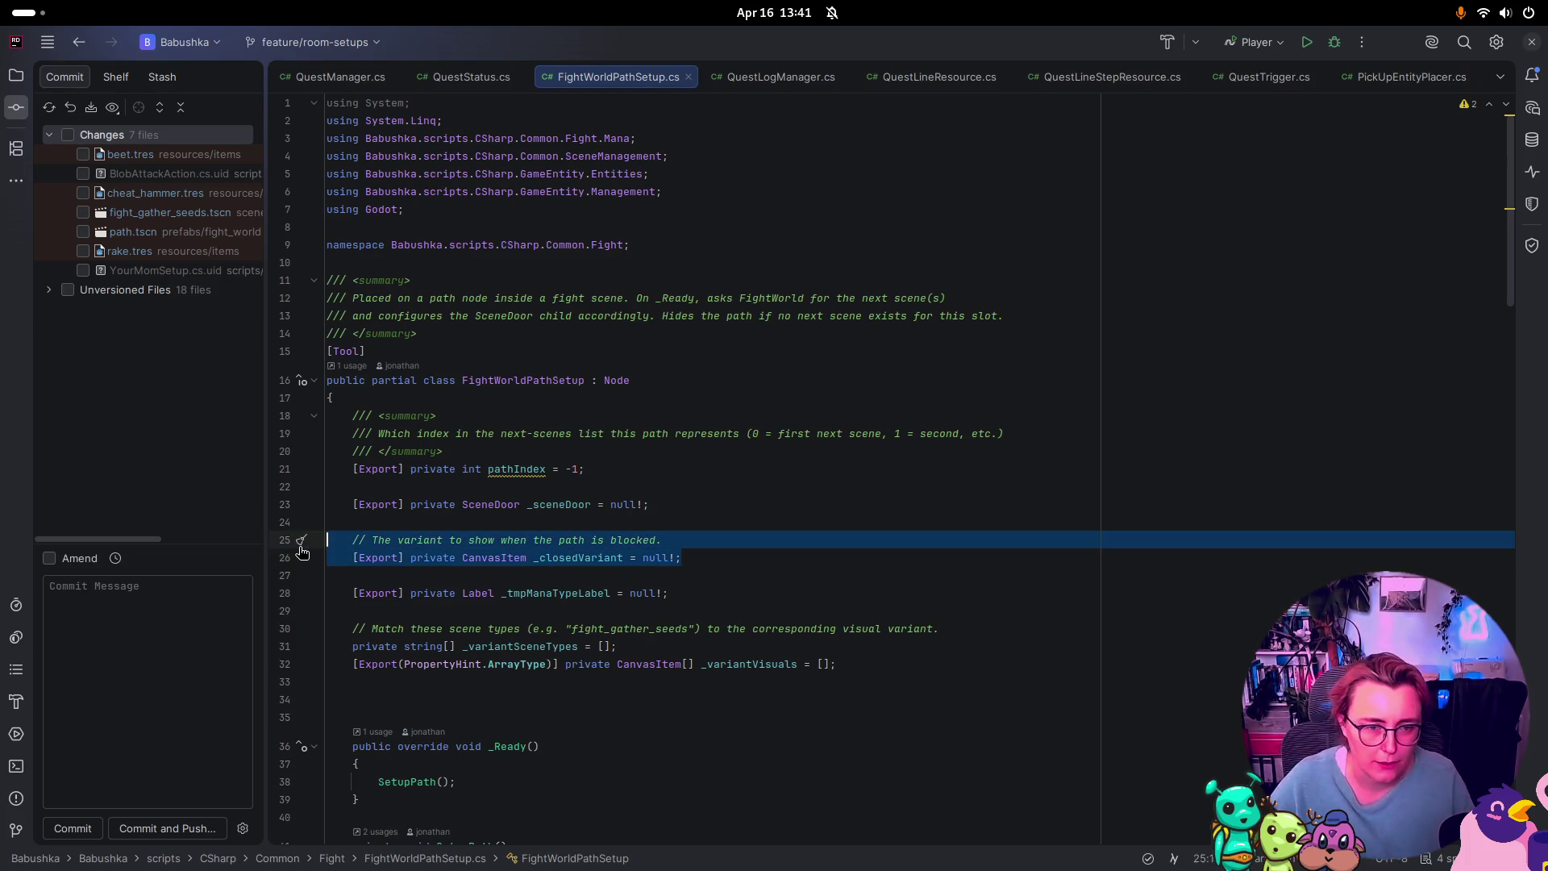
left_click(735, 556)
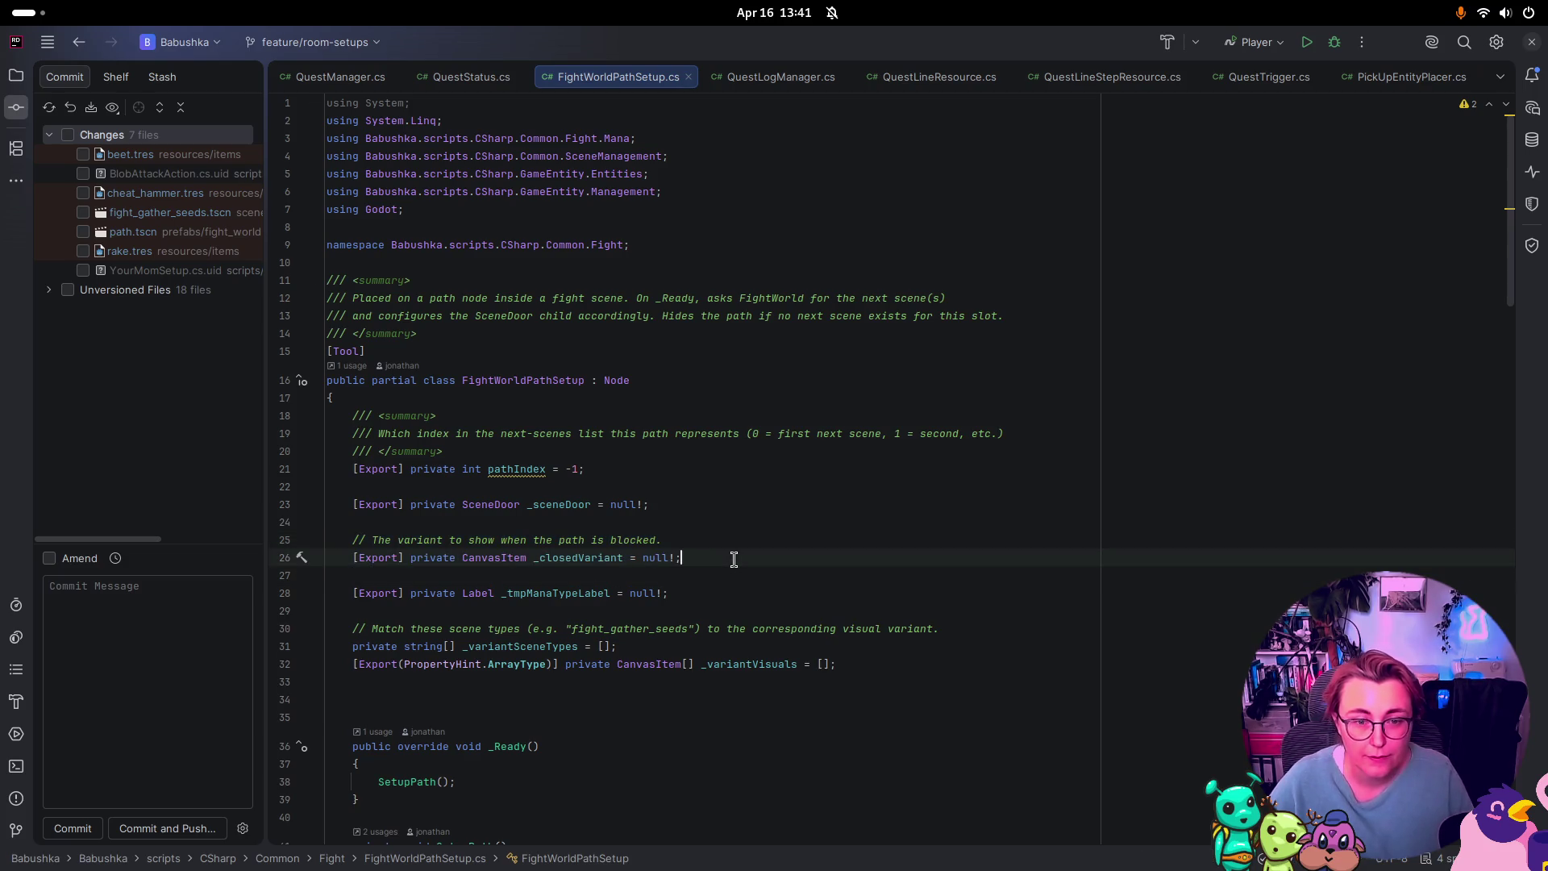
key("Return")
type("// The variant to show when the path is blocked.     [Export] private CanvasItem _closedVariant = null!;")
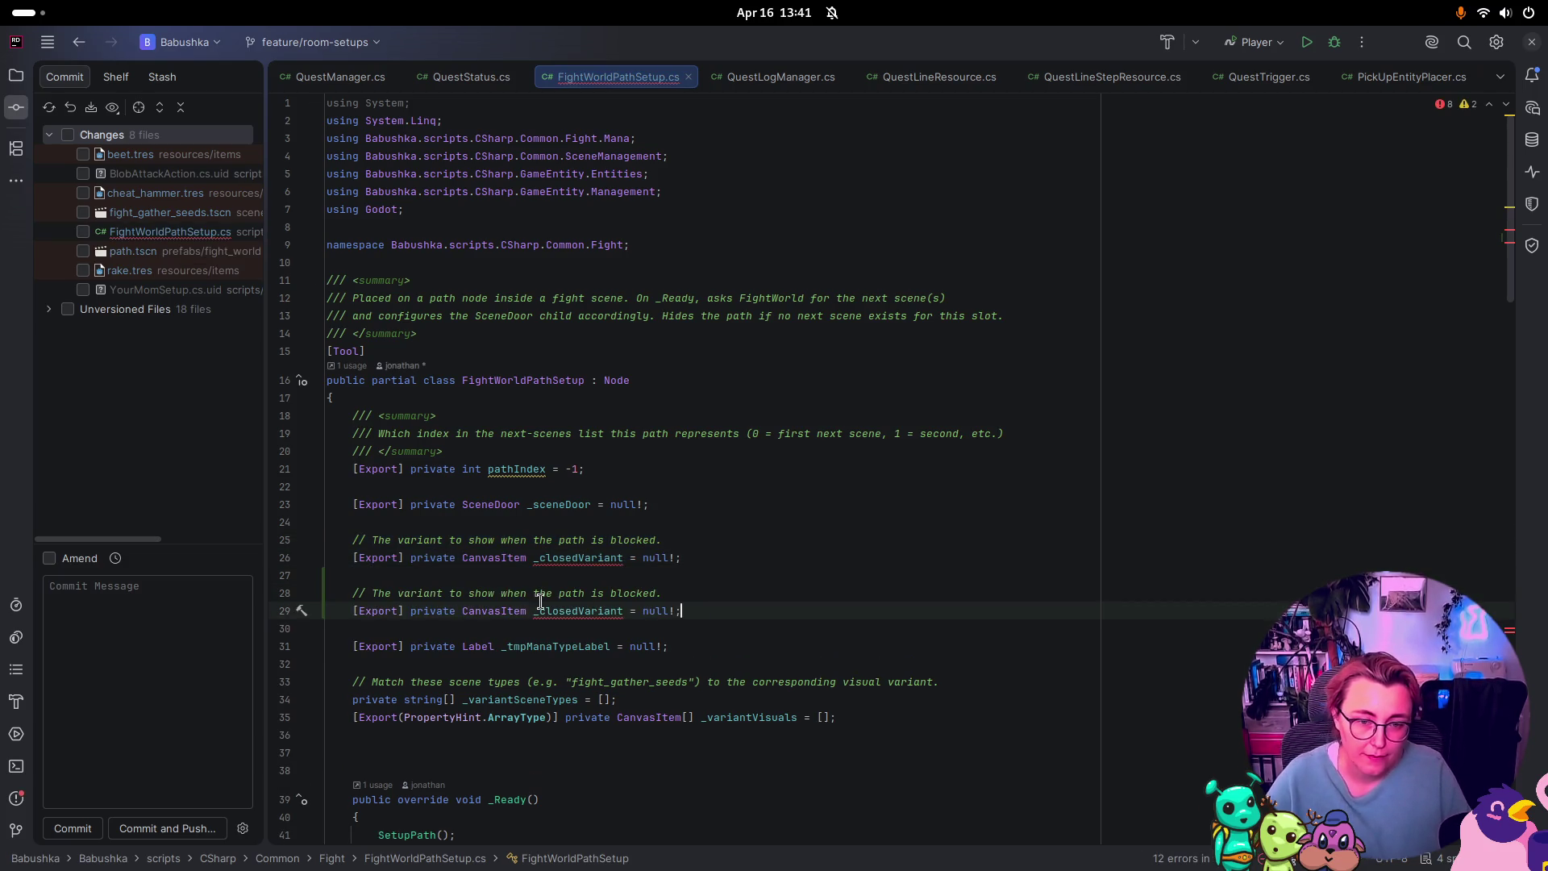
Step: Rename the copied field to _openVariant and change 'blocked' to 'open.' in its comment
double_click(543, 609)
type("_")
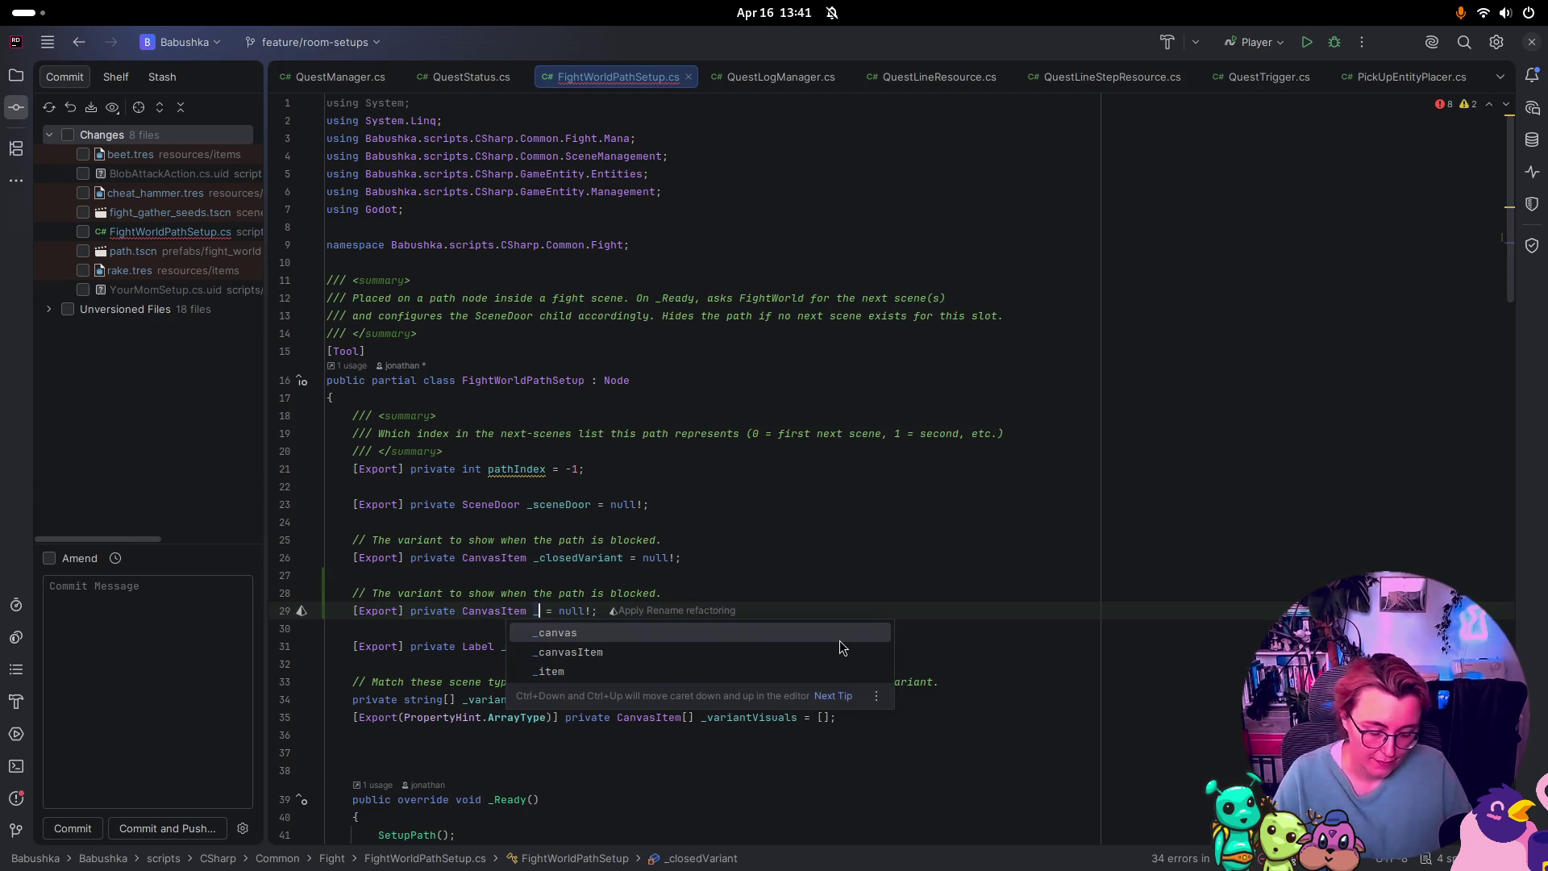
type("openVari")
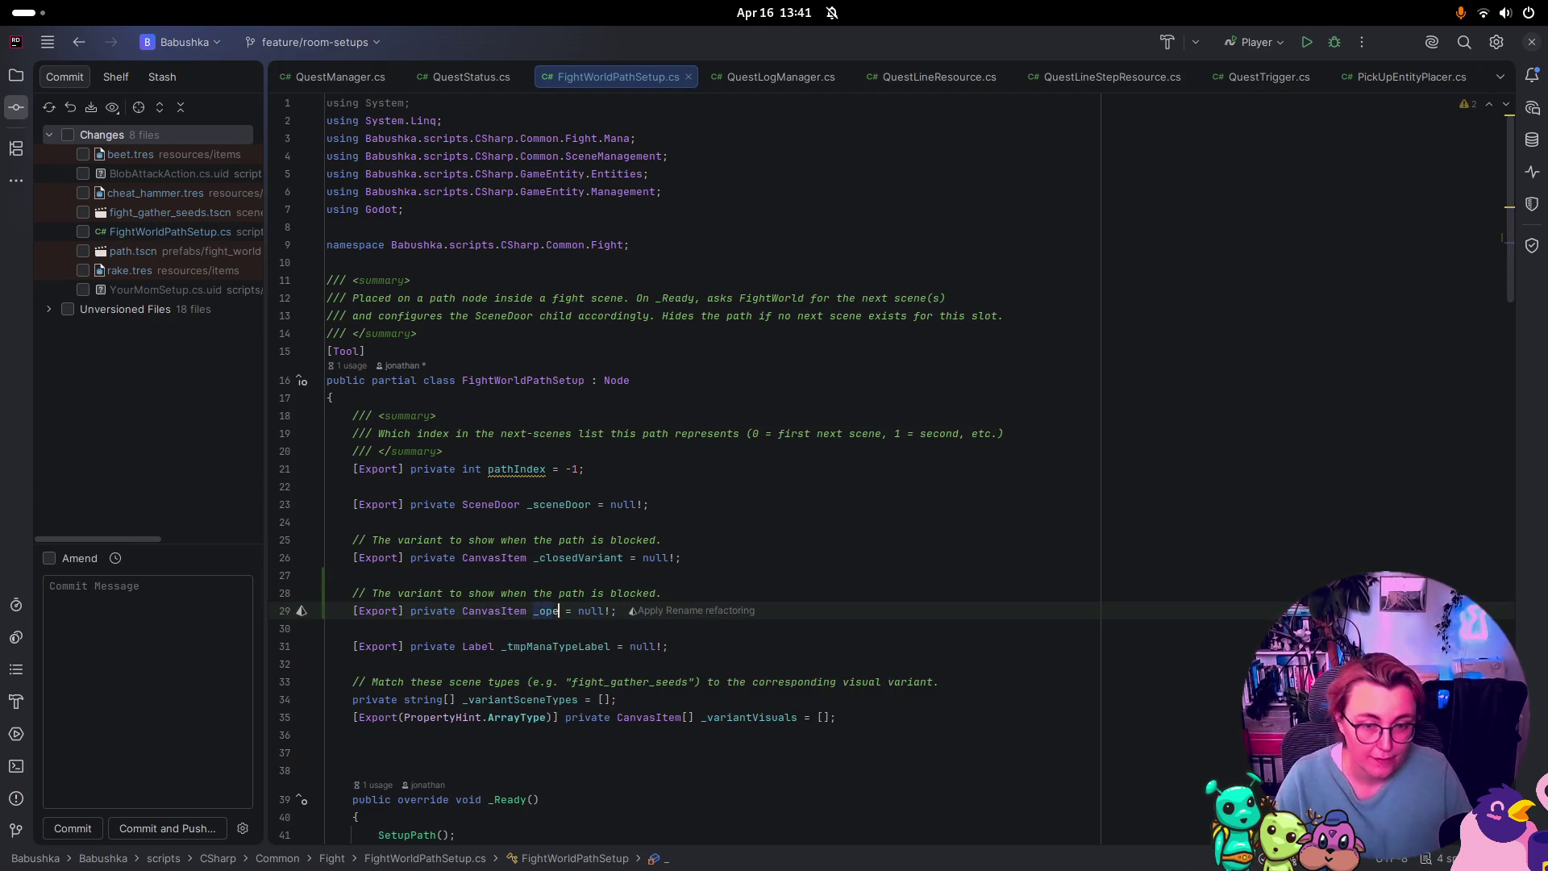
type("ant")
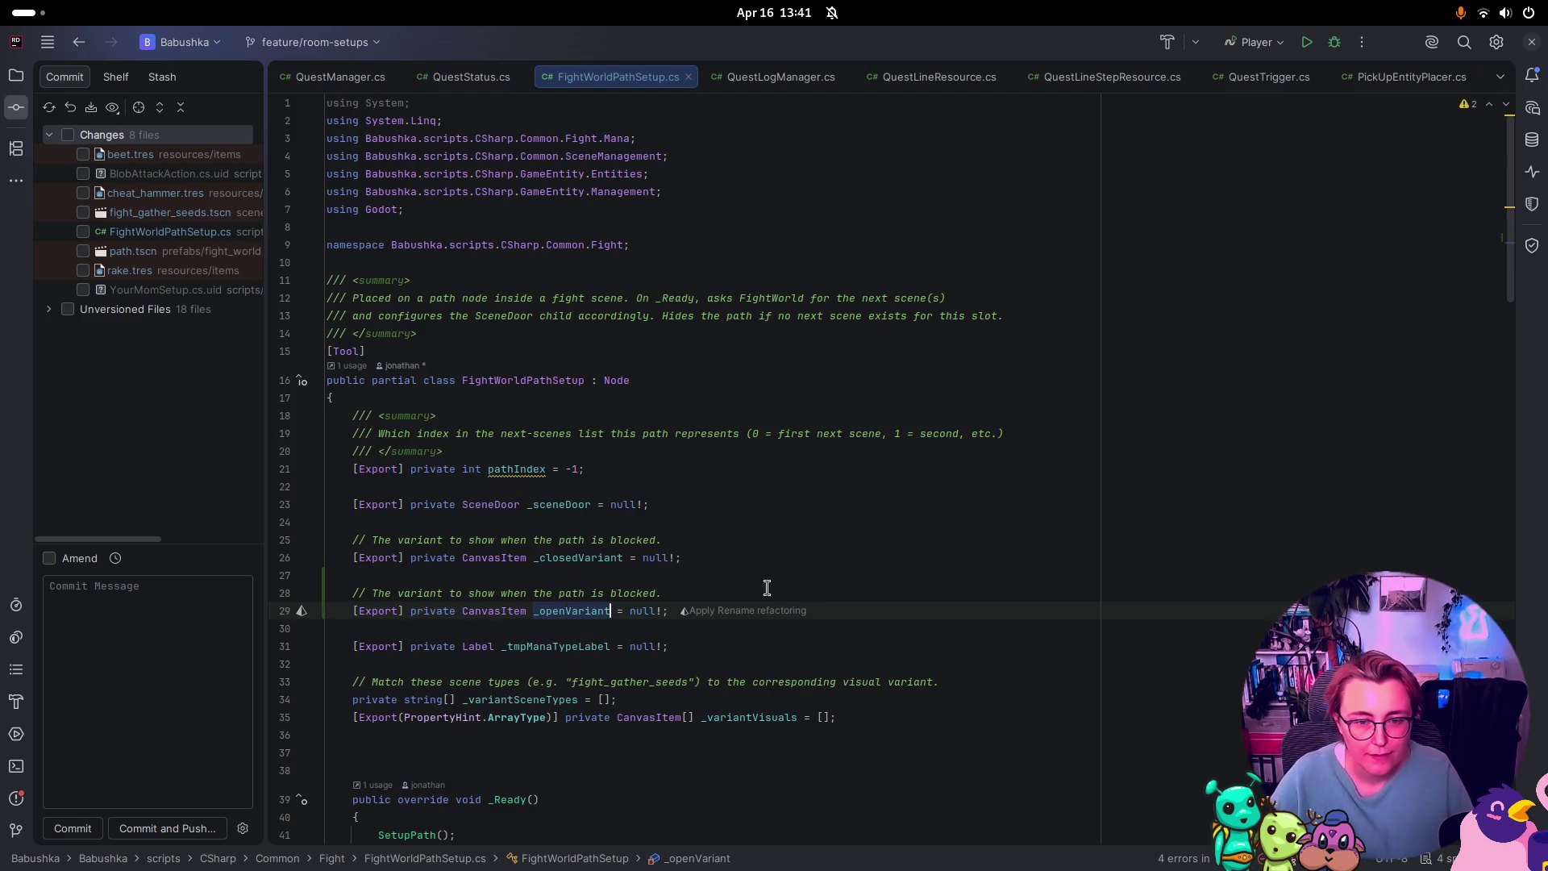
double_click(617, 593)
type("open")
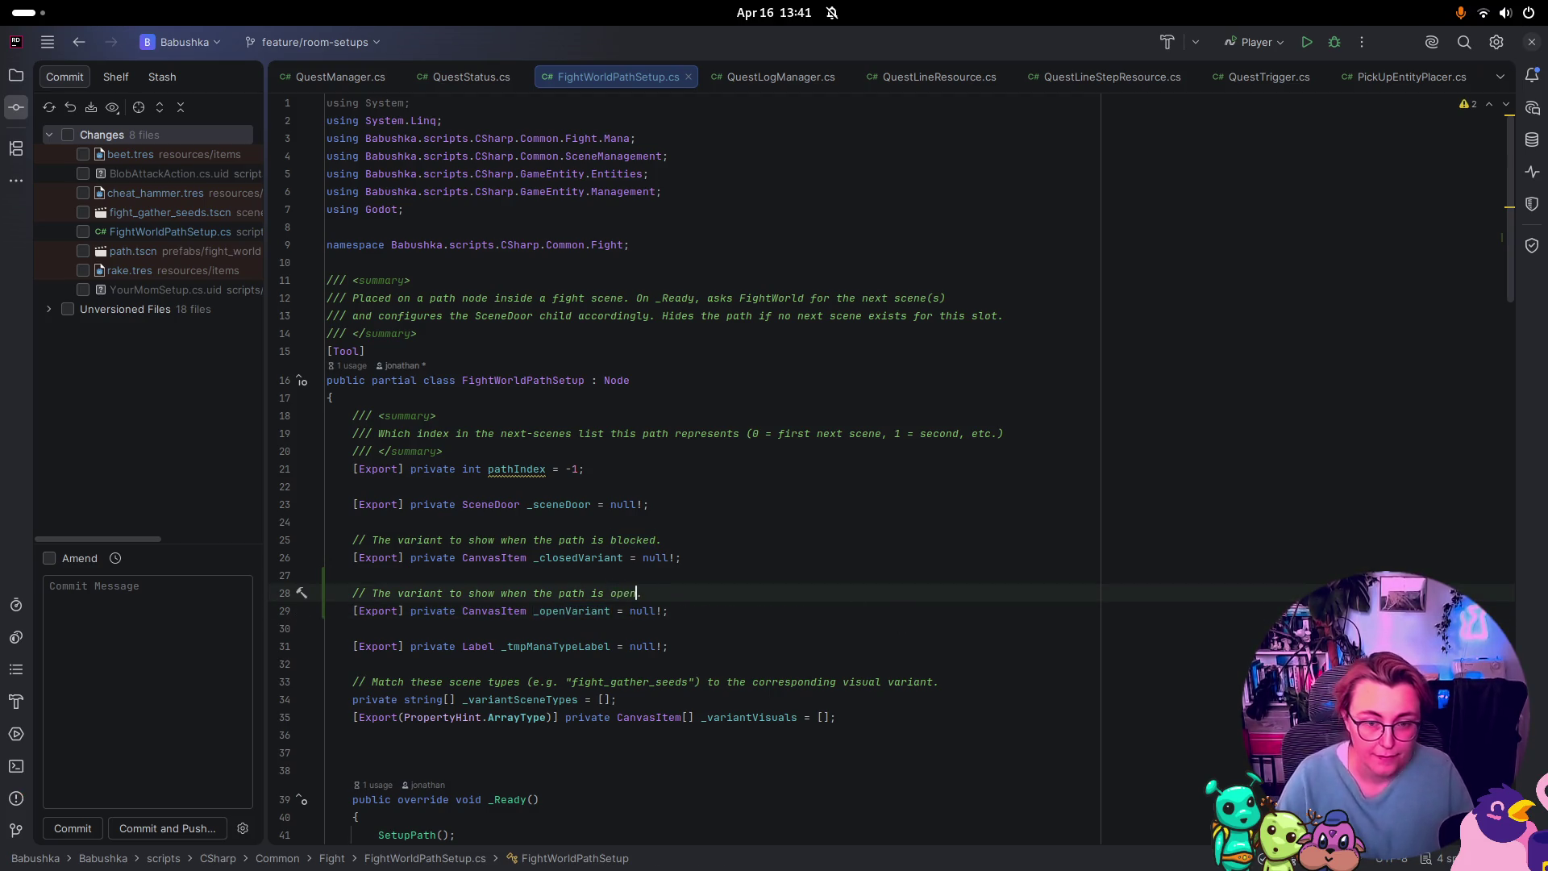
type(".")
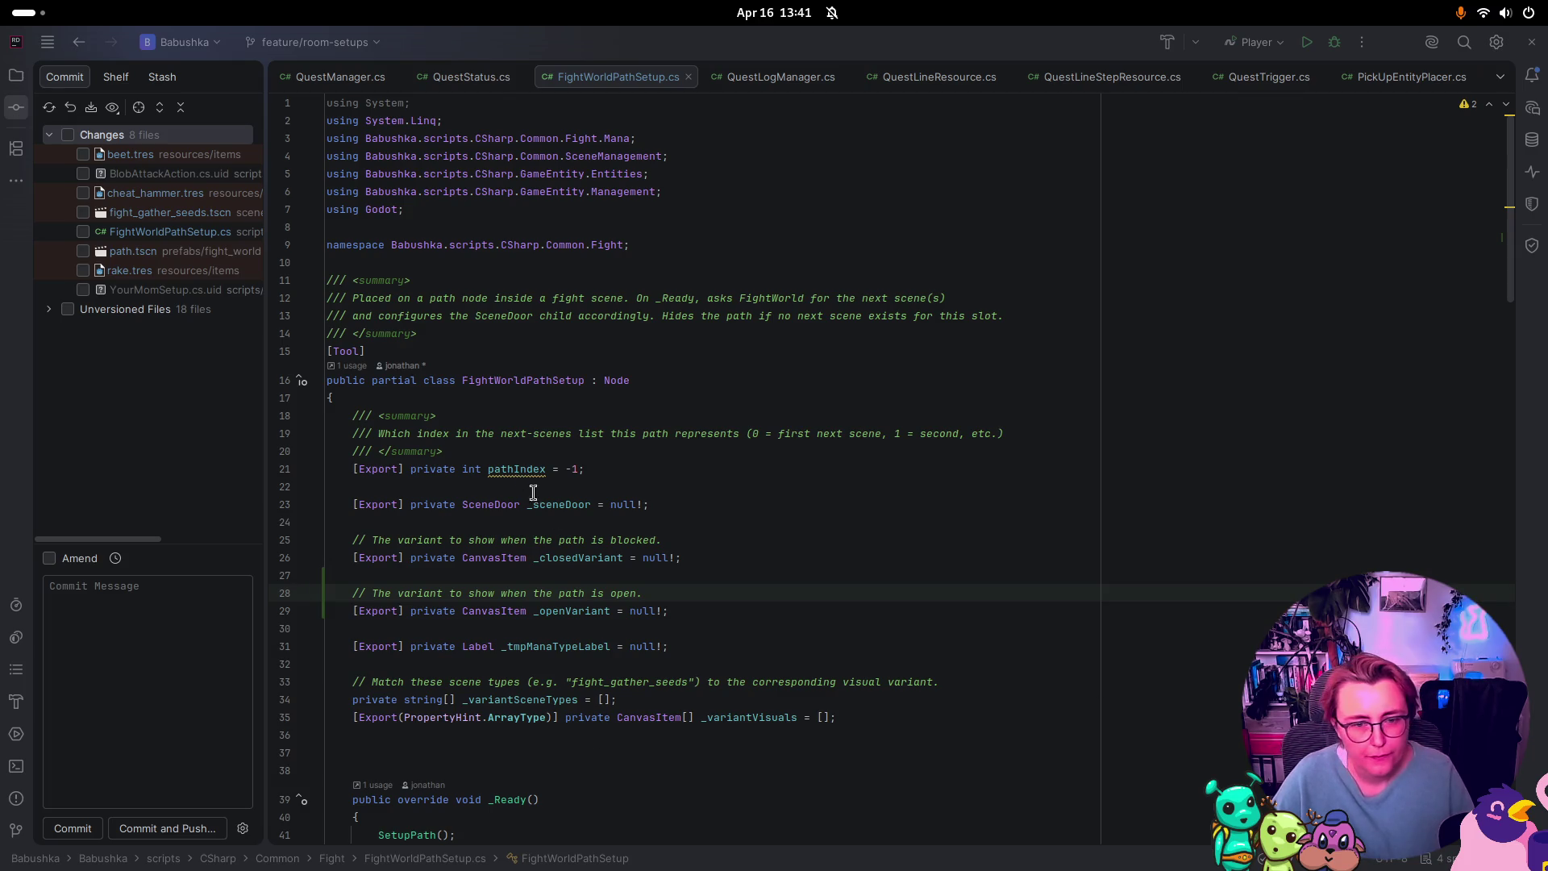
left_click(826, 635)
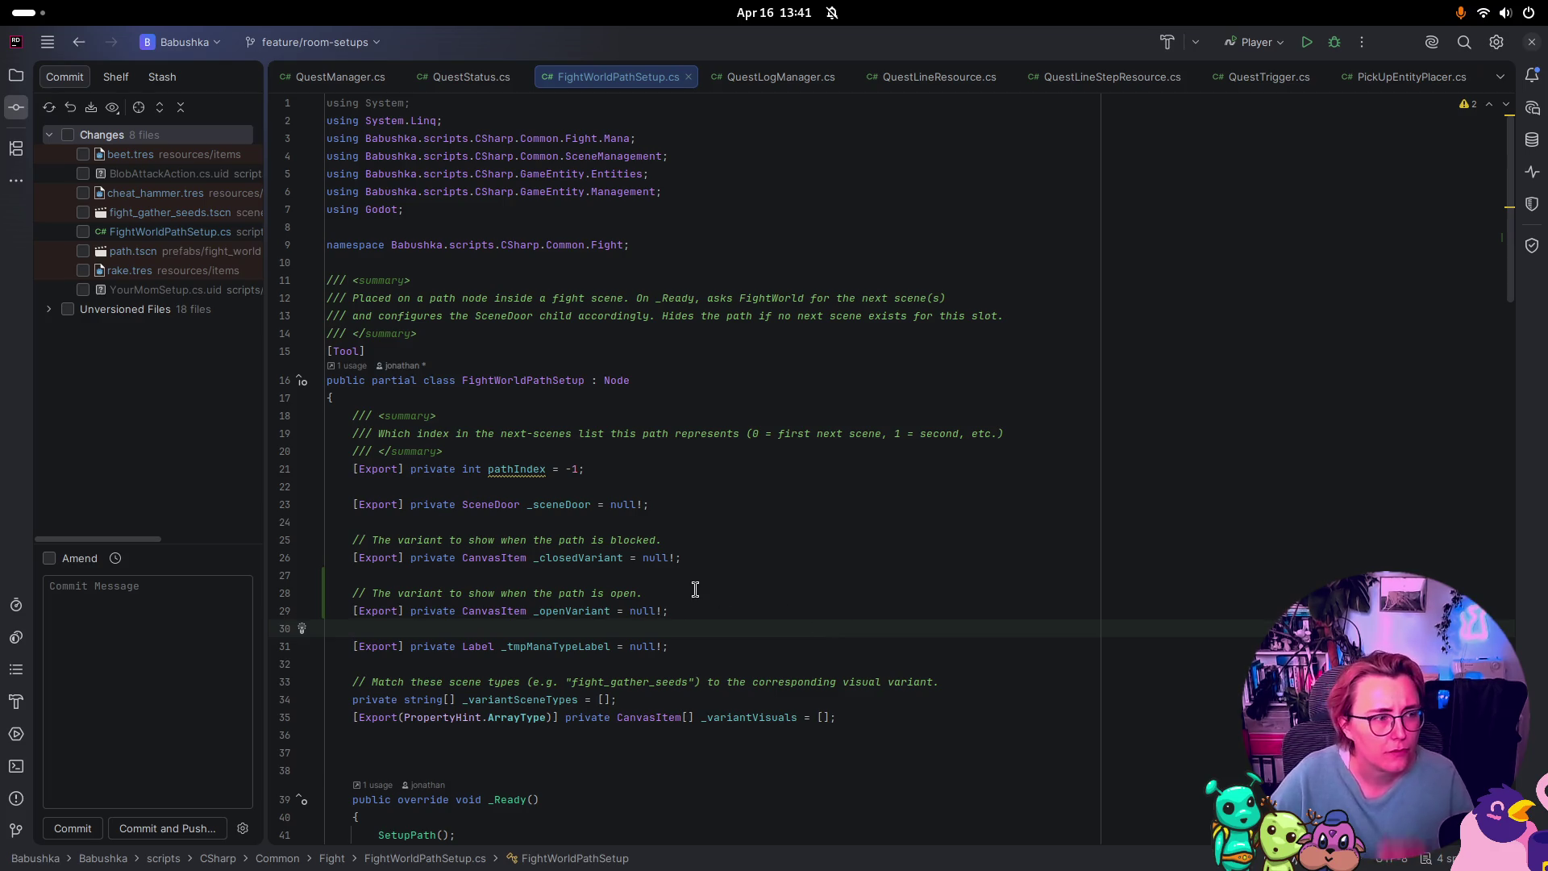
double_click(578, 610)
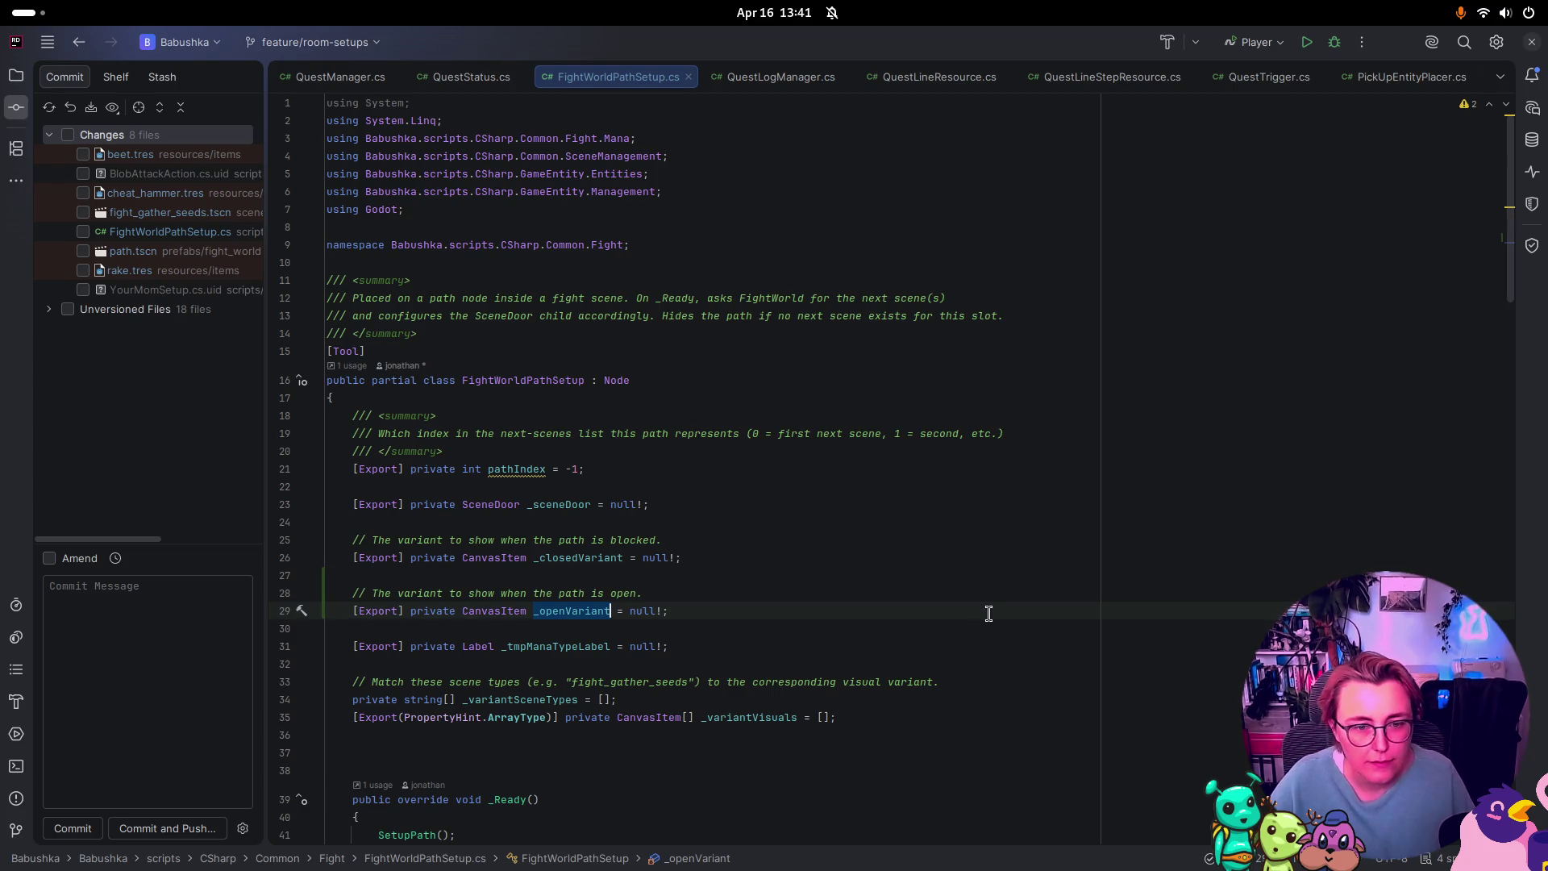
Step: Find _closedVariant's use in SetVariant and reword the hide comment to 'closed variants'
scroll(782, 532, "down", 4)
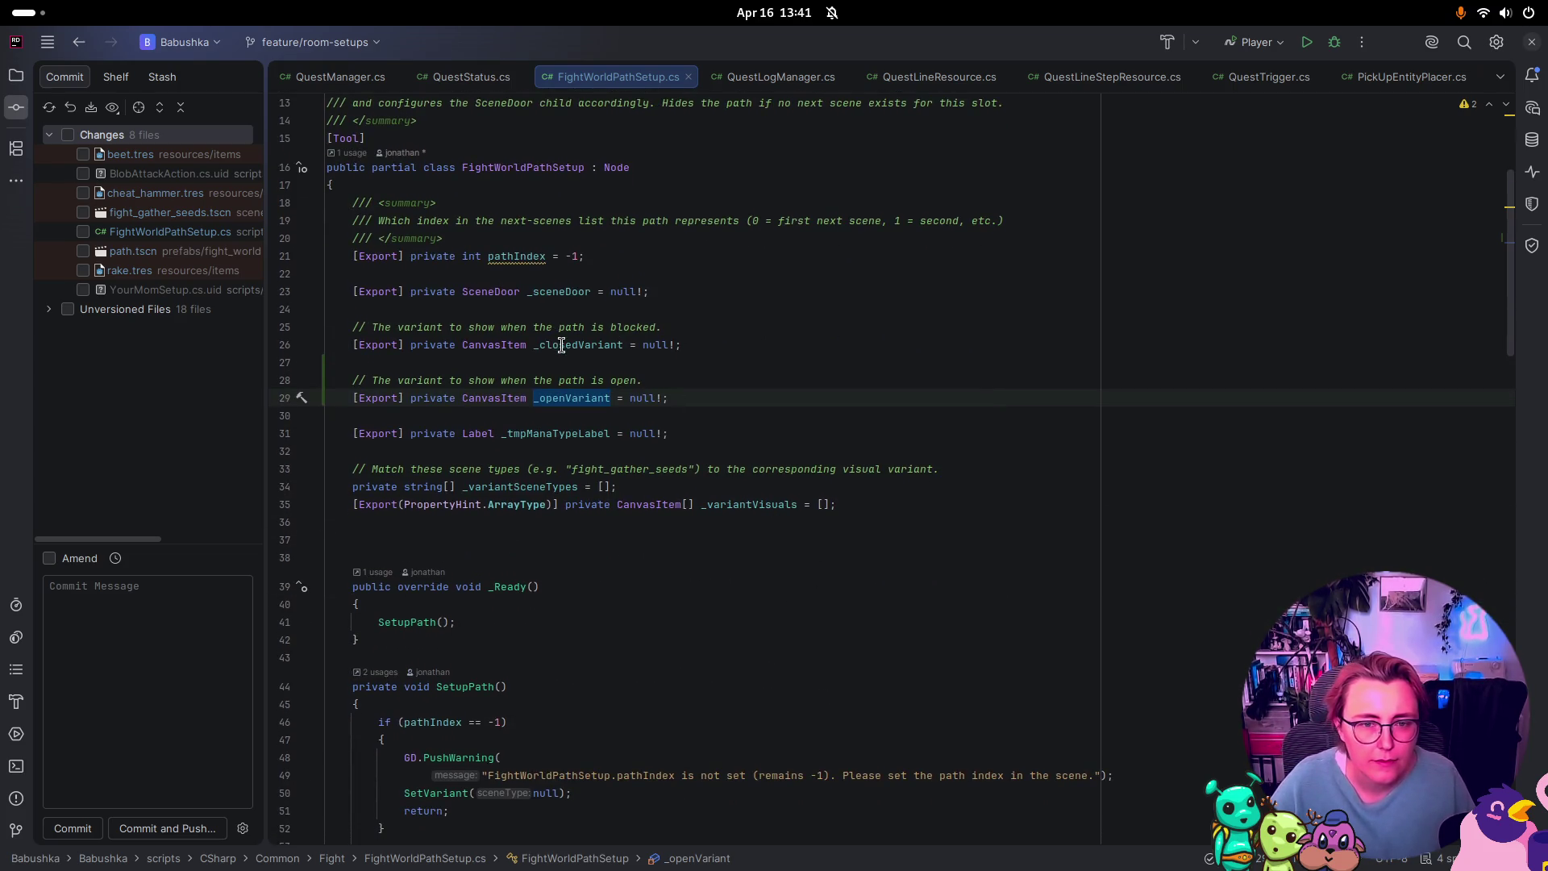
double_click(562, 345)
key("ctrl+f")
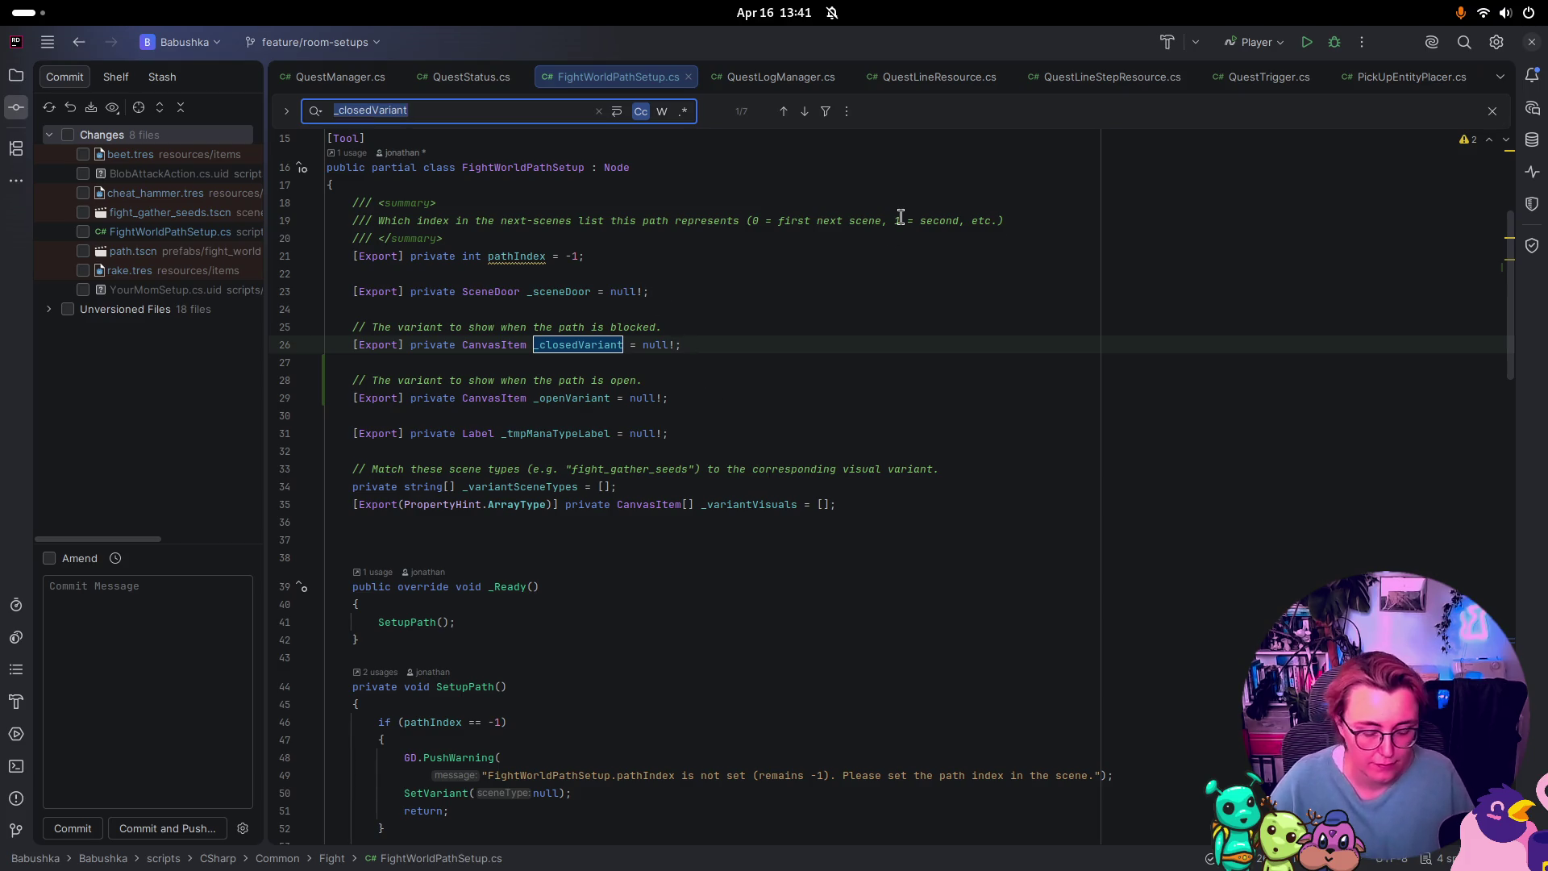
left_click(476, 113)
key("Return")
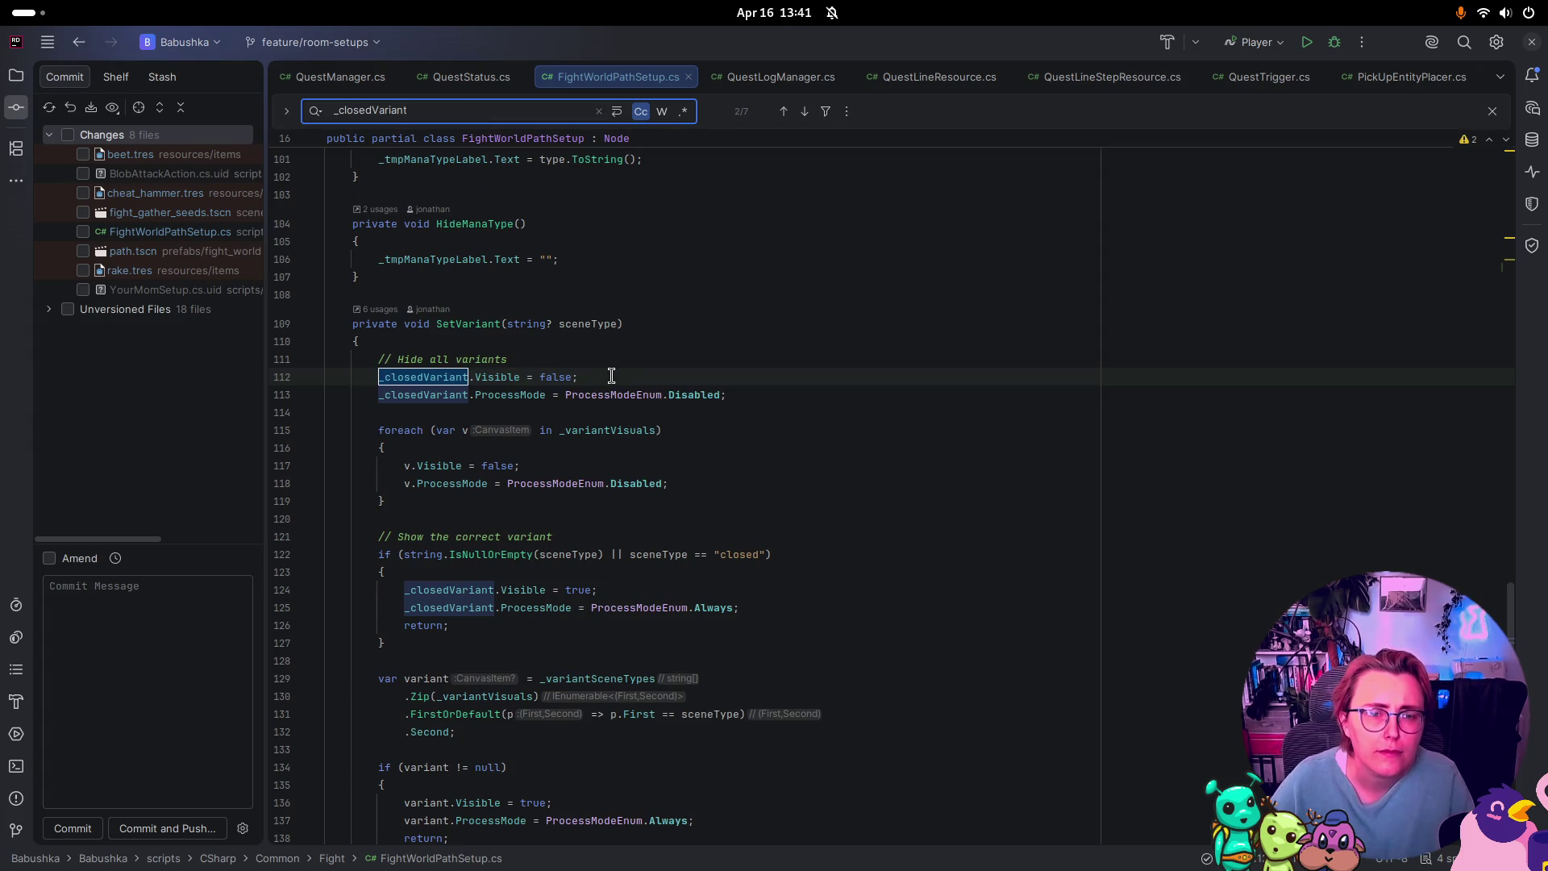
left_click(772, 397)
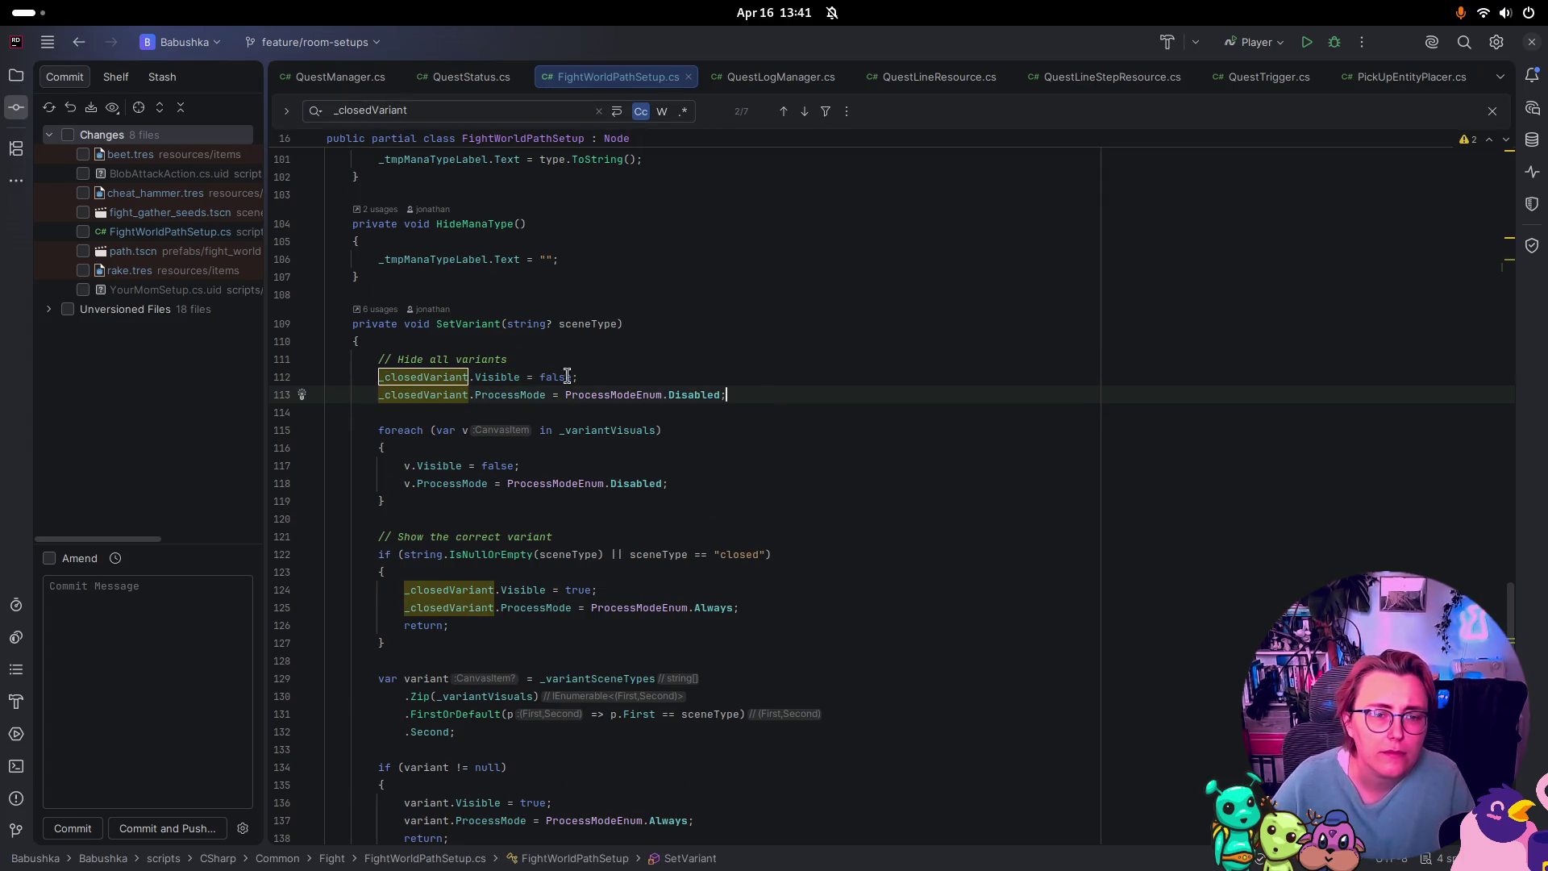
left_click(454, 359)
type("clo")
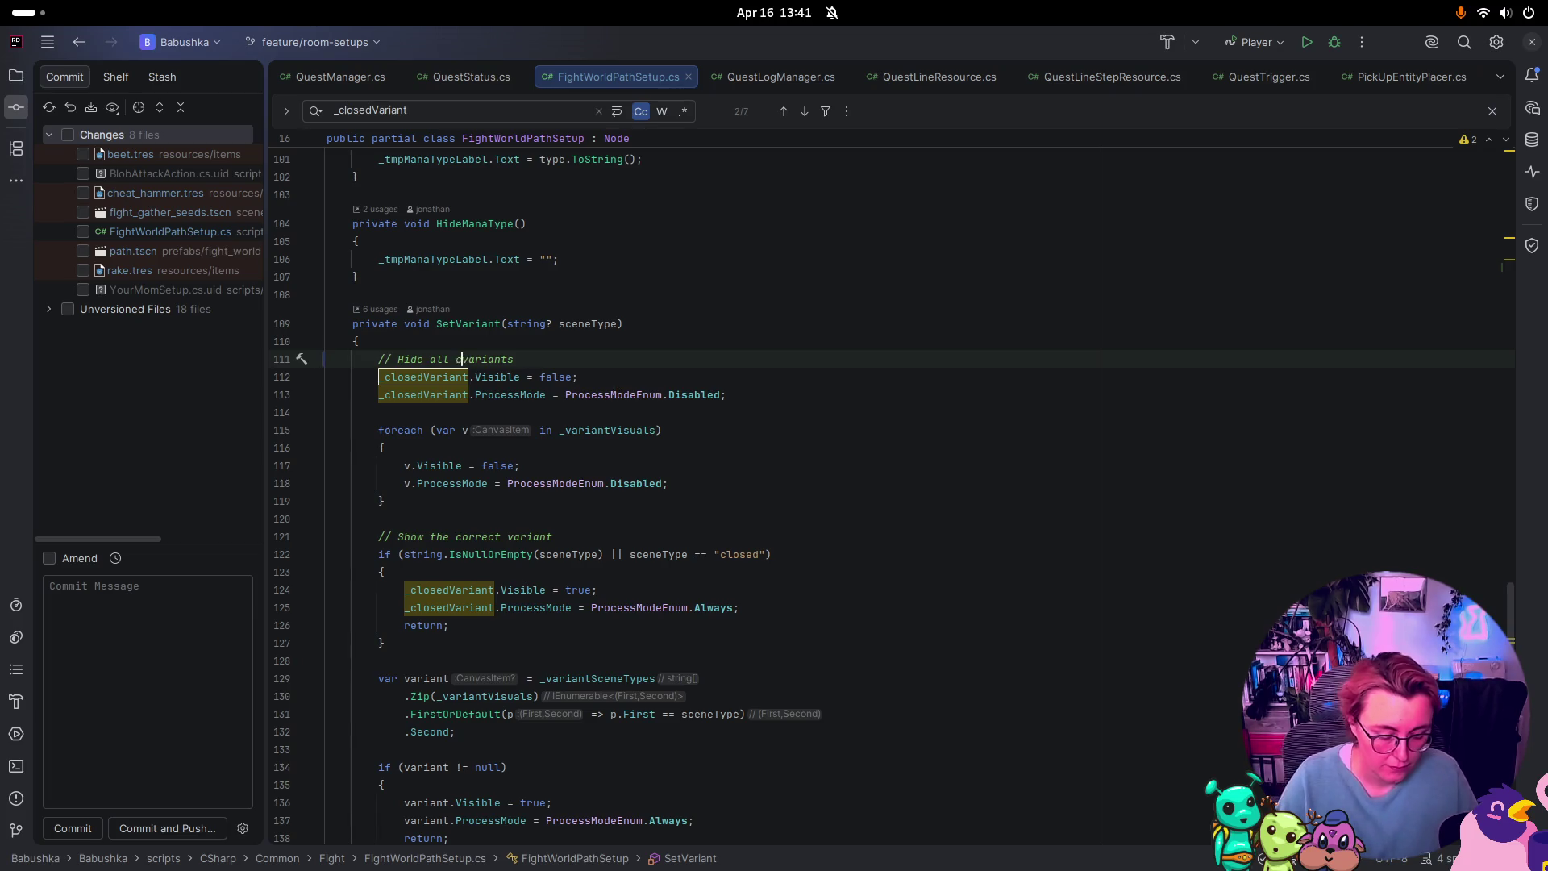
type("sed")
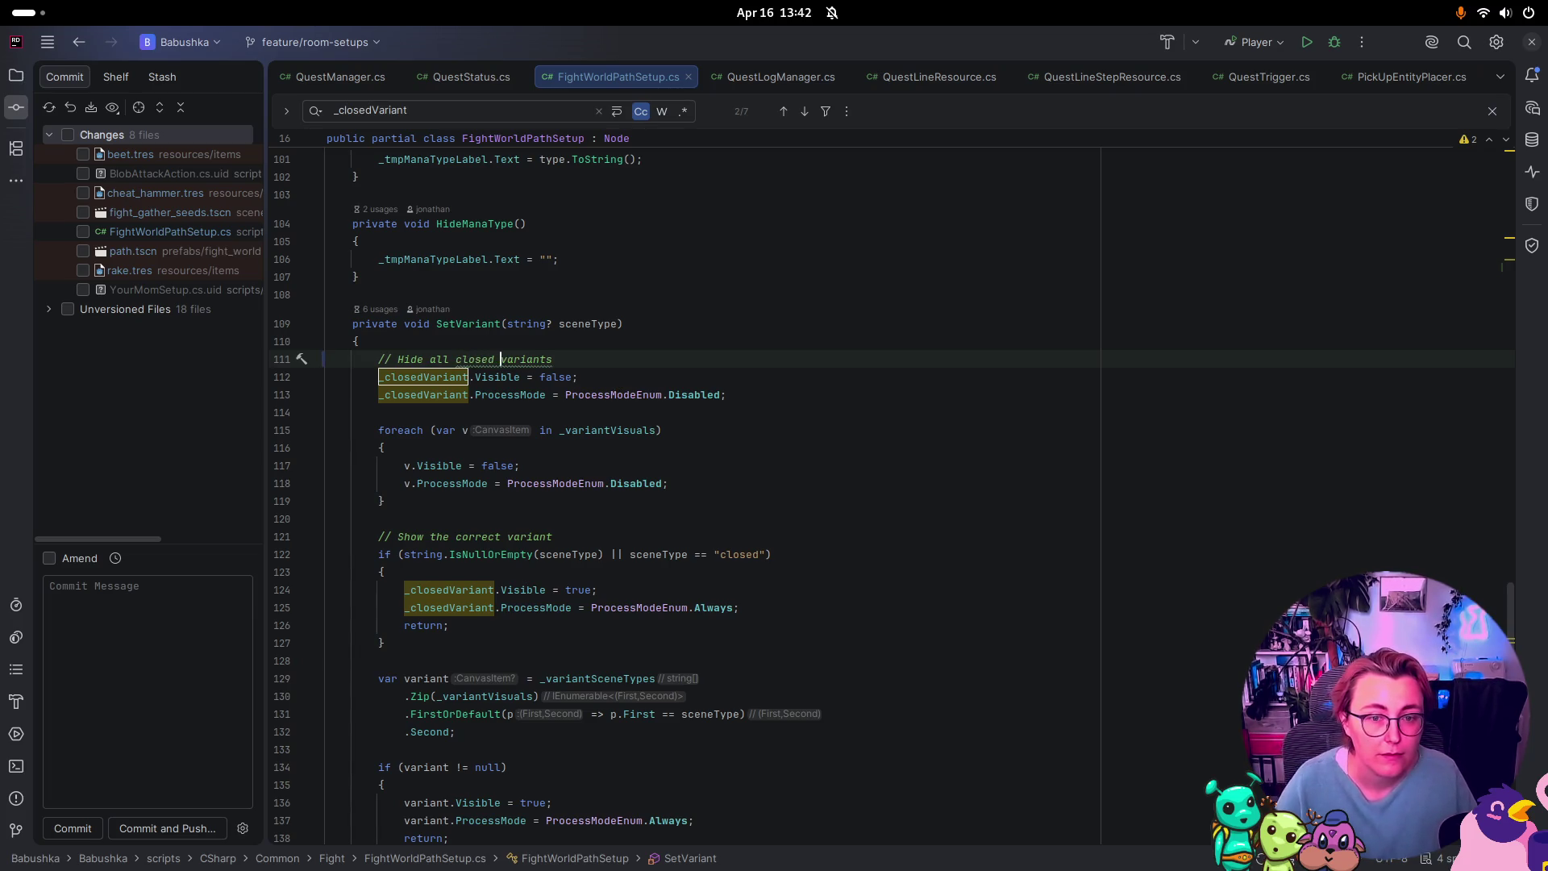
left_click(746, 417)
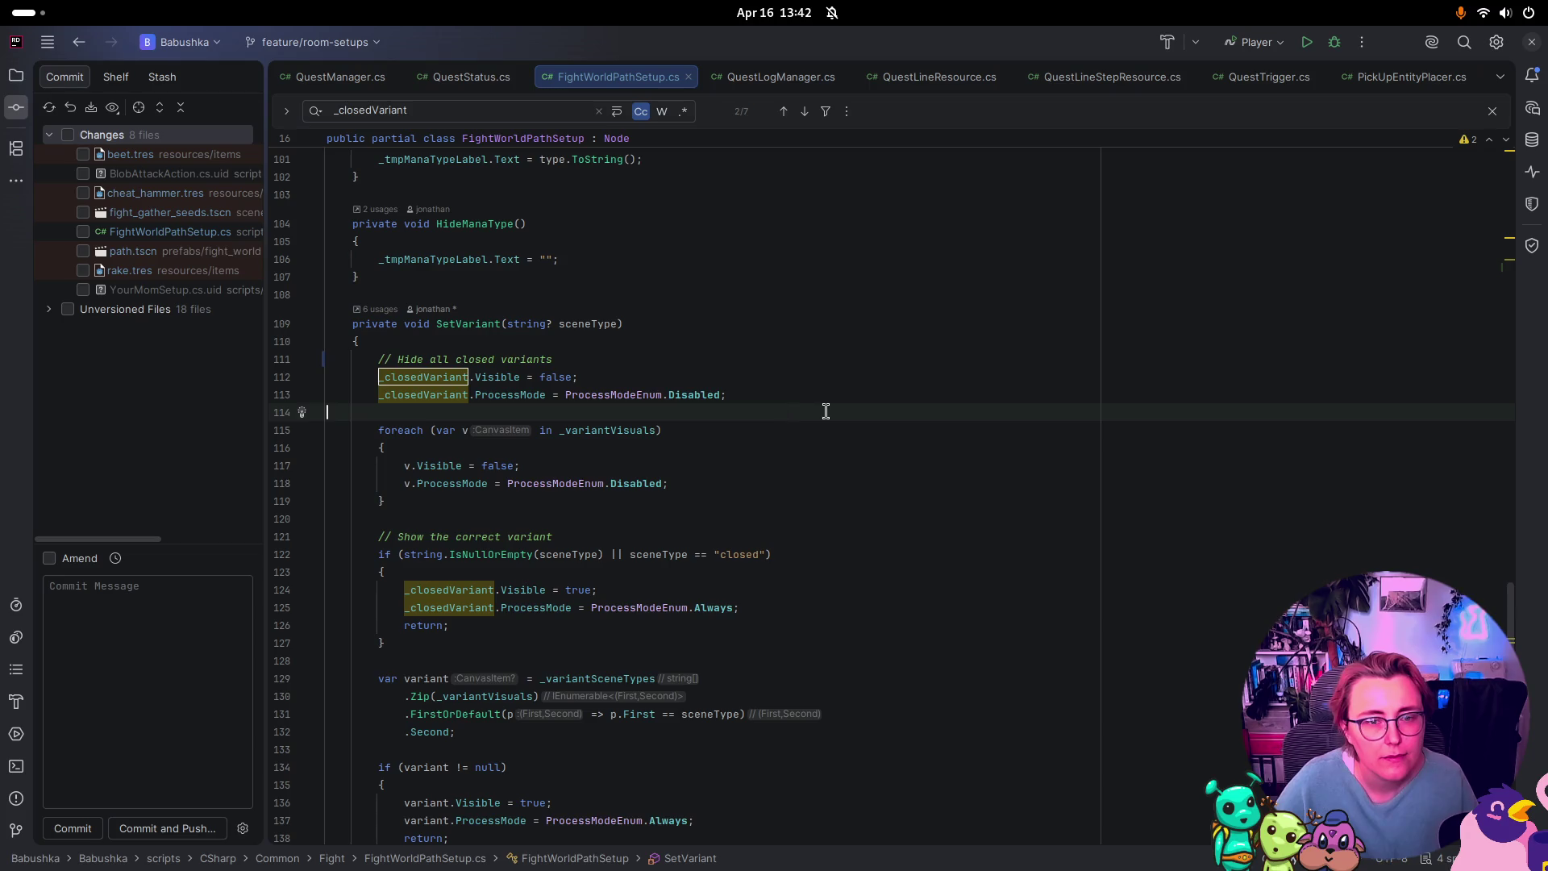
left_click(783, 396)
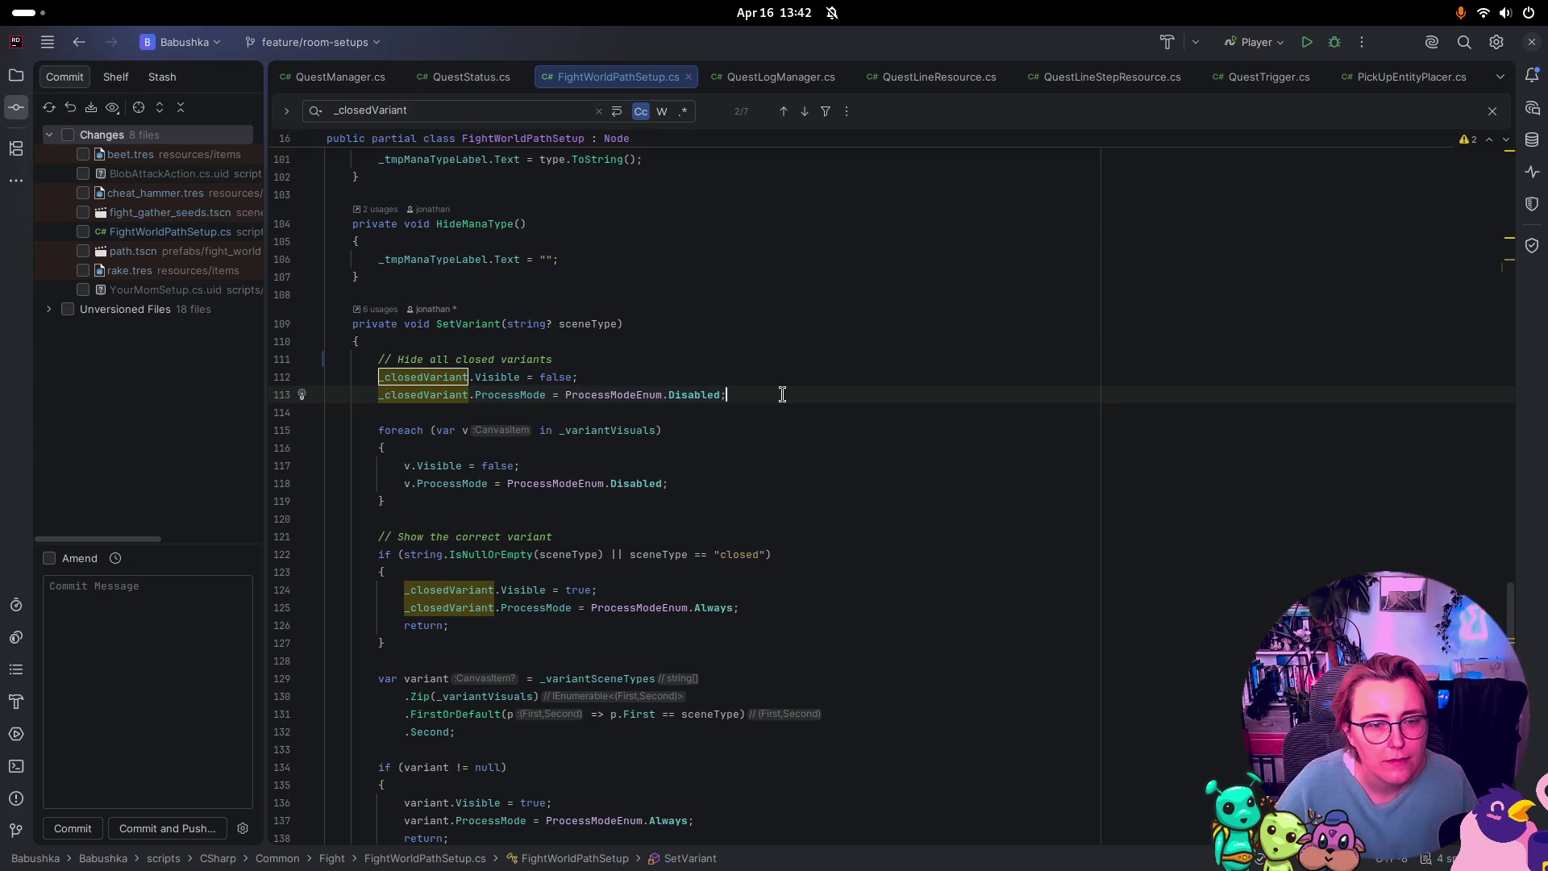
Step: Highlight where _variantVisuals is used in SetVariant
mouse_move(611, 435)
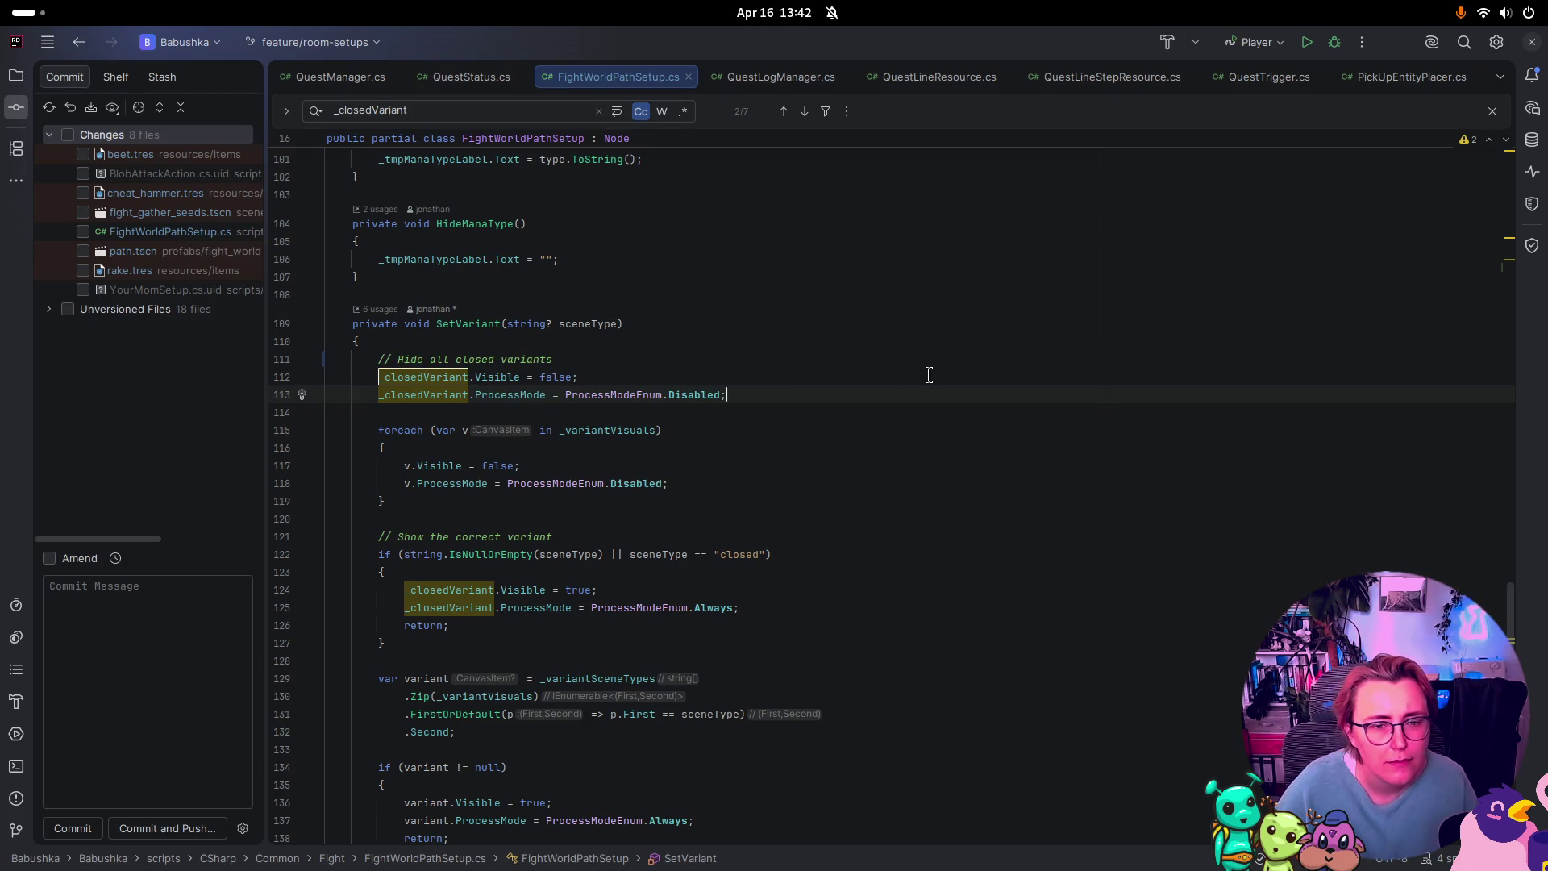
left_click(658, 430)
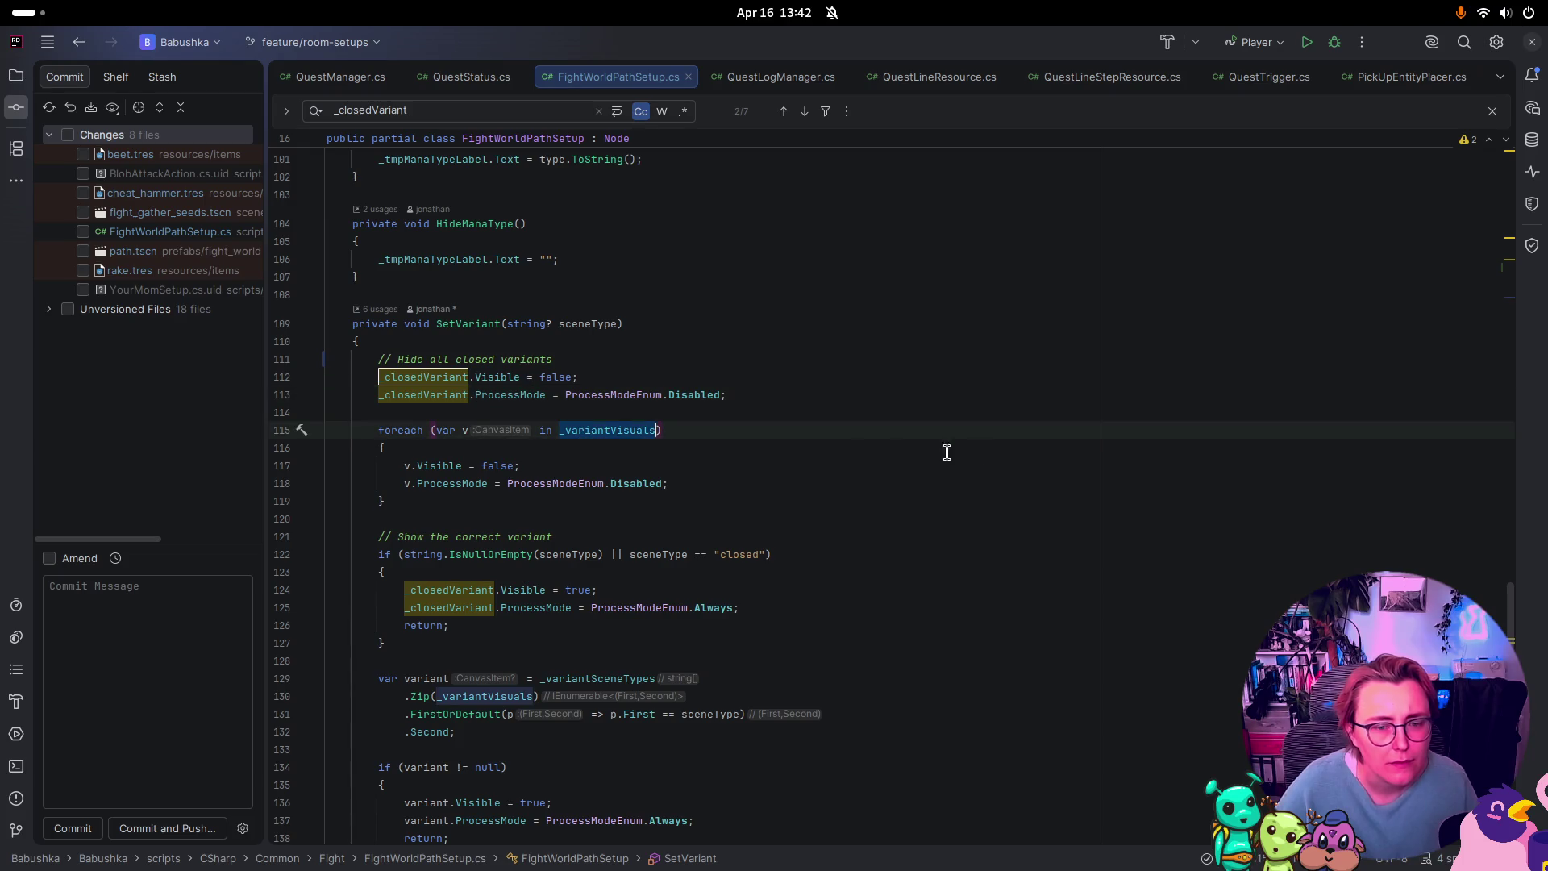
key("super")
Step: Select the Path node in Godot, expand its Variant Visuals array, then go back to Rider
left_click(806, 581)
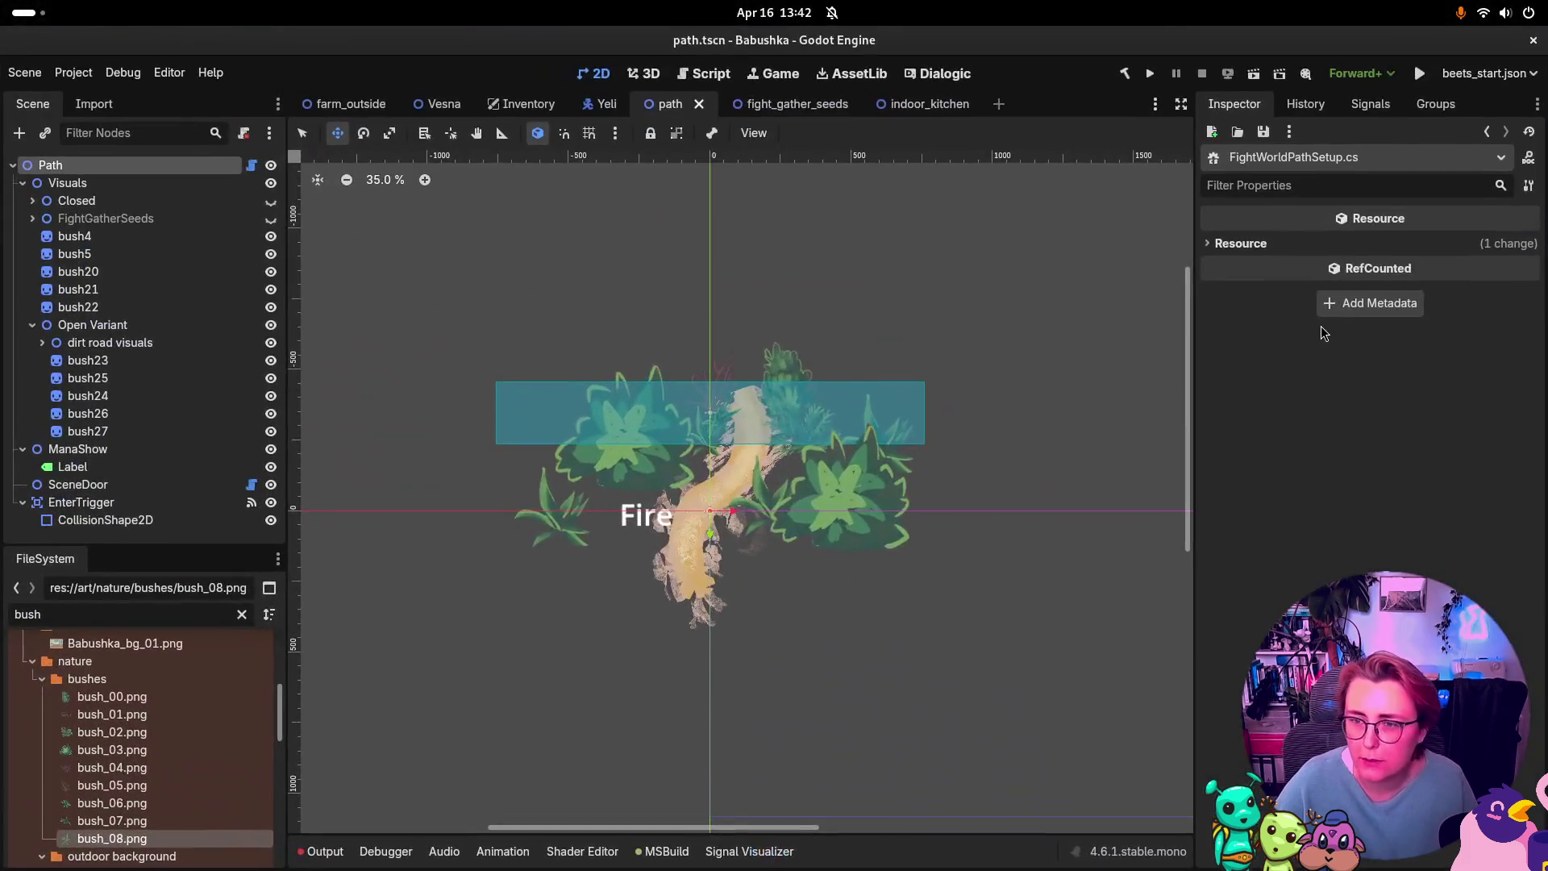
left_click(67, 182)
left_click(50, 165)
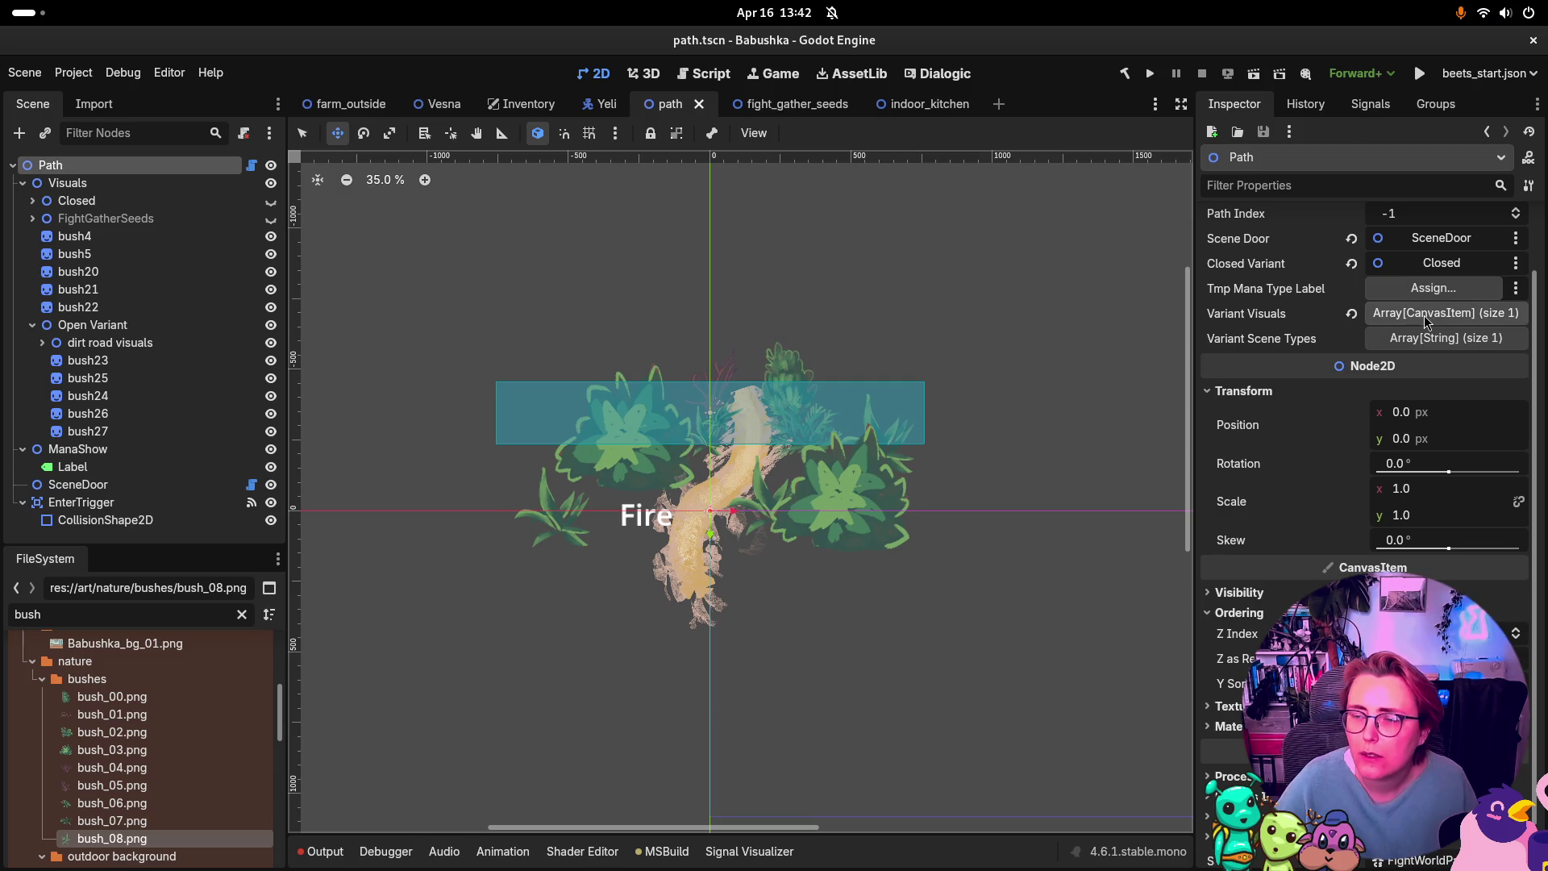
left_click(1449, 313)
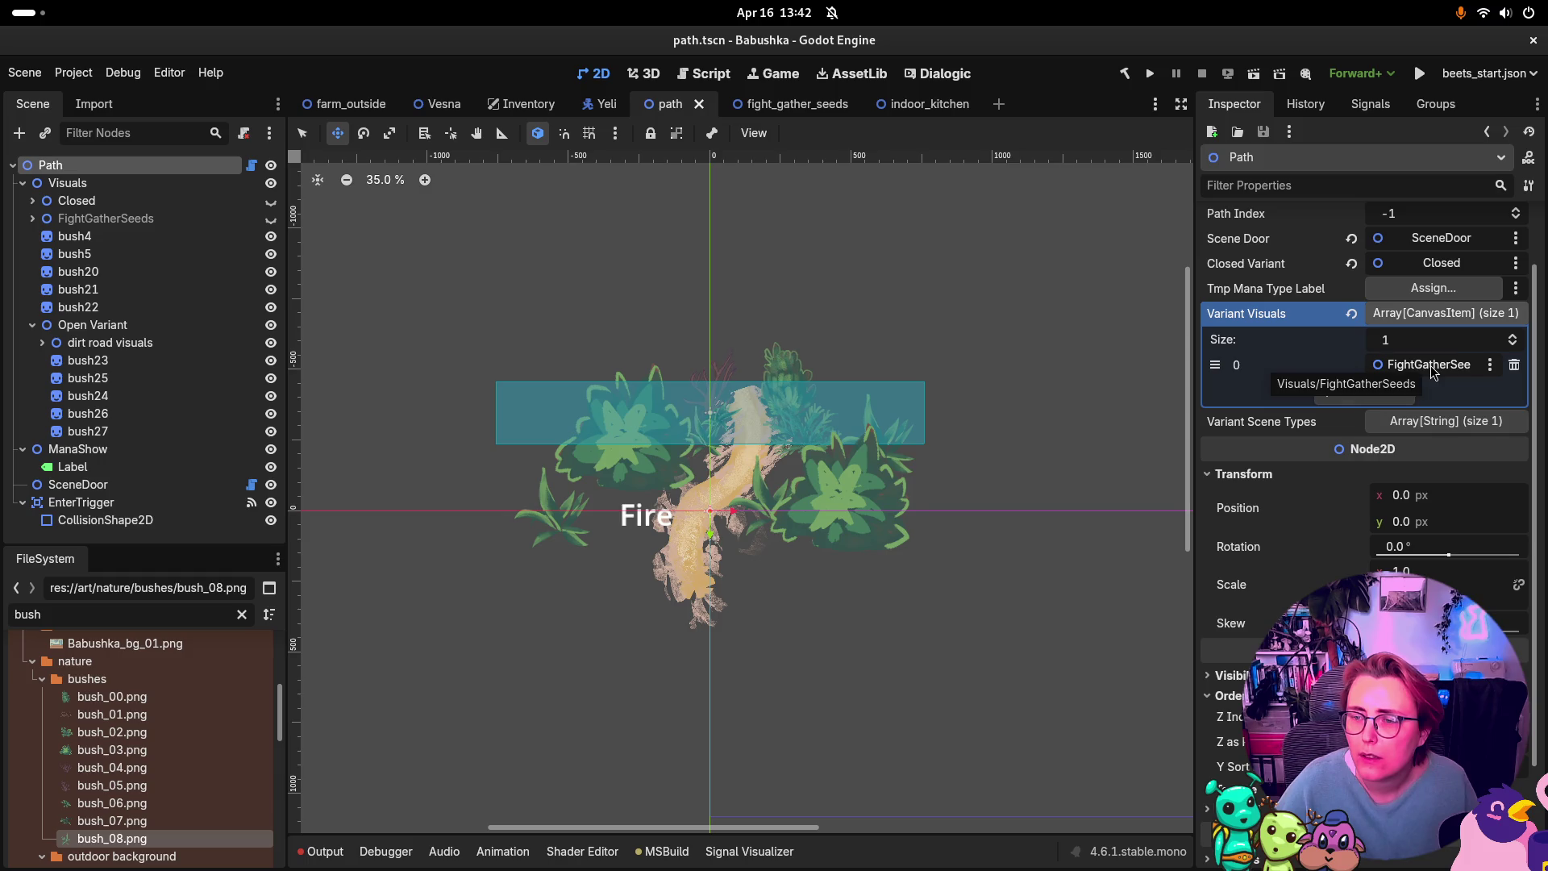
key("super")
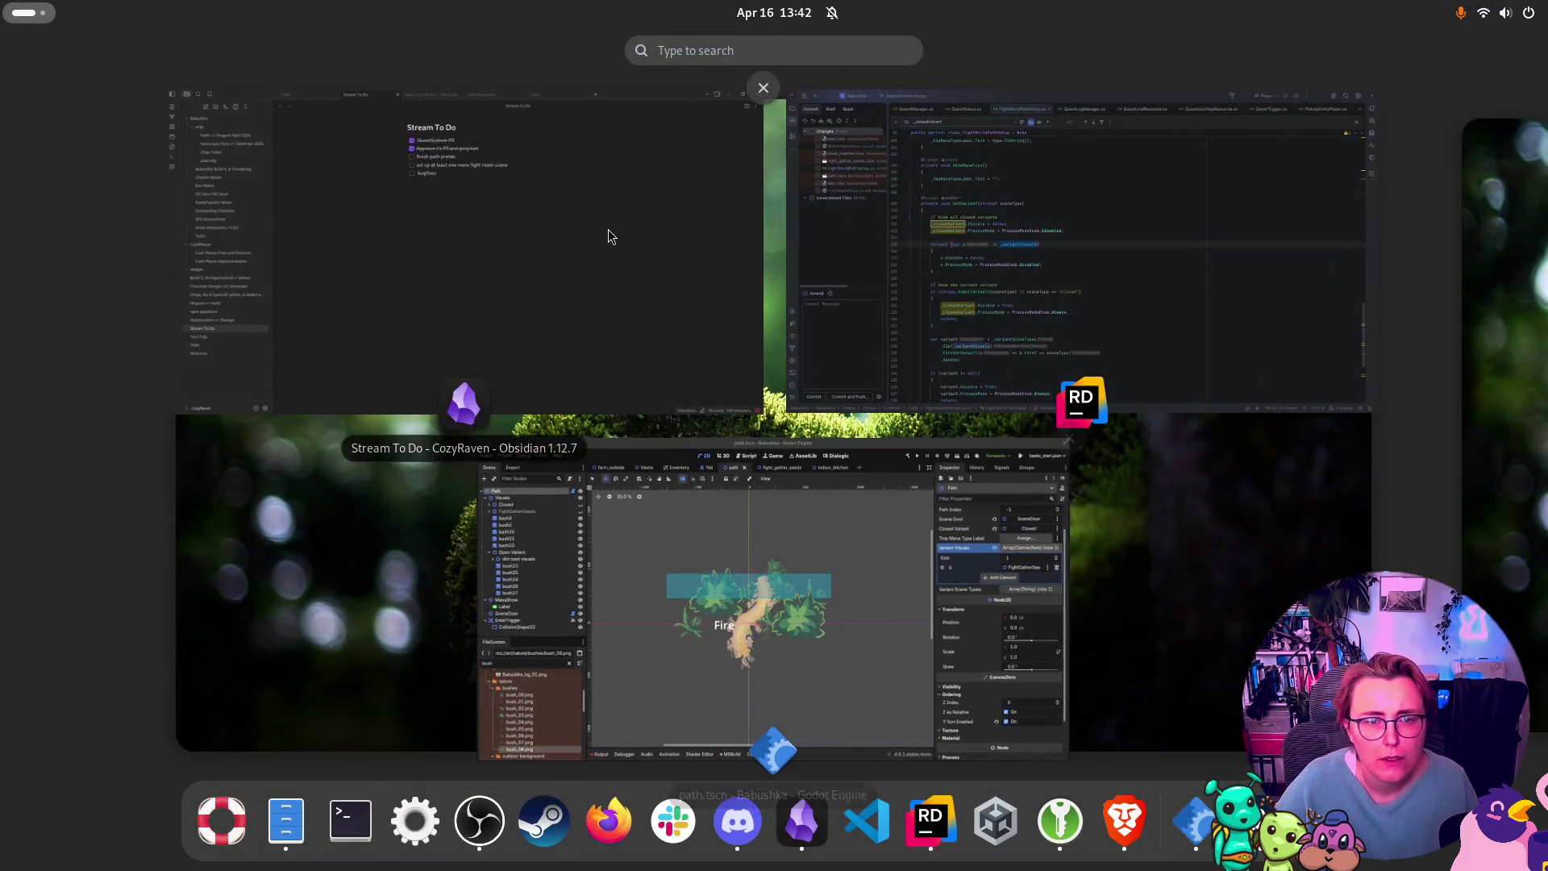
left_click(1082, 266)
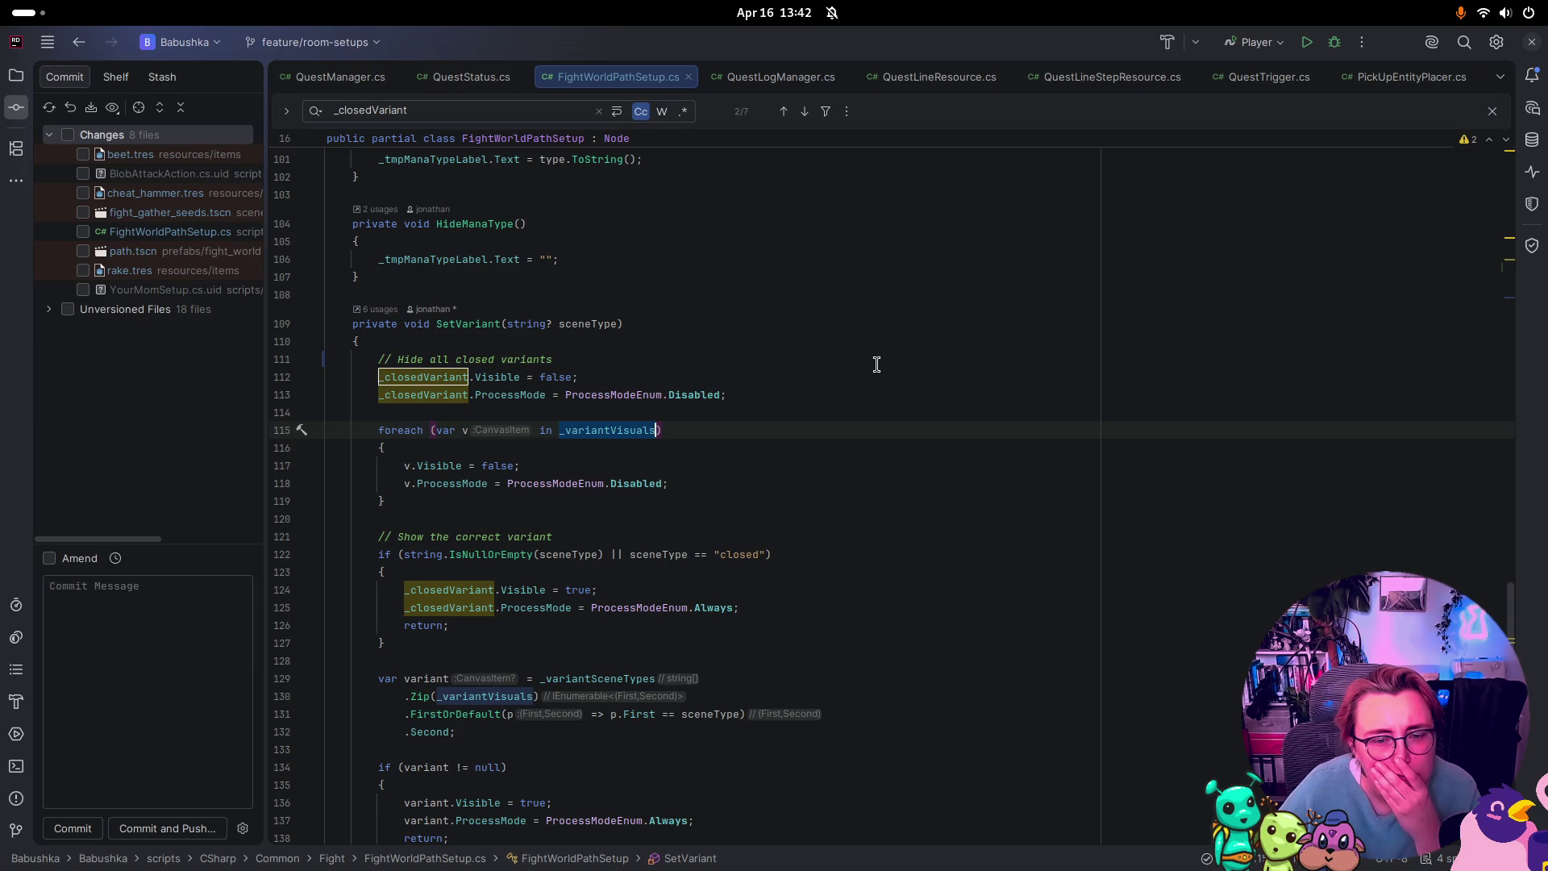
Step: Read through SetVariant in FightWorldPathSetup.cs, then bring the Godot editor forward
scroll(853, 375, "down", 1)
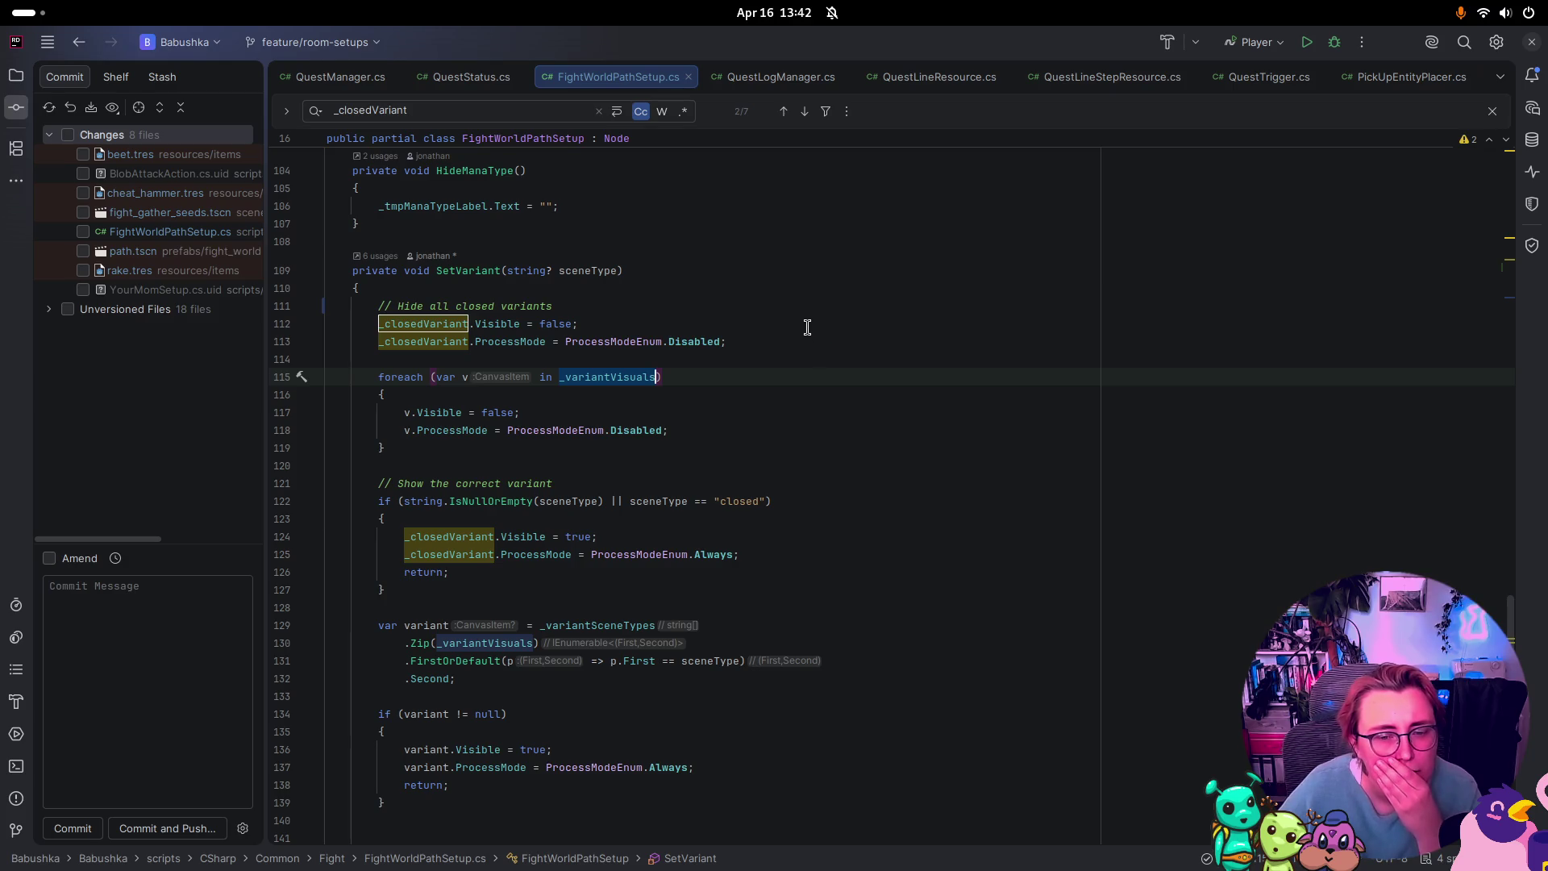
scroll(884, 511, "down", 2)
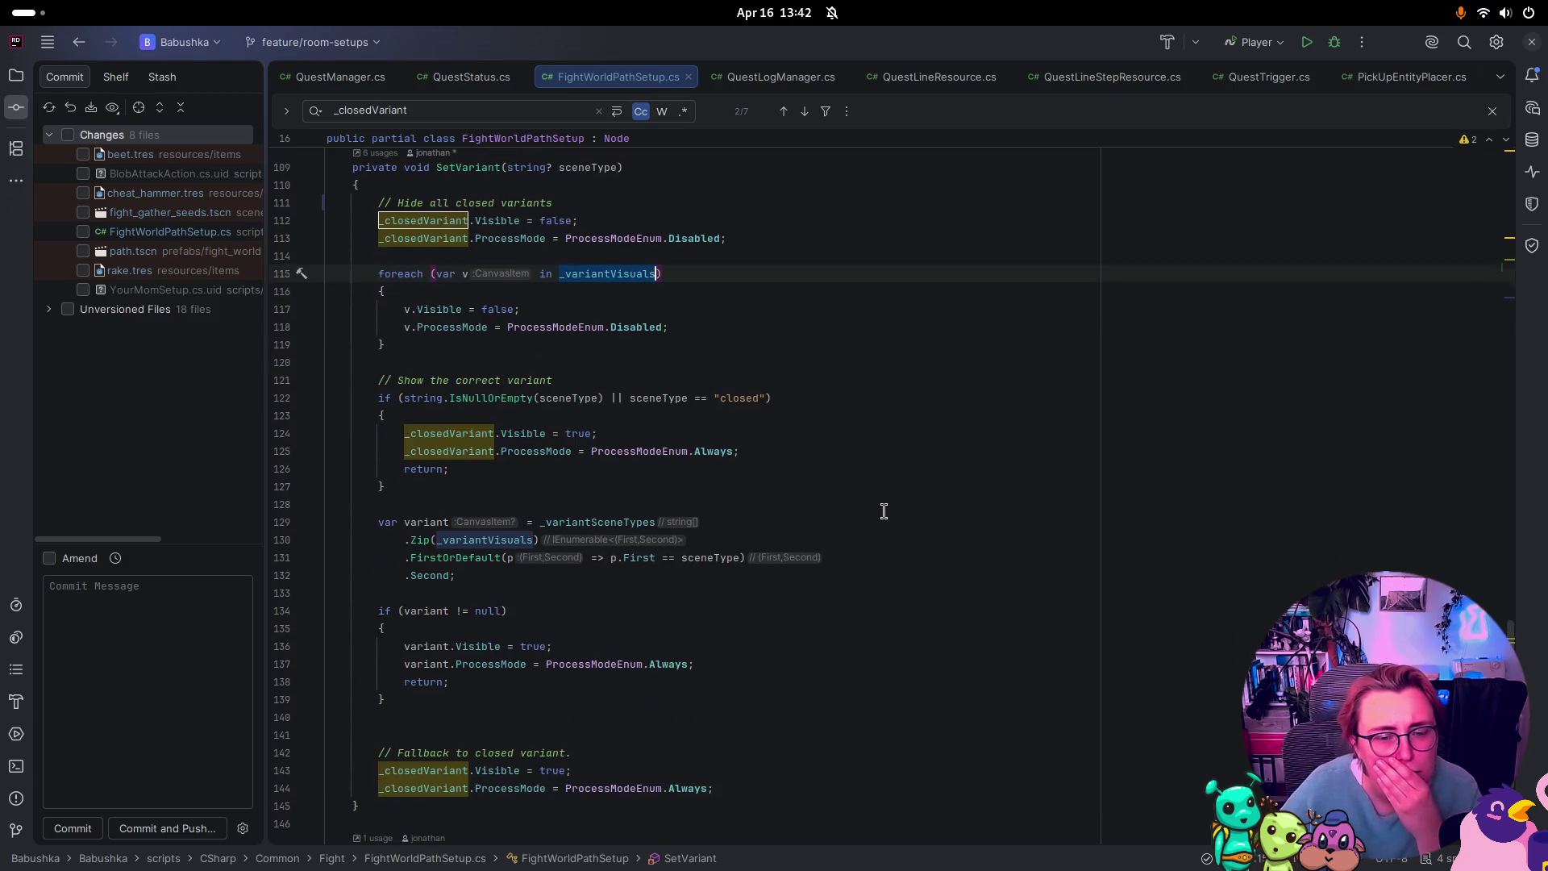
scroll(883, 511, "down", 1)
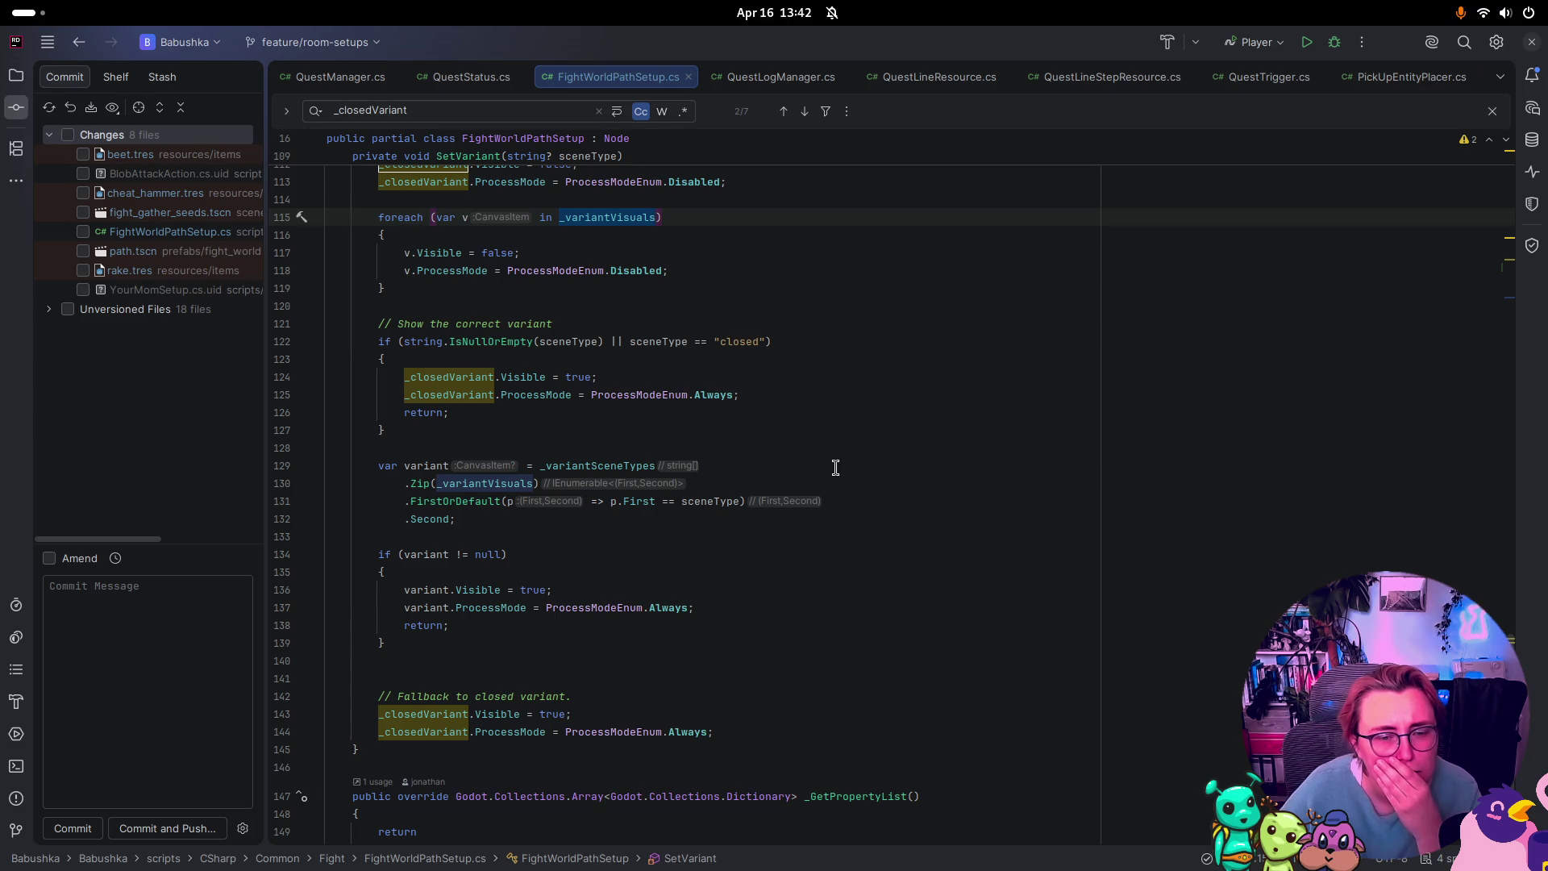
scroll(832, 470, "up", 2)
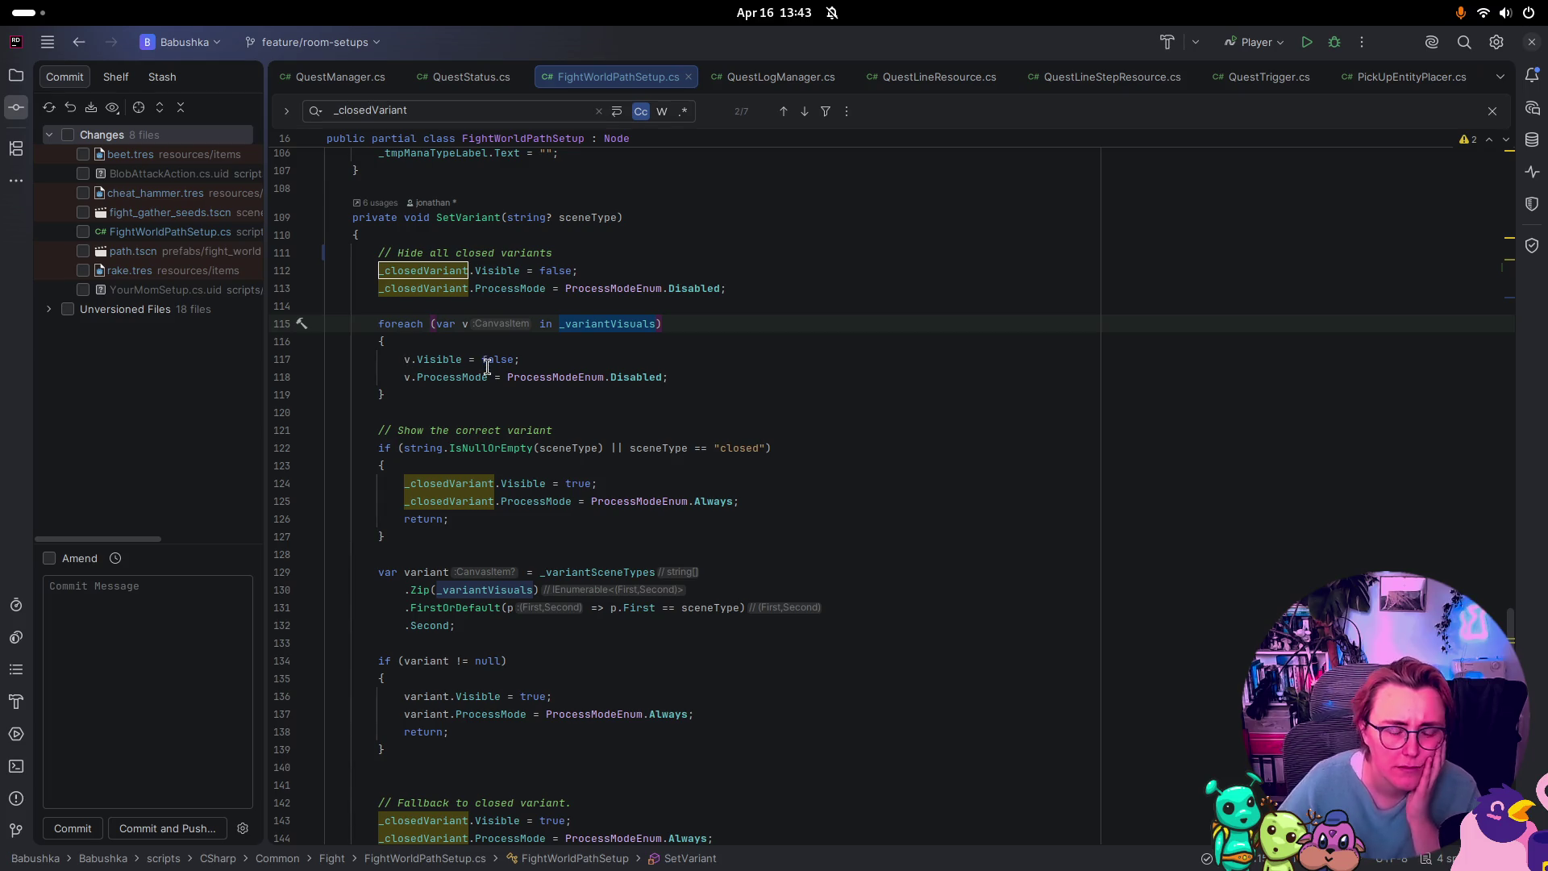
key("super")
left_click(867, 536)
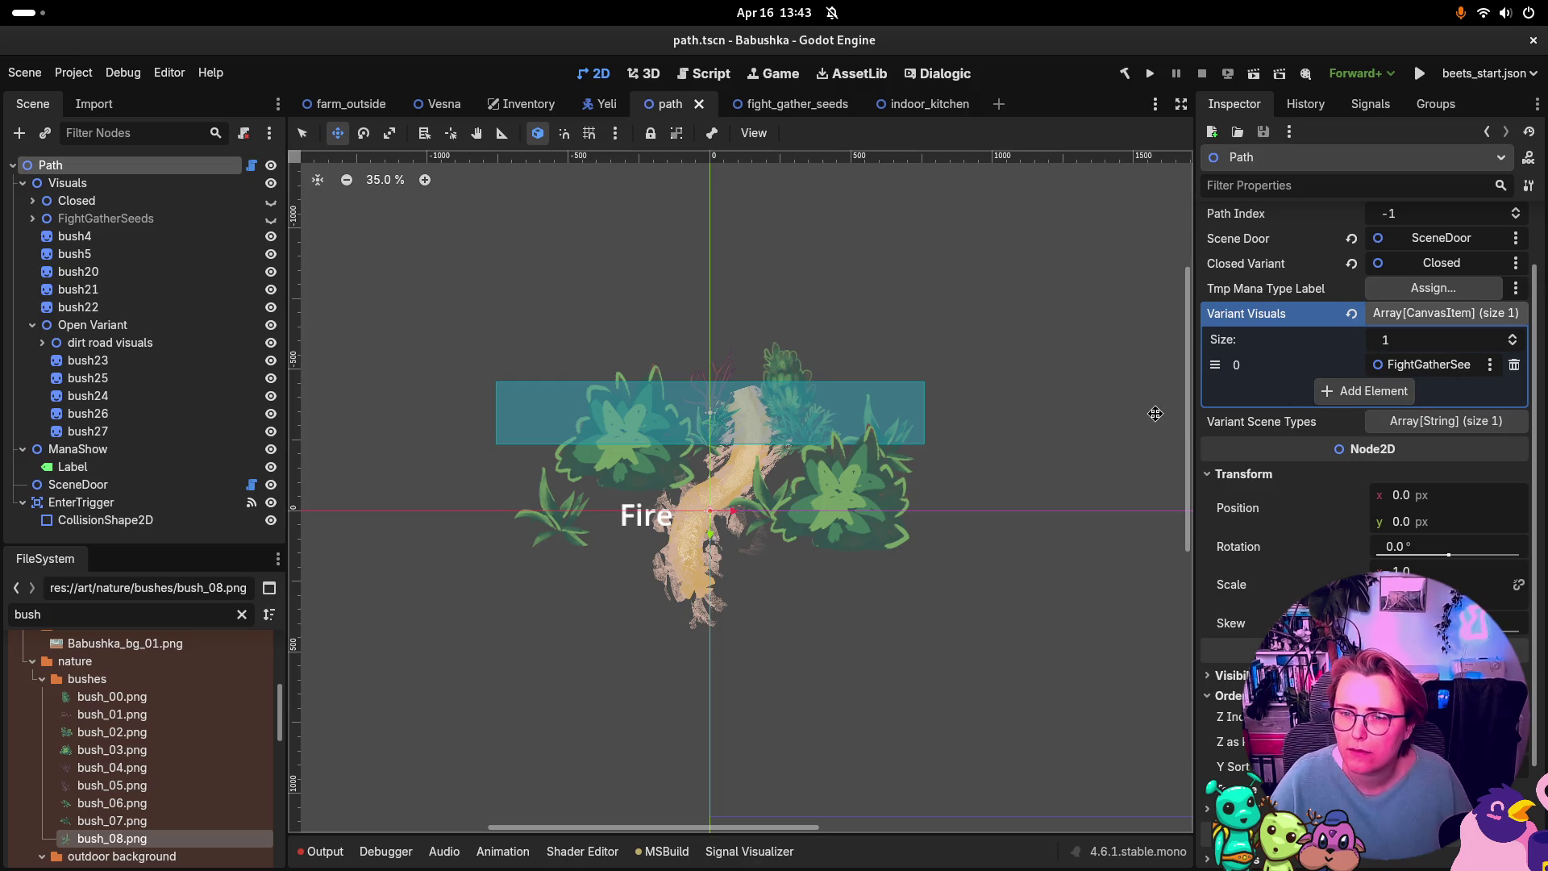
Step: Widen the Inspector and reconfirm FightGatherSeeds as the Variant Visuals element, then return to Rider
left_click_drag(1192, 432, 1094, 428)
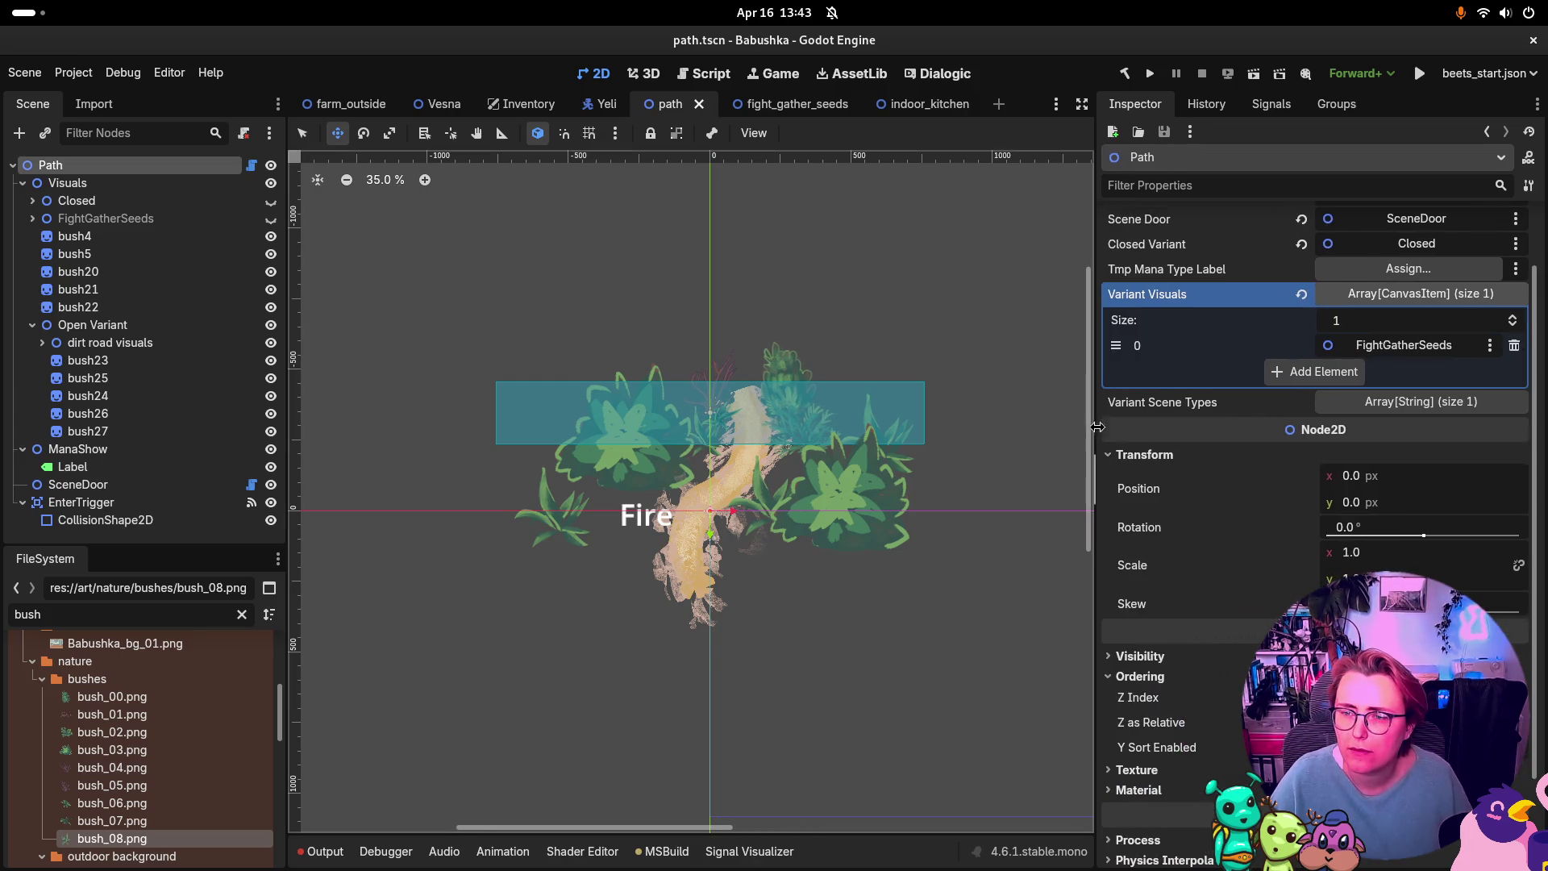
left_click(1407, 347)
key("Return")
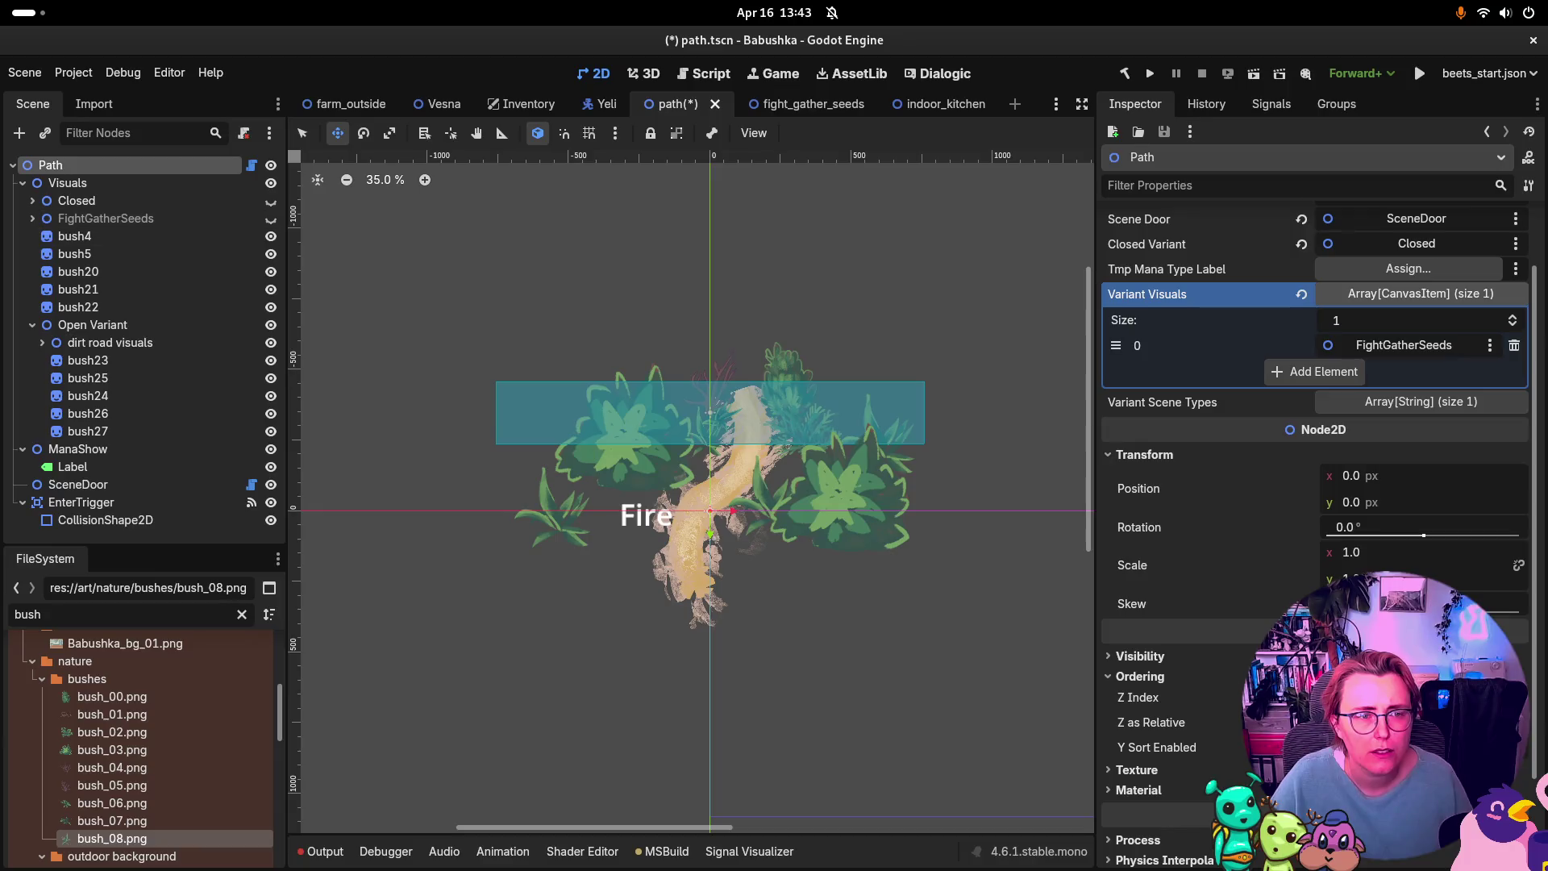
left_click(32, 219)
left_click(32, 218)
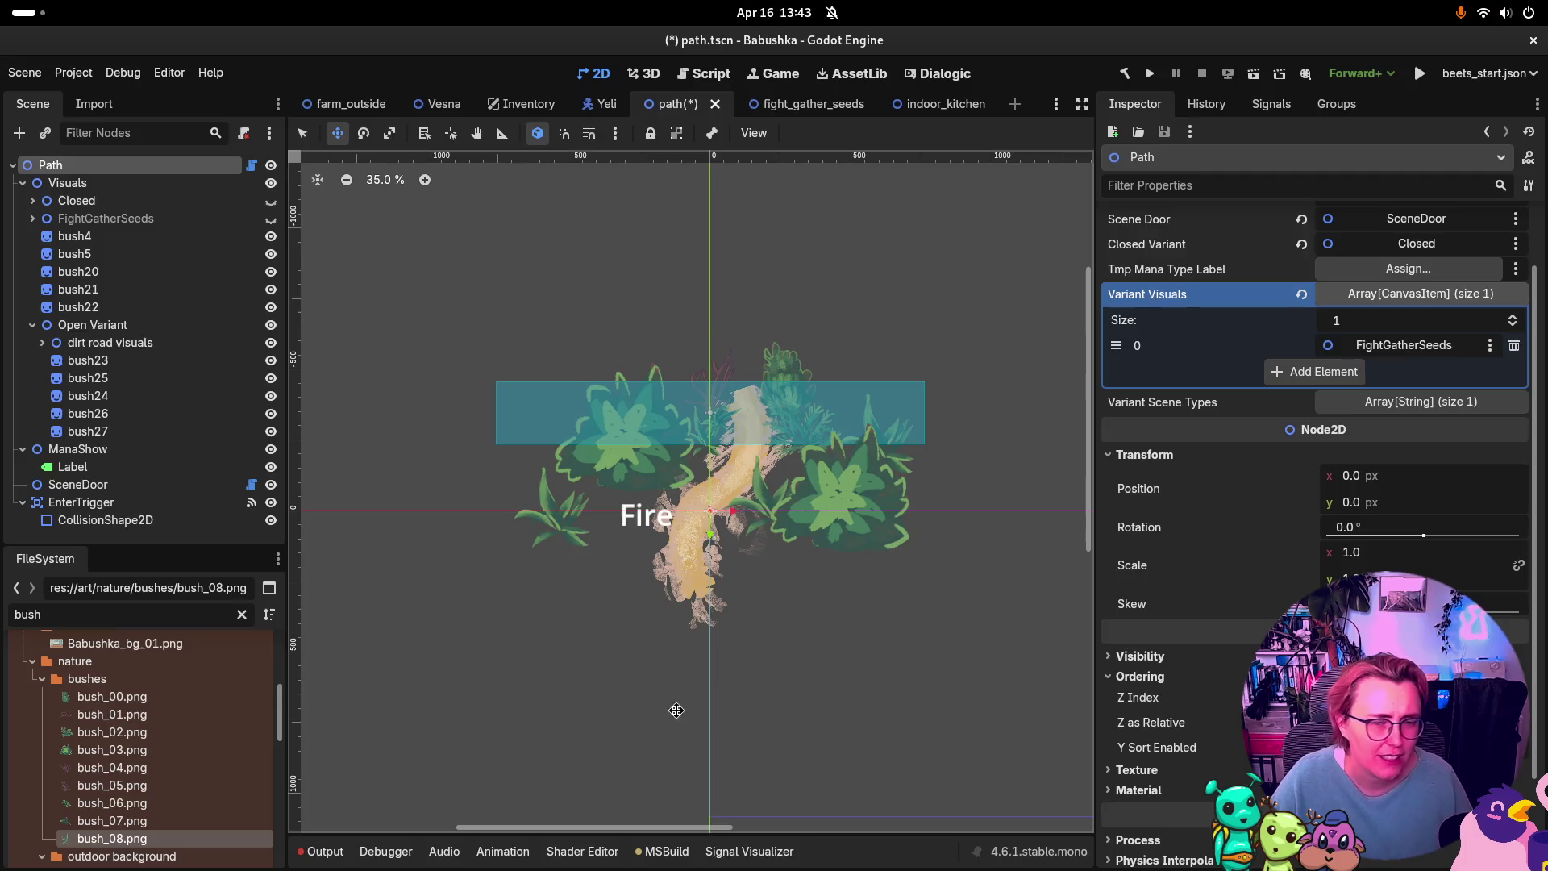
key("super")
left_click(1051, 319)
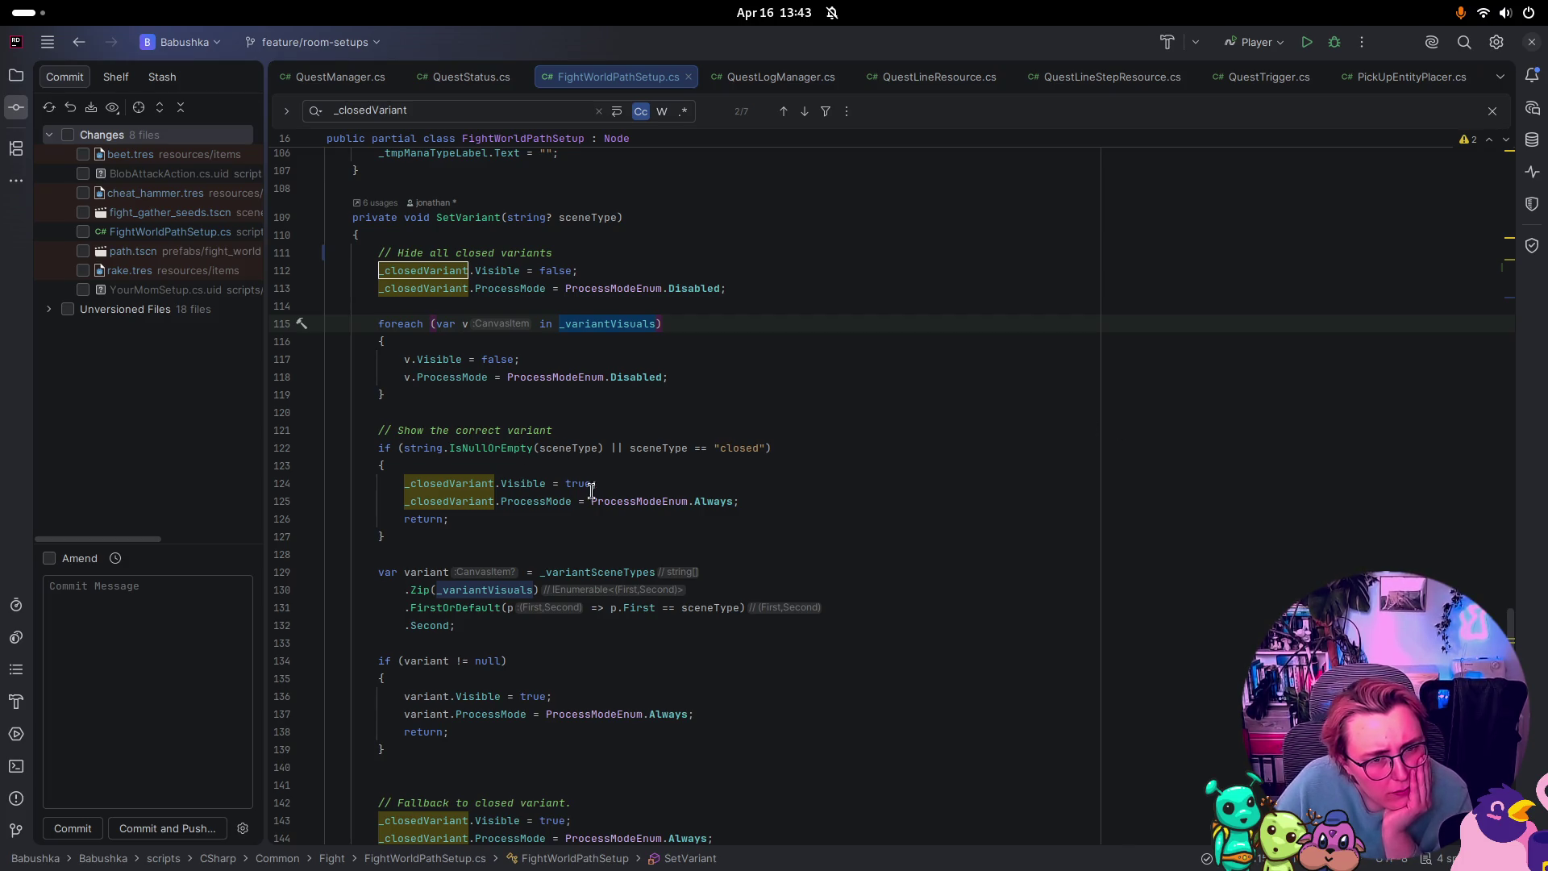
Step: Include all 18 unversioned bush image files in the commit
left_click(600, 235)
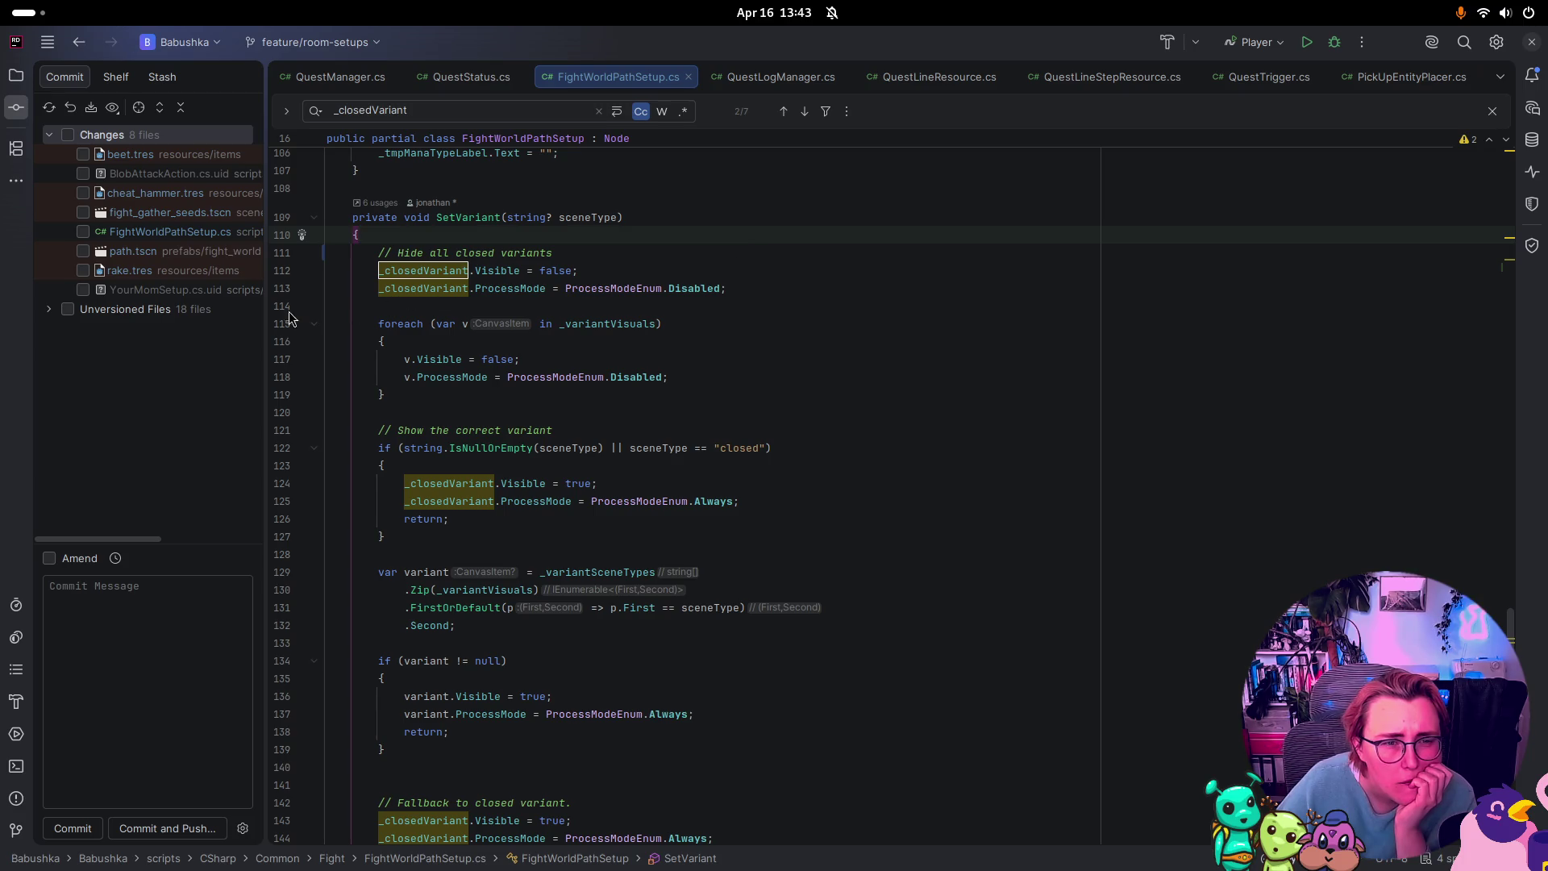
mouse_move(267, 314)
left_mouse_down()
mouse_move(367, 314)
mouse_move(274, 314)
left_mouse_up()
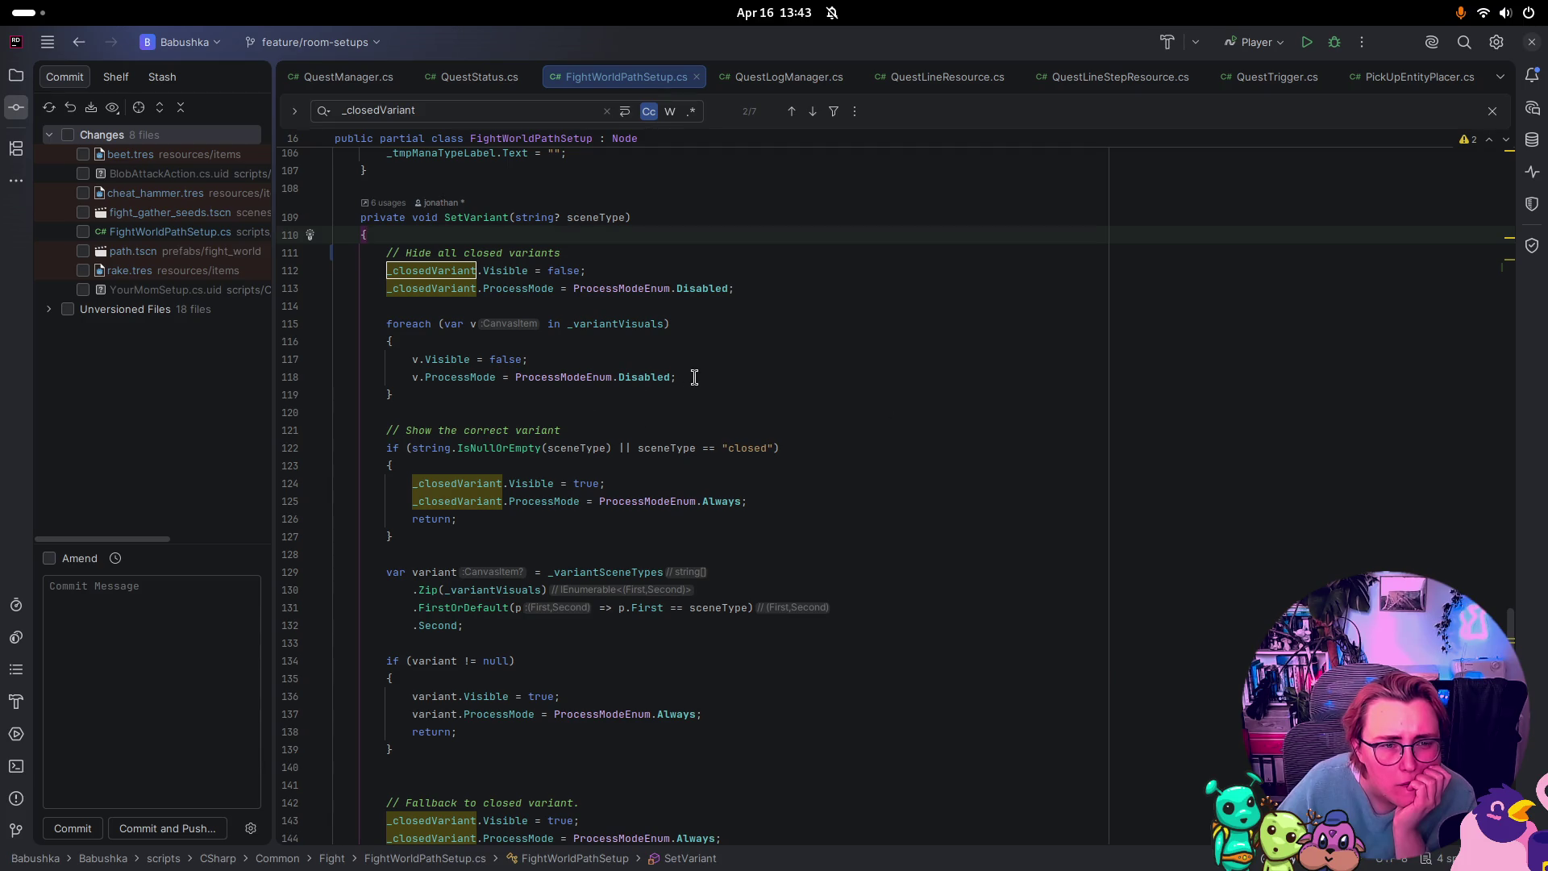
left_click(45, 311)
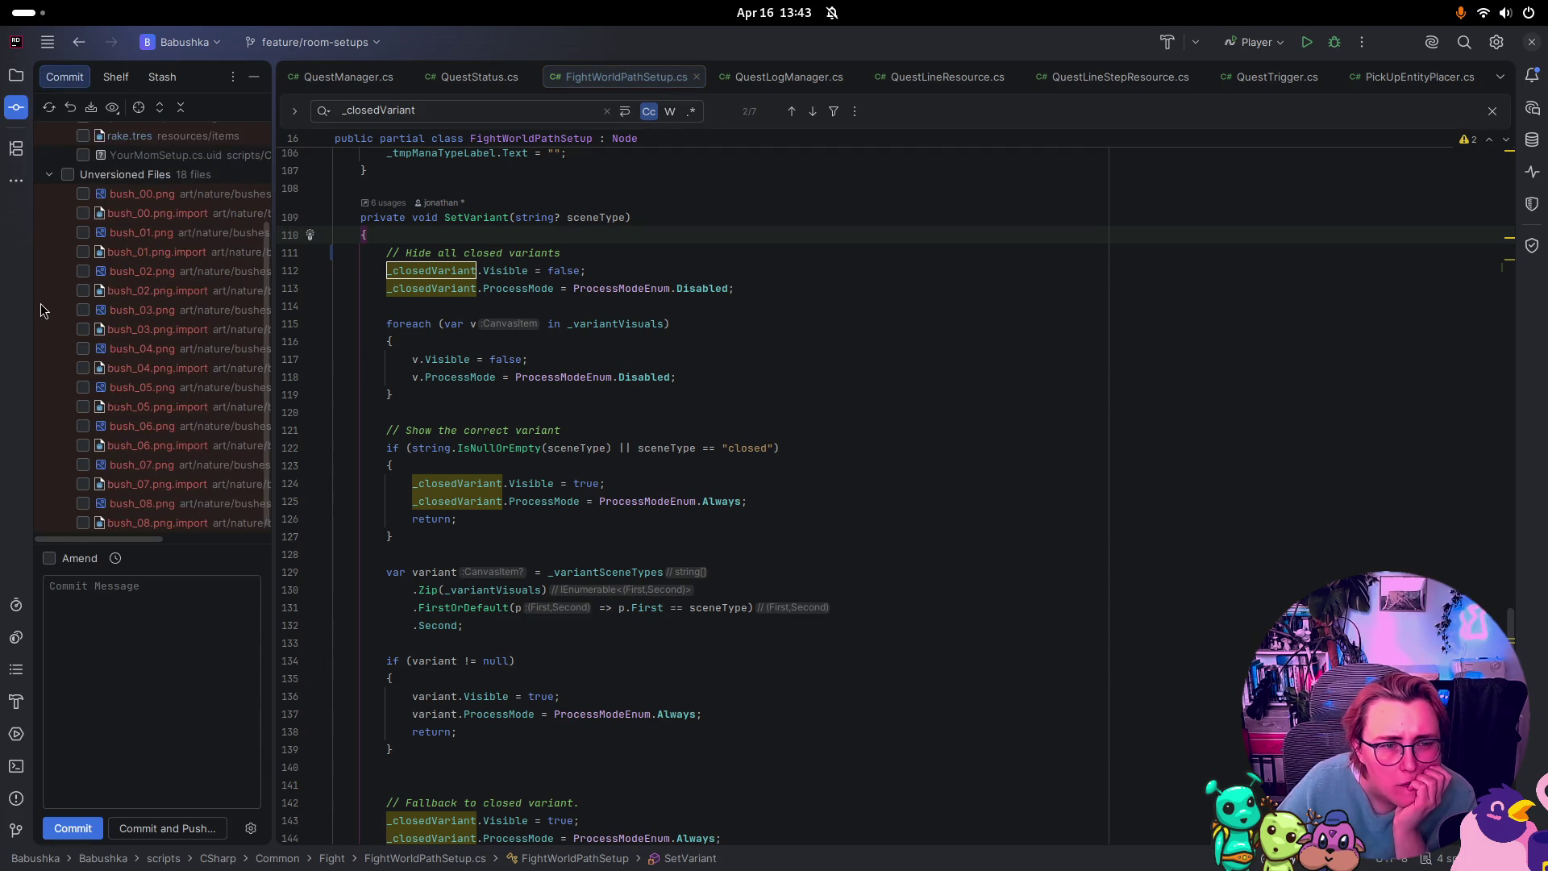
left_click(65, 174)
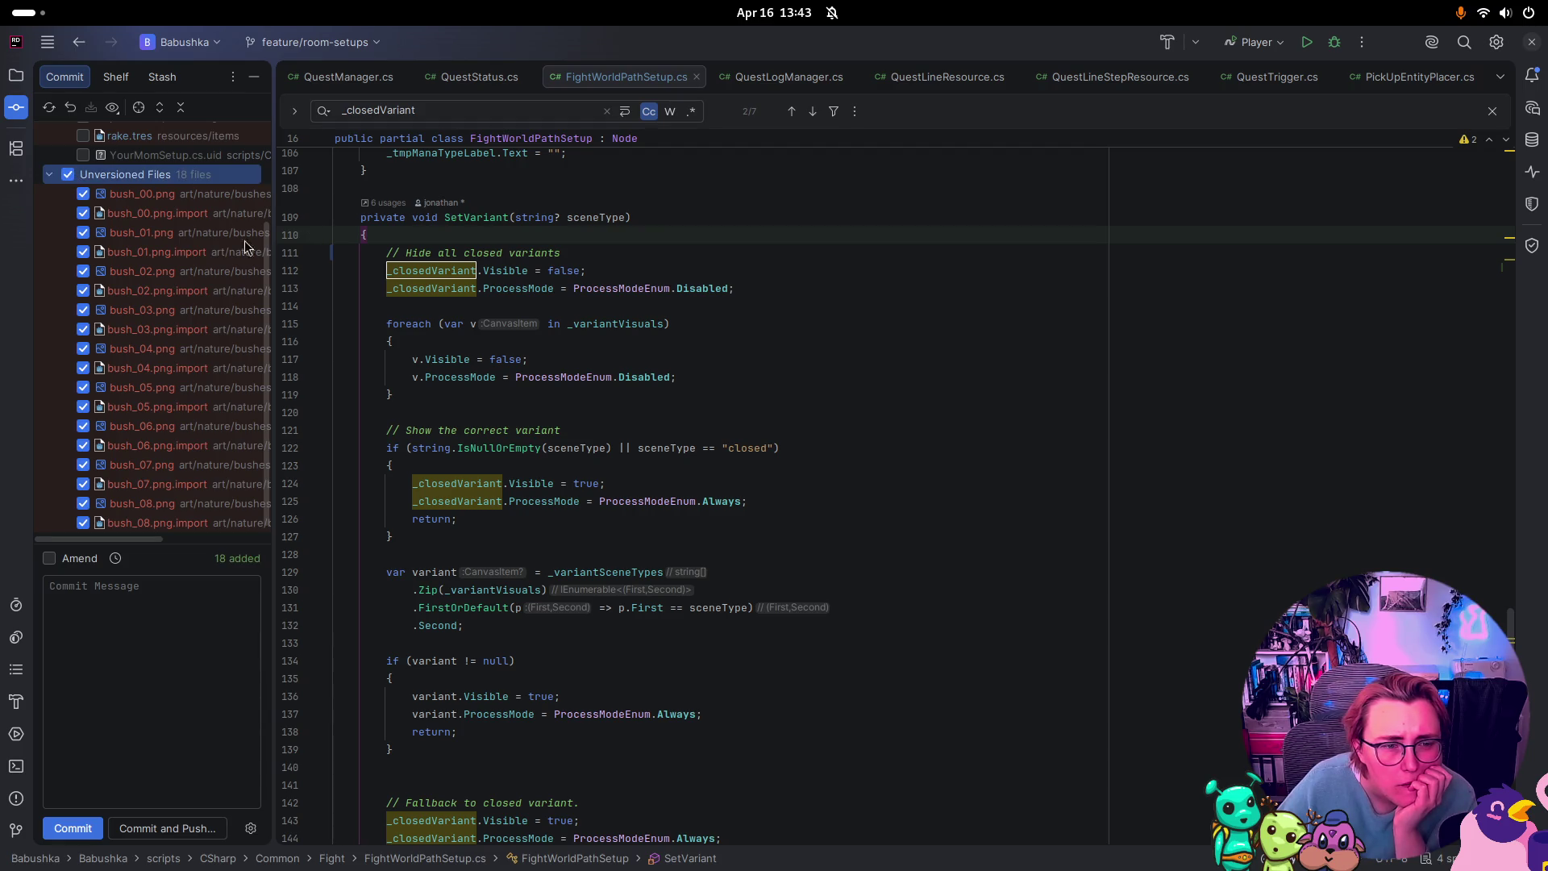
Step: Commit them with the message 'cut bushes out of asset sheet and into separate images'
left_click(107, 619)
type(":")
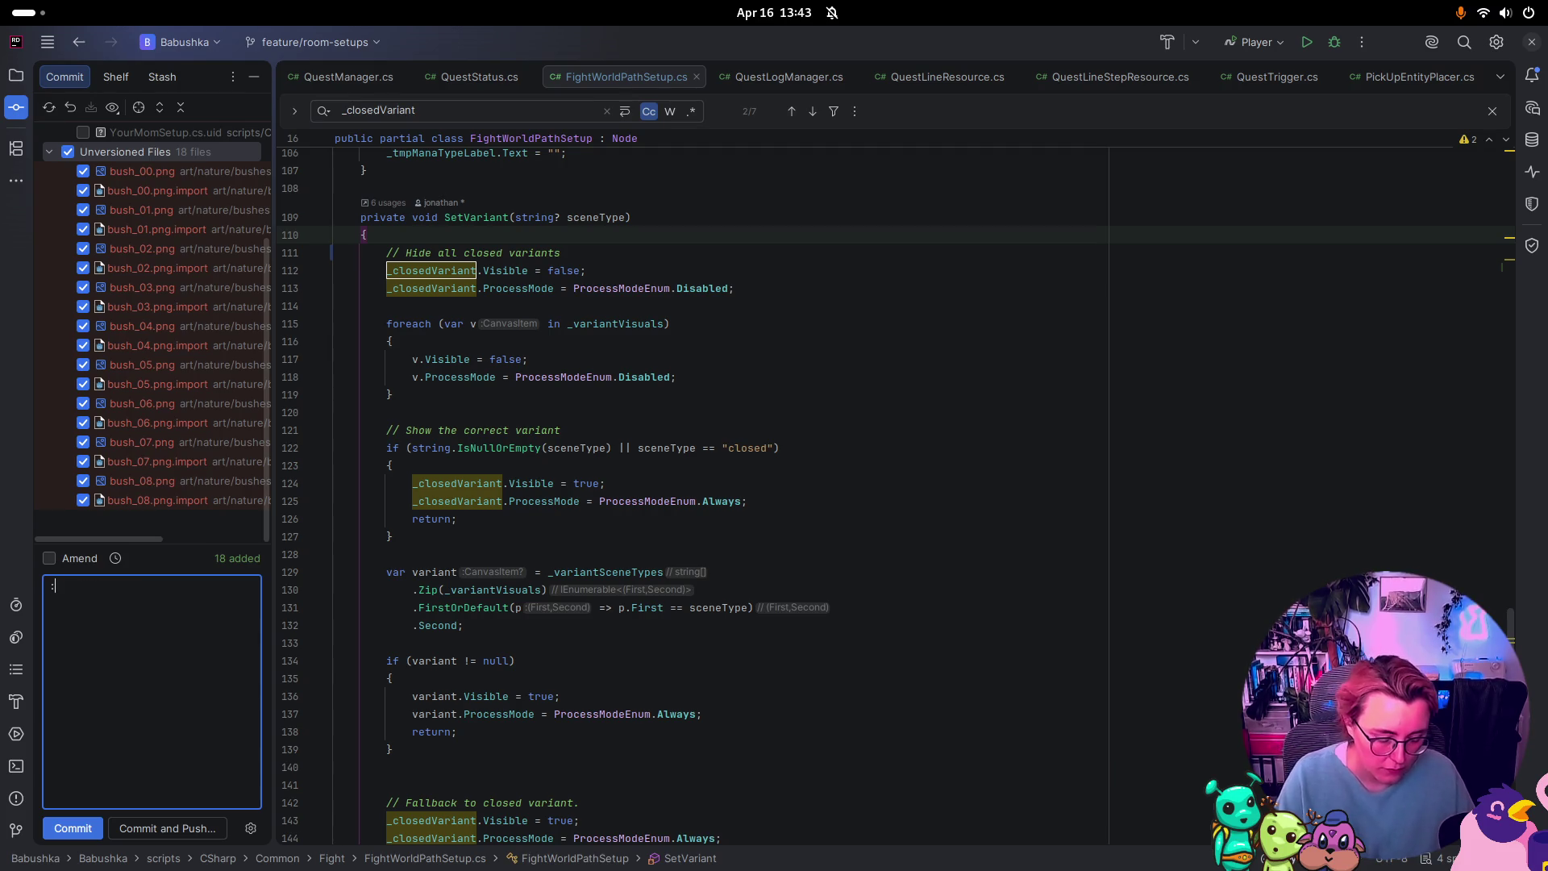
type("Cut bus")
key("BackSpace")
key("BackSpace")
key("BackSpace")
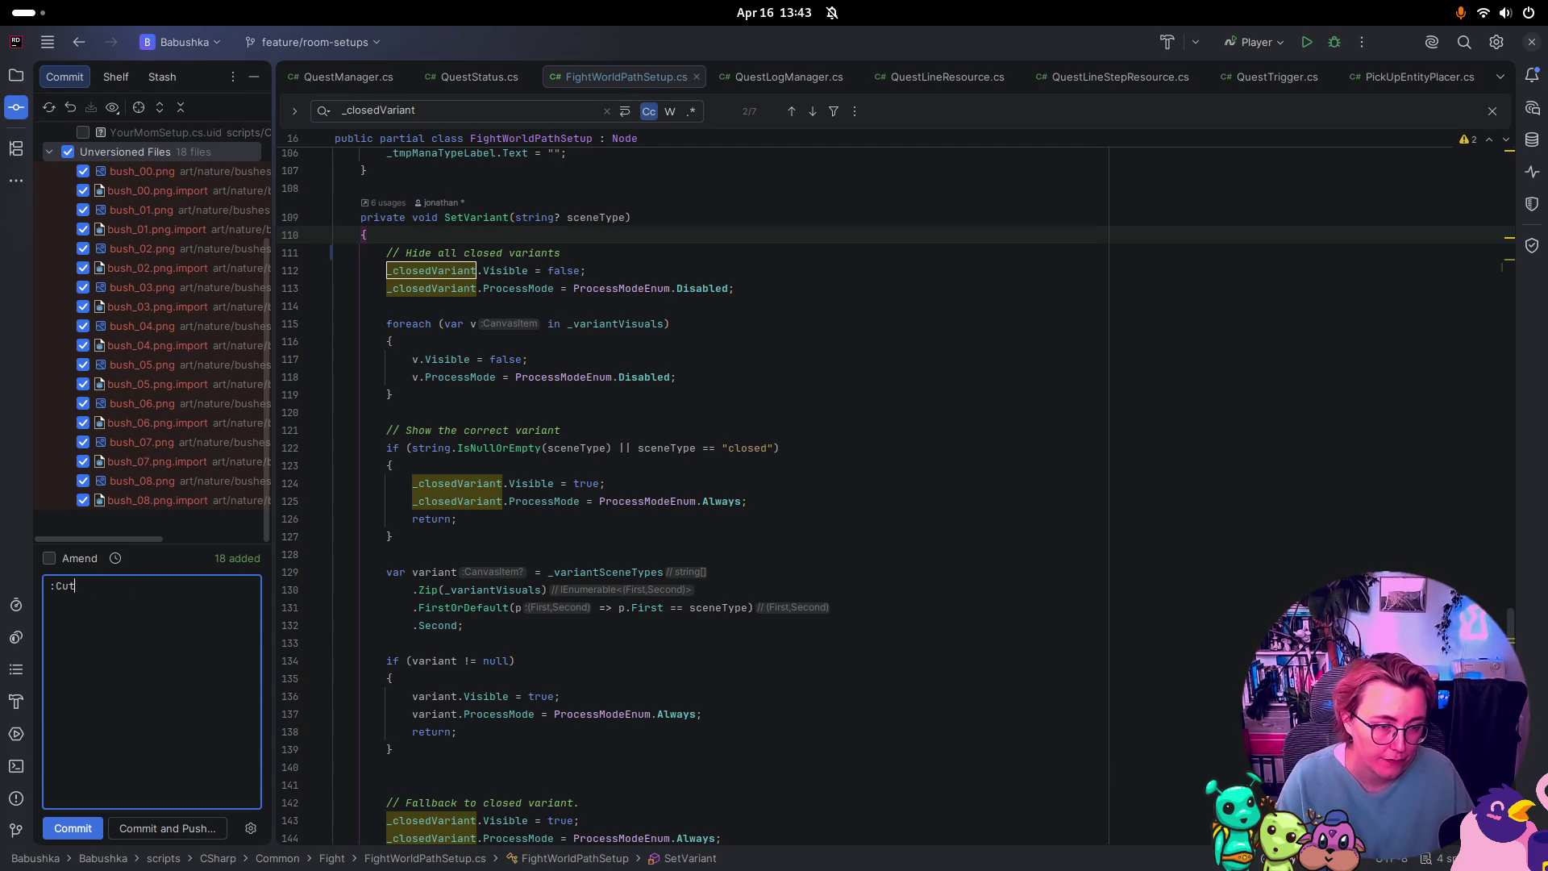
type("cut bushes out ")
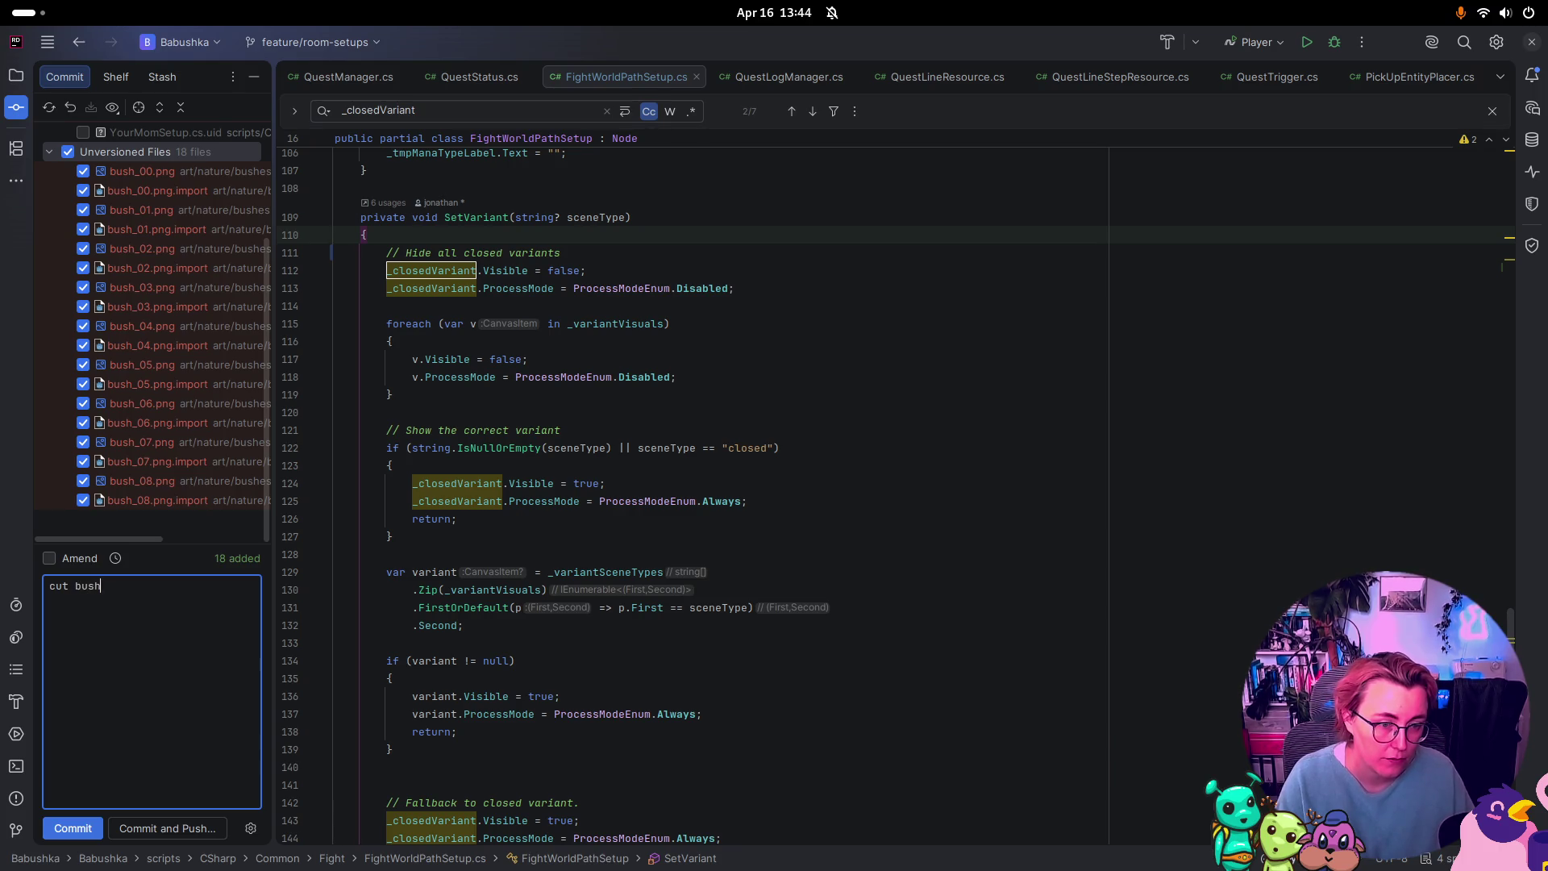
type("of ")
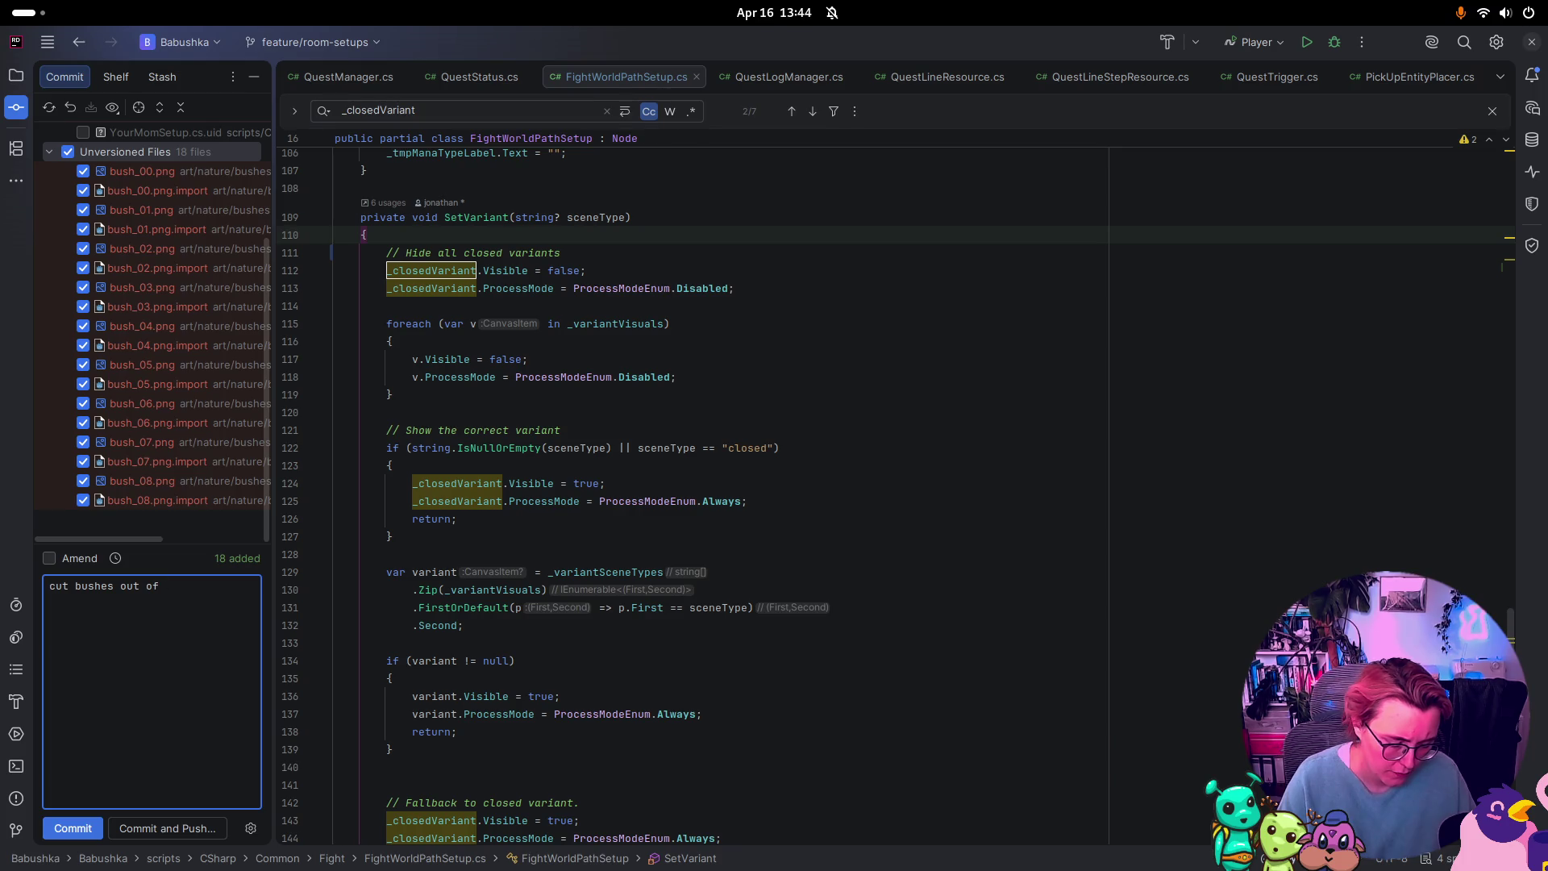
type("asset s")
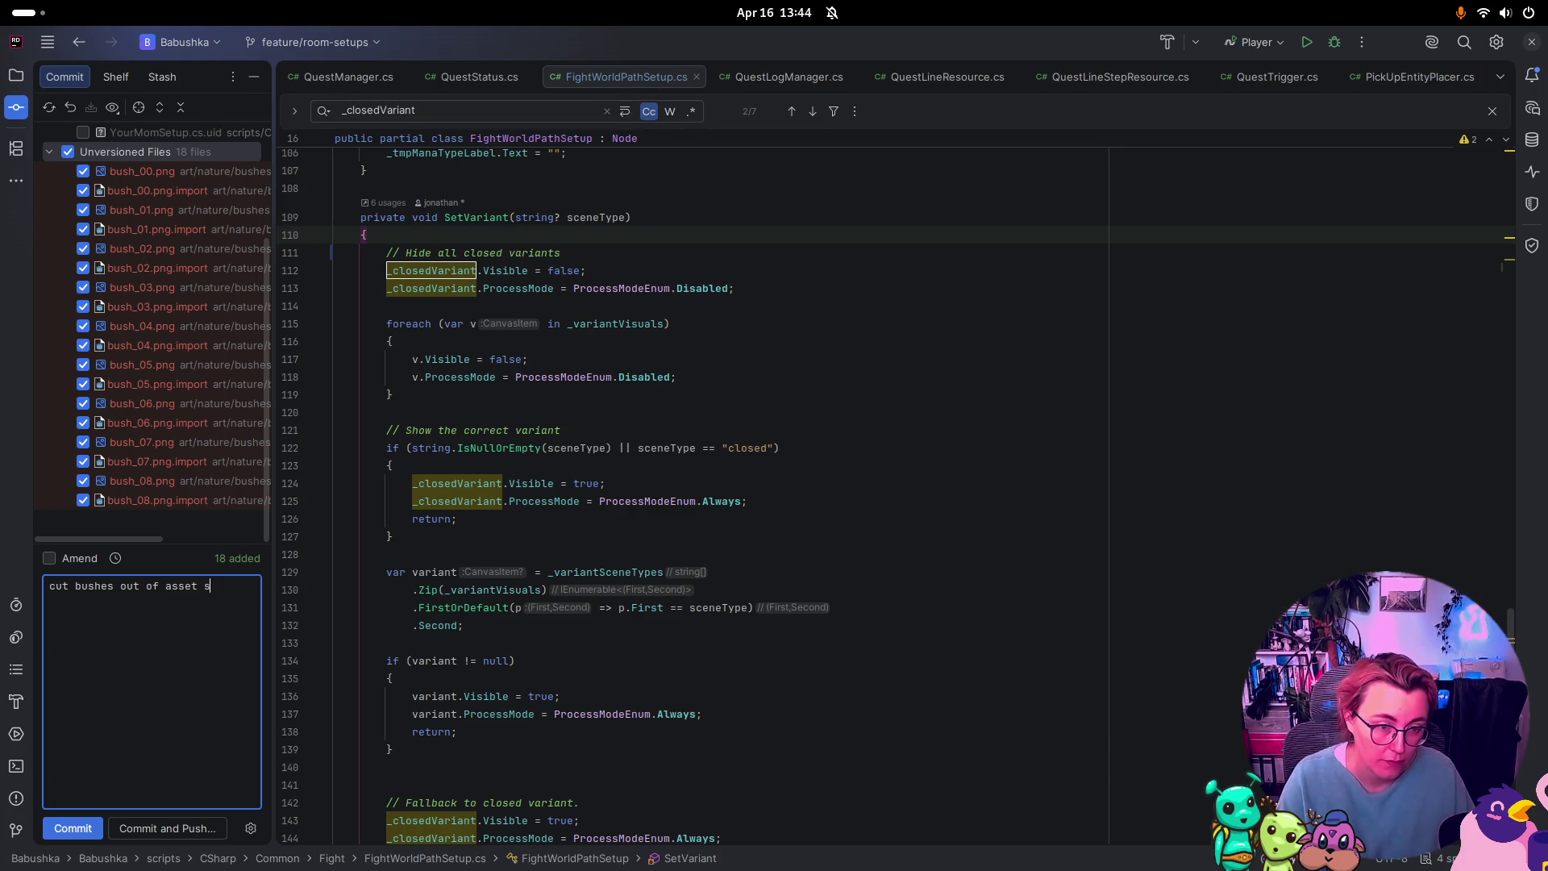
type("heet and into ")
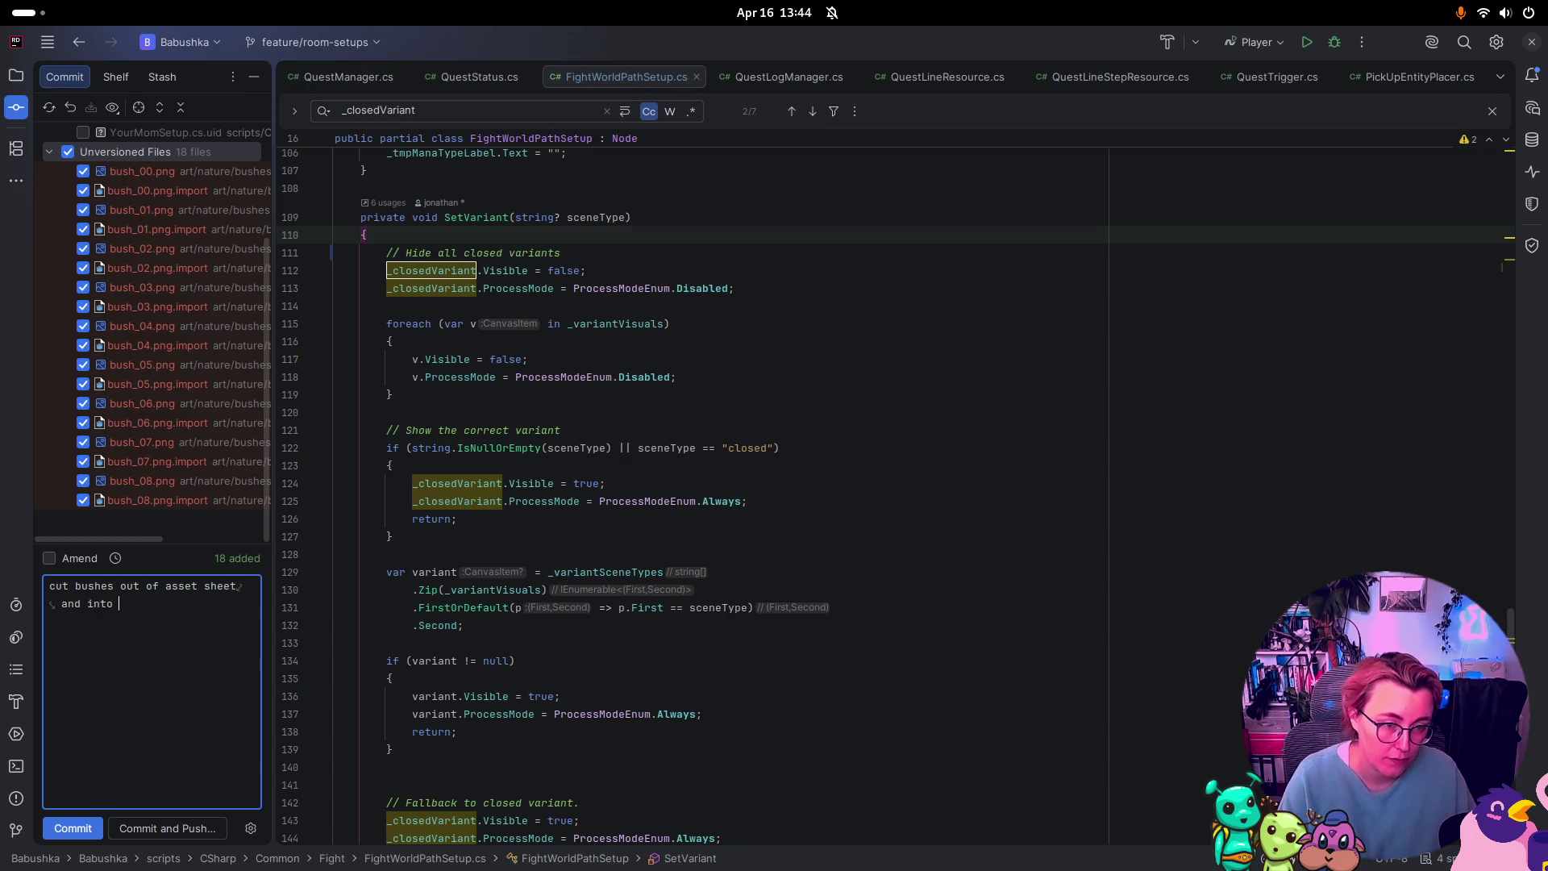
type("separate")
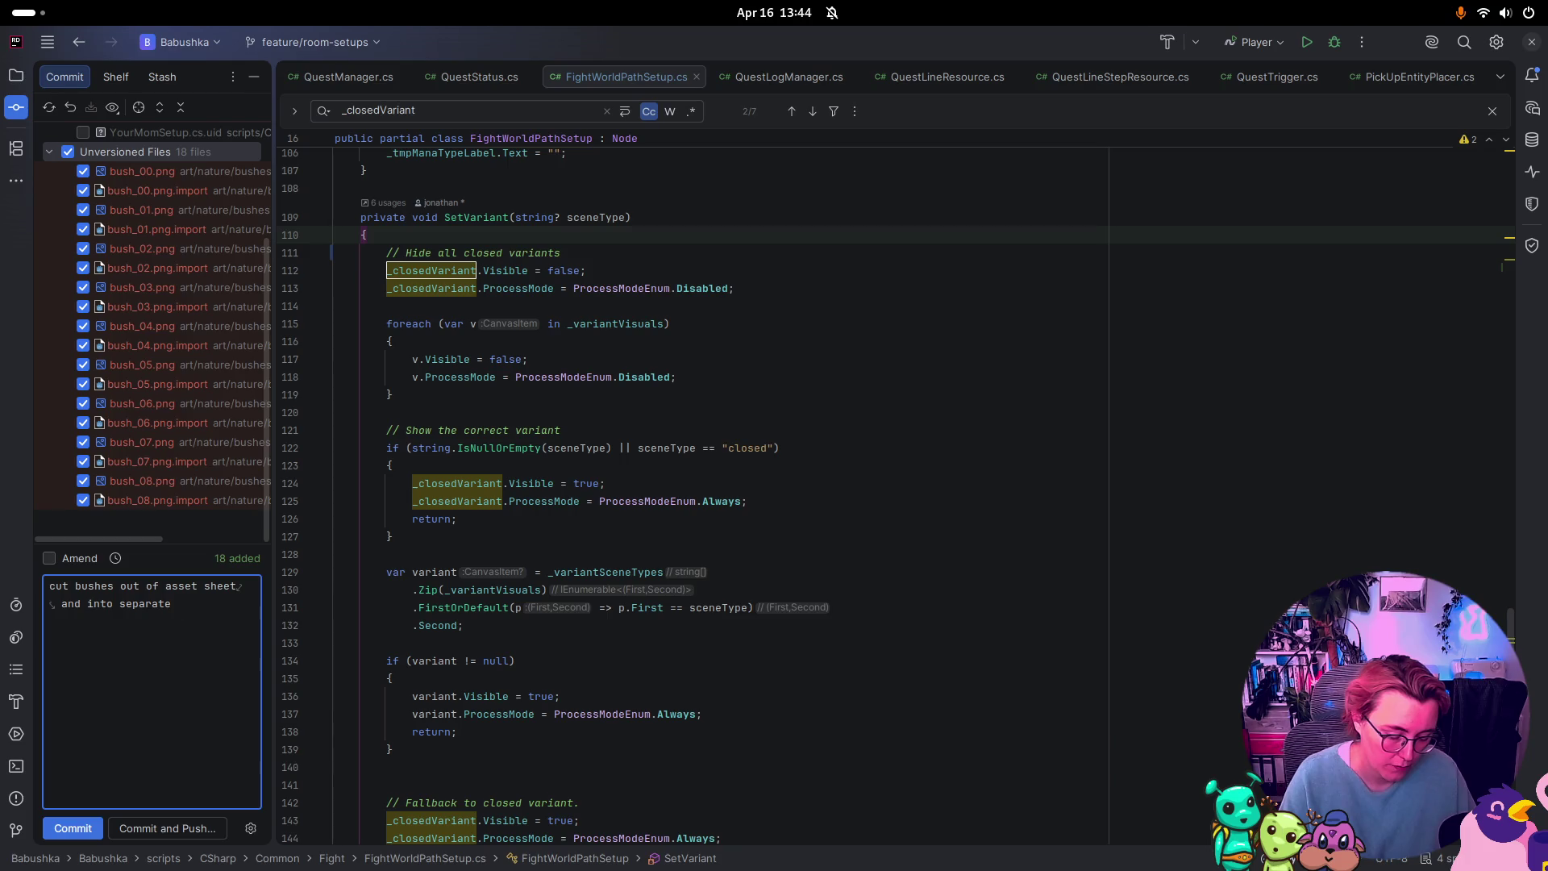
type(" images")
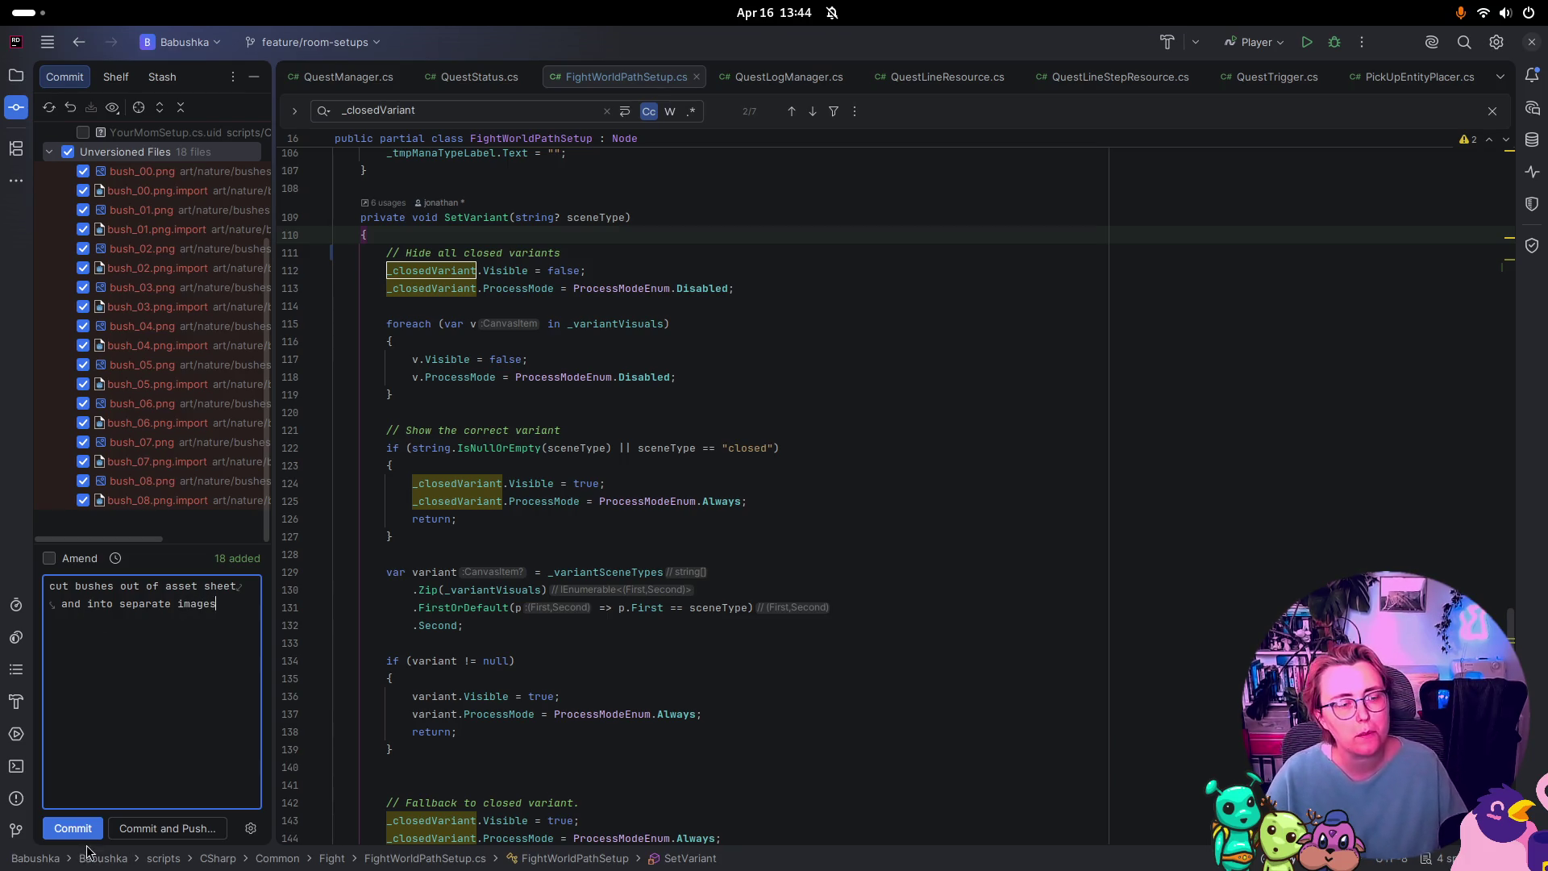
left_click(81, 829)
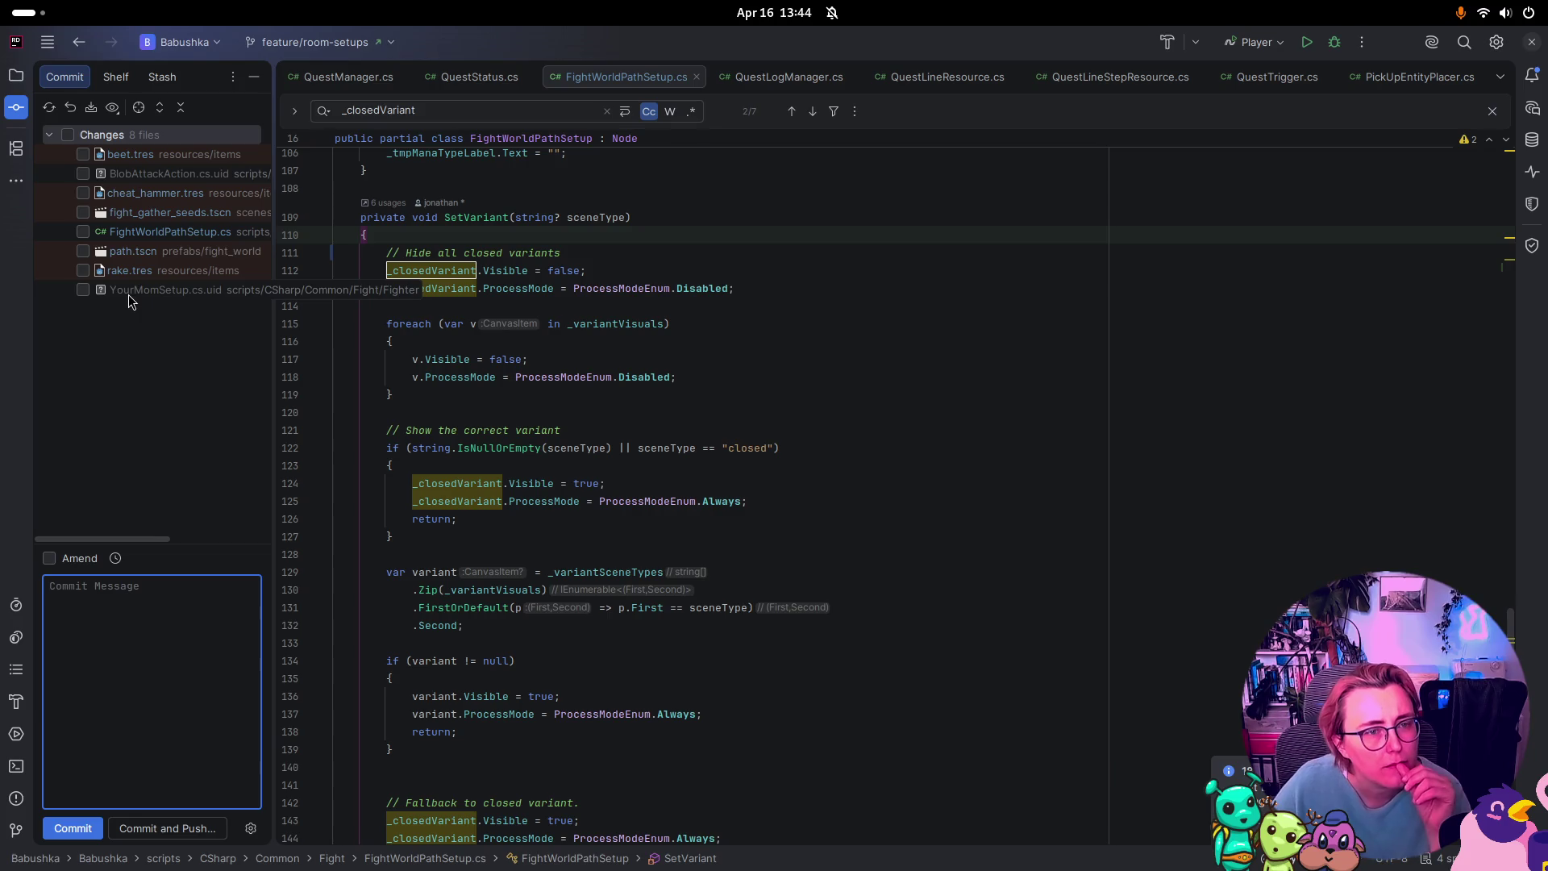
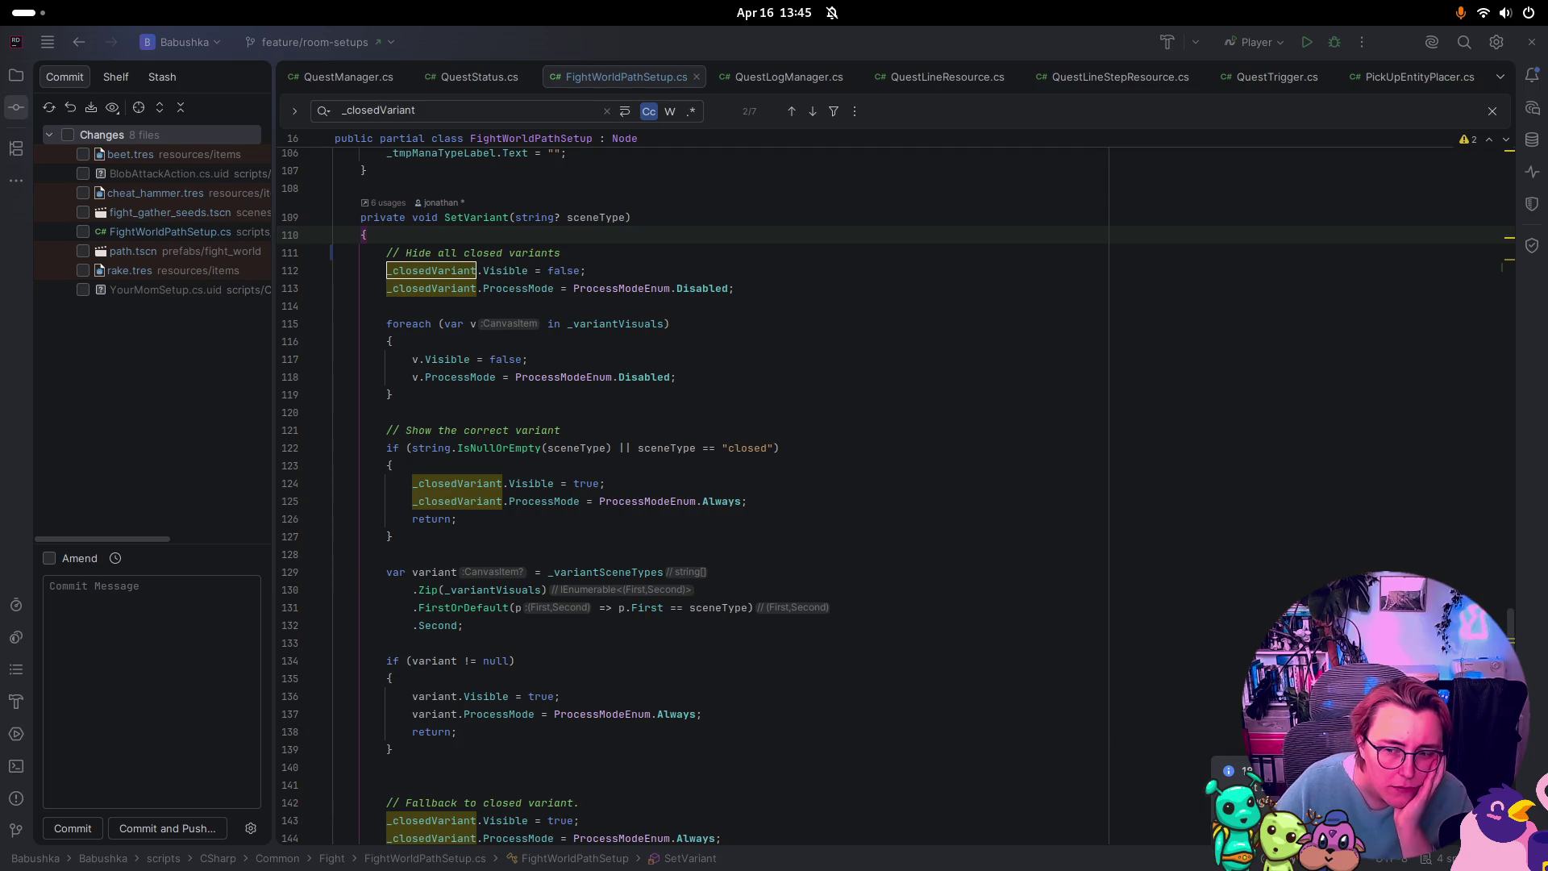
Step: Switch to Rider and scroll through the file to find SetVariant's variant-hiding block
key("alt+Tab")
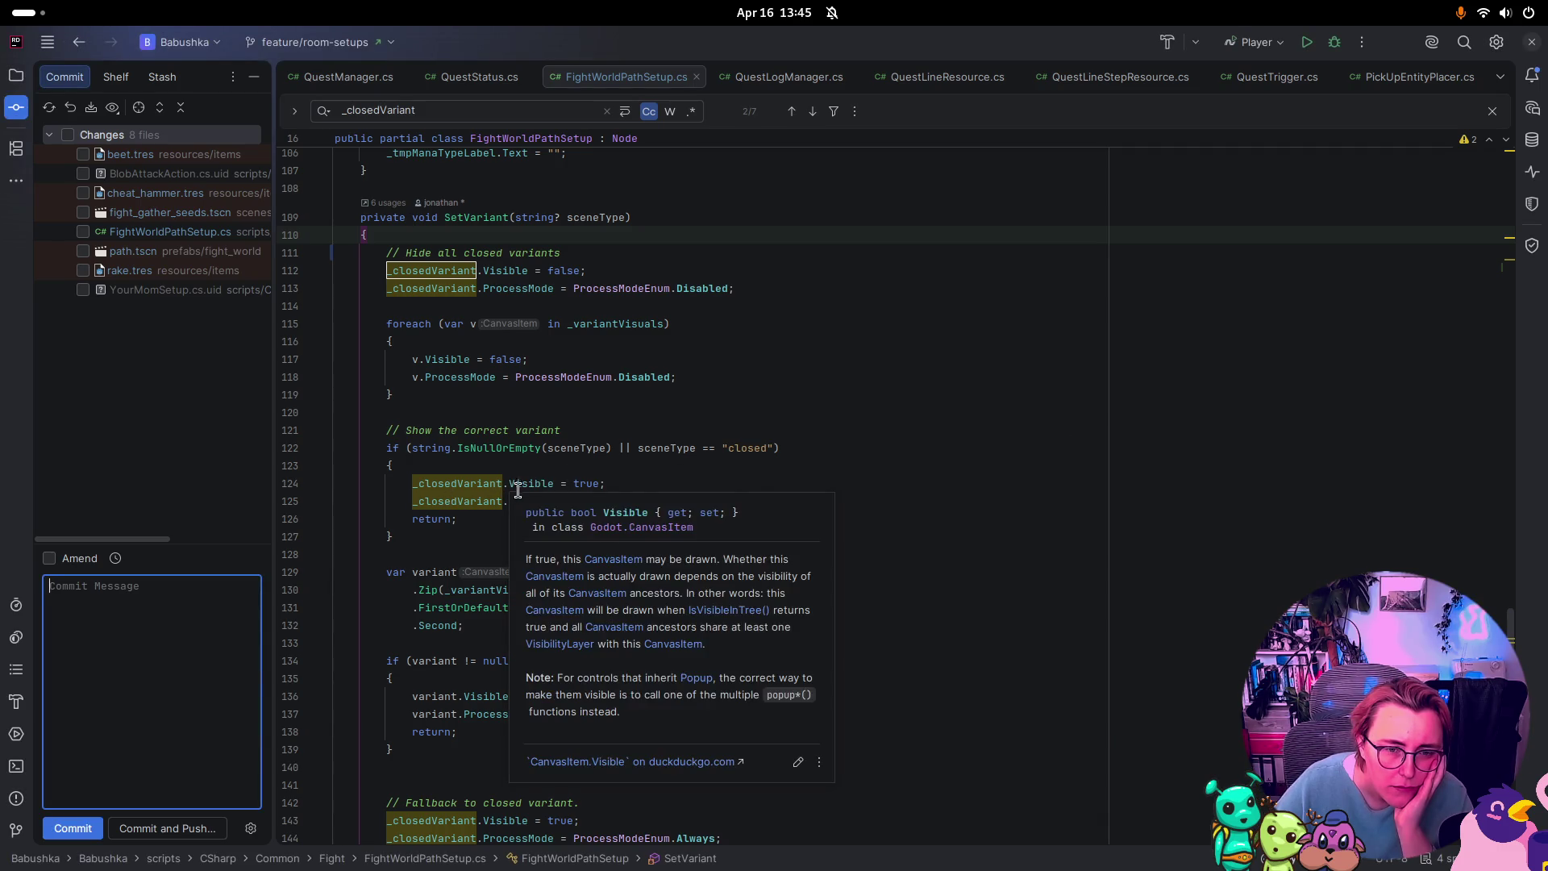
scroll(805, 452, "down", 1)
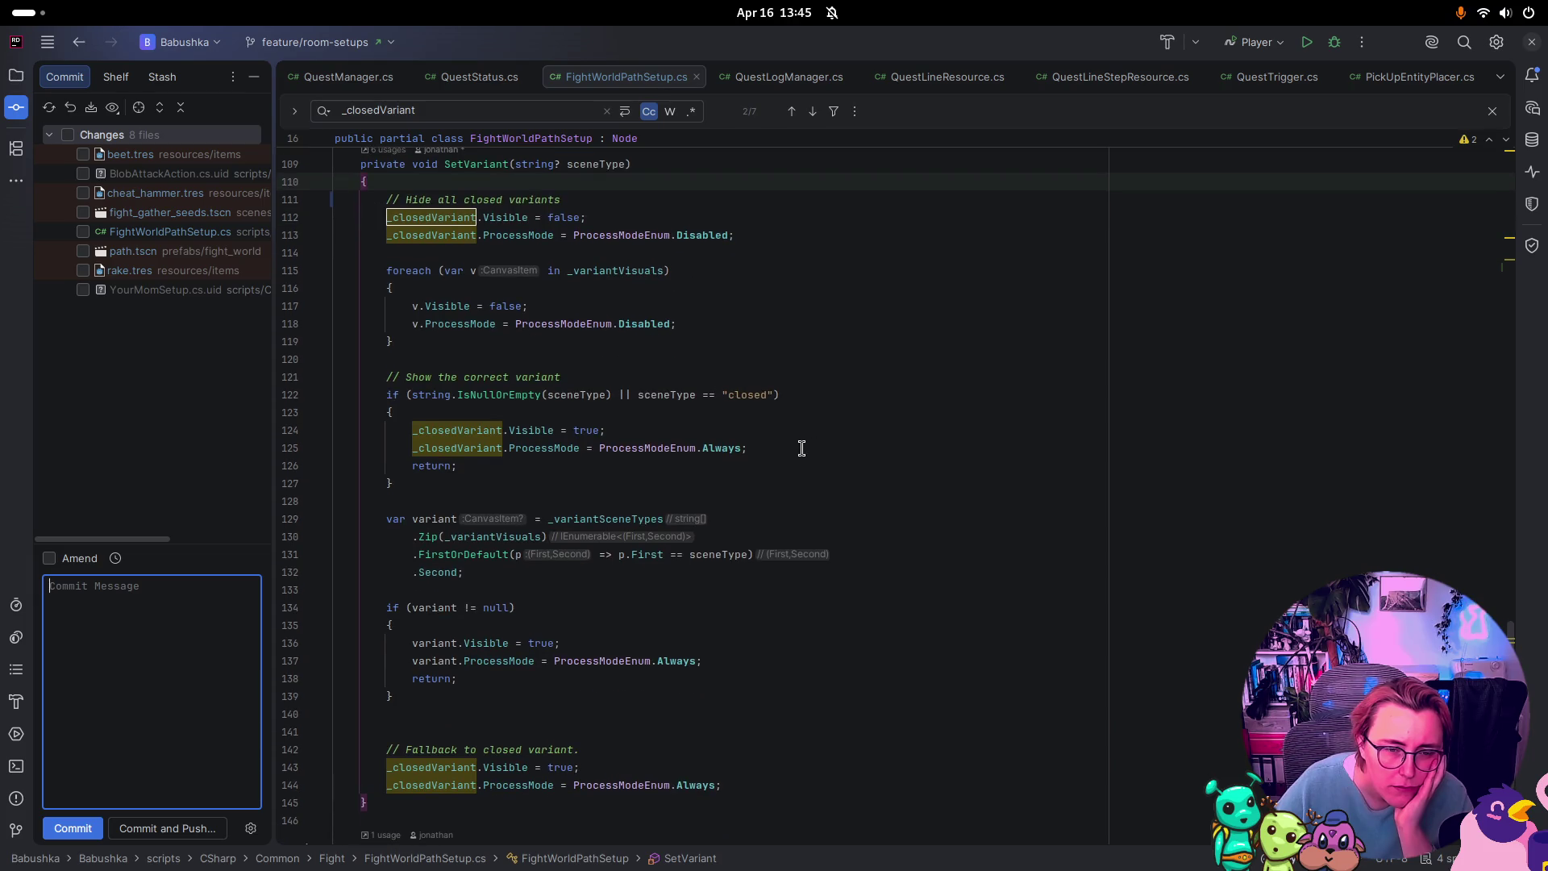
scroll(802, 449, "down", 1)
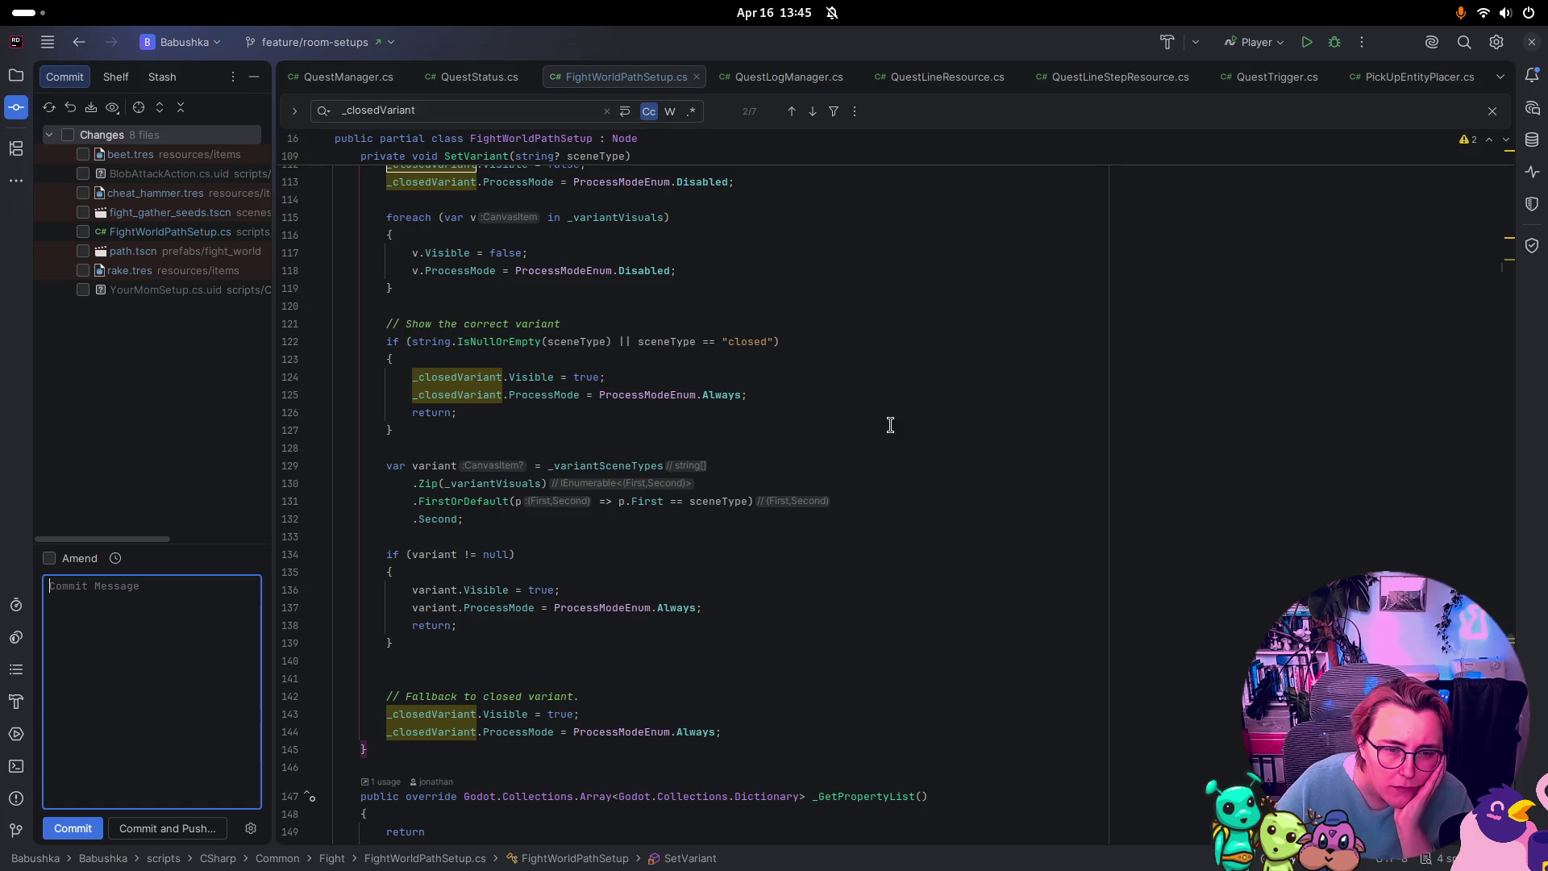
scroll(891, 425, "down", 3)
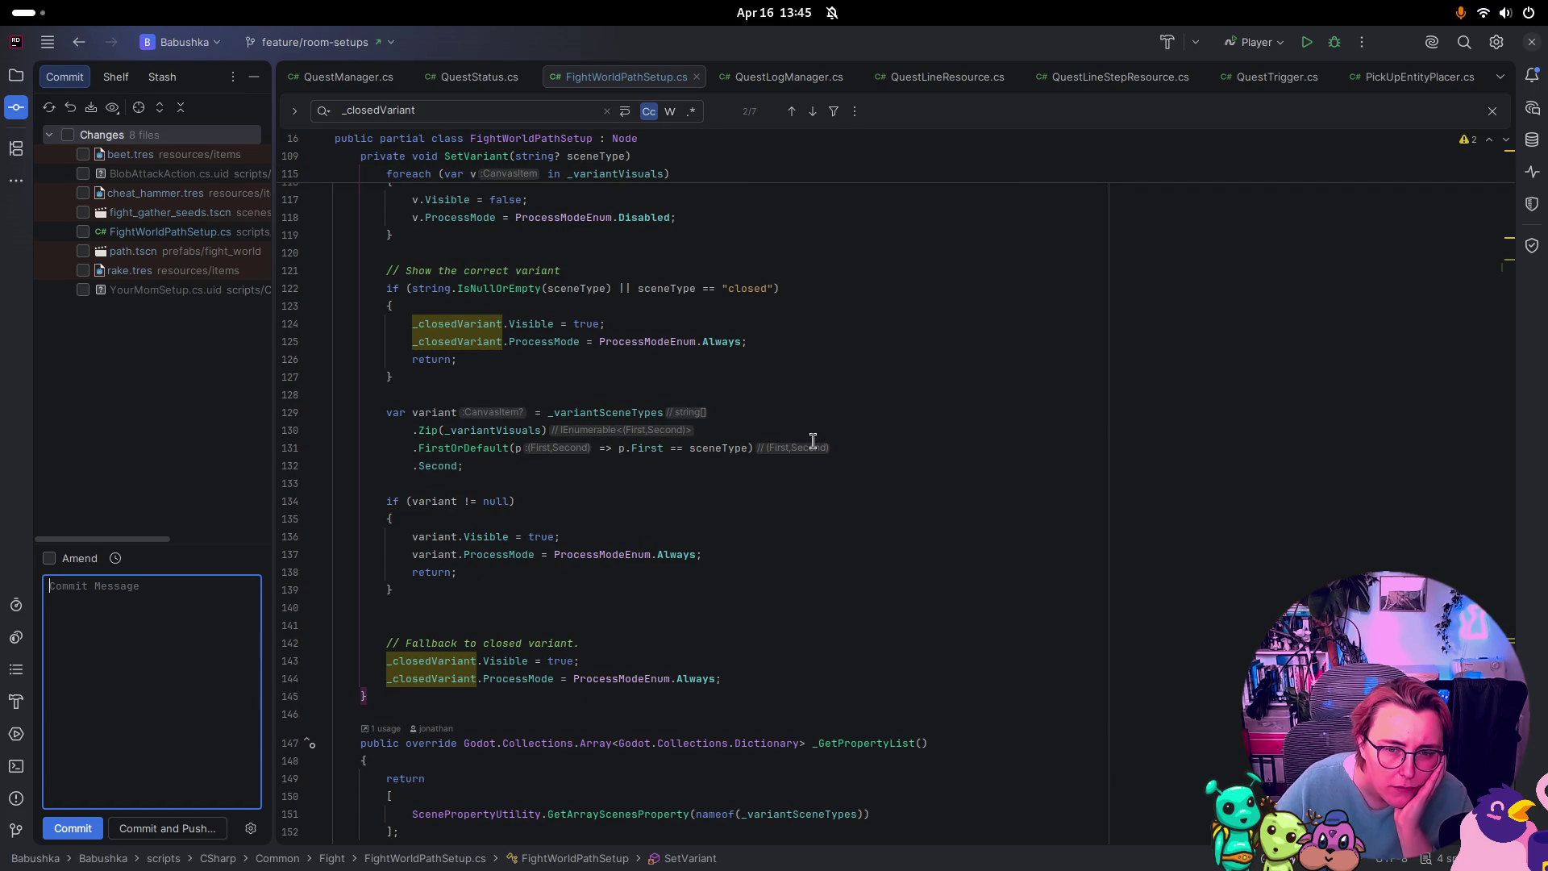
mouse_move(809, 446)
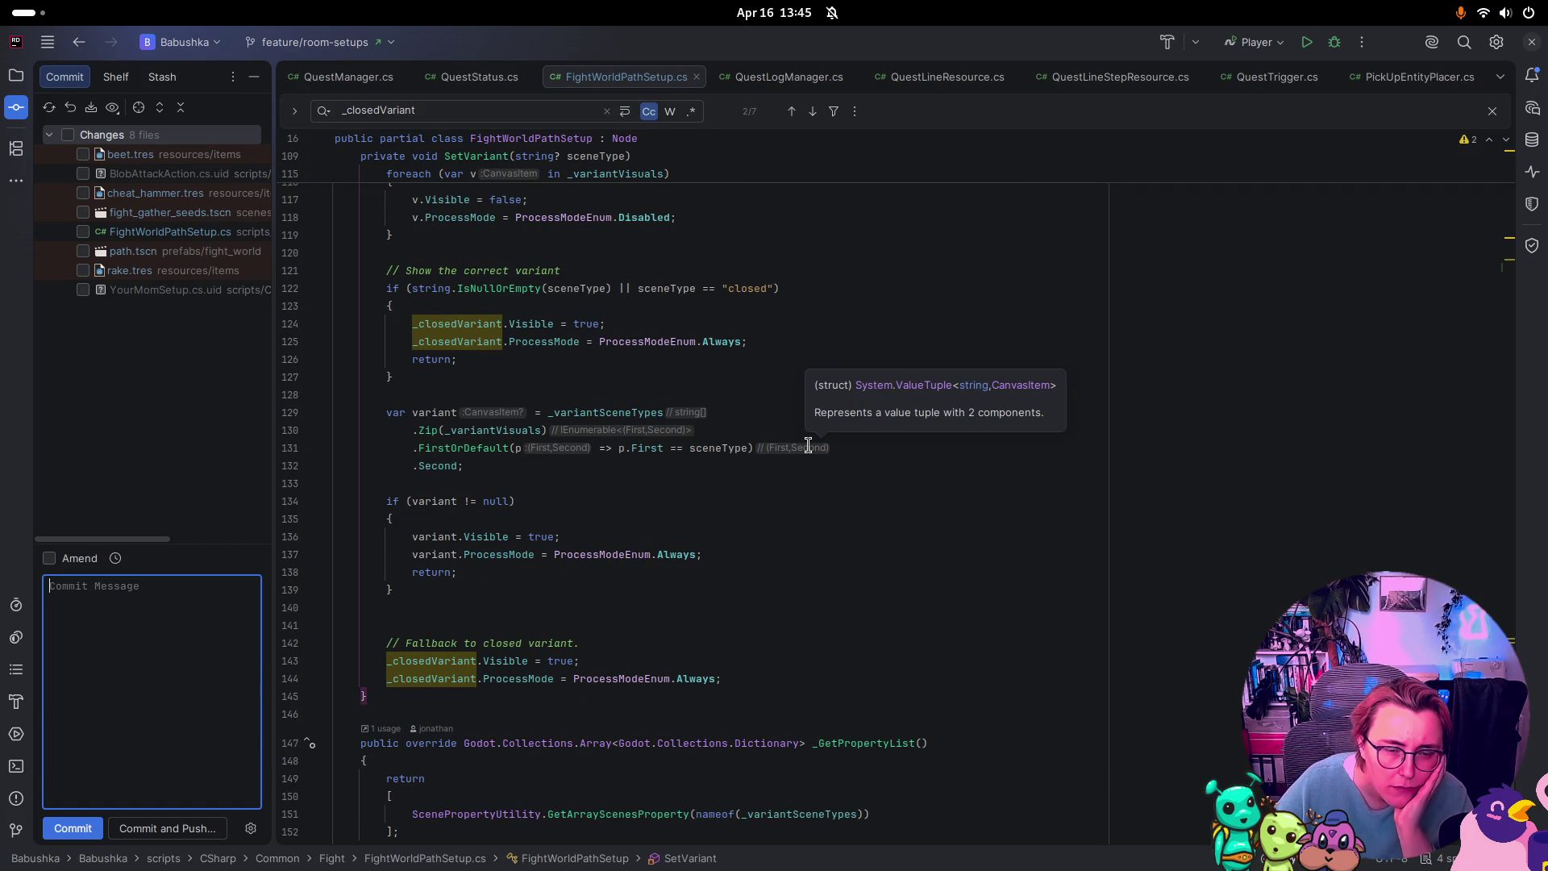
scroll(821, 449, "down", 3)
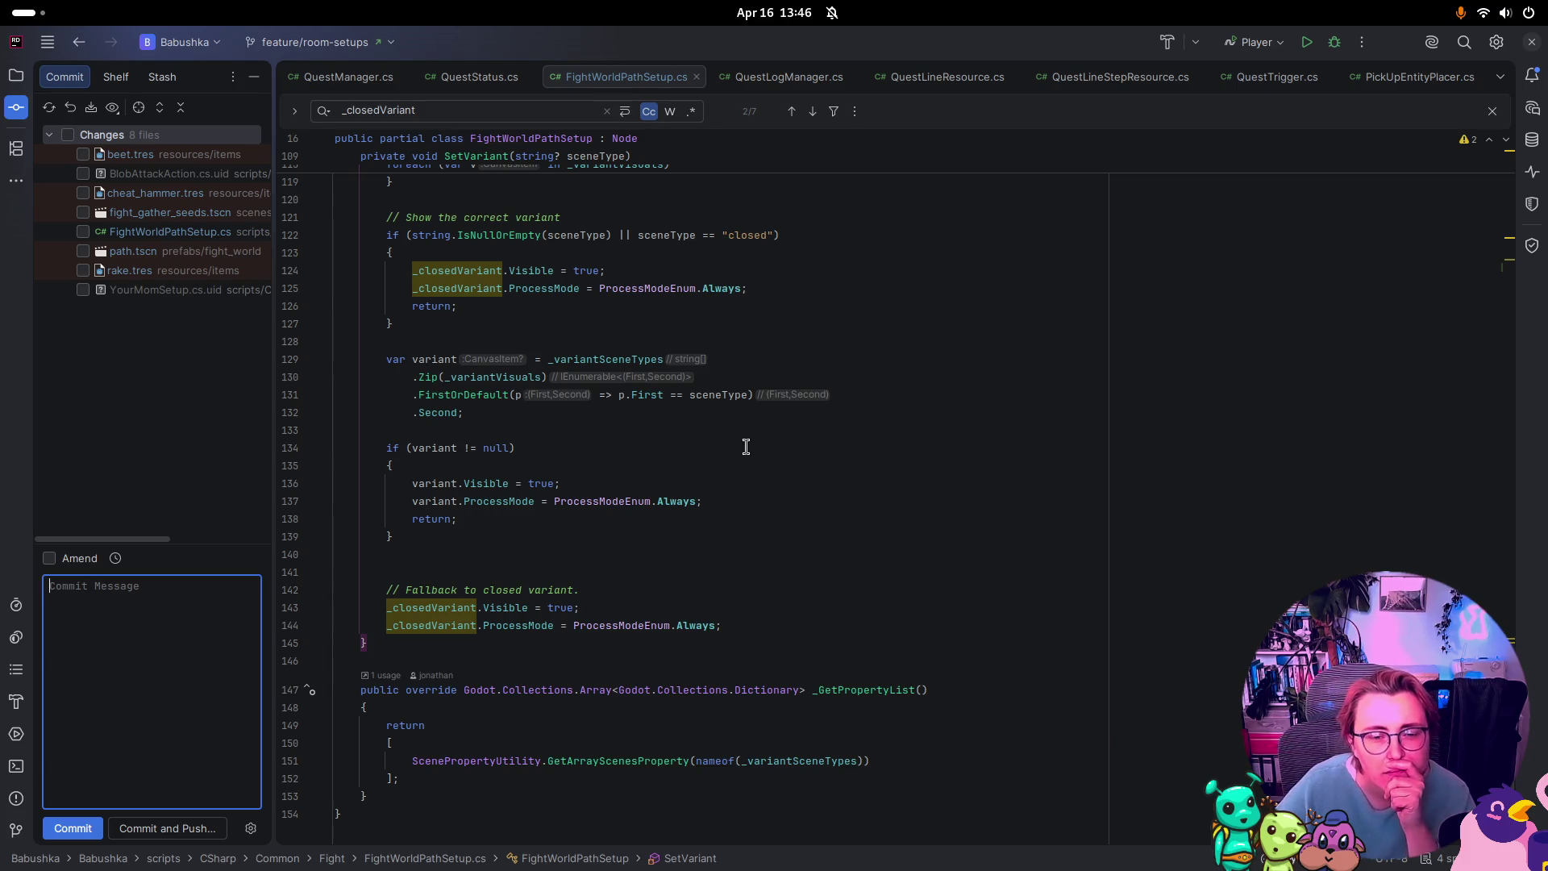
scroll(912, 522, "up", 1)
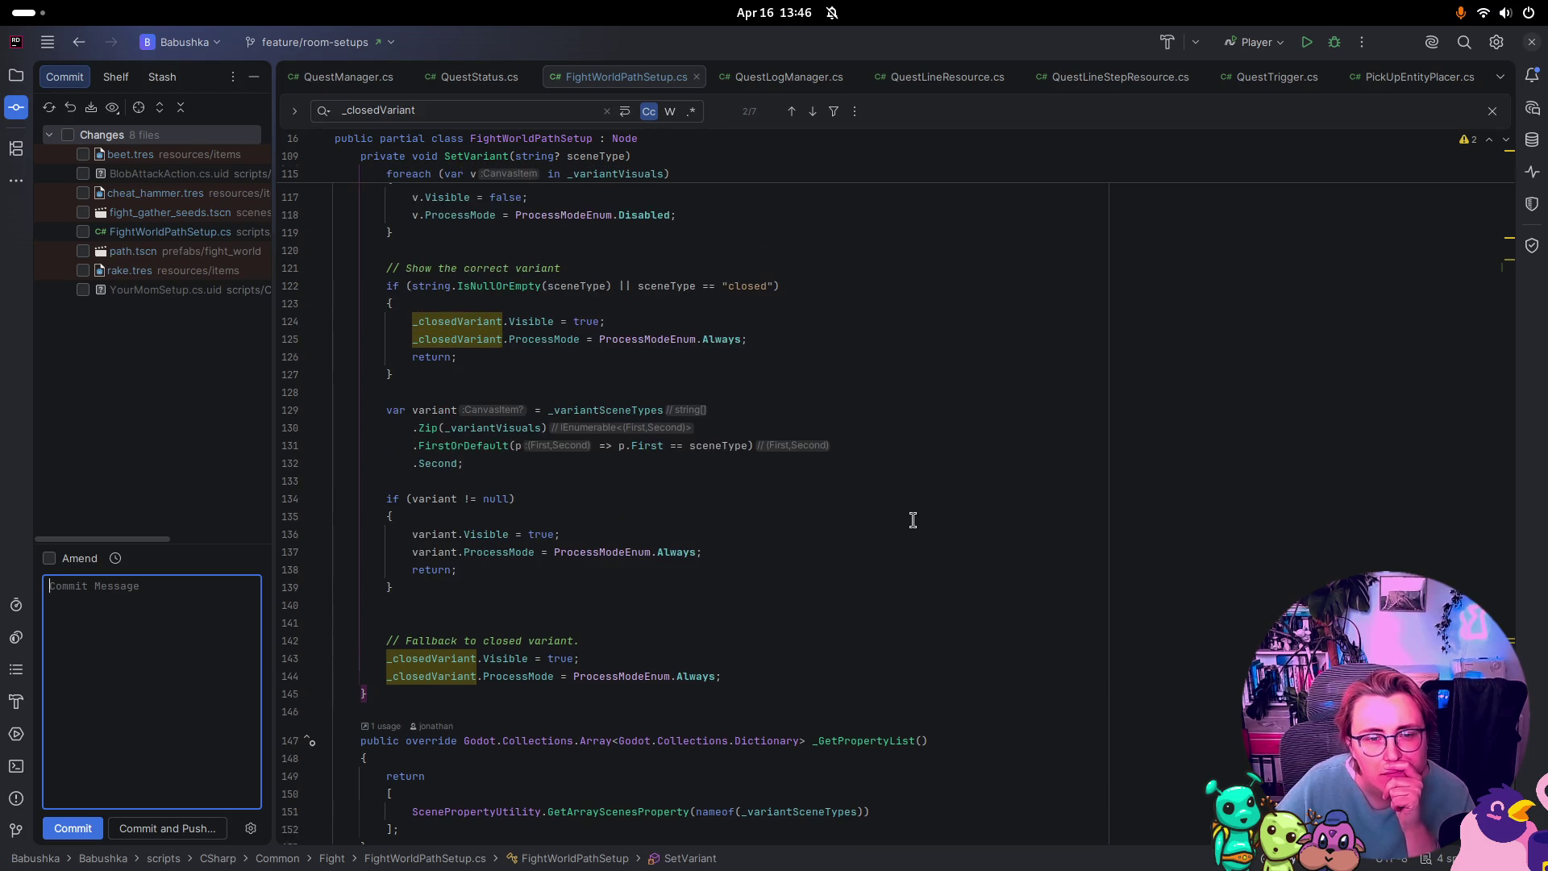
scroll(912, 522, "up", 1)
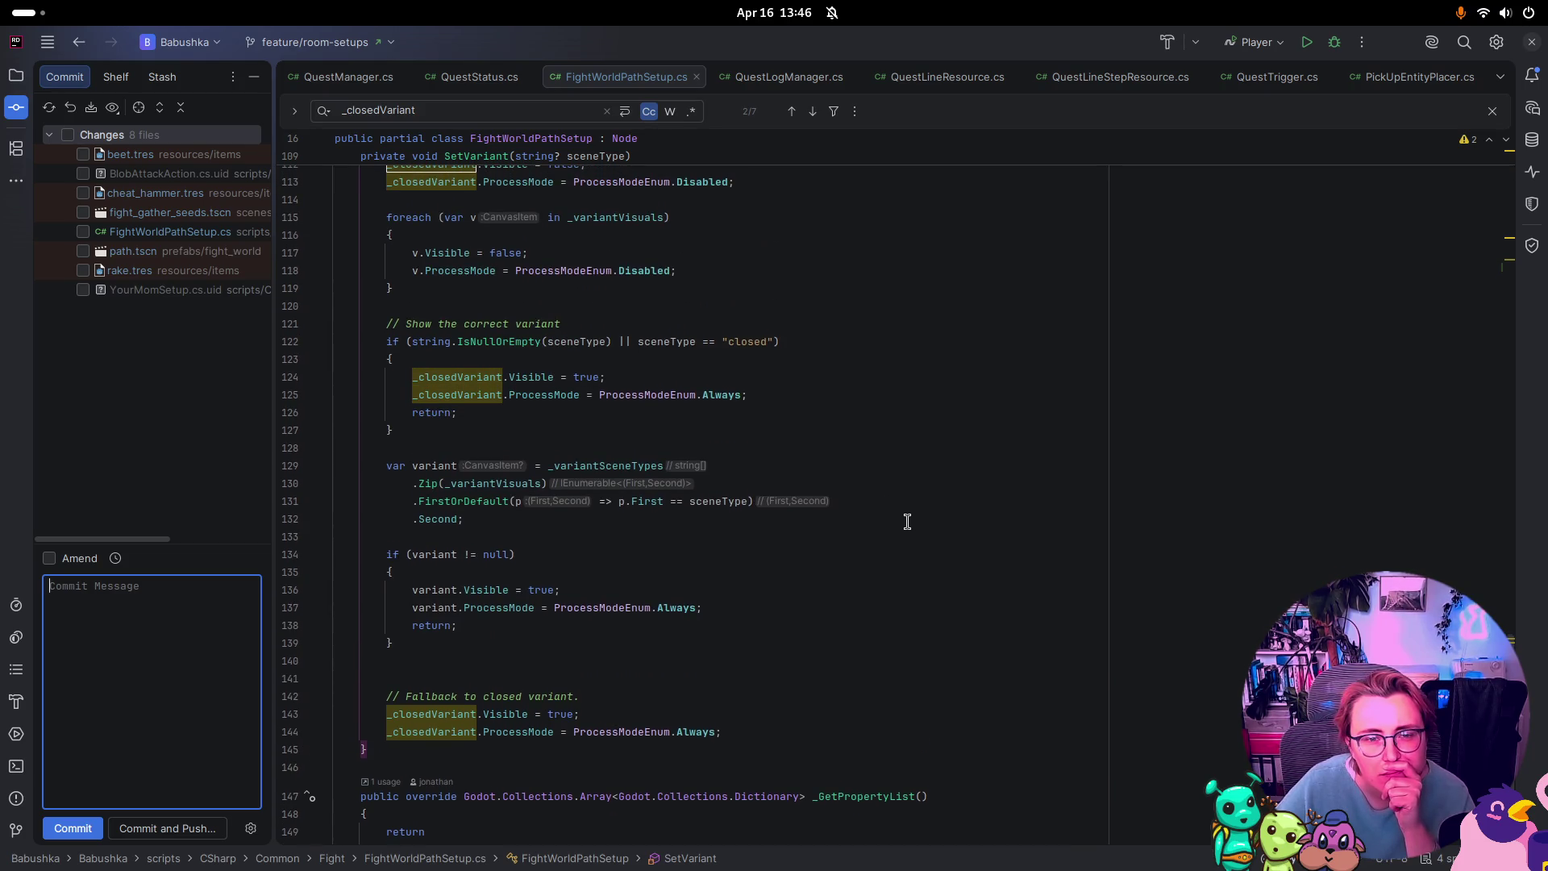
scroll(907, 522, "up", 1)
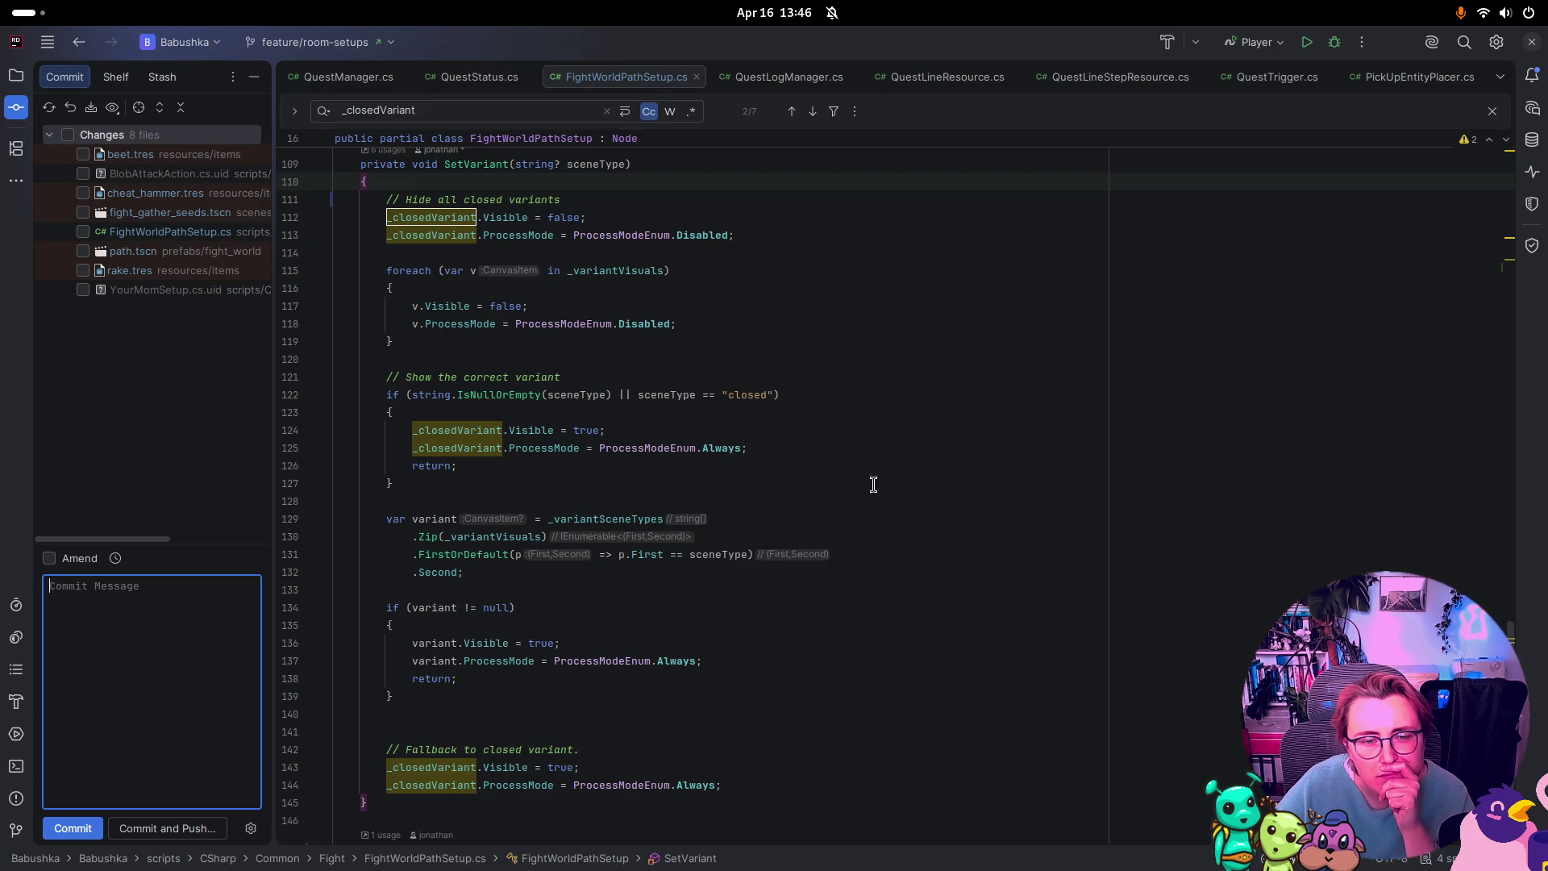
scroll(873, 484, "up", 1)
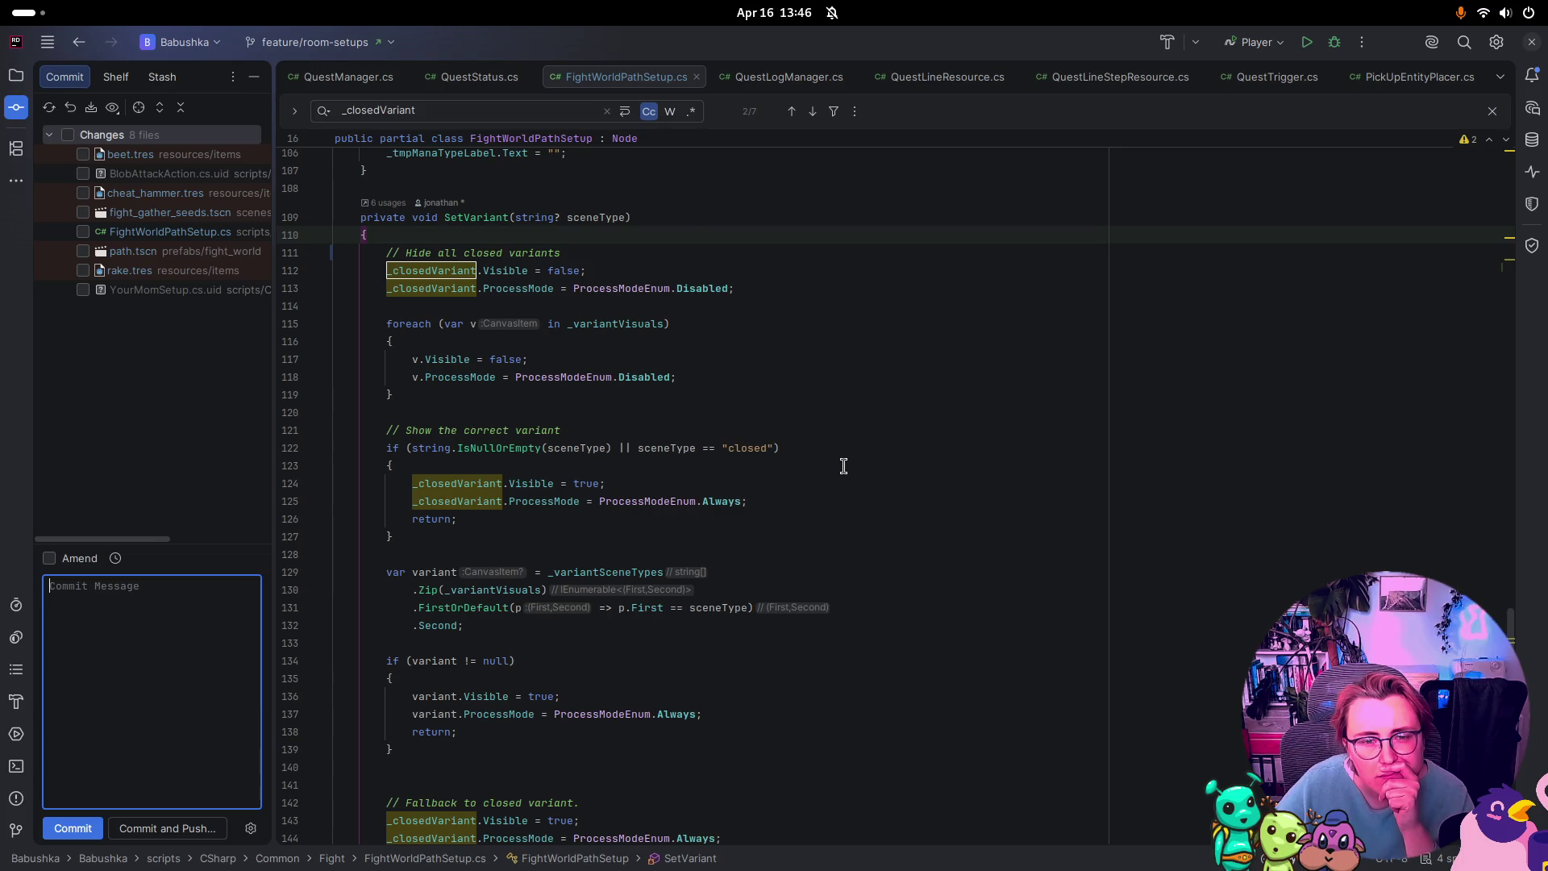
scroll(844, 466, "up", 1)
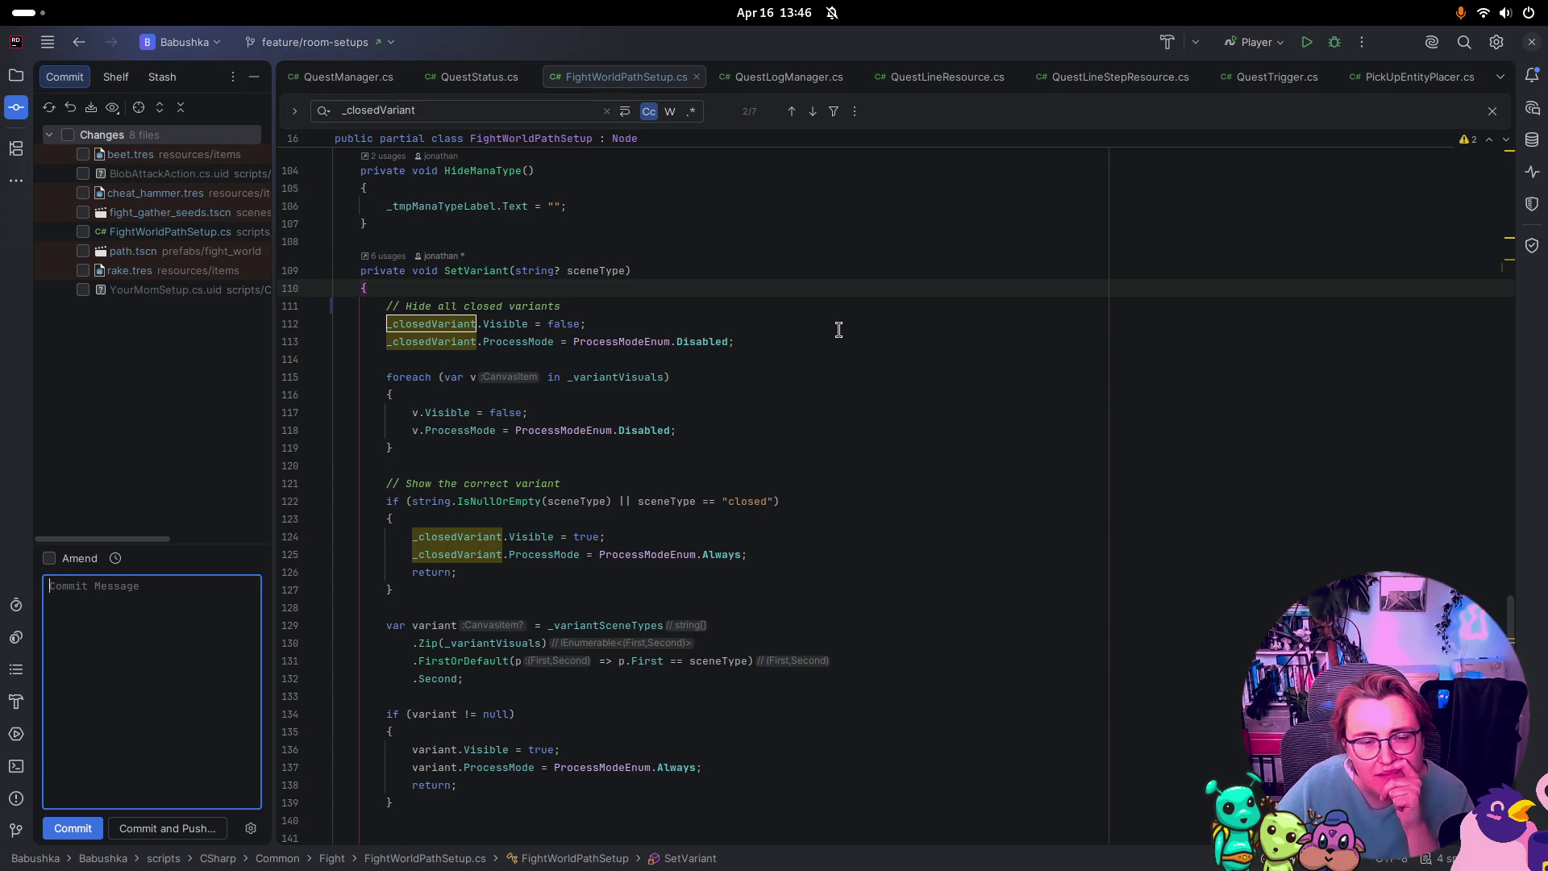
Step: After line 113, add _openVariant.Visible = false and an _openVariant ProcessMode Disabled line
left_click(766, 342)
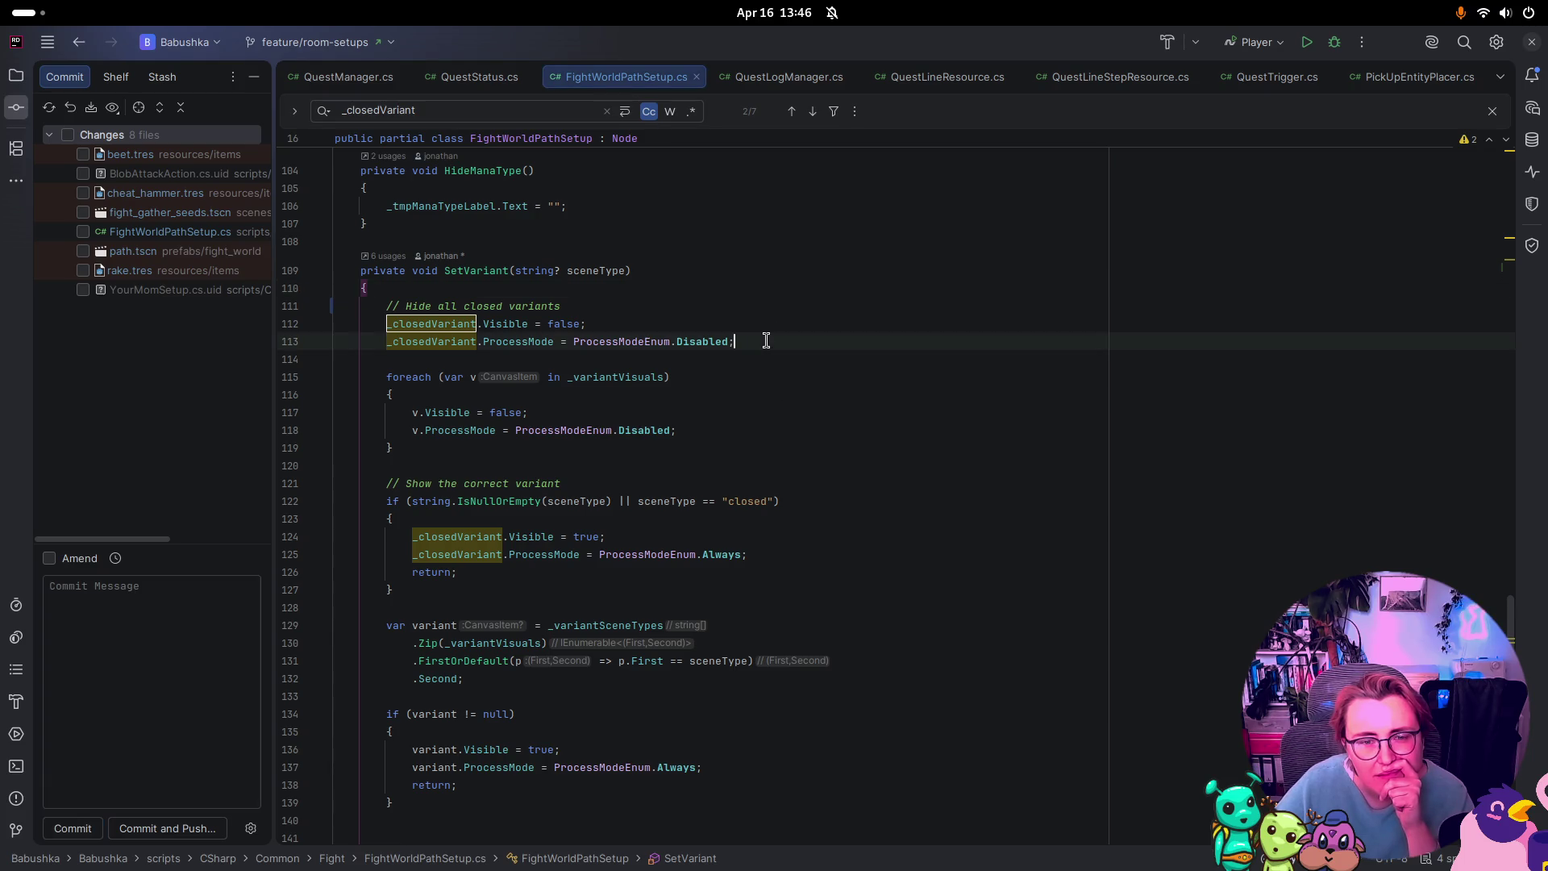
scroll(766, 341, "up", 7)
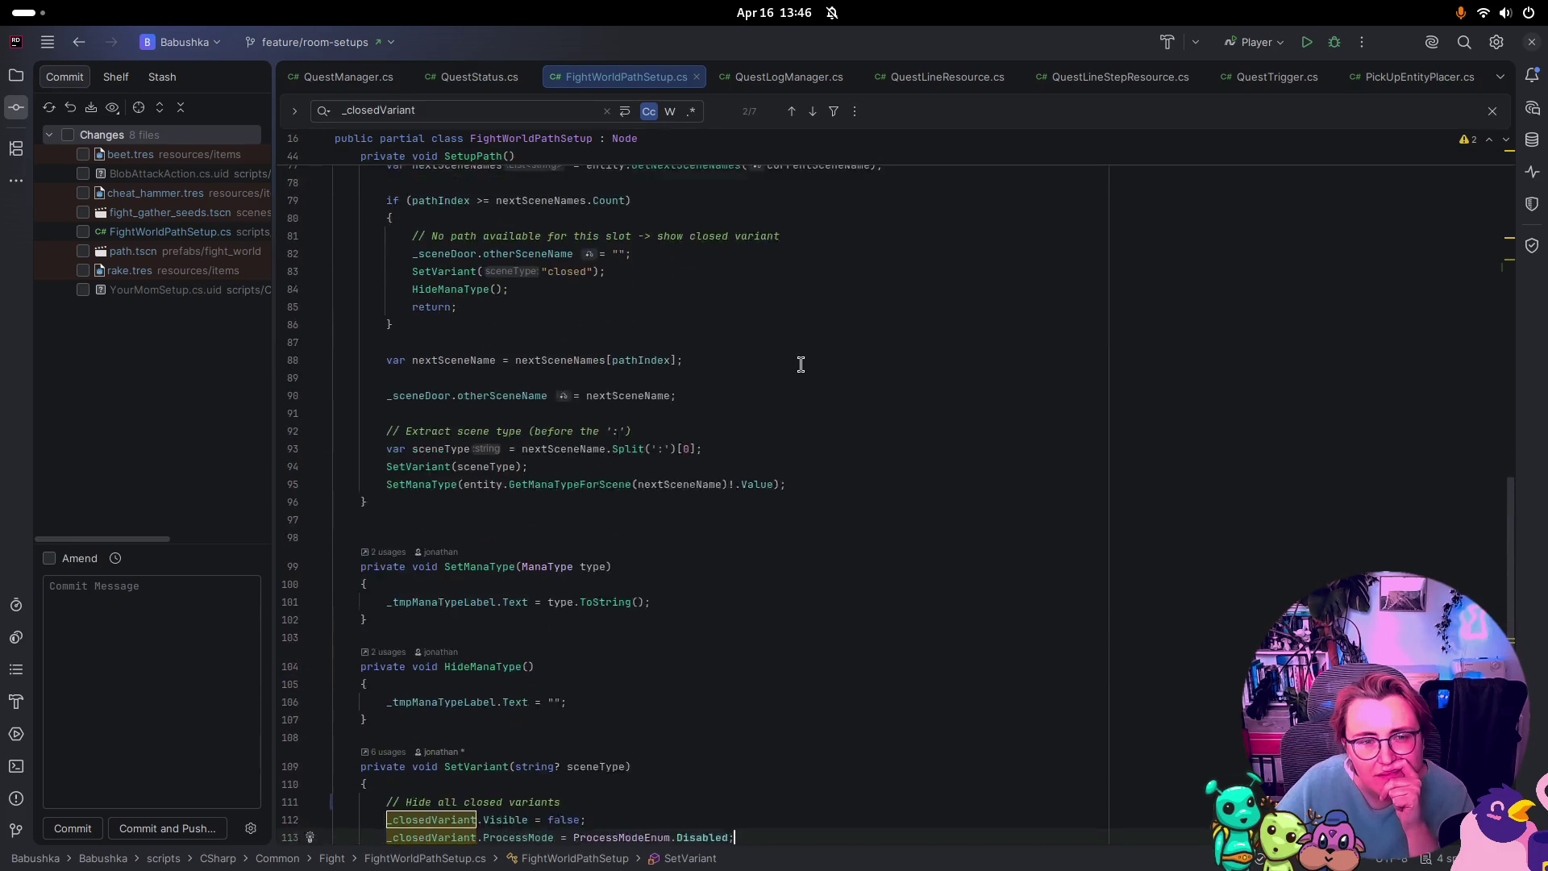
scroll(841, 588, "down", 3)
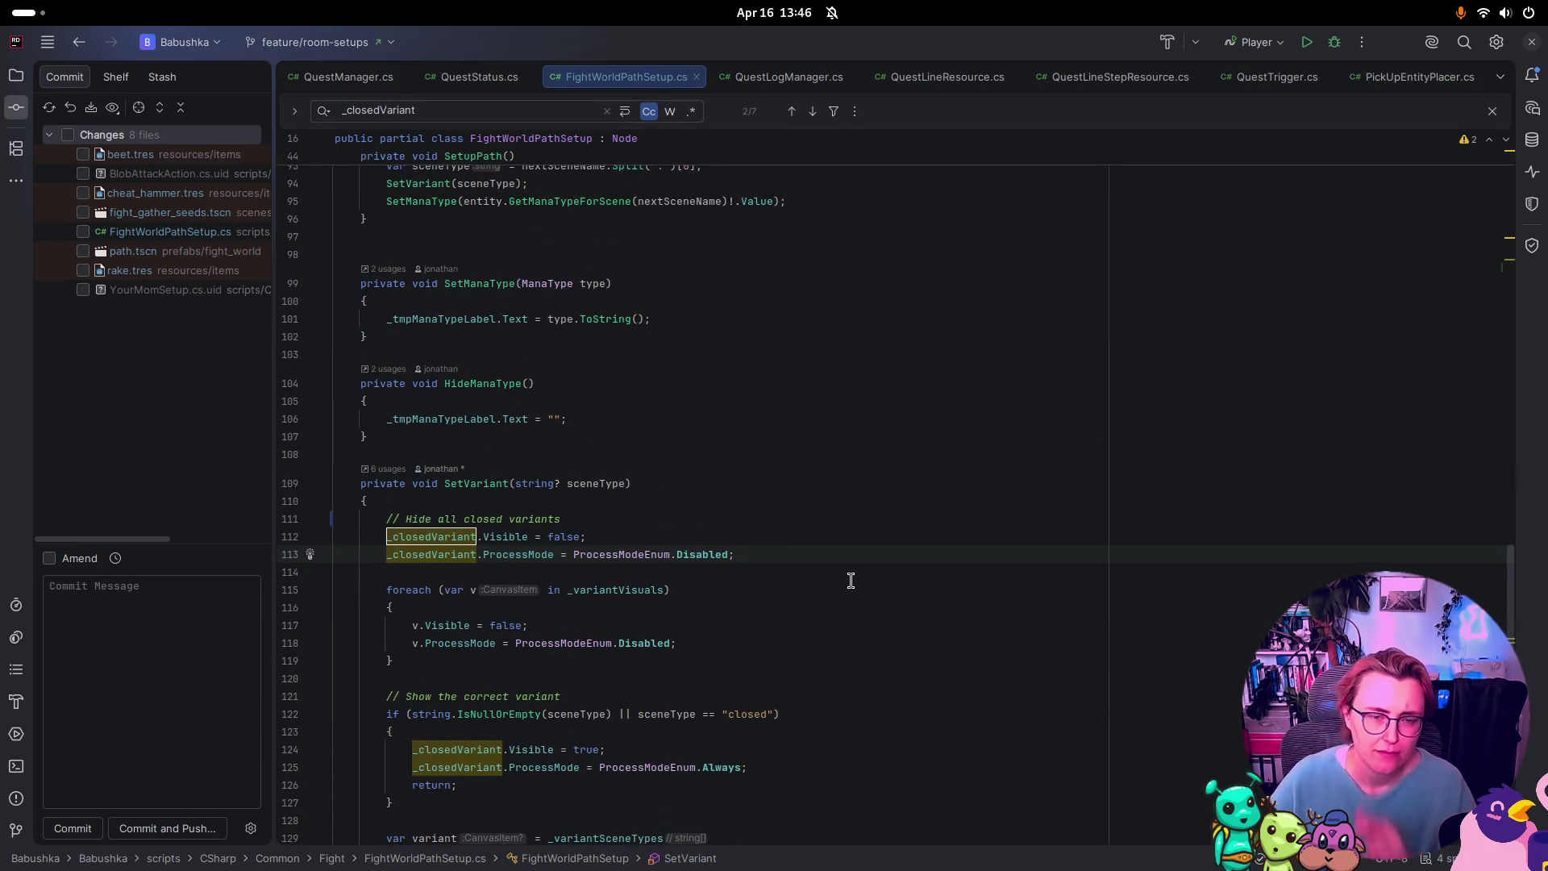
key("Return")
key("Return")
type("_openVariant.Visible = false;")
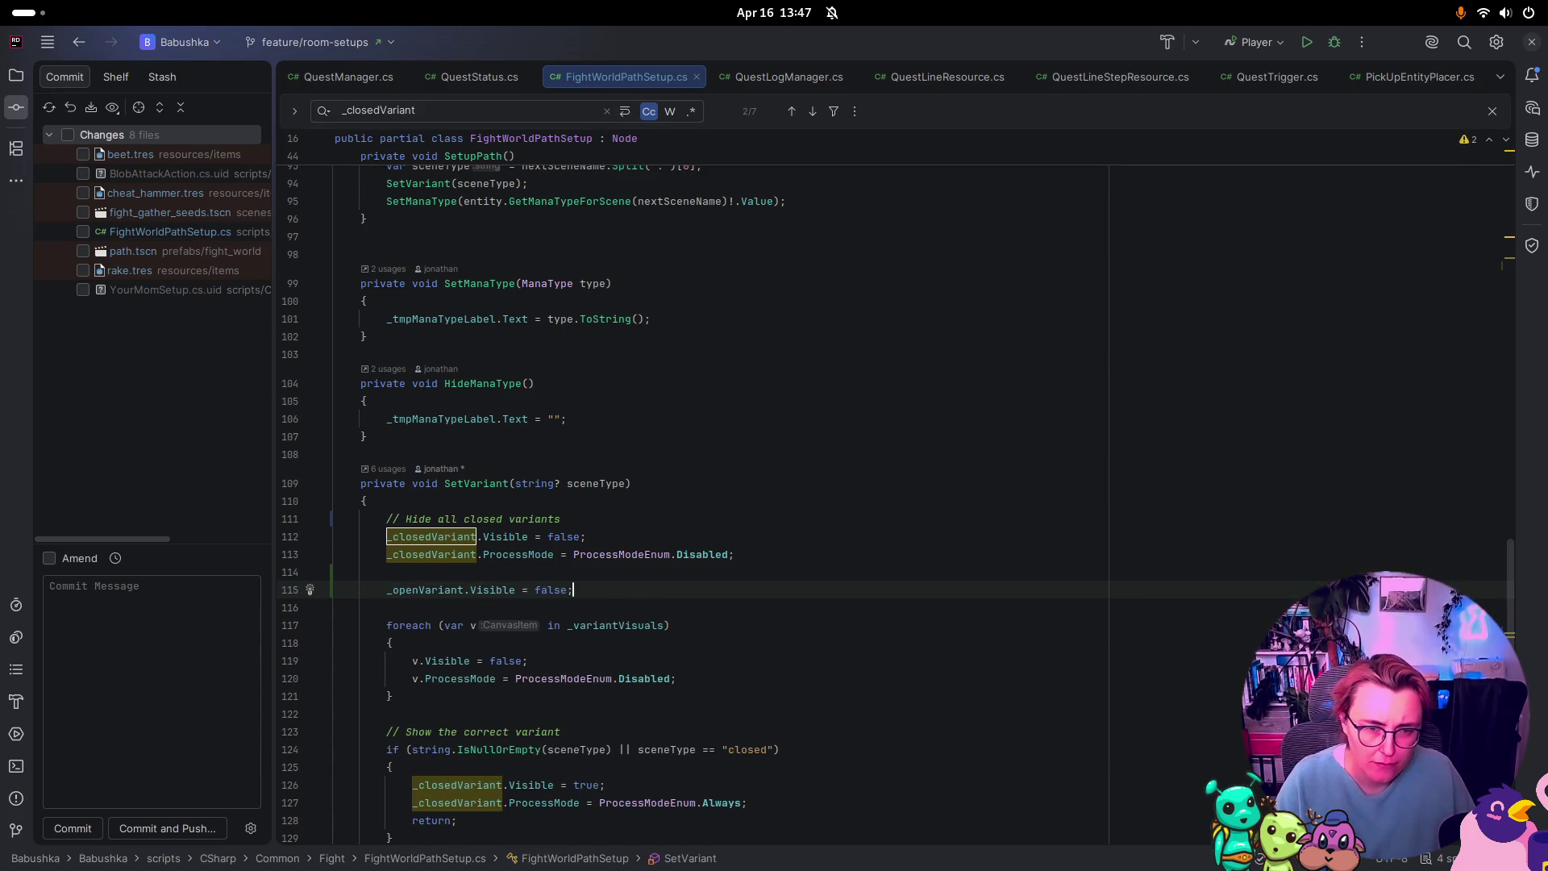
key("Return")
type("_")
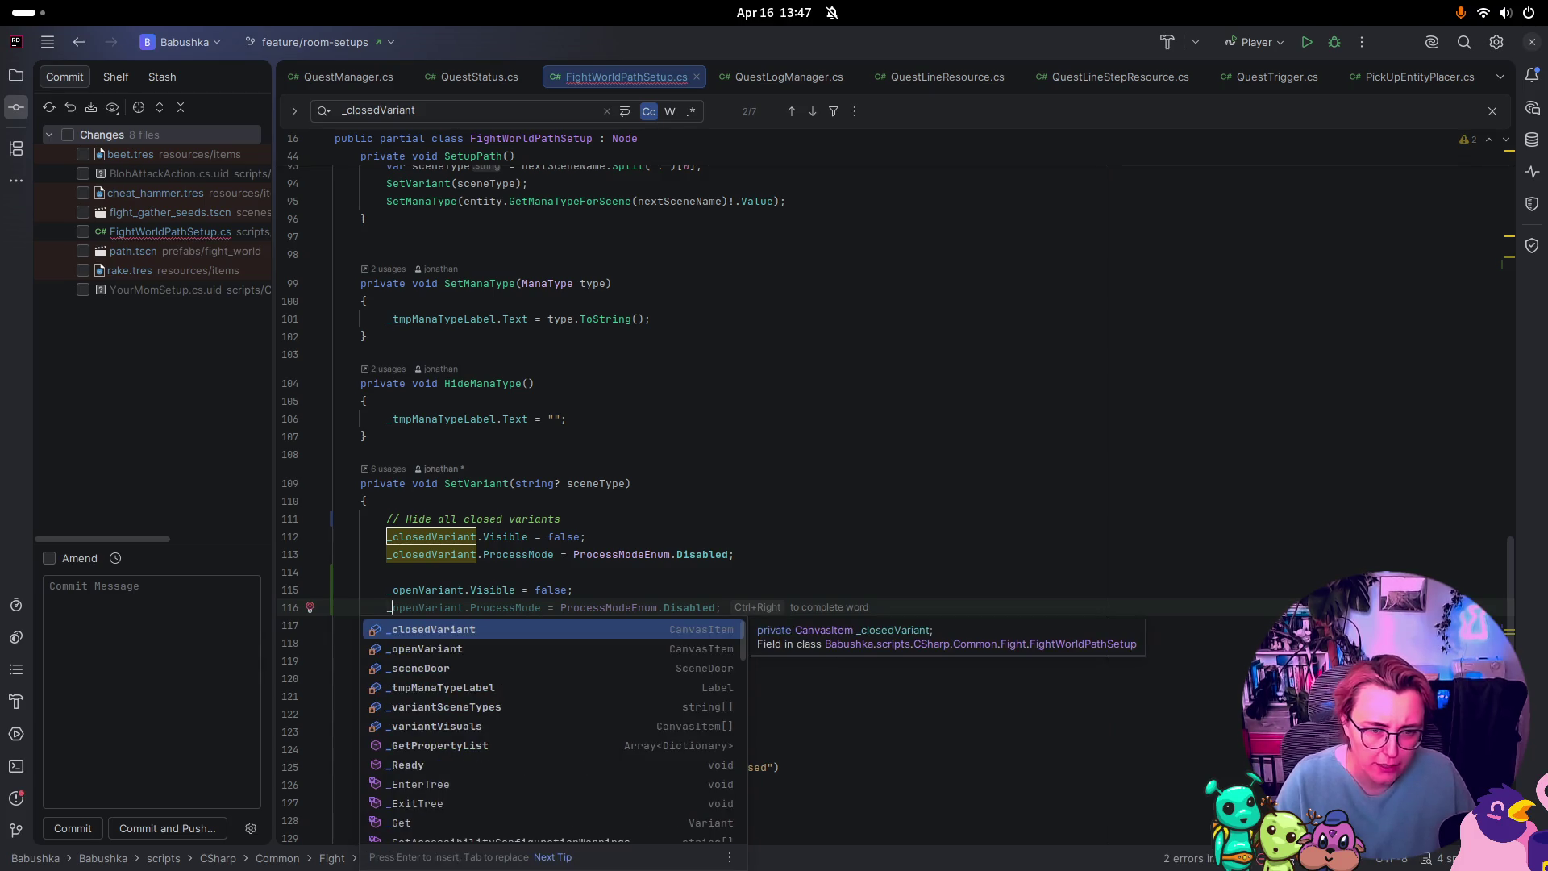
key("Tab")
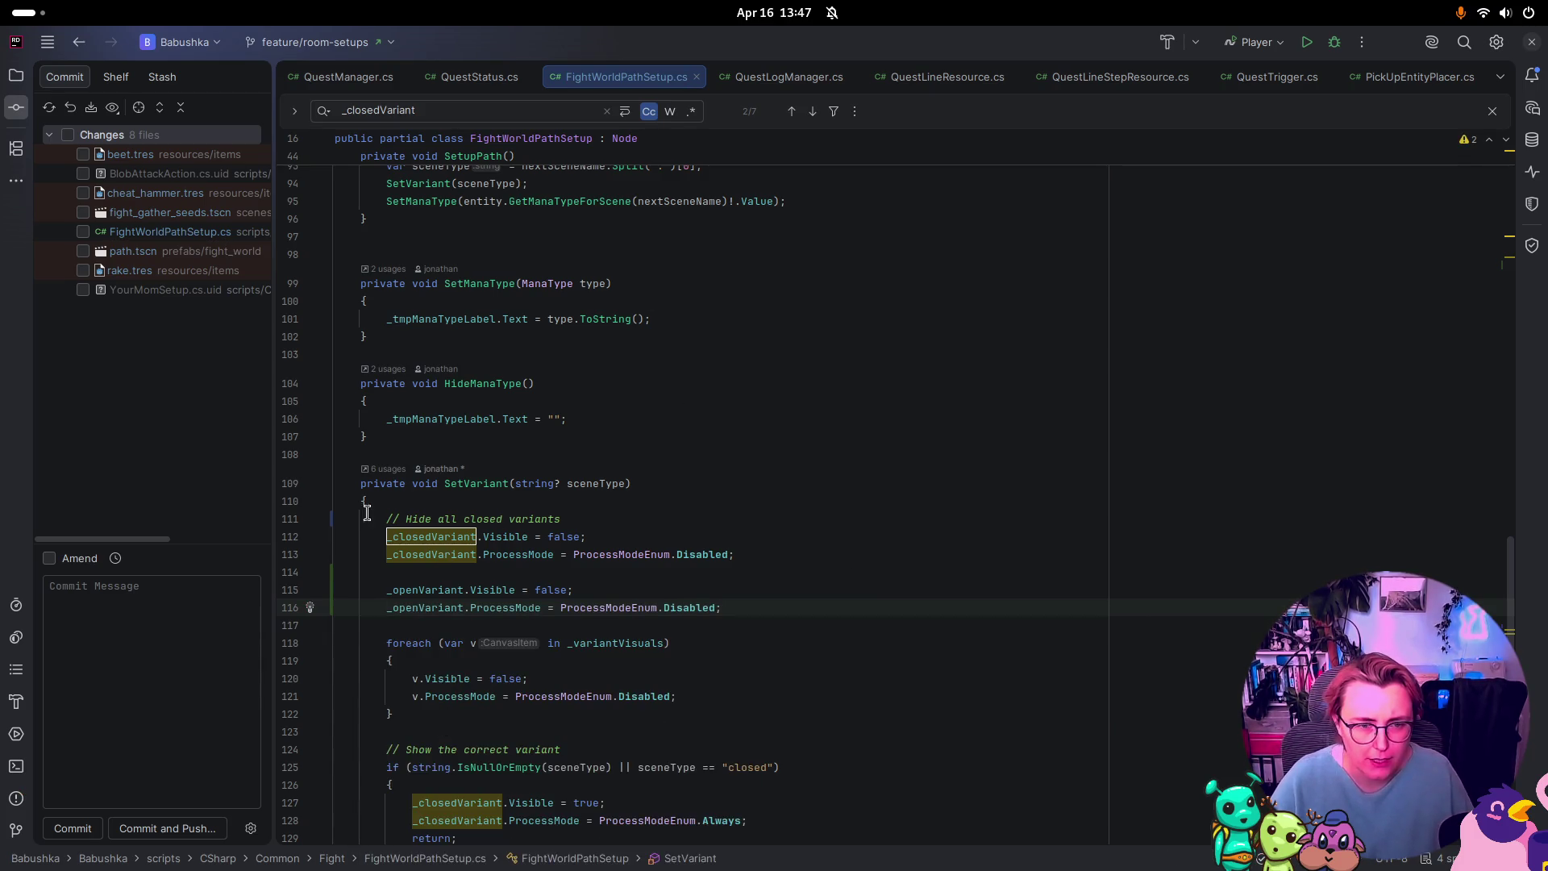
Step: Reword the first SetVariant comment to 'First deactivate all variant visuals'
mouse_move(367, 513)
left_mouse_down()
mouse_move(570, 588)
mouse_move(737, 709)
left_mouse_up()
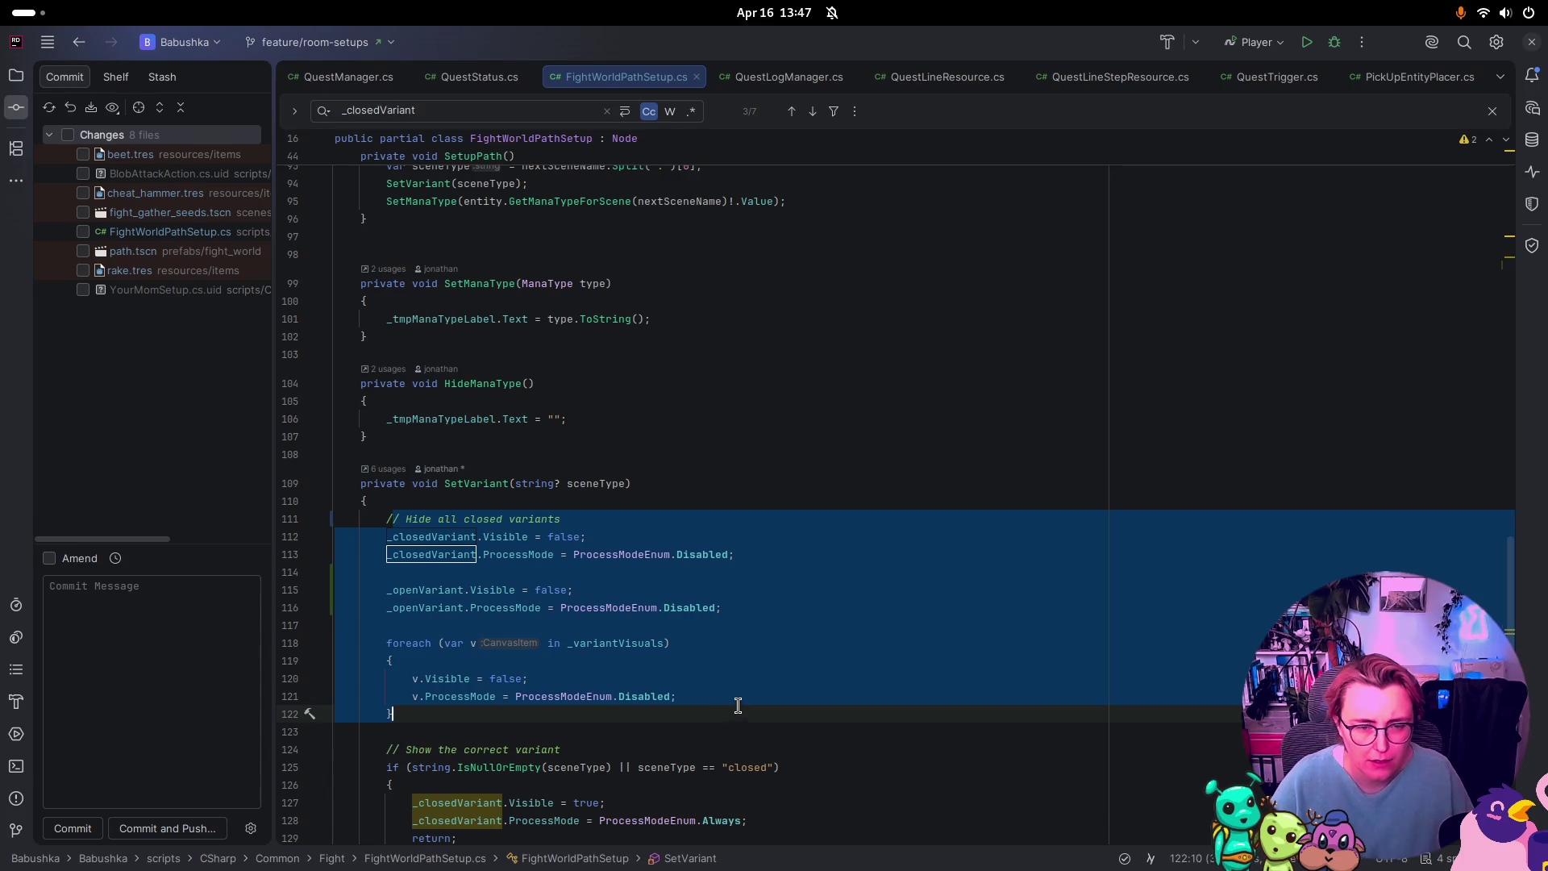
left_click(660, 543)
left_click_drag(562, 518, 371, 513)
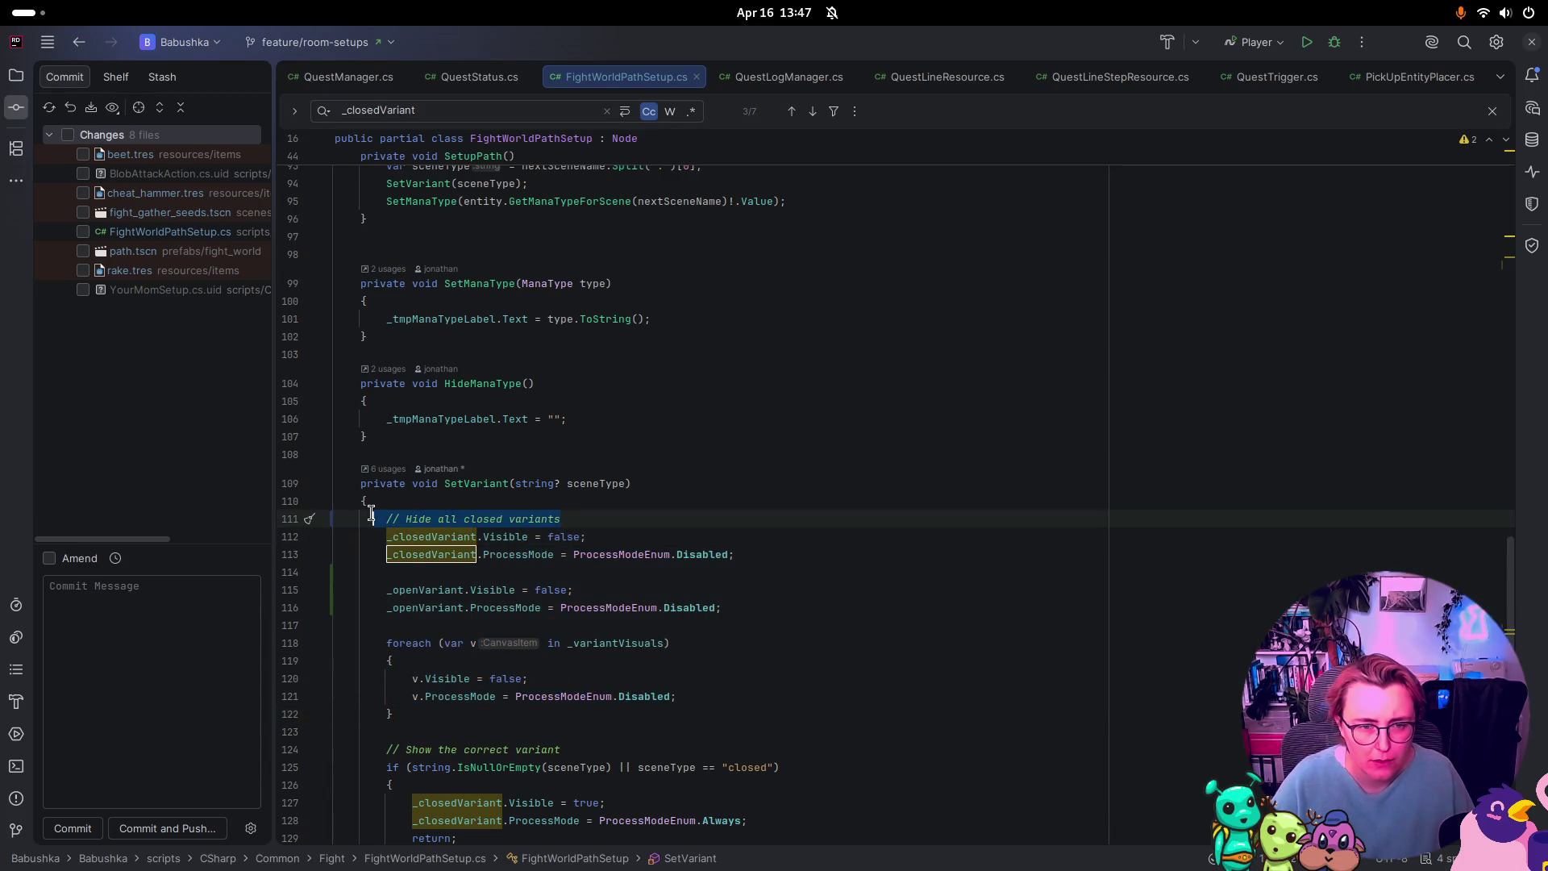
left_click(405, 518, "shift")
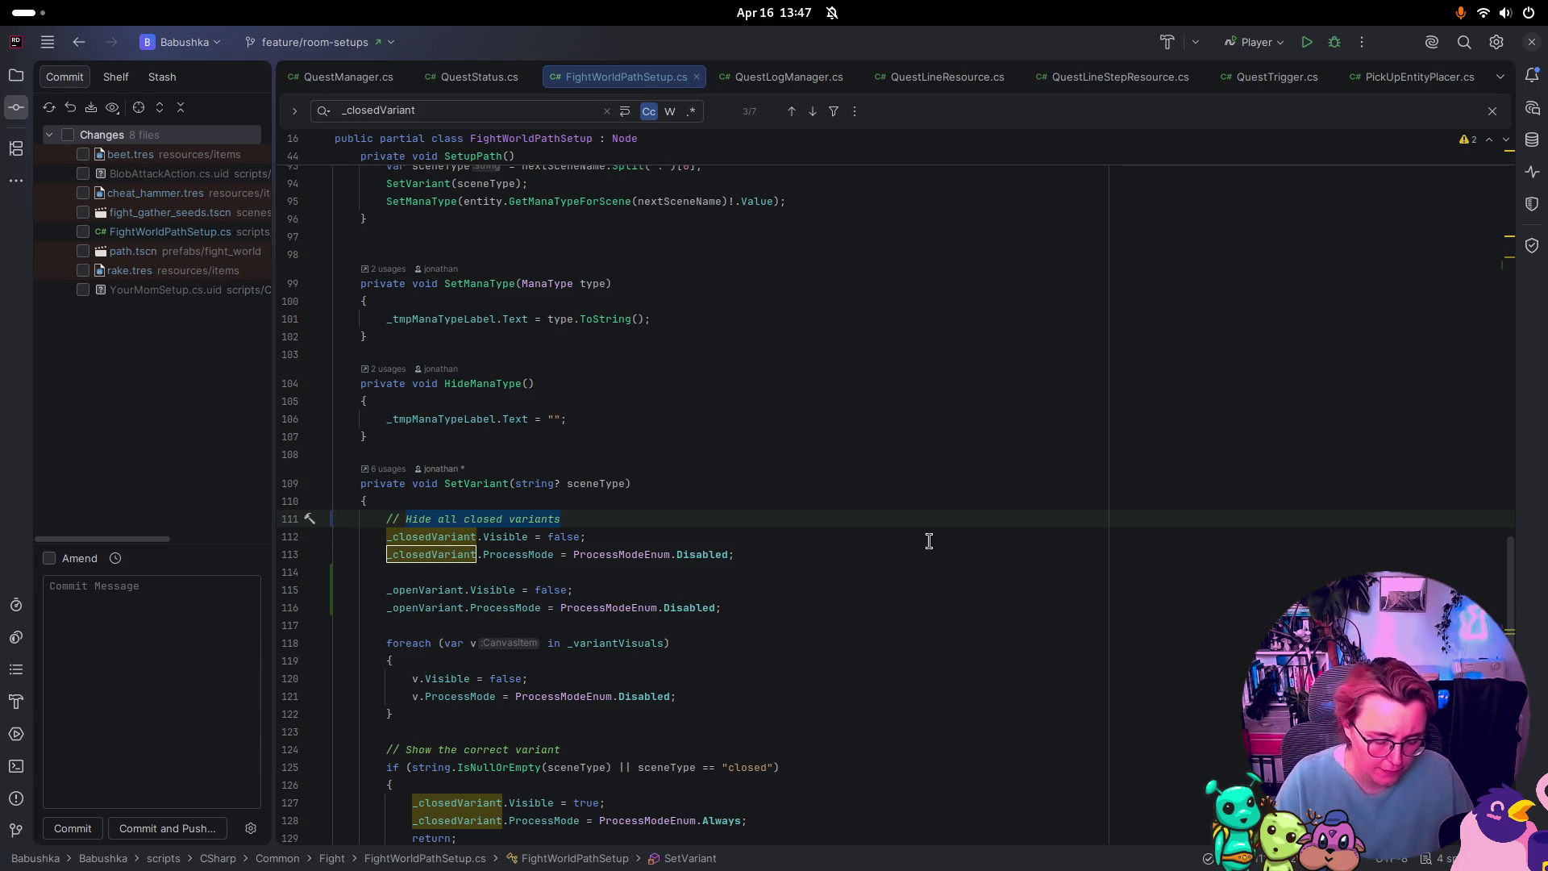
key("BackSpace")
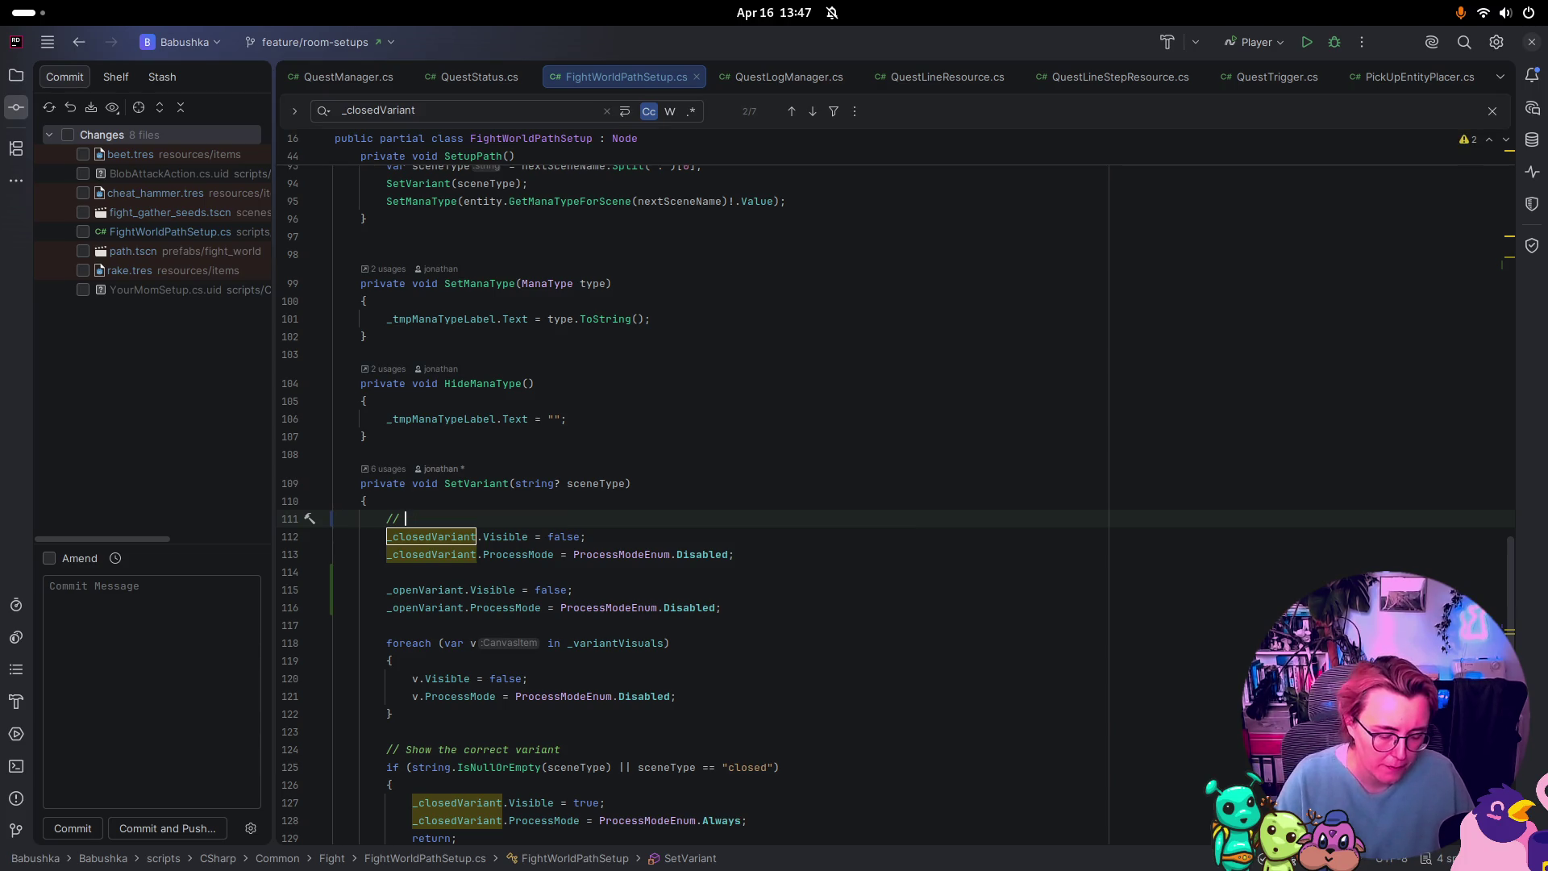
type("First d")
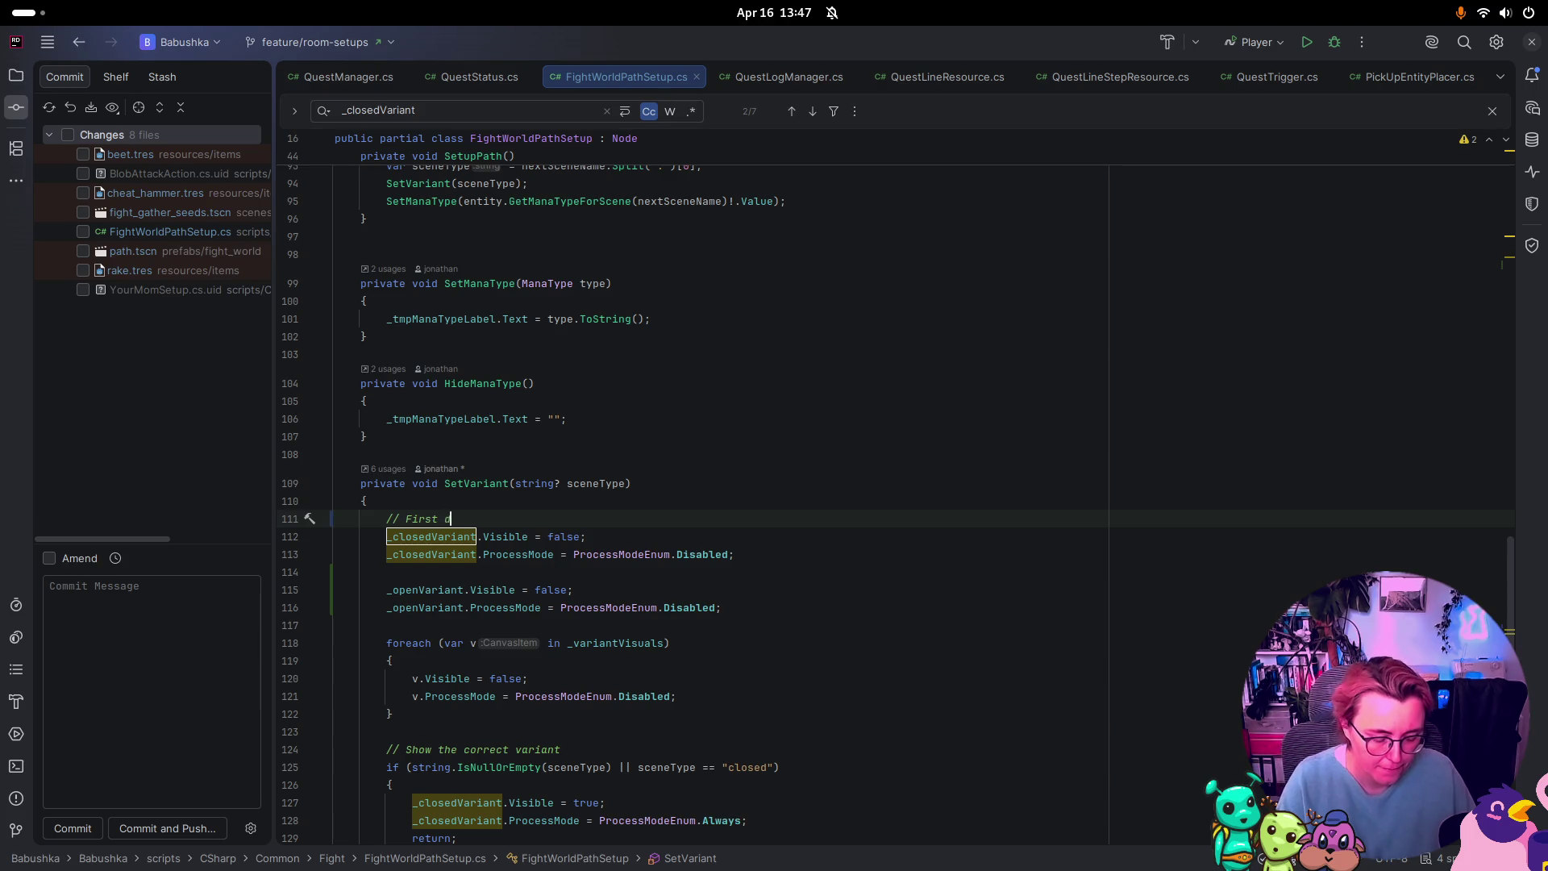
type("eactiv")
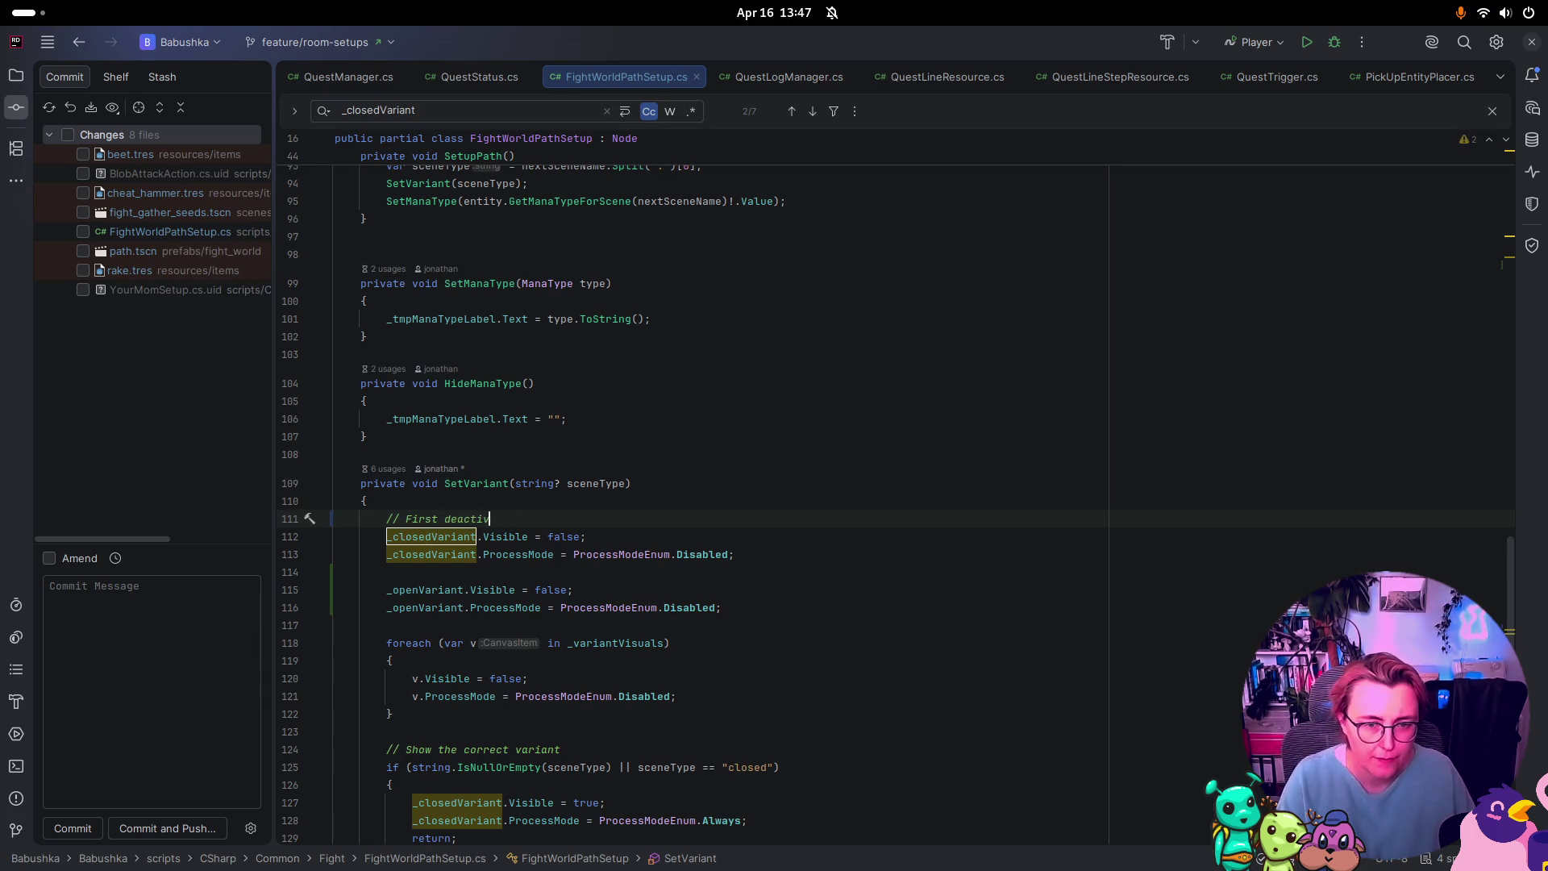
type("ate a")
type("variant v")
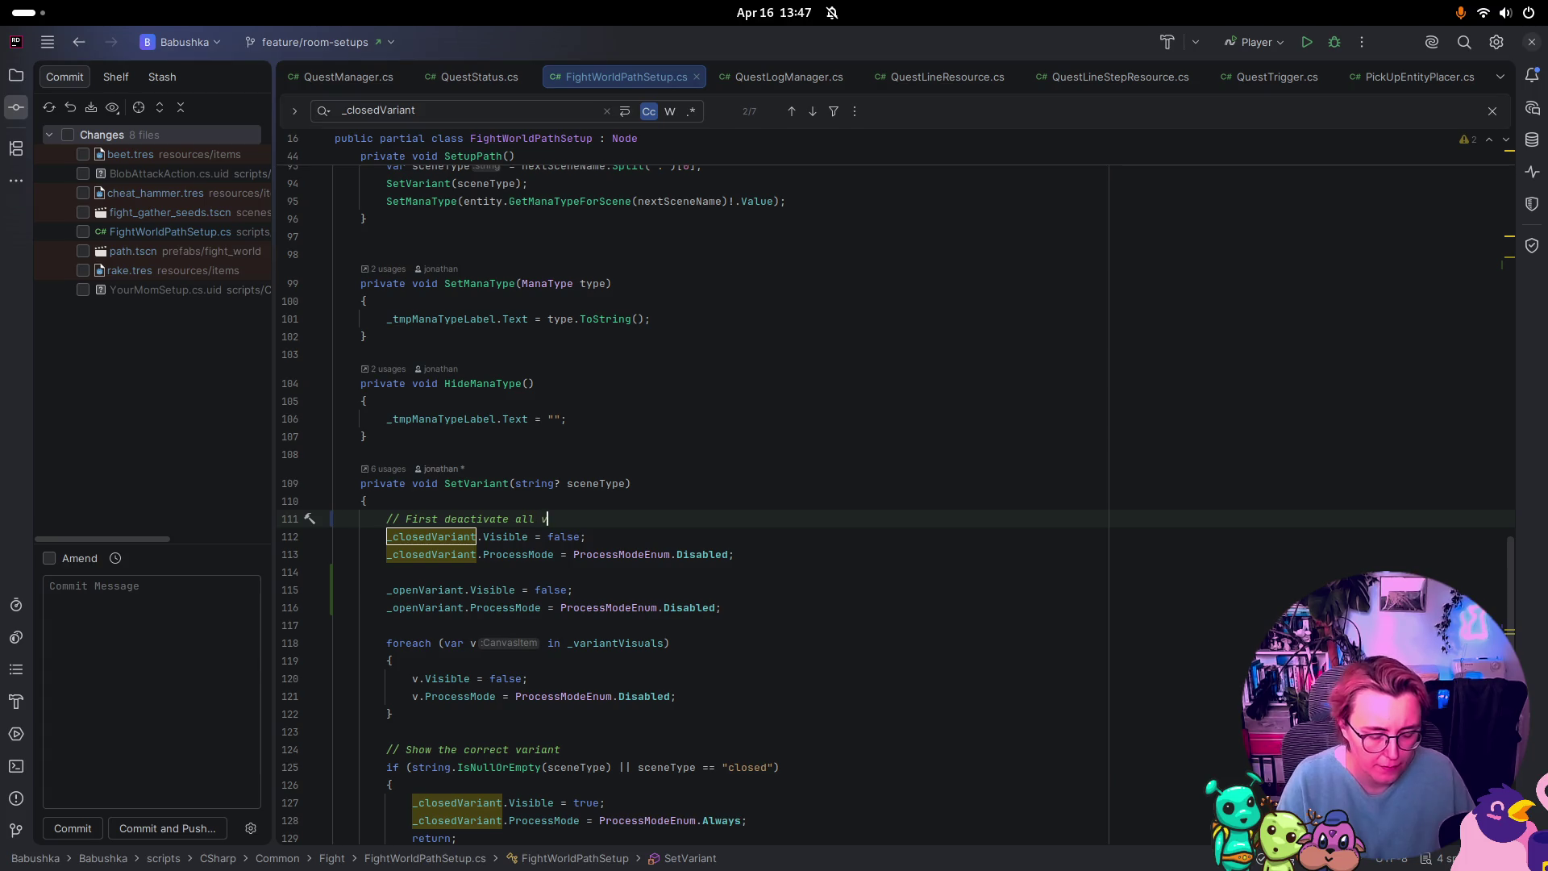
type("isual")
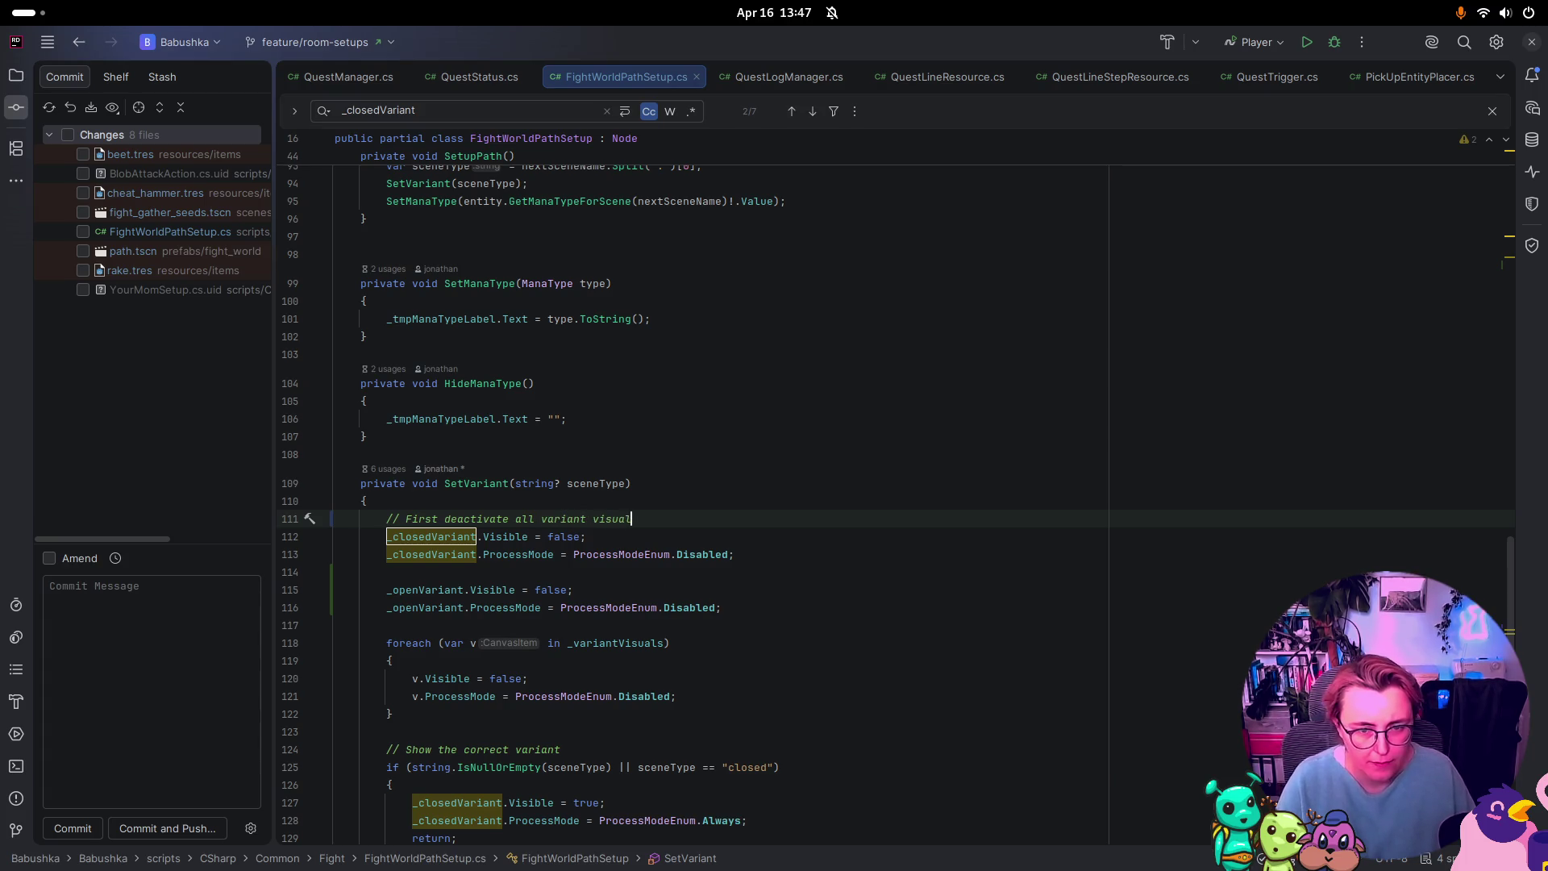
type("s")
Step: Change the second comment on line 124 to 'Then show the correct variant'
scroll(496, 633, "down", 5)
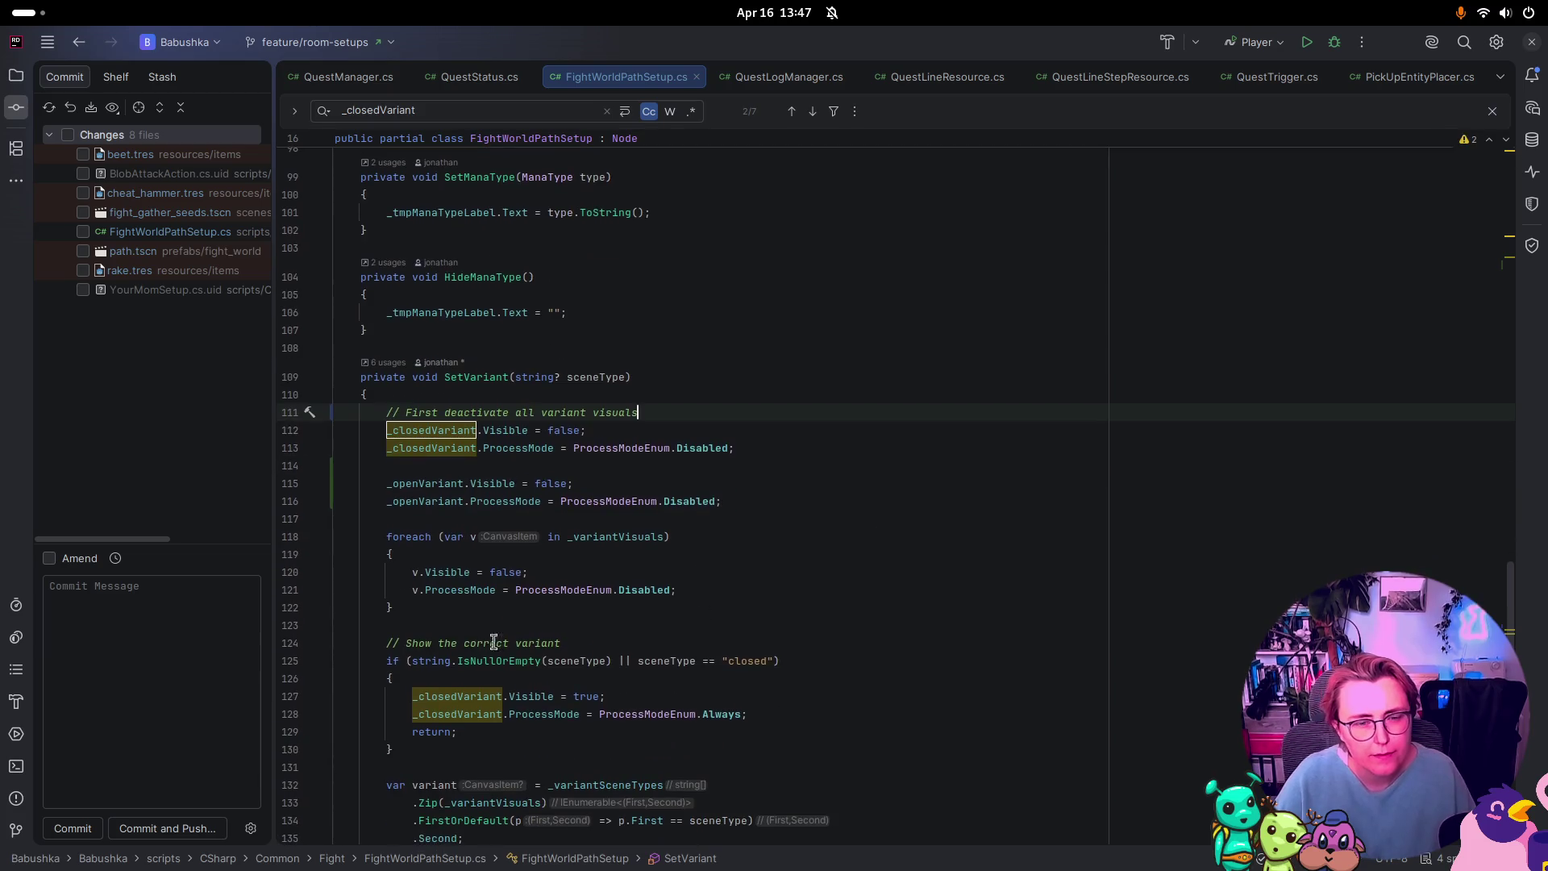
scroll(624, 567, "down", 1)
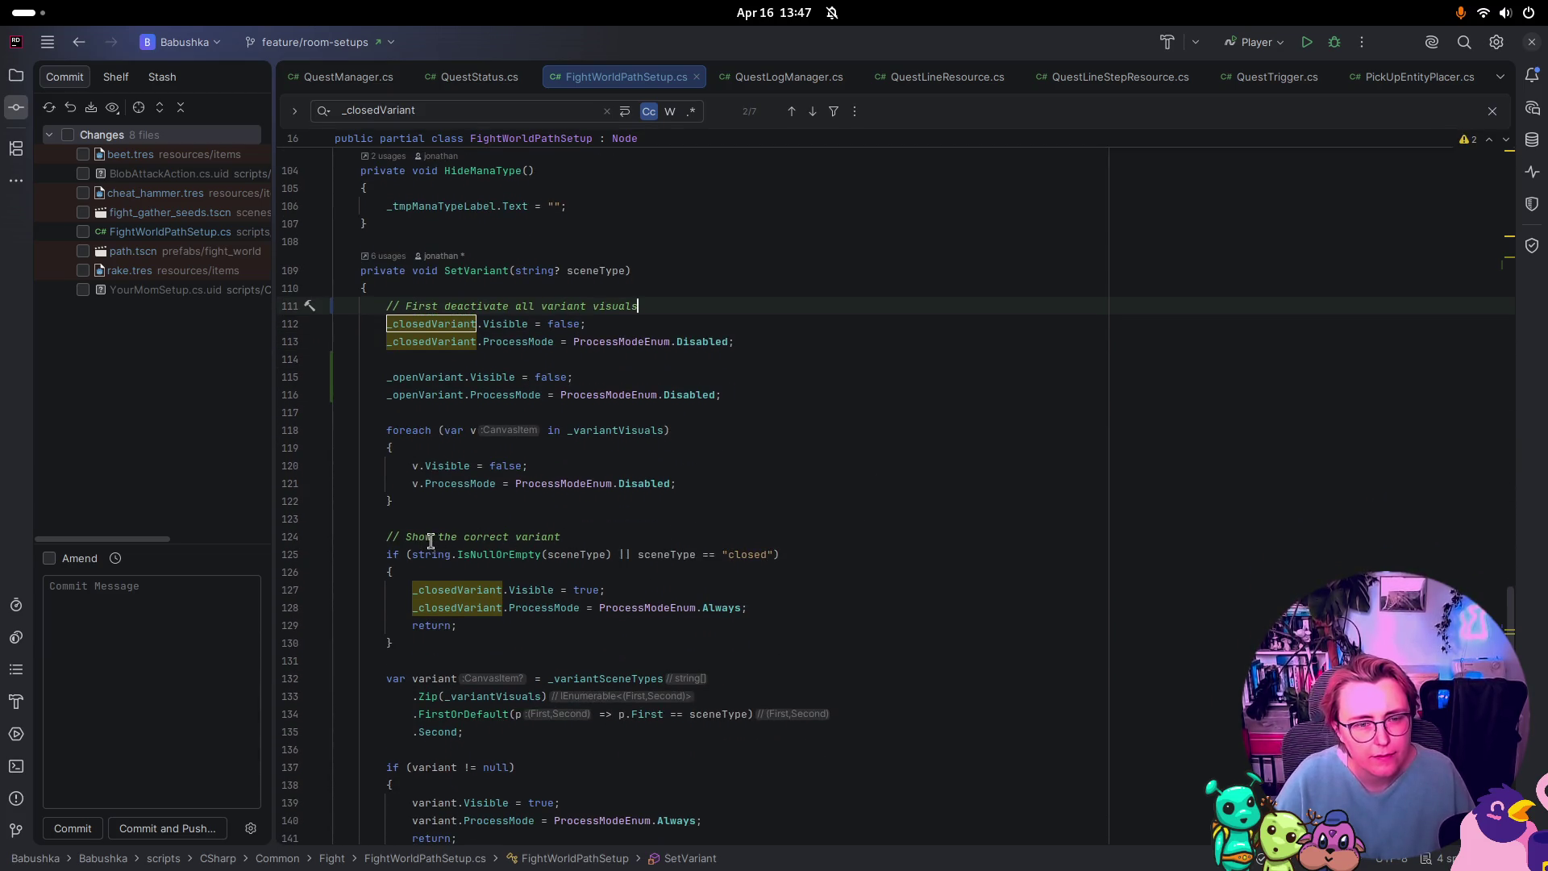
left_click(399, 536)
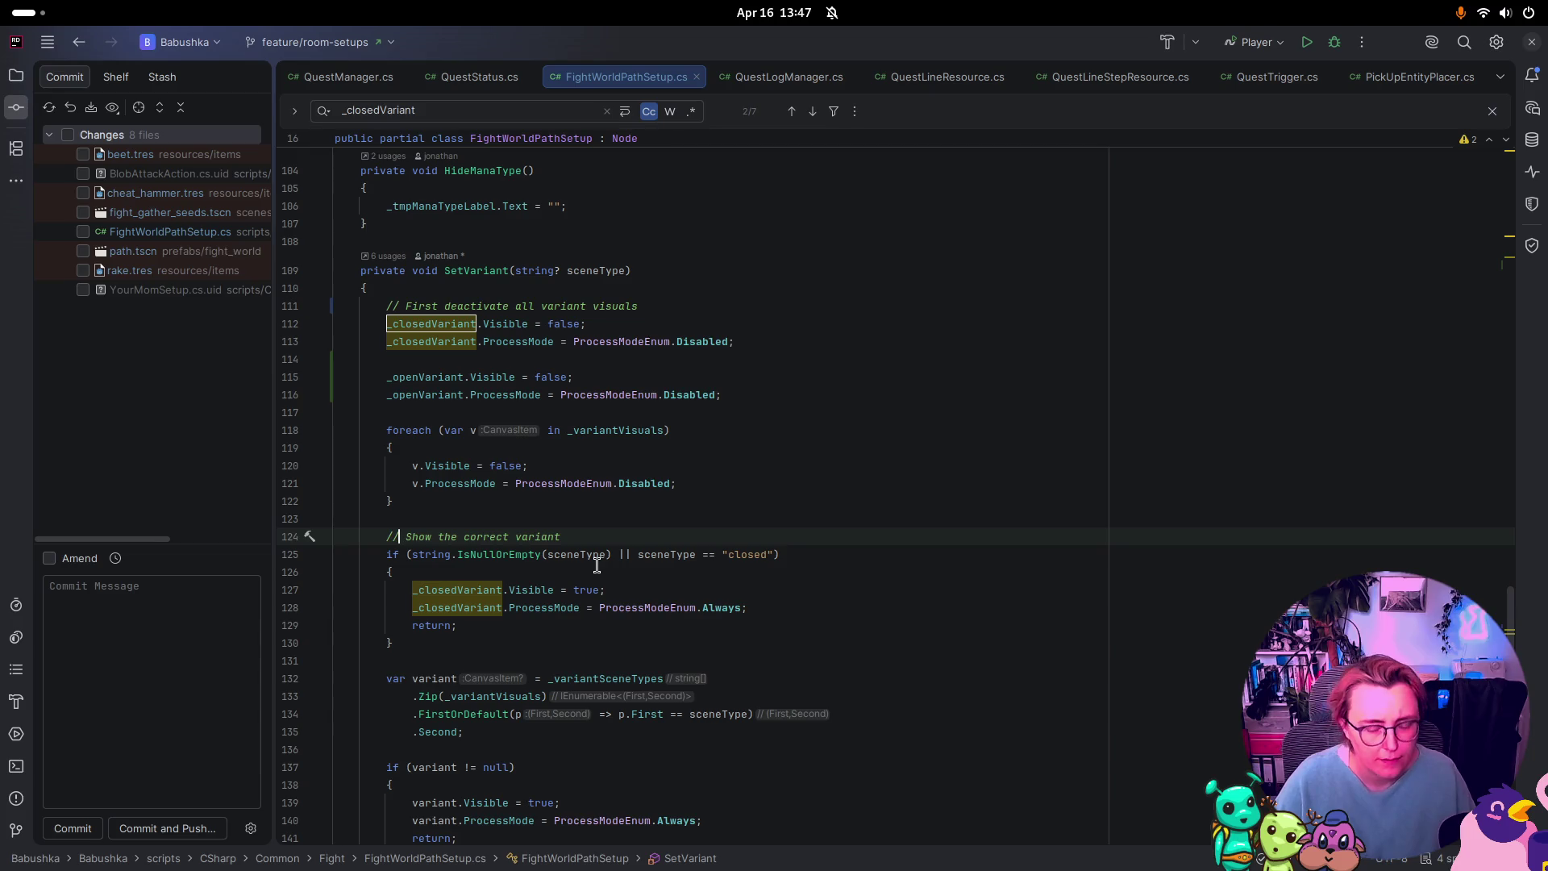
type("Then")
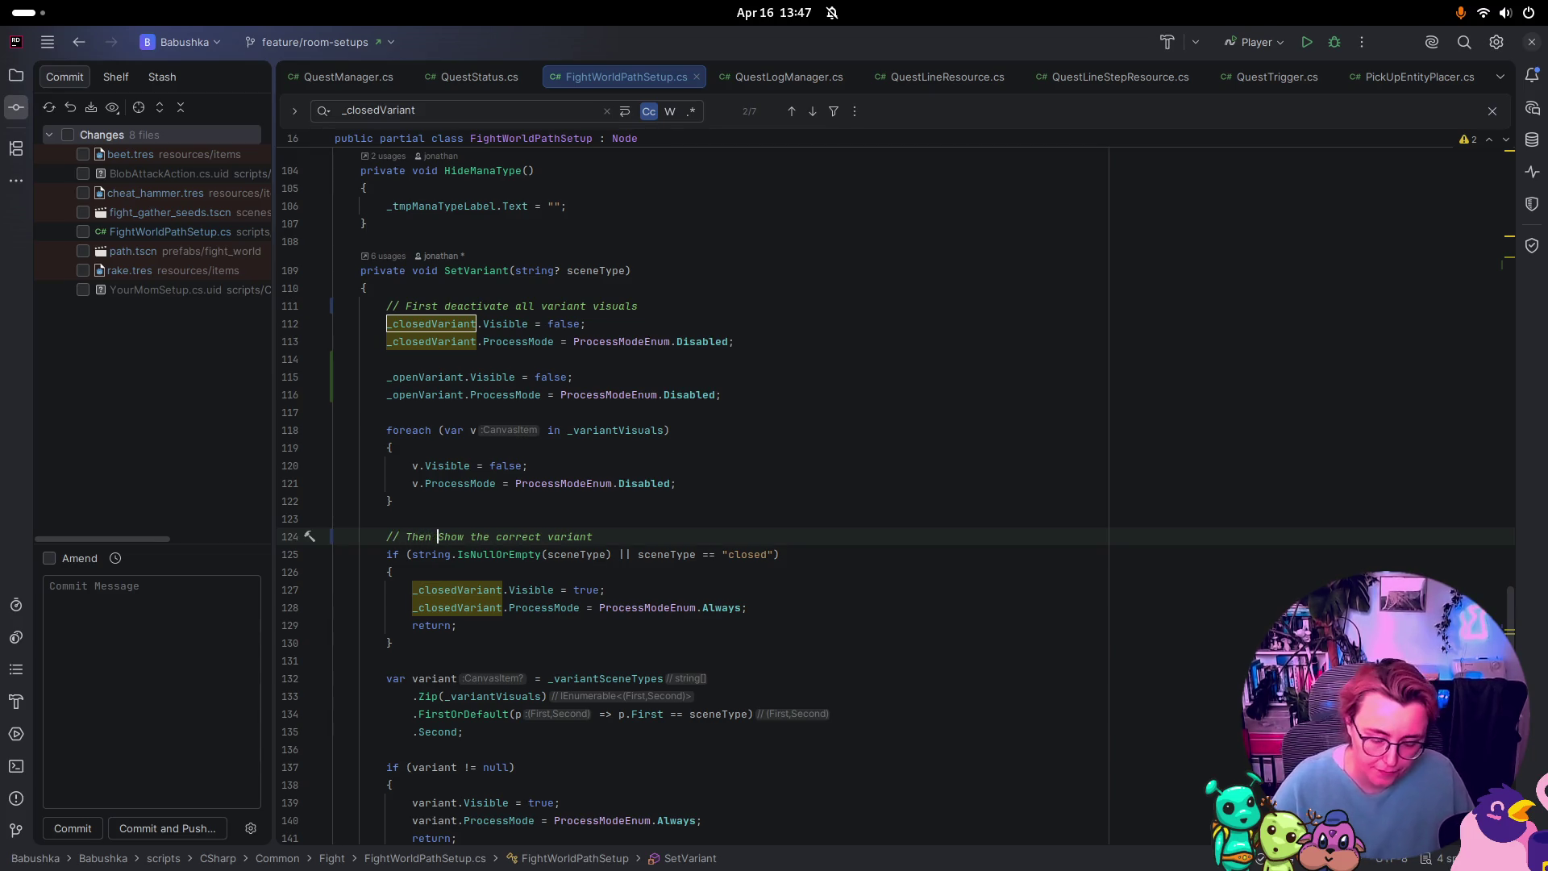
key("Delete")
type("s")
left_click(439, 641)
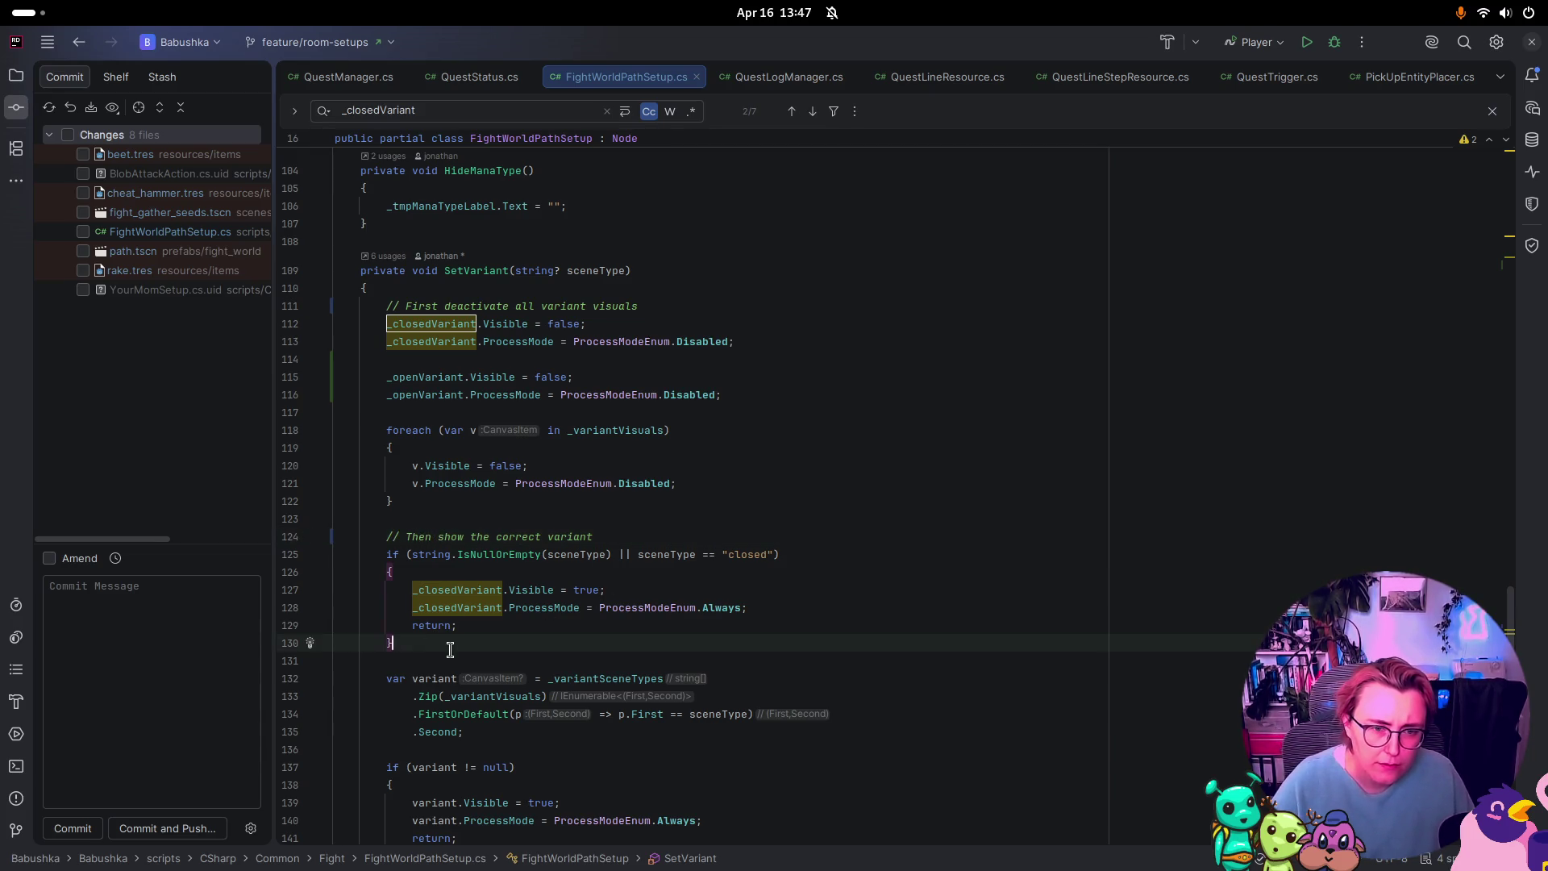
Step: Add an else branch after the closed-variant check, filled with a suggested _closedVariant line
key("Return")
type("else")
key("Return")
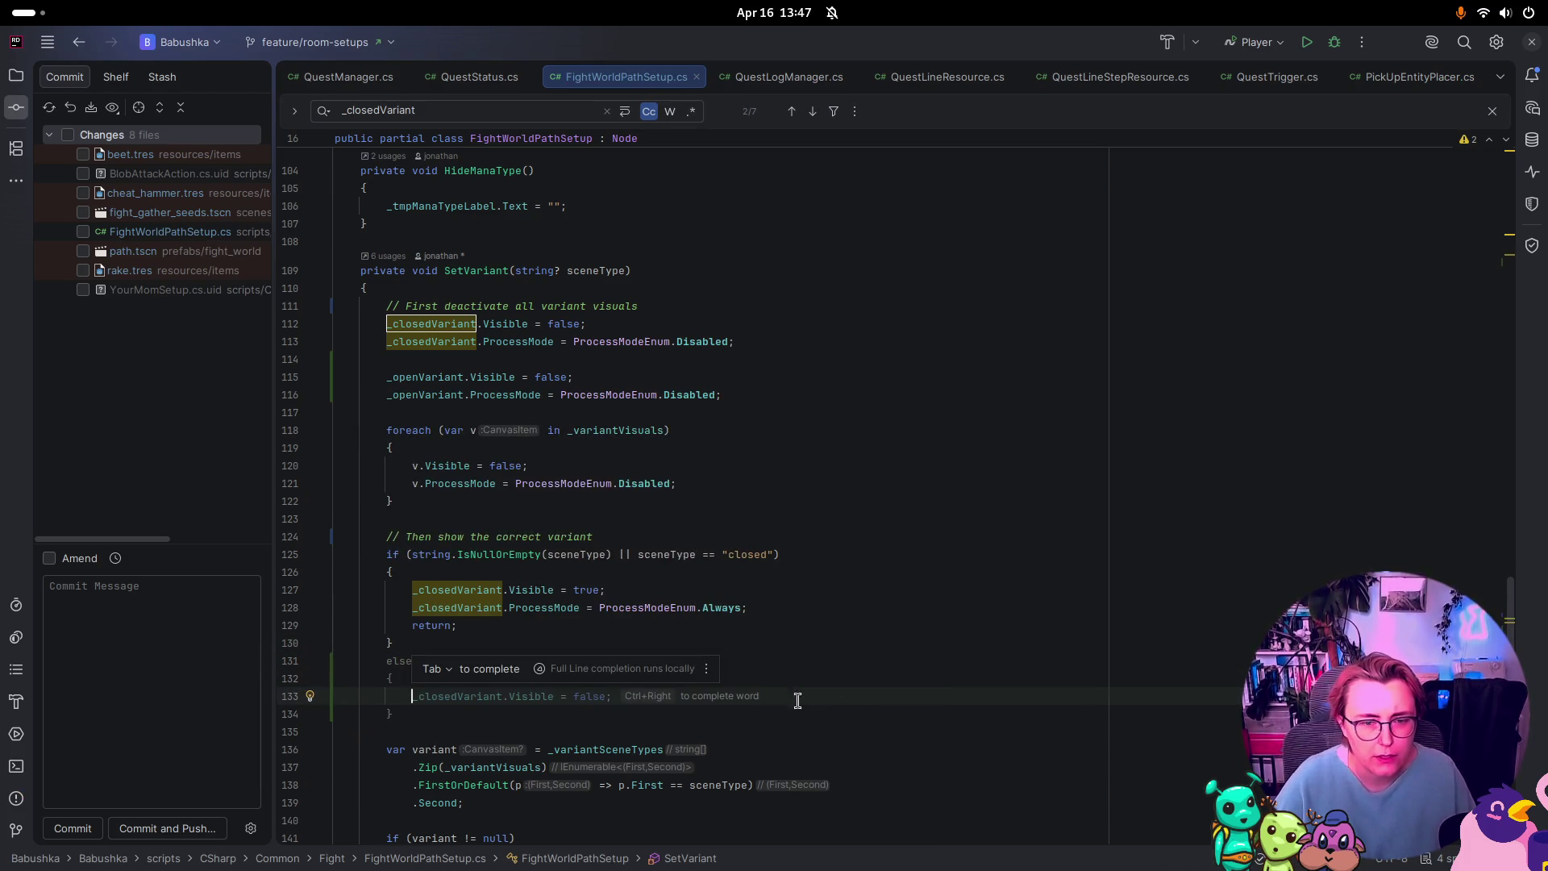
key("Tab")
left_click(593, 696)
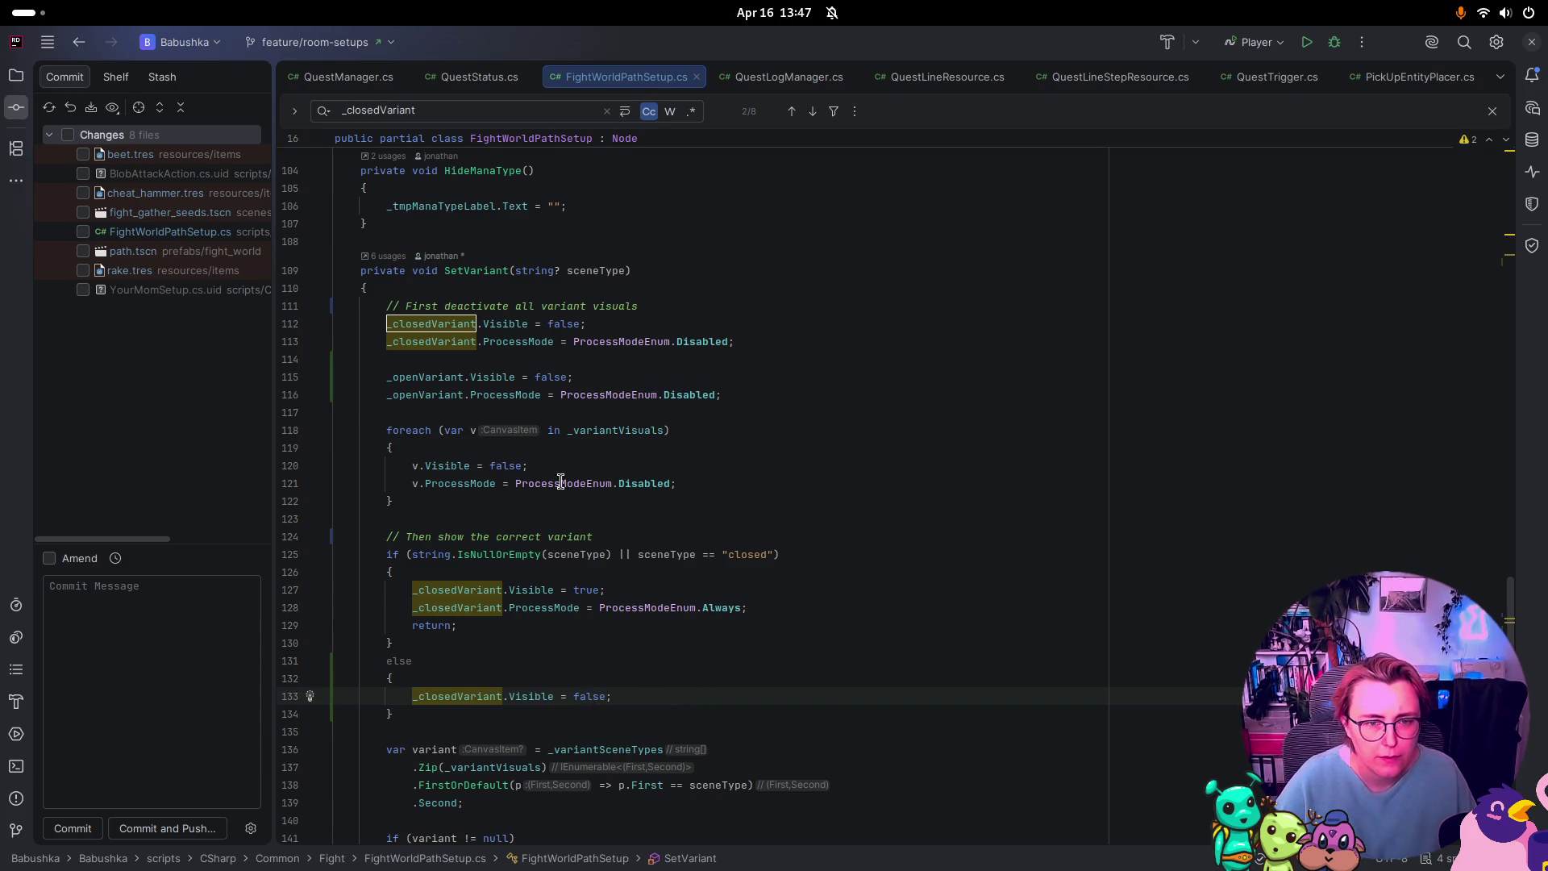
Step: Replace that line with the _openVariant lines, set to Visible true and ProcessMode Always
left_click_drag(774, 398, 258, 361)
left_click_drag(709, 393, 260, 379)
key("ctrl+c")
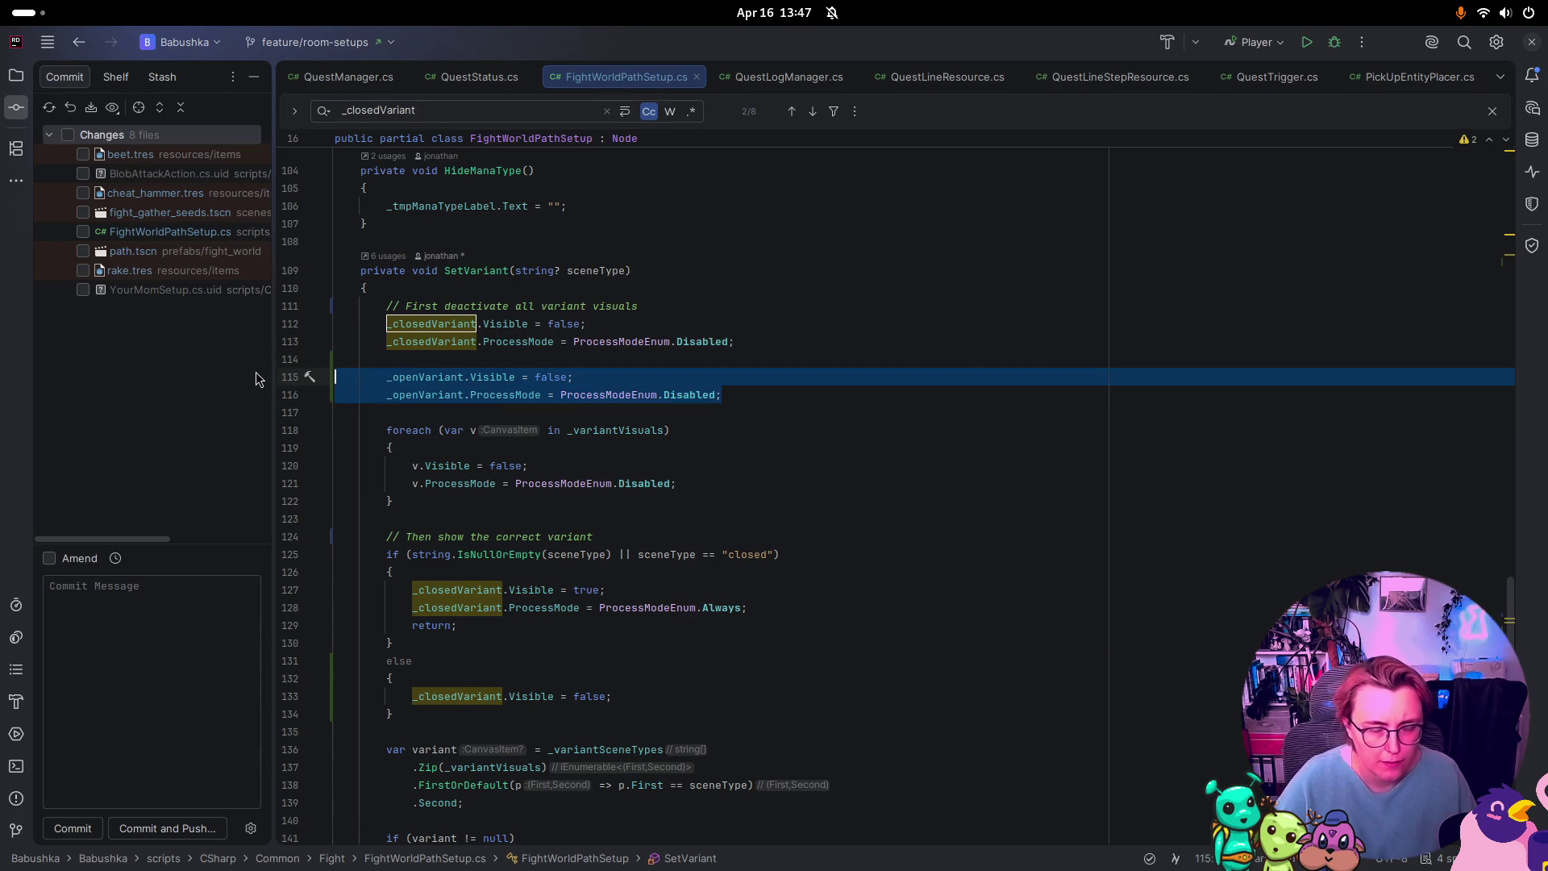
left_click_drag(617, 696, 414, 691)
key("ctrl+v")
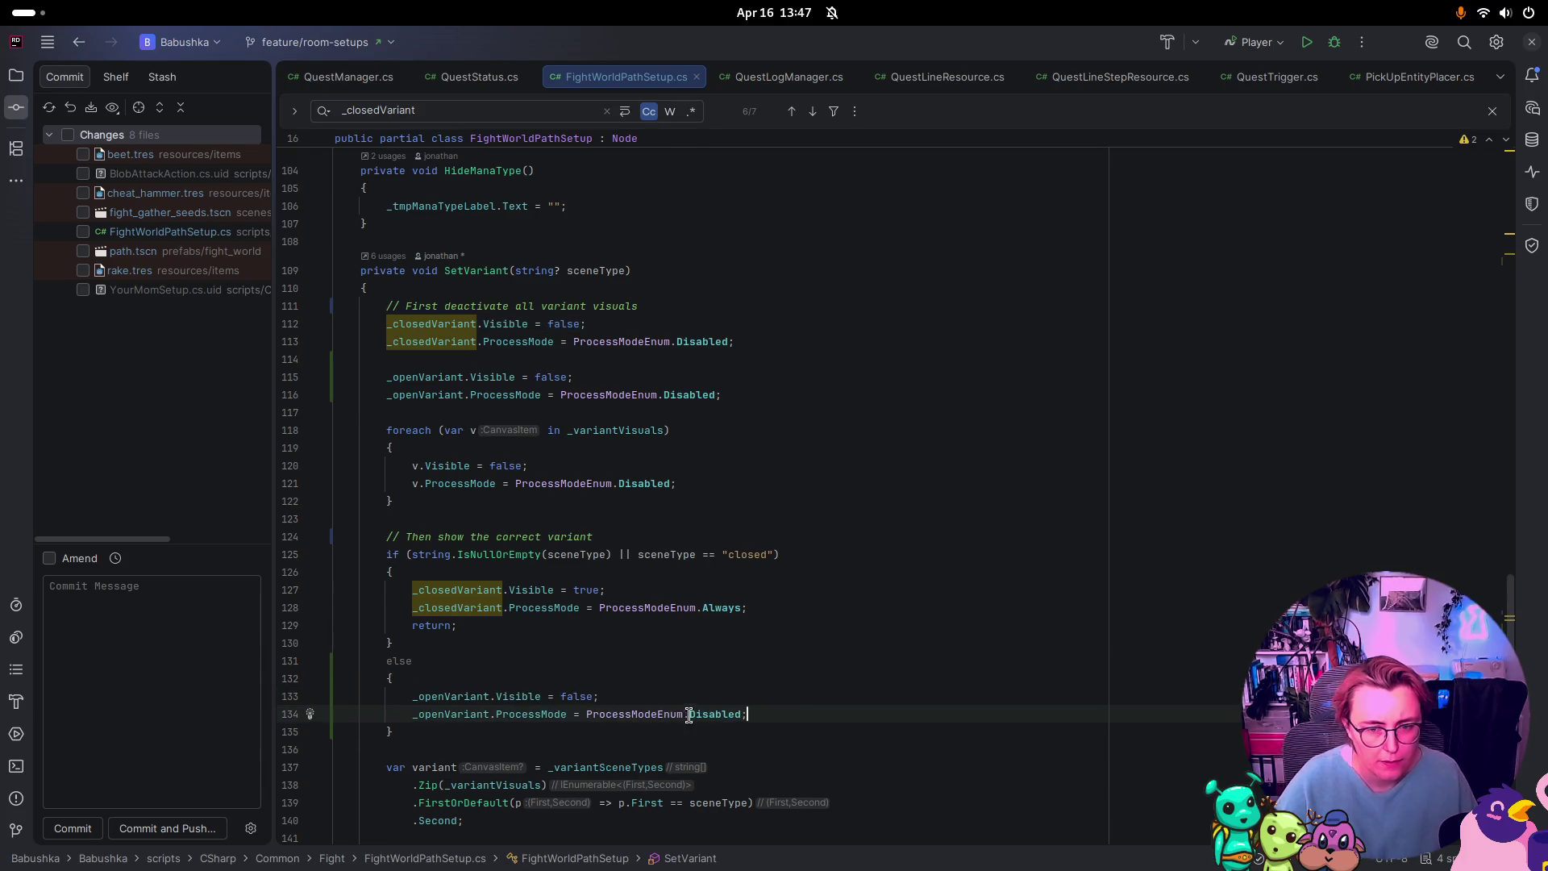
double_click(575, 696)
type("tru")
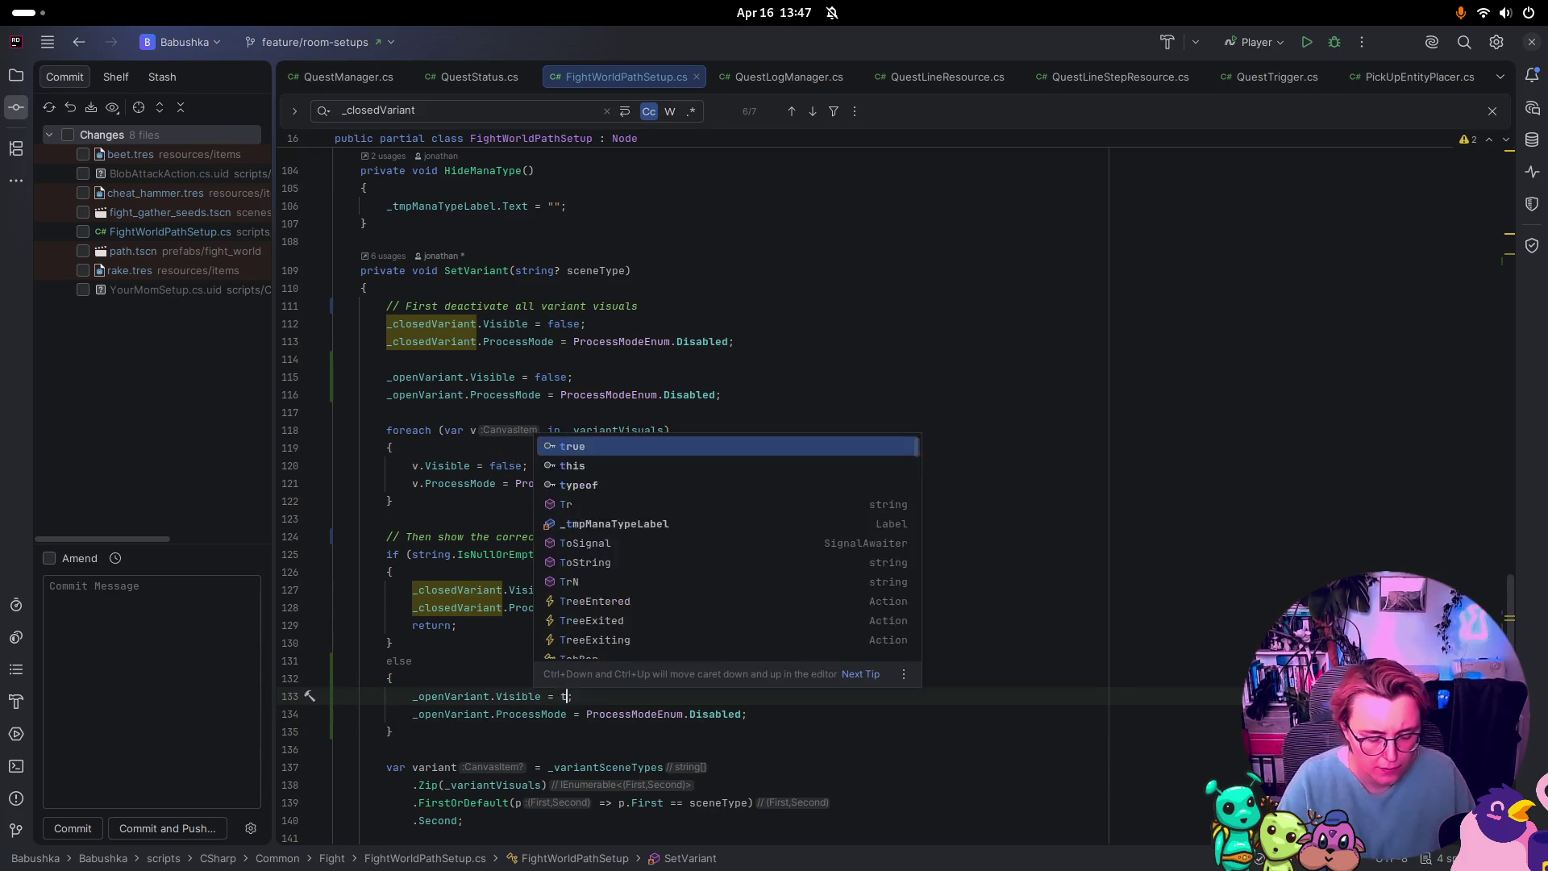
double_click(713, 715)
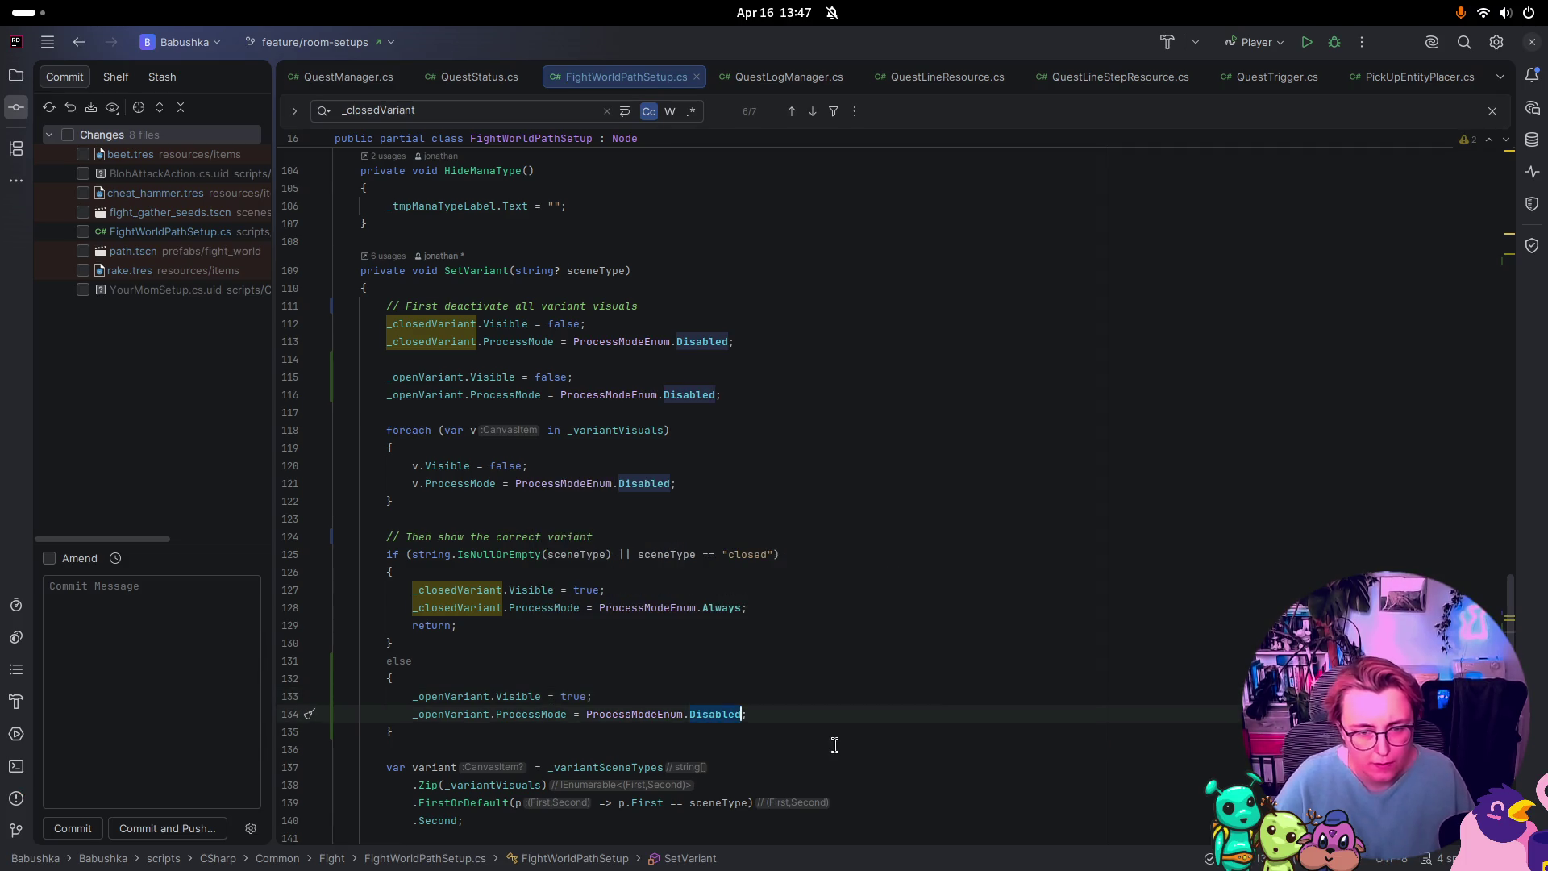
type("Al")
key("Return")
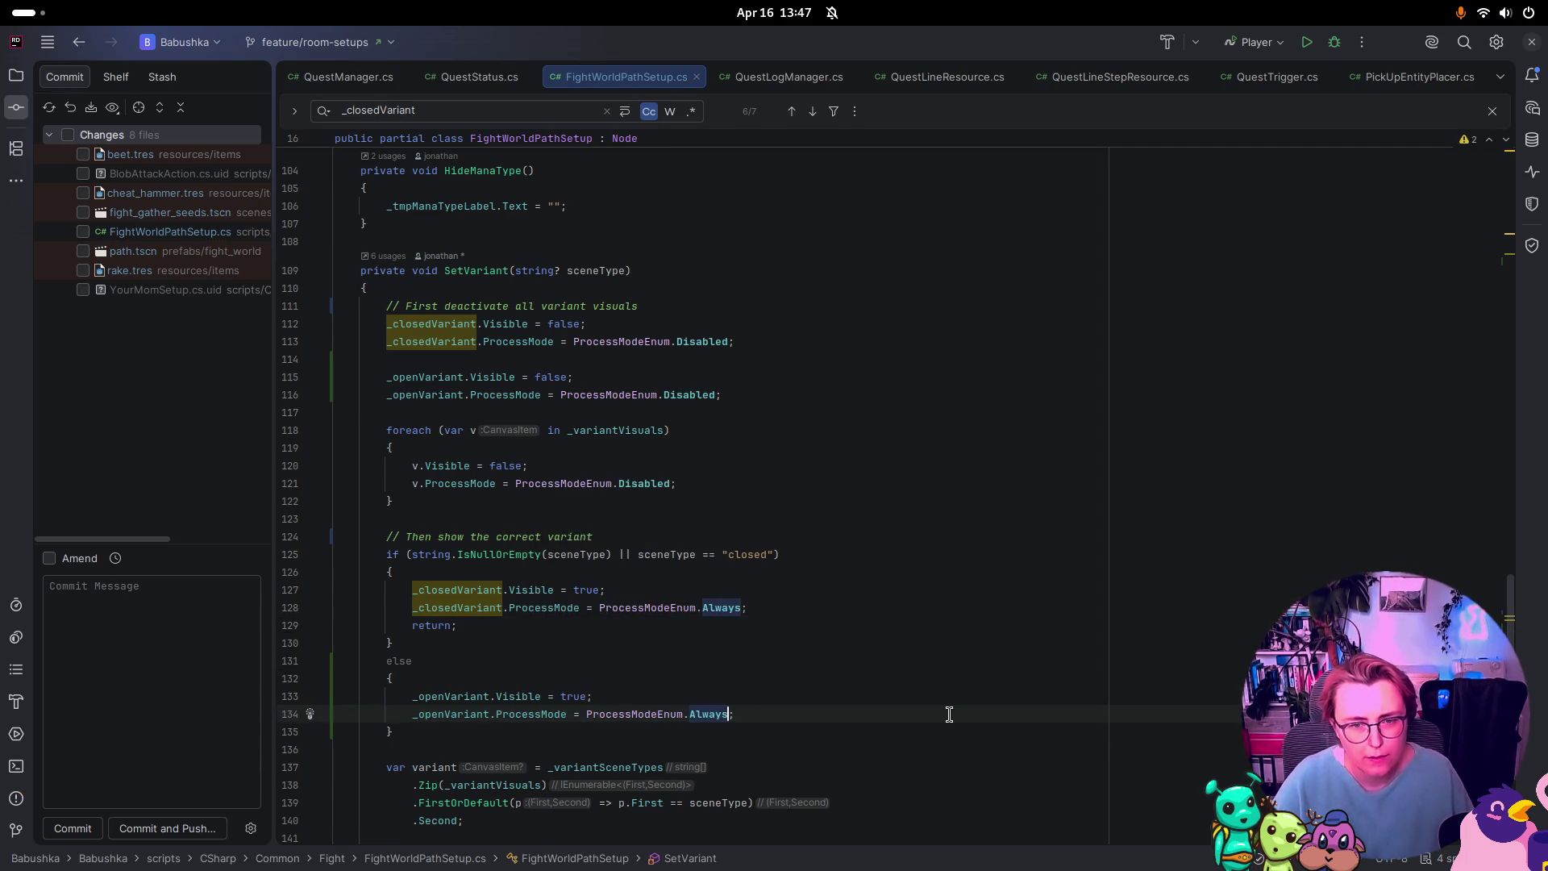
scroll(839, 637, "down", 2)
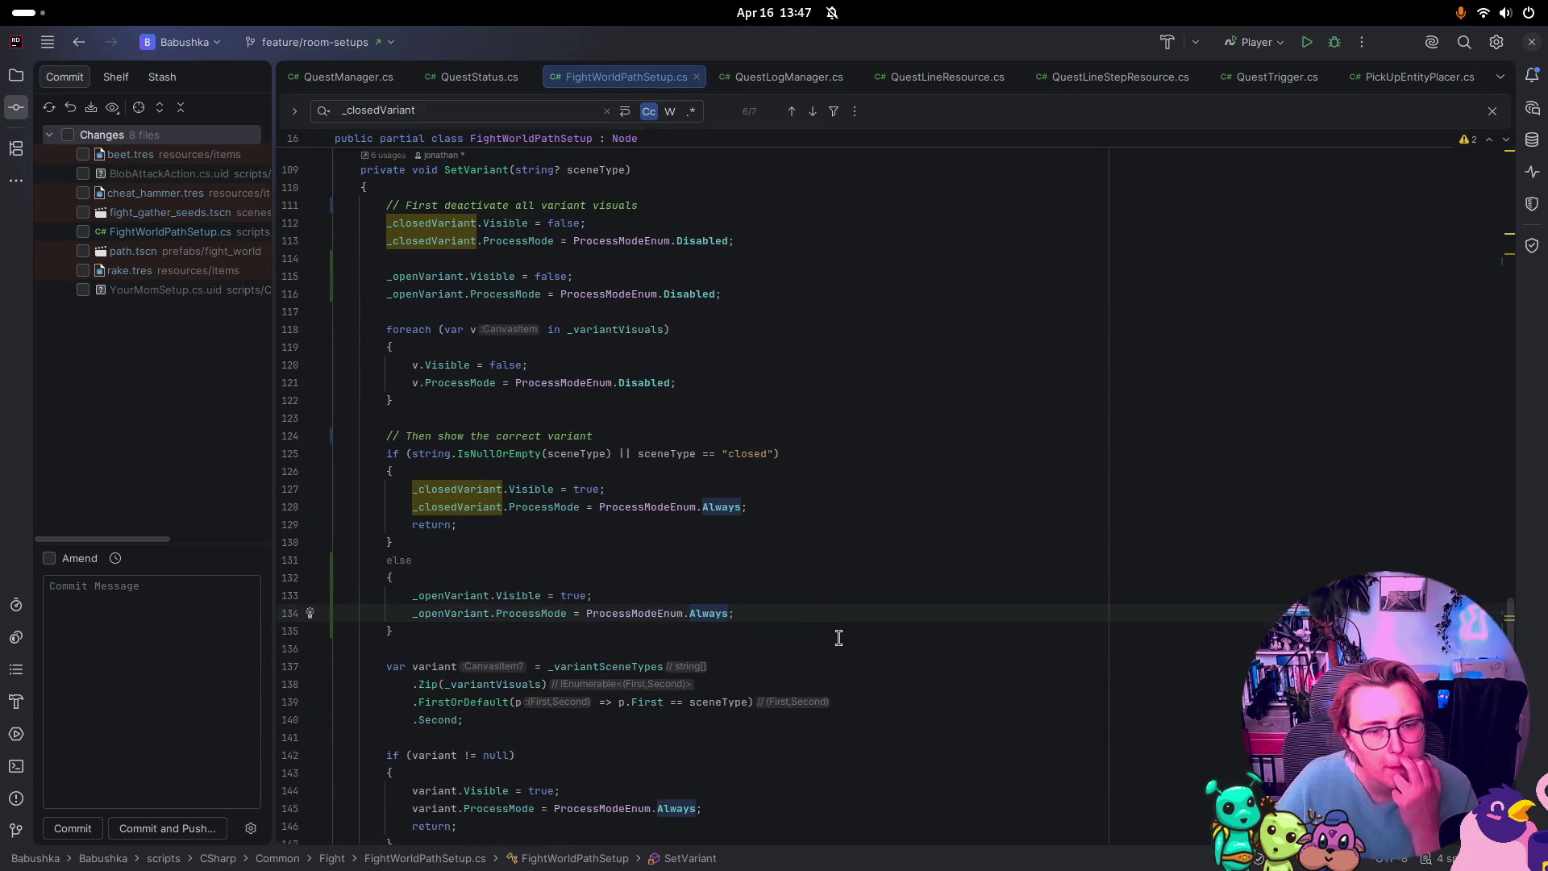
left_click(796, 605)
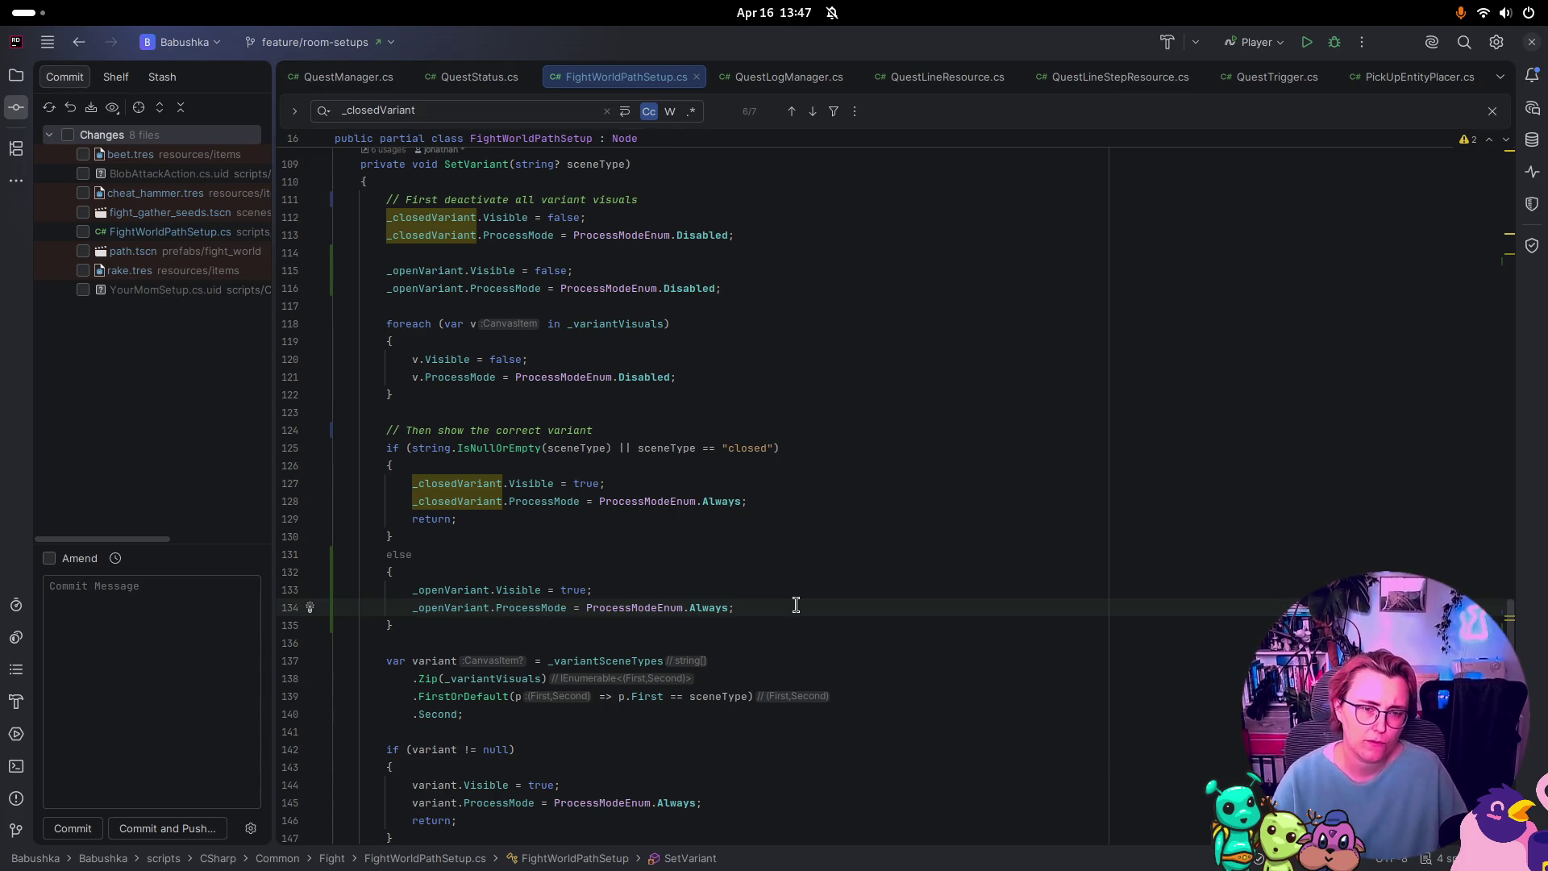
Step: Remove the else keyword and braces and dedent the two _openVariant lines
left_click(407, 570)
key("shift+Up")
key("BackSpace")
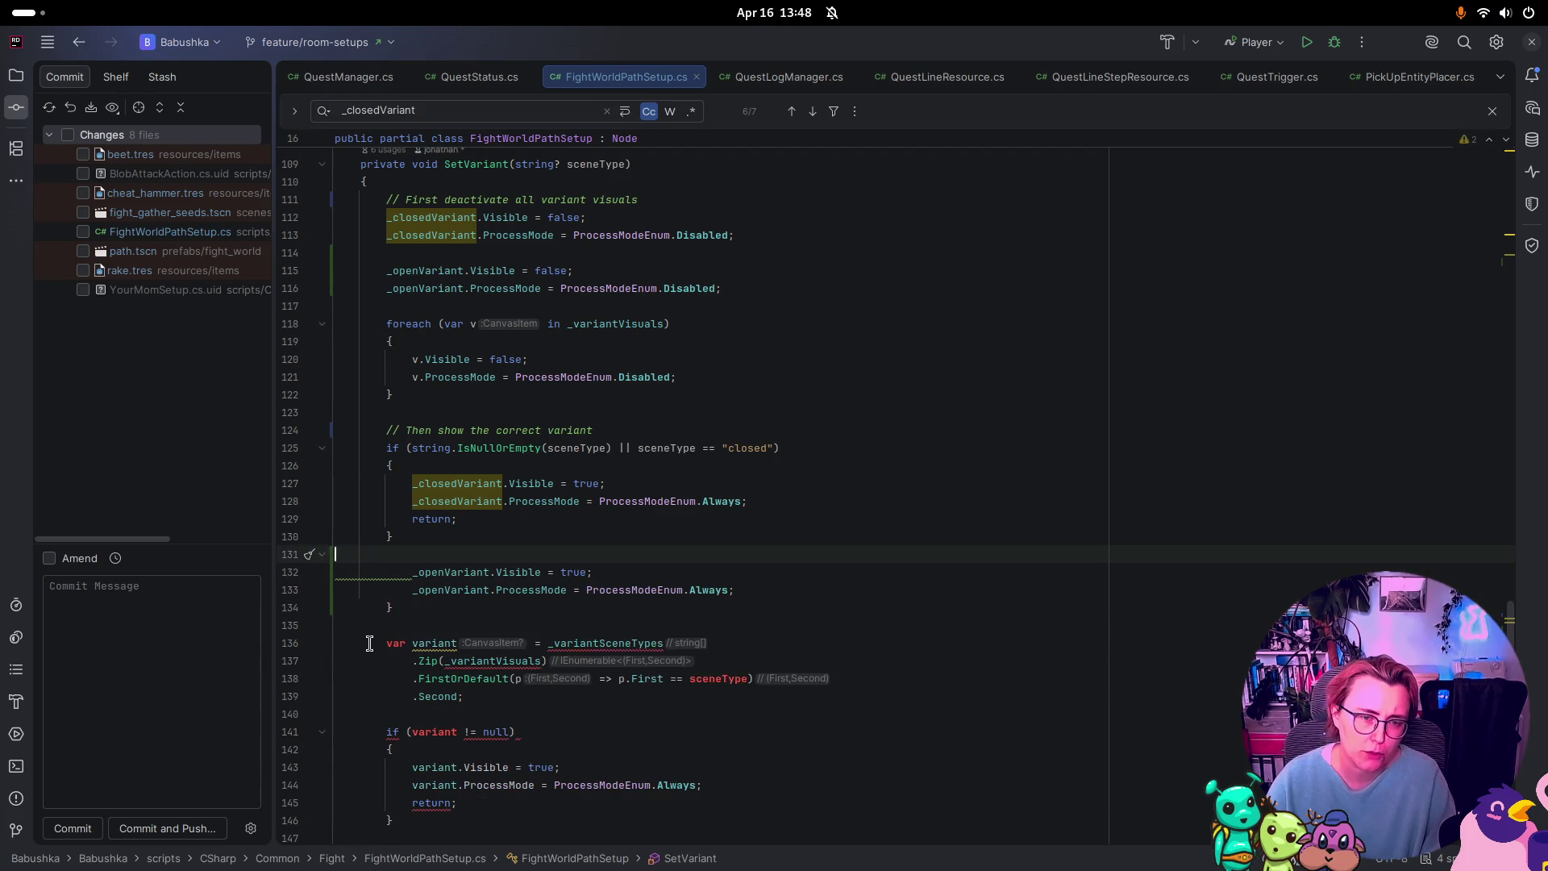
left_click(390, 607)
key("BackSpace")
key("BackSpace")
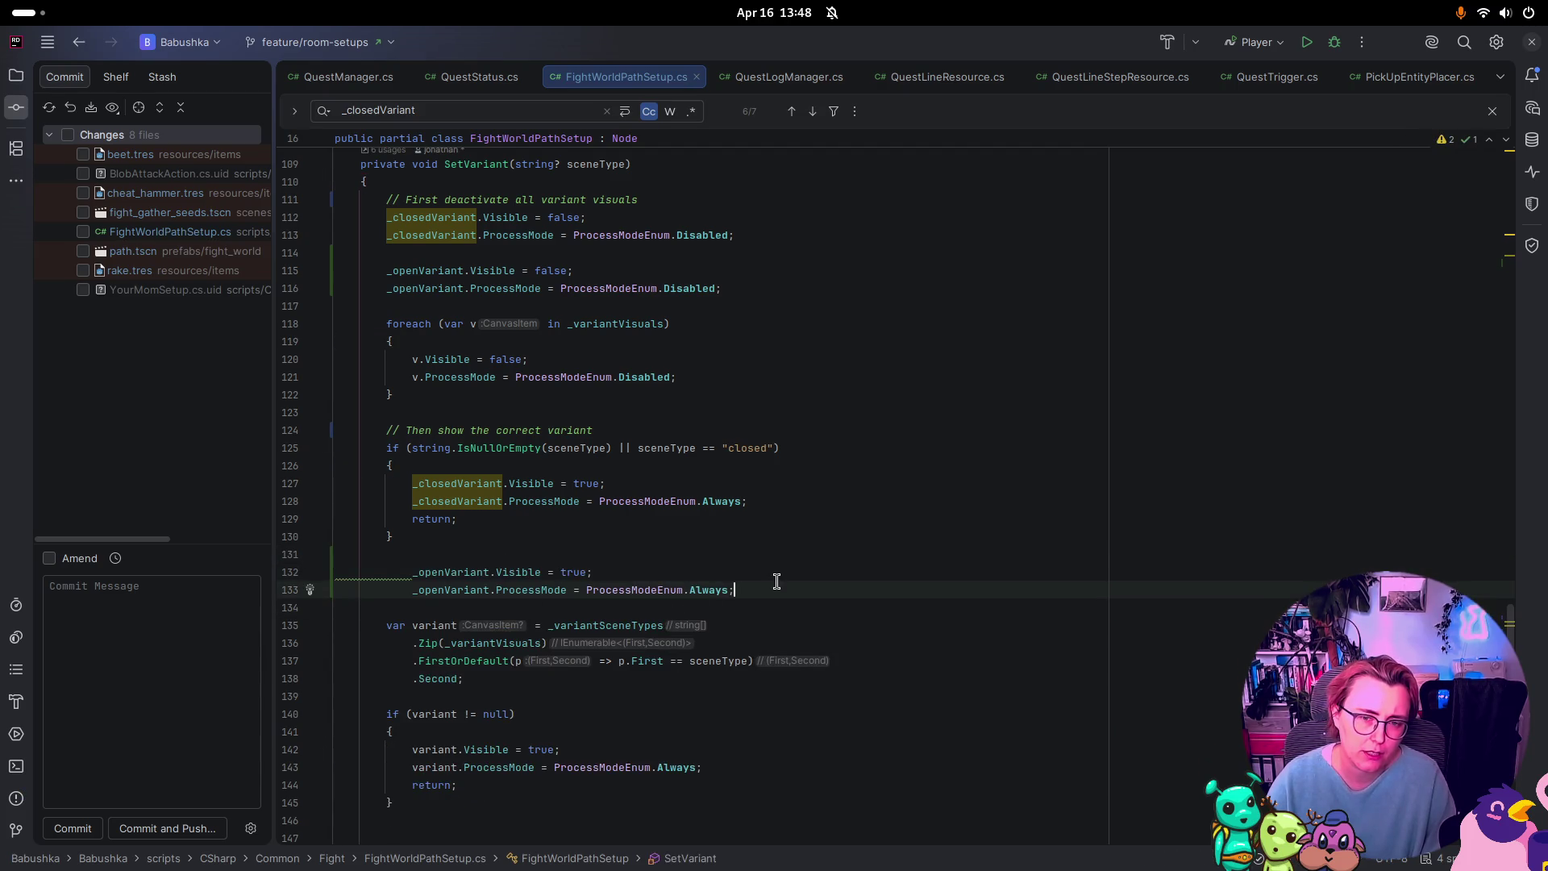
left_click(338, 572, "shift")
key("shift+Tab")
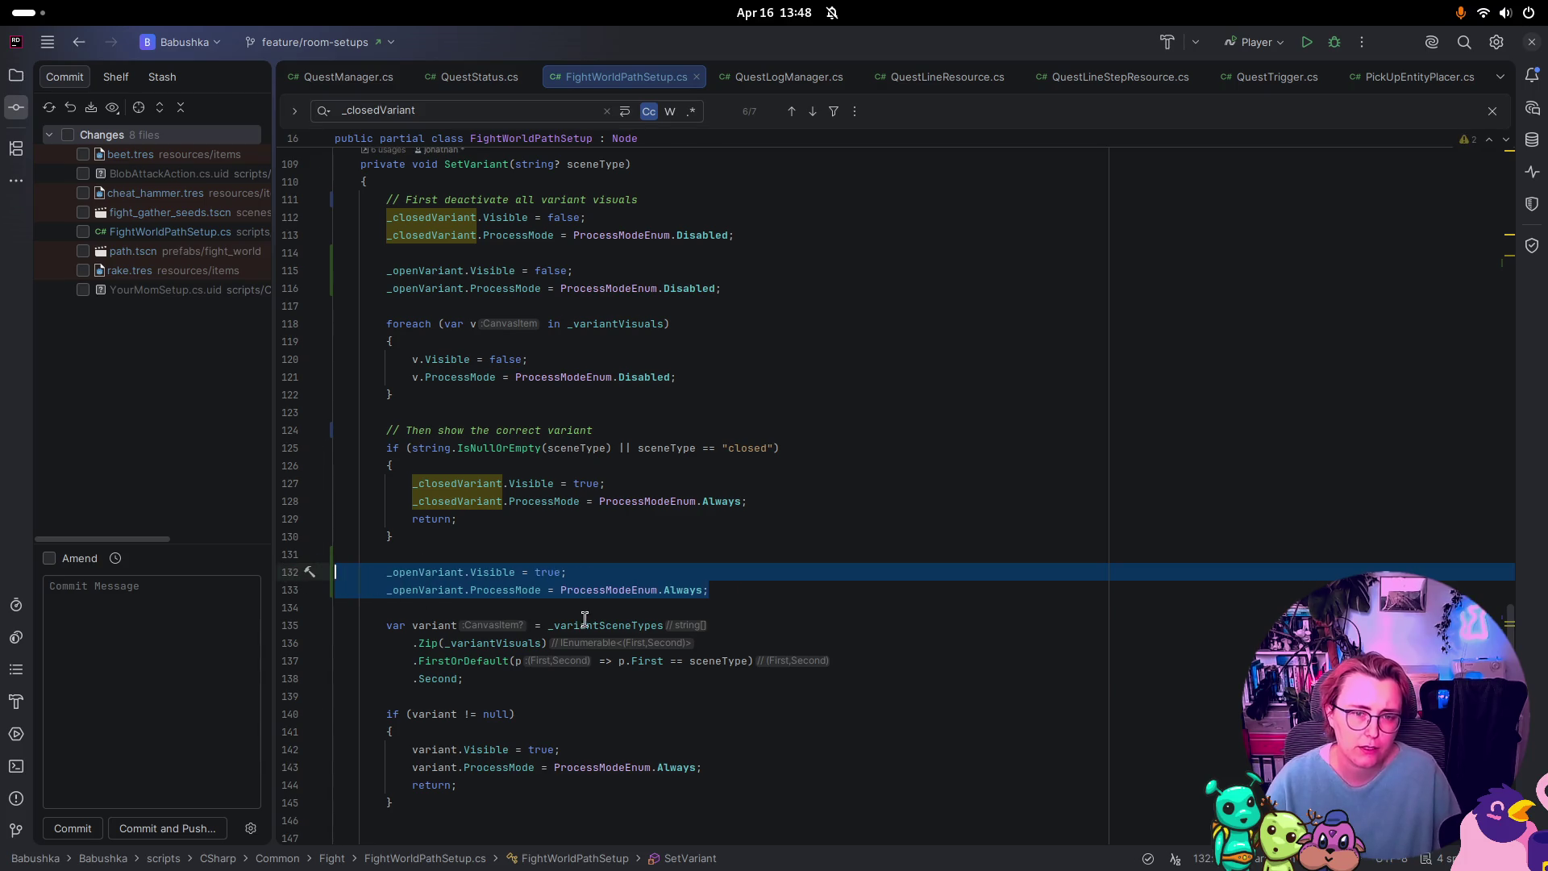
left_click(867, 619)
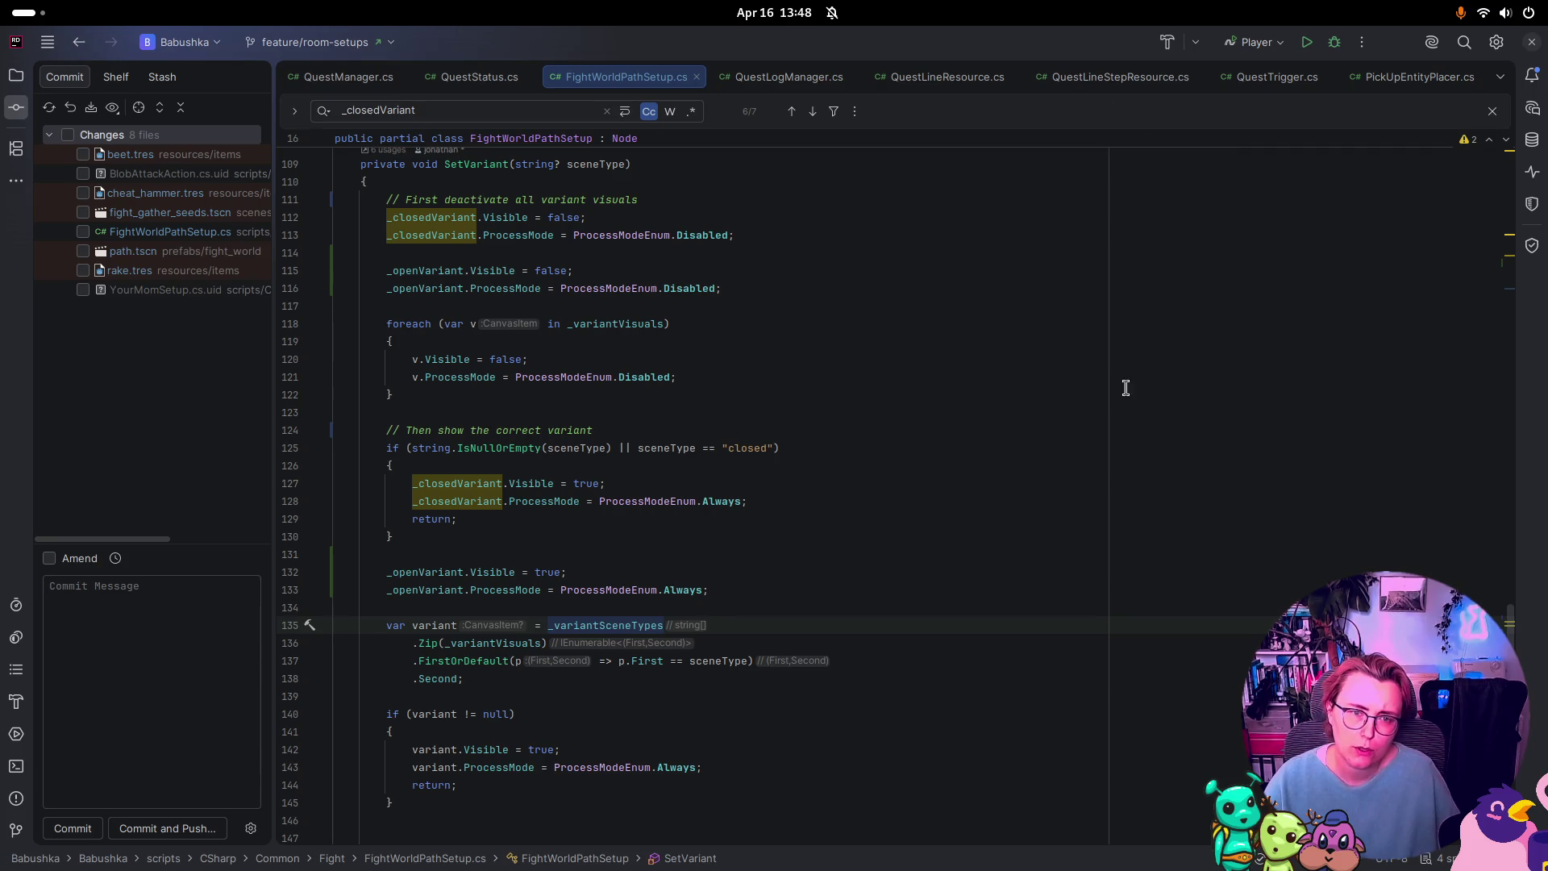
key("super")
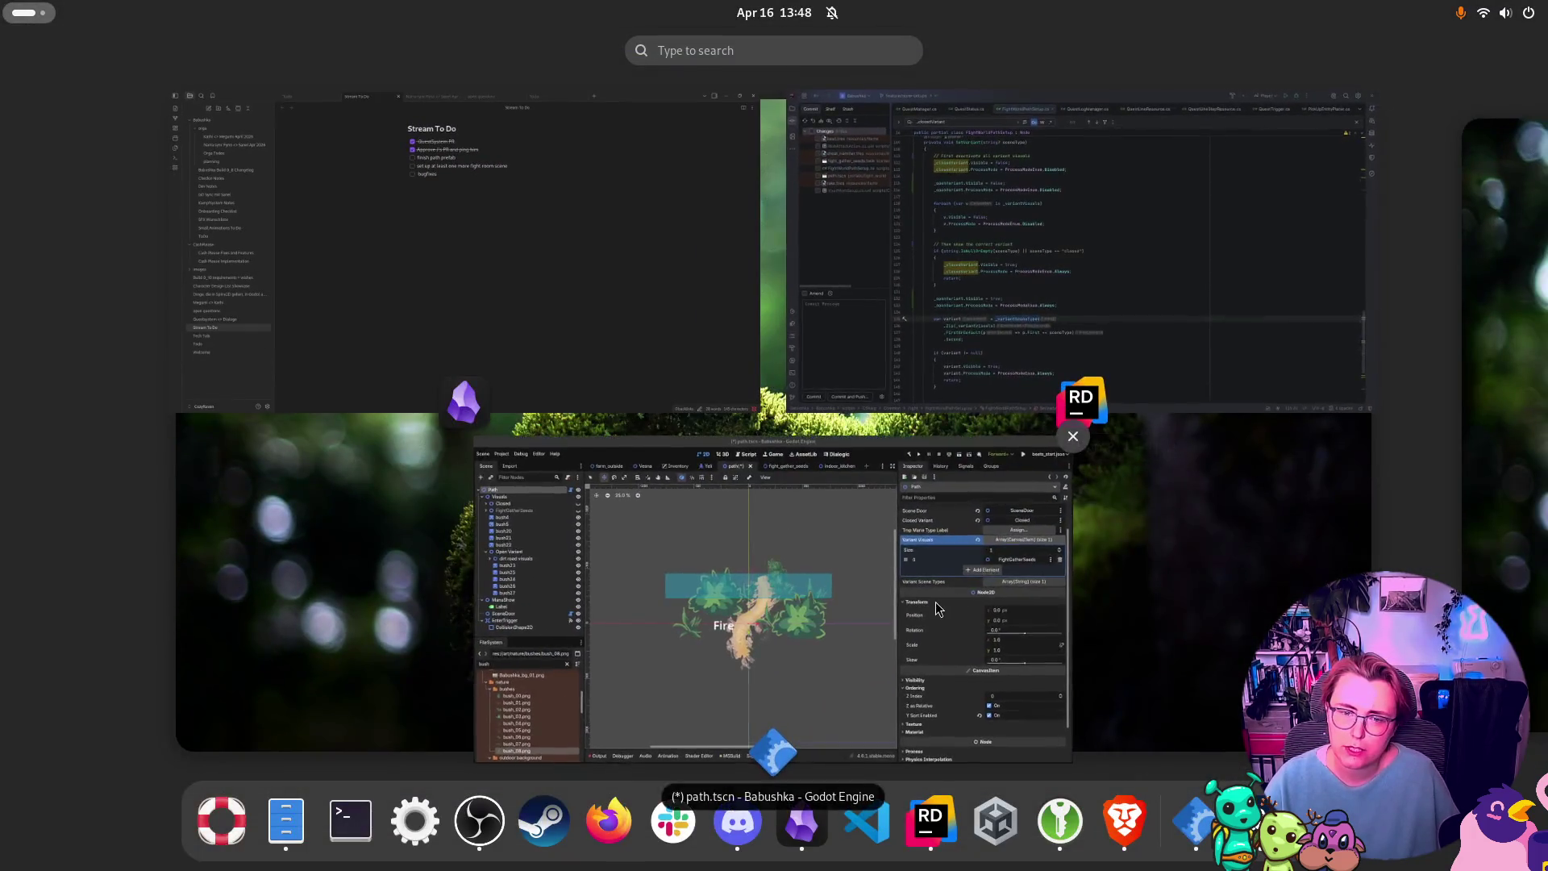
Step: Build the .NET project and assign the Open Variant node to the path's Open Variant property
left_click(938, 609)
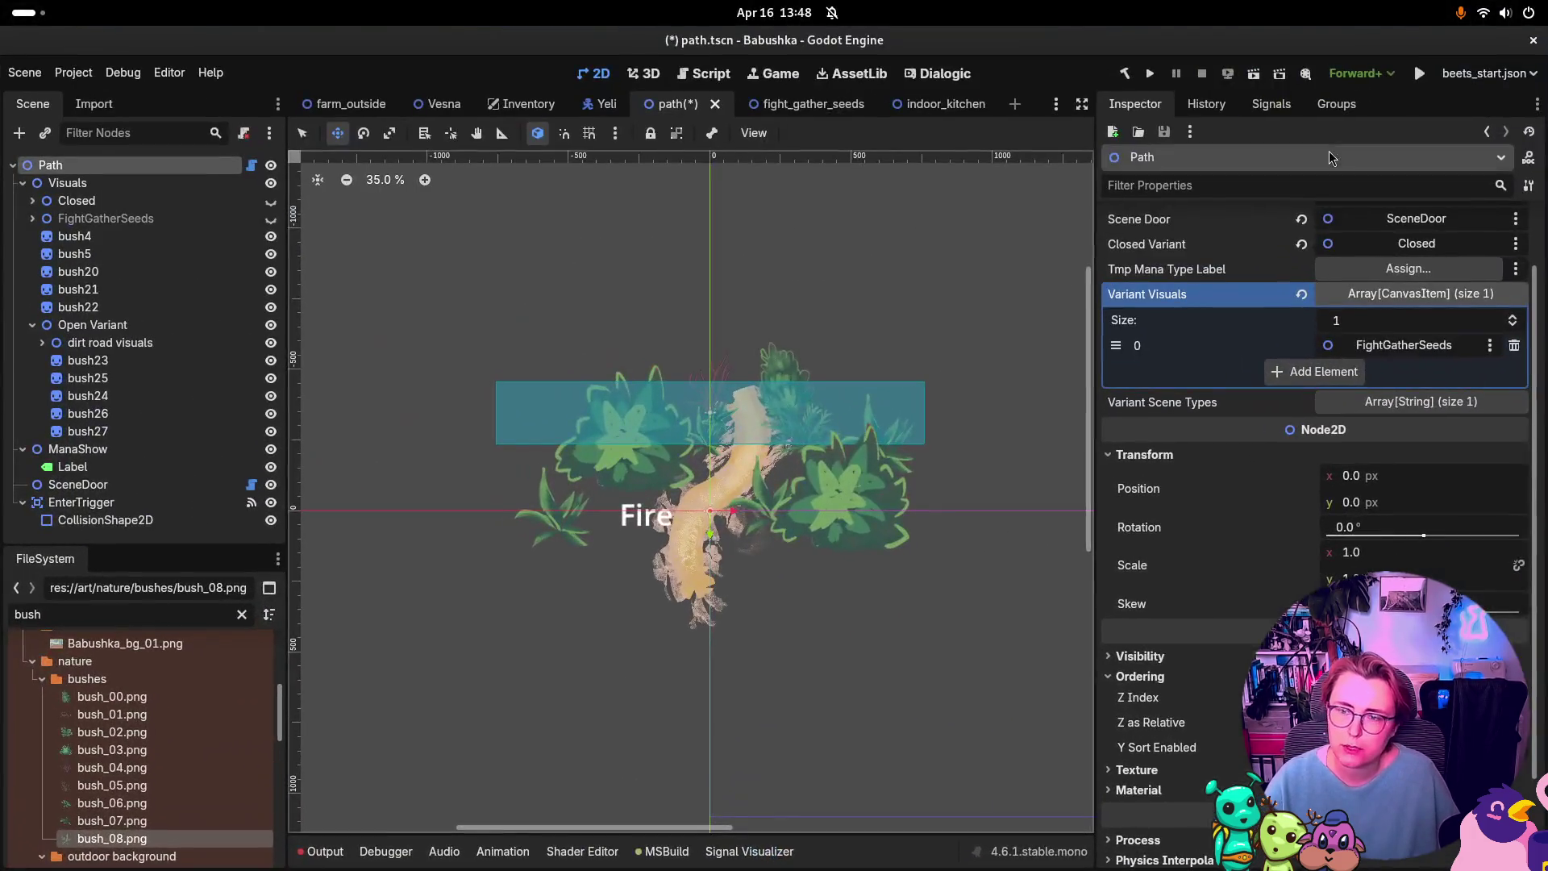
left_click(1118, 73)
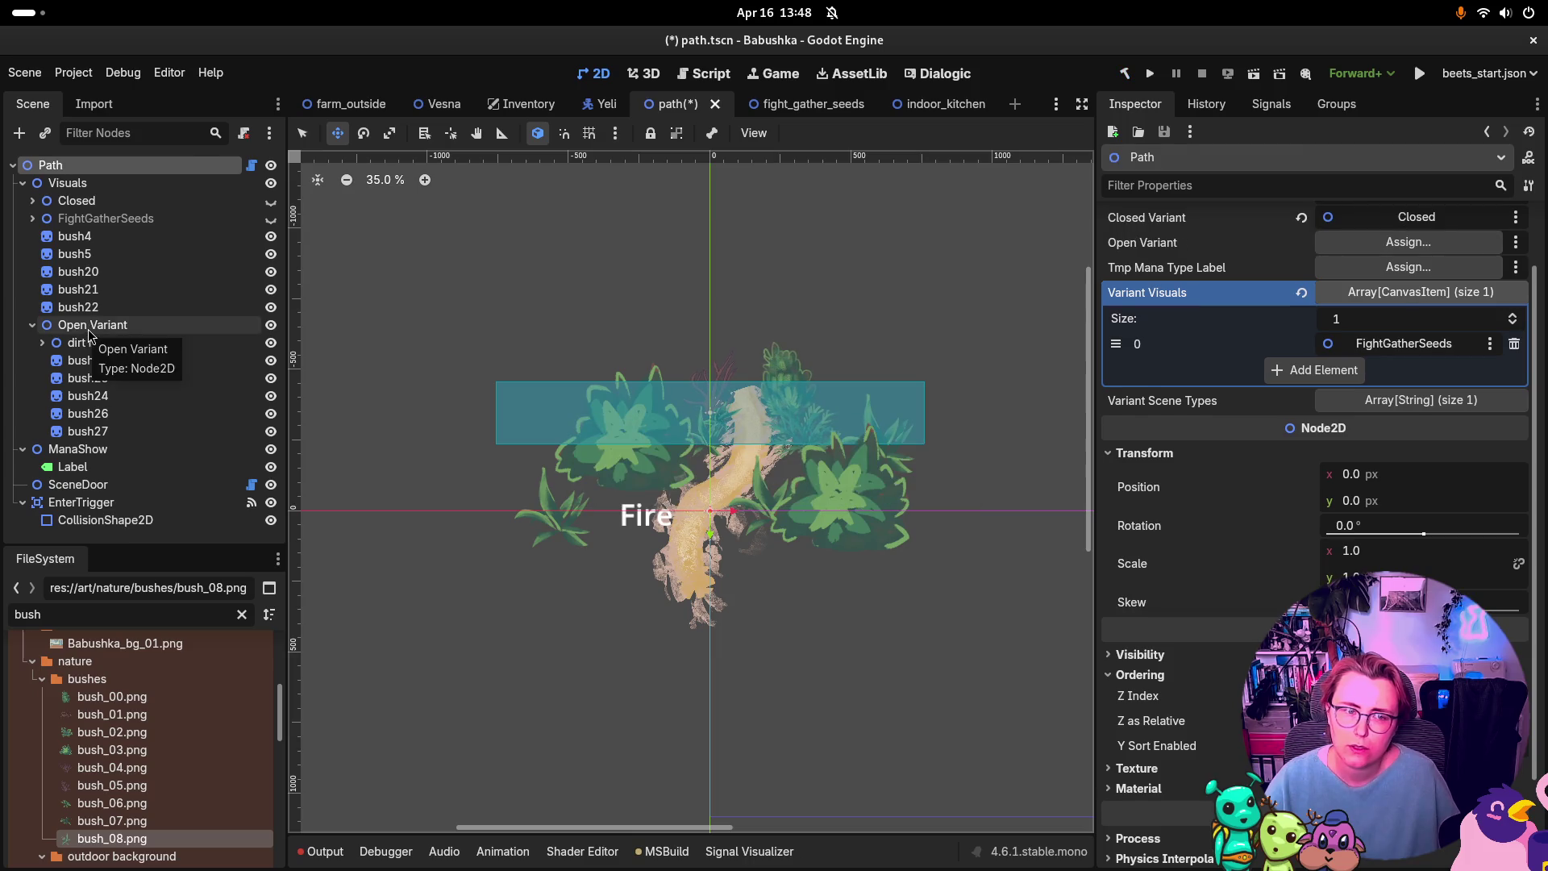
mouse_move(89, 332)
left_mouse_down()
mouse_move(1195, 292)
mouse_move(1428, 252)
left_mouse_up()
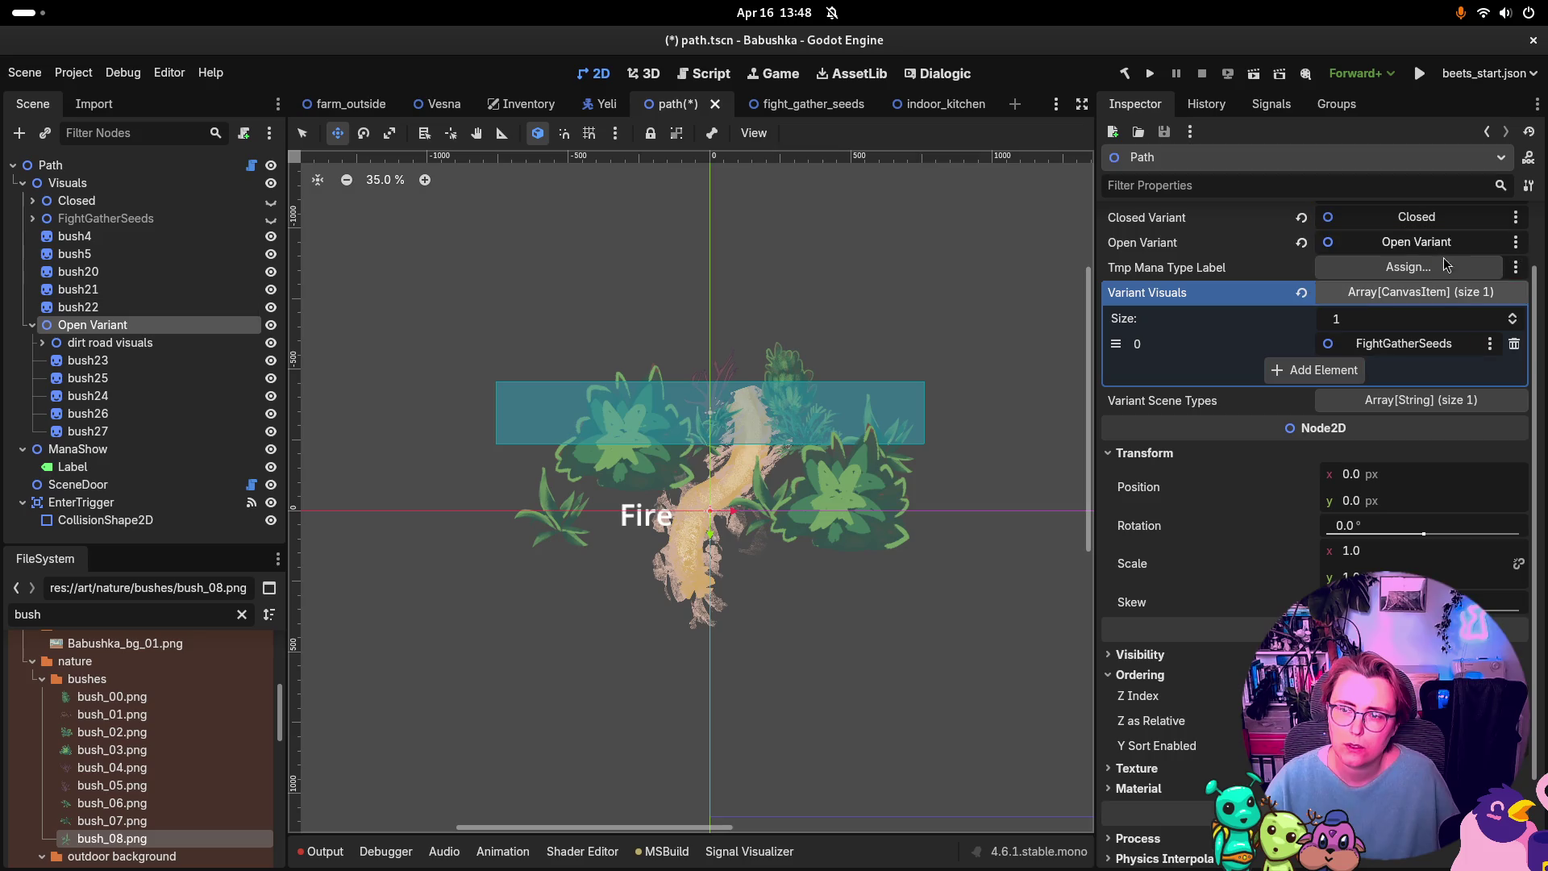
Step: Rename the Open Variant node to Open and save path.tscn
left_click(137, 337)
left_click(137, 327)
left_click(137, 327)
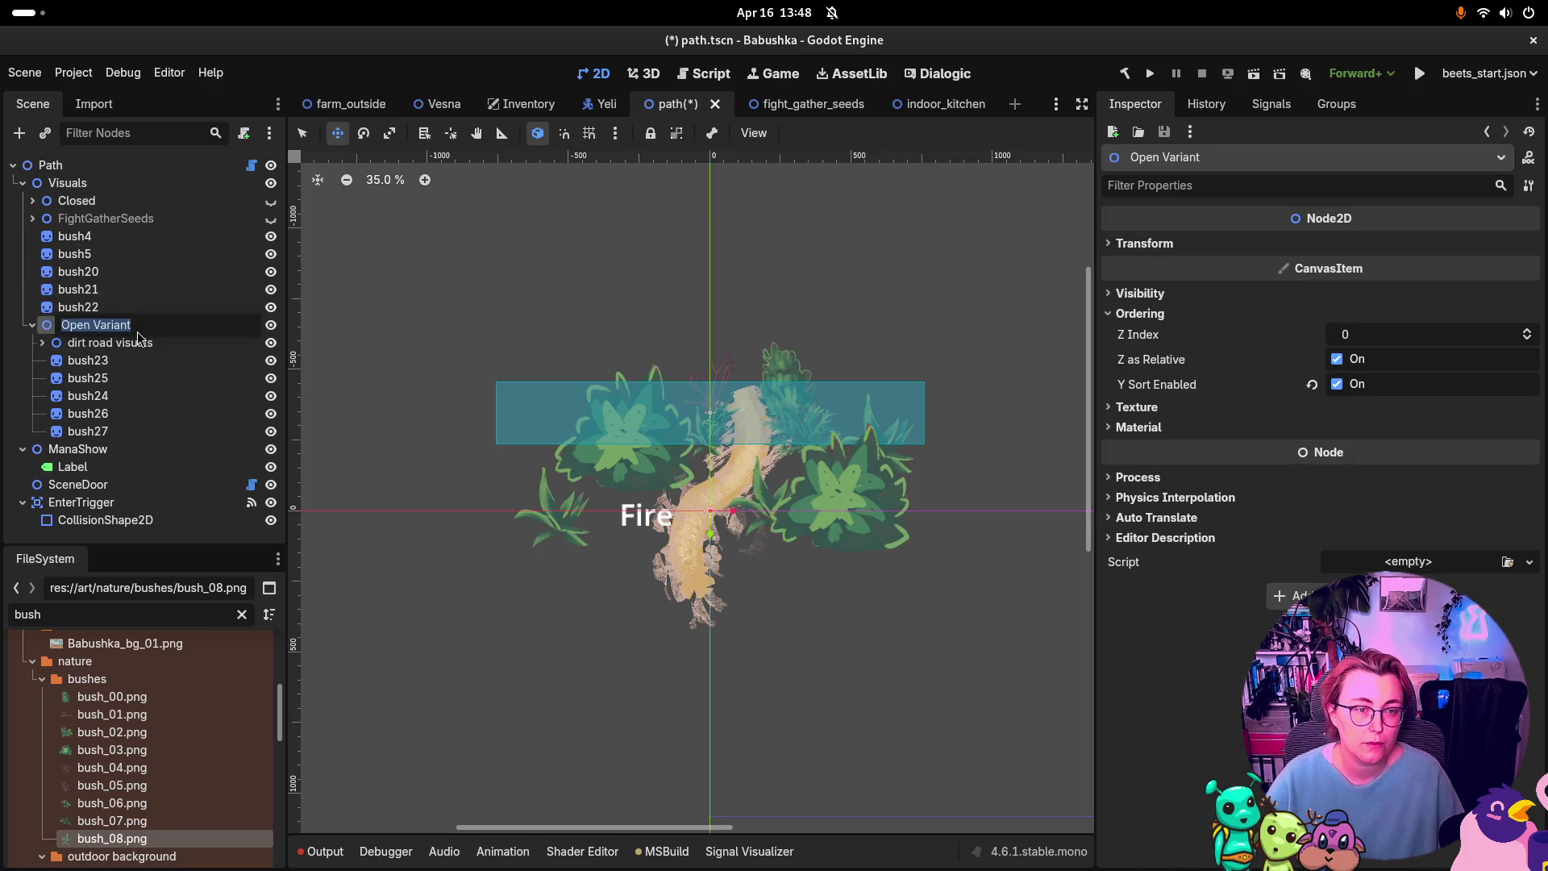
key("End")
key("BackSpace")
key("BackSpace")
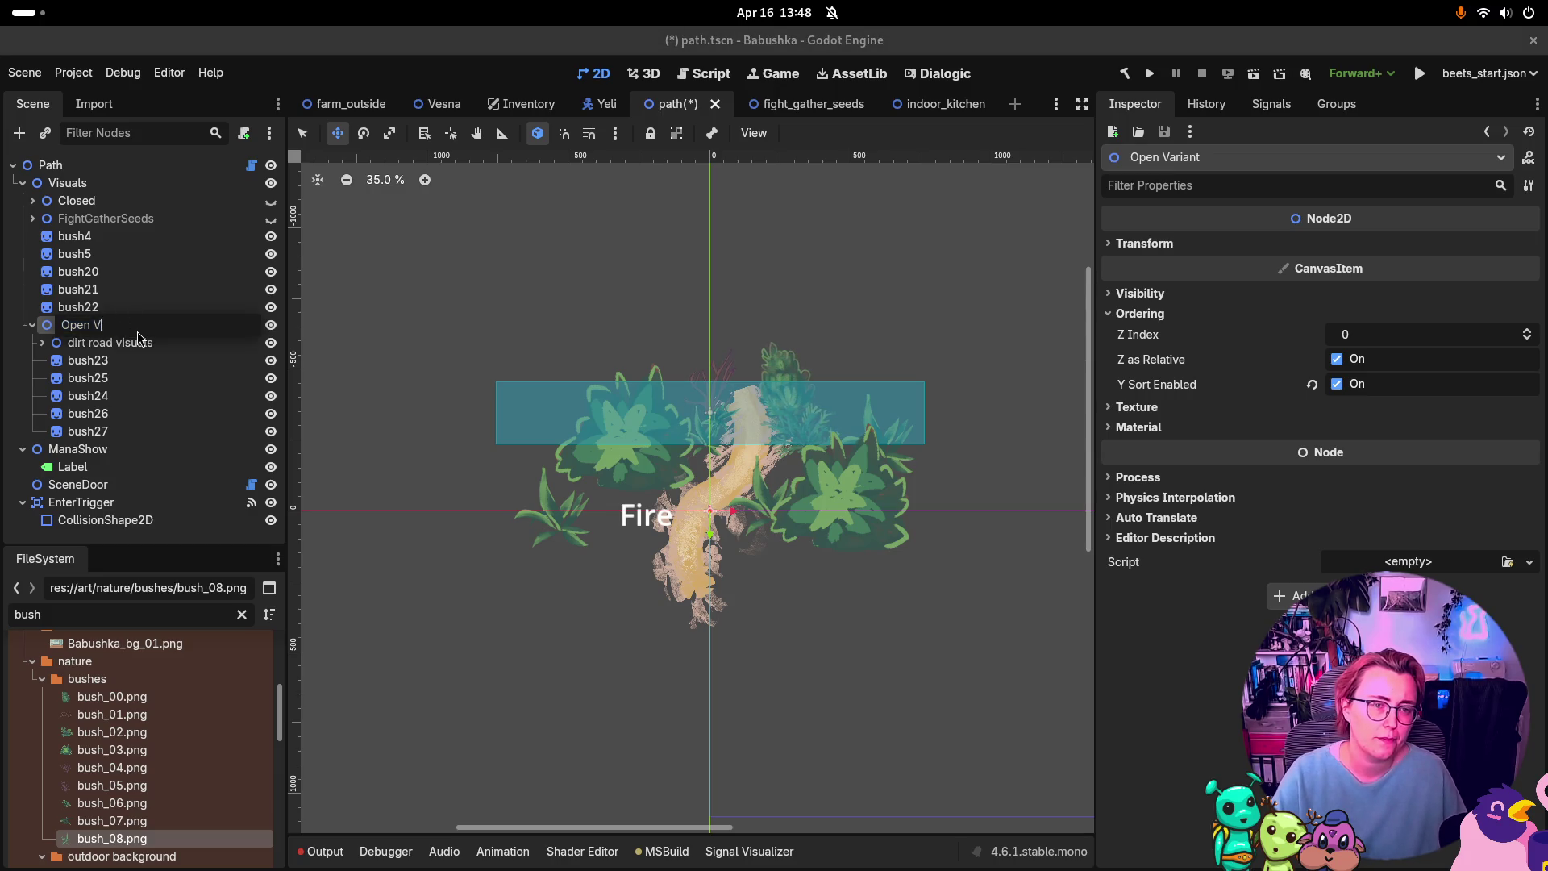
key("Return")
key("ctrl+s")
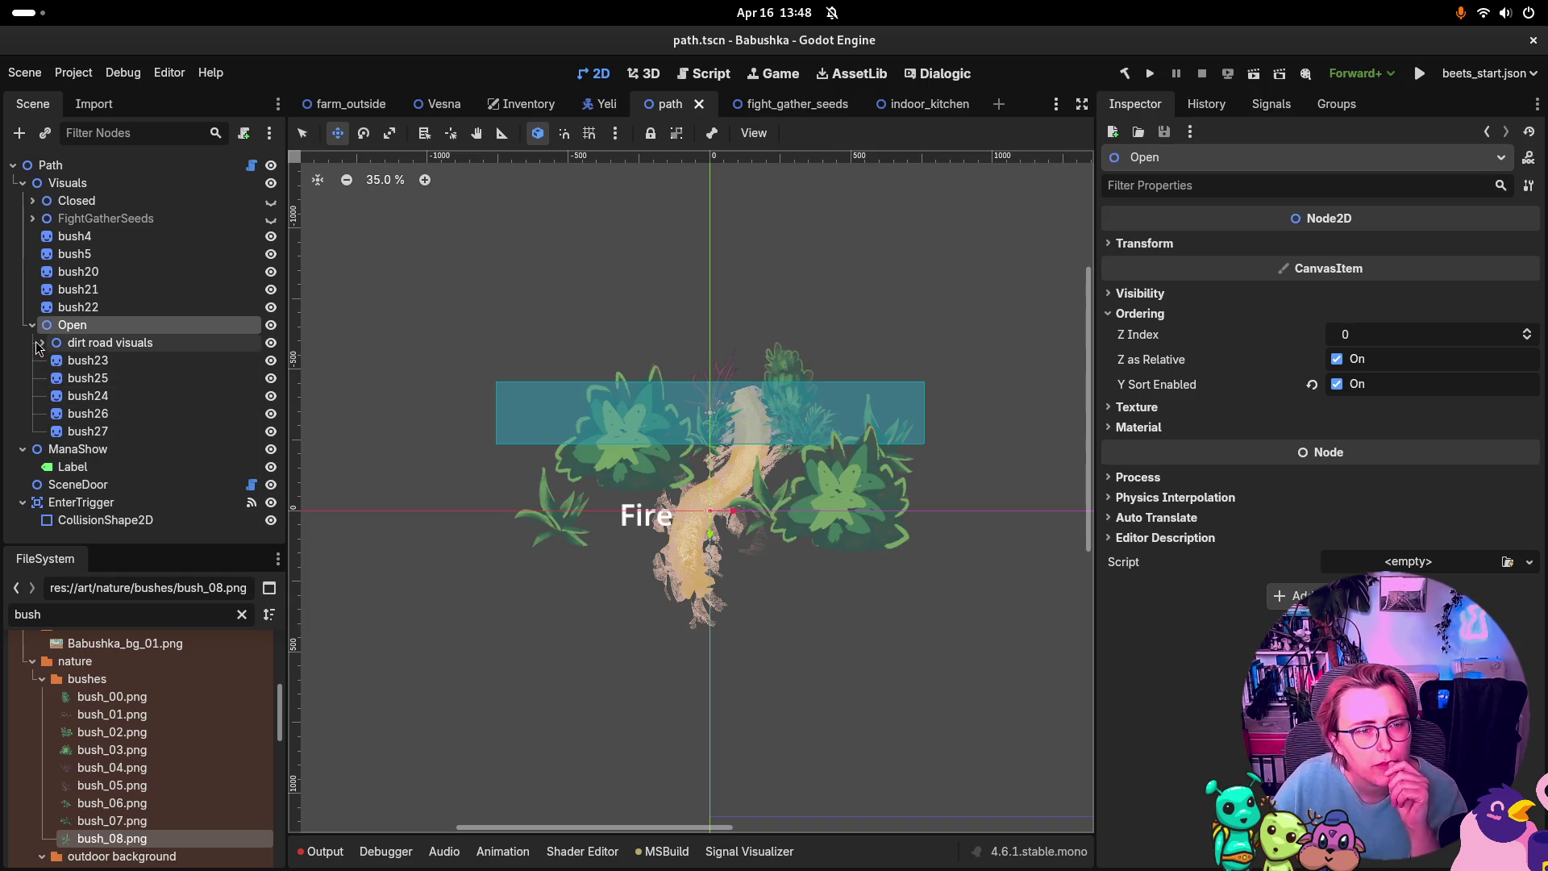
Step: Add a Node2D named bushes under Open and move bush23–bush27 into it
right_click(107, 327)
left_click(202, 342)
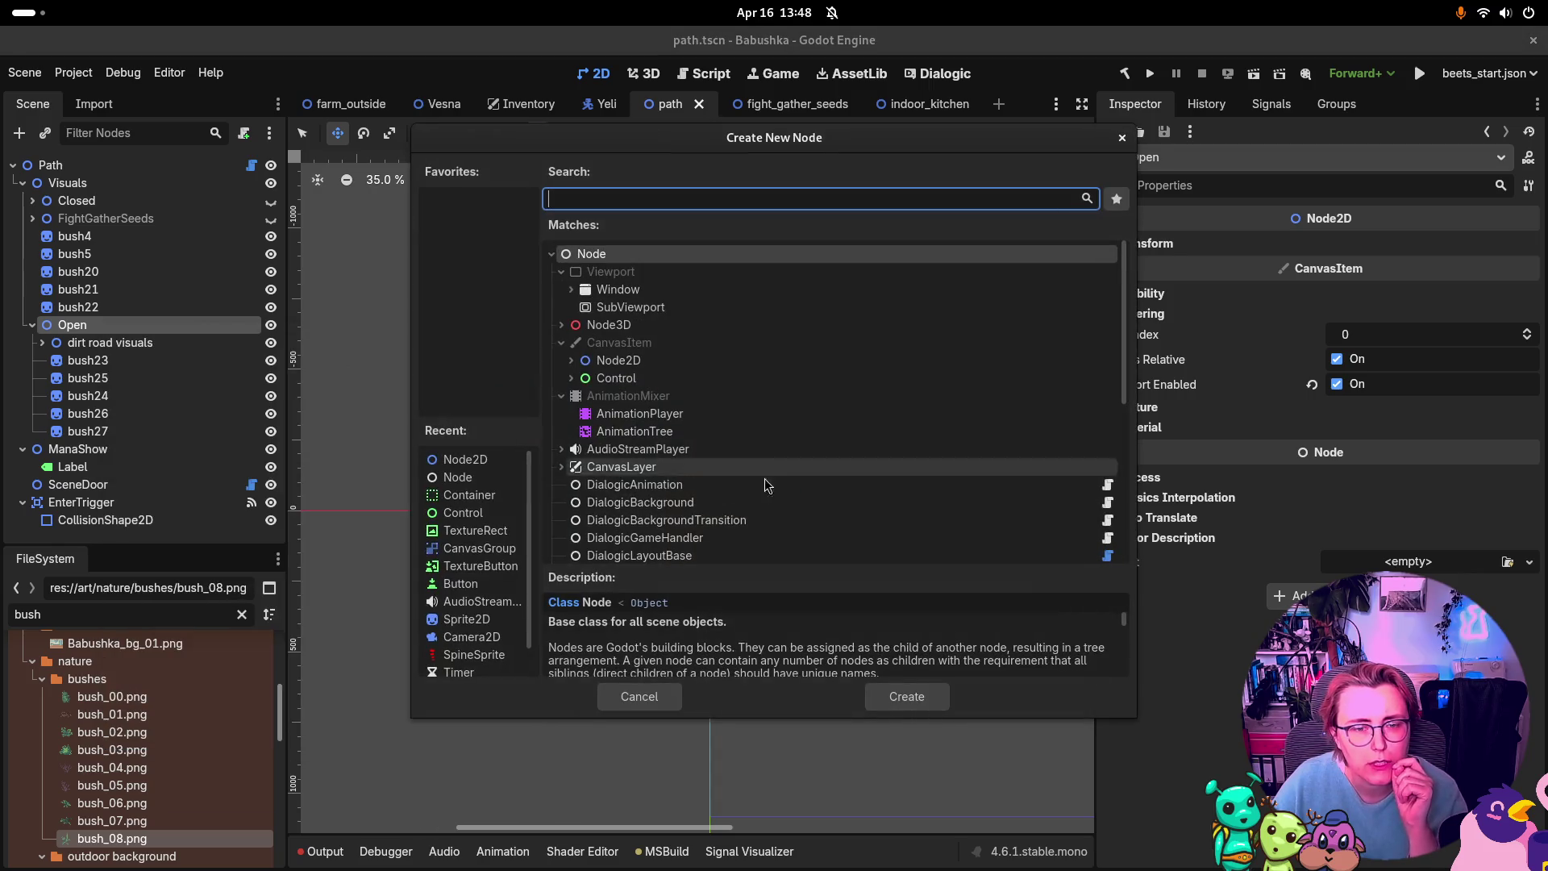
left_click(641, 363)
left_click(883, 695)
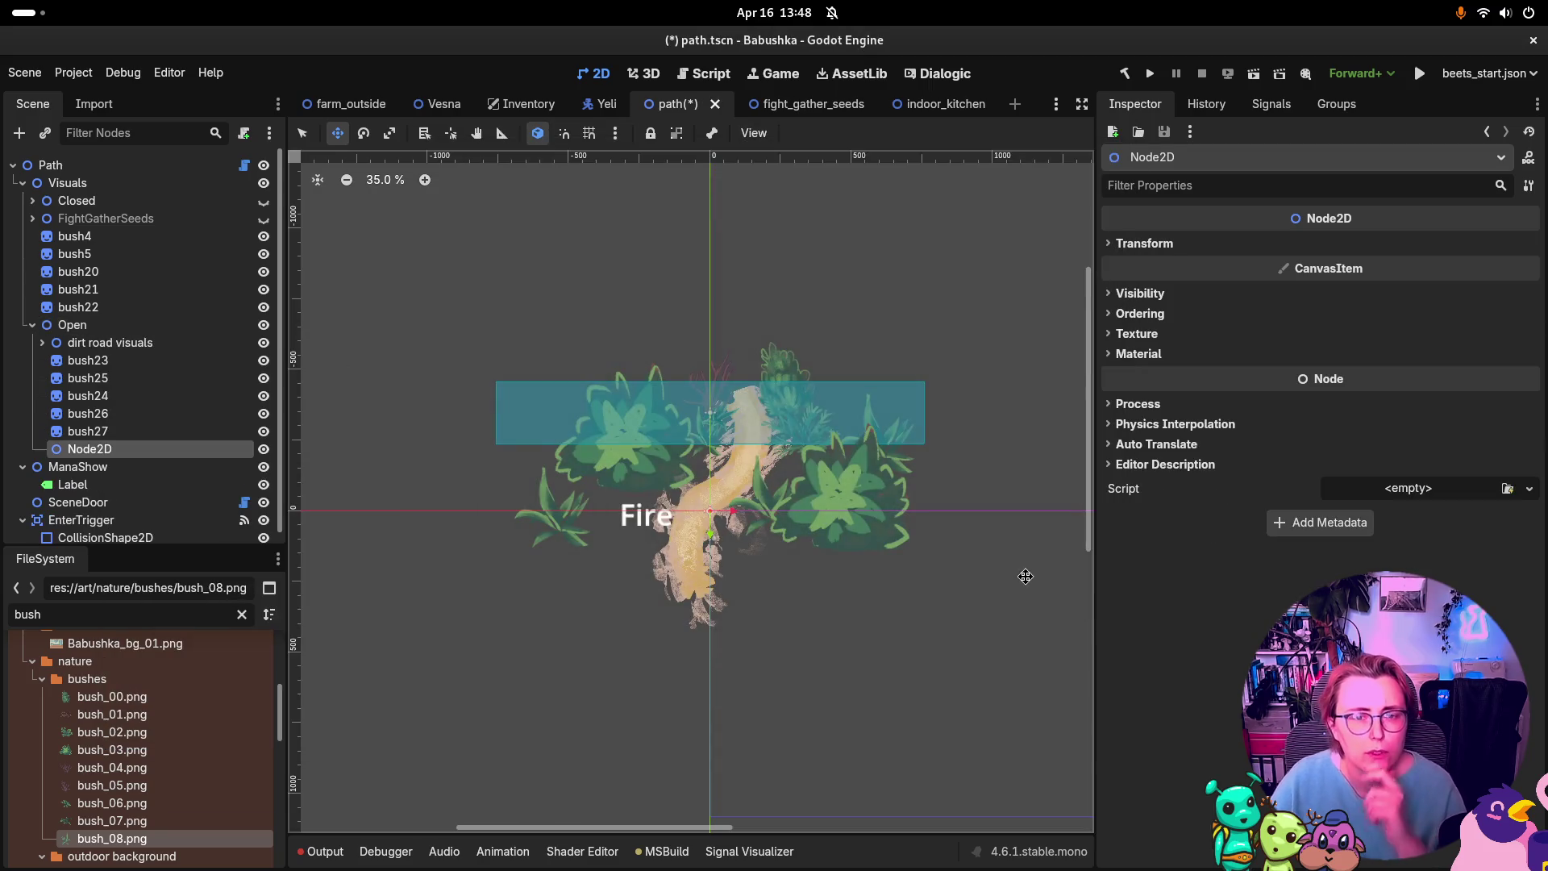
double_click(134, 448)
type("bushes")
key("Return")
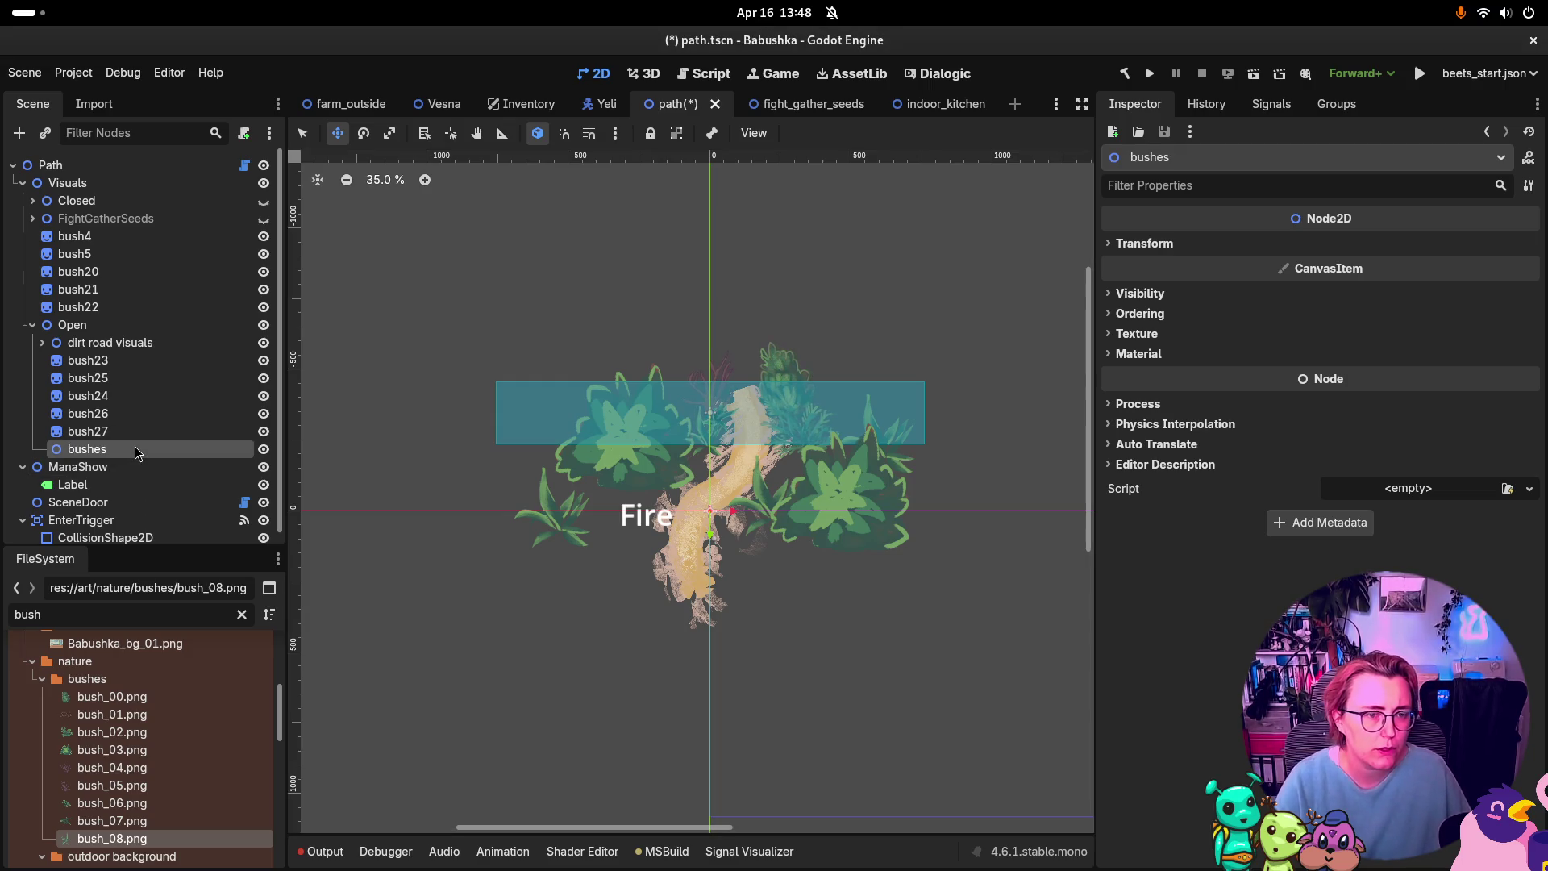
left_click(163, 360)
left_click(134, 432, "shift")
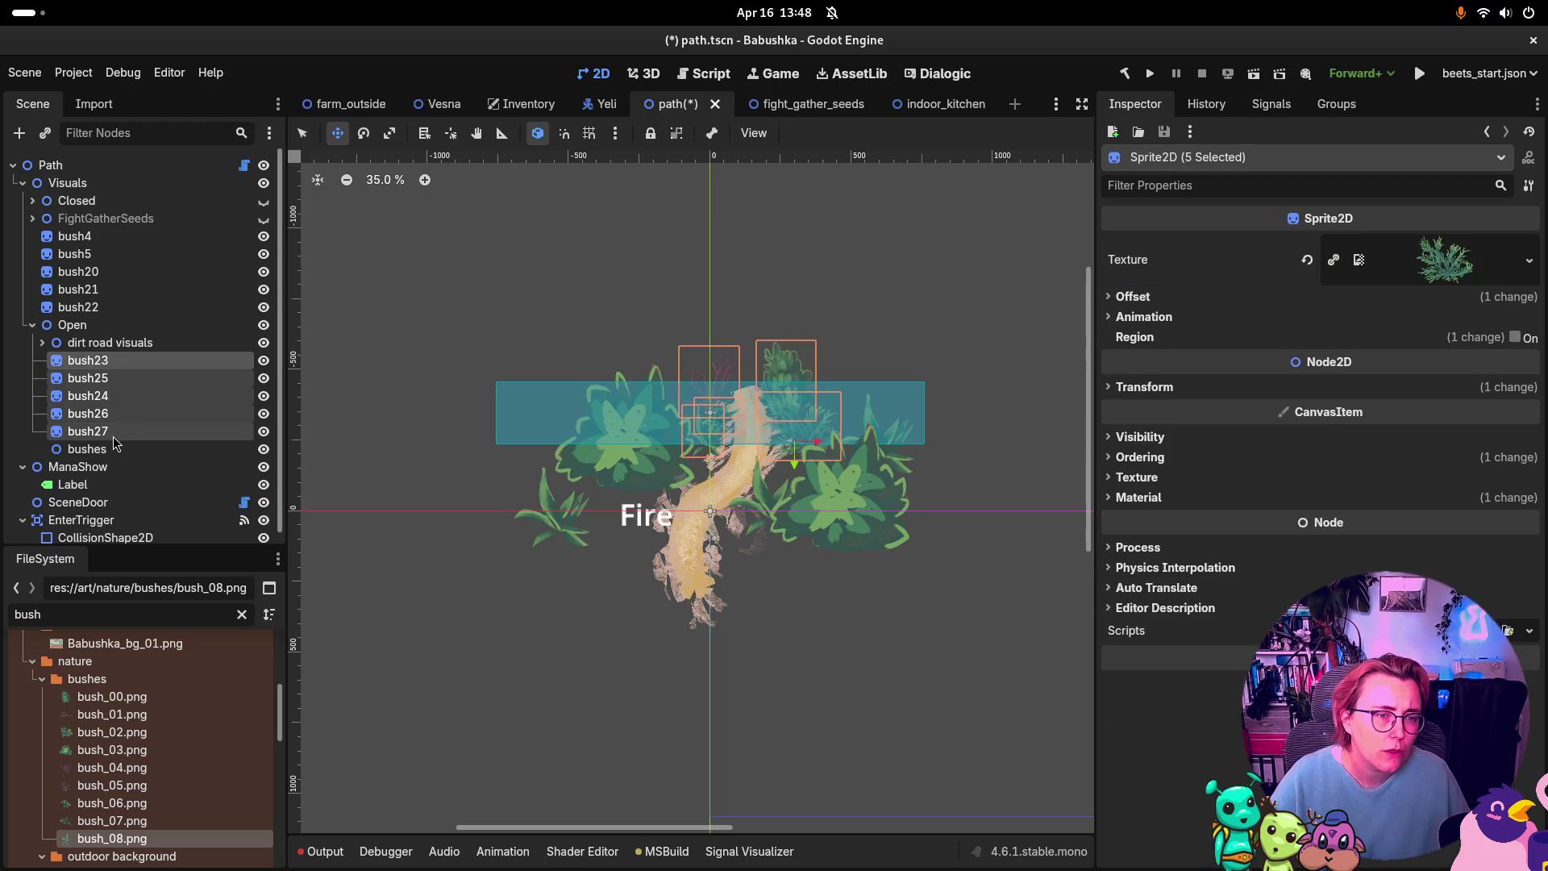
left_click_drag(133, 431, 137, 449)
left_click(42, 360)
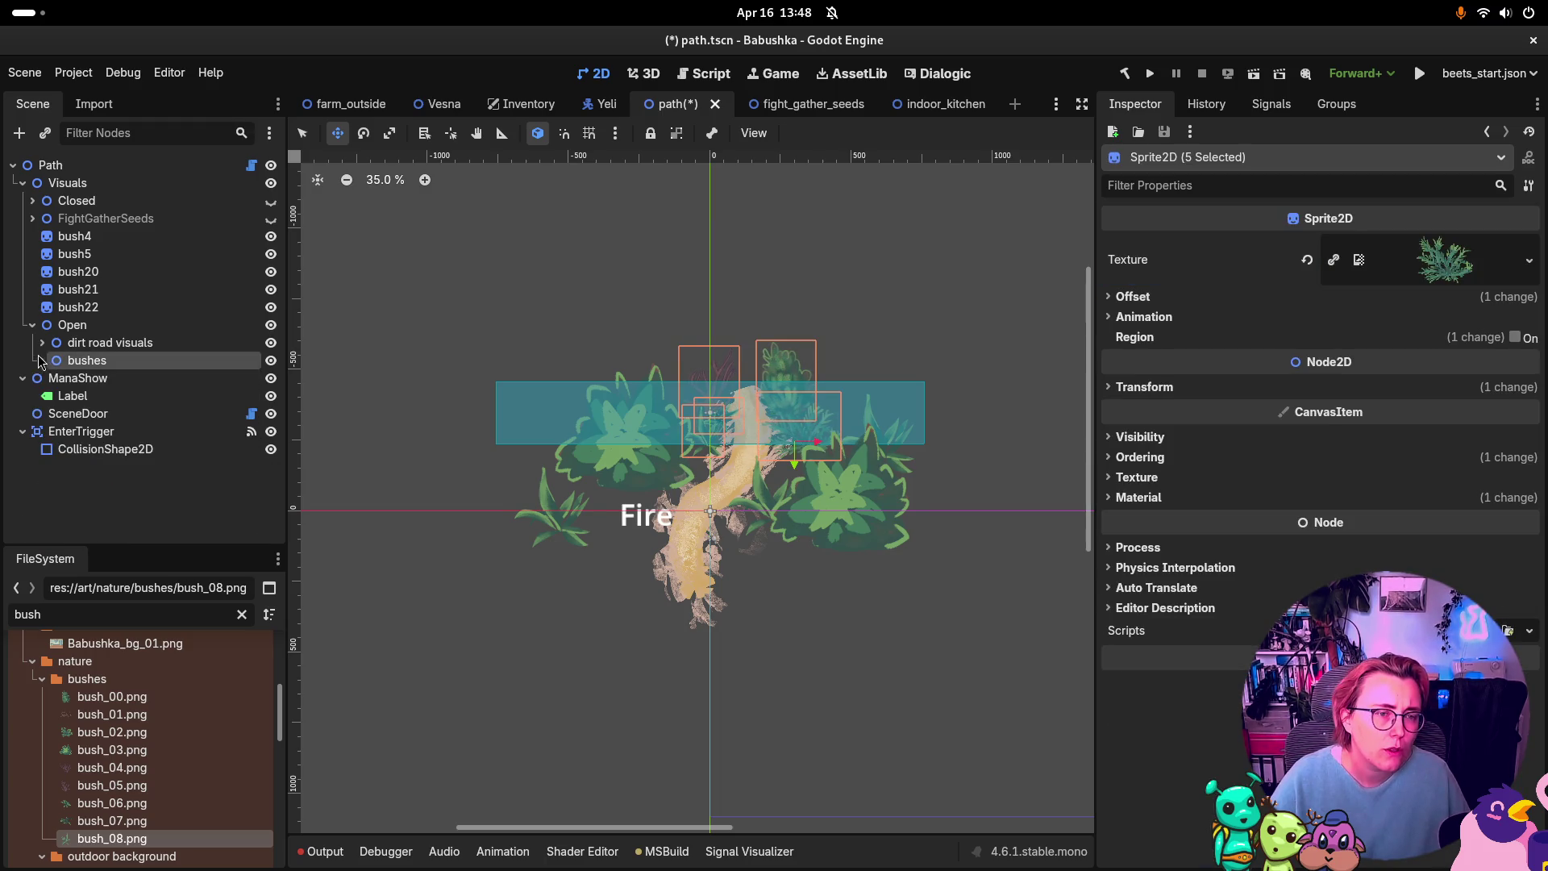
Step: Add another Node2D child under Open named decoration
right_click(66, 325)
left_click(140, 342)
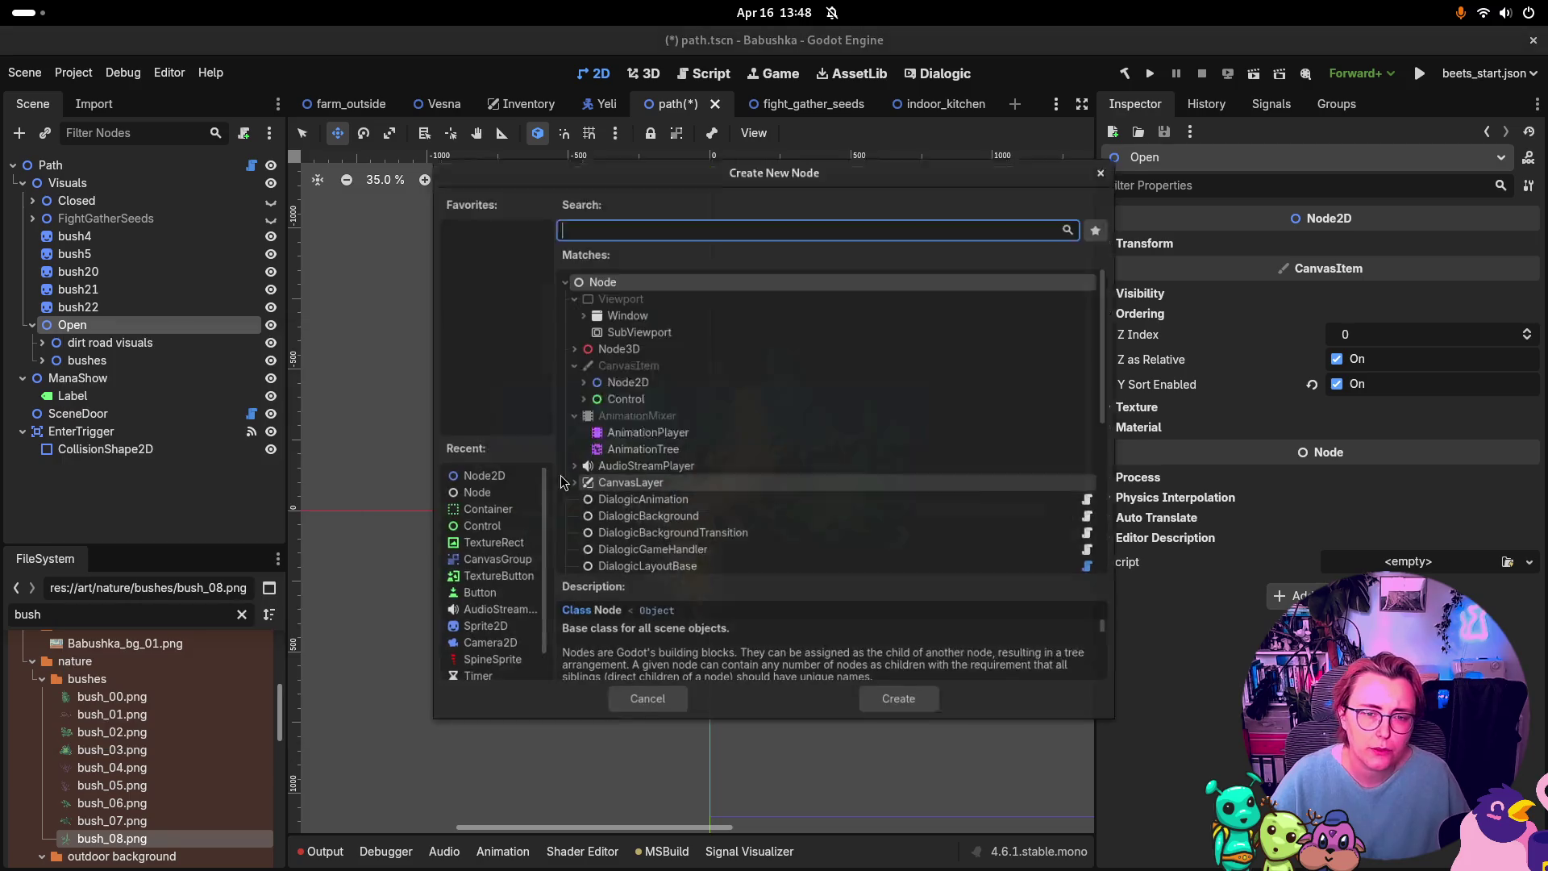
left_click(618, 360)
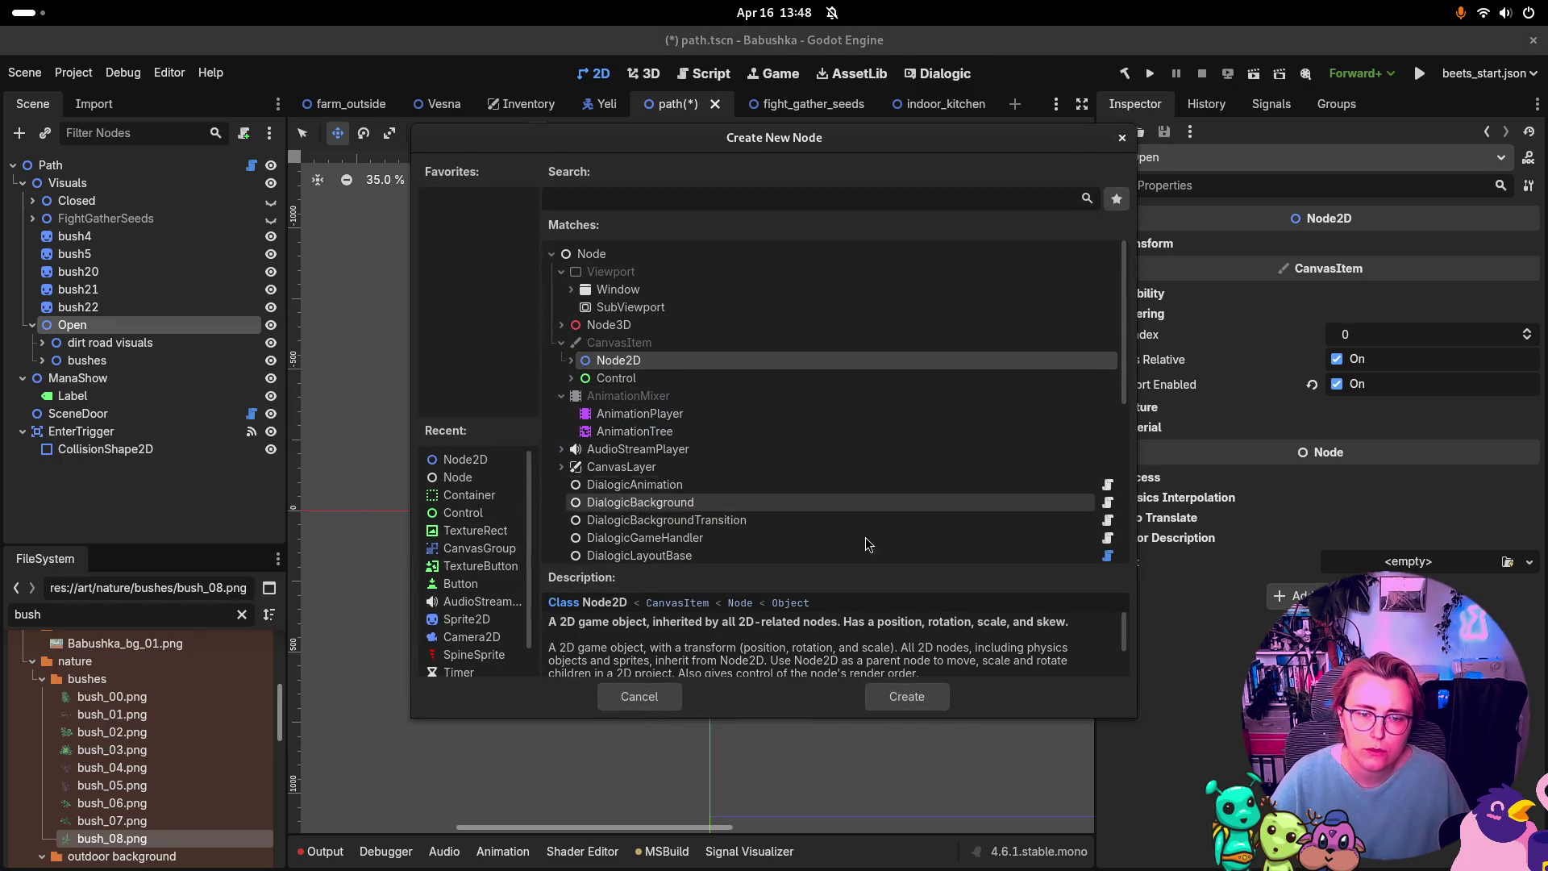
left_click(908, 697)
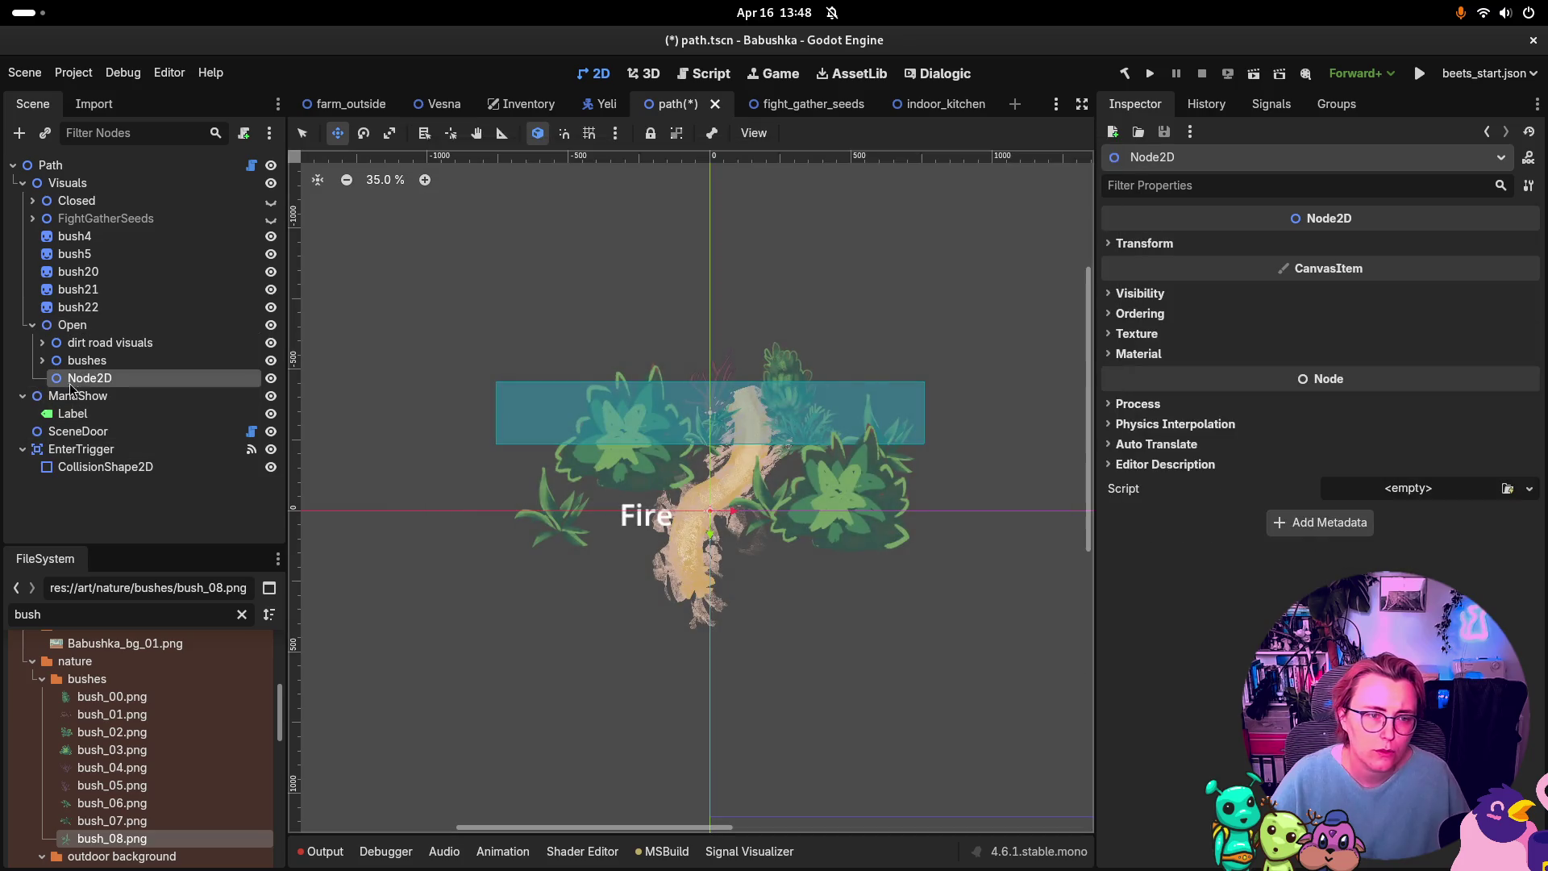
type("decoration")
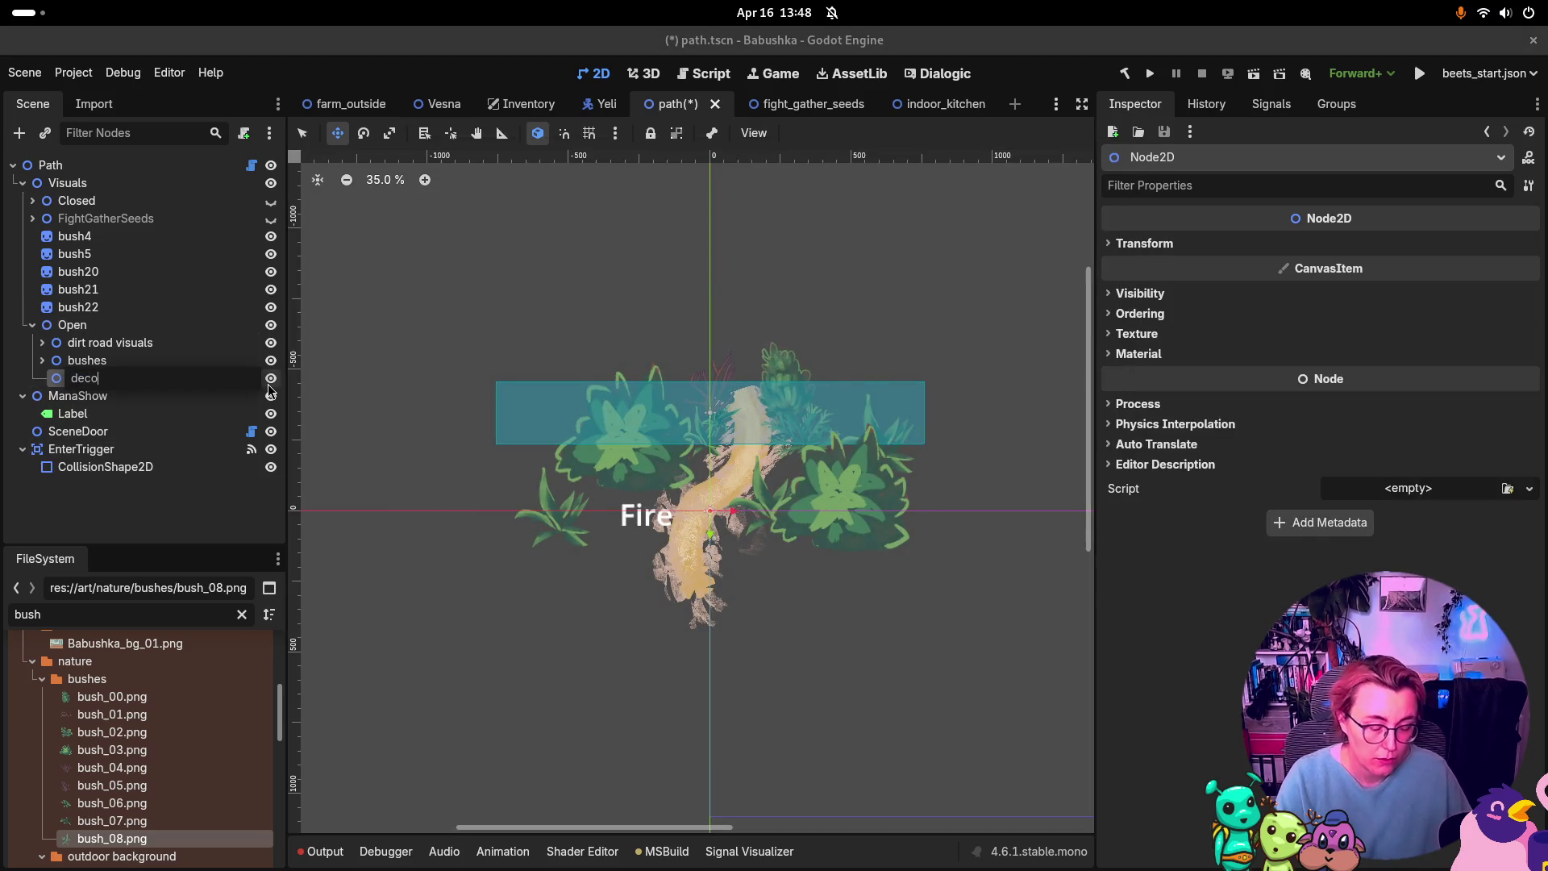
key("Return")
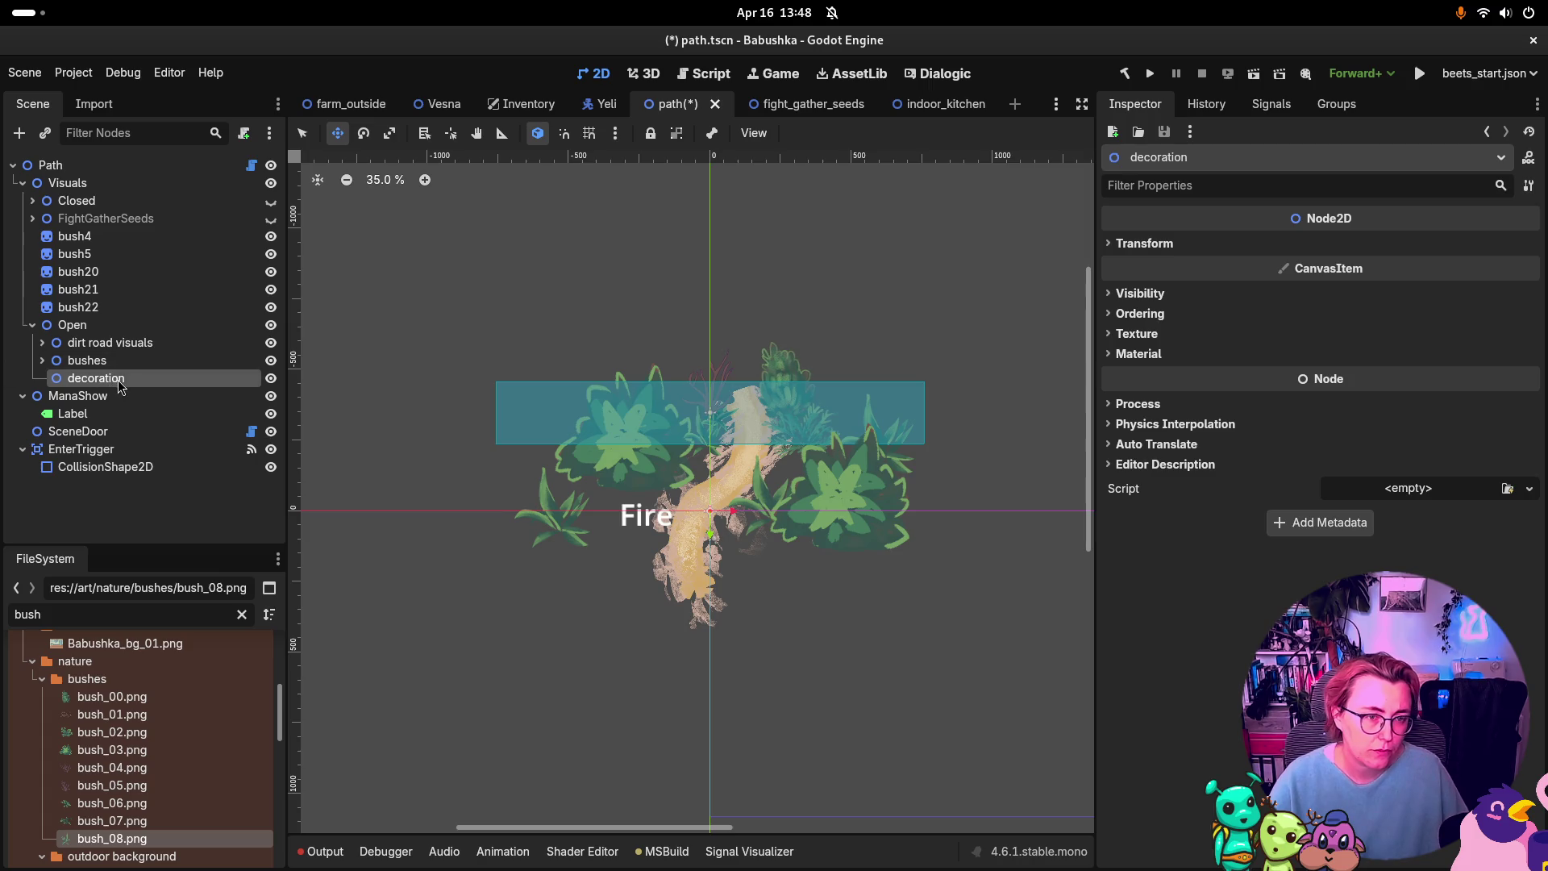
left_click(32, 662)
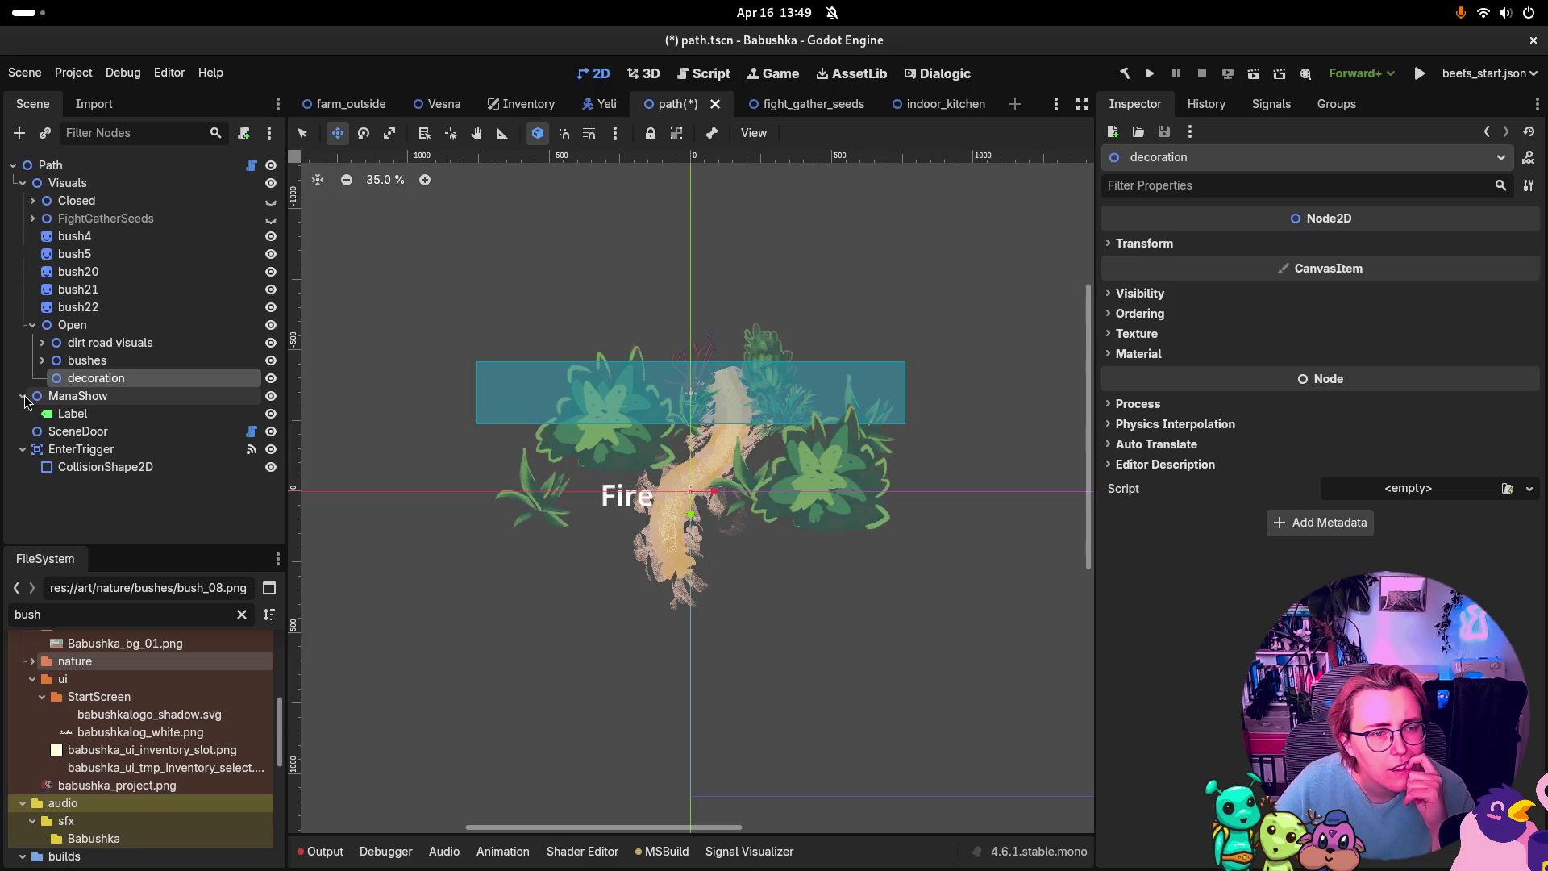
Step: Show EnterTrigger's signals, with body_entered wired to SceneDoor.UseByVesna, and start a screen capture
left_click(102, 434)
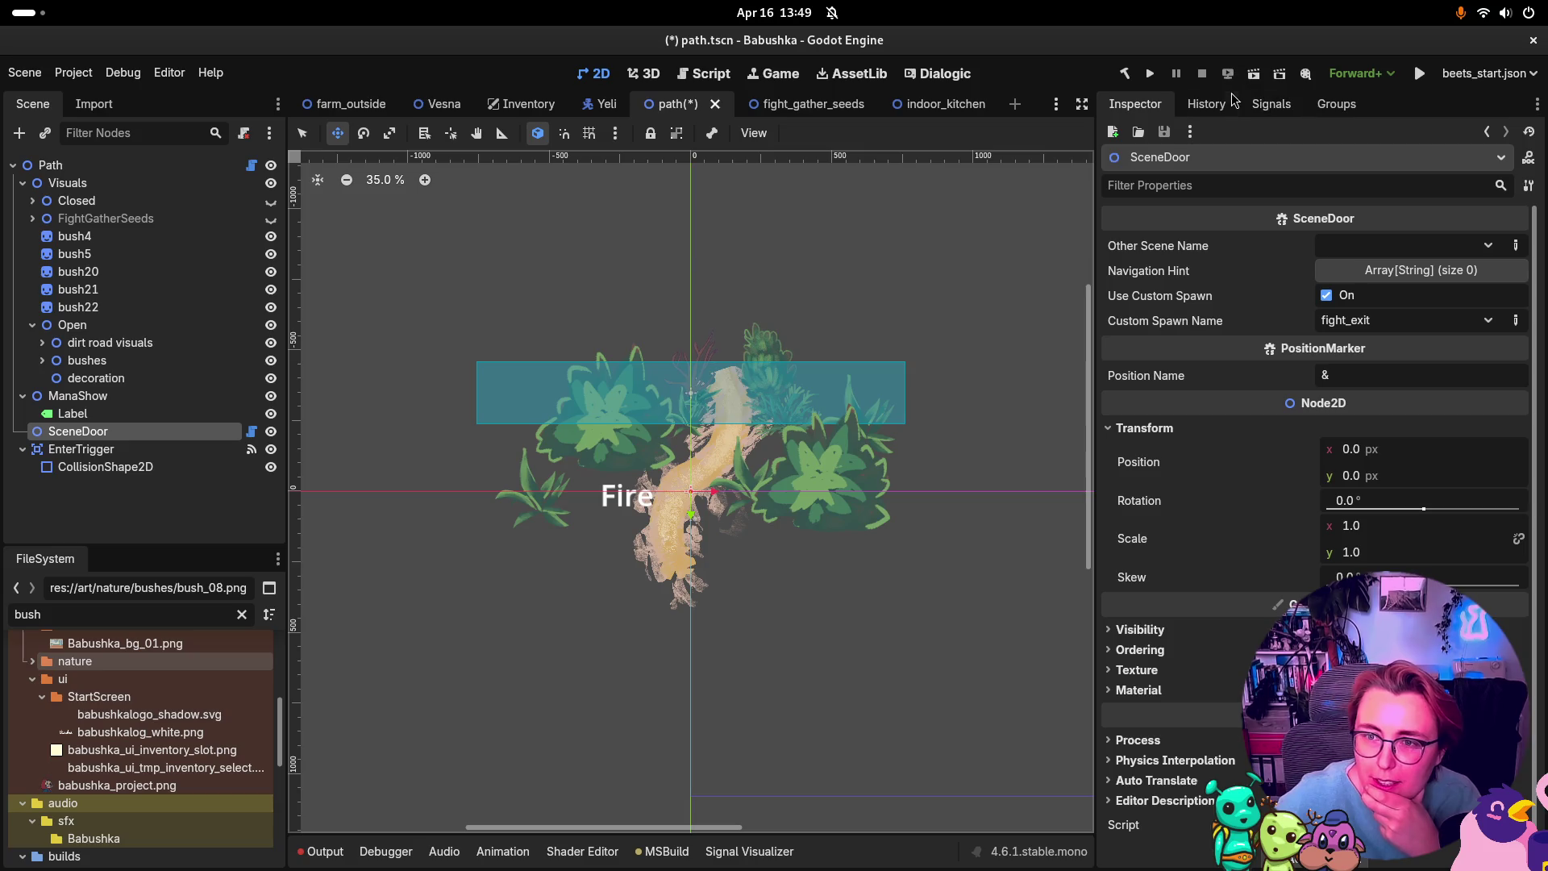
left_click(1271, 104)
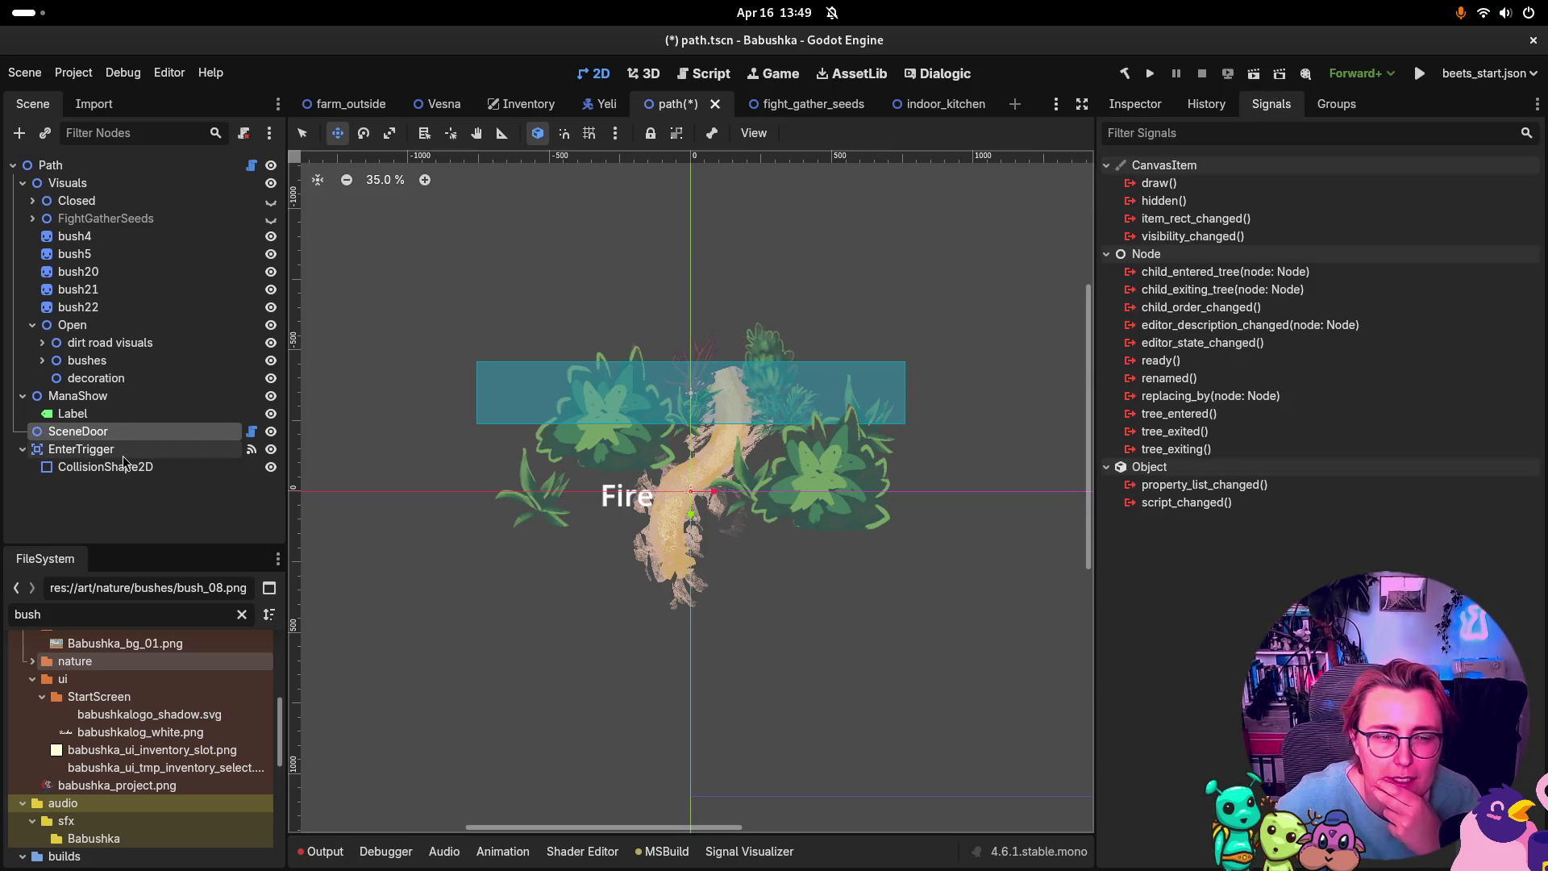
left_click(89, 449)
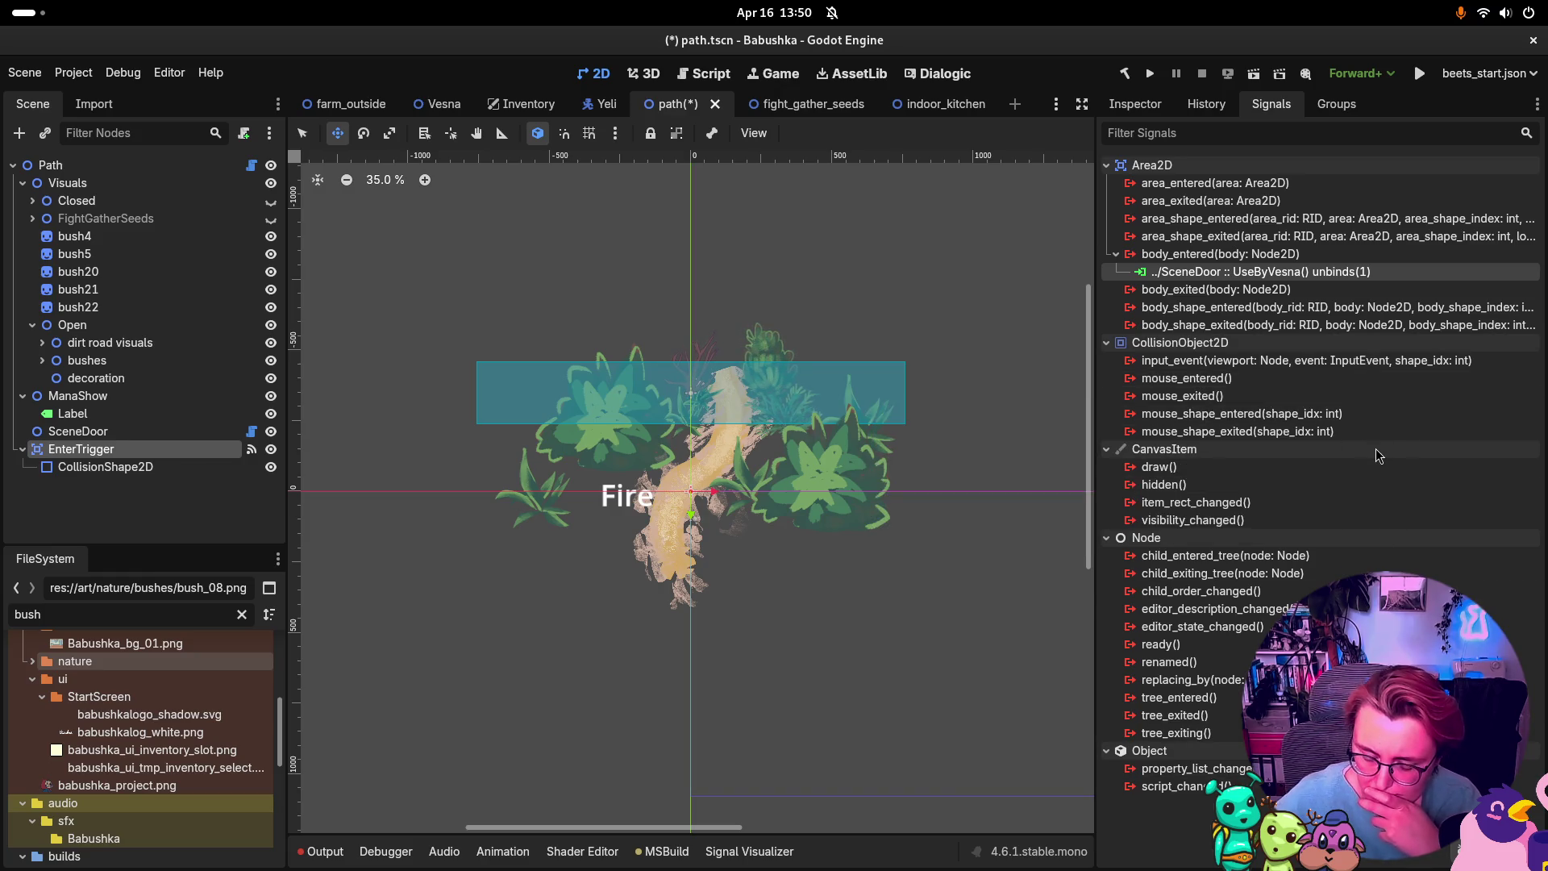
key("Print")
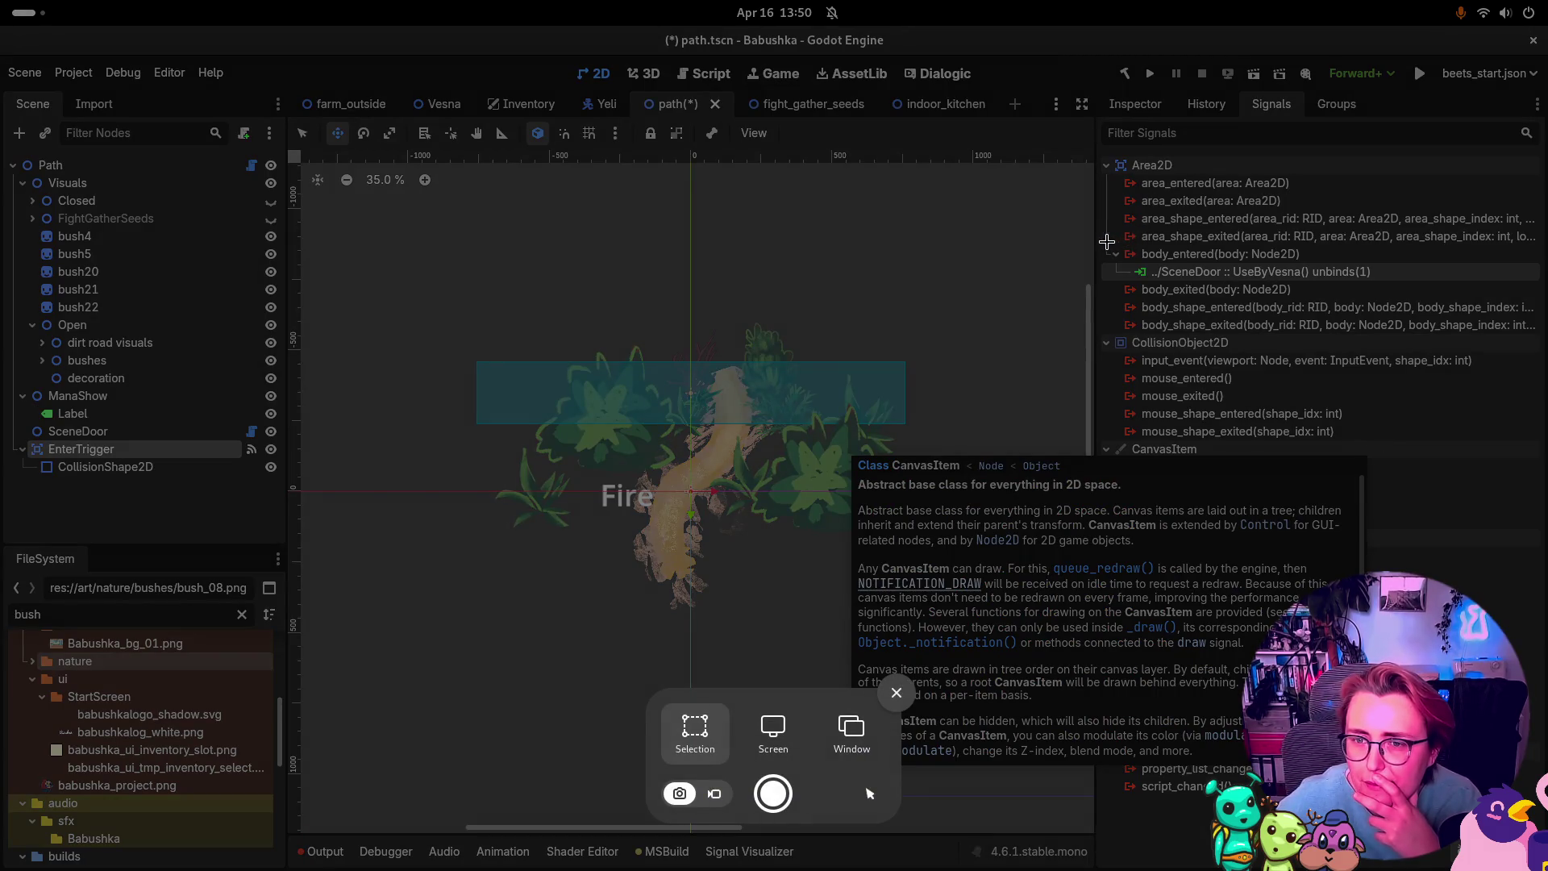
Step: Capture the Signals dock area showing the body_entered connection to UseByVesna()
mouse_move(1105, 236)
left_mouse_down()
mouse_move(1158, 272)
mouse_move(1407, 307)
left_mouse_up()
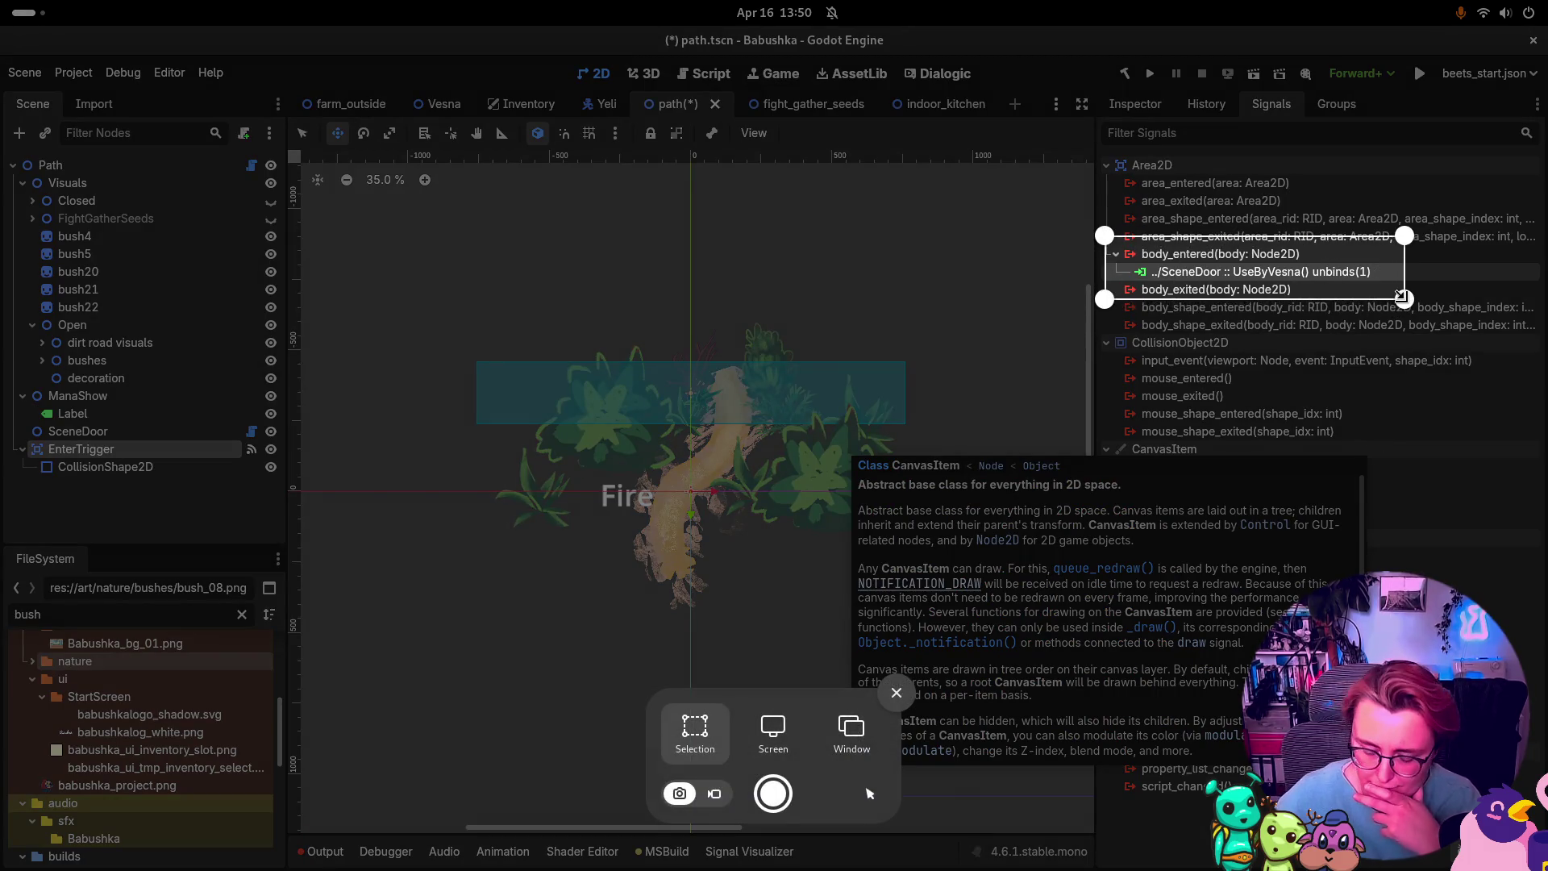
key("Return")
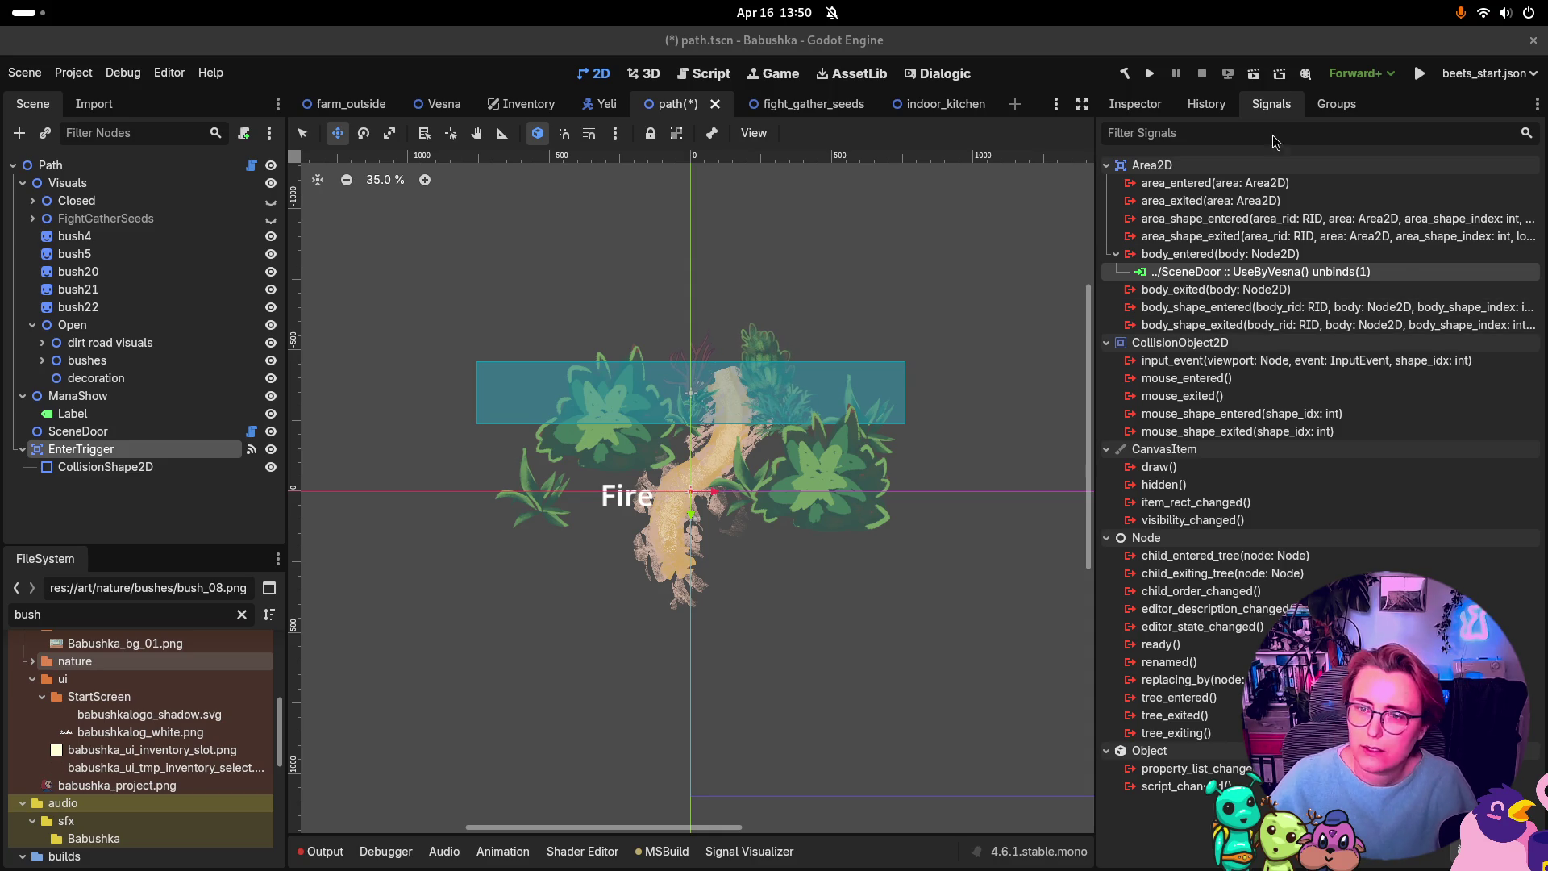
Step: In Rider, open the FightWorldPathSetup.cs diff from the commit list, then return to Godot
key("super")
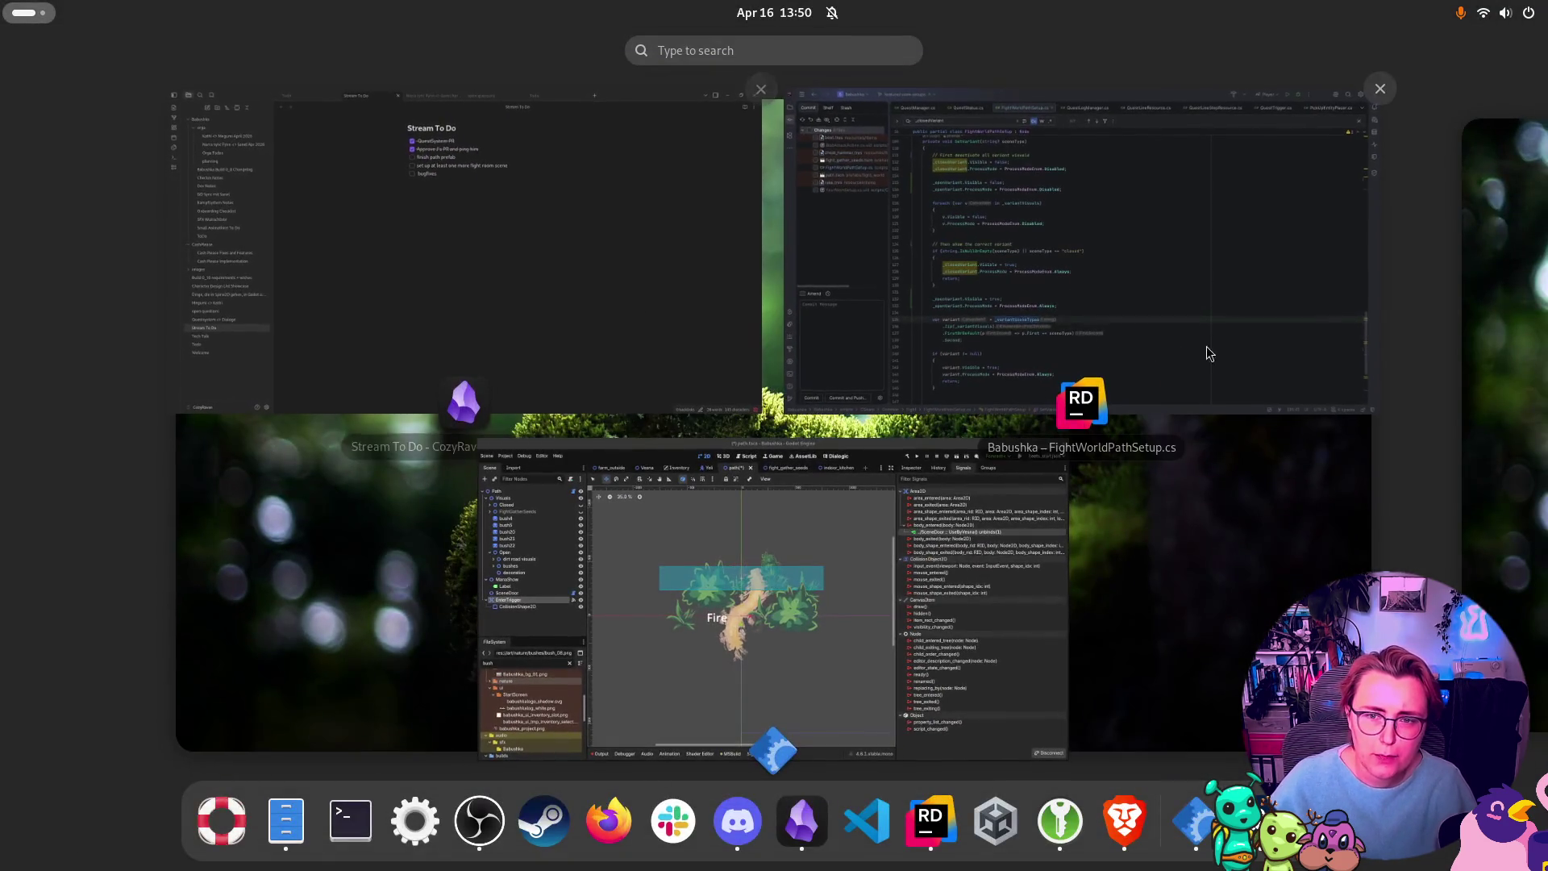
left_click(976, 333)
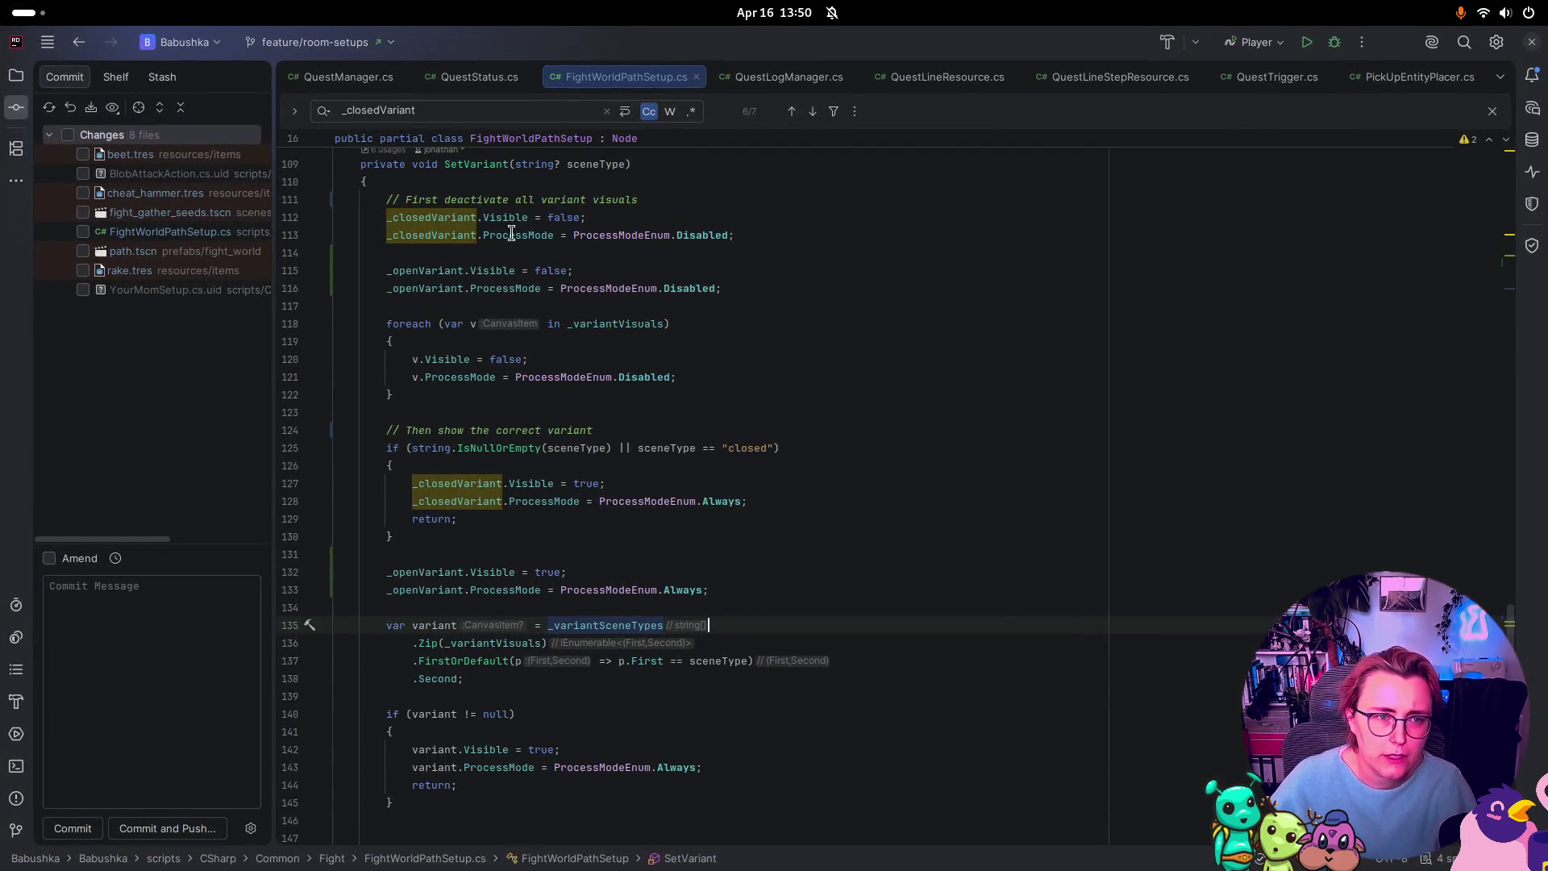
double_click(212, 232)
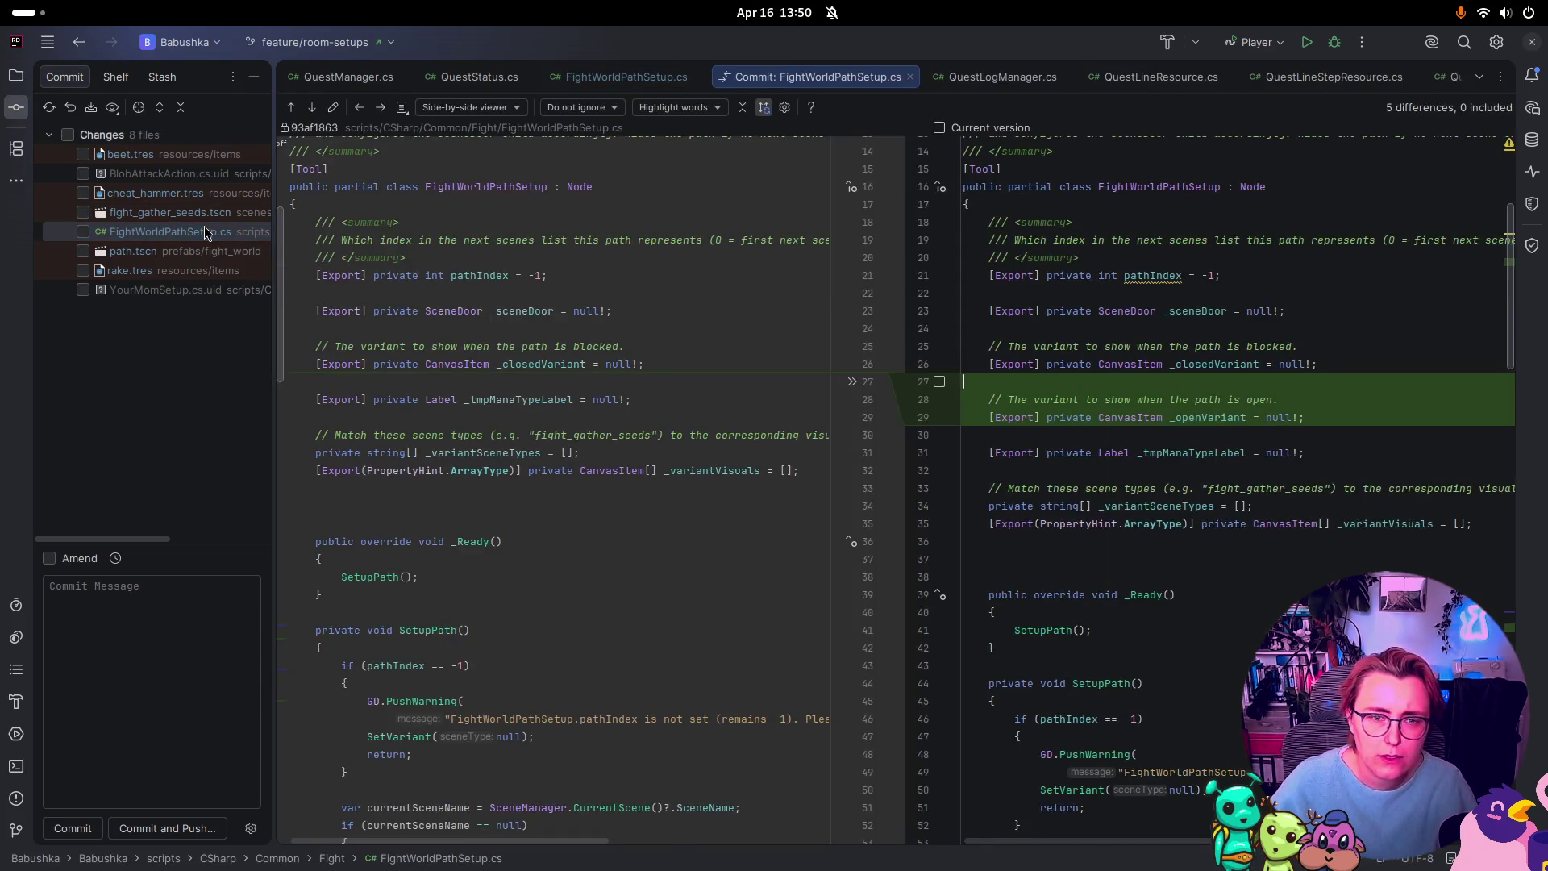
key("super")
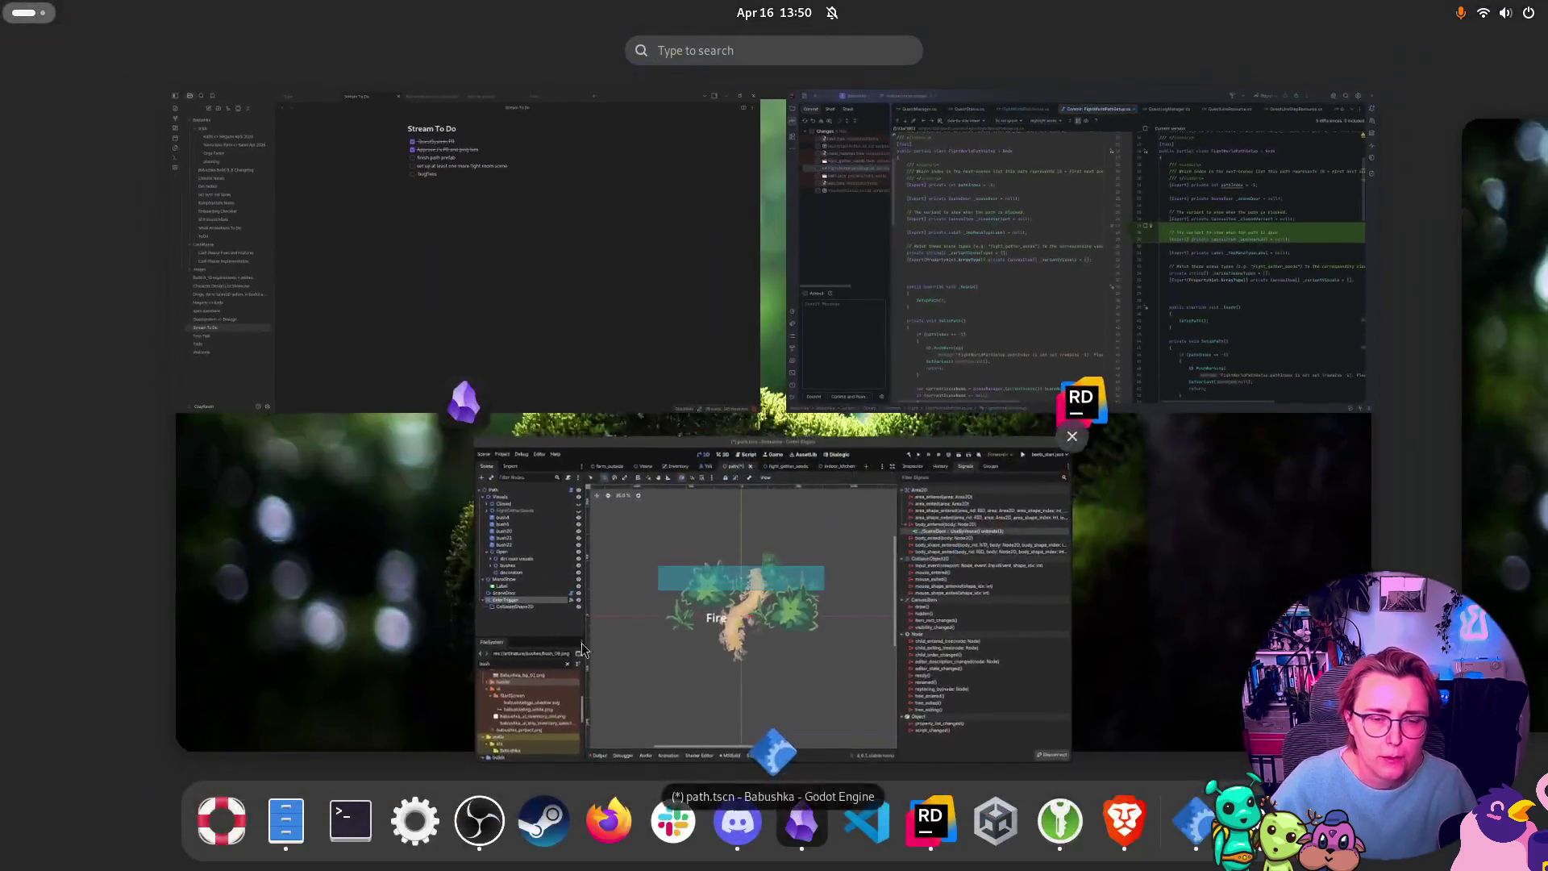
left_click(582, 650)
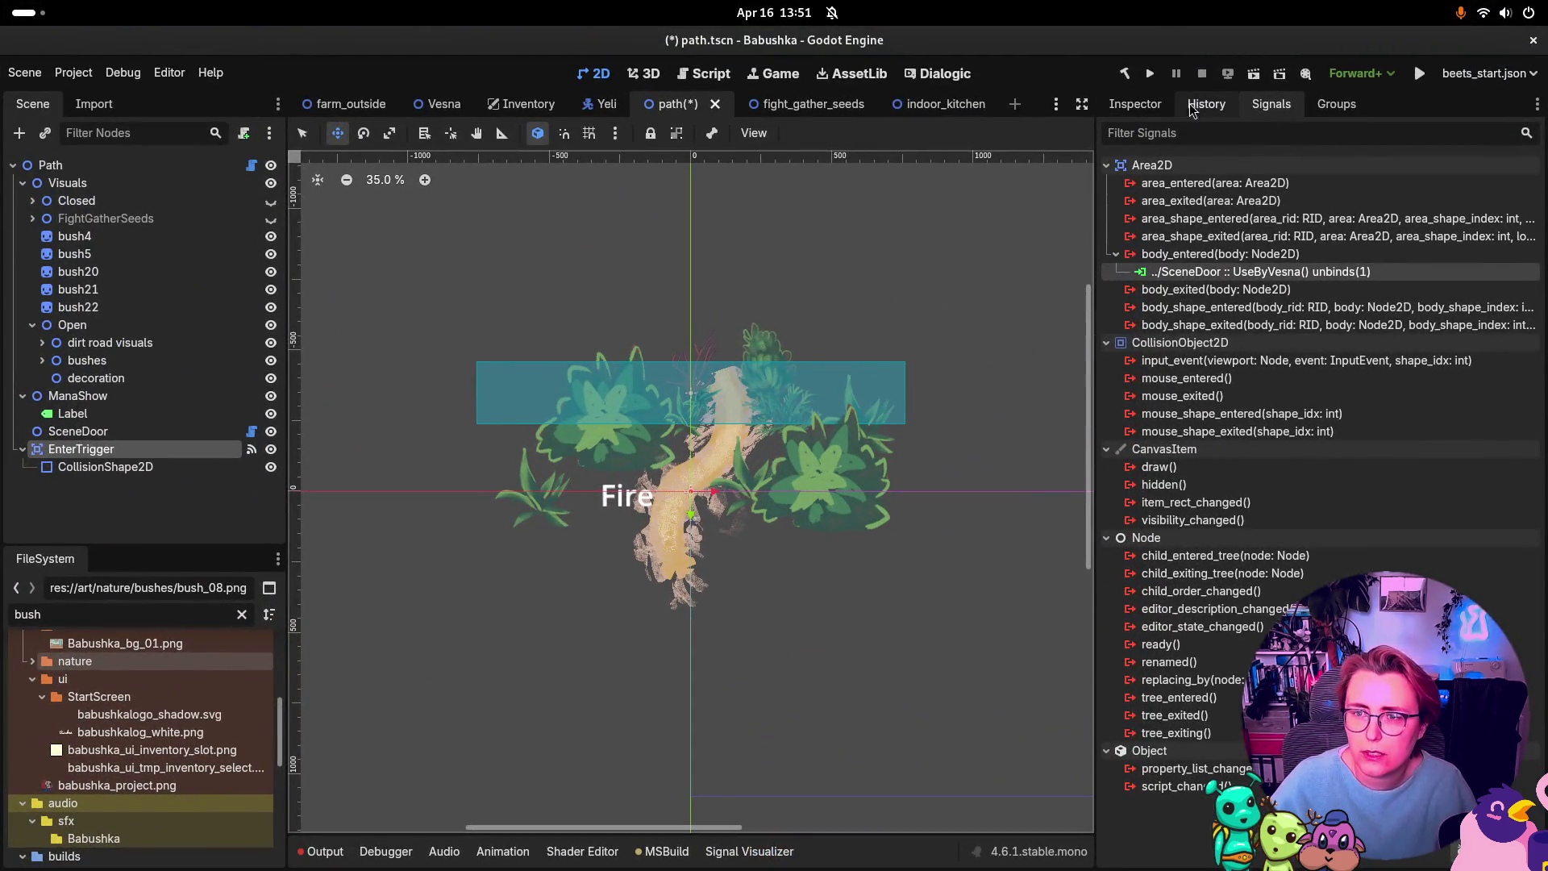
Step: Save and run the game, then expand the array conversion and TypedArray validation errors
key("F5")
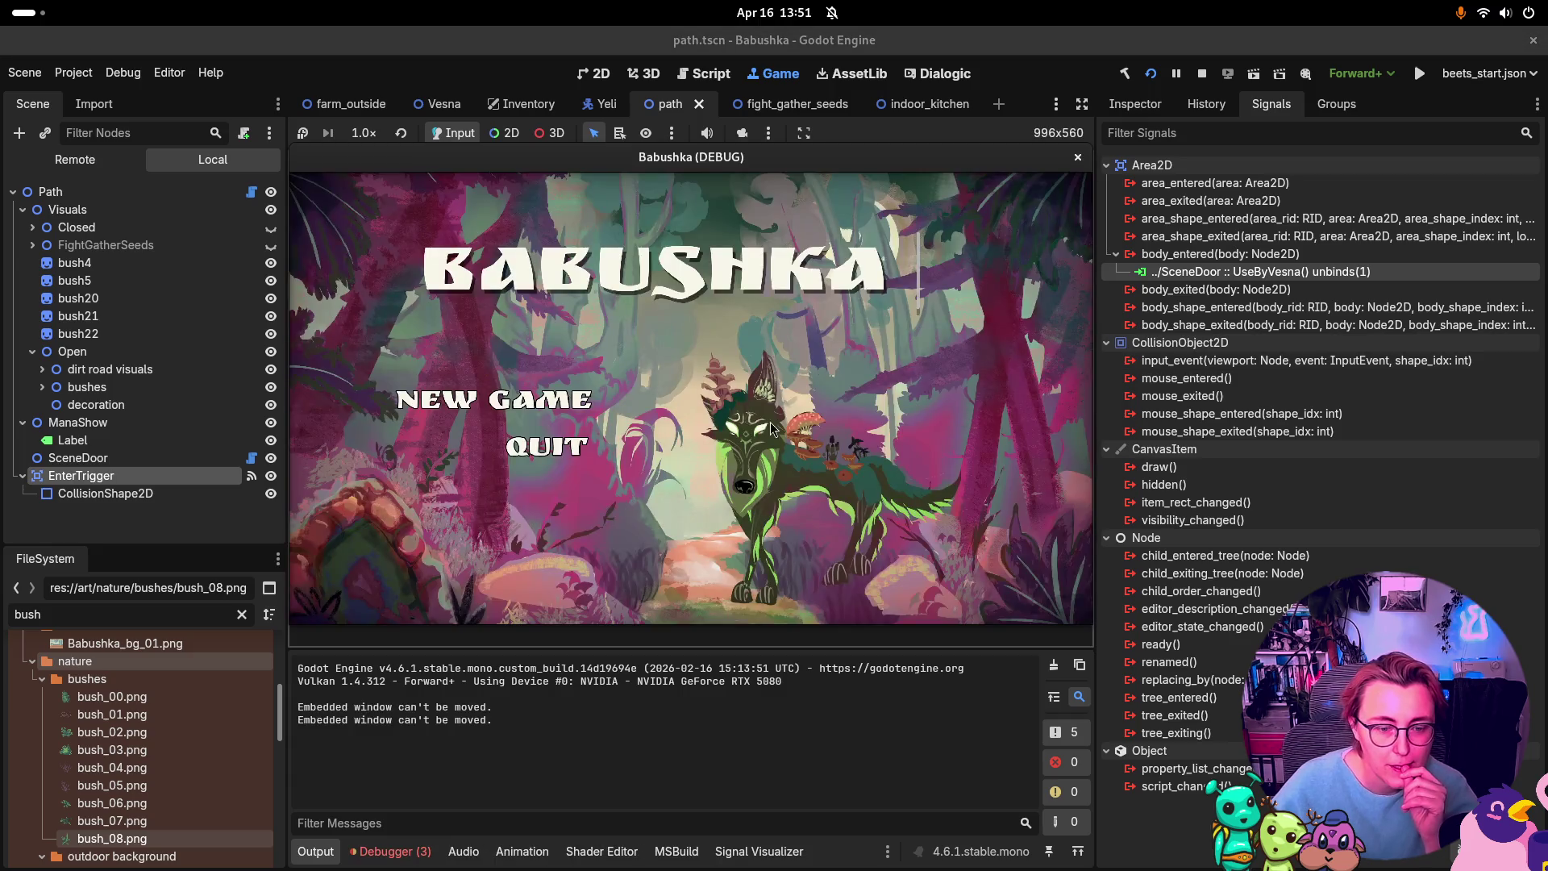
left_click(378, 843)
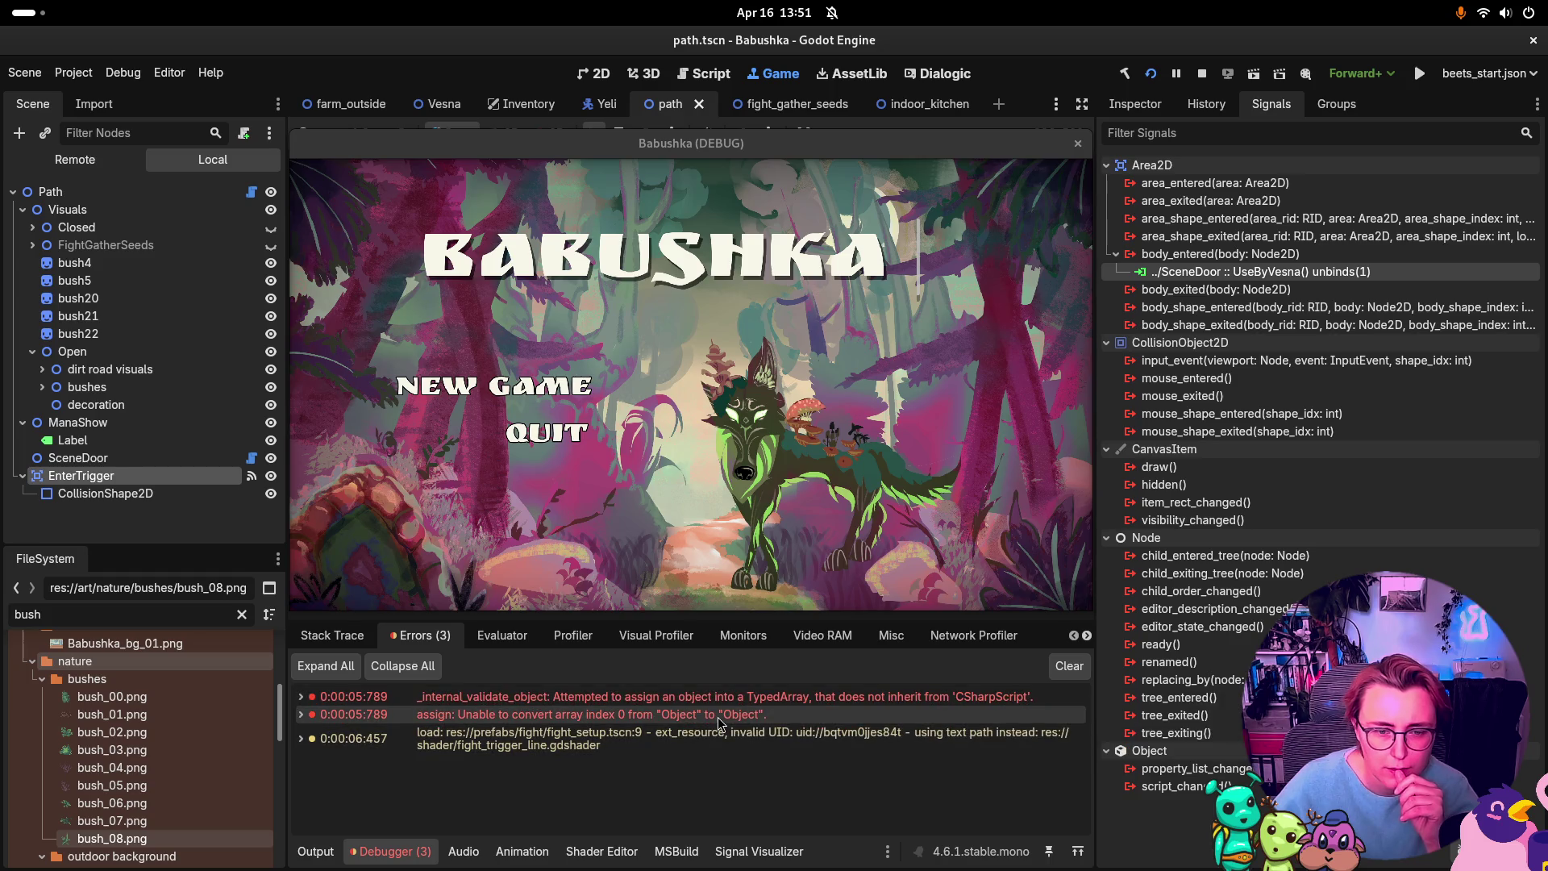
mouse_move(720, 722)
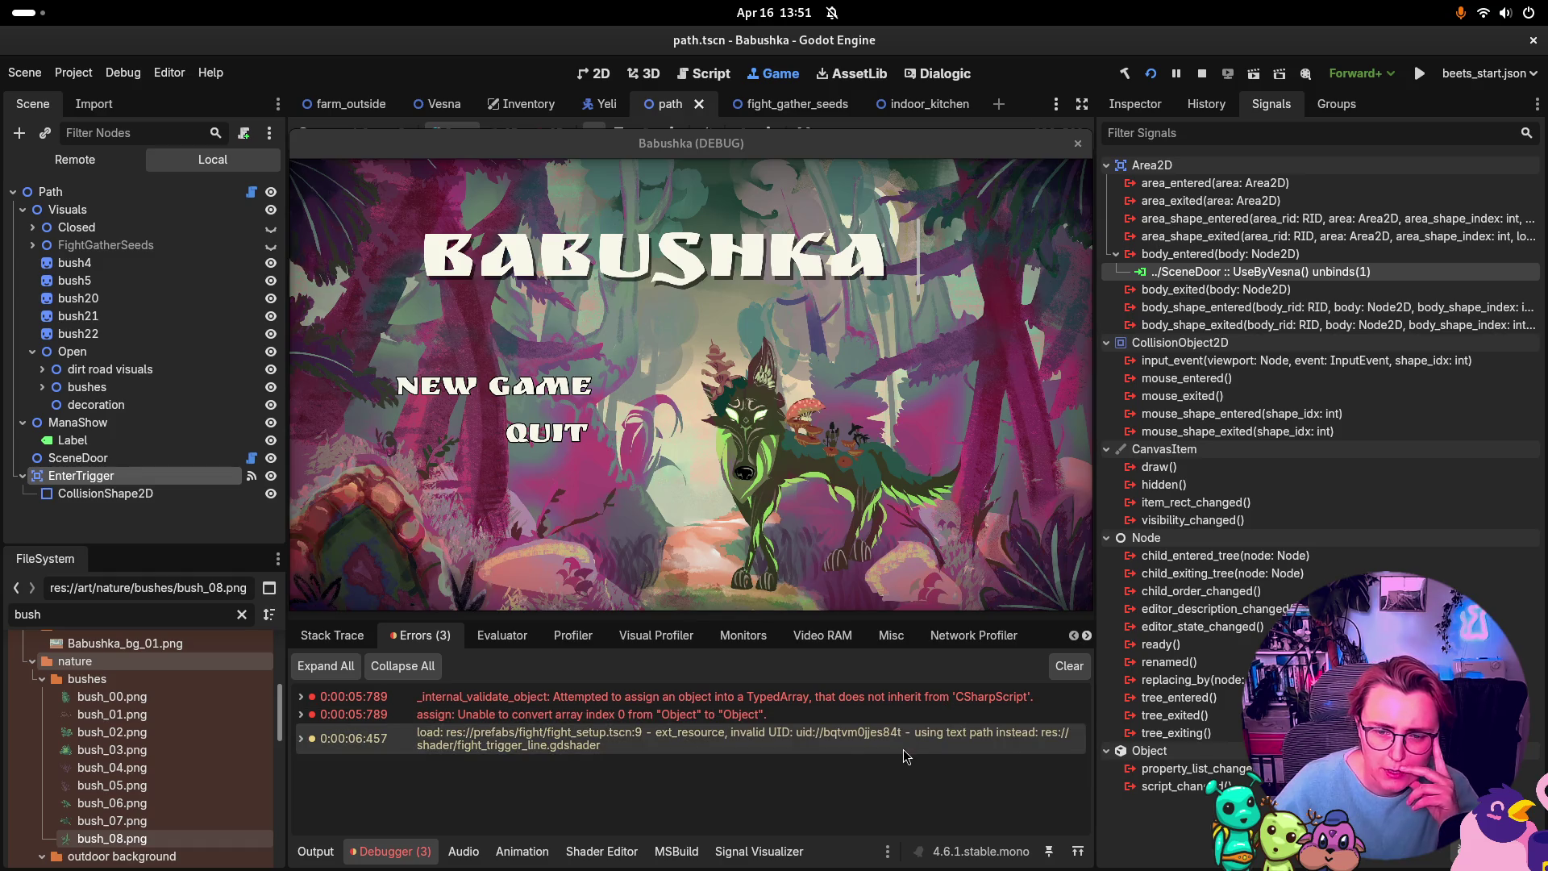
mouse_move(906, 757)
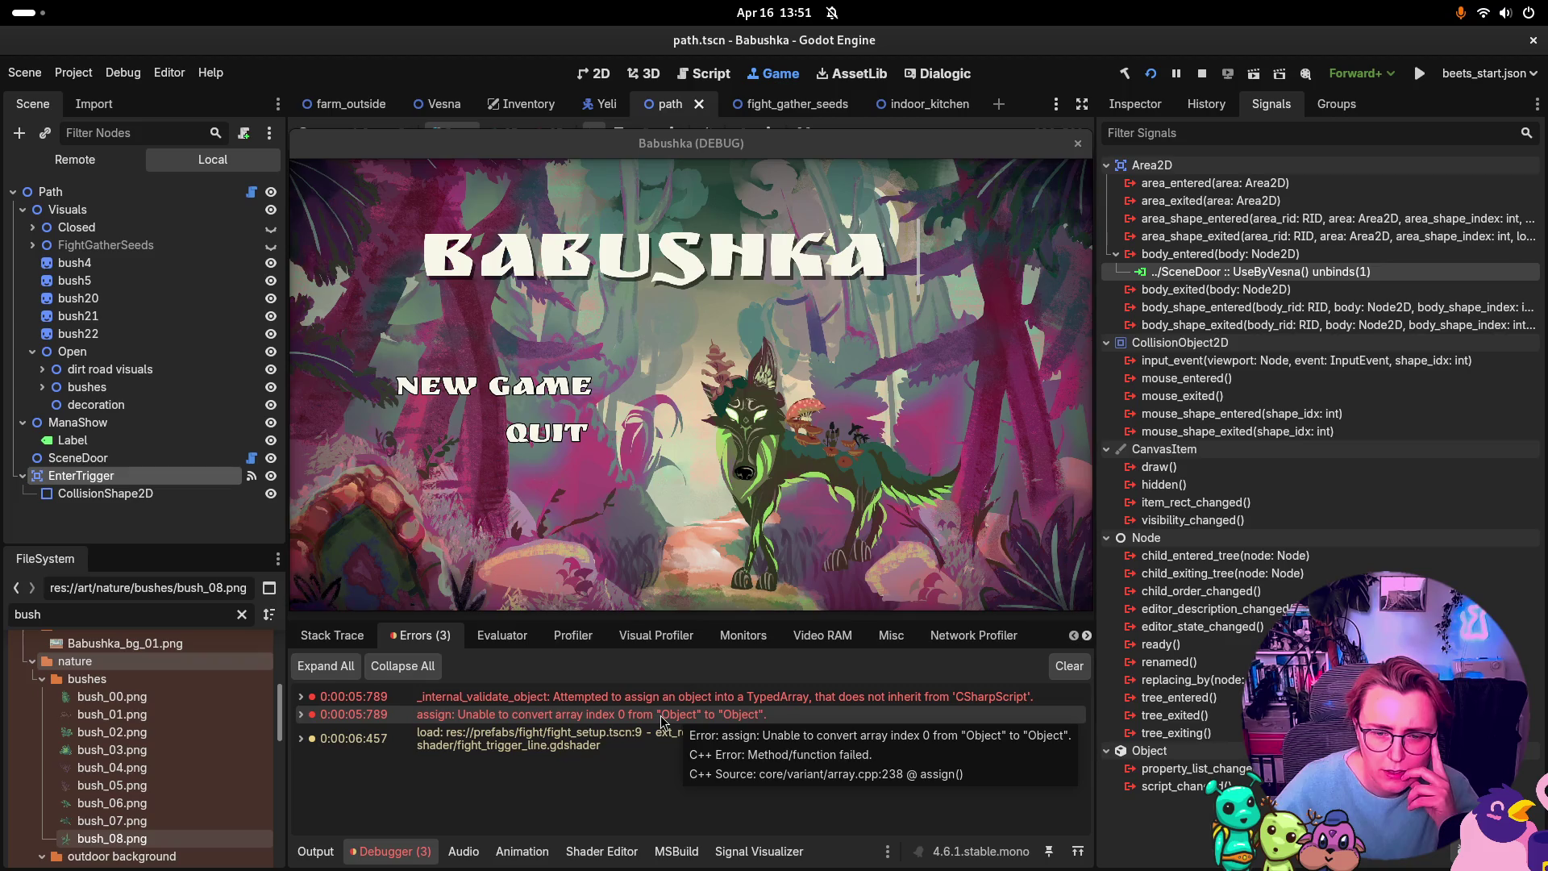
left_click(302, 716)
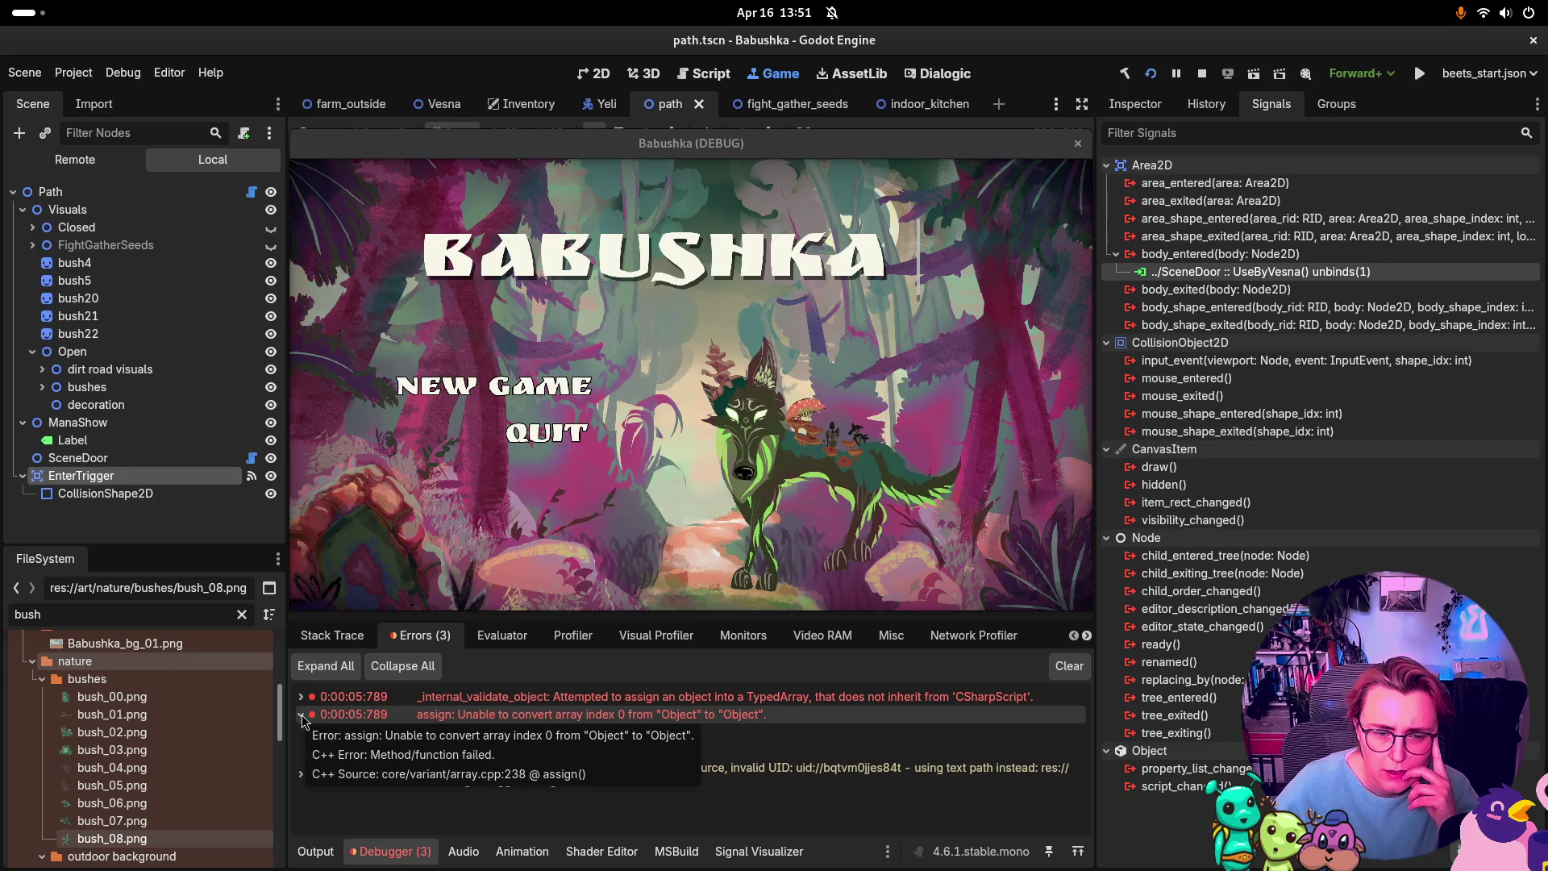
left_click(301, 699)
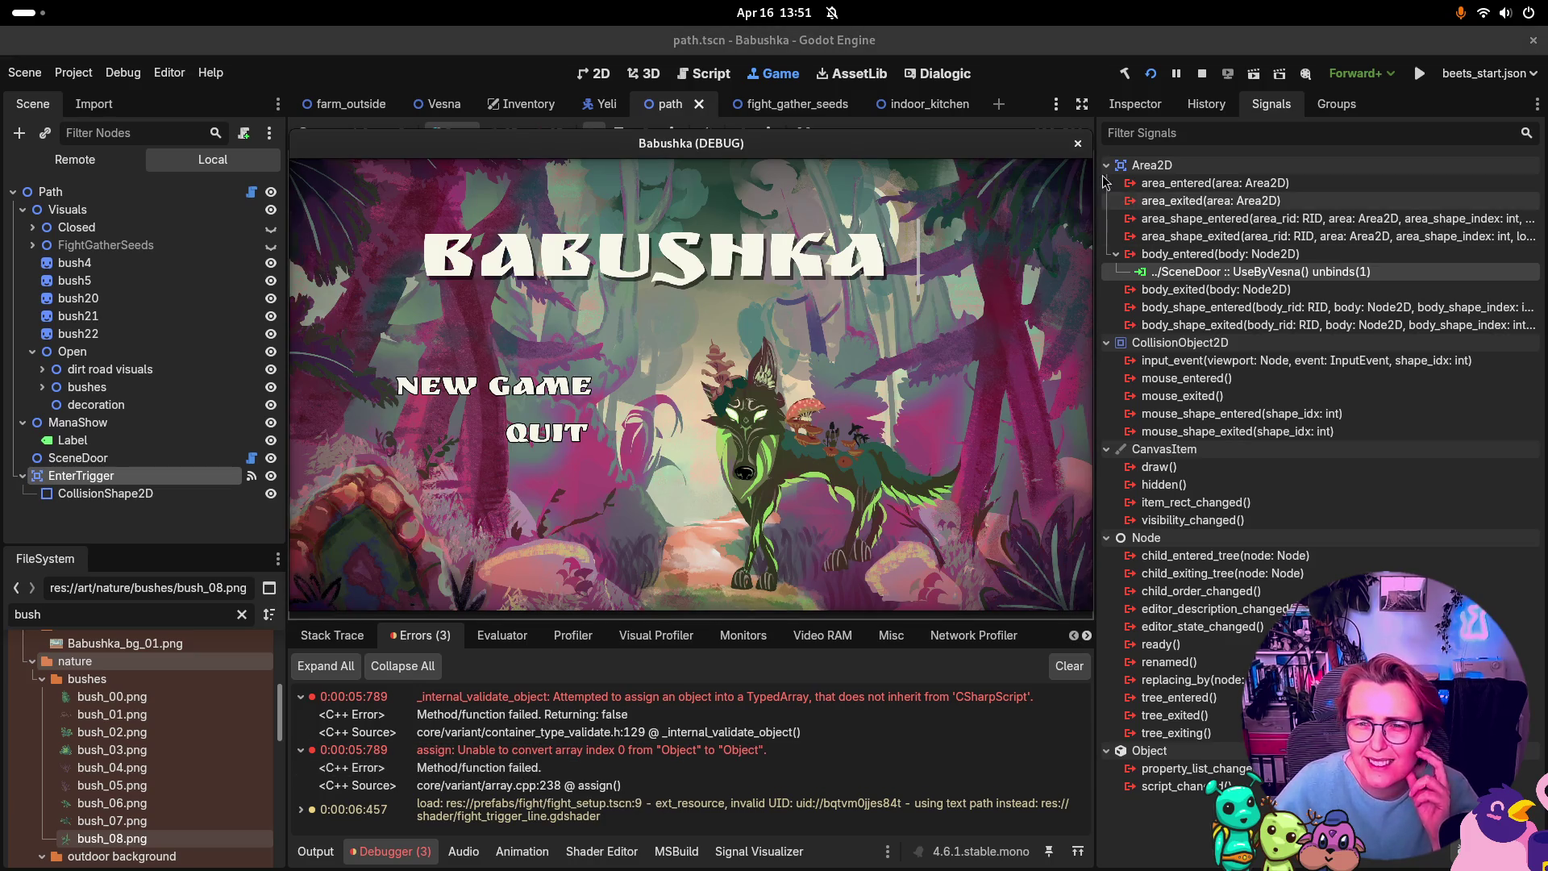
Step: Stop the game, clear the error list and show the Output log
left_click(1078, 145)
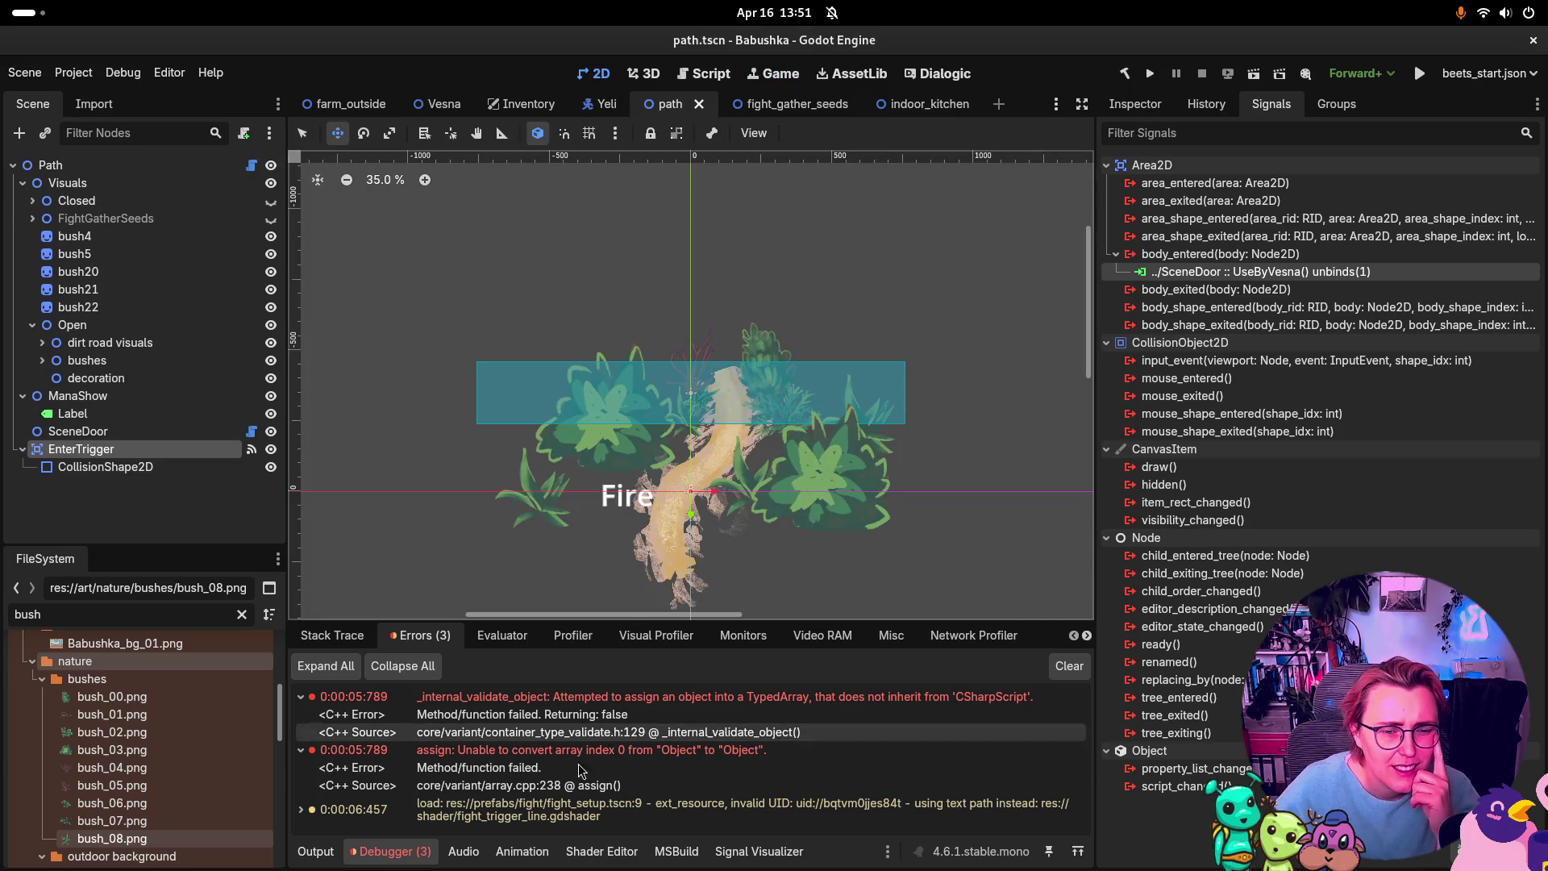
left_click(1070, 666)
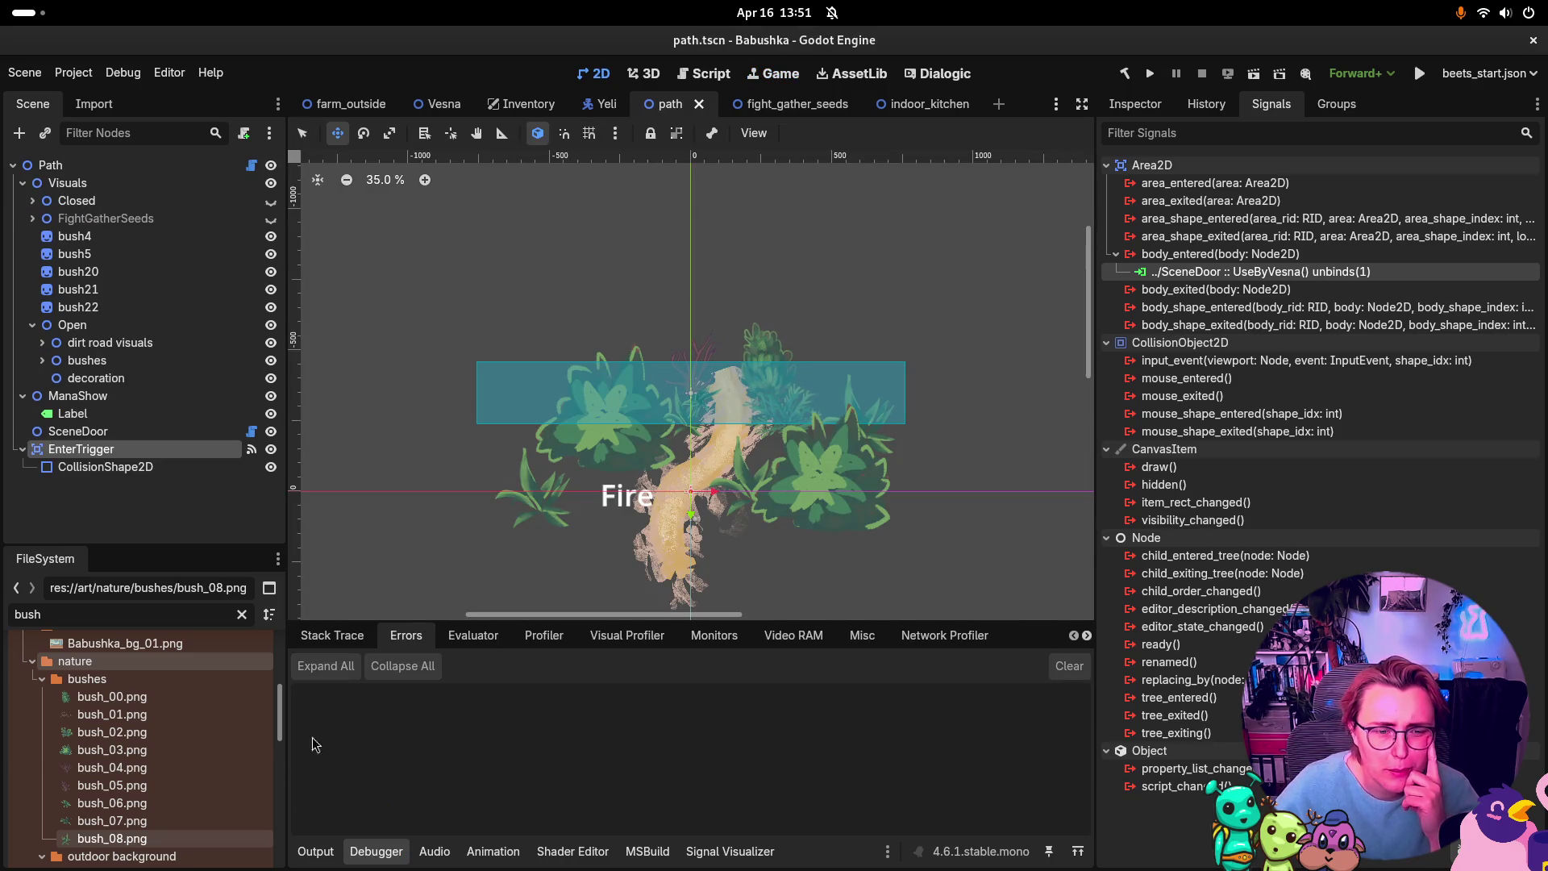
left_click(314, 856)
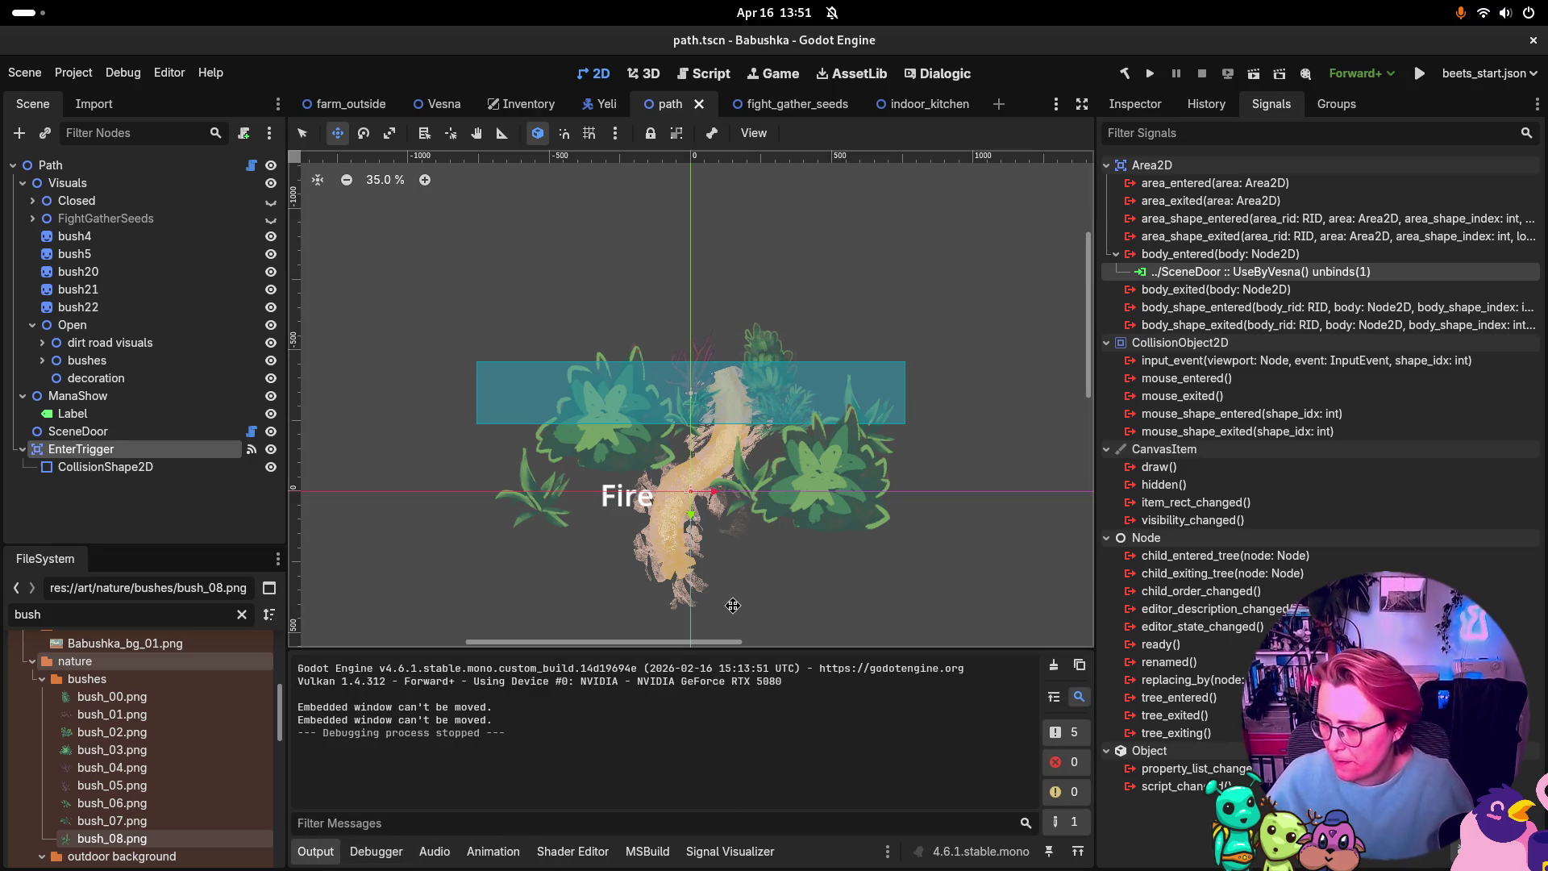
key("super")
left_click(1182, 390)
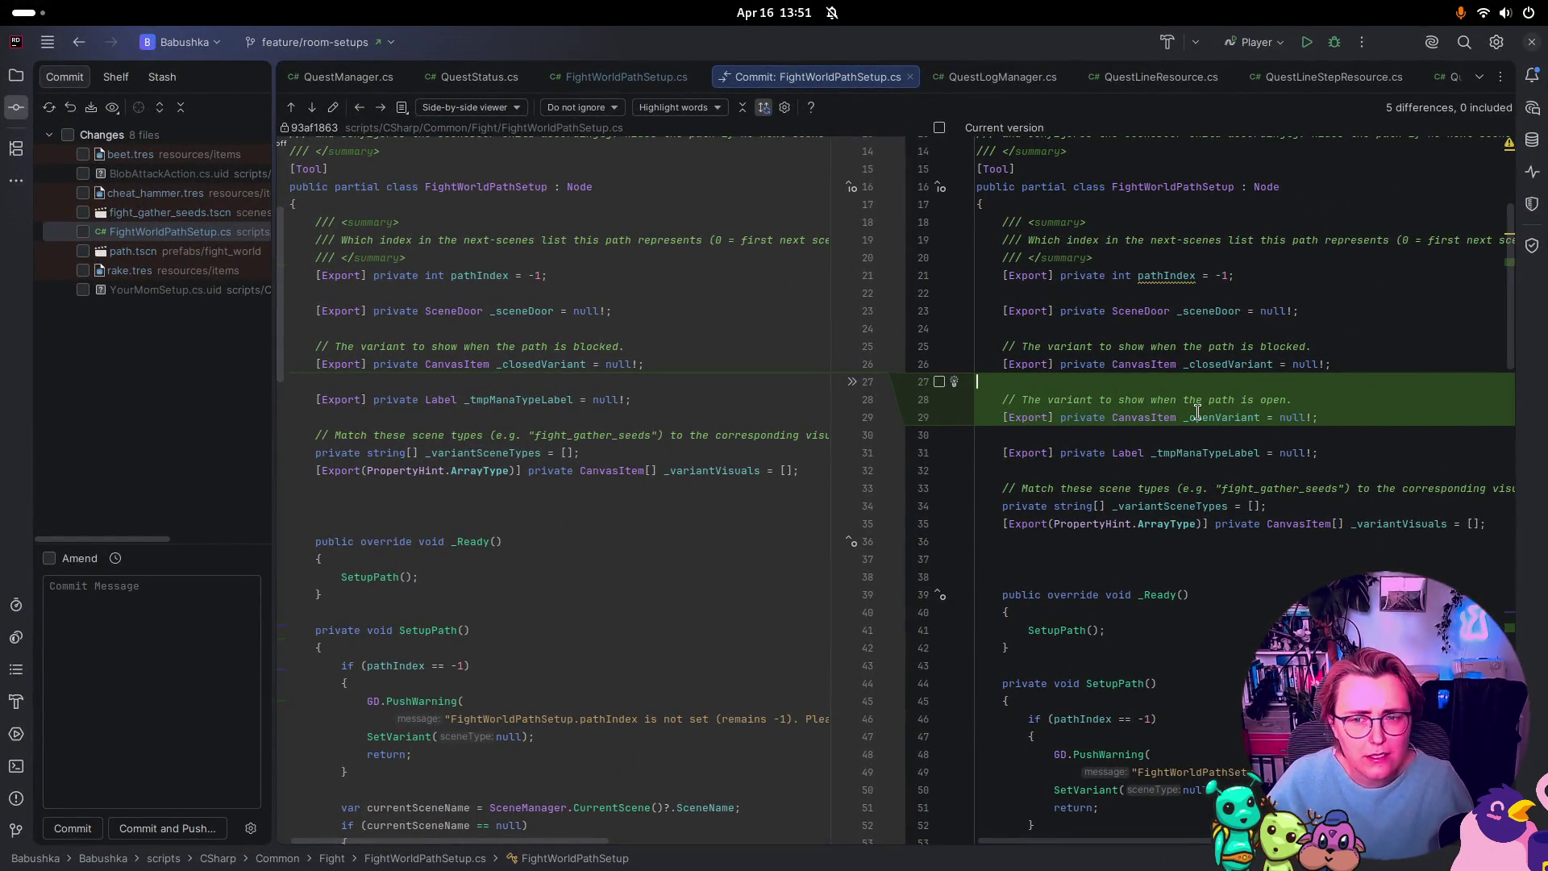
scroll(1129, 417, "down", 5)
scroll(1194, 411, "up", 5)
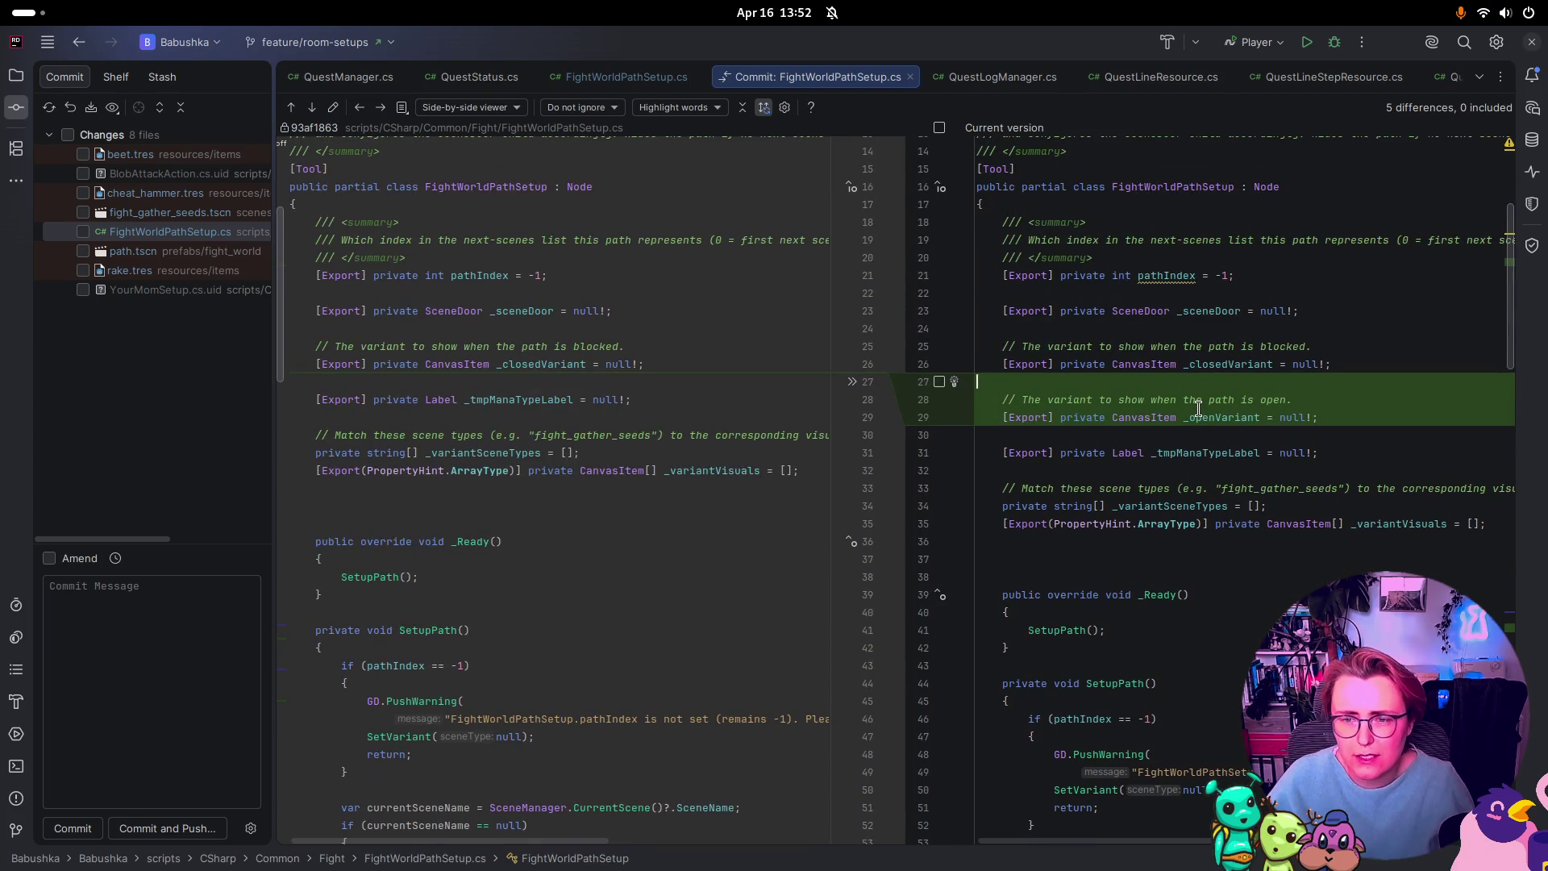
key("super")
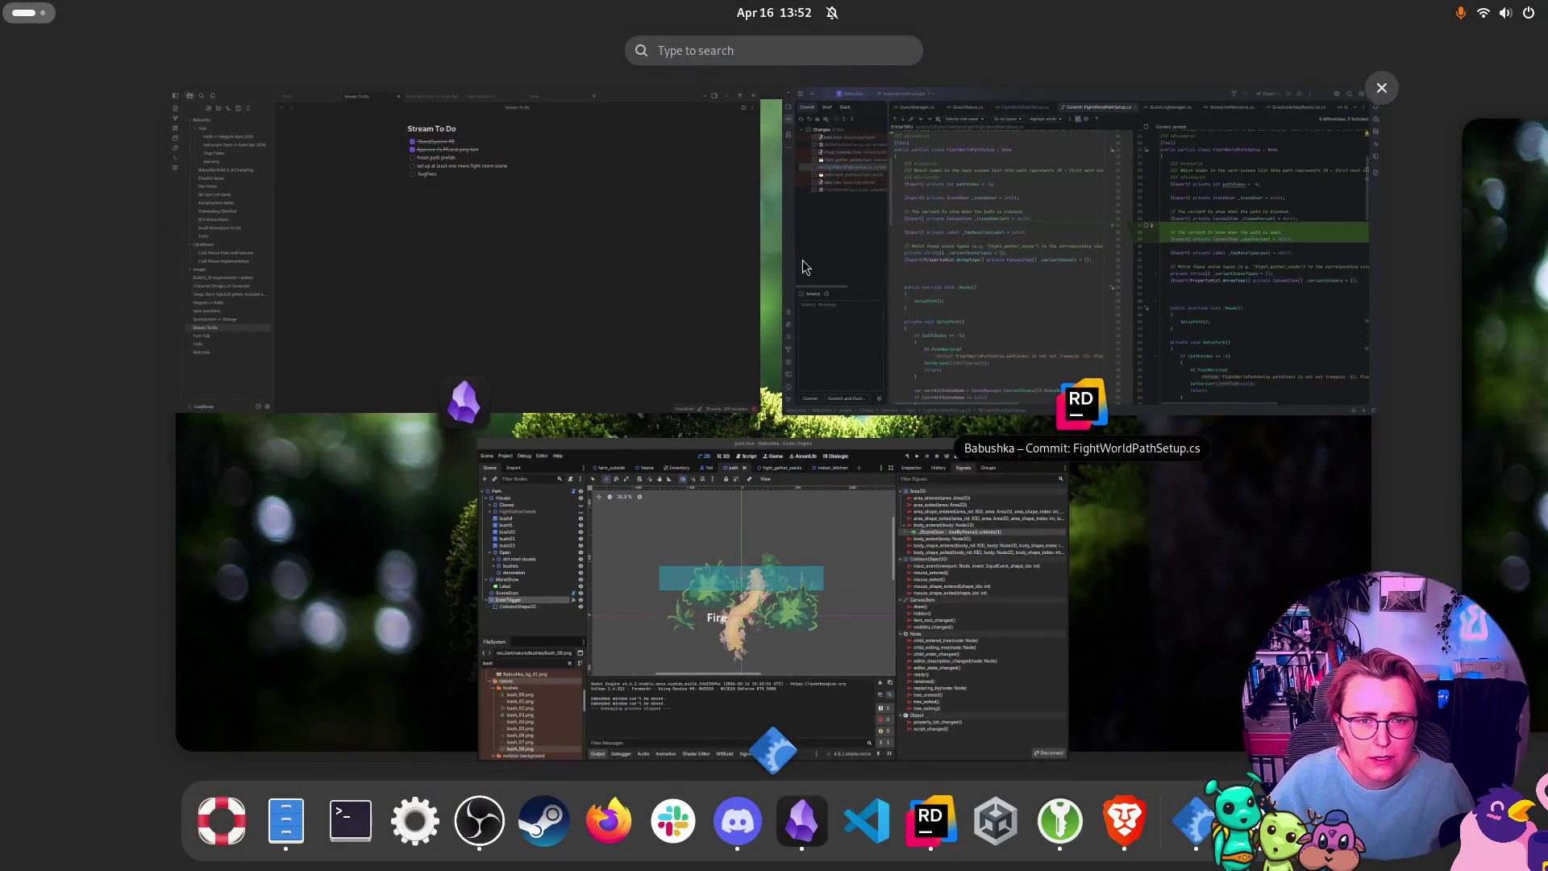
left_click(854, 214)
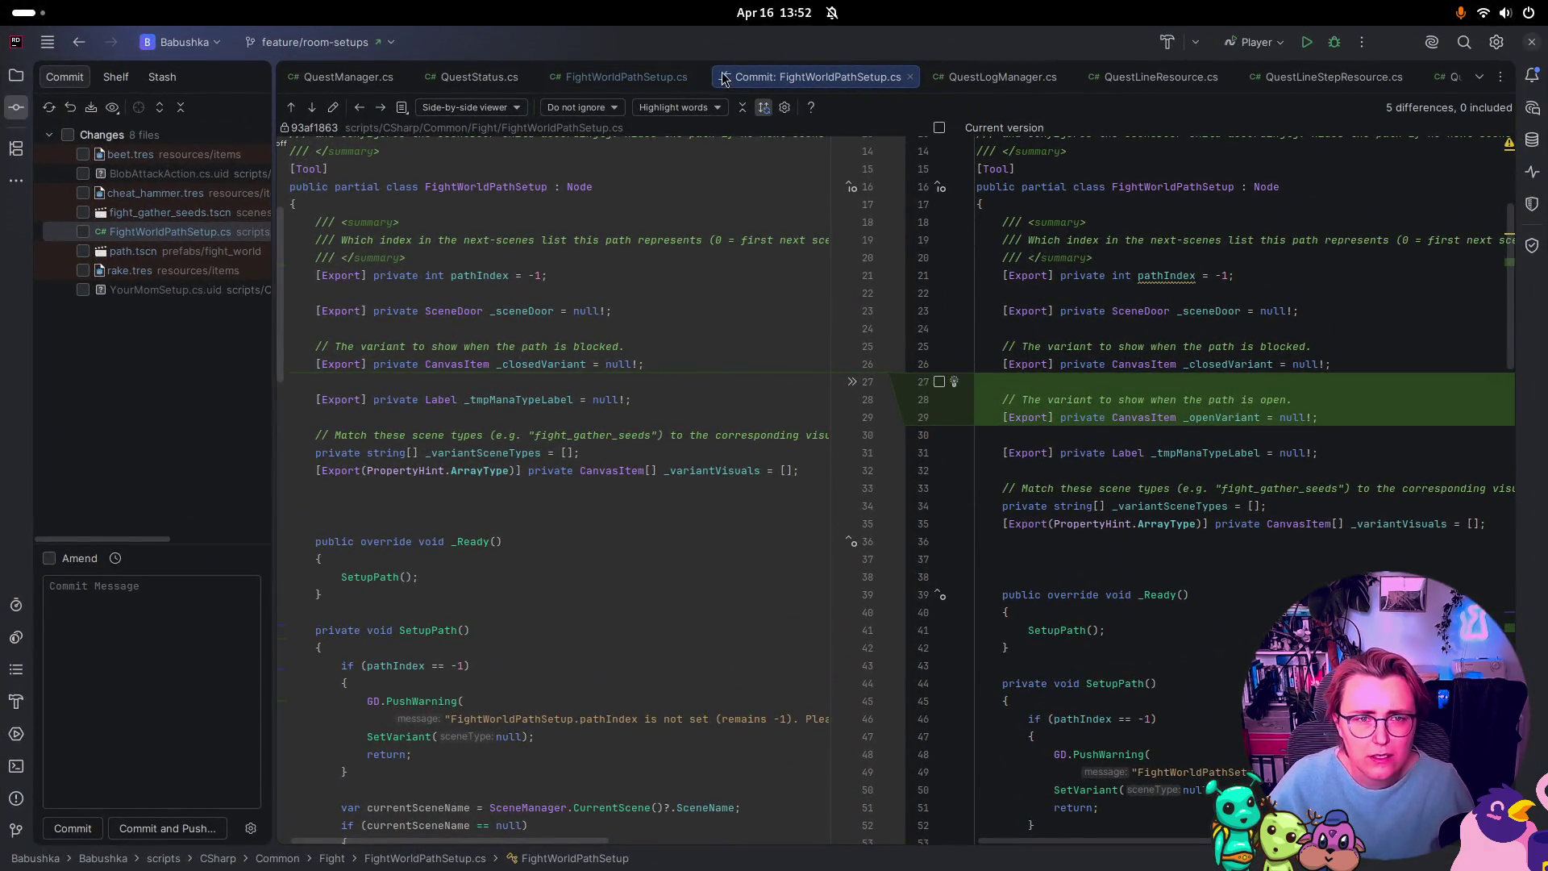
key("super")
left_click(689, 530)
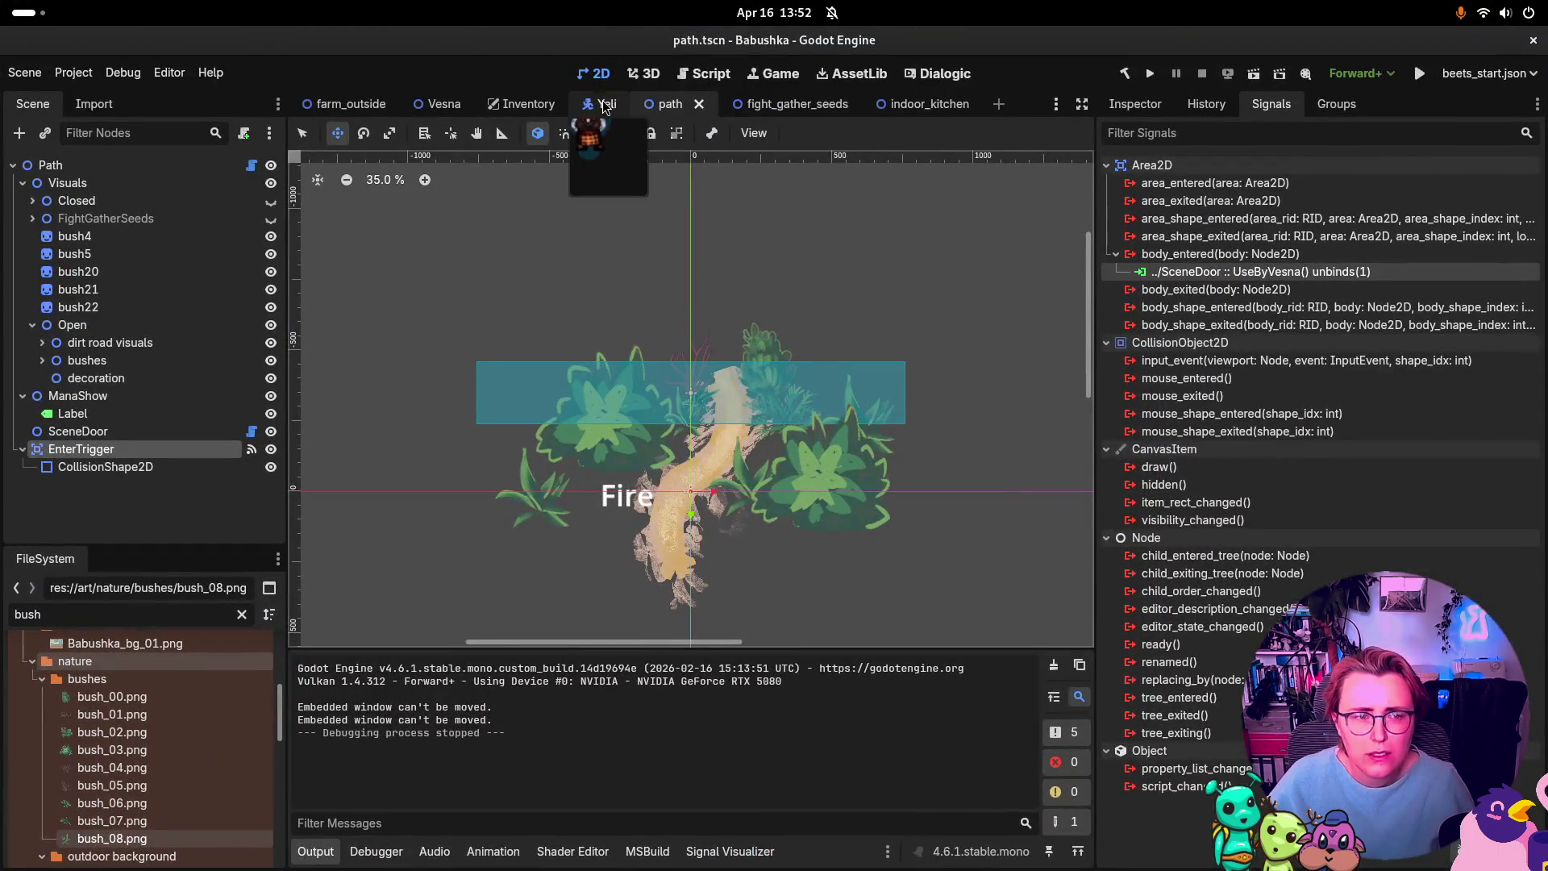
Step: Inspect the Closed, Open and Path nodes, checking Path's Variant Scene Types list, then fold Open
left_click(1135, 104)
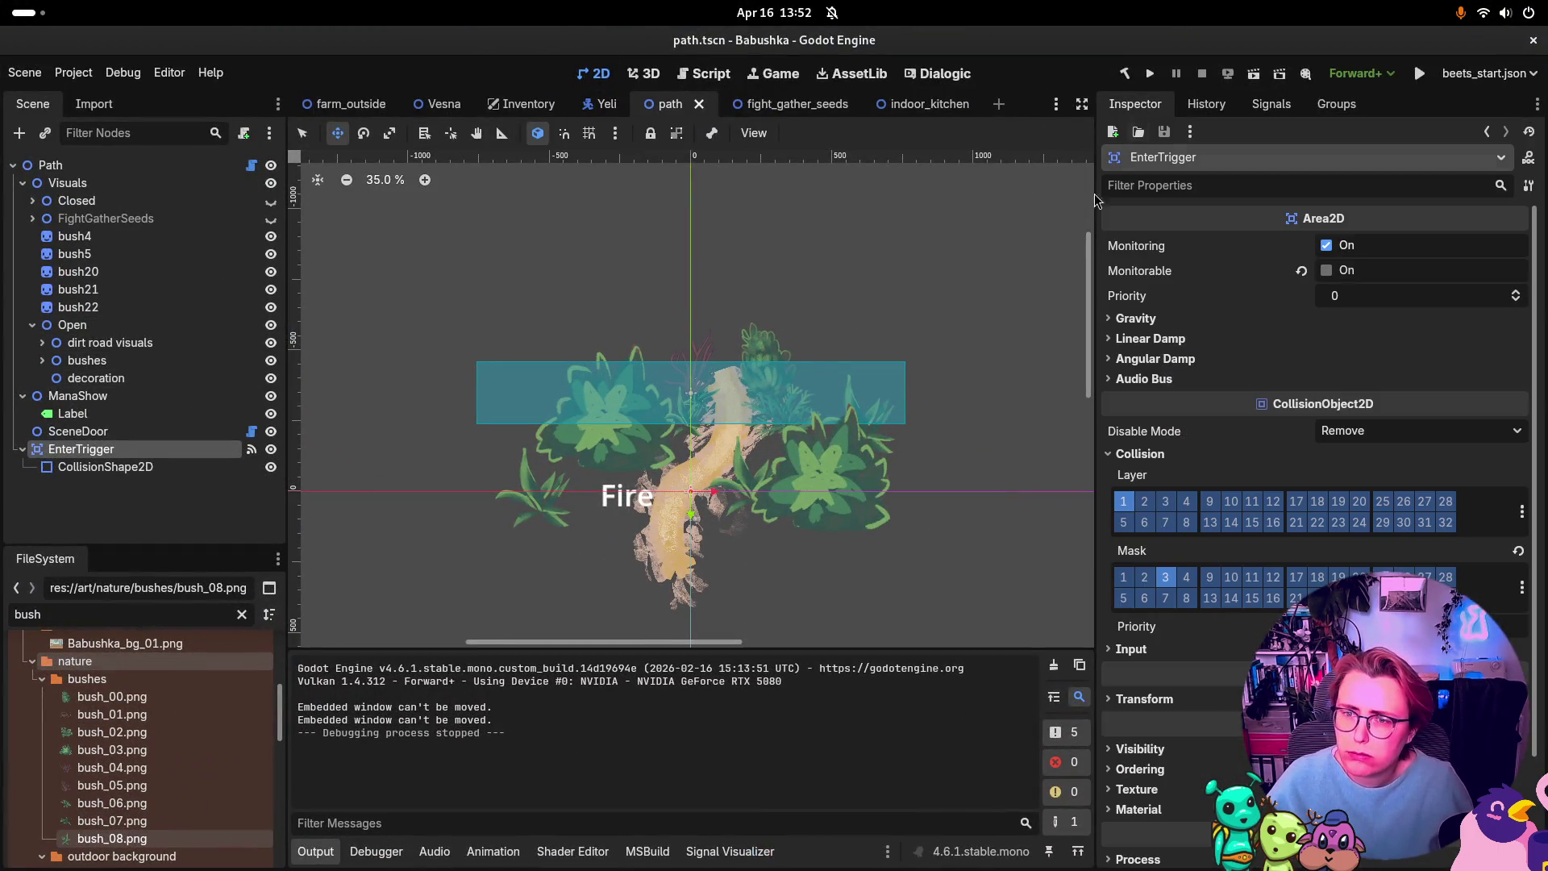
left_click(93, 202)
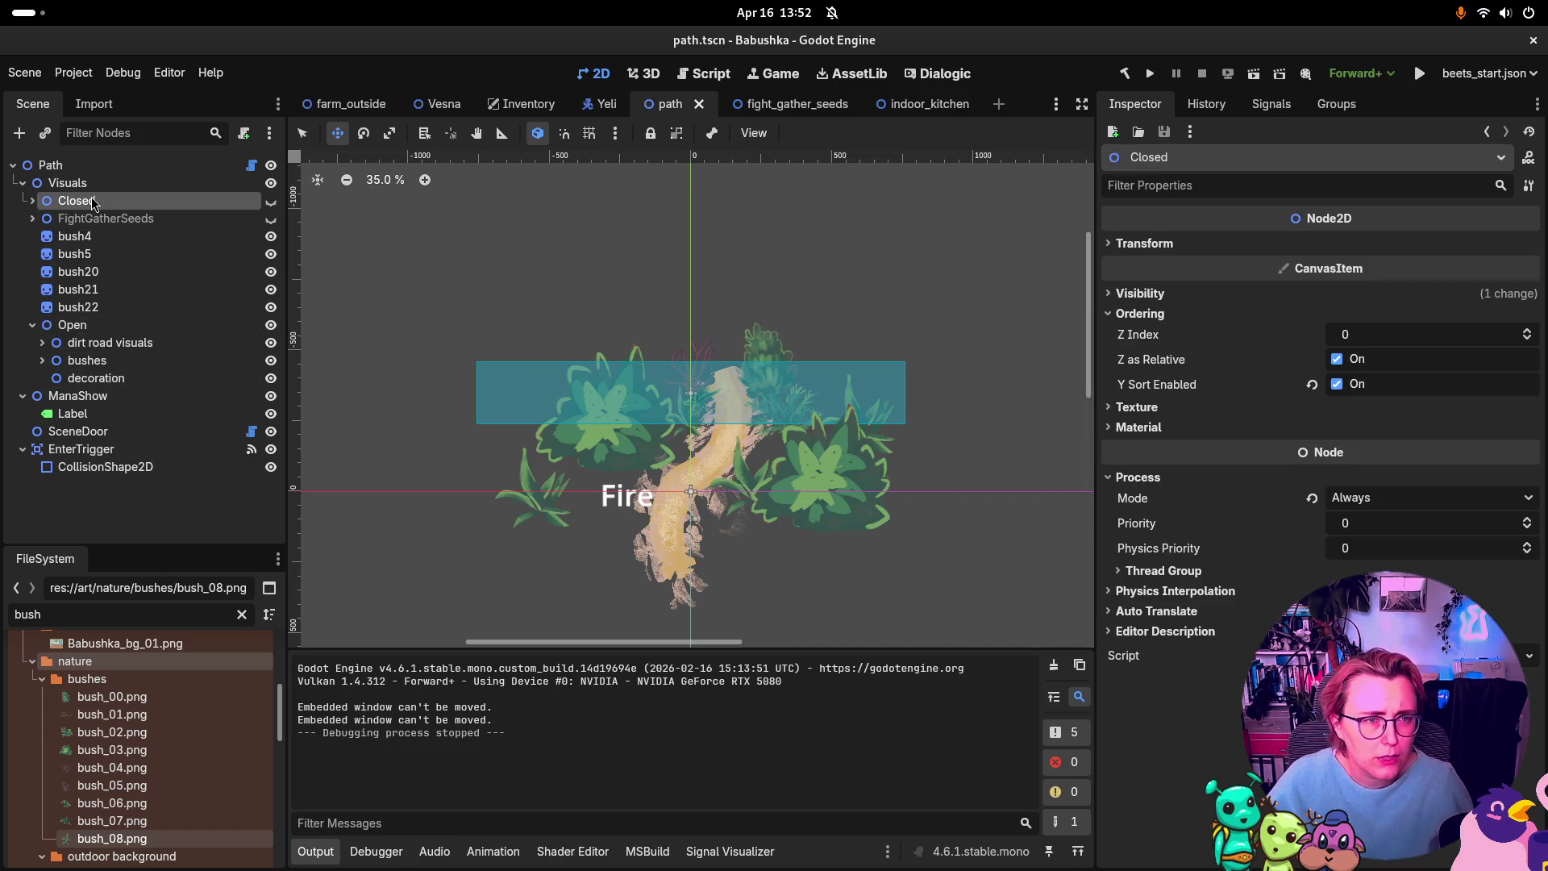
left_click(101, 323)
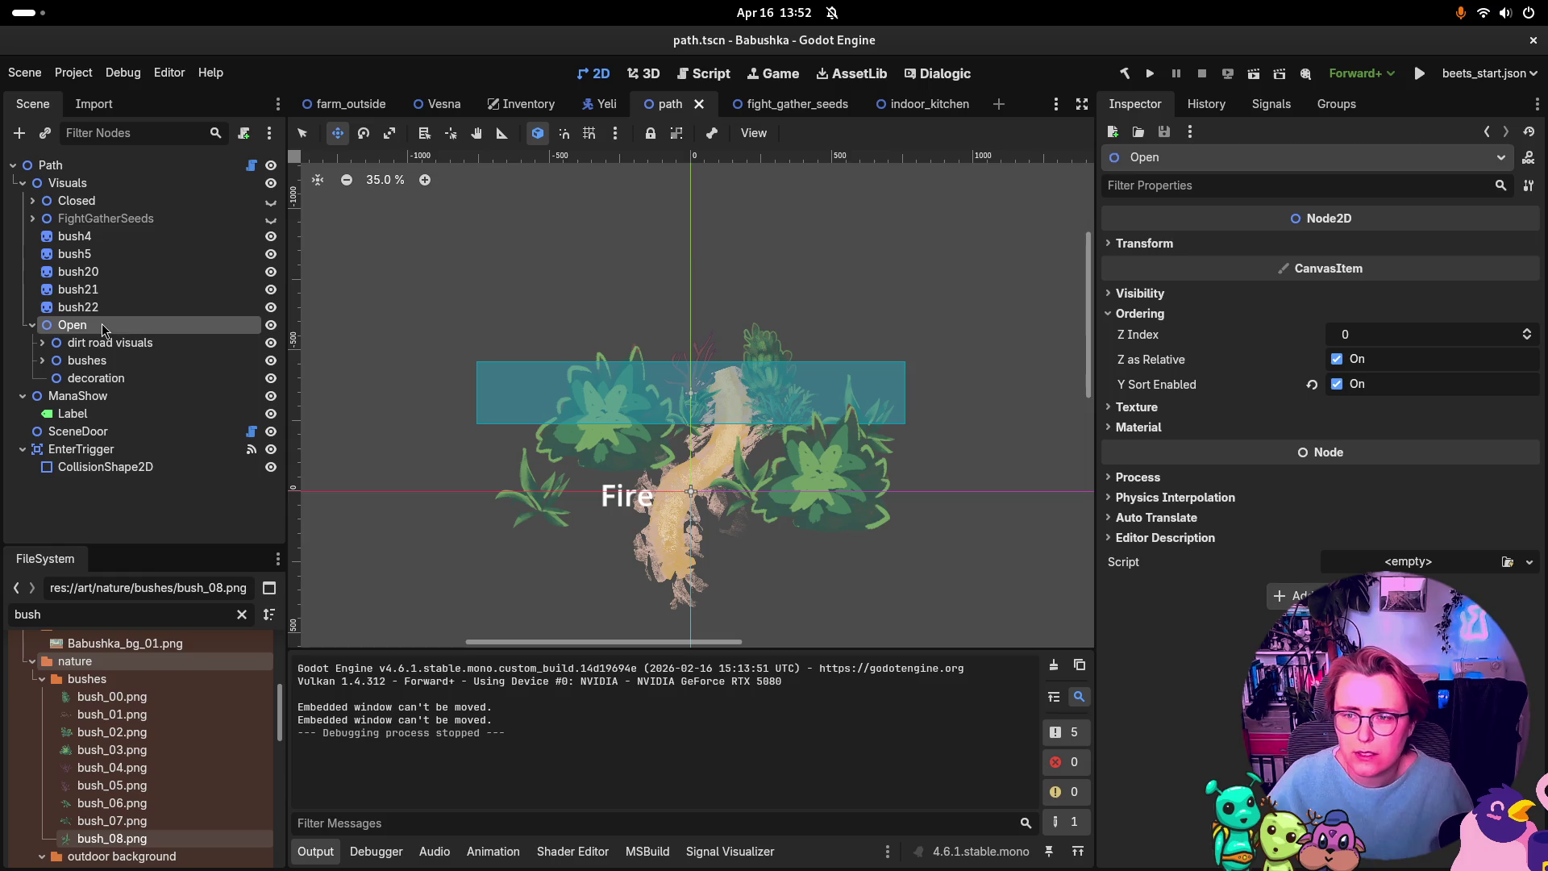
left_click(106, 182)
left_click(102, 201)
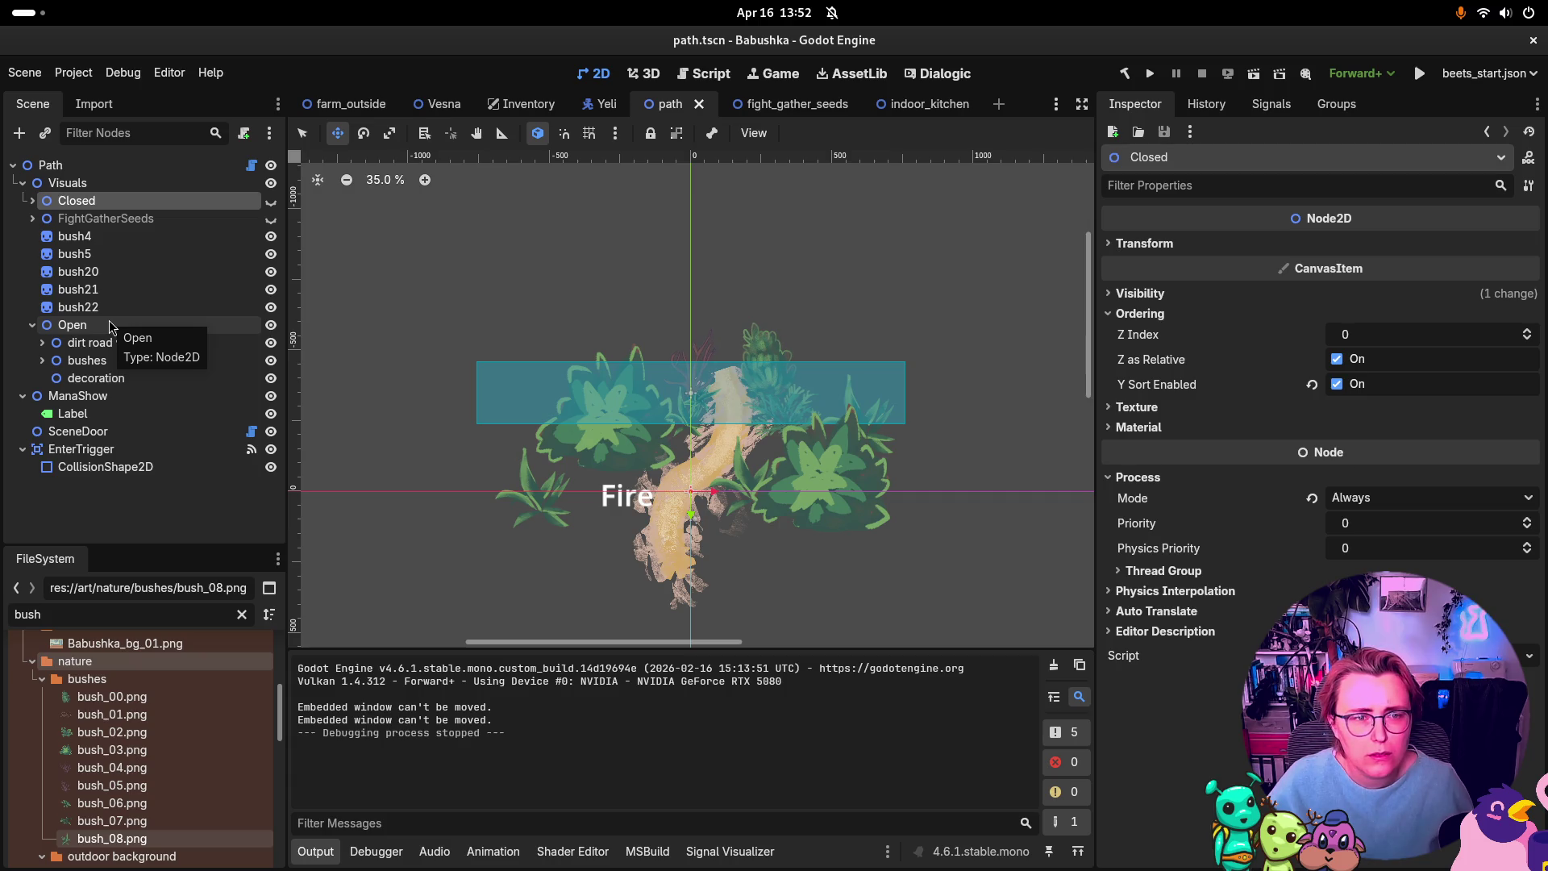
left_click(142, 165)
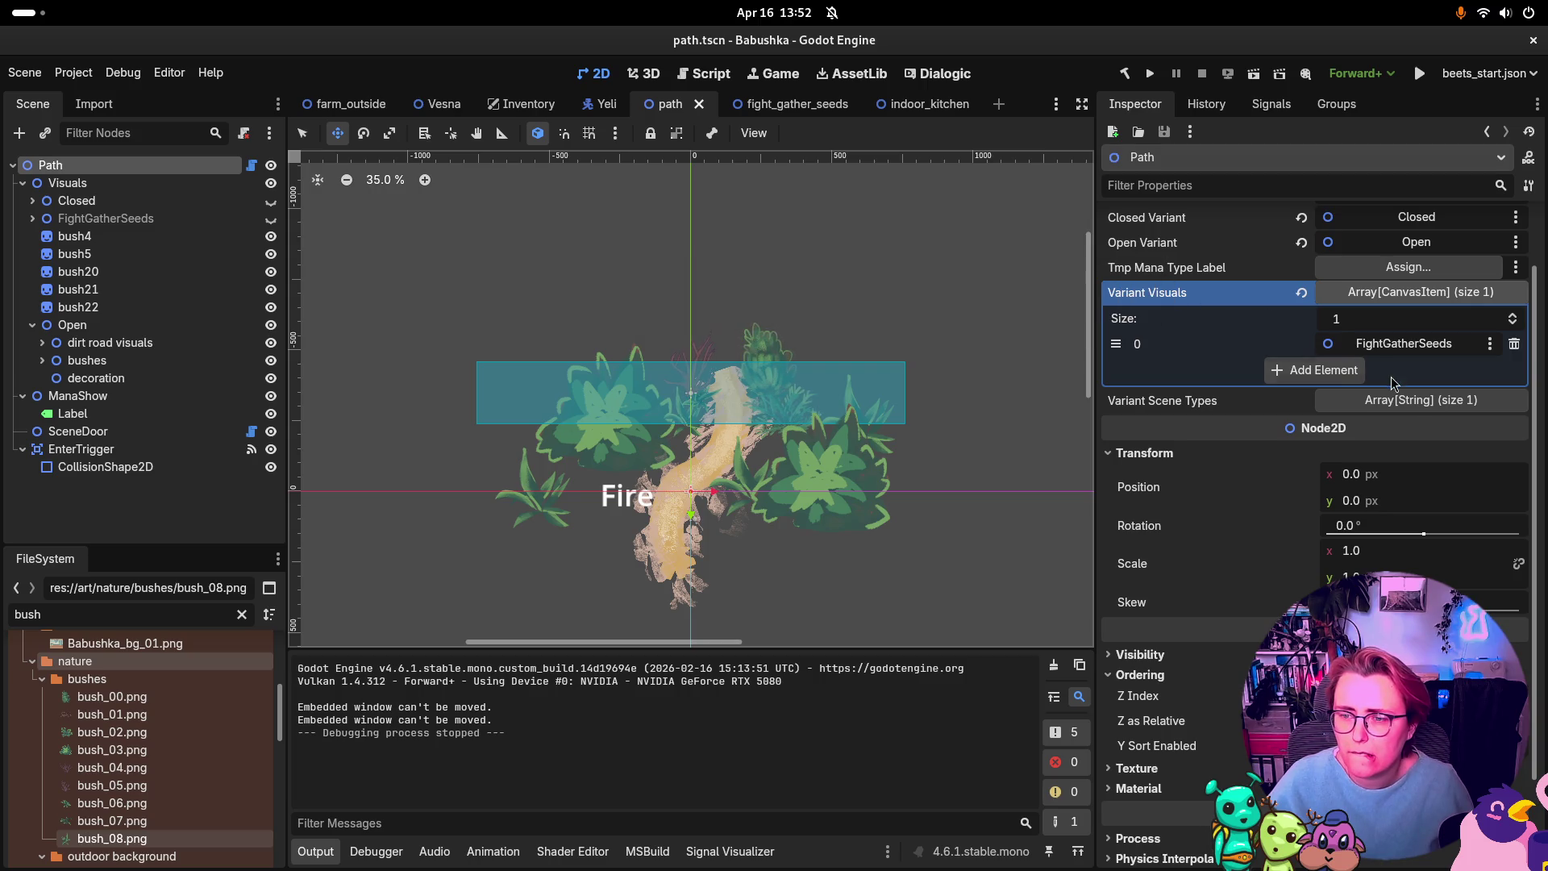
left_click(1407, 403)
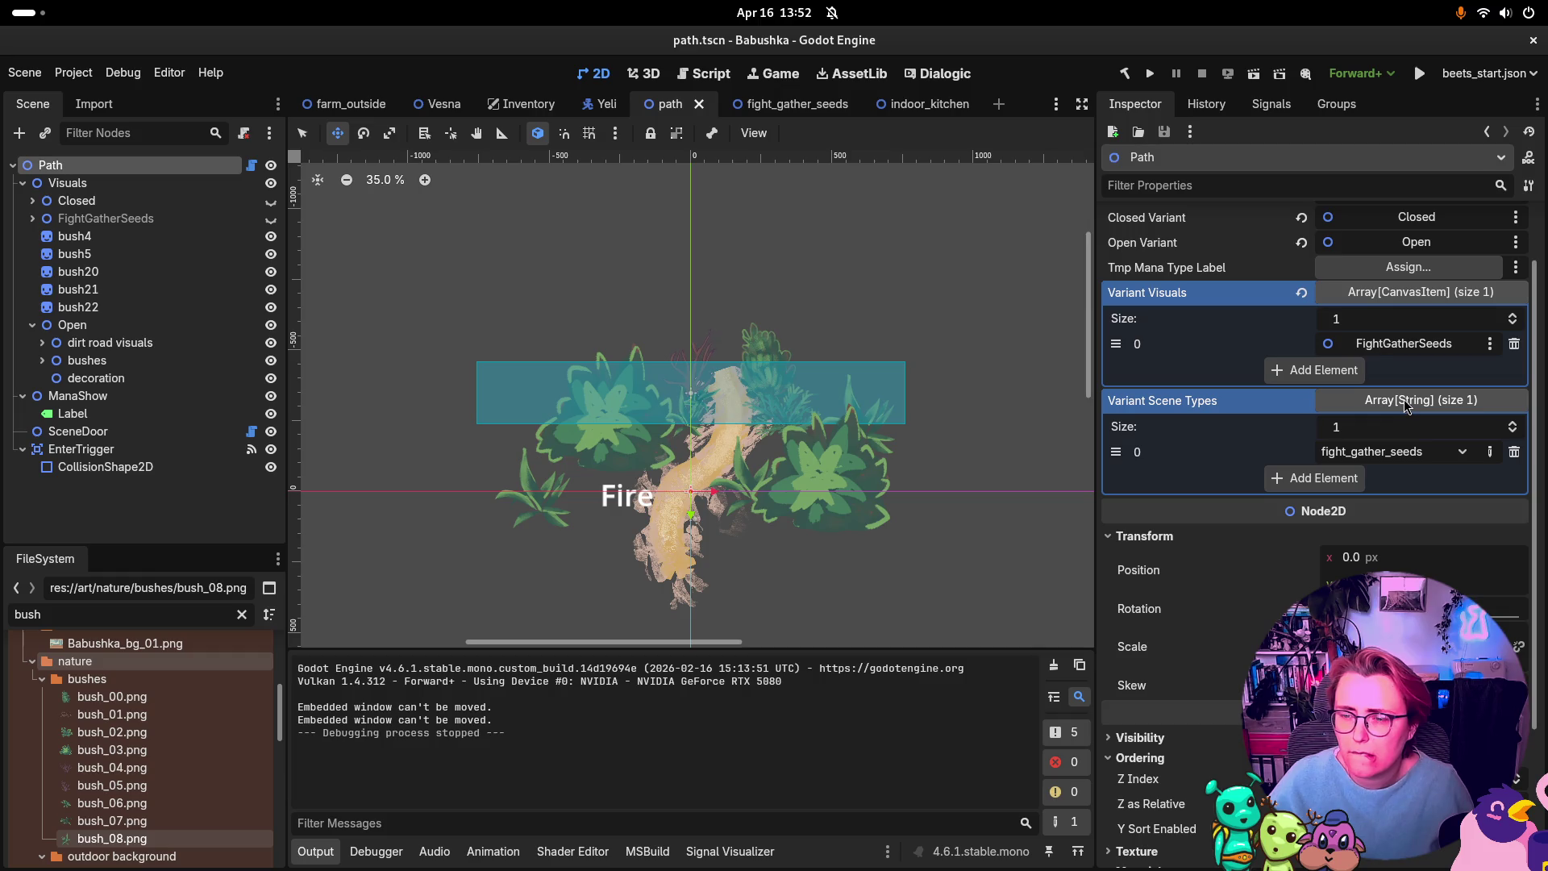
left_click(1396, 398)
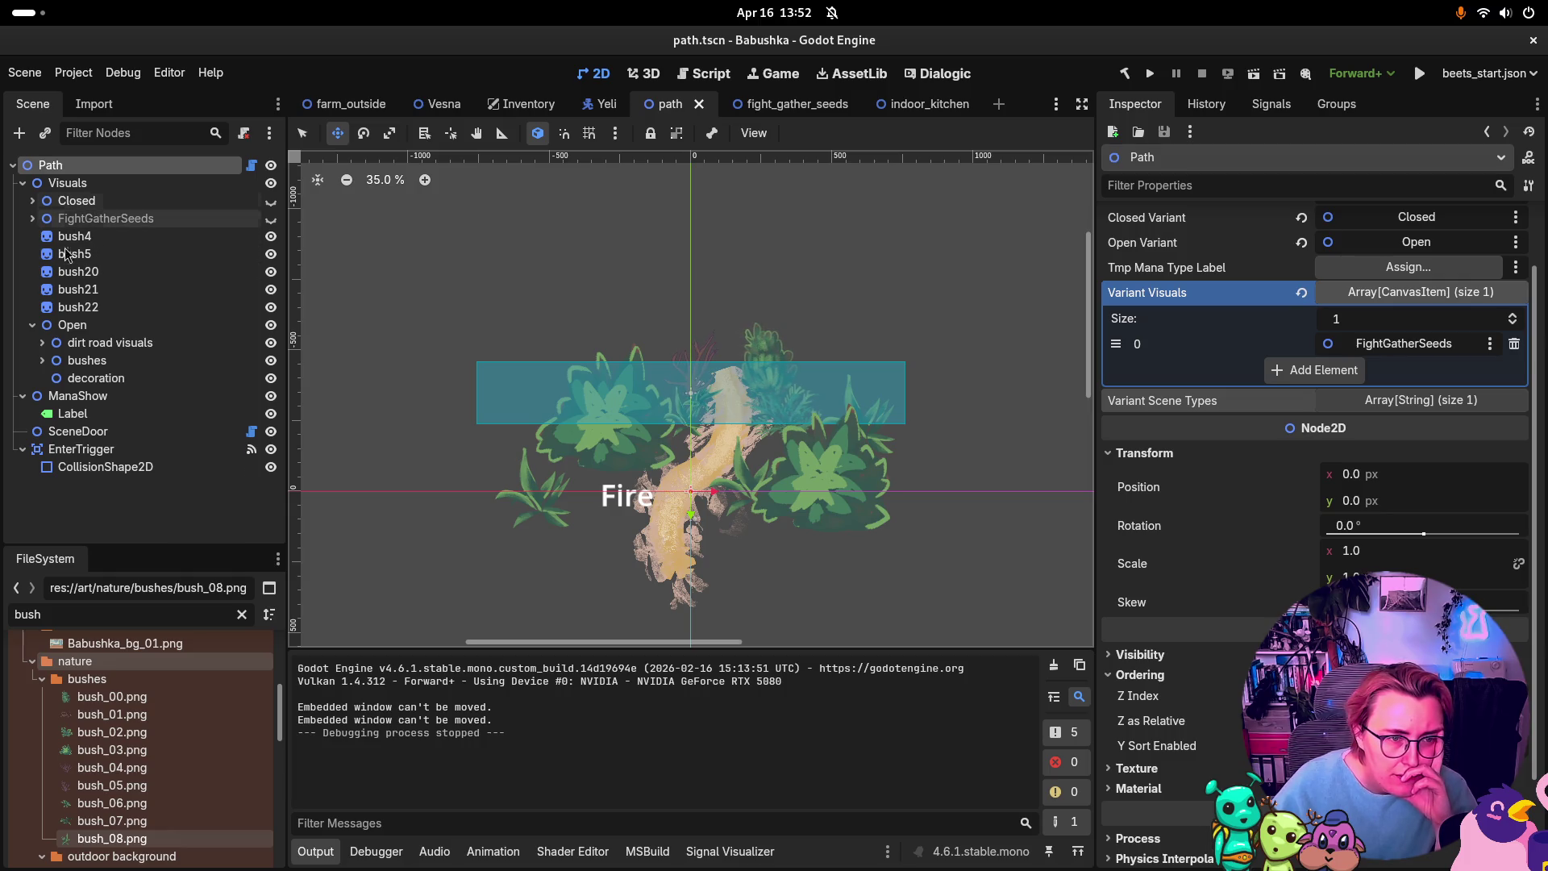
left_click(34, 325)
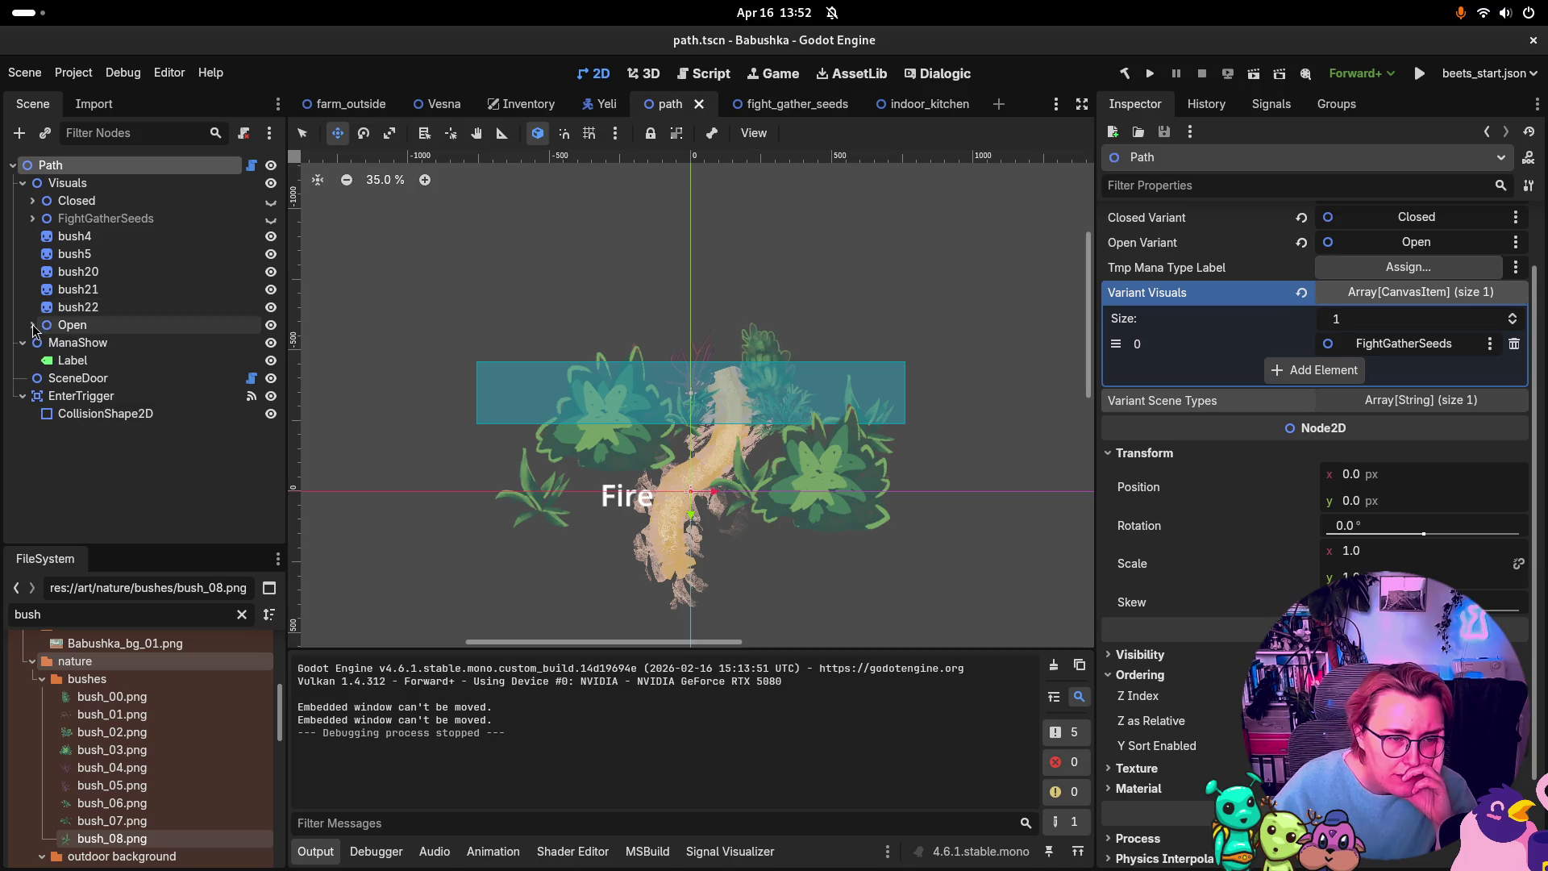
Step: Add a Node2D child named static under the Visuals node
right_click(72, 188)
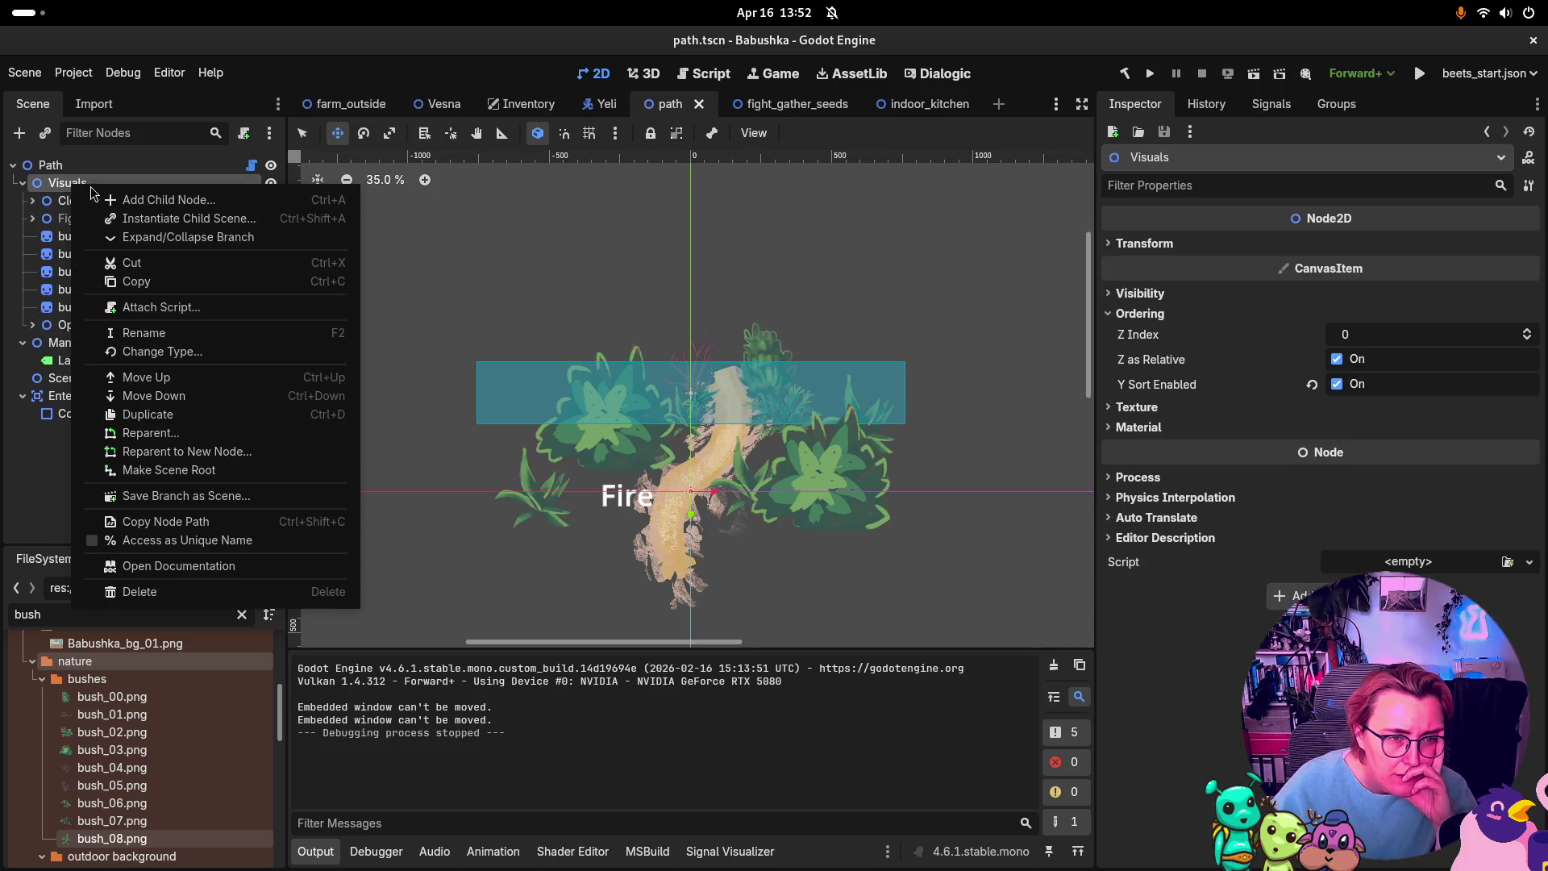
left_click(148, 202)
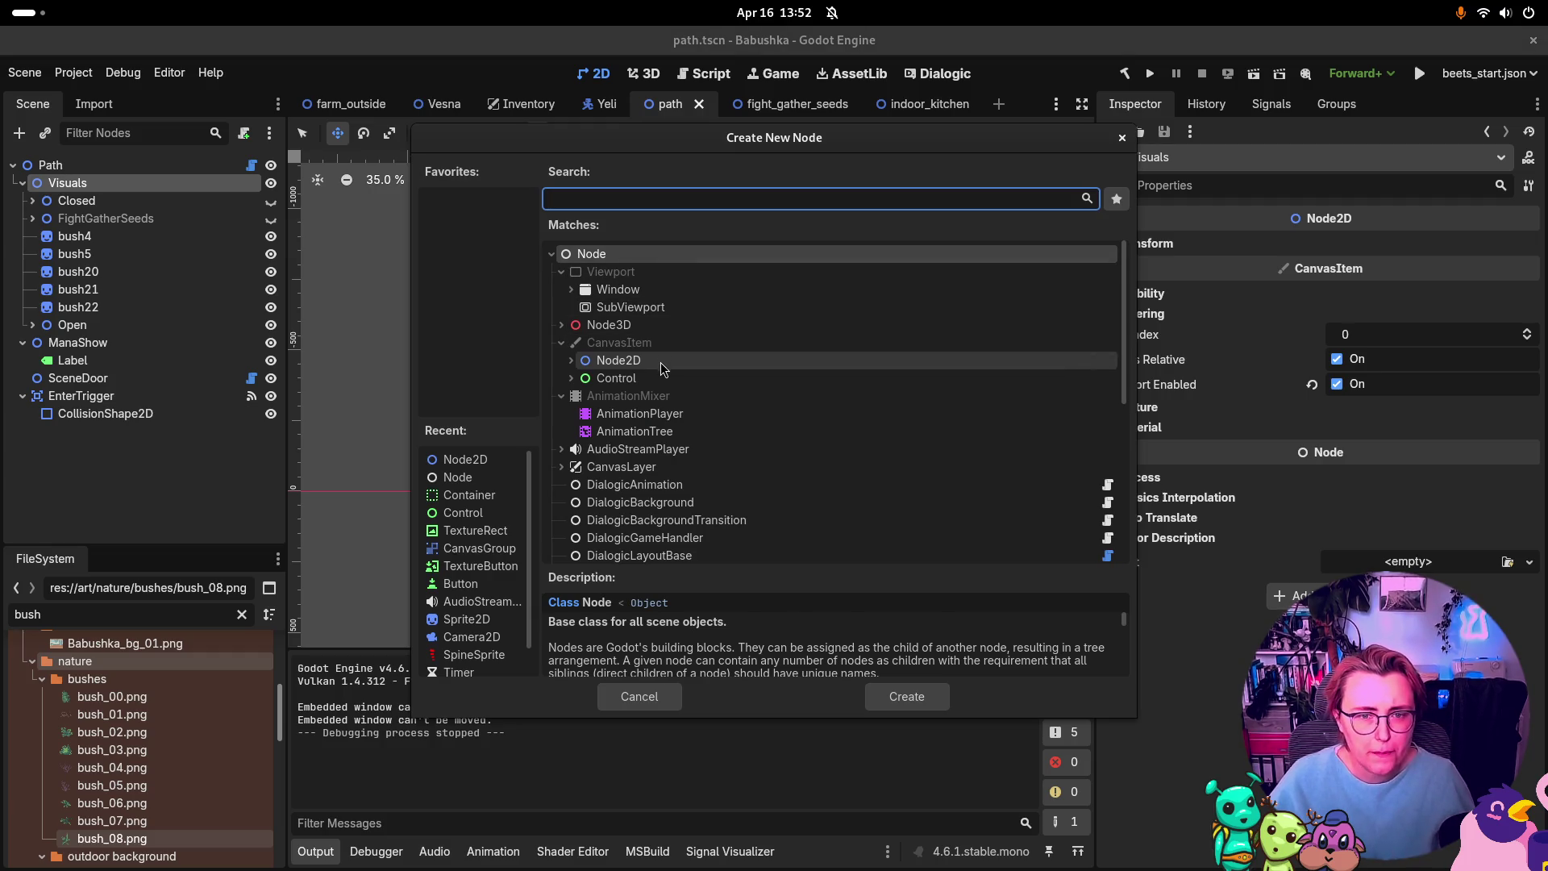
left_click(621, 360)
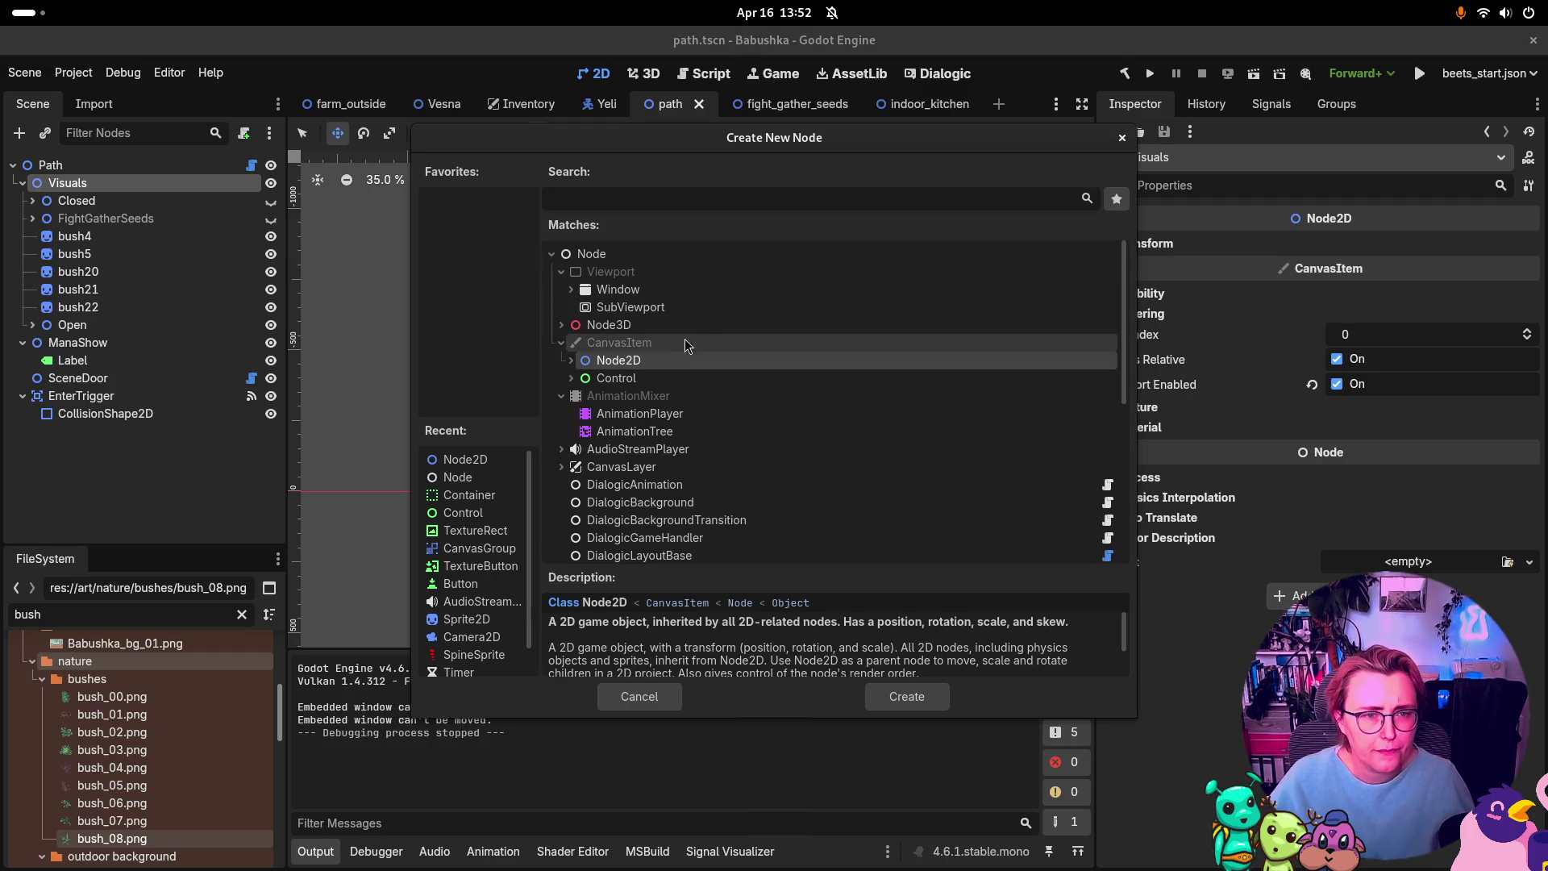
left_click(906, 697)
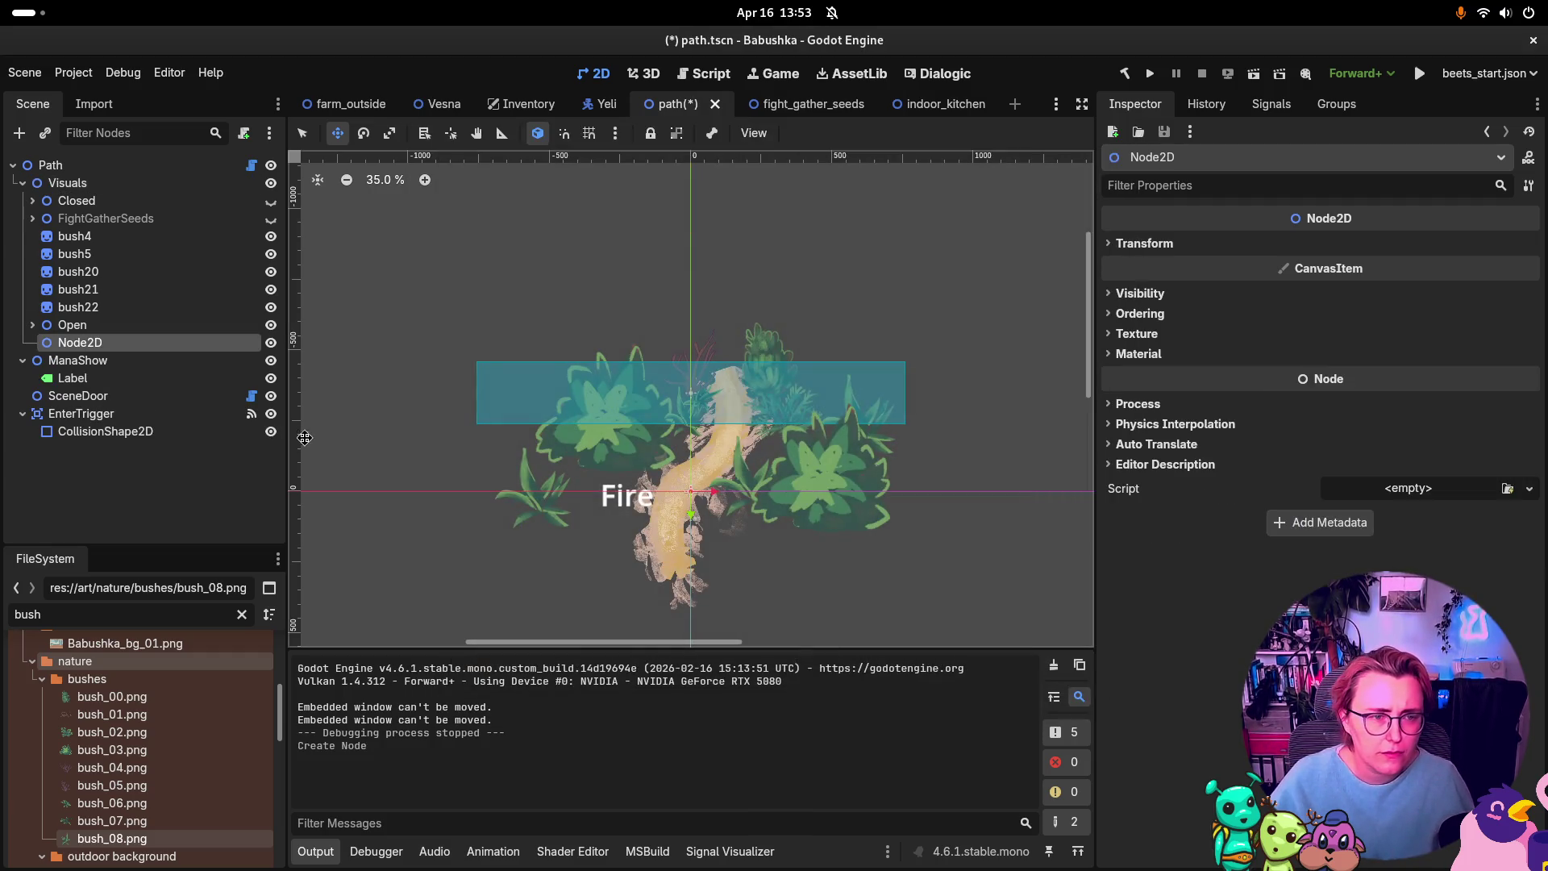
double_click(110, 344)
type("static")
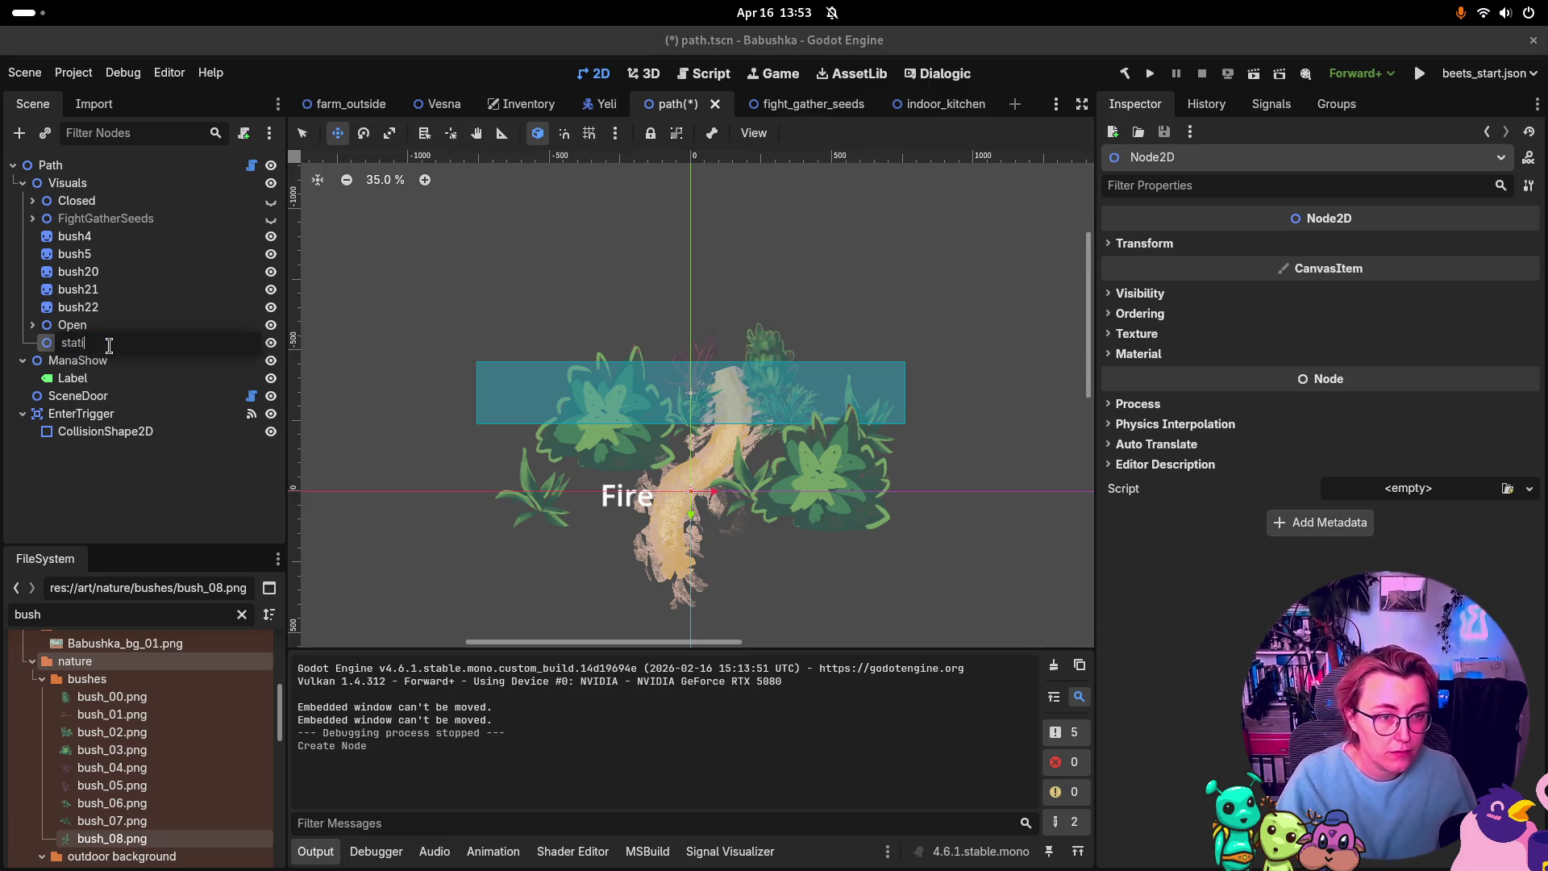
key("Return")
Step: Move the five bush sprites, bush4 through bush22, into static and save
left_click_drag(65, 343, 83, 188)
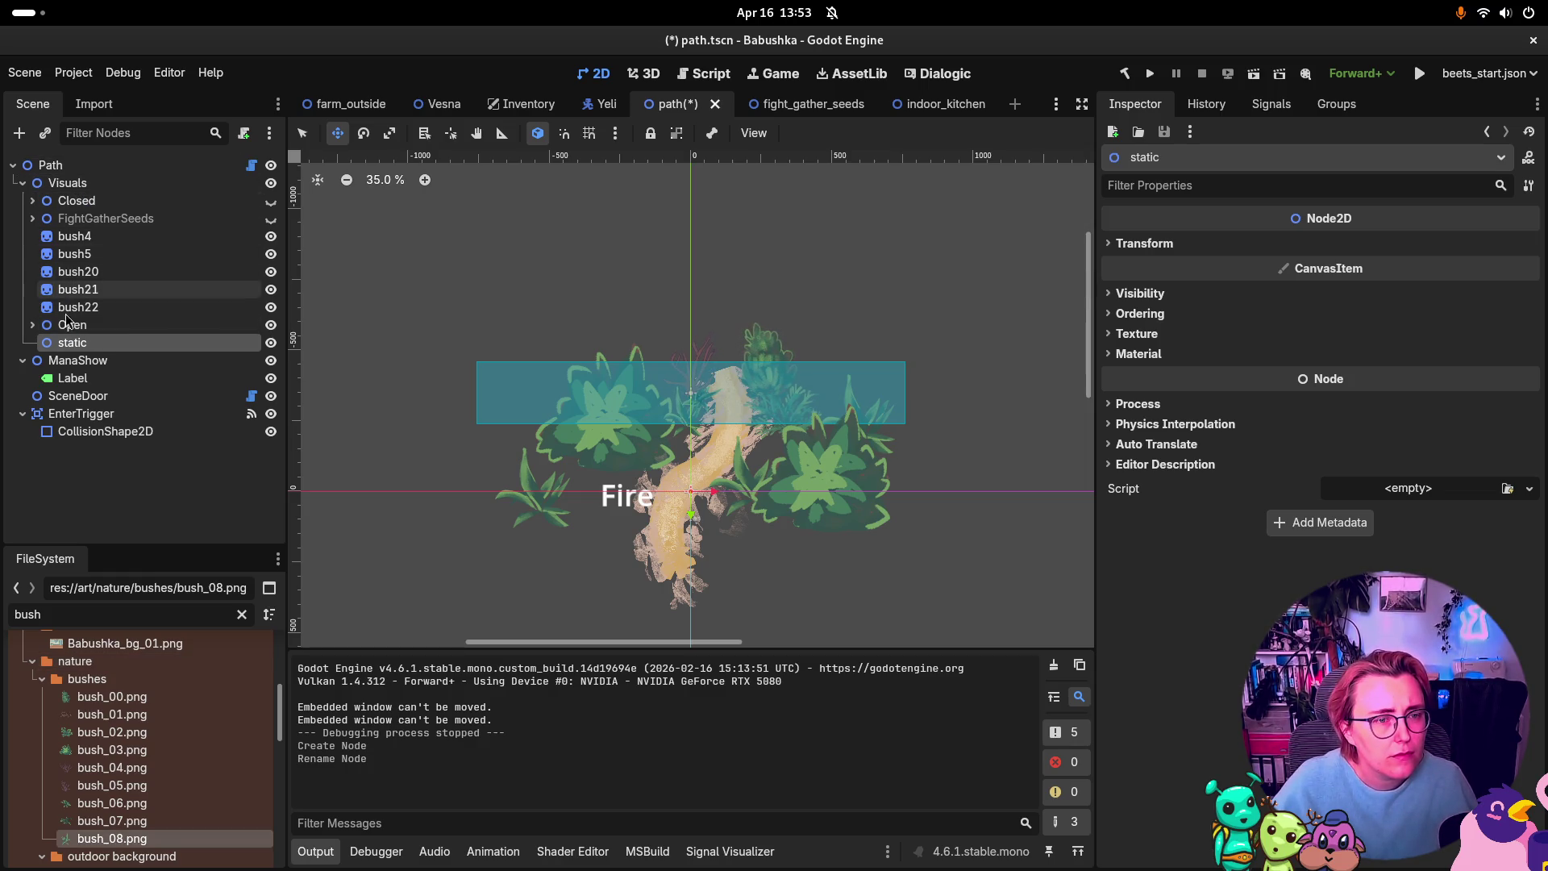
left_click(81, 237)
left_click(78, 307, "shift")
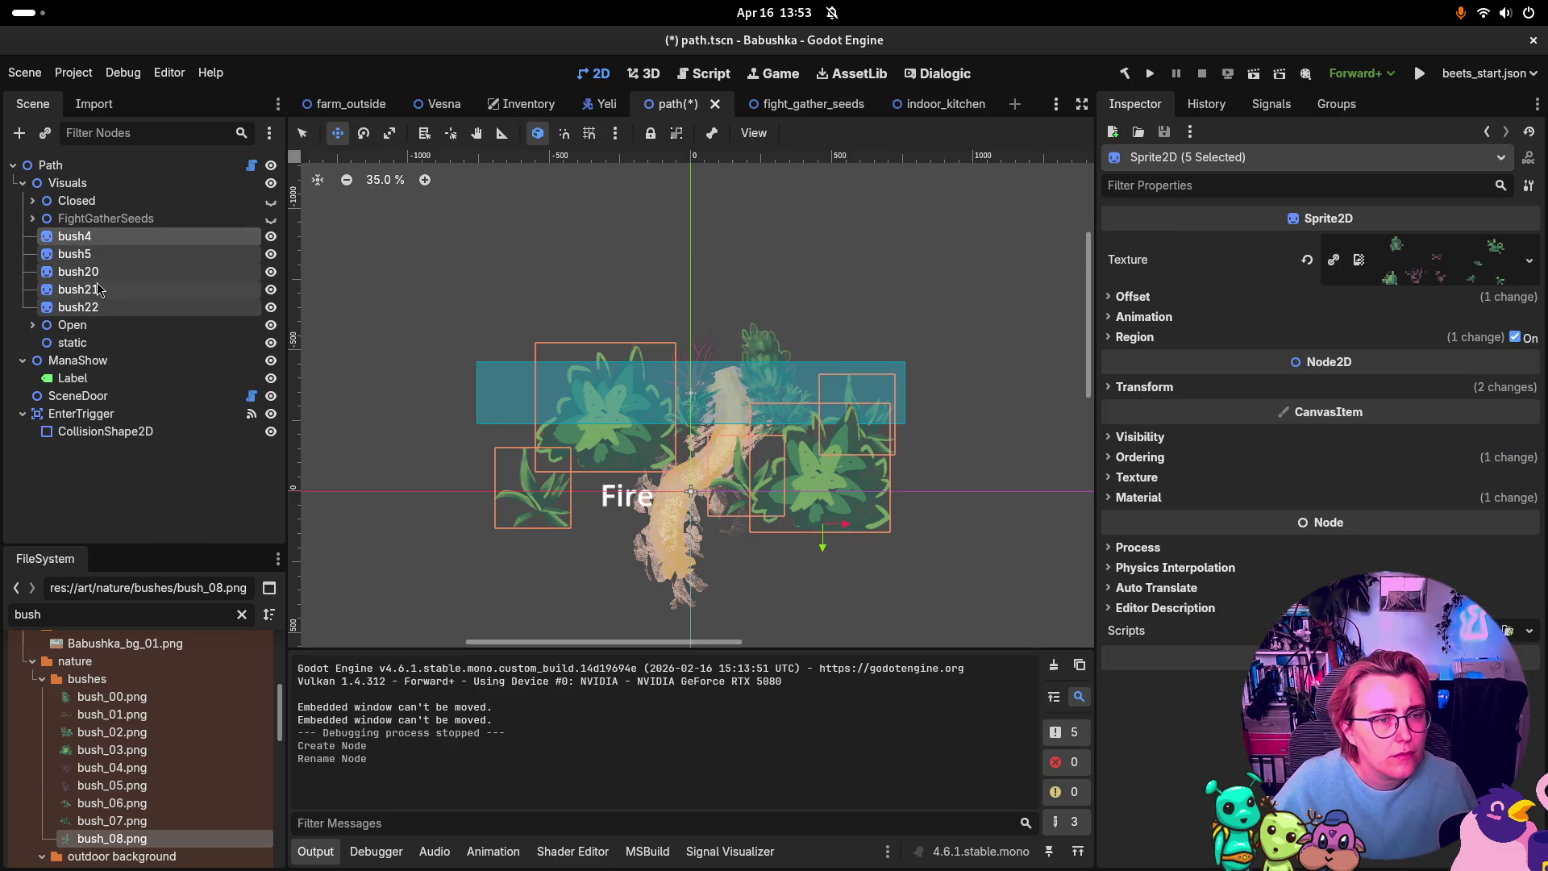
left_click_drag(78, 308, 90, 345)
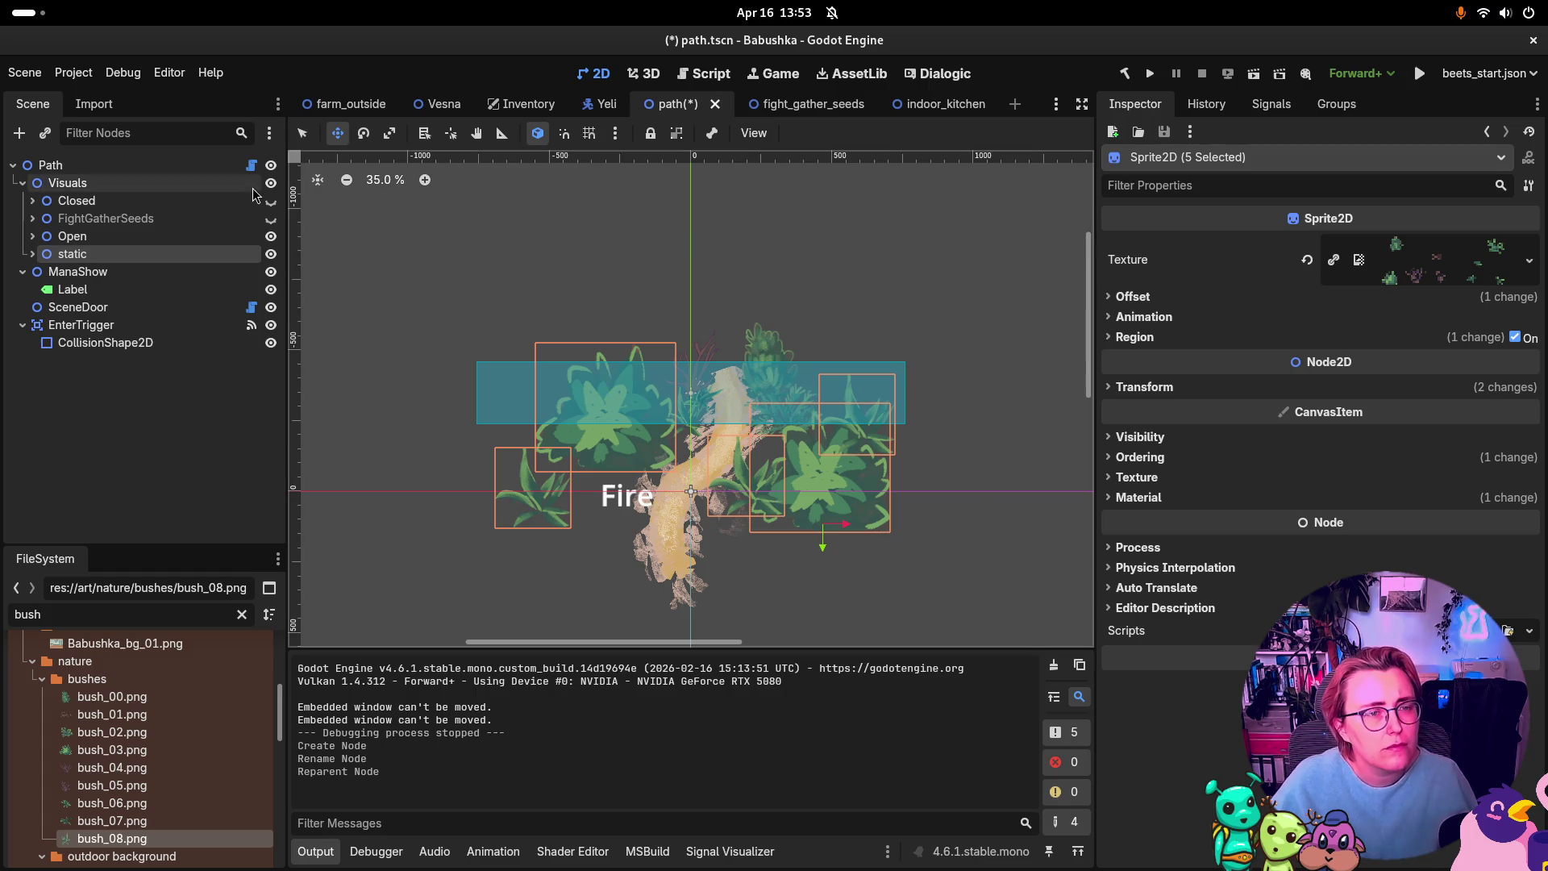
key("ctrl+s")
Step: Capitalise the node name to Static and save path.tscn
left_click(88, 256)
left_click(72, 253)
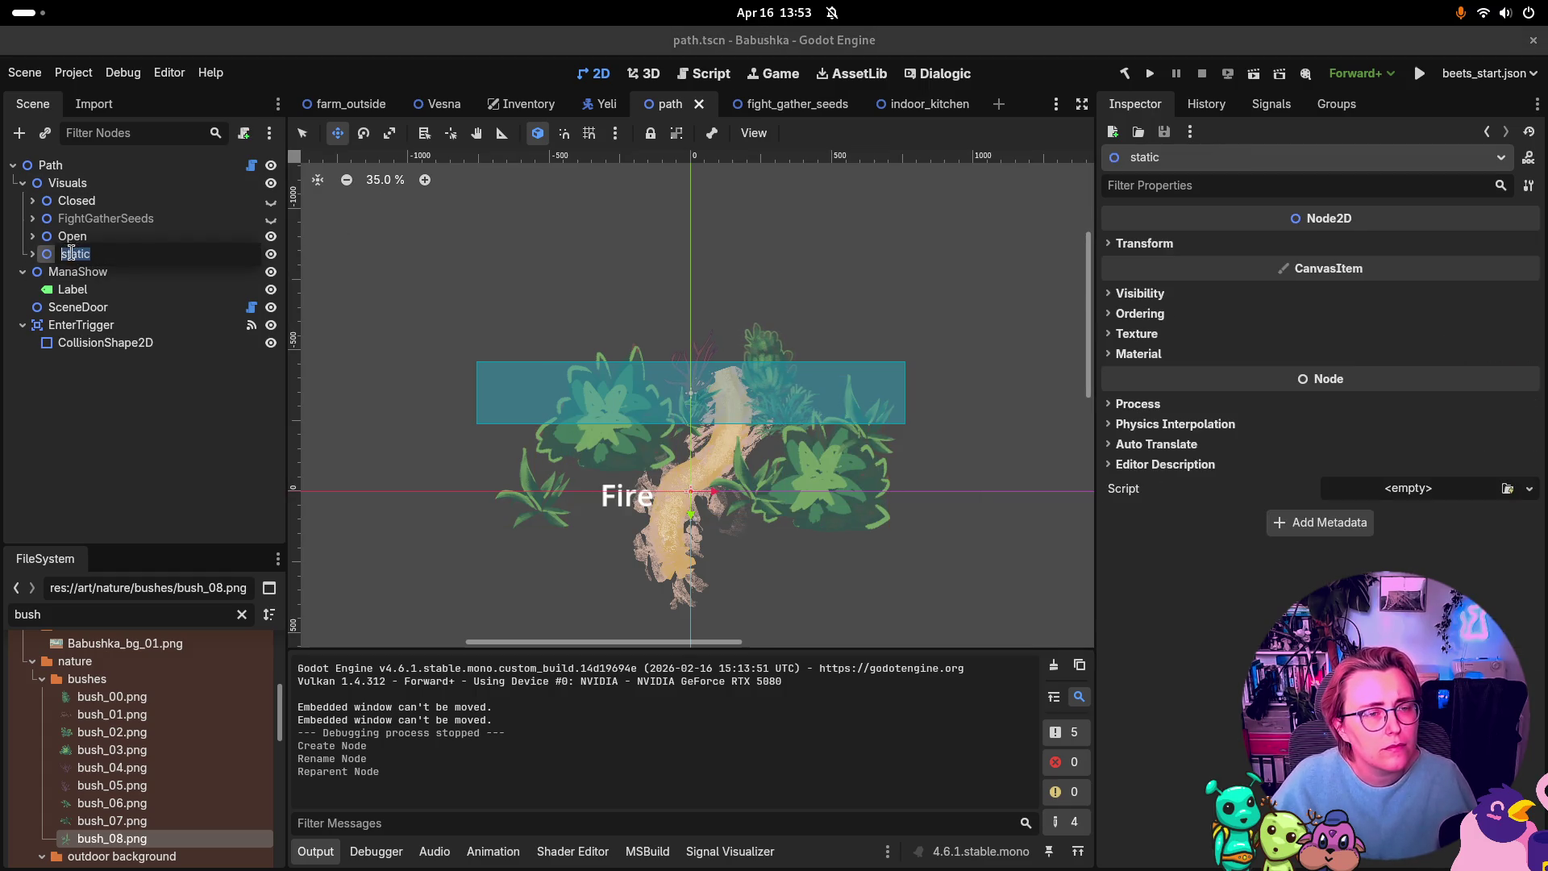
key("Escape")
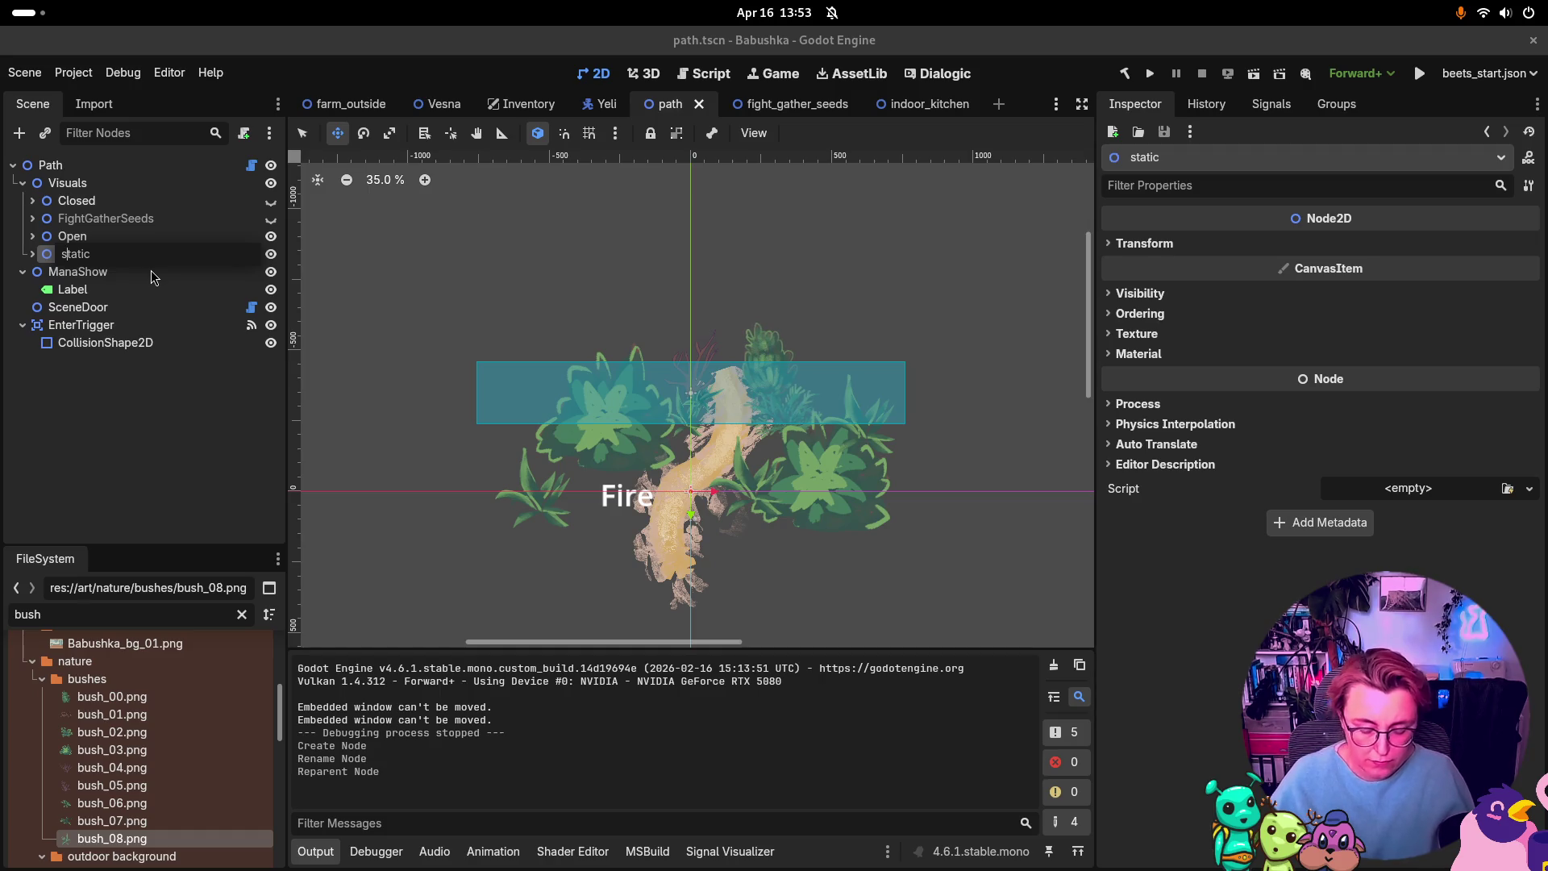
key("Right")
key("Right")
key("Right")
key("Left")
key("Left")
key("Left")
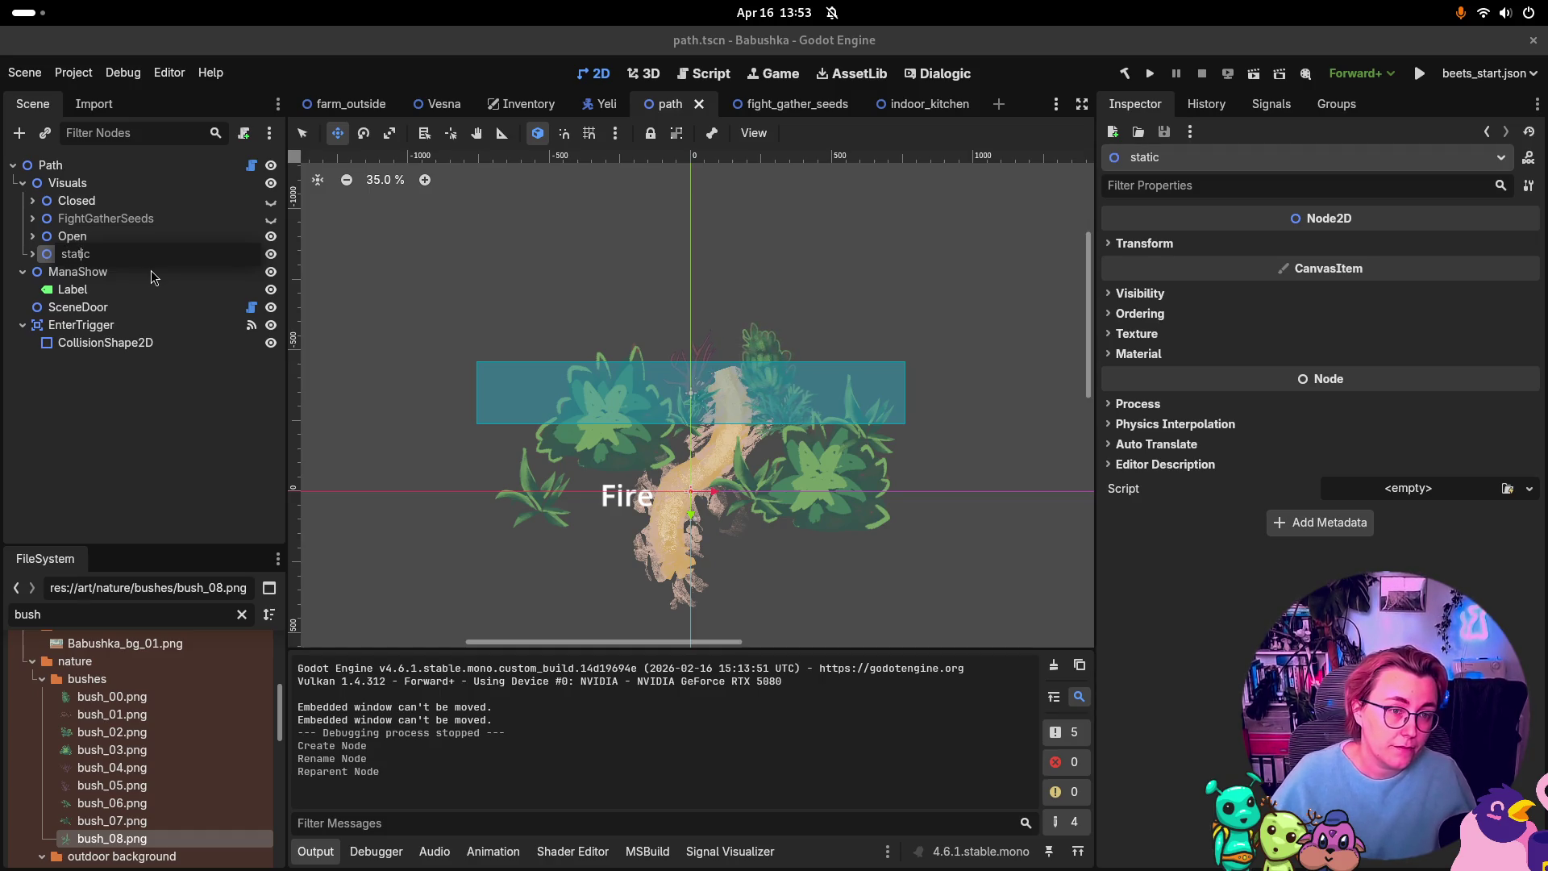
key("BackSpace")
type("S")
key("Return")
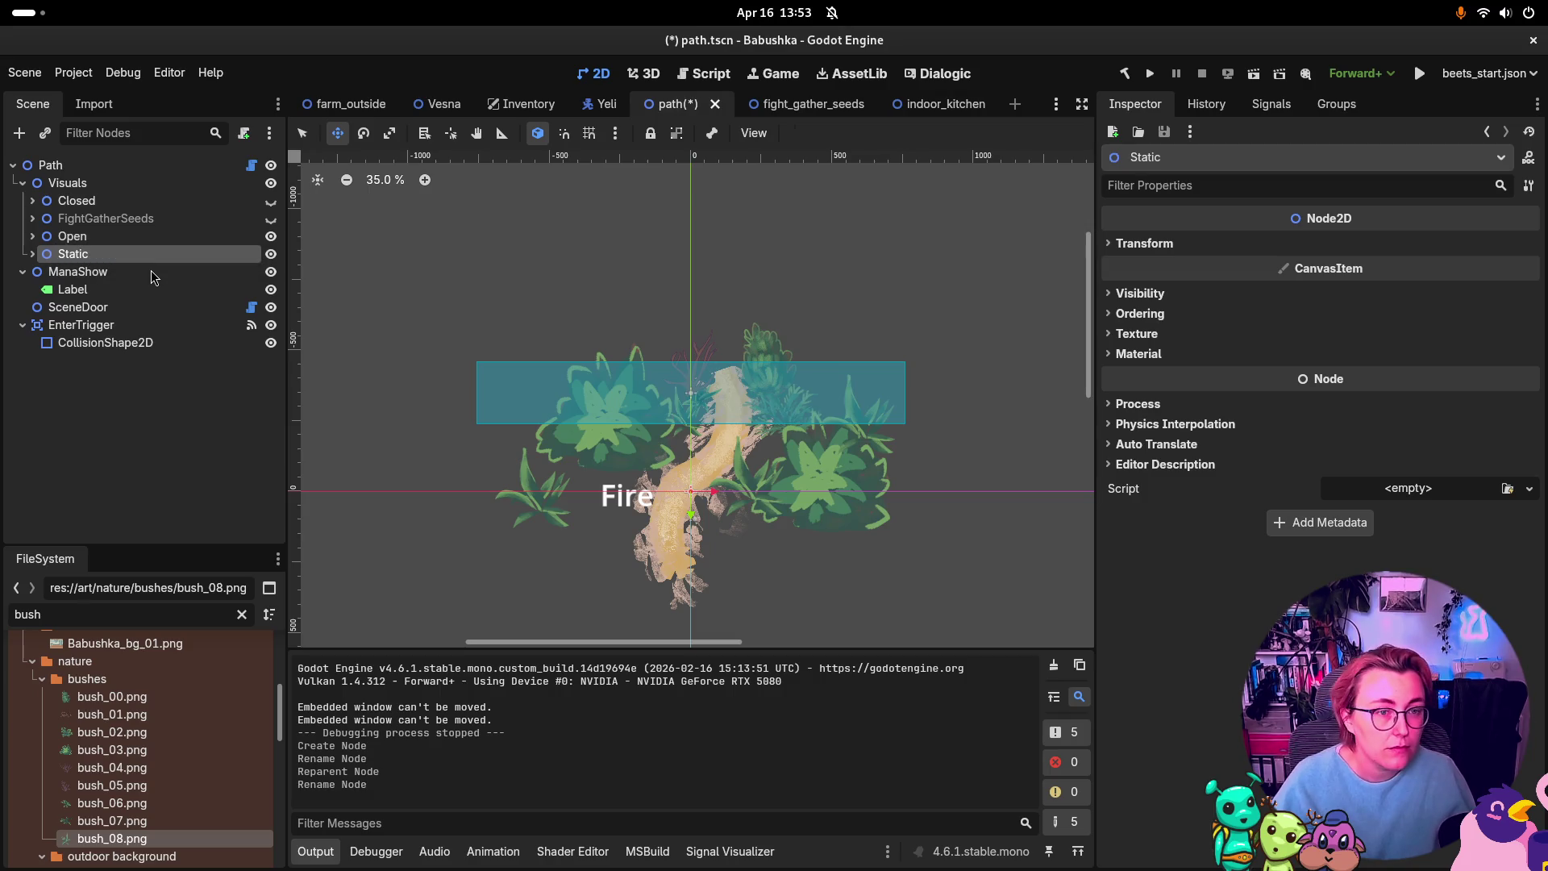
key("ctrl+s")
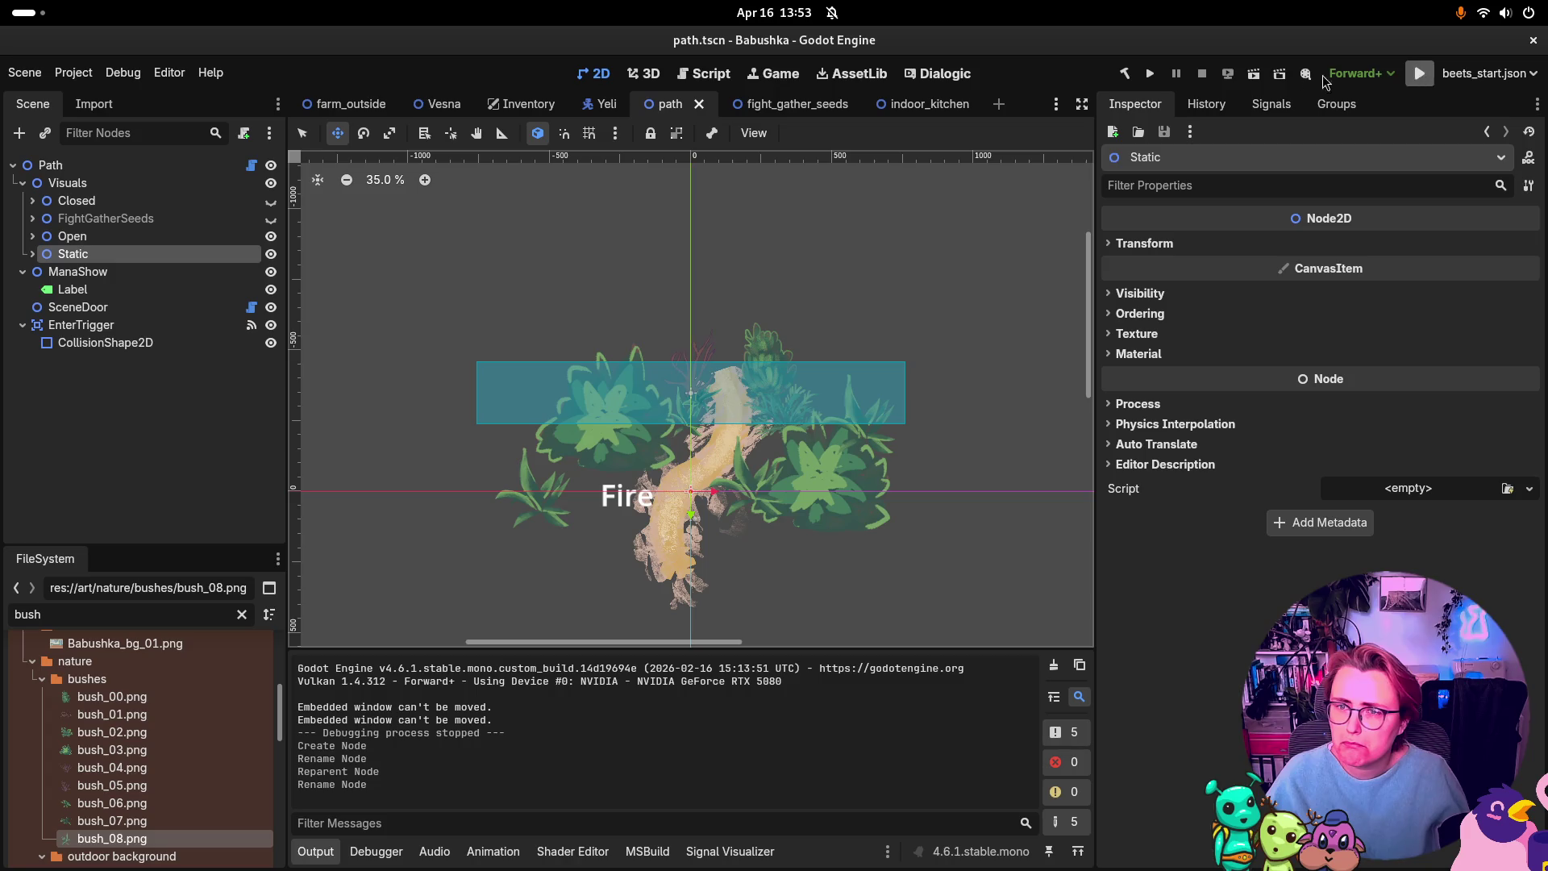
Step: Run the game and expand the typed-array assignment and array conversion errors in the Debugger's Errors list
left_click(1149, 74)
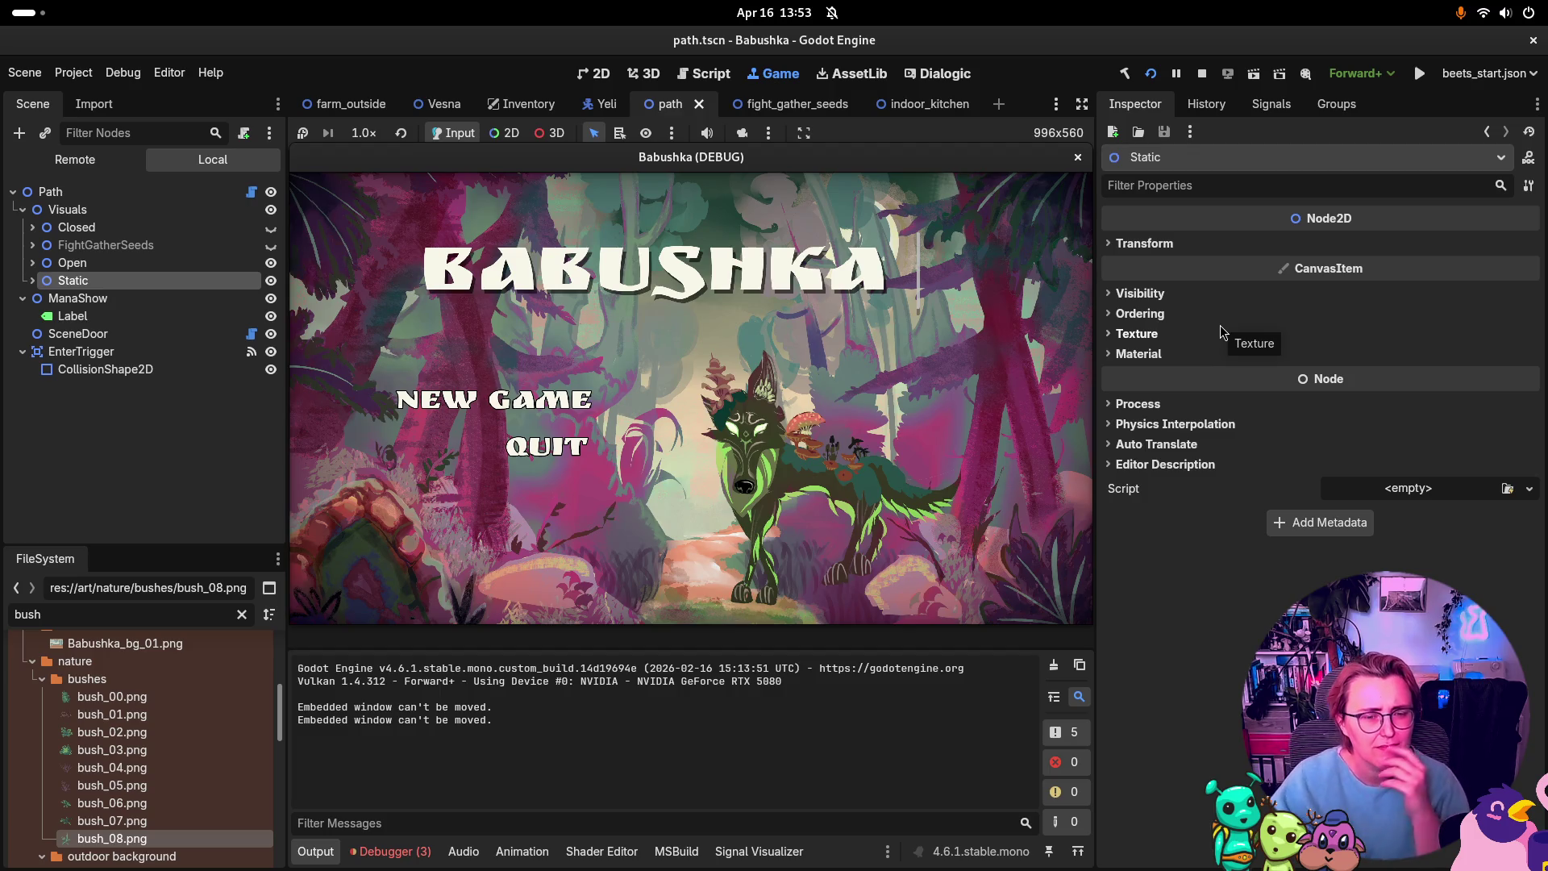
left_click(416, 860)
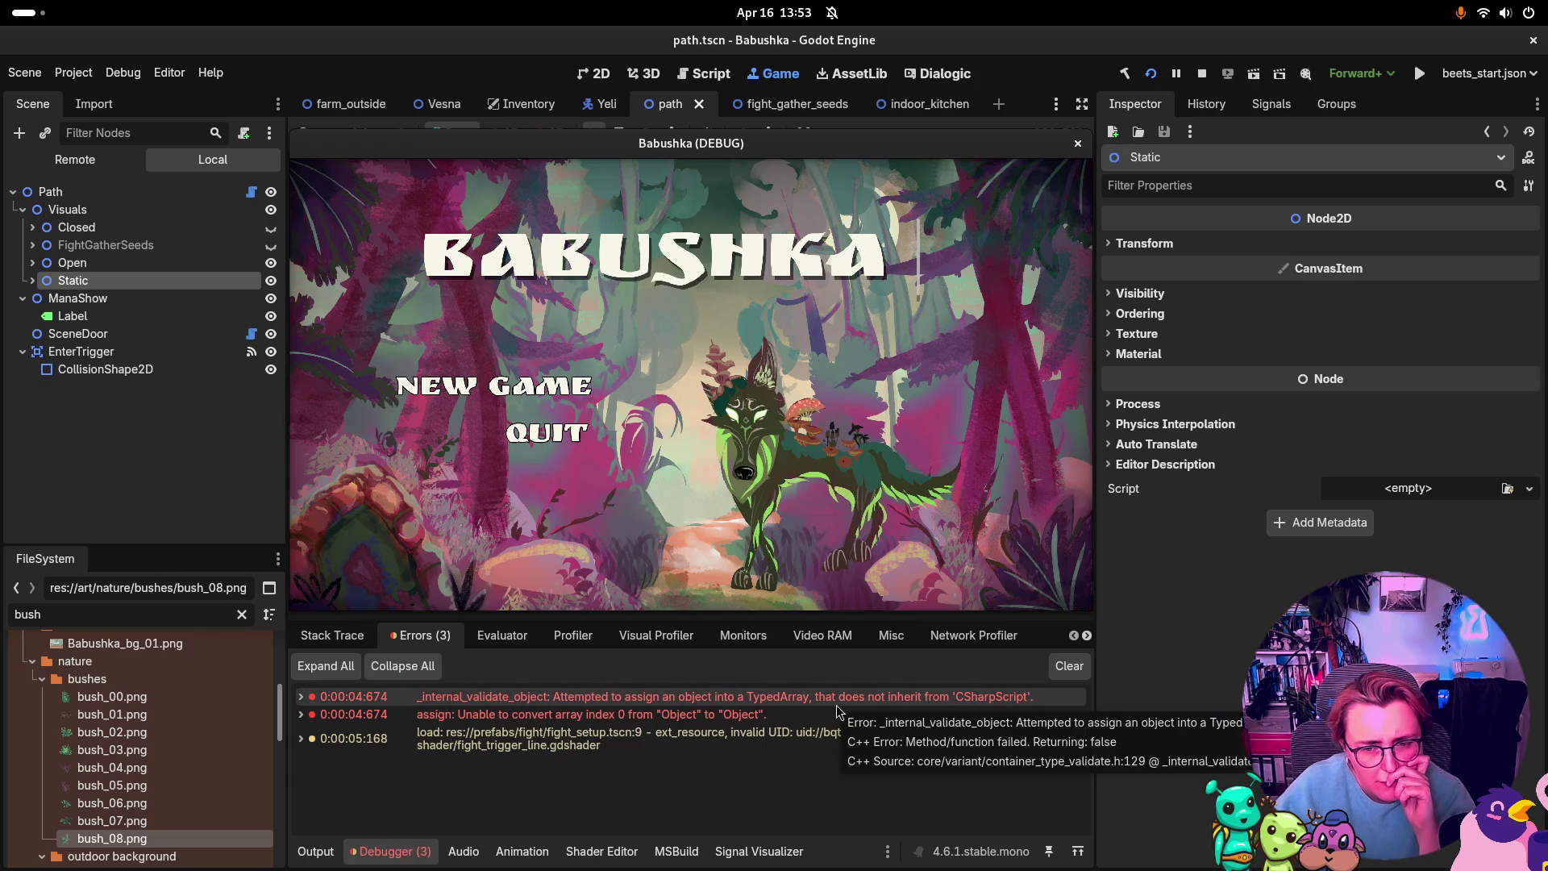
double_click(371, 696)
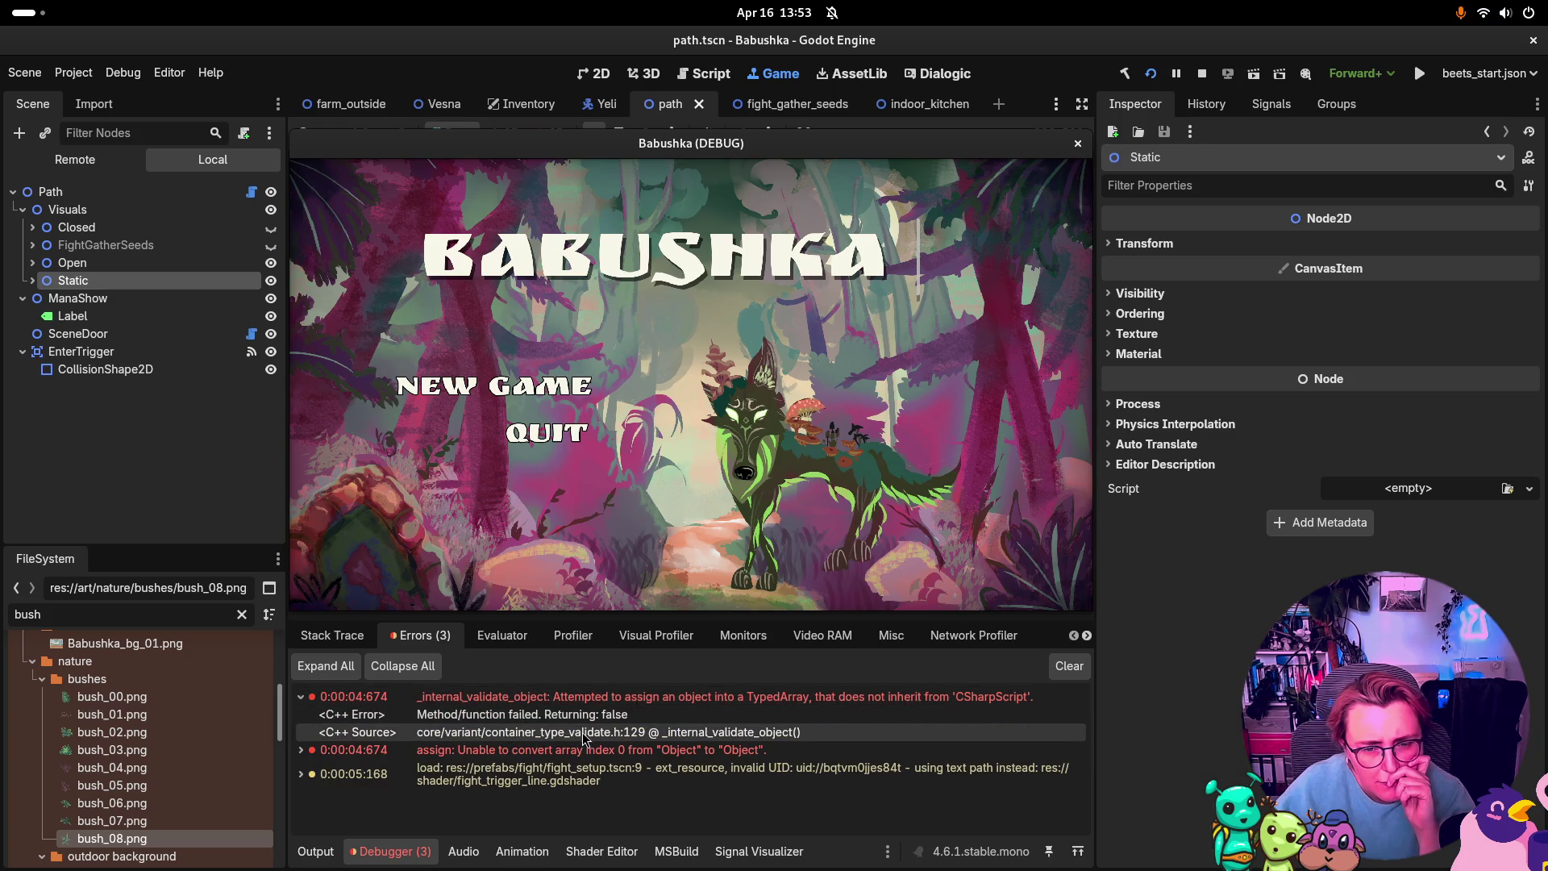
left_click(300, 750)
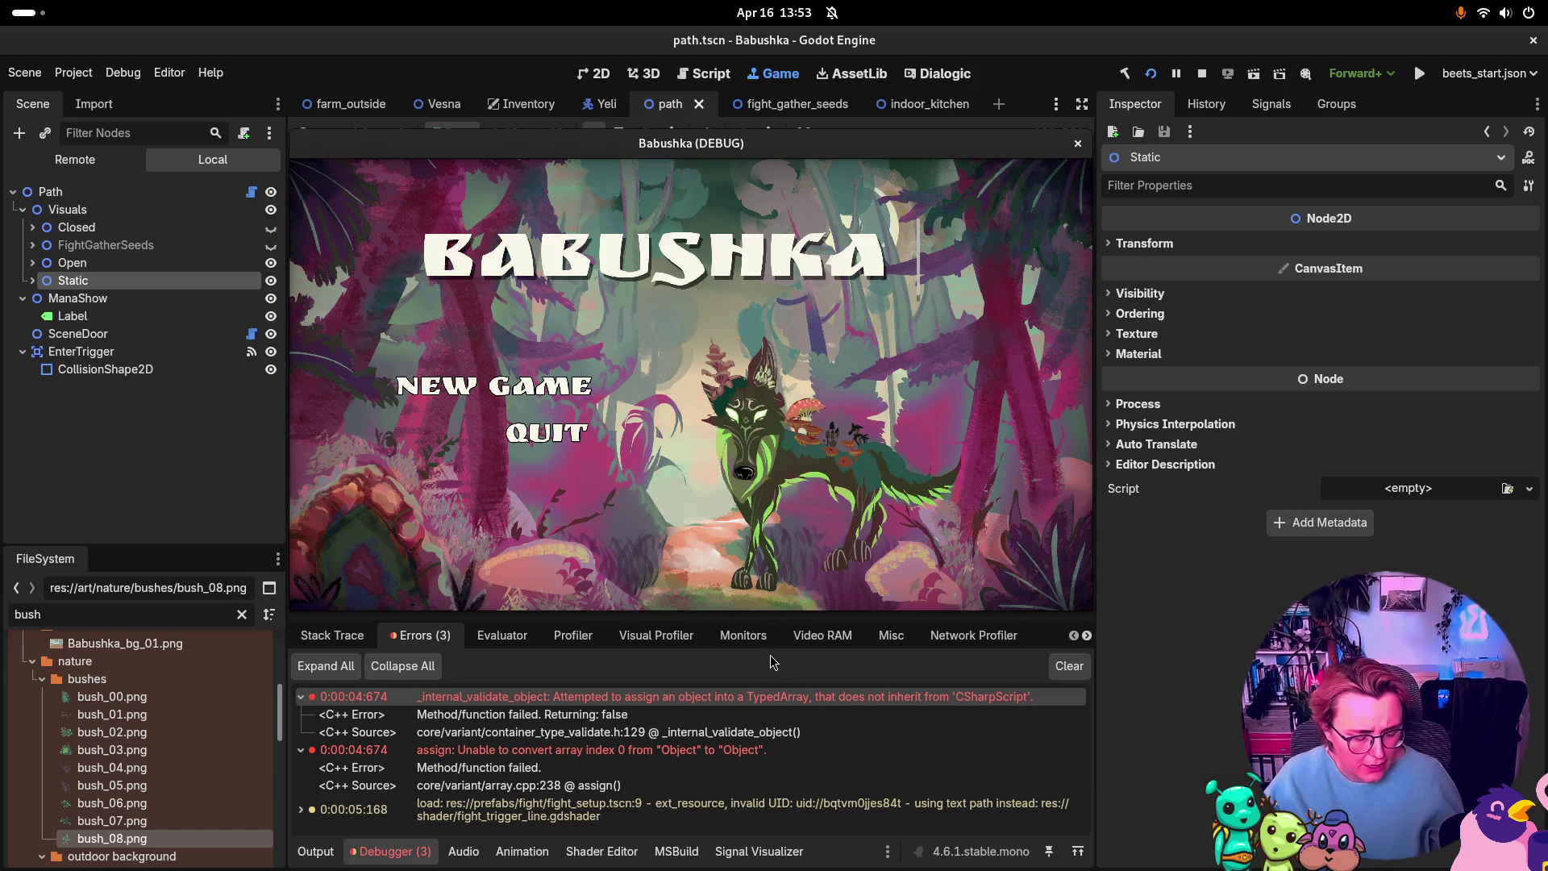
Step: In Rider, review the diffs of beet.tres, BlobAttackAction.cs.uid, cheat_hammer.tres and fight_gather_seeds.tscn
key("super")
left_click(1088, 243)
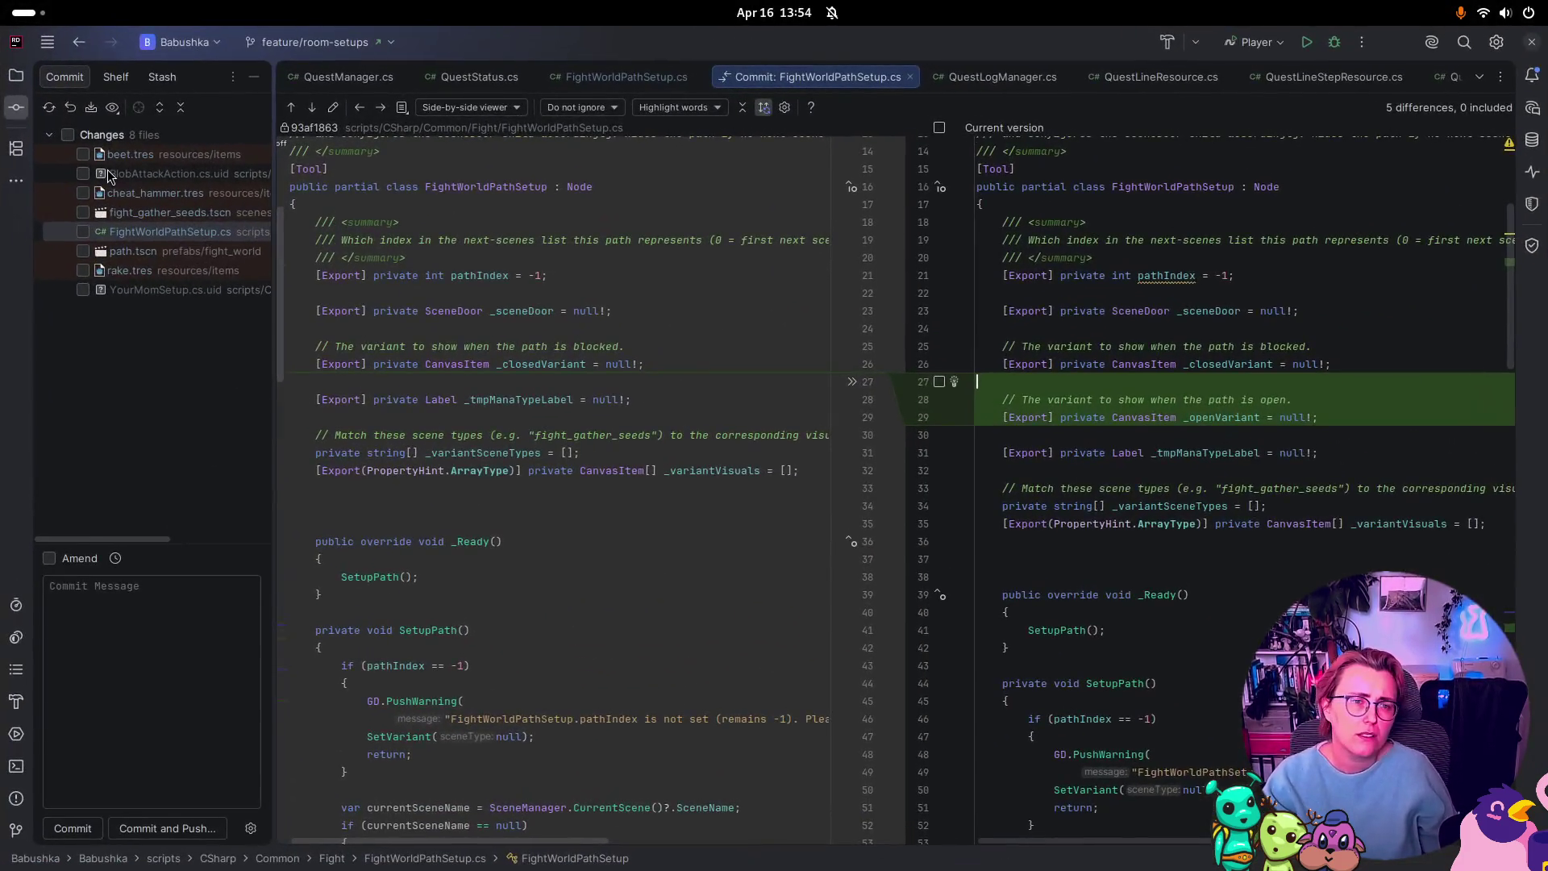
left_click(138, 156)
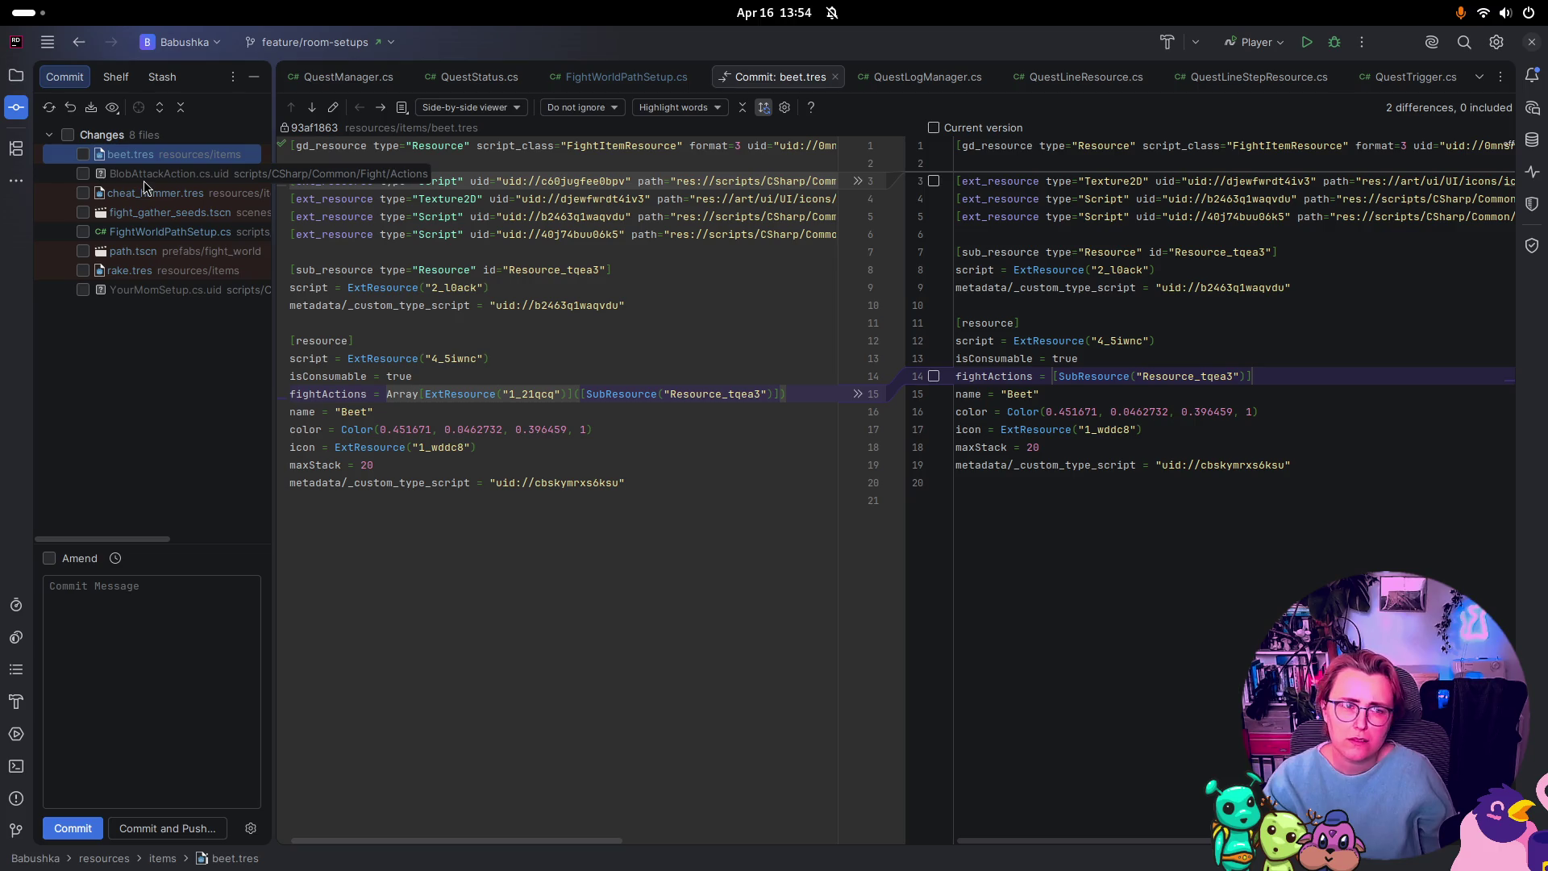
left_click(144, 180)
left_click(145, 194)
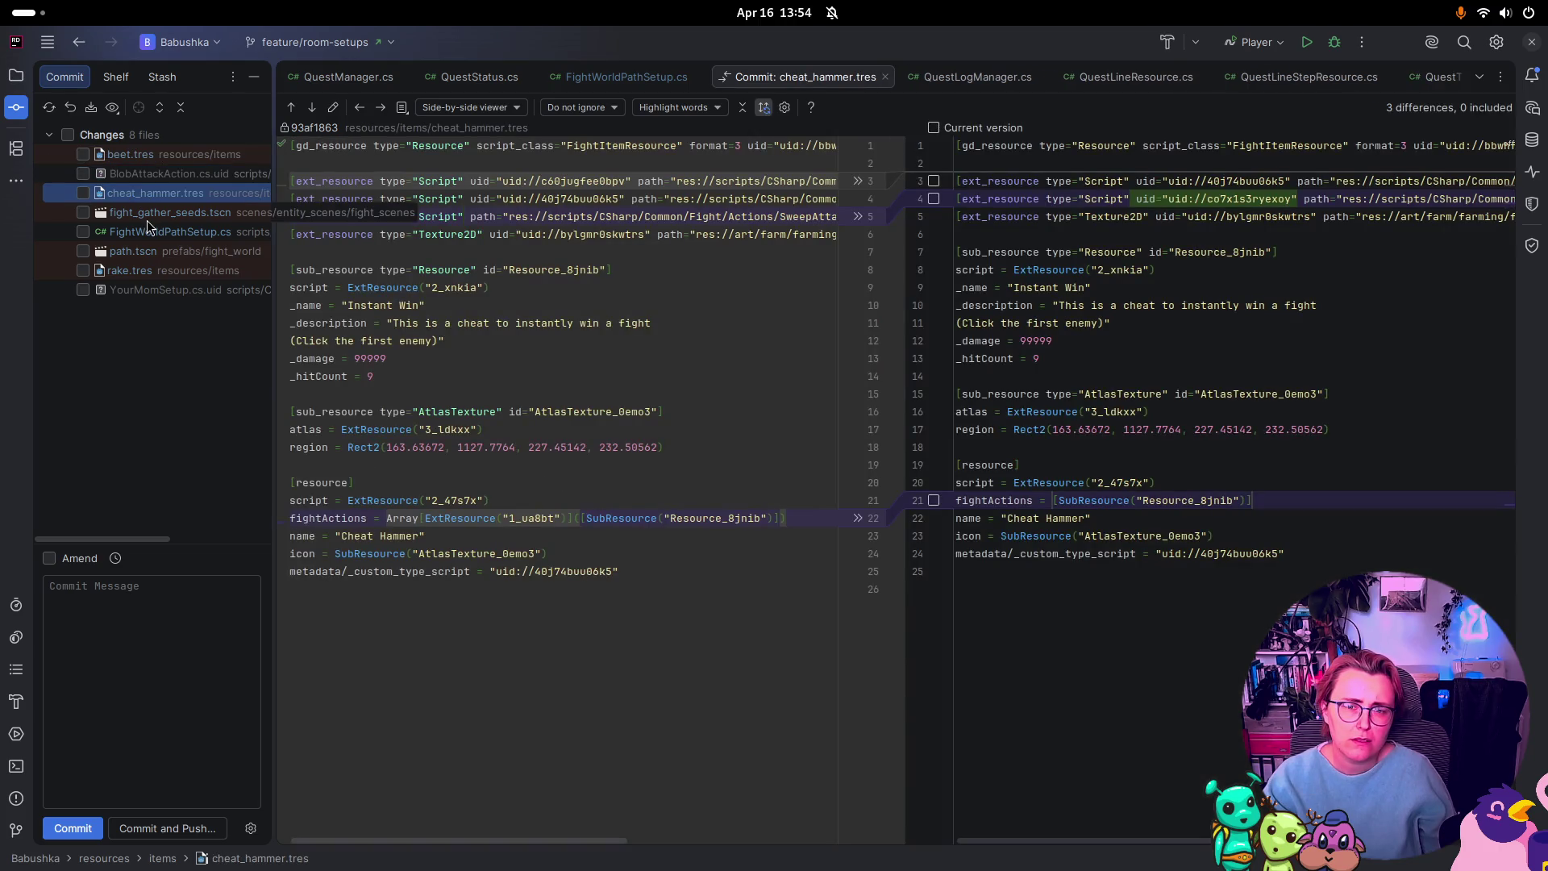
left_click(147, 214)
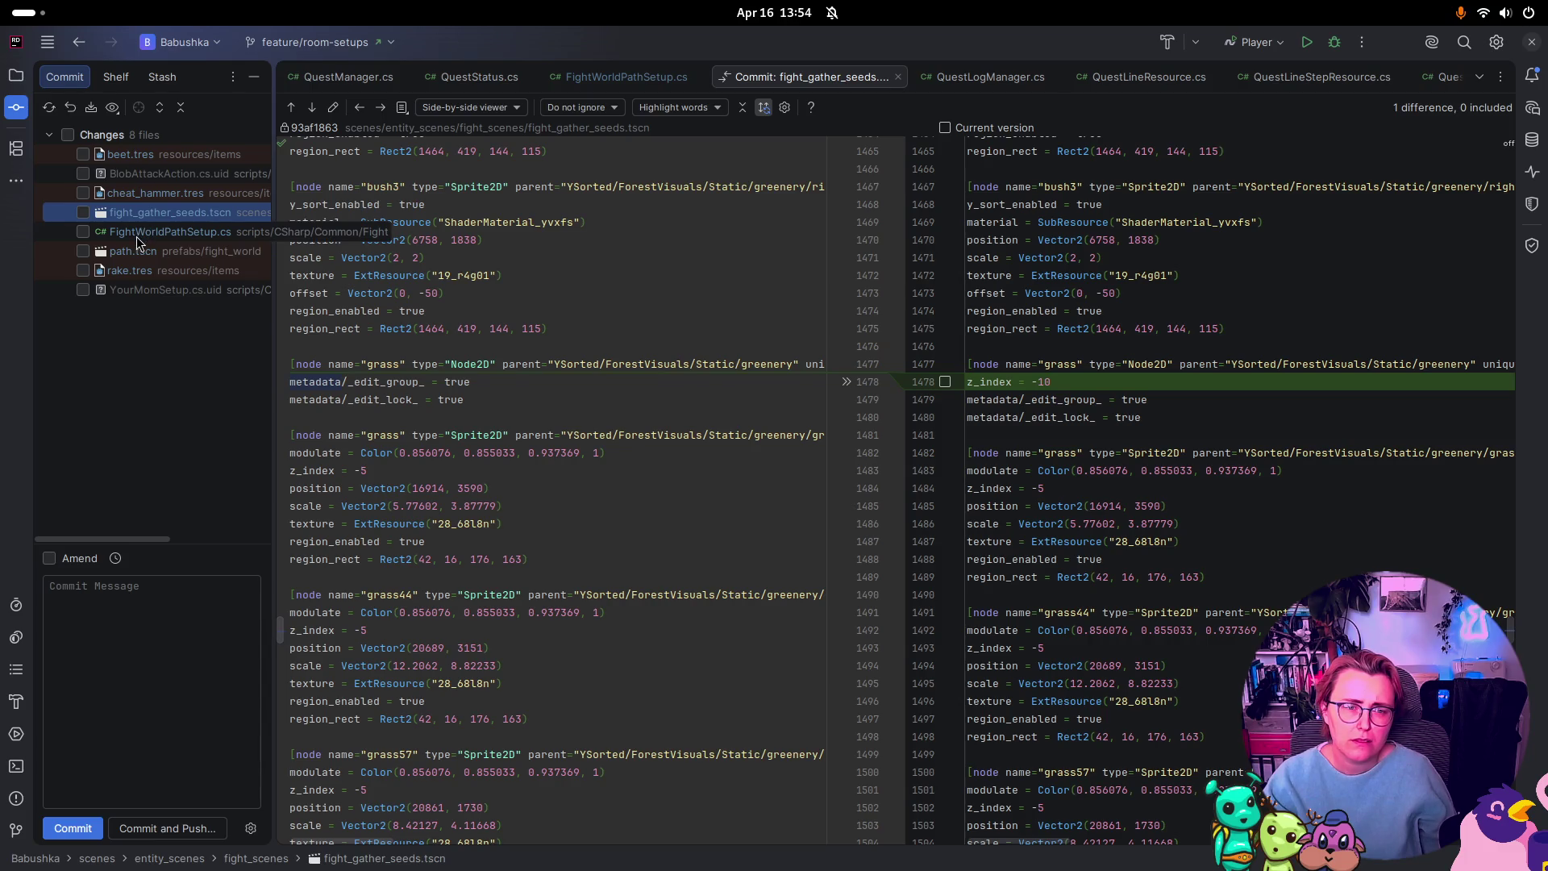
Step: Review the diffs of FightWorldPathSetup.cs, path.tscn and rake.tres
left_click(139, 234)
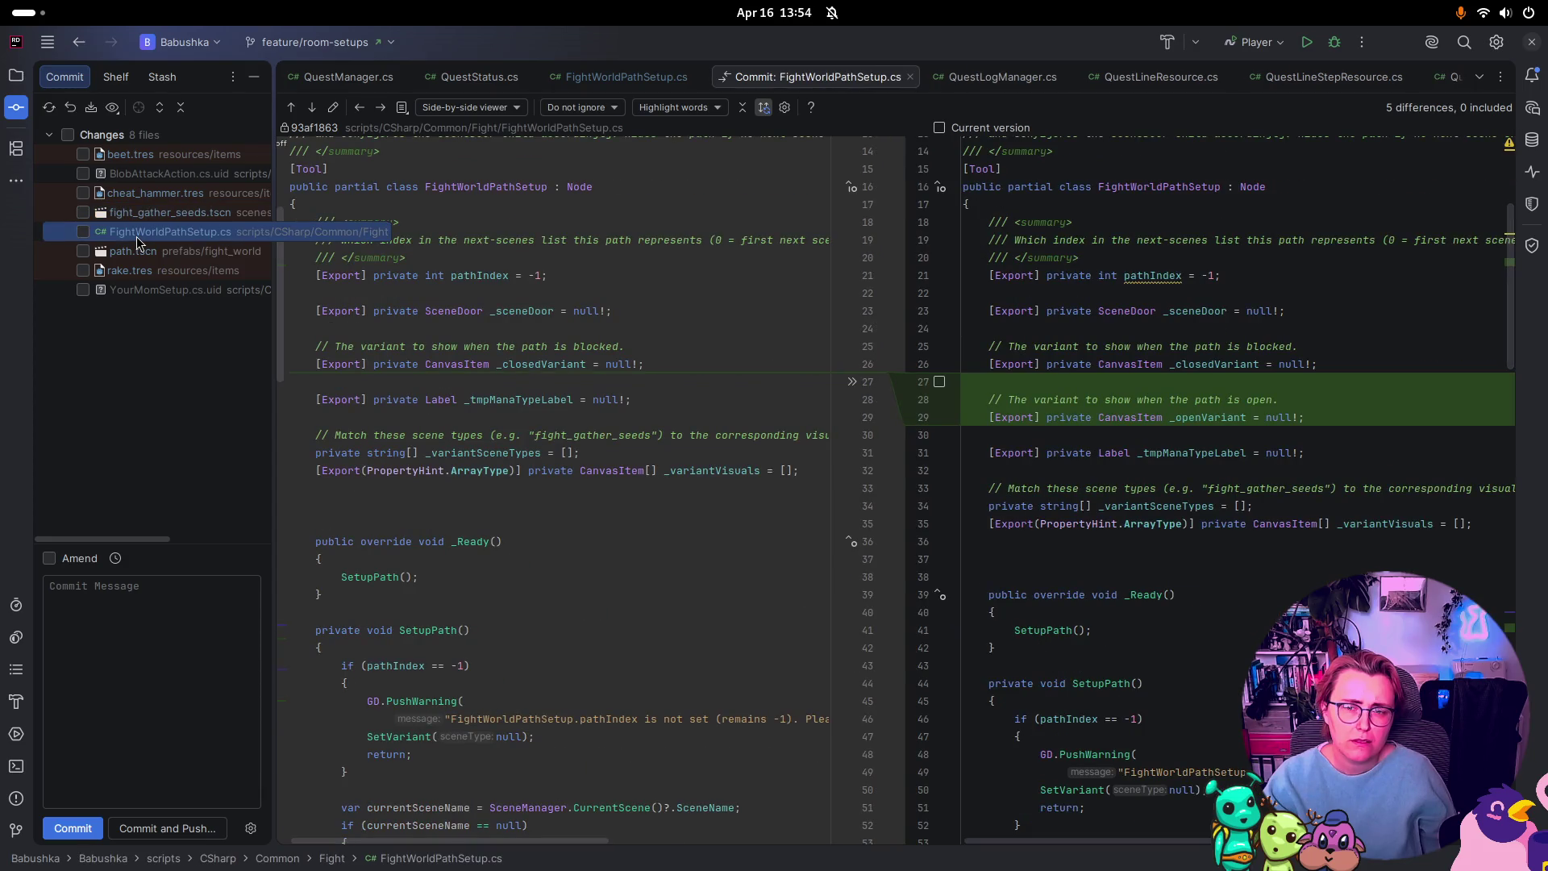
left_click(137, 253)
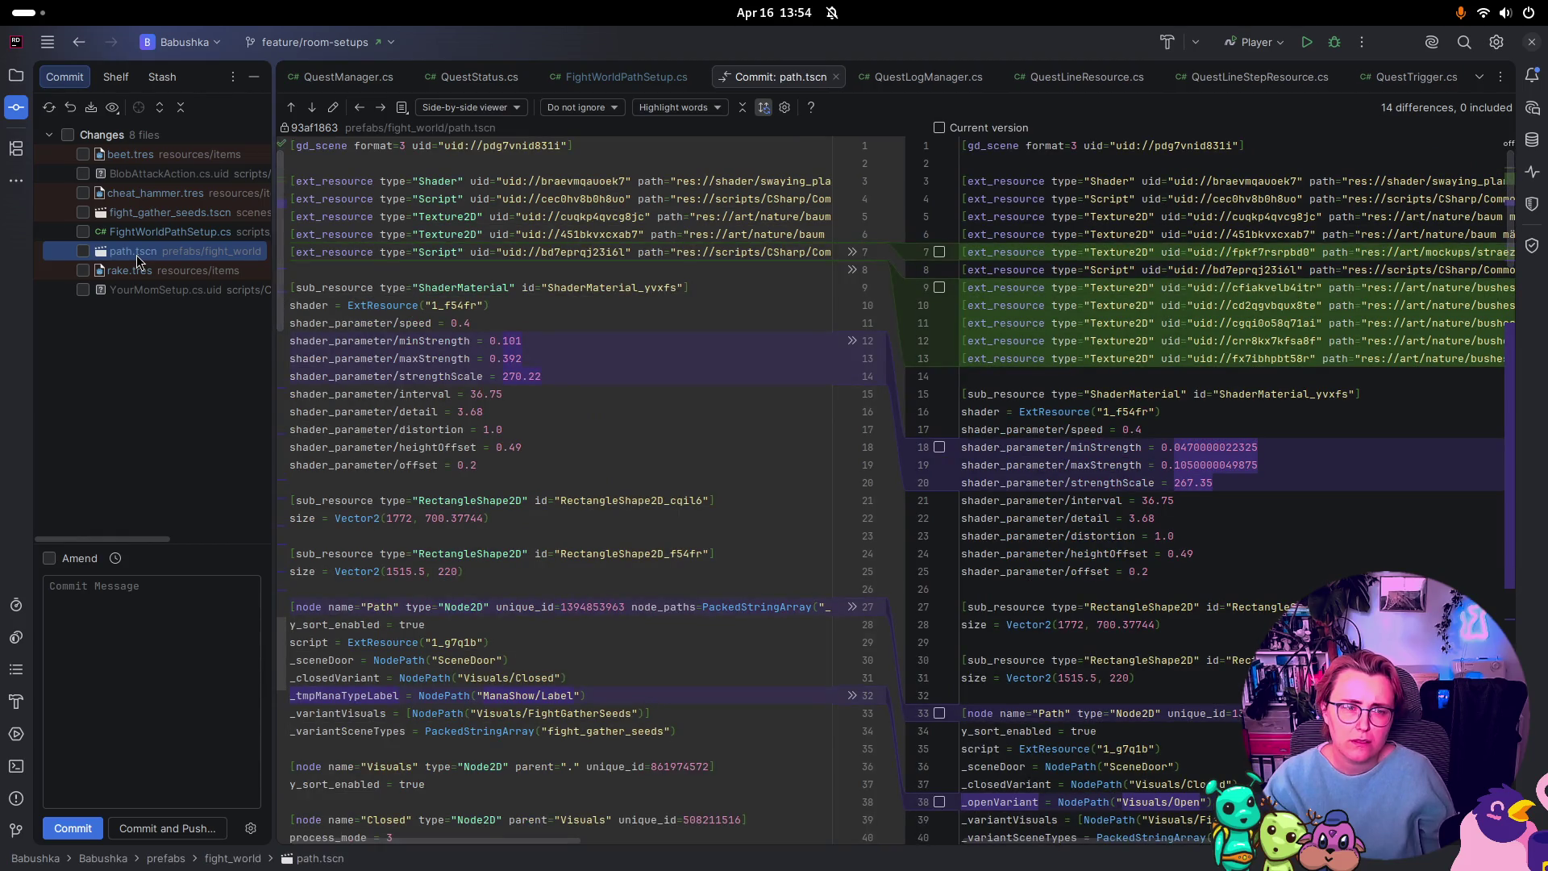
left_click(135, 274)
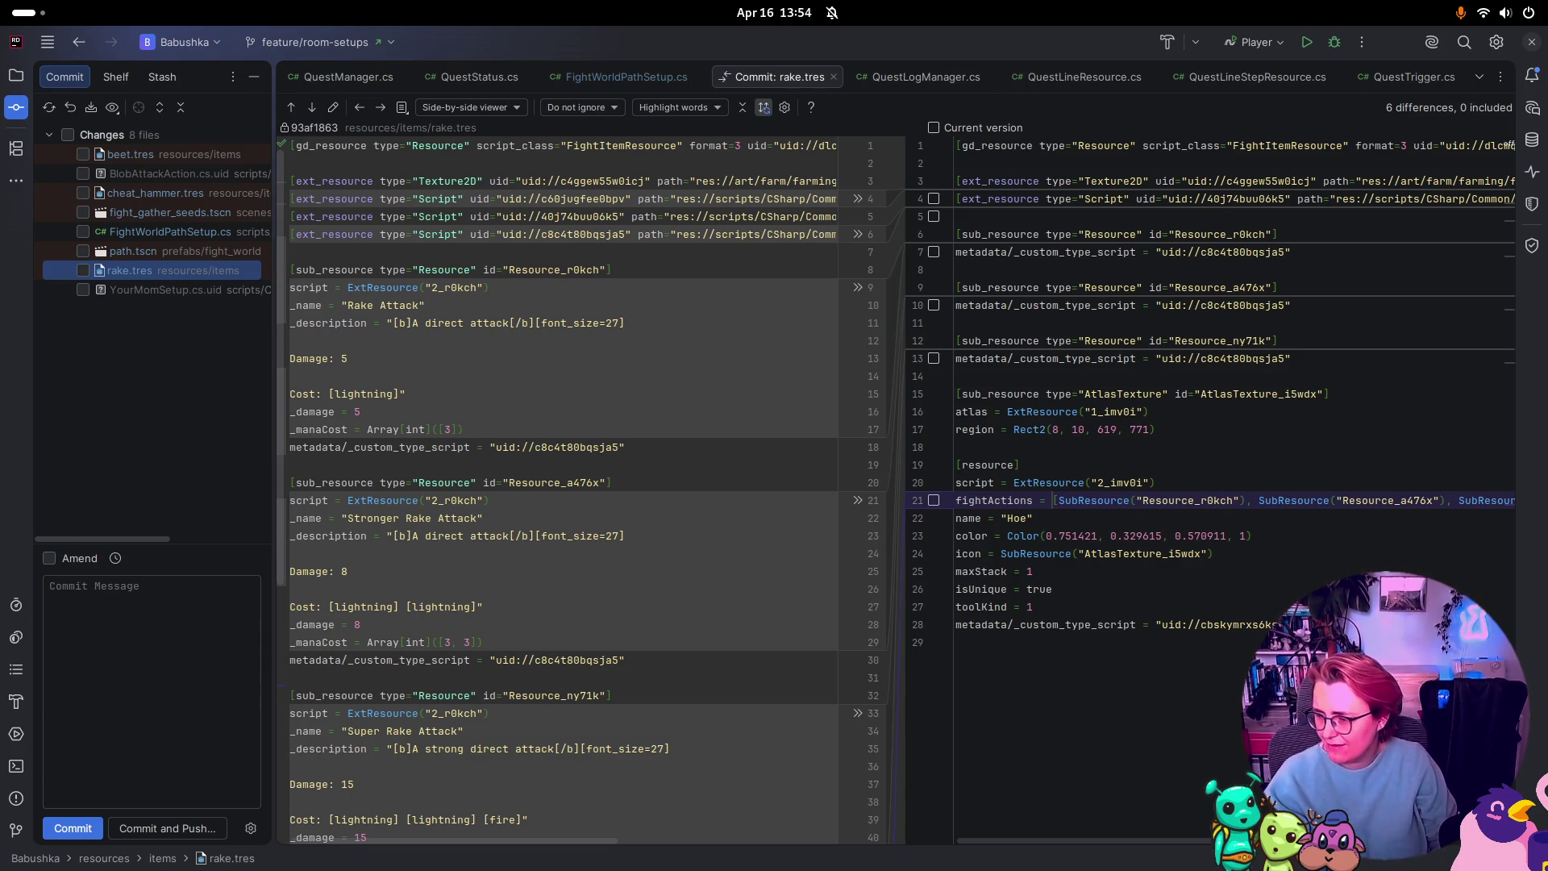
key("Escape")
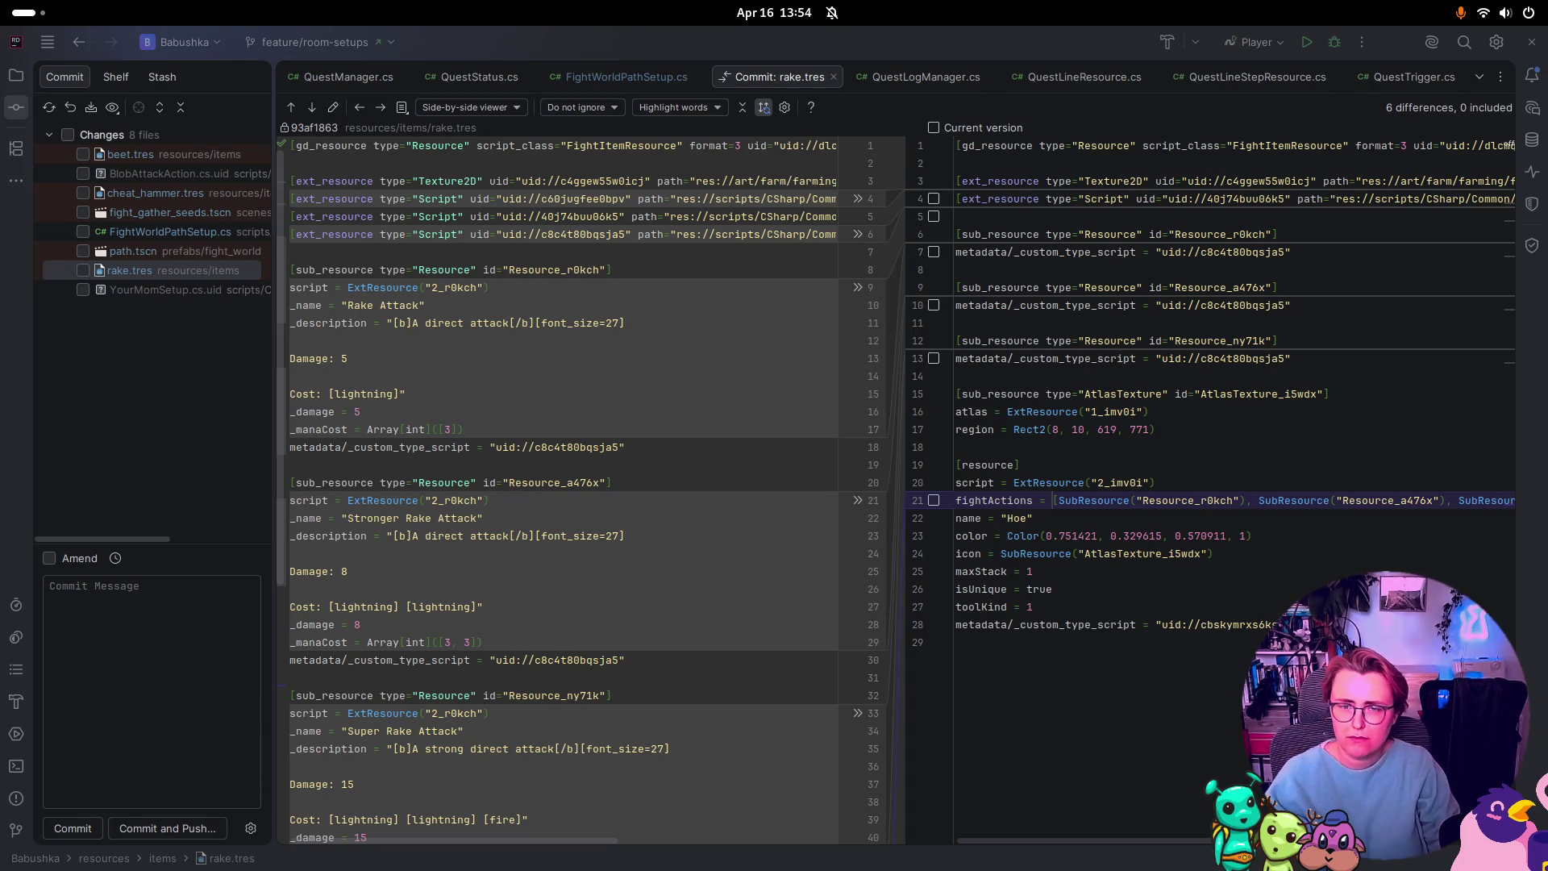
key("super")
key("super")
key("super")
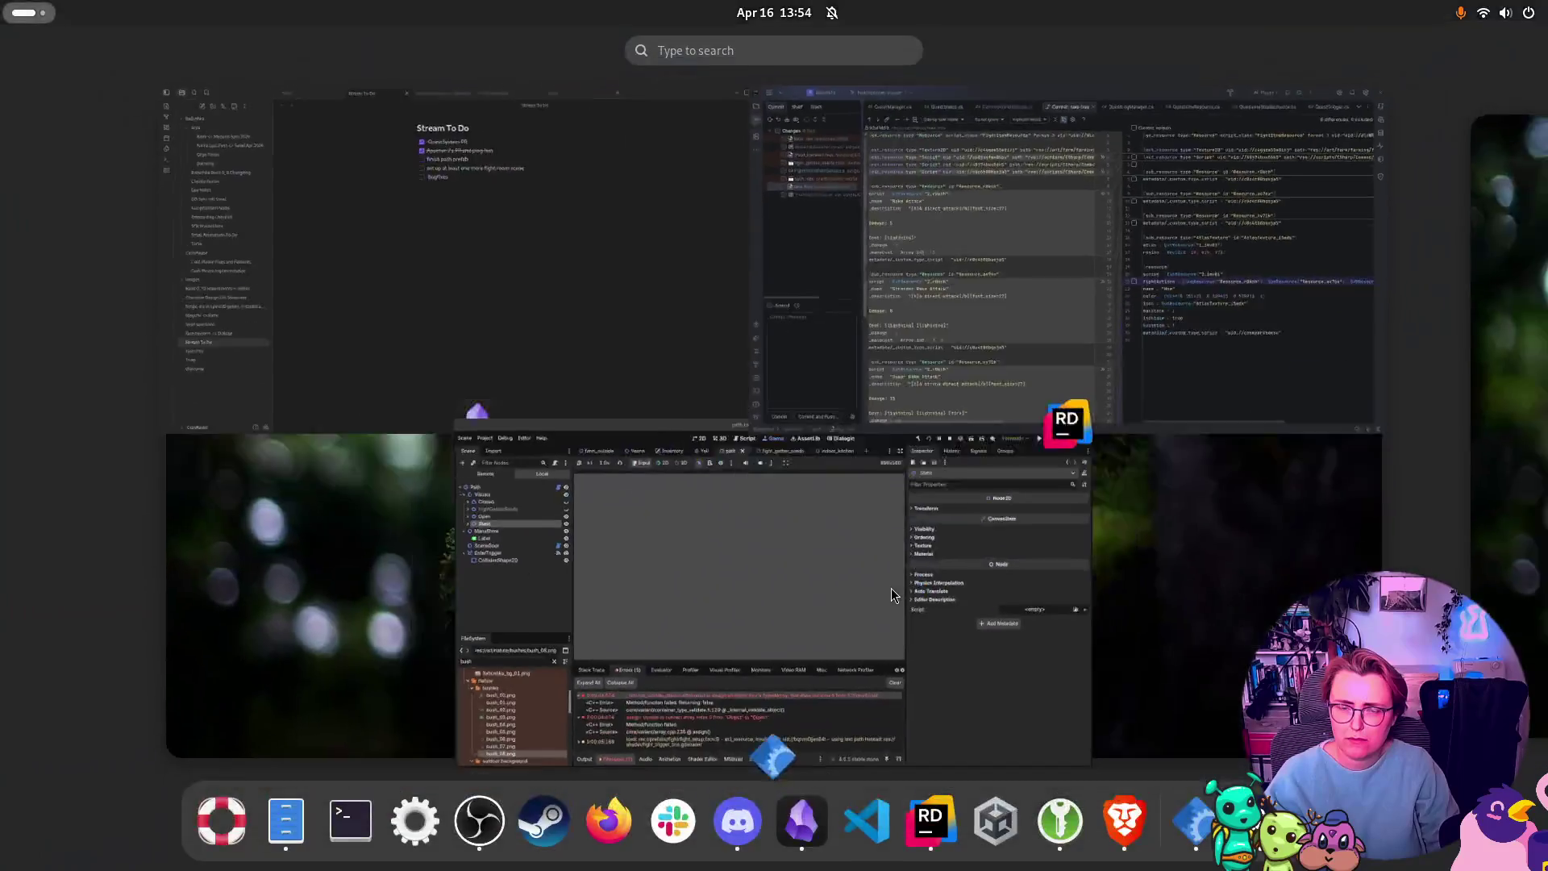
Step: Stop the running game and view EnterTrigger's signals, including its SceneDoor UseByVesna connection
left_click(893, 594)
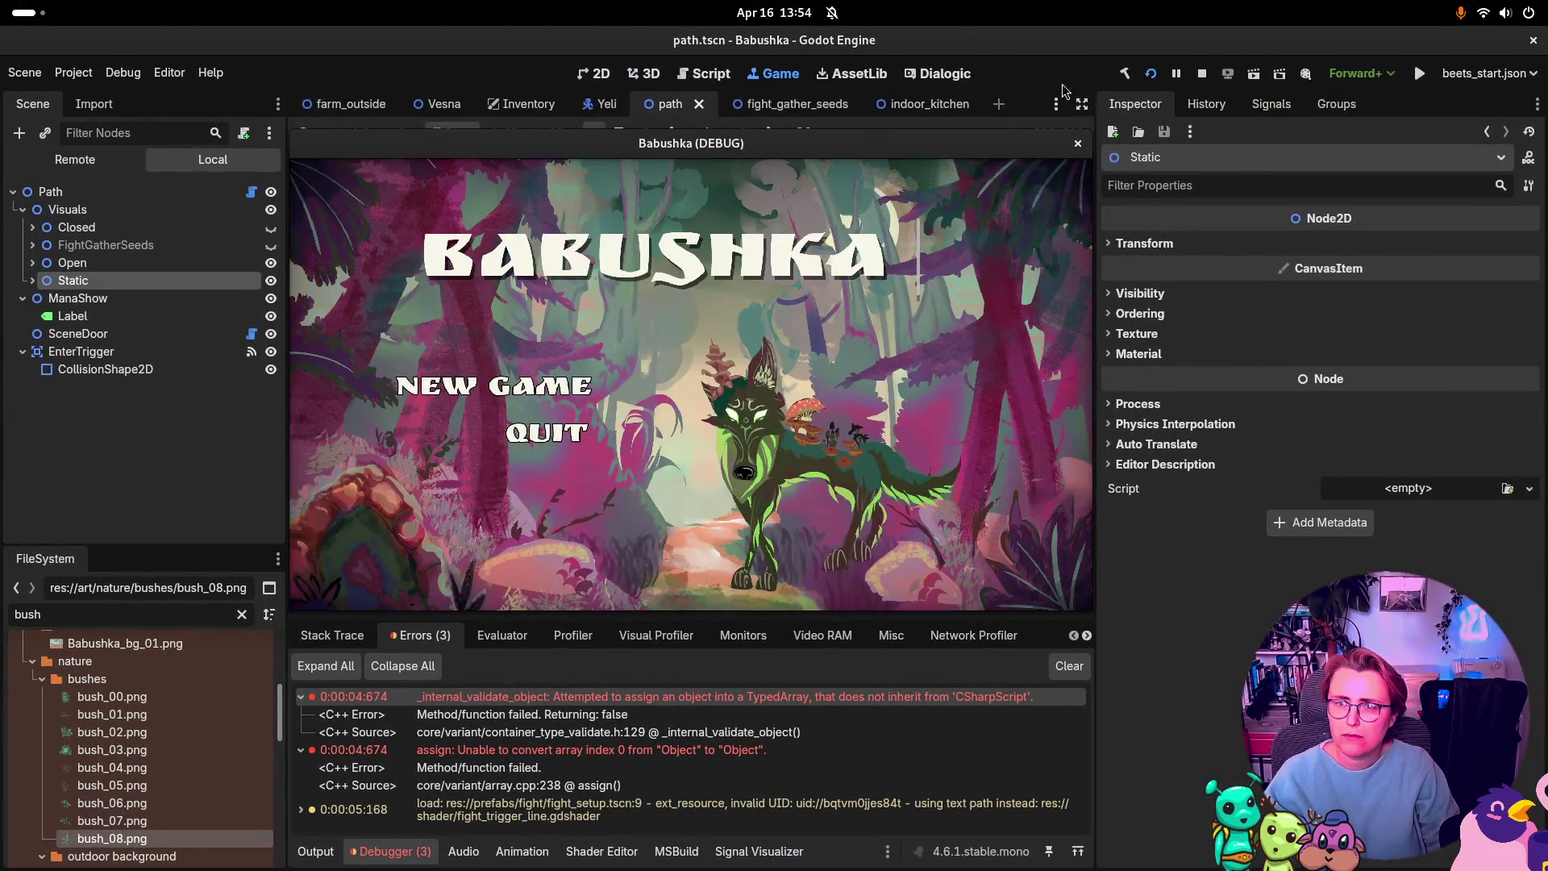
left_click(1177, 74)
left_click(1201, 74)
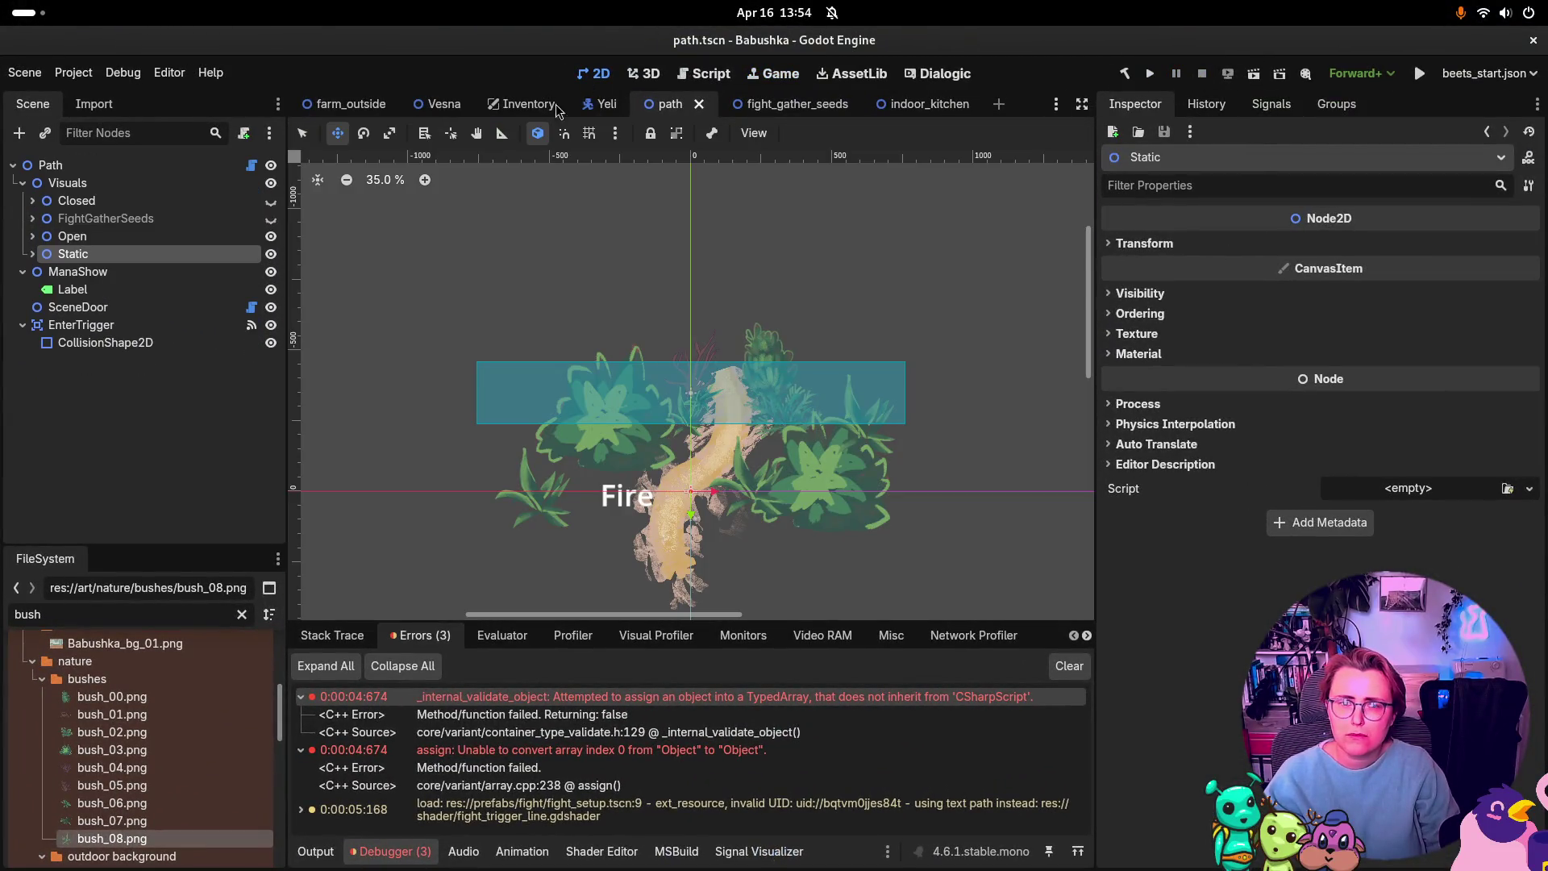
left_click(1266, 107)
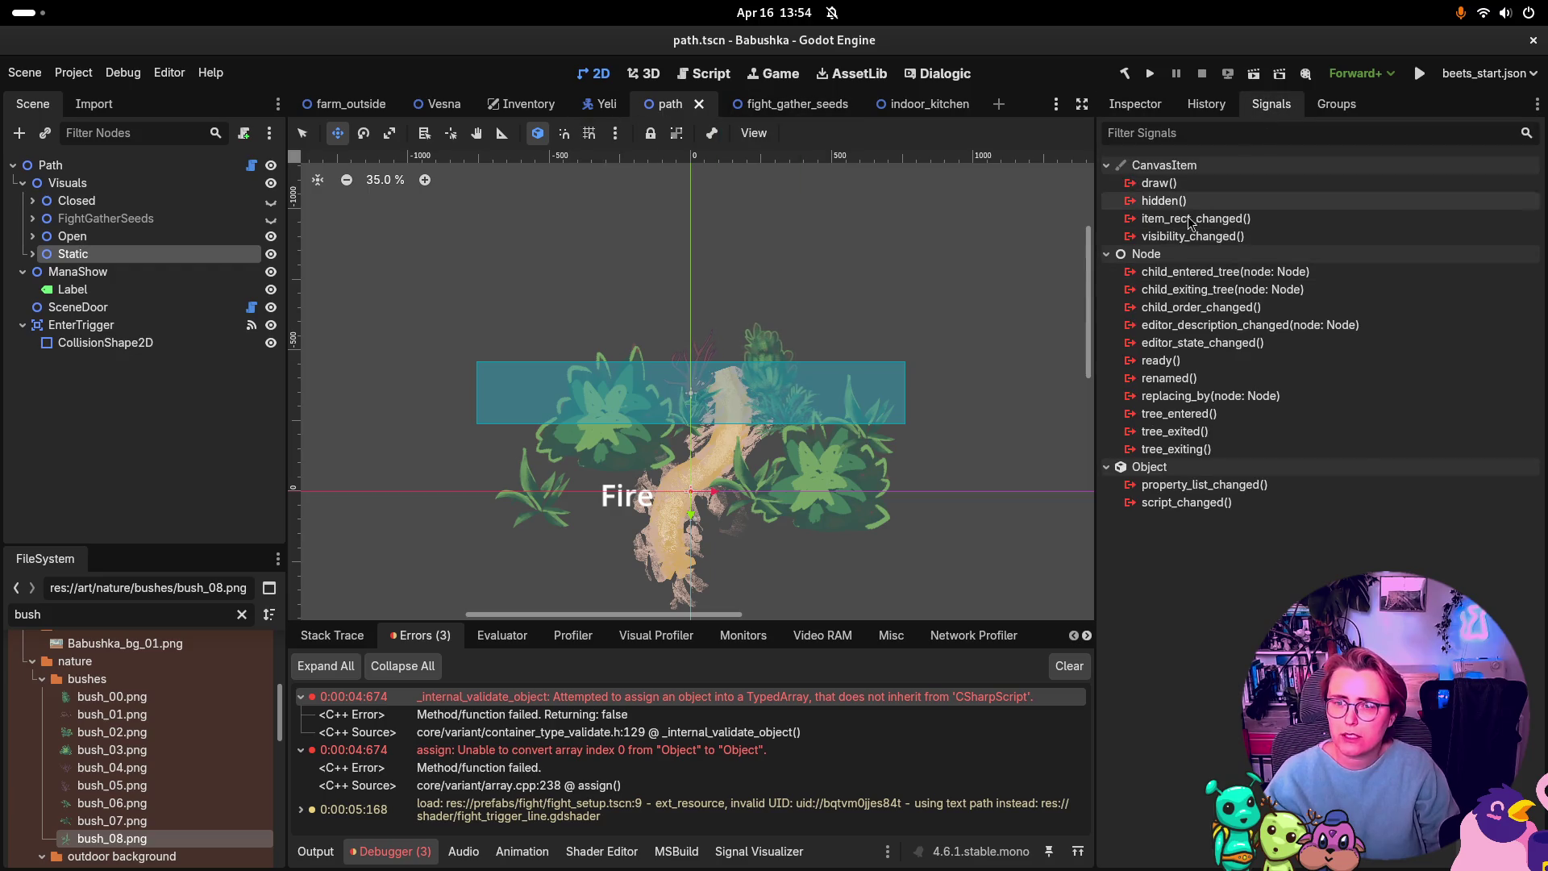
left_click(78, 325)
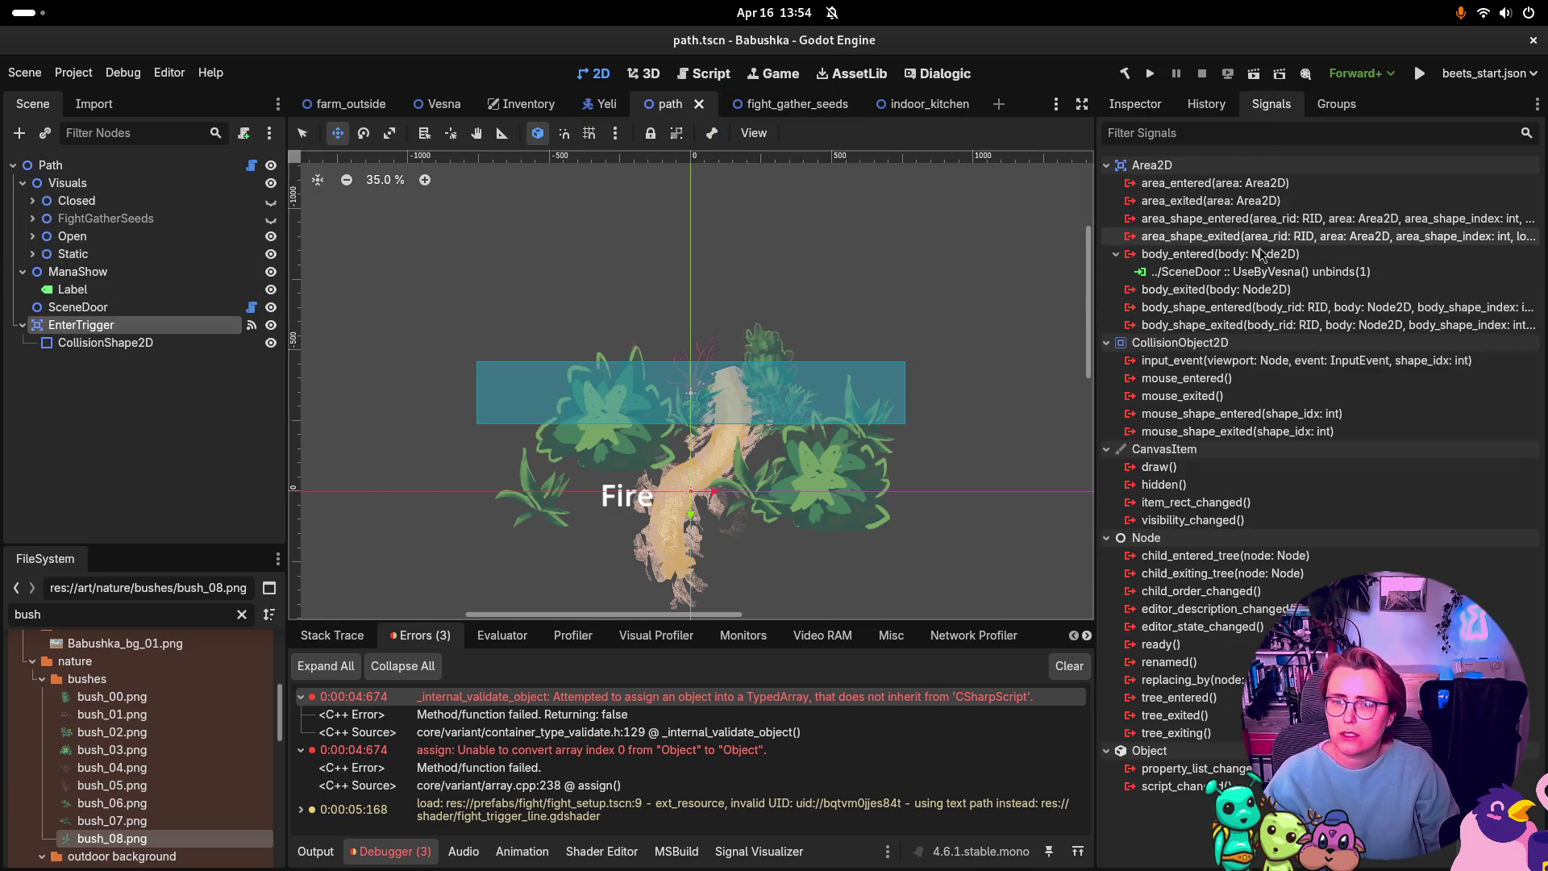
left_click(1384, 272)
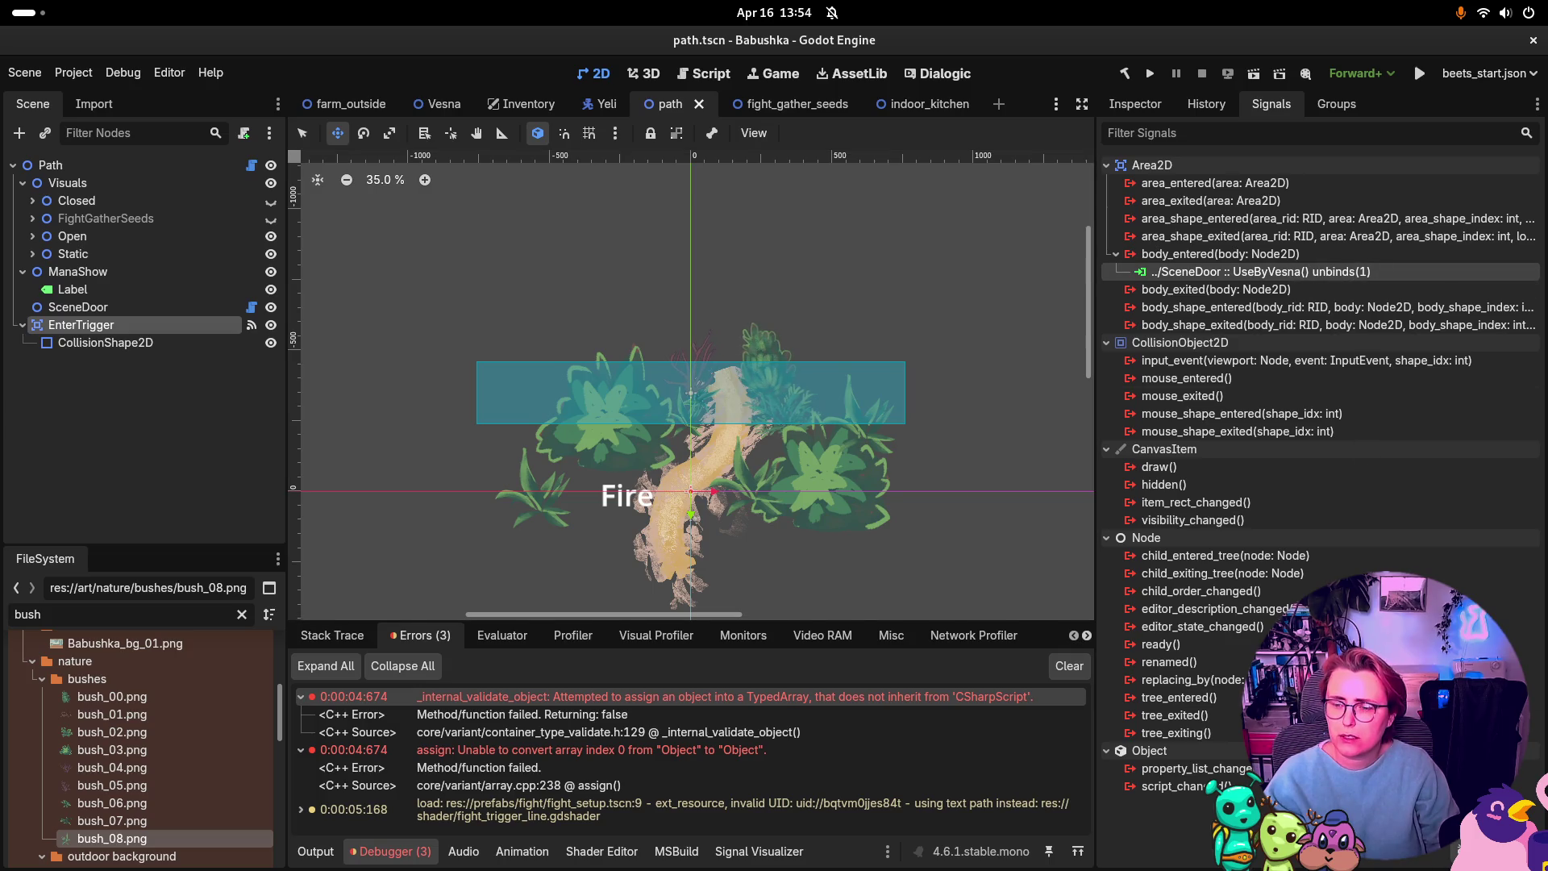
Step: Open the Connect dialog for body_entered and toggle its advanced connection options
left_click(1220, 254)
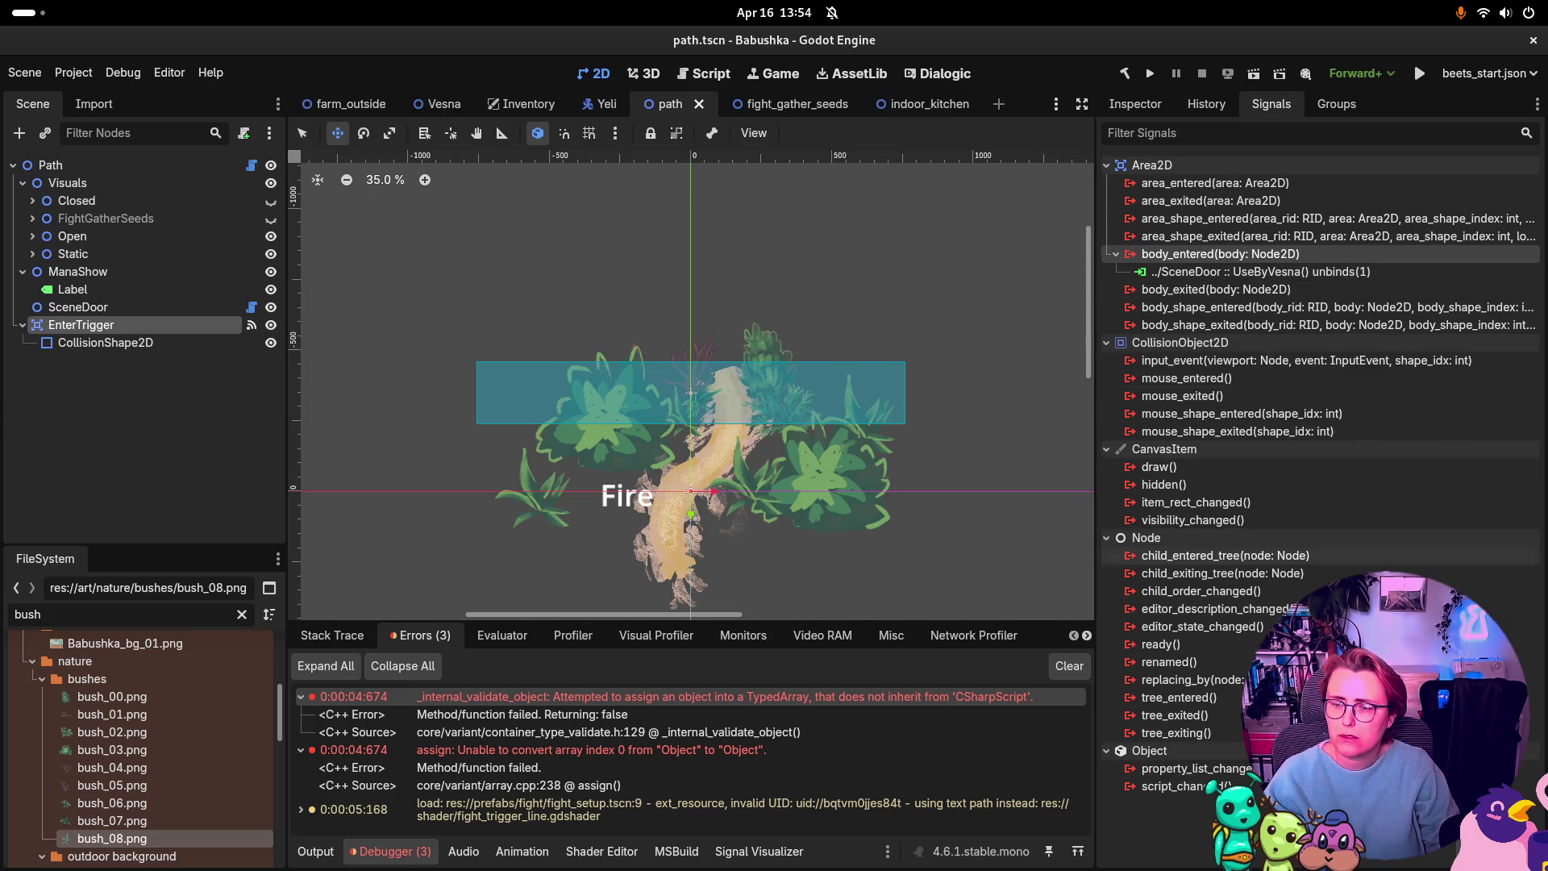
double_click(1219, 254)
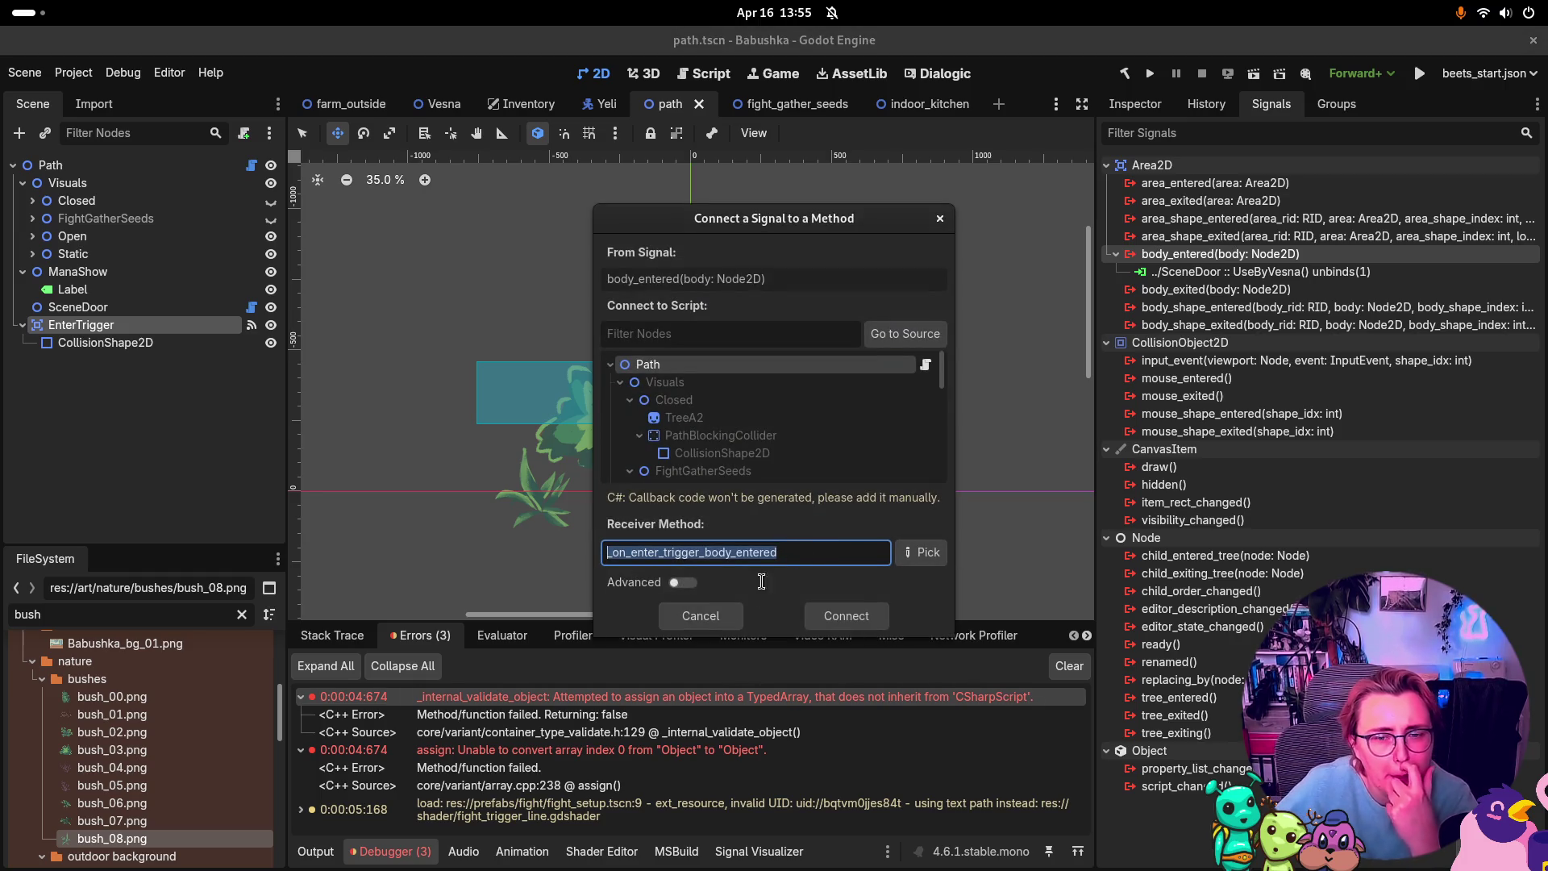
left_click(683, 582)
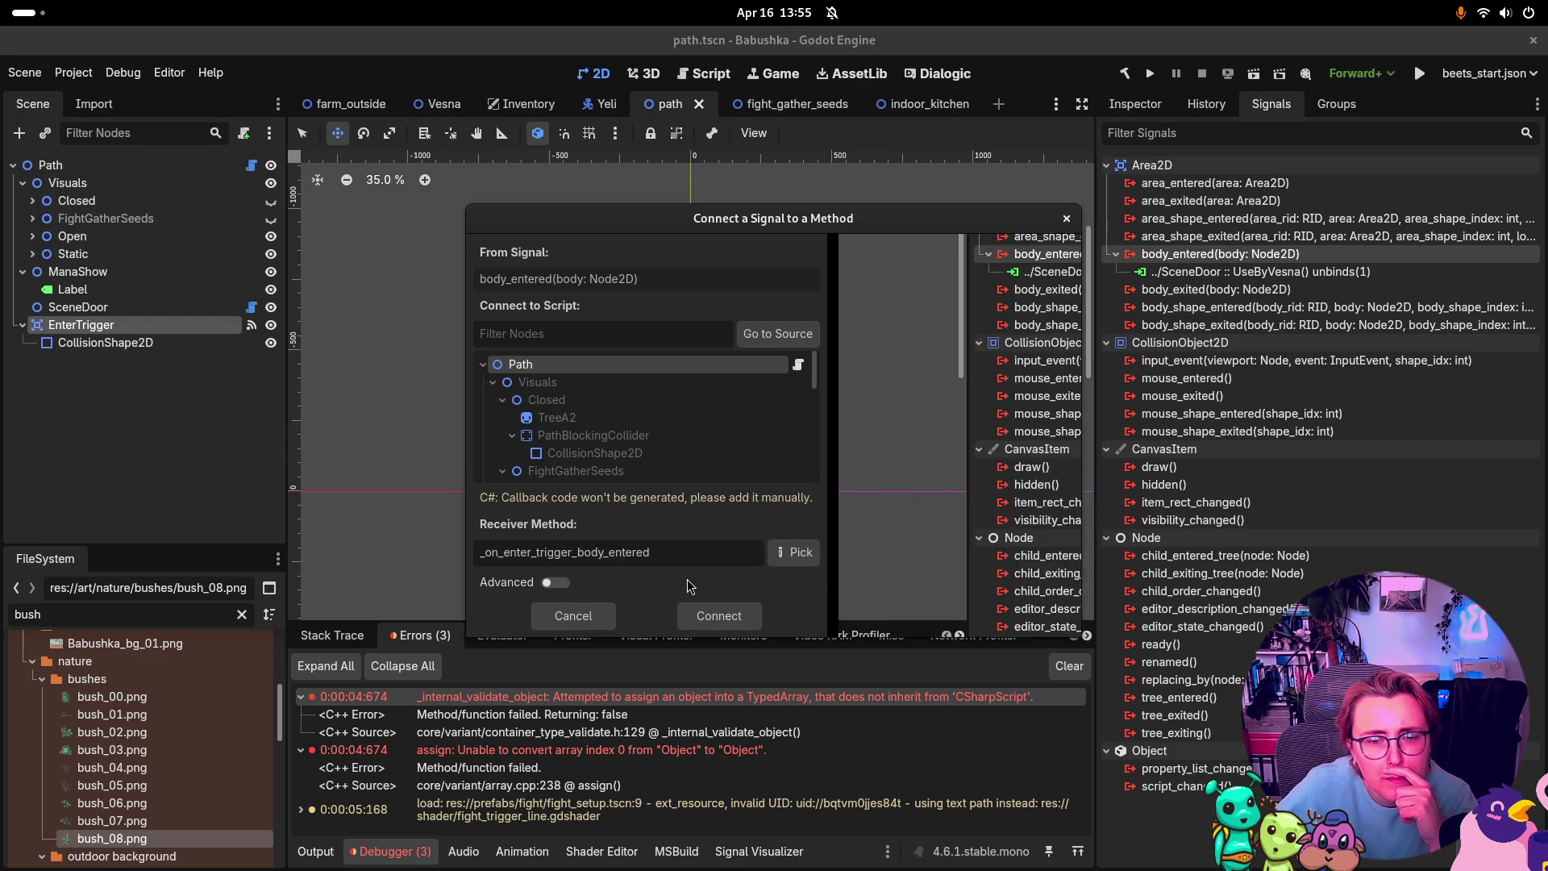
left_click(556, 582)
left_click(556, 582)
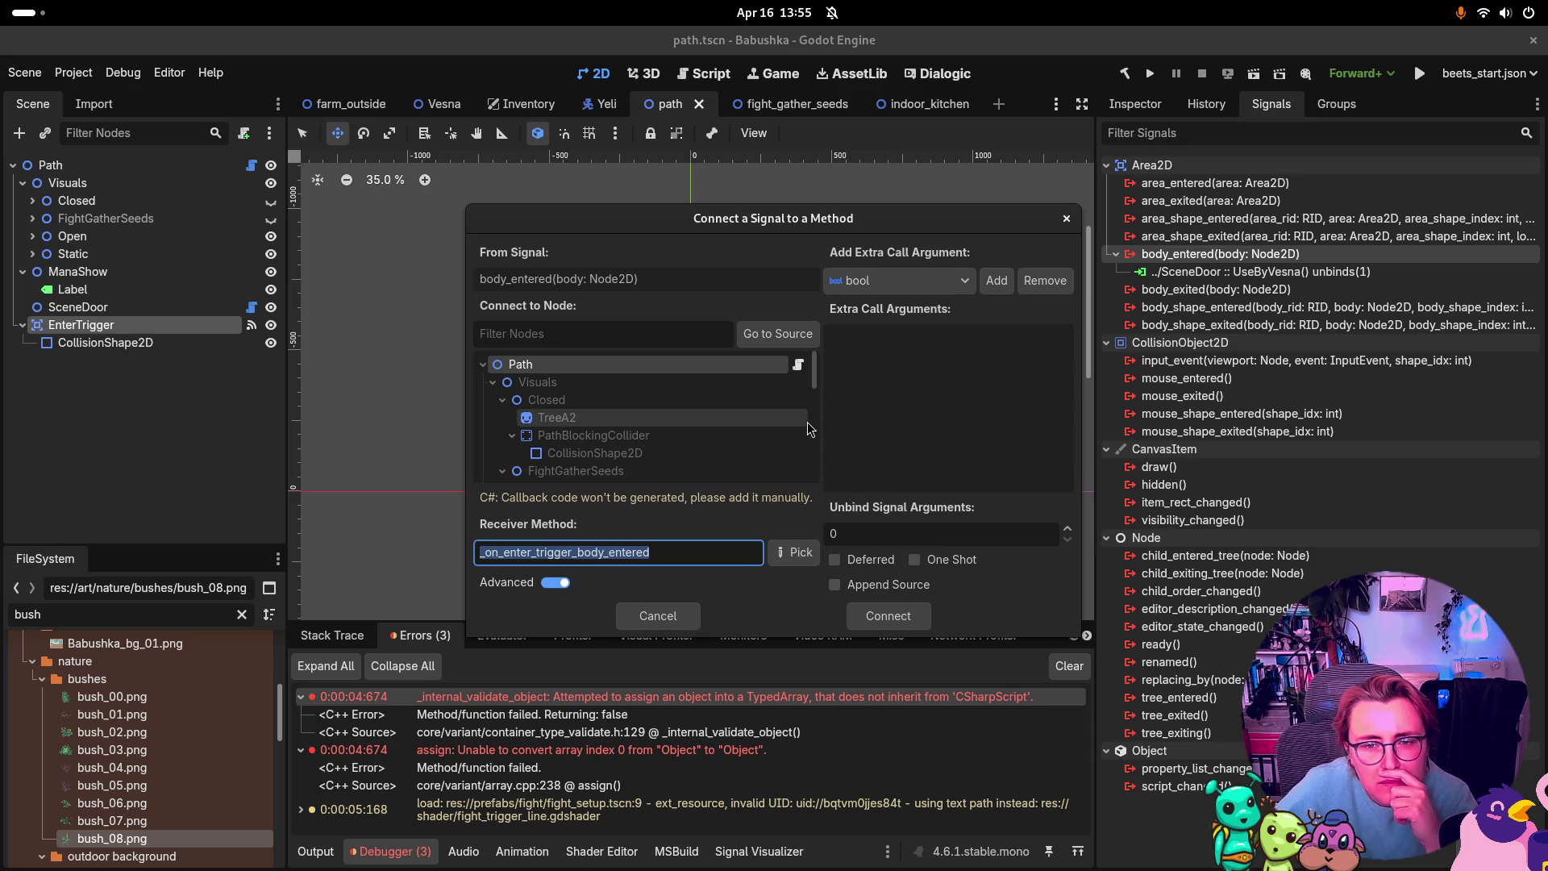
scroll(567, 440, "down", 3)
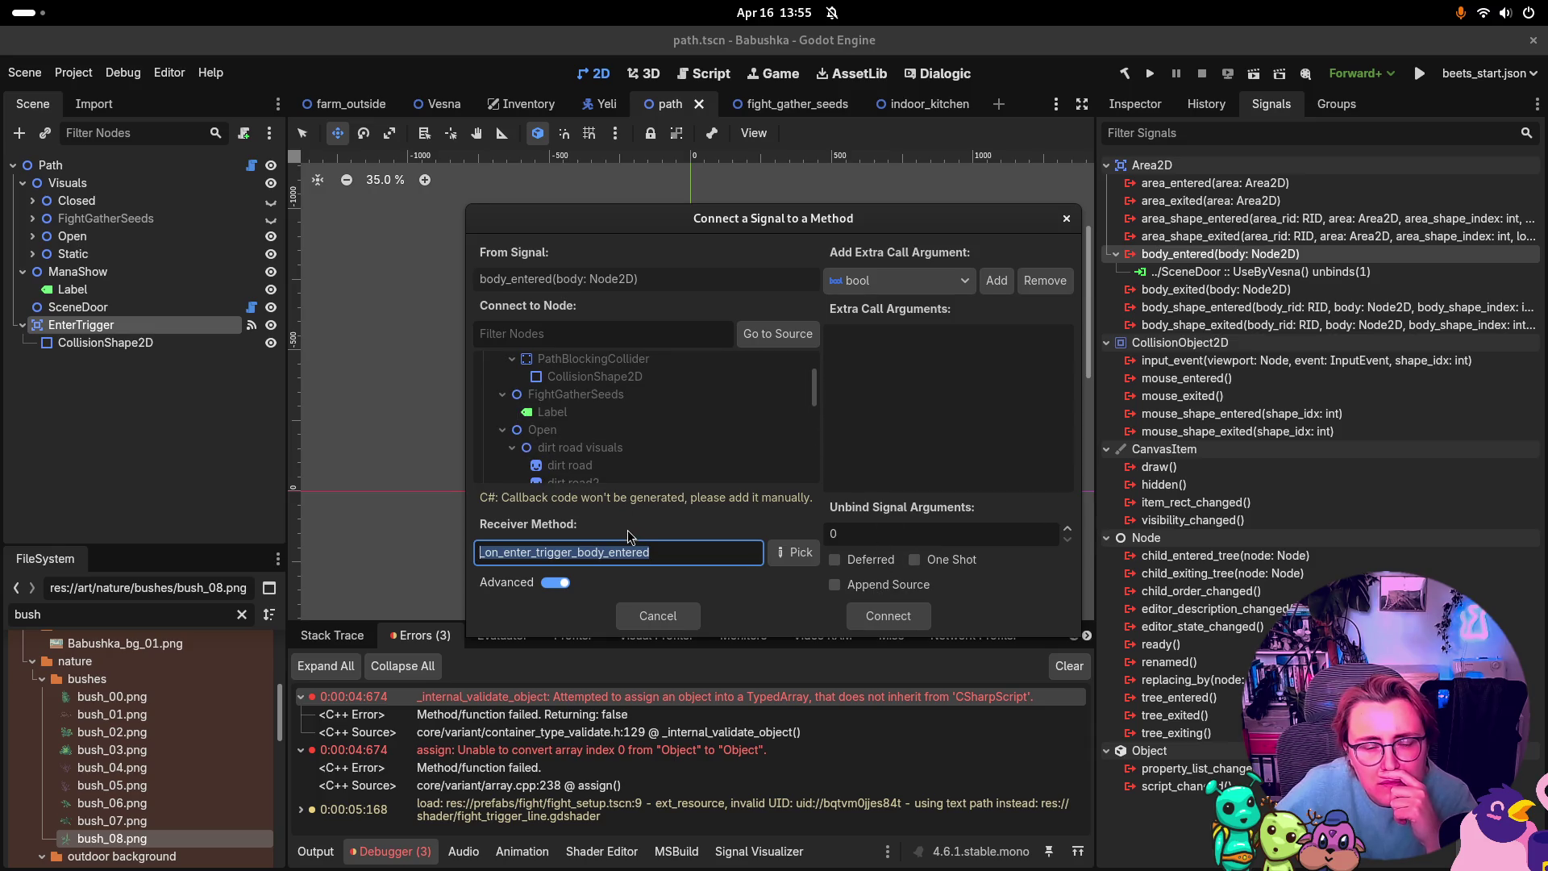
left_click(555, 582)
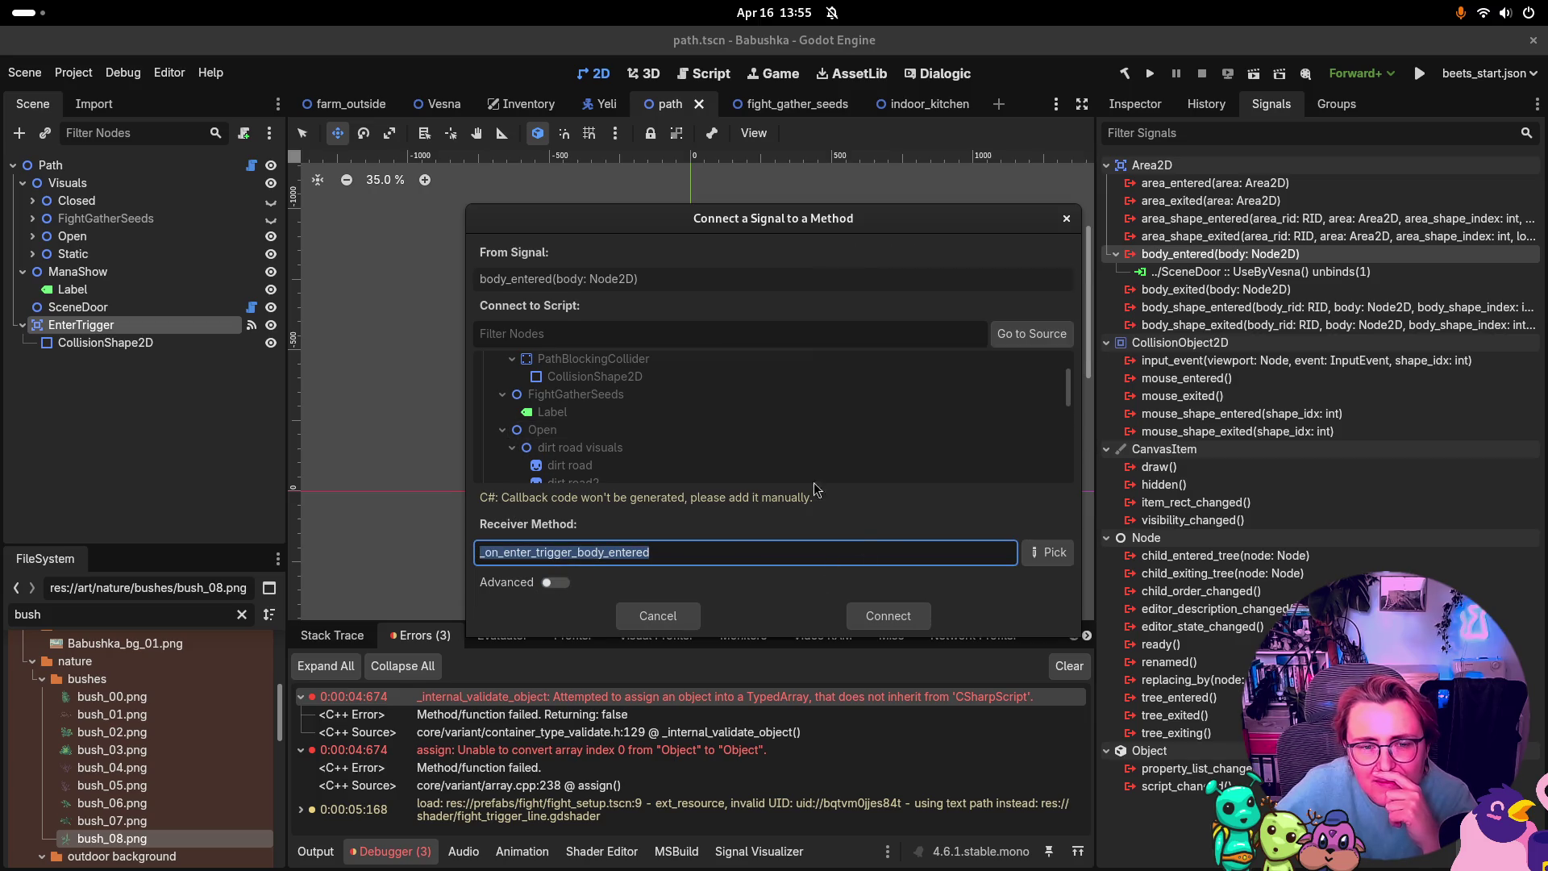
scroll(770, 467, "down", 2)
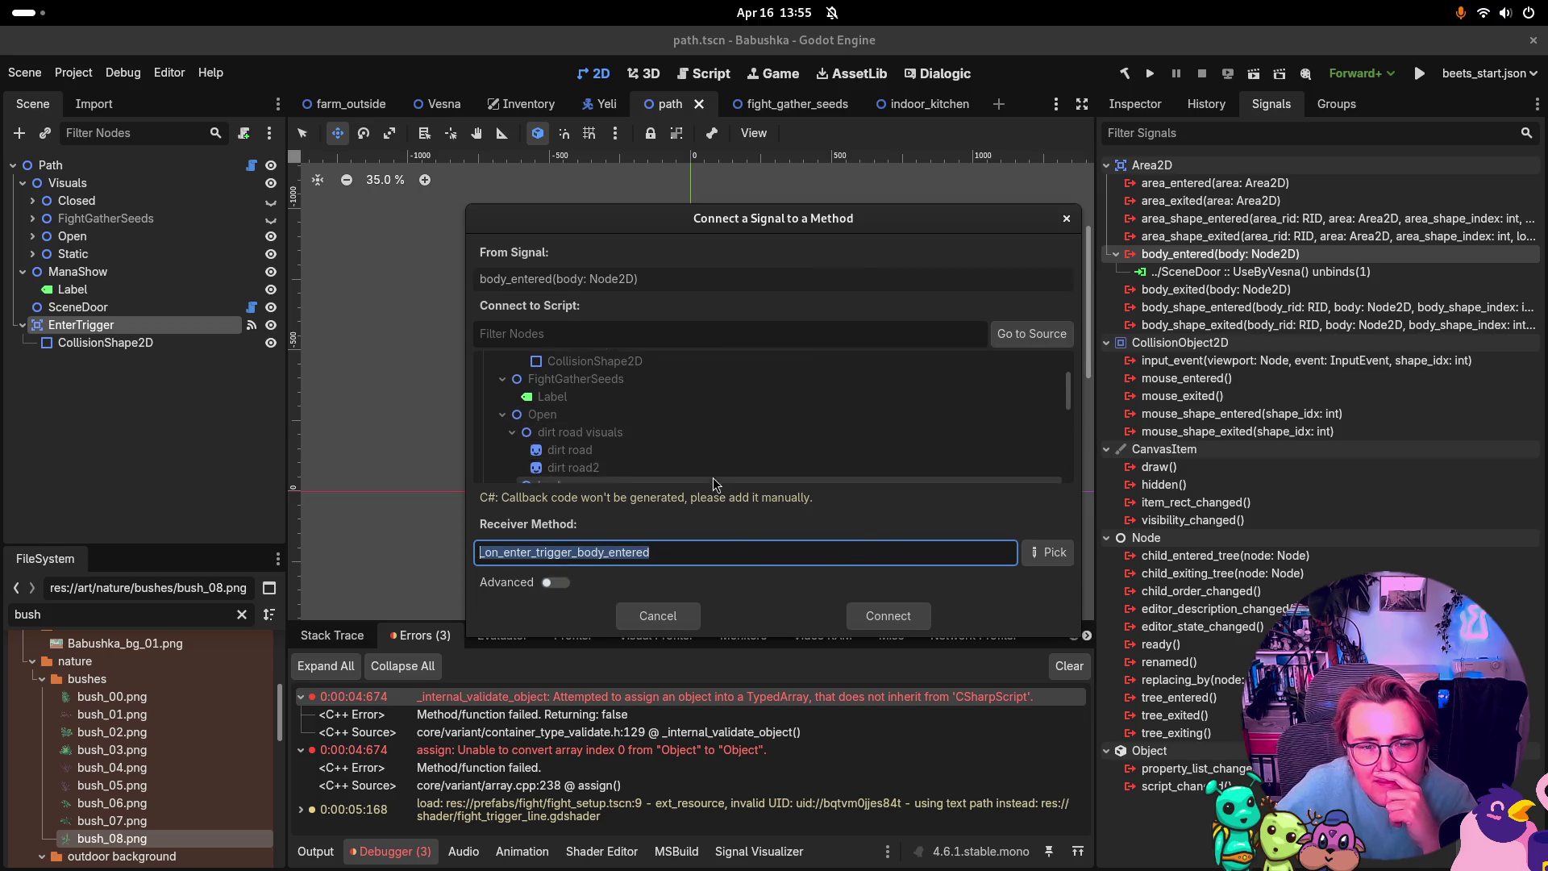
Step: Connect body_entered to the set_rotation method through the method picker
left_click(1055, 555)
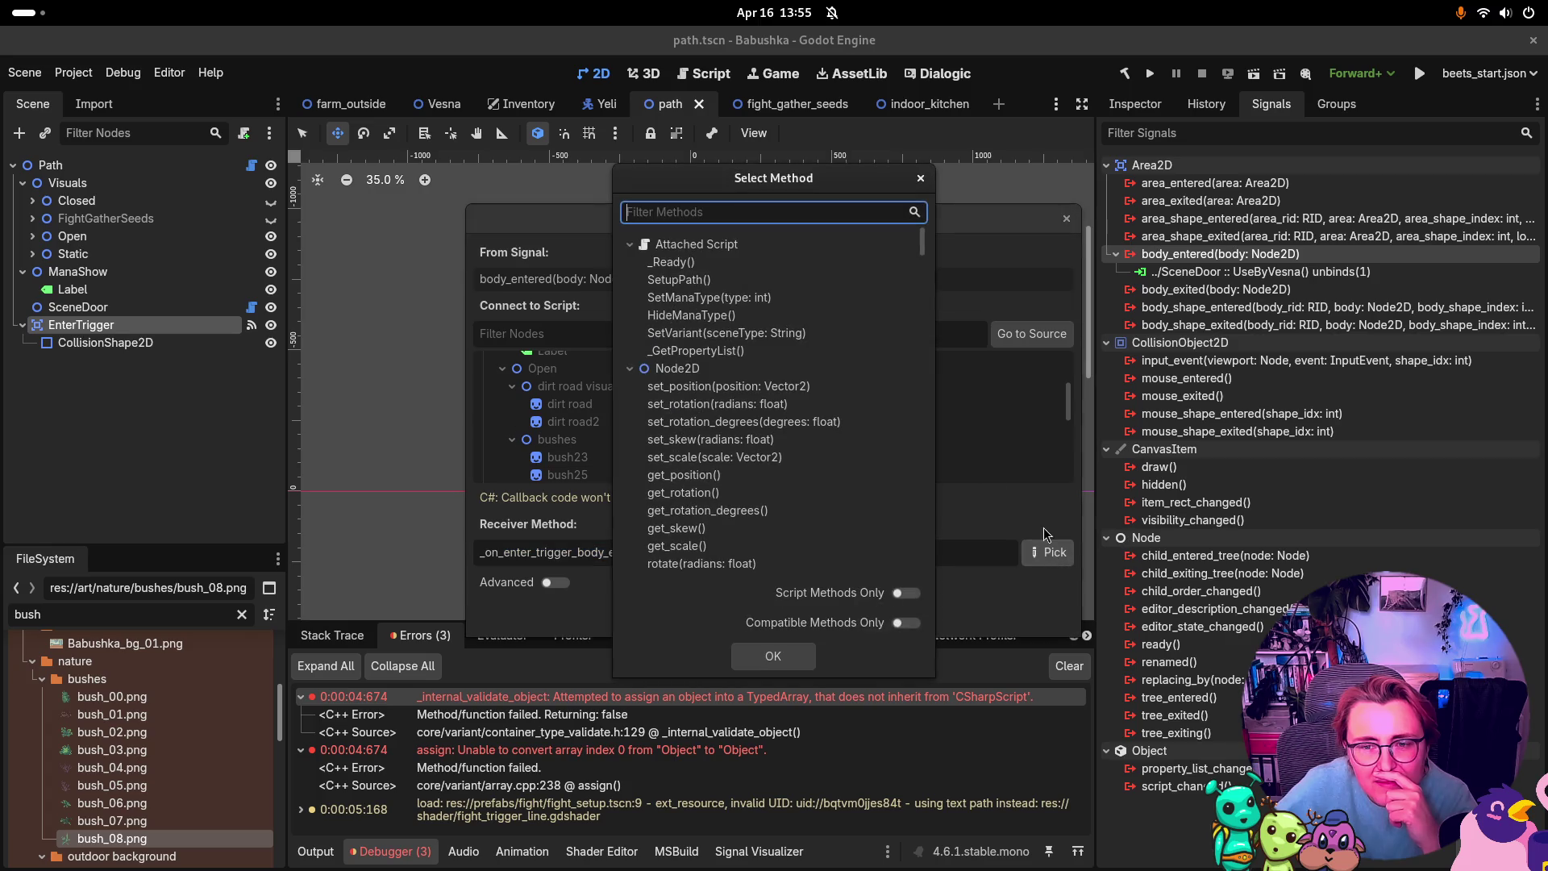
left_click(908, 623)
left_click(907, 623)
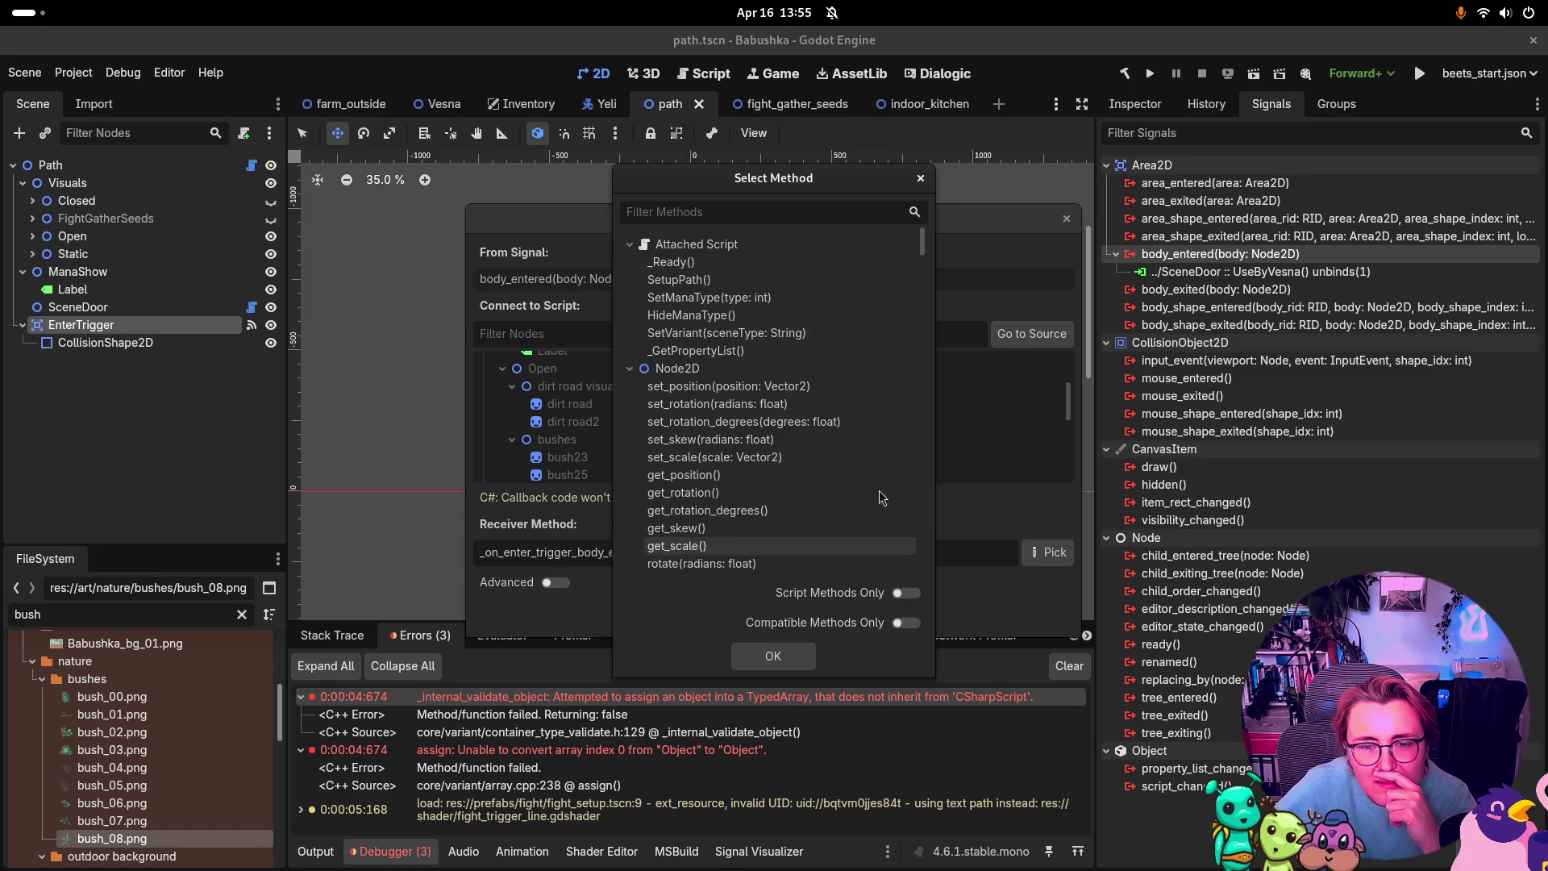
left_click(754, 403)
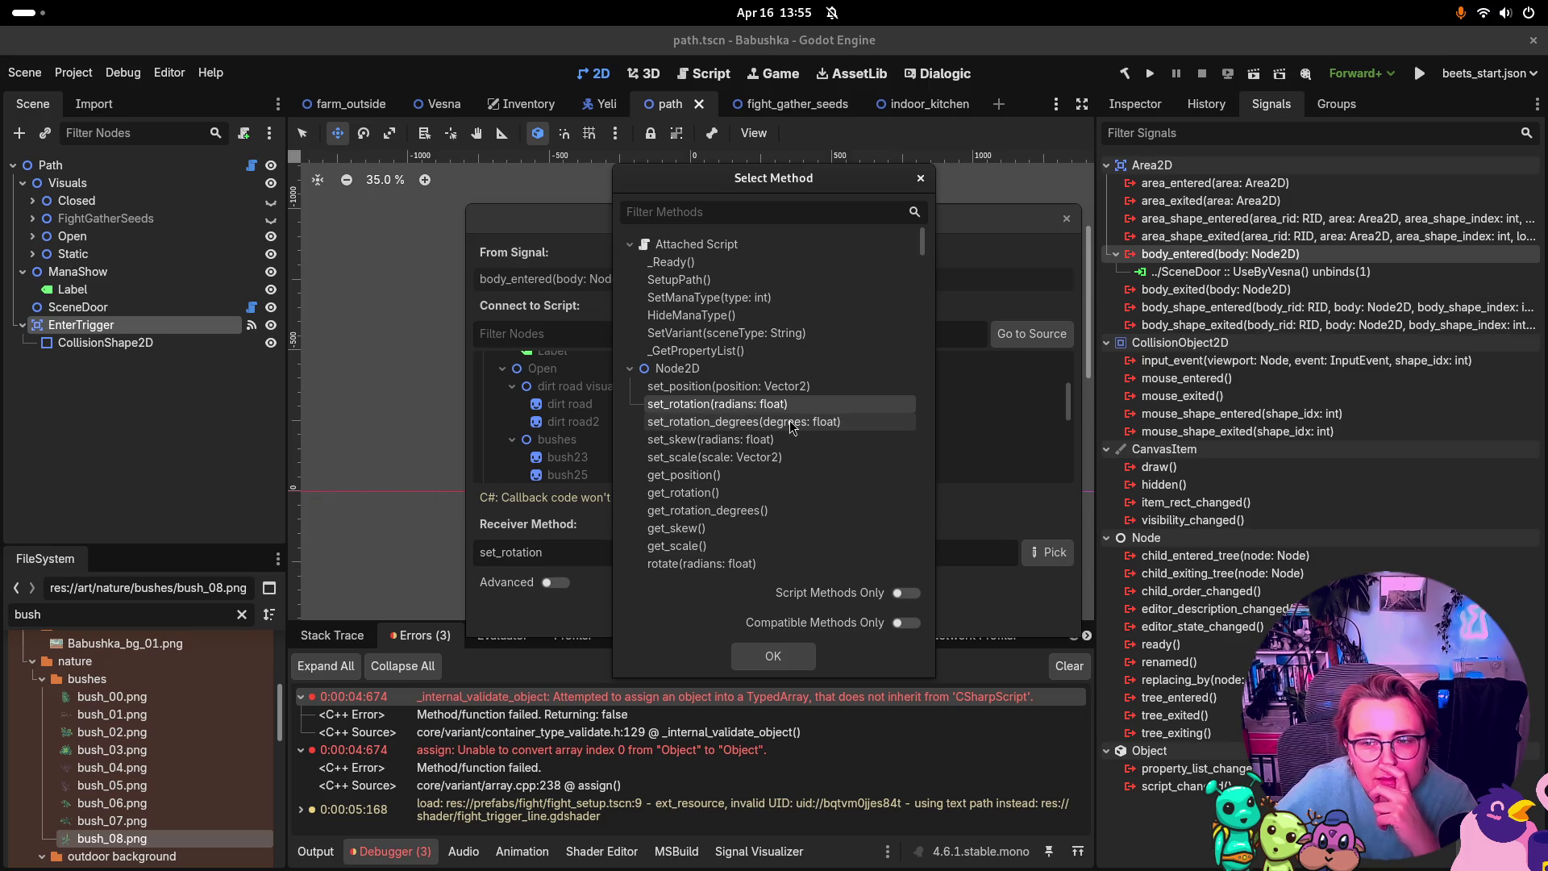
left_click(805, 657)
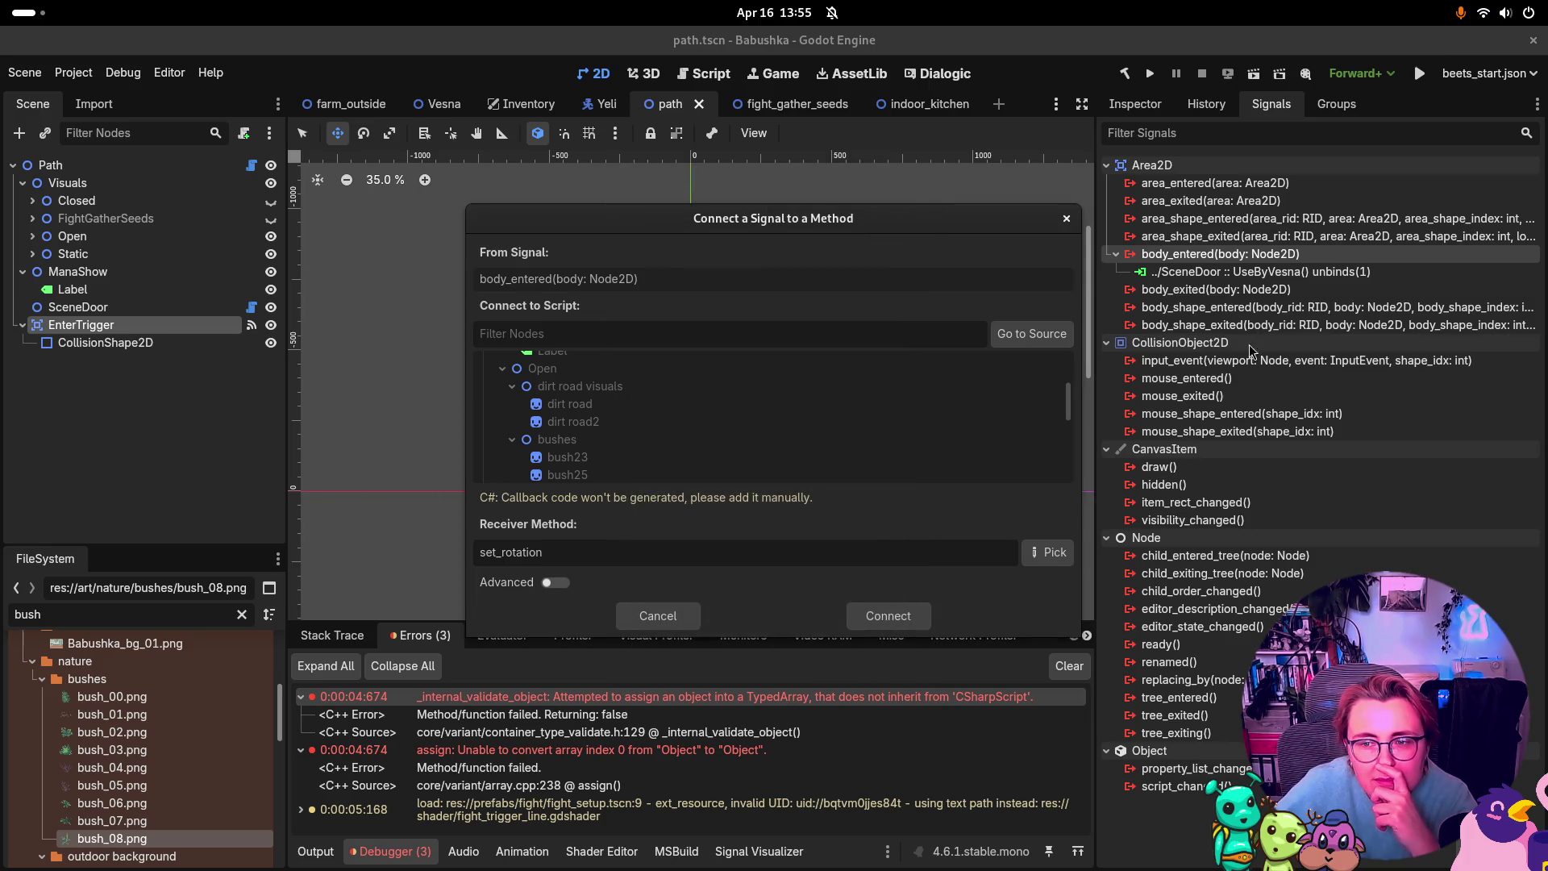
left_click(888, 615)
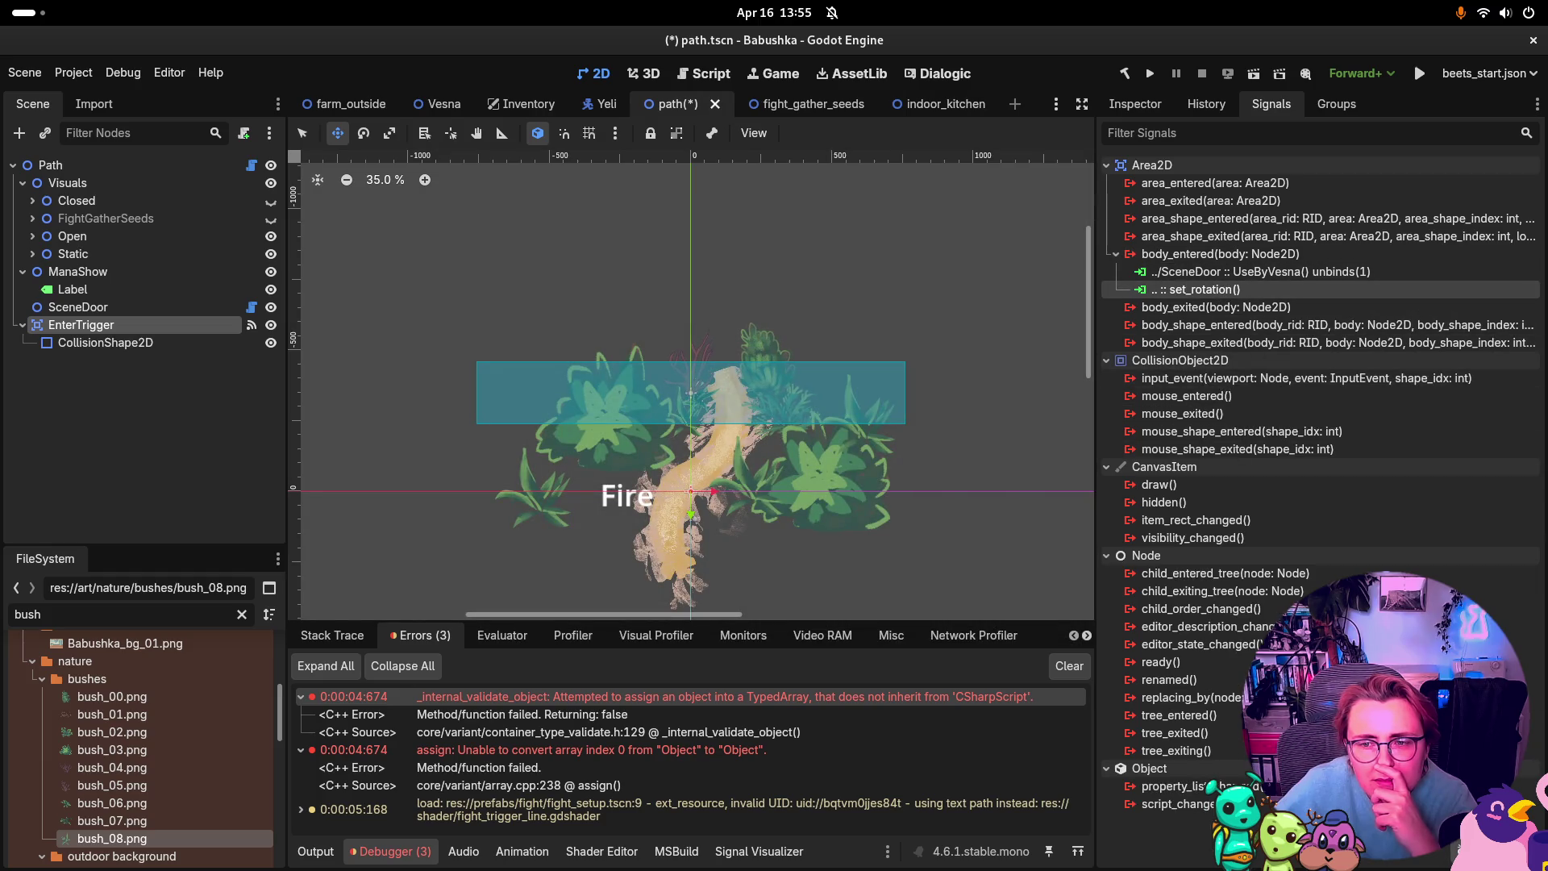
Step: Delete the mistaken set_rotation connection, restart the connection, and screenshot the method list
key("Delete")
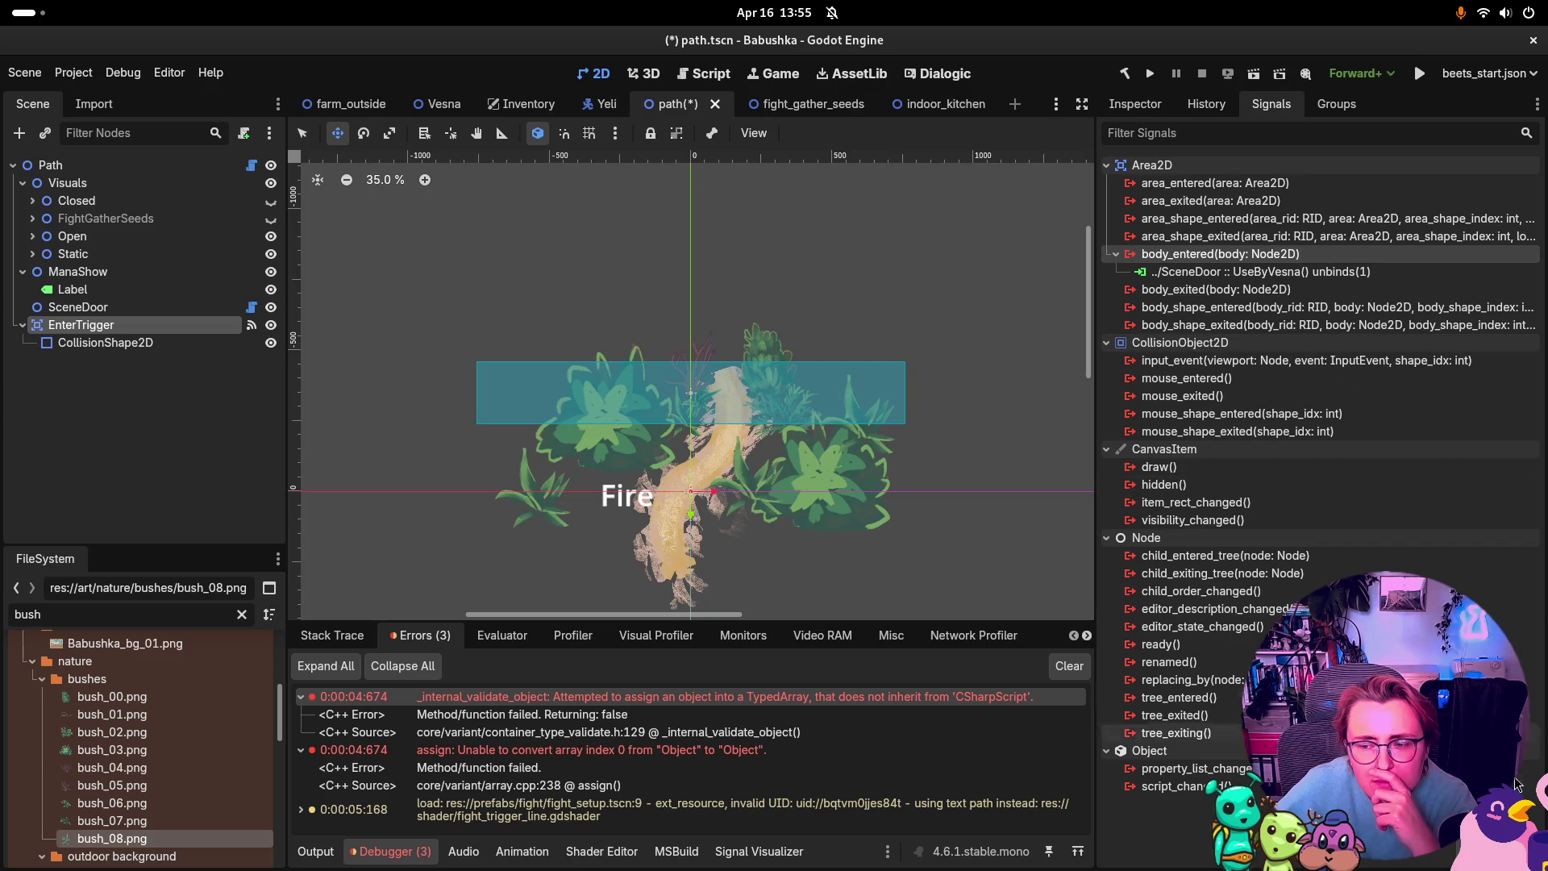
key("Return")
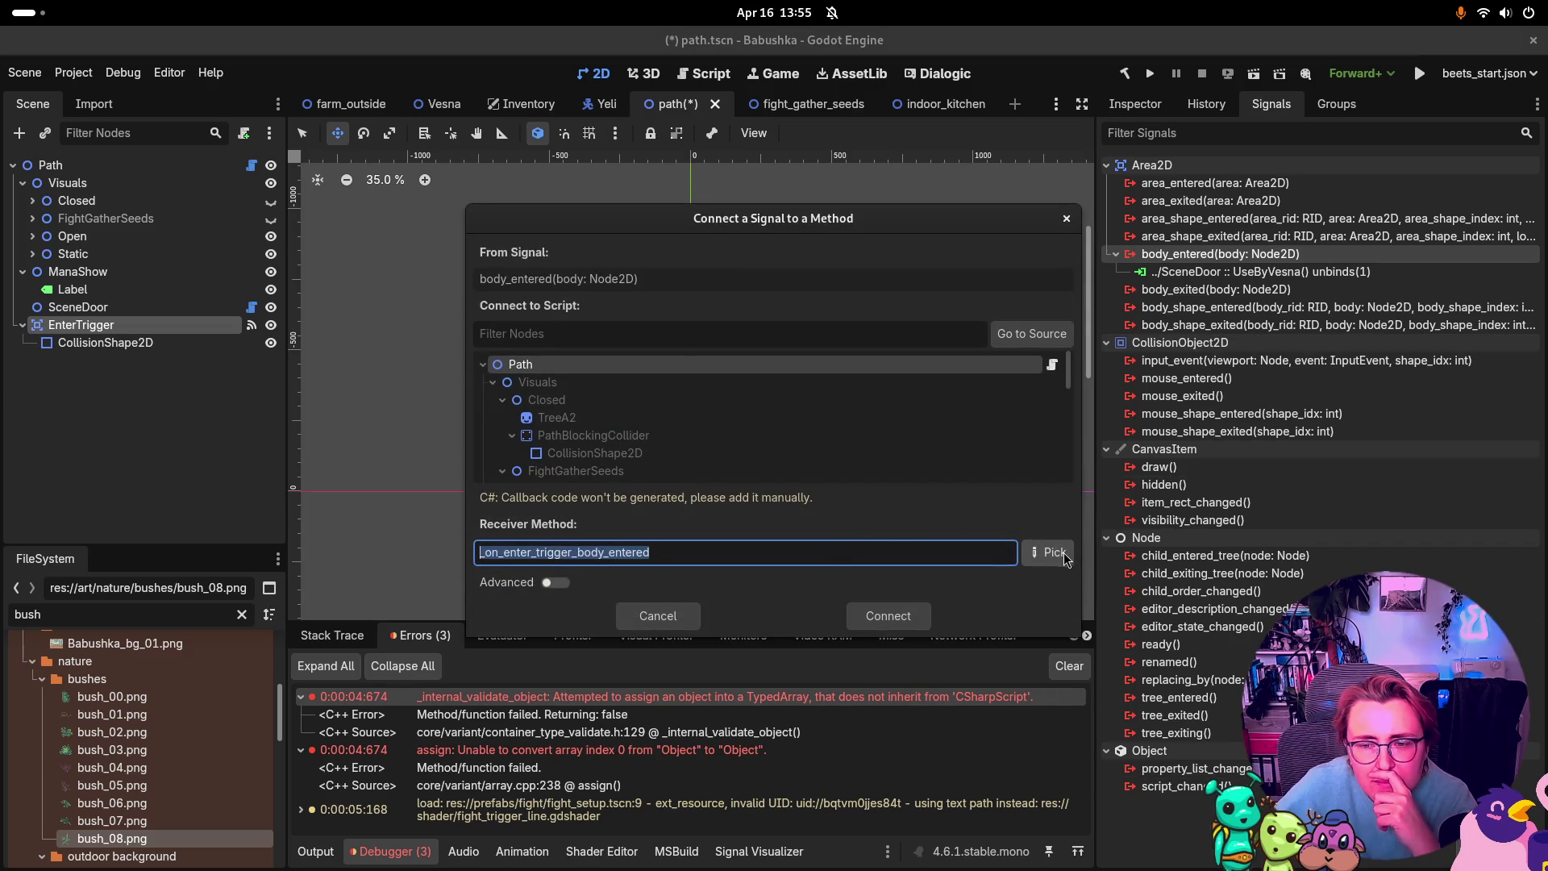
left_click(1048, 552)
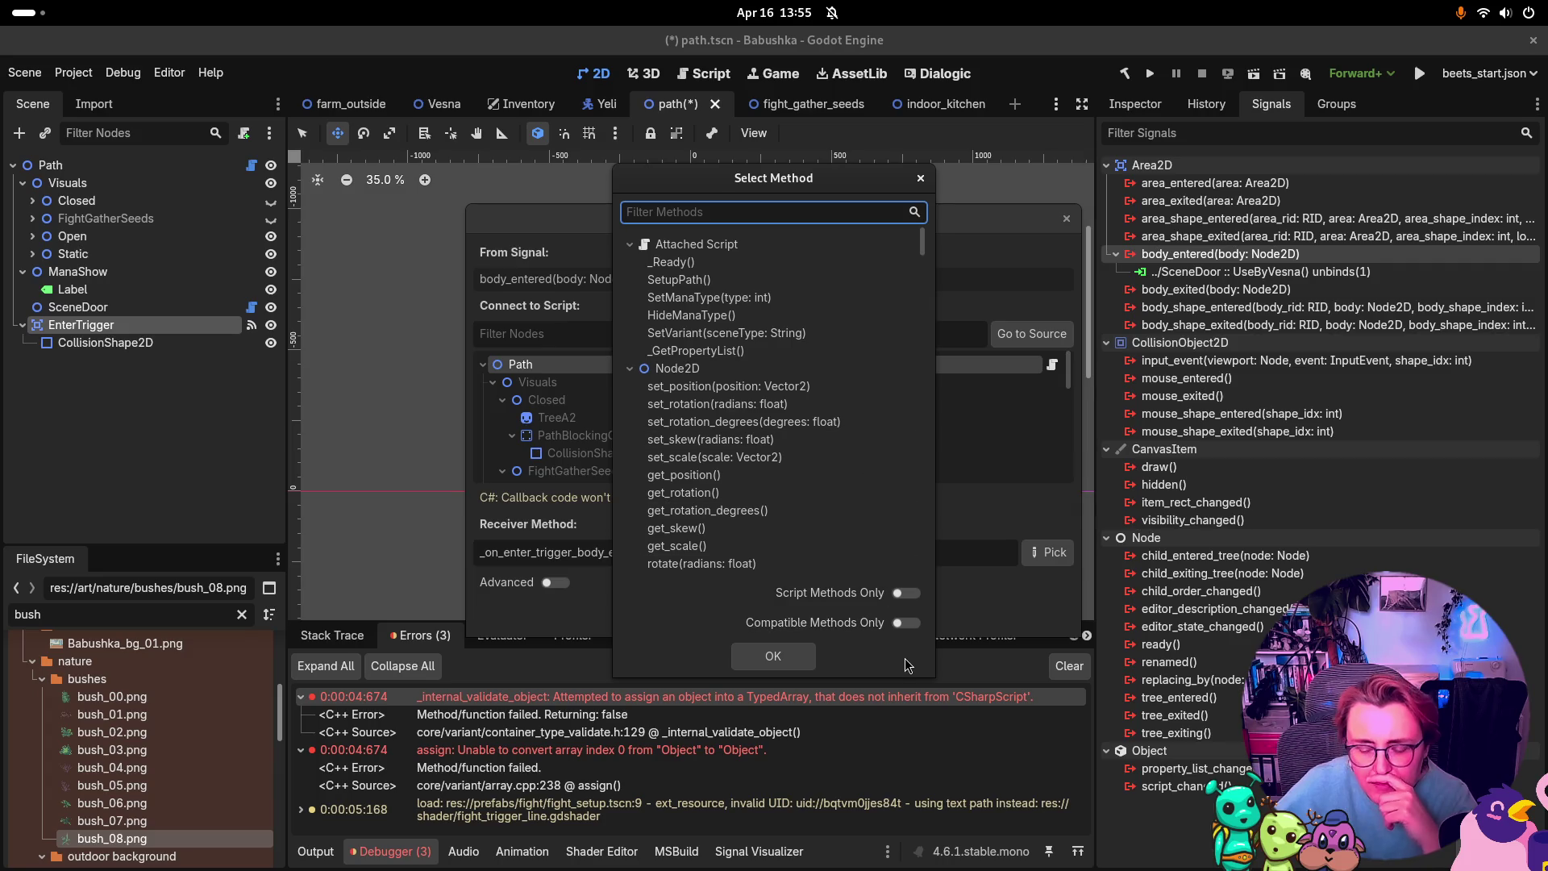
key("Print")
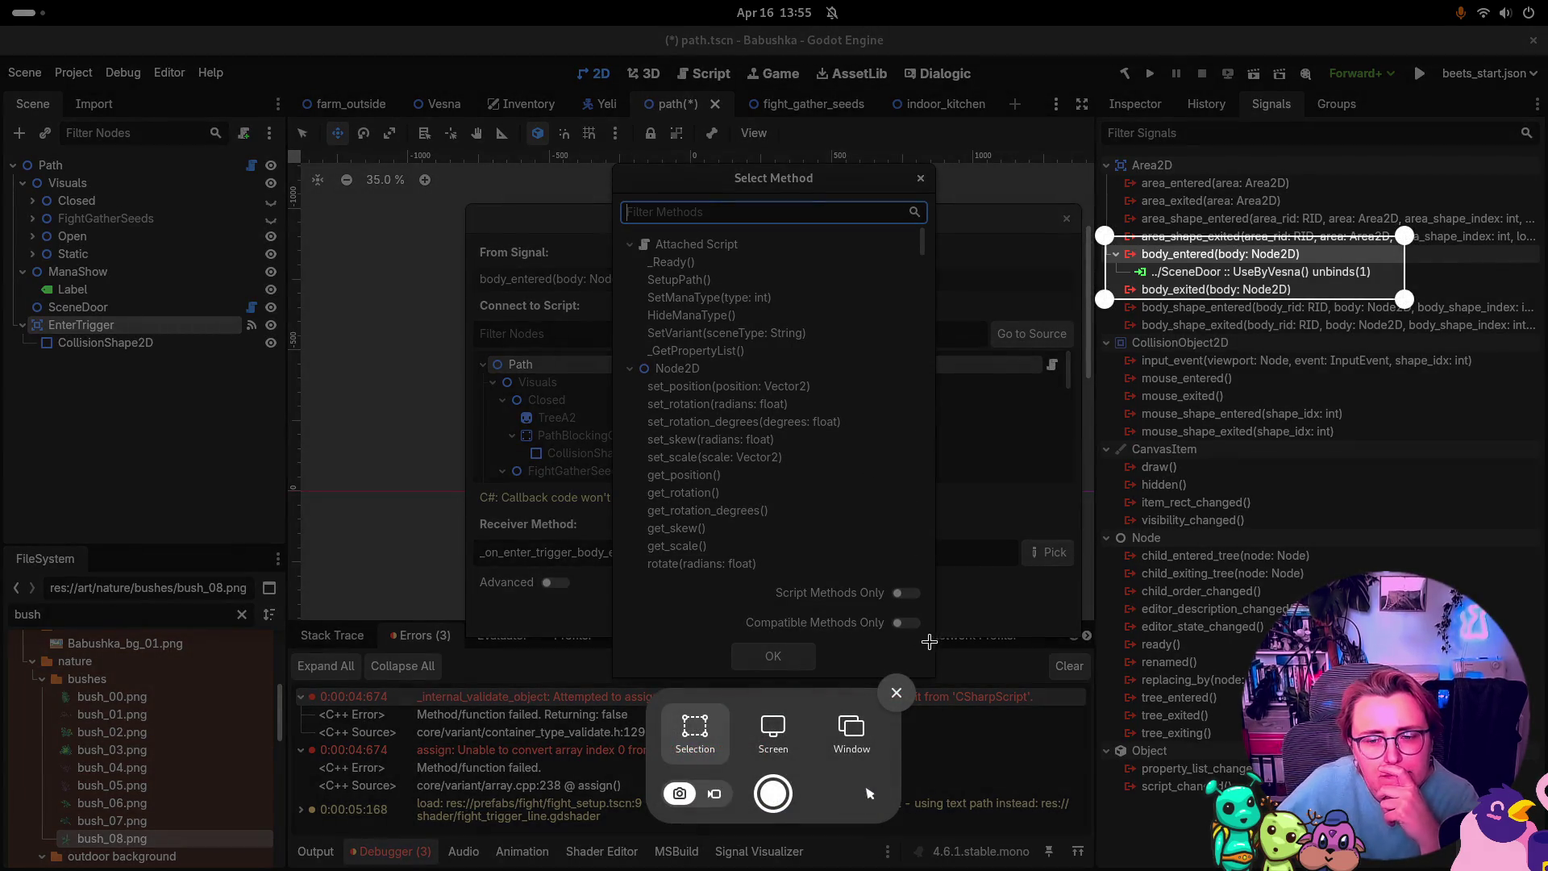
mouse_move(930, 642)
left_mouse_down()
mouse_move(798, 529)
mouse_move(743, 590)
mouse_move(580, 449)
mouse_move(639, 359)
mouse_move(611, 162)
left_mouse_up()
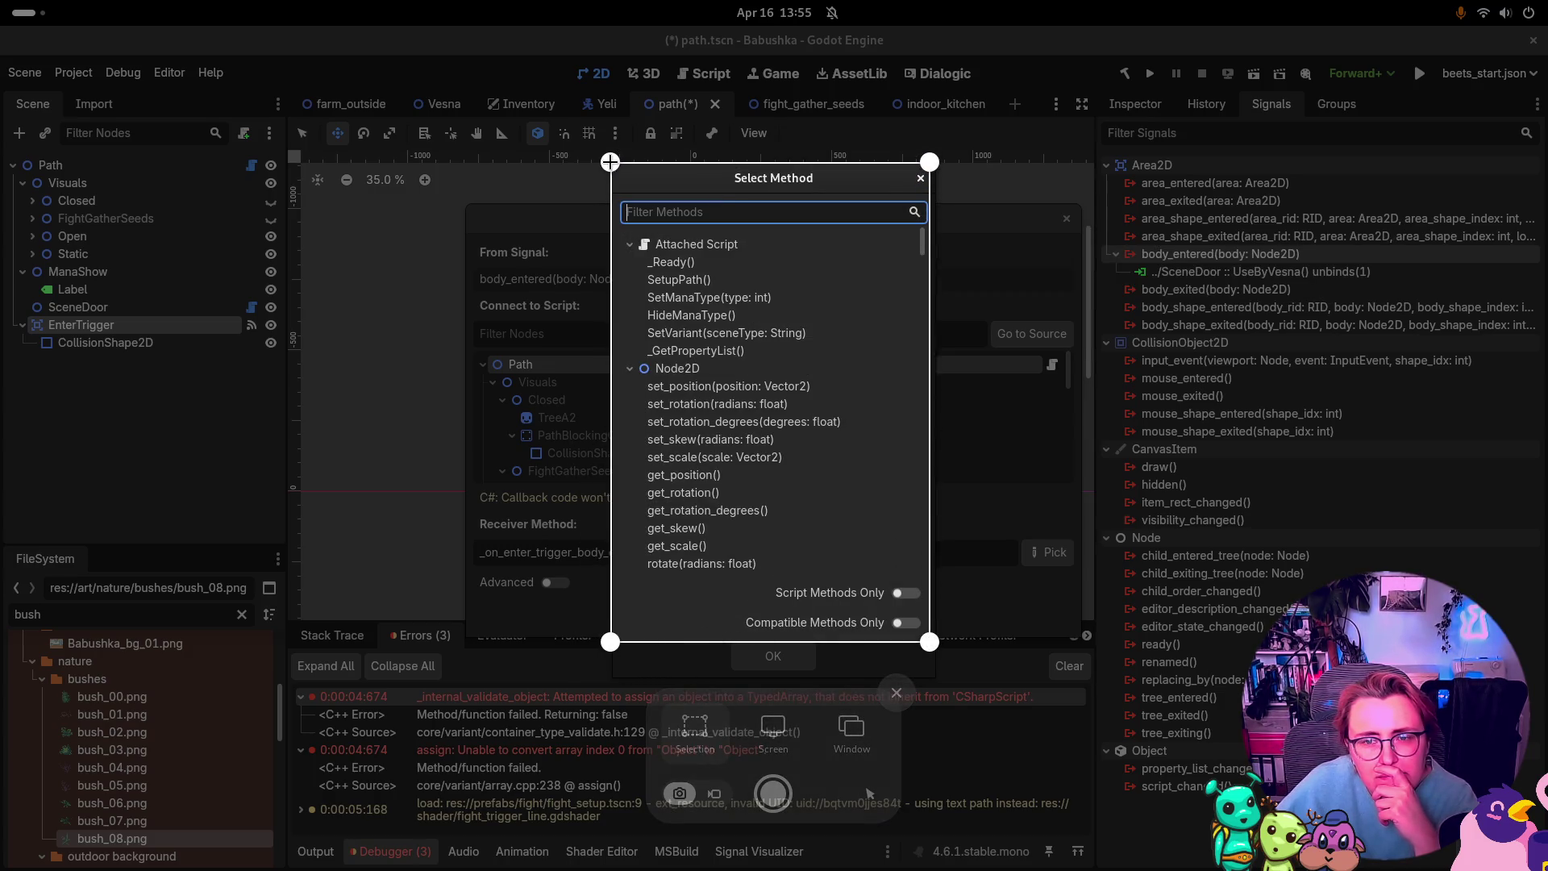
key("Return")
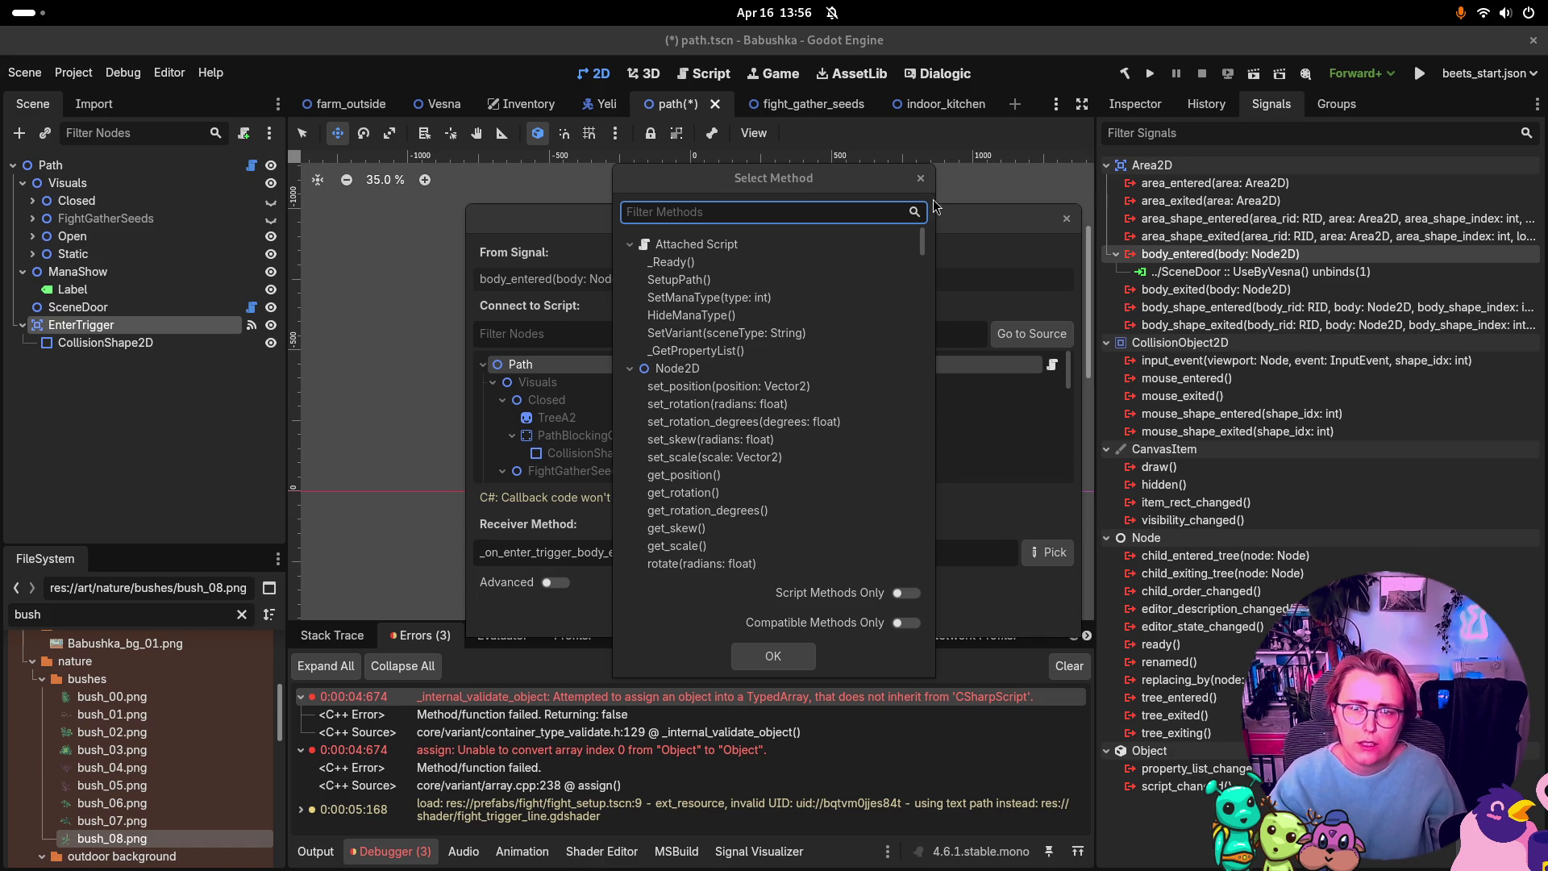
Step: Close and reopen the list of receiving methods
left_click(920, 178)
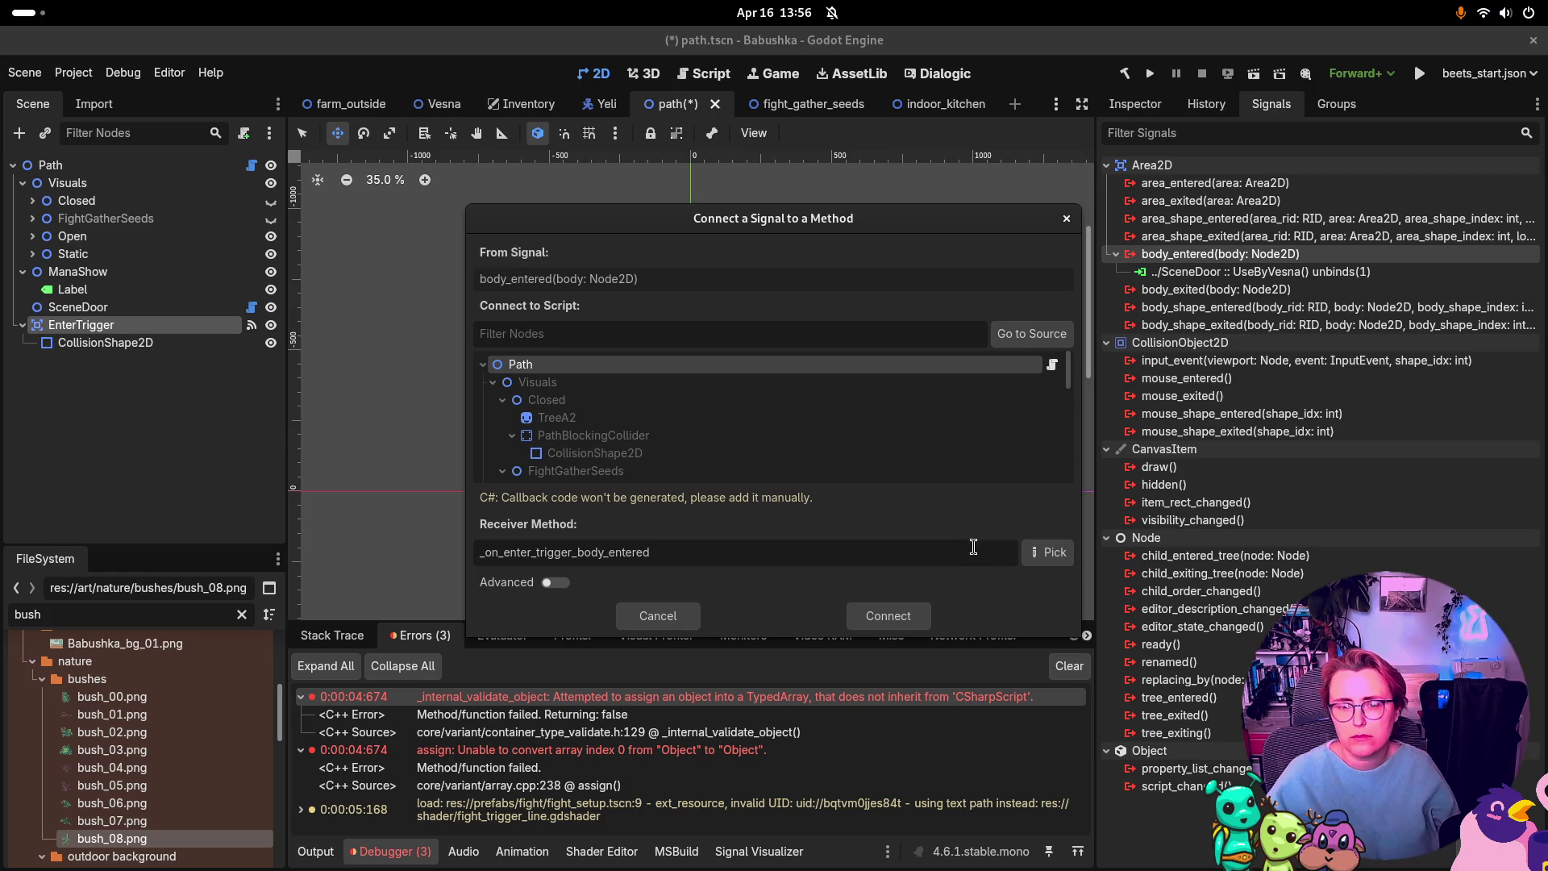
left_click(1052, 555)
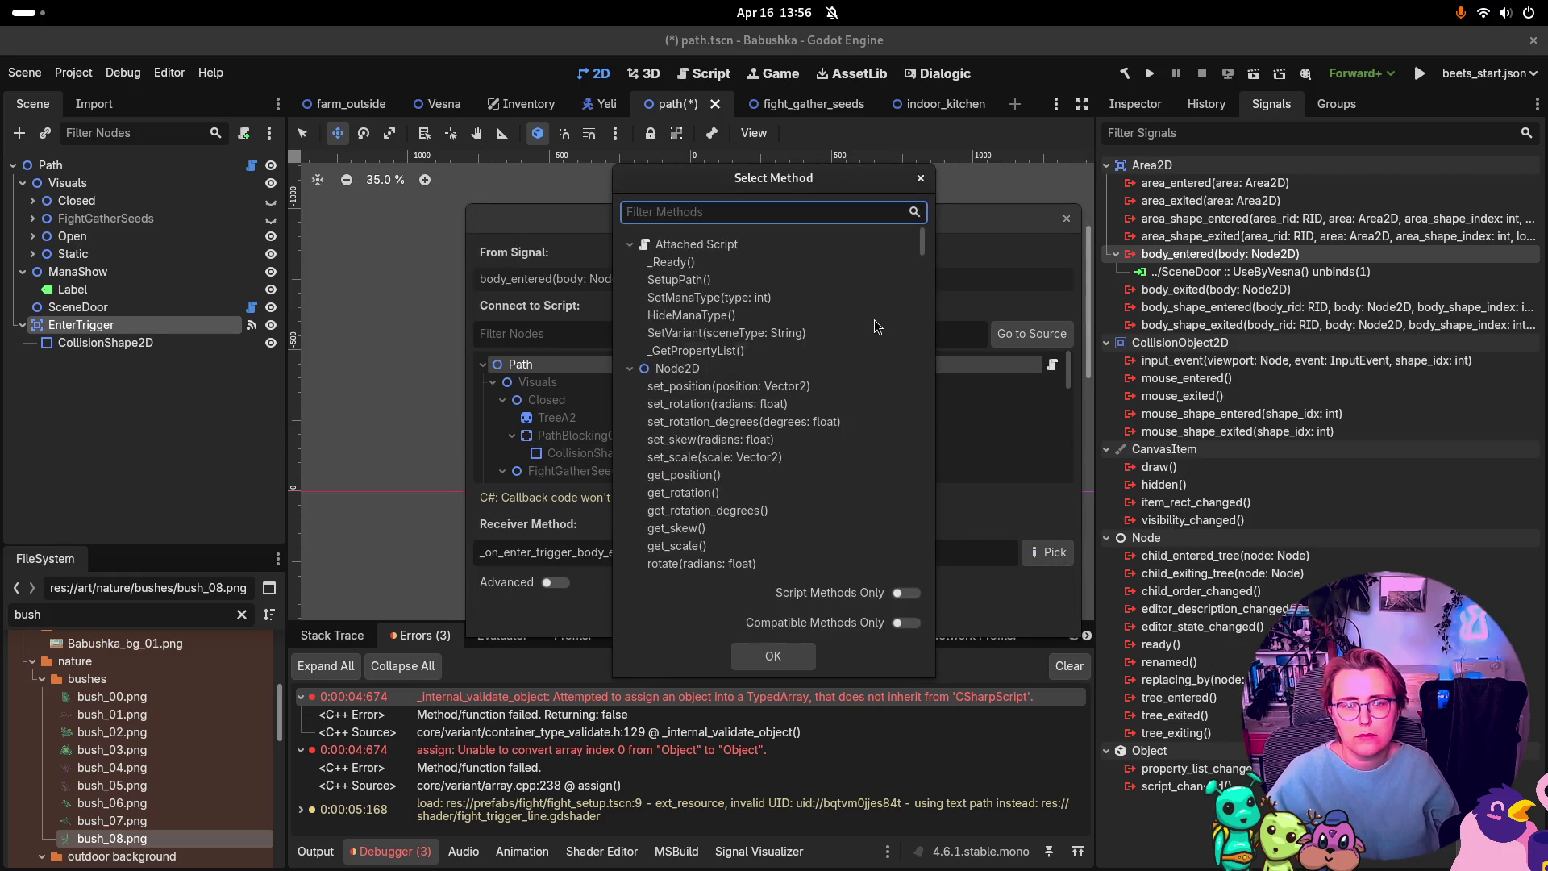
left_click(921, 178)
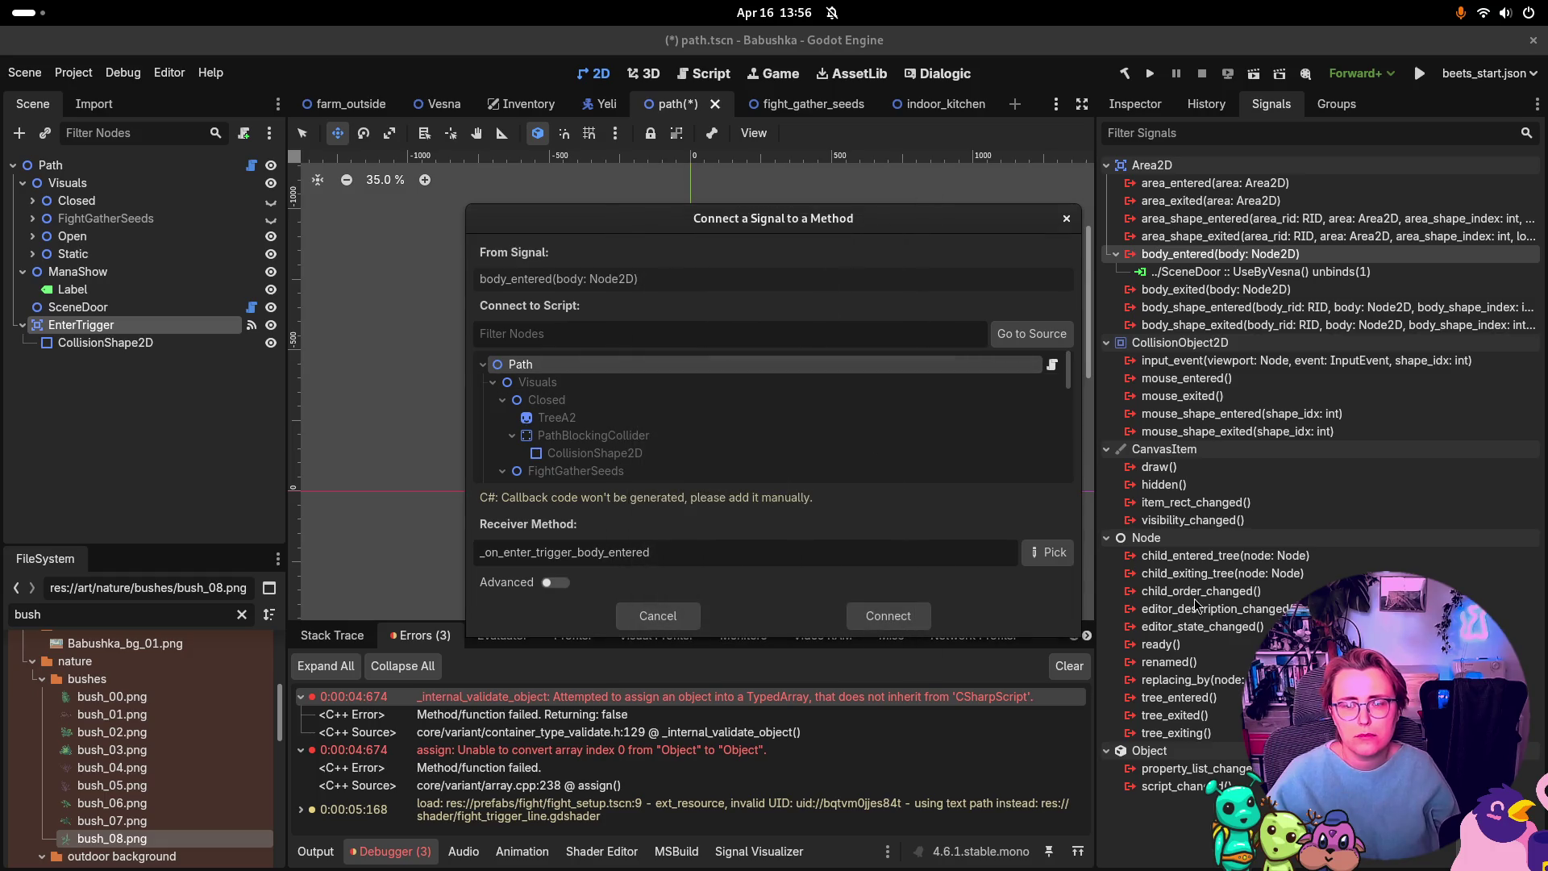
left_click(1049, 555)
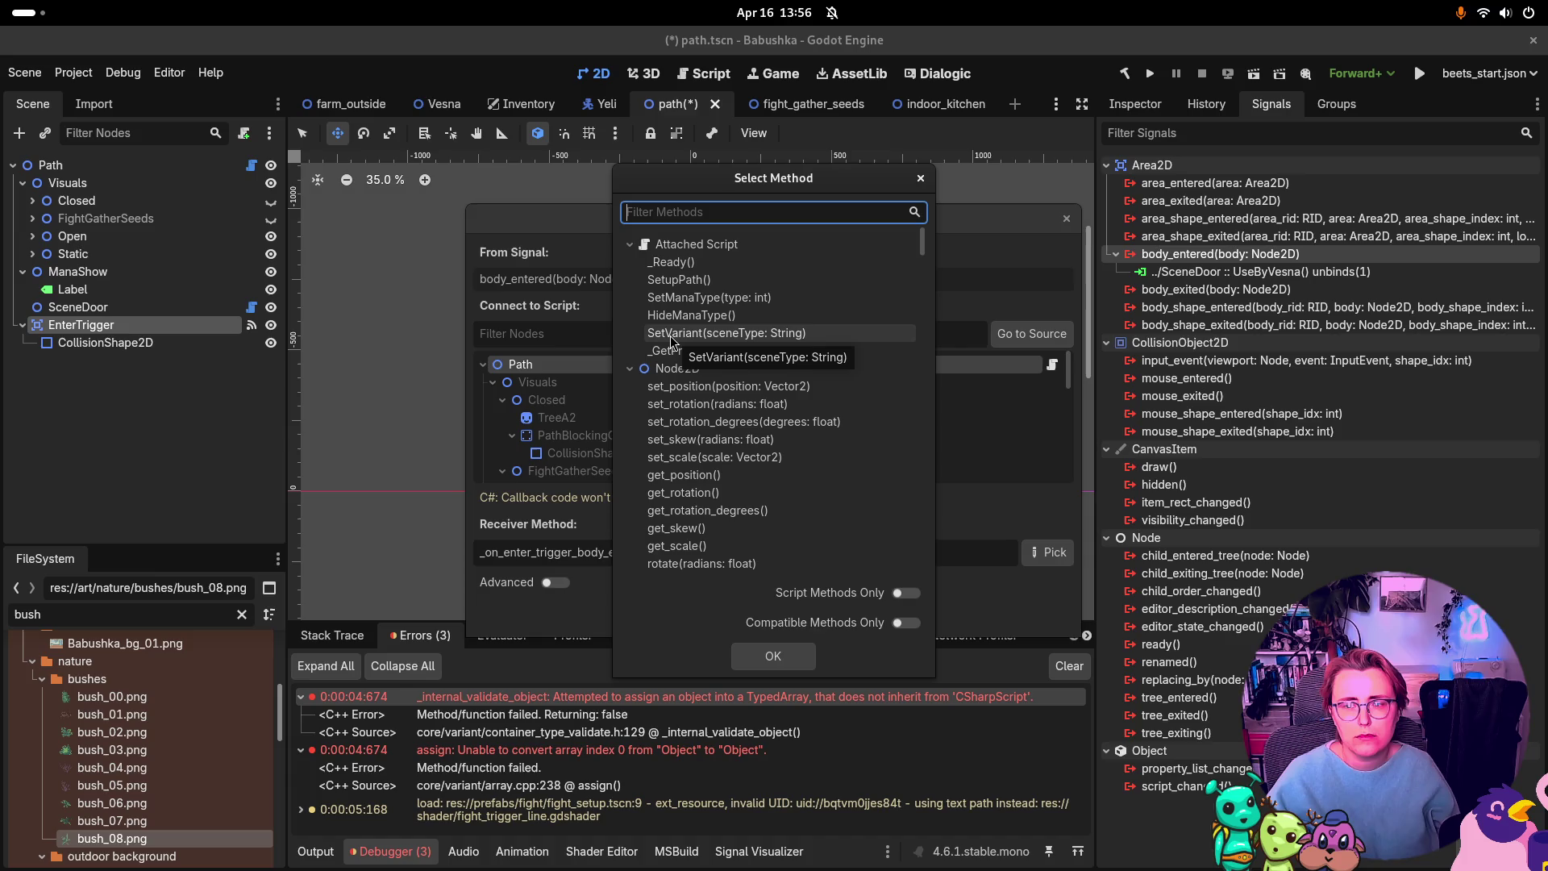
Step: Select SceneDoor as the target node and connect body_entered to its UseByVesna() method
left_click(921, 179)
scroll(935, 429, "down", 5)
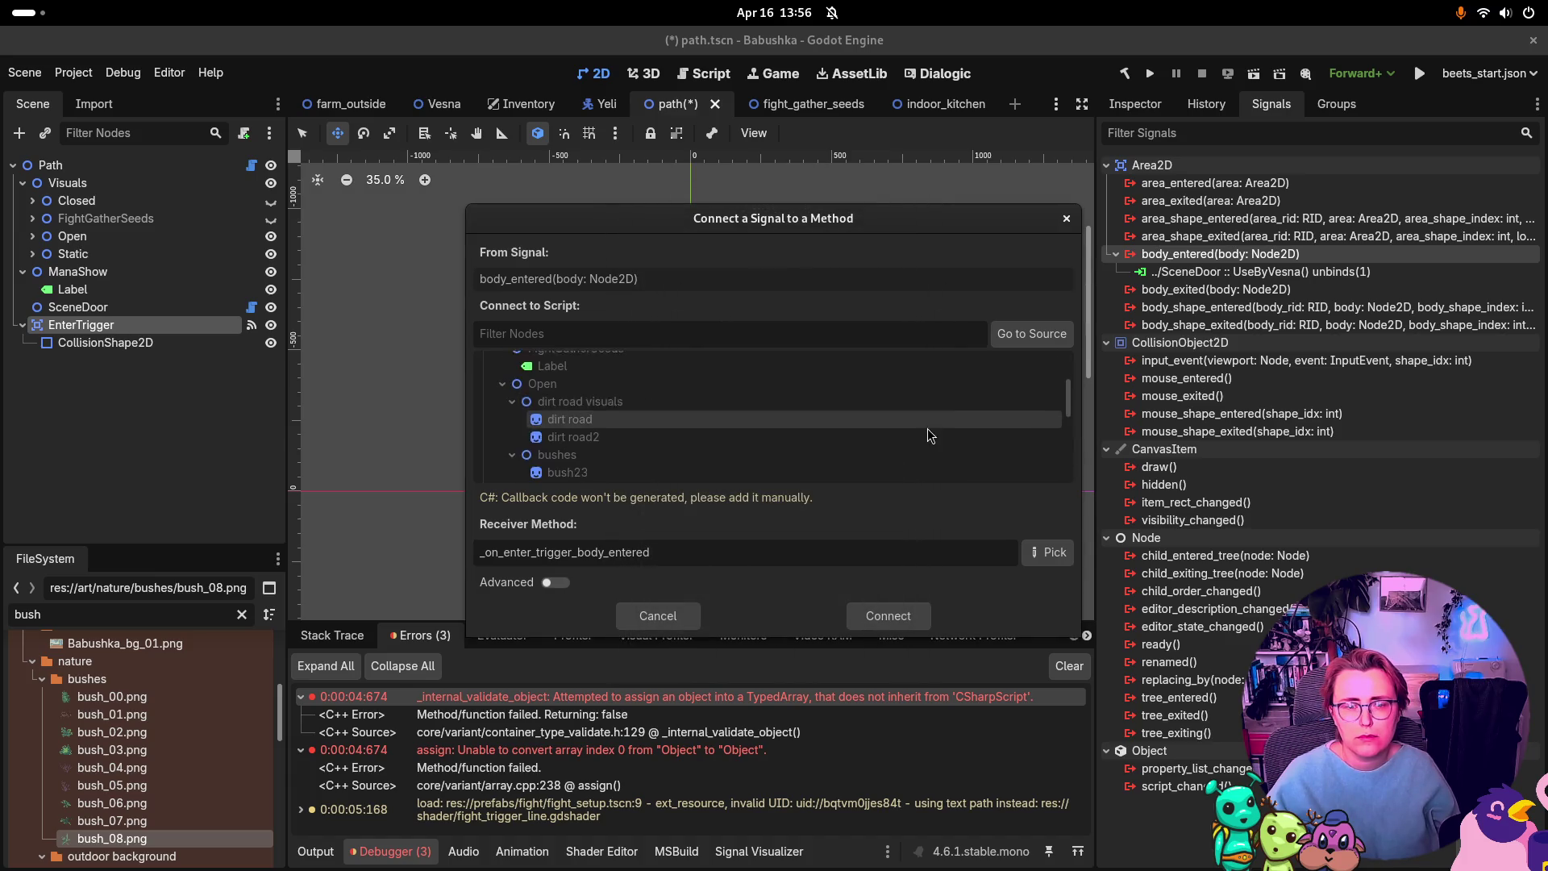
scroll(922, 436, "down", 8)
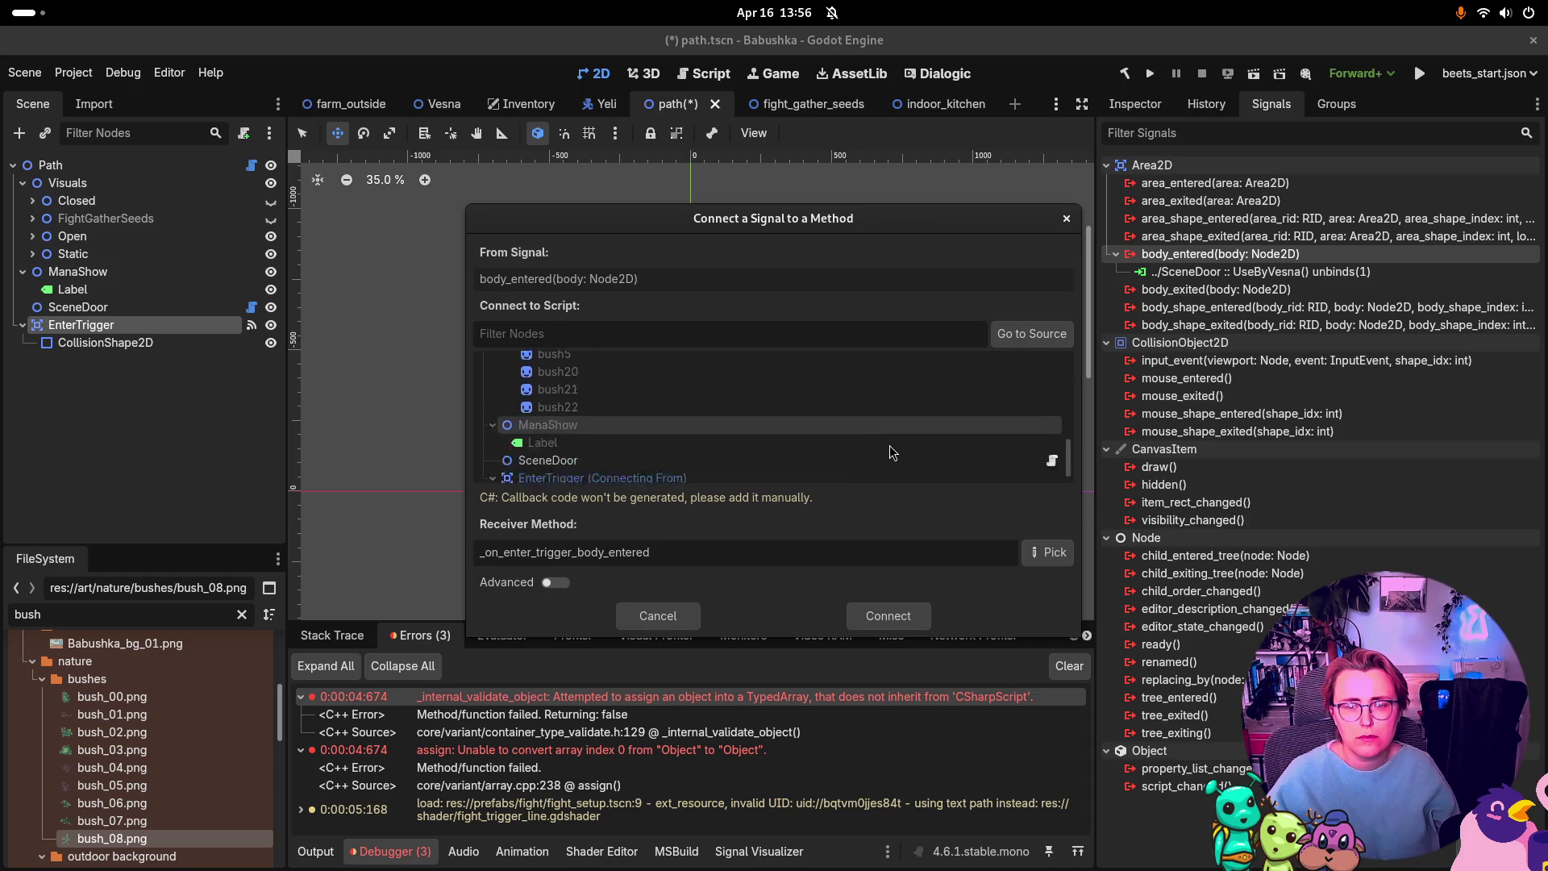
left_click(694, 440)
left_click(1048, 552)
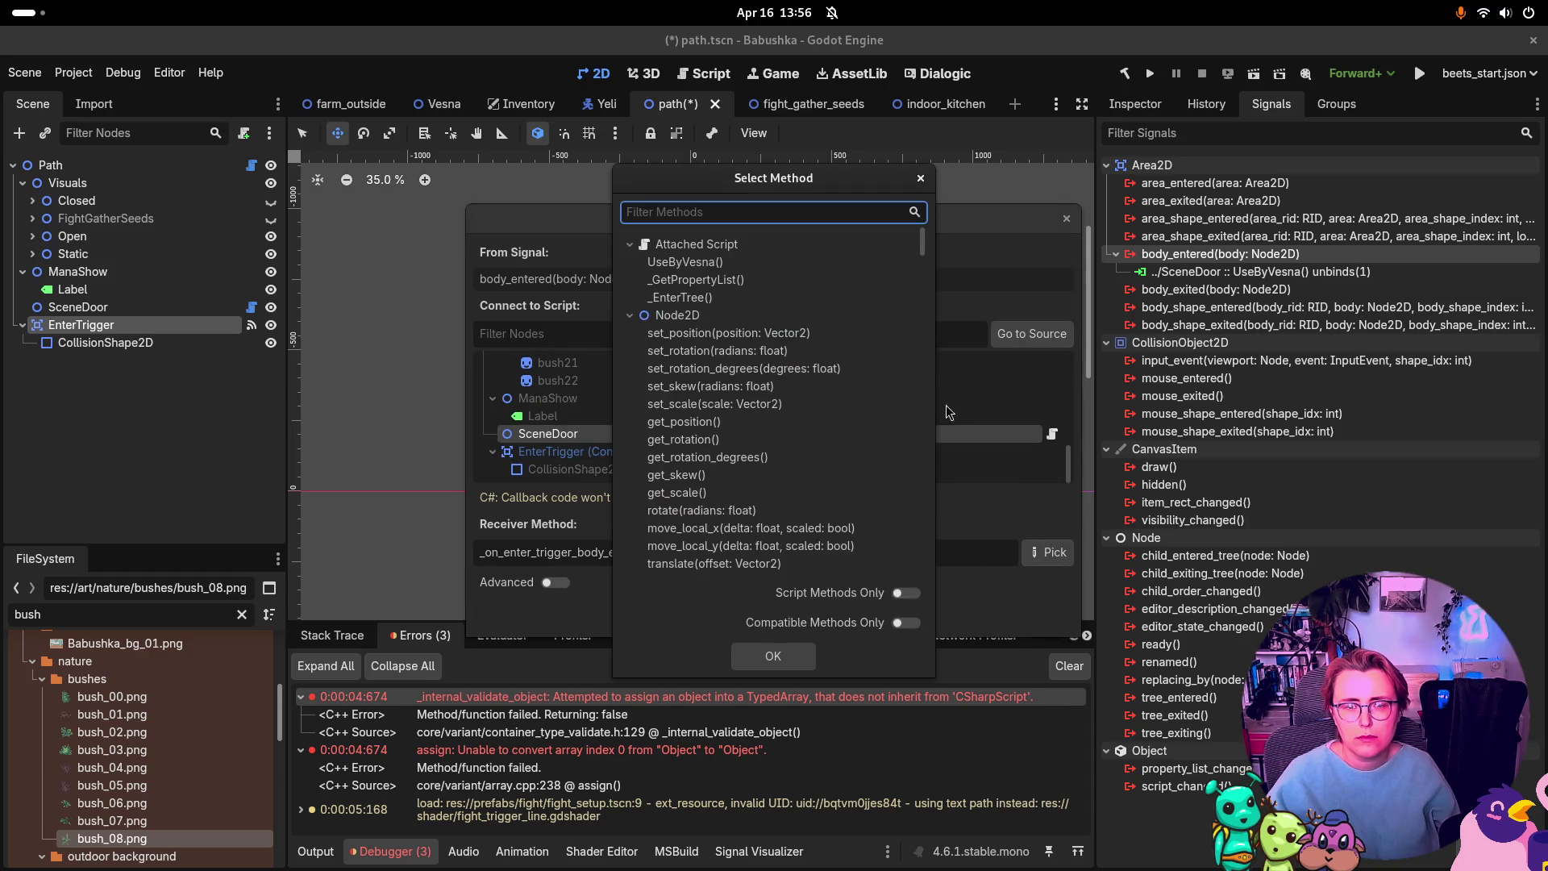
left_click(709, 263)
left_click(774, 656)
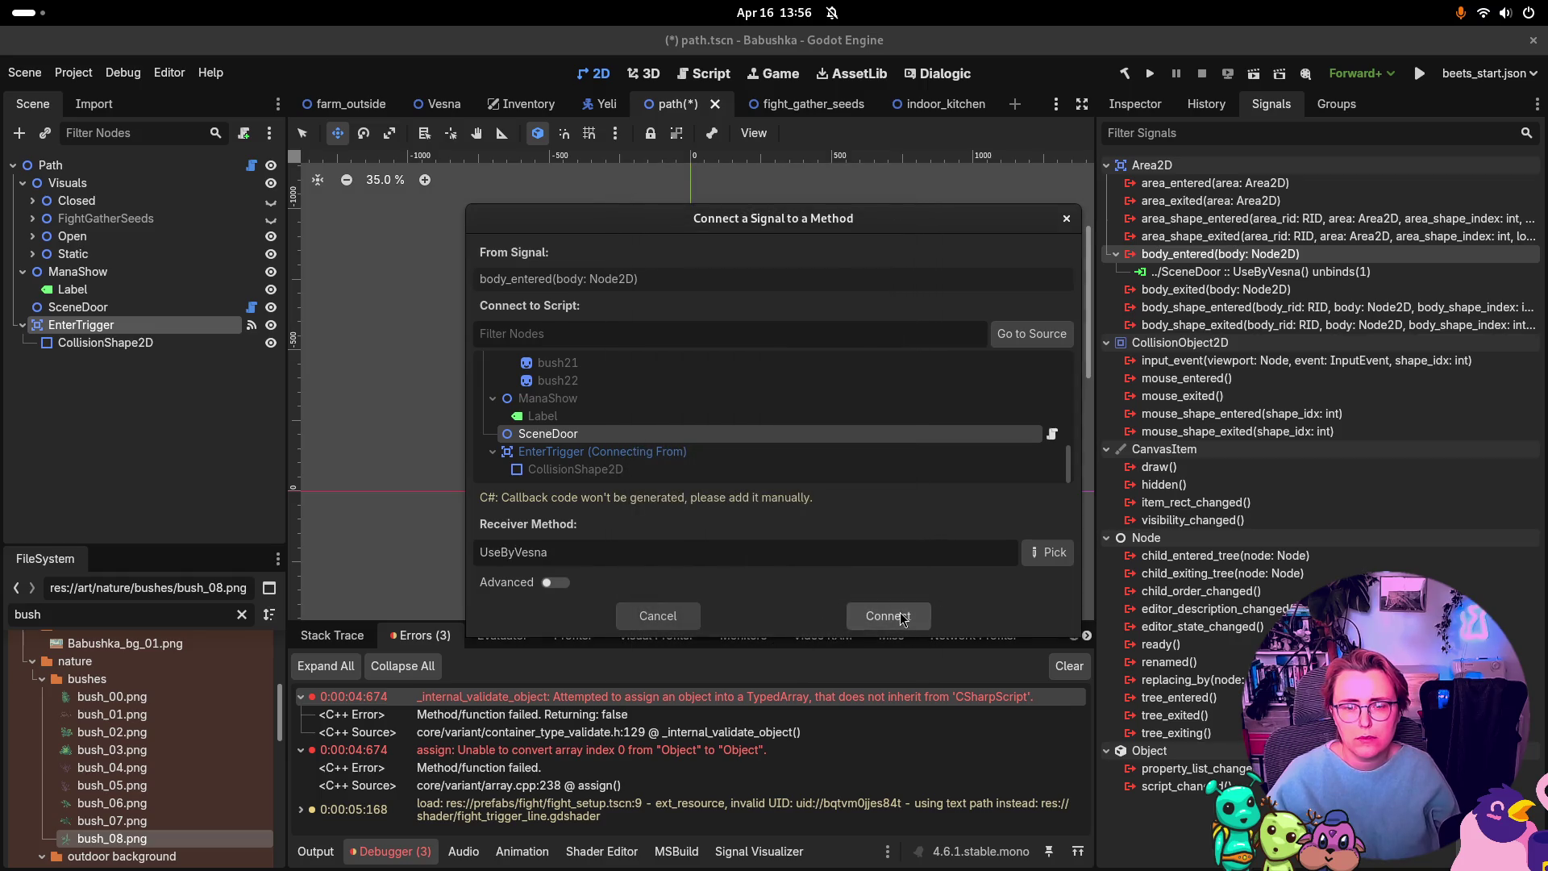
left_click(927, 627)
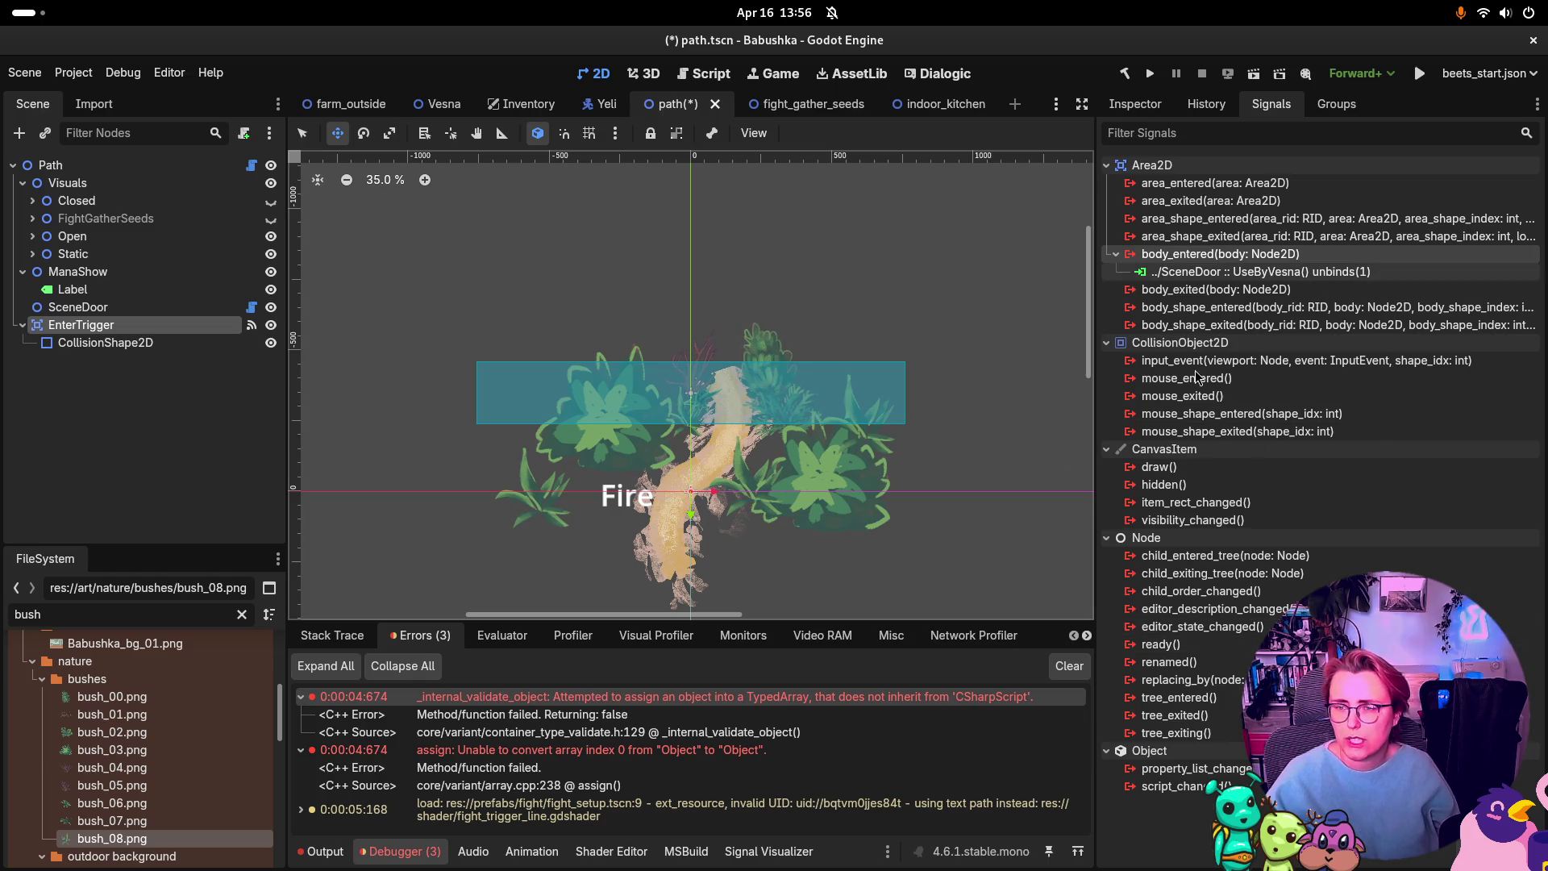
mouse_move(1210, 457)
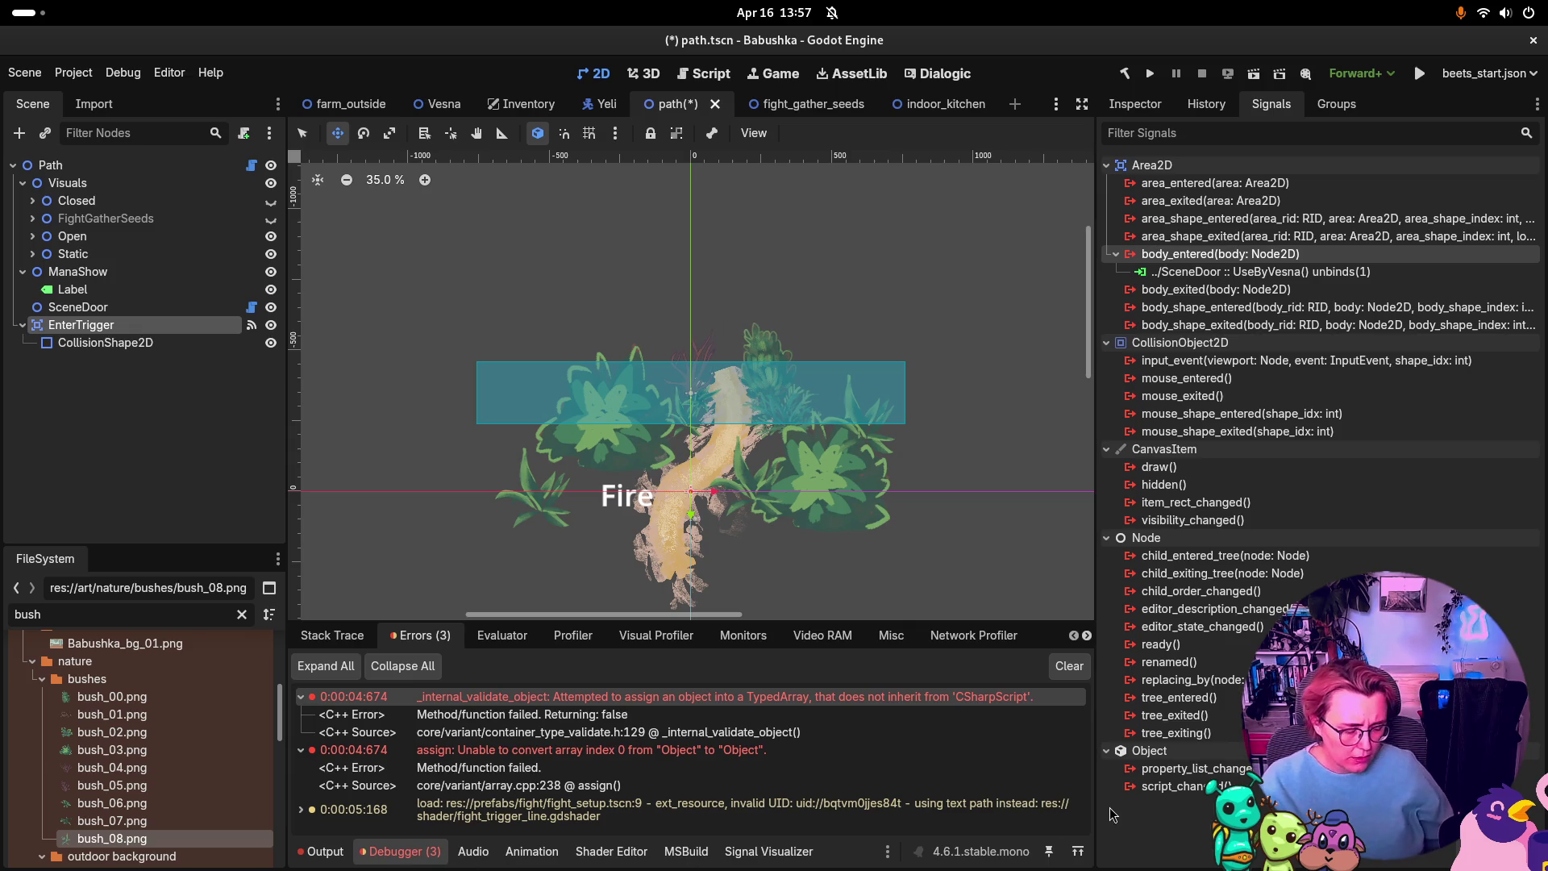
Step: Shelve all eight changed files in Rider under the message 'test', then return to Godot
key("super")
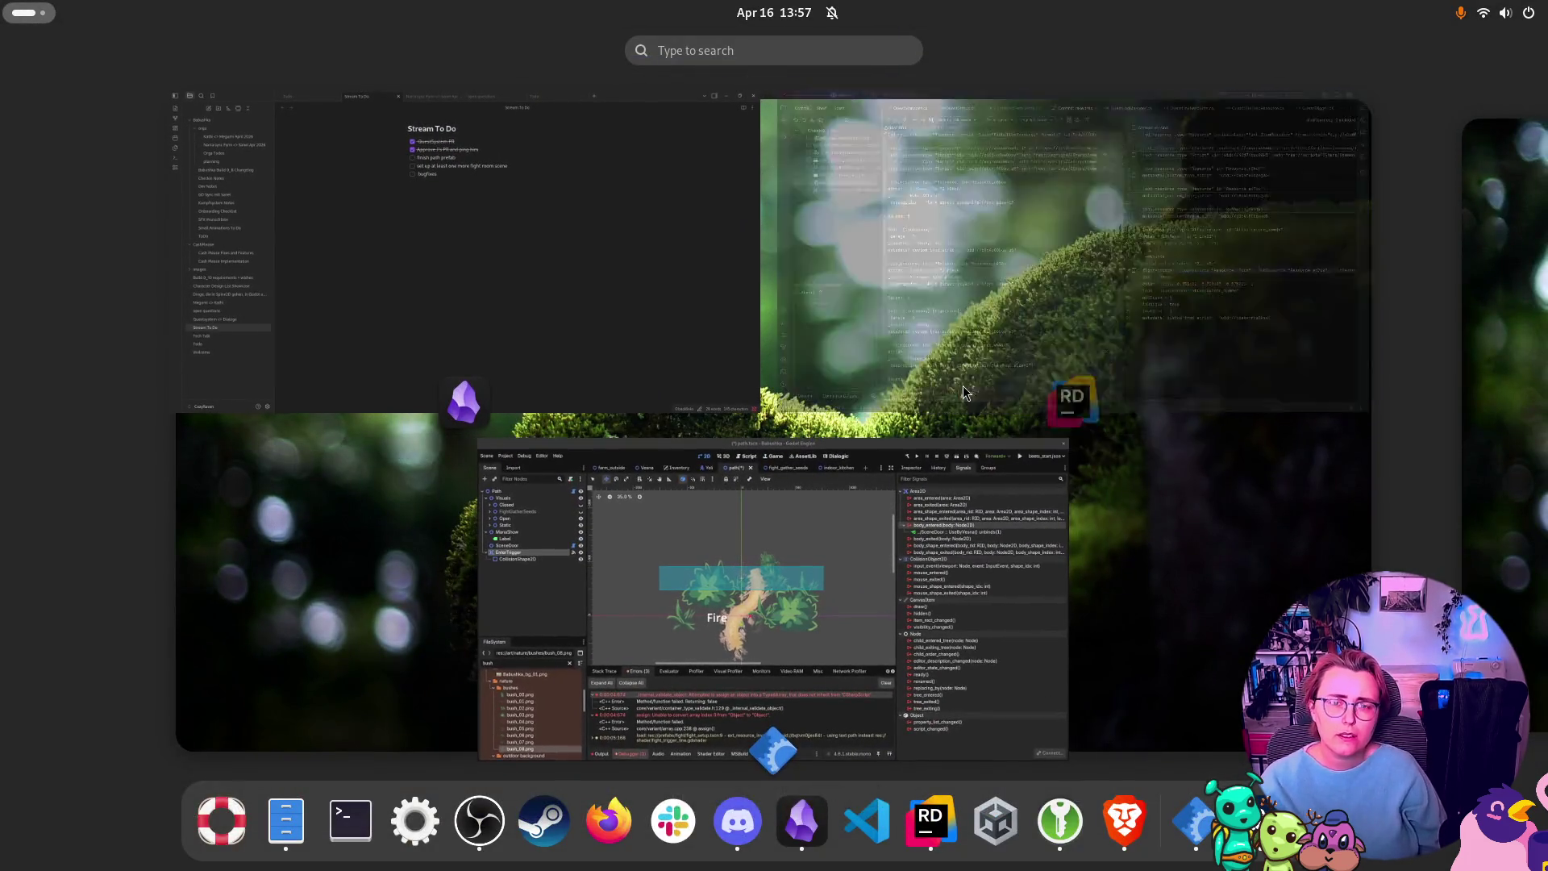
left_click(1012, 210)
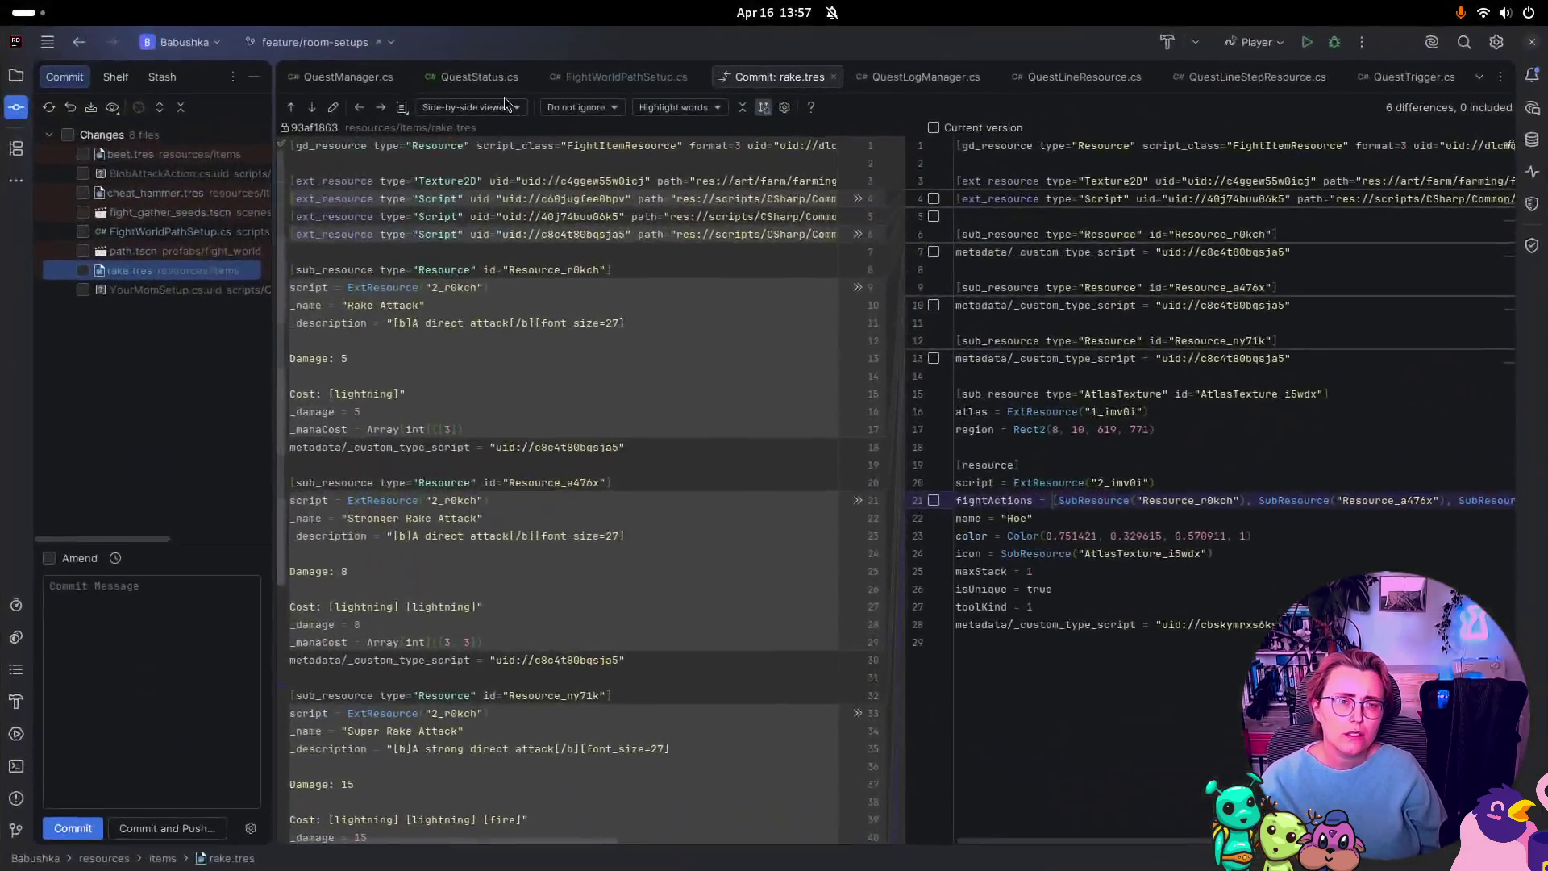
left_click(68, 135)
right_click(103, 135)
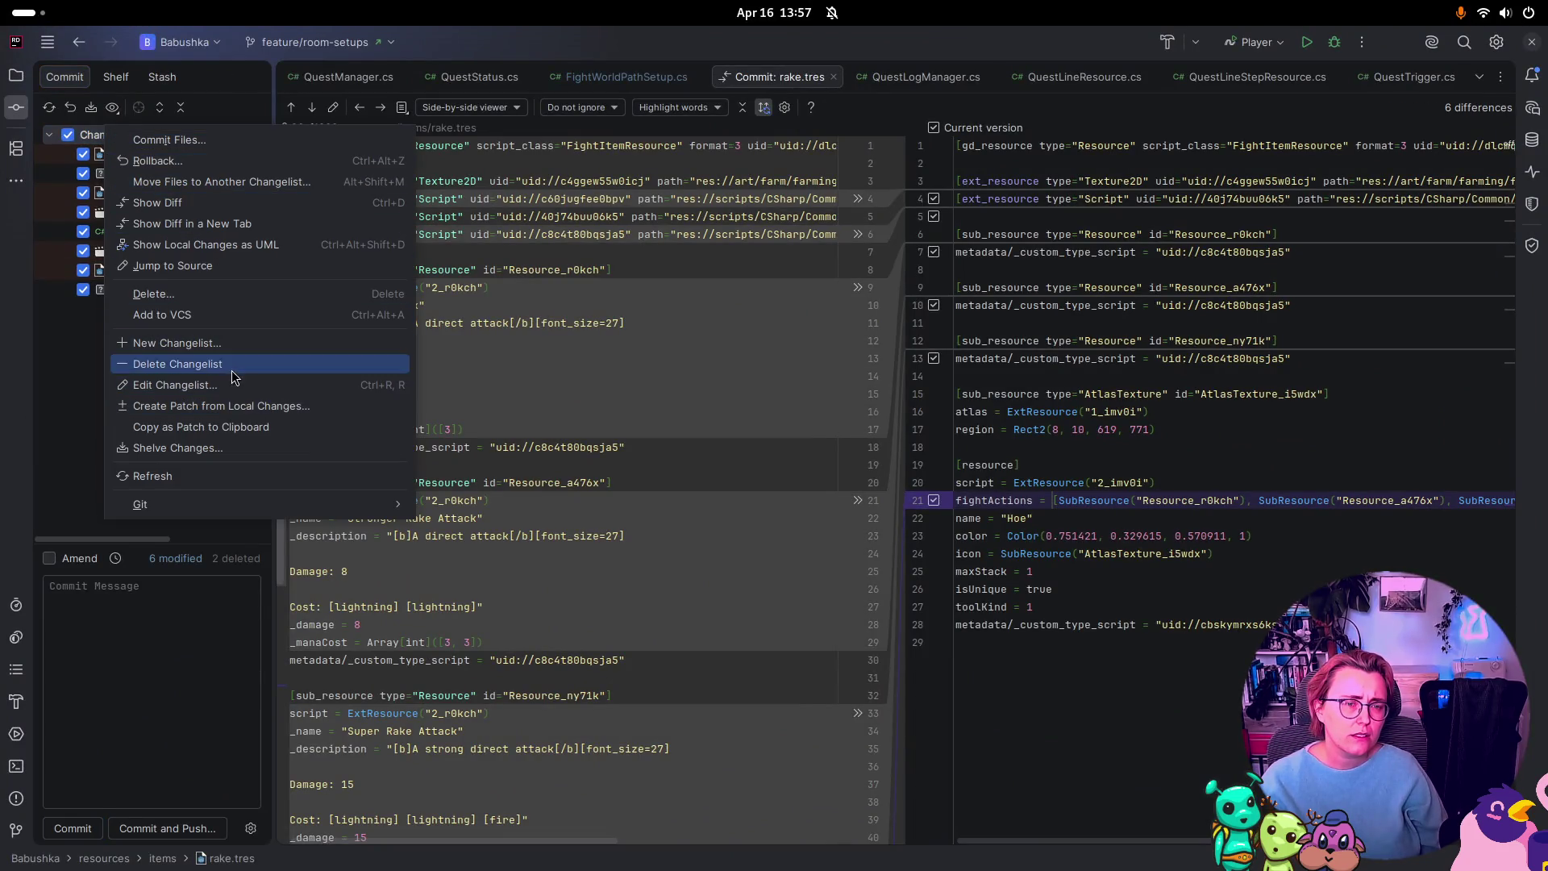
left_click(274, 448)
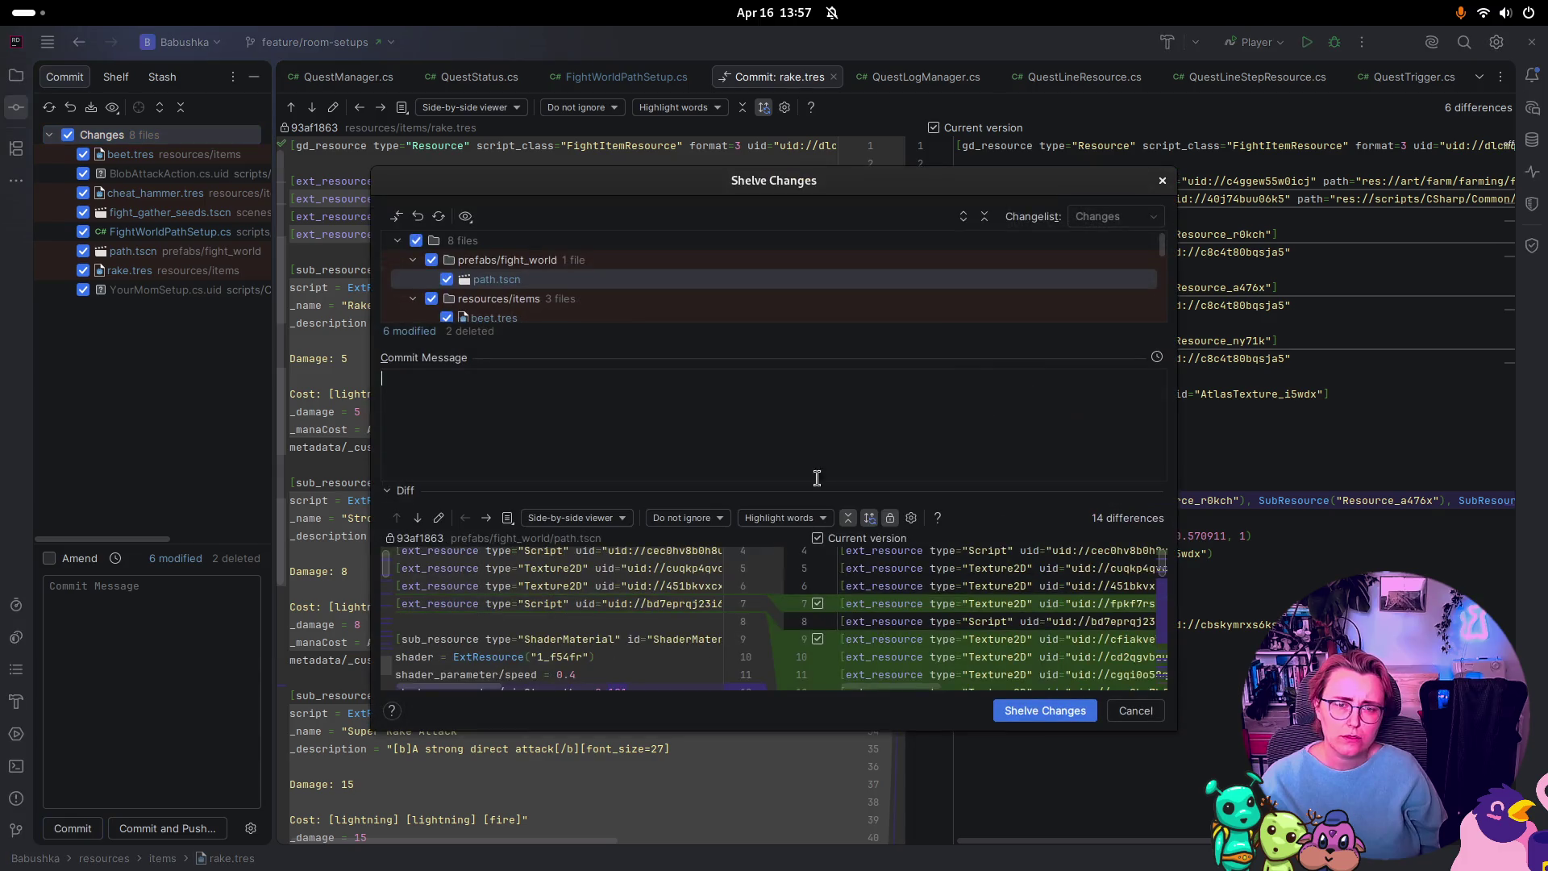
left_click(1034, 713)
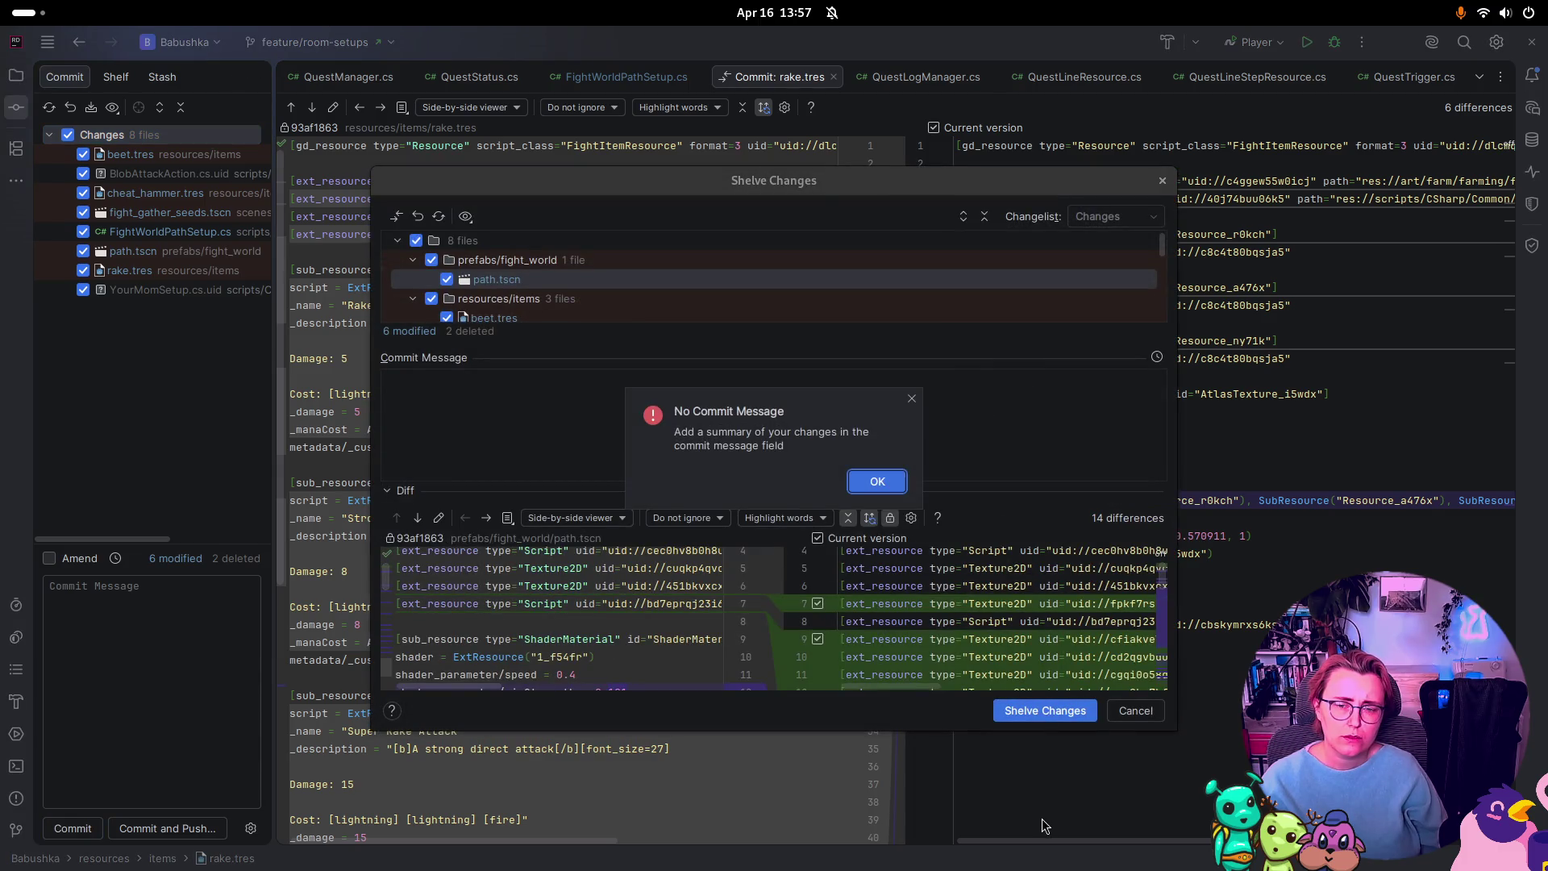
left_click(442, 434)
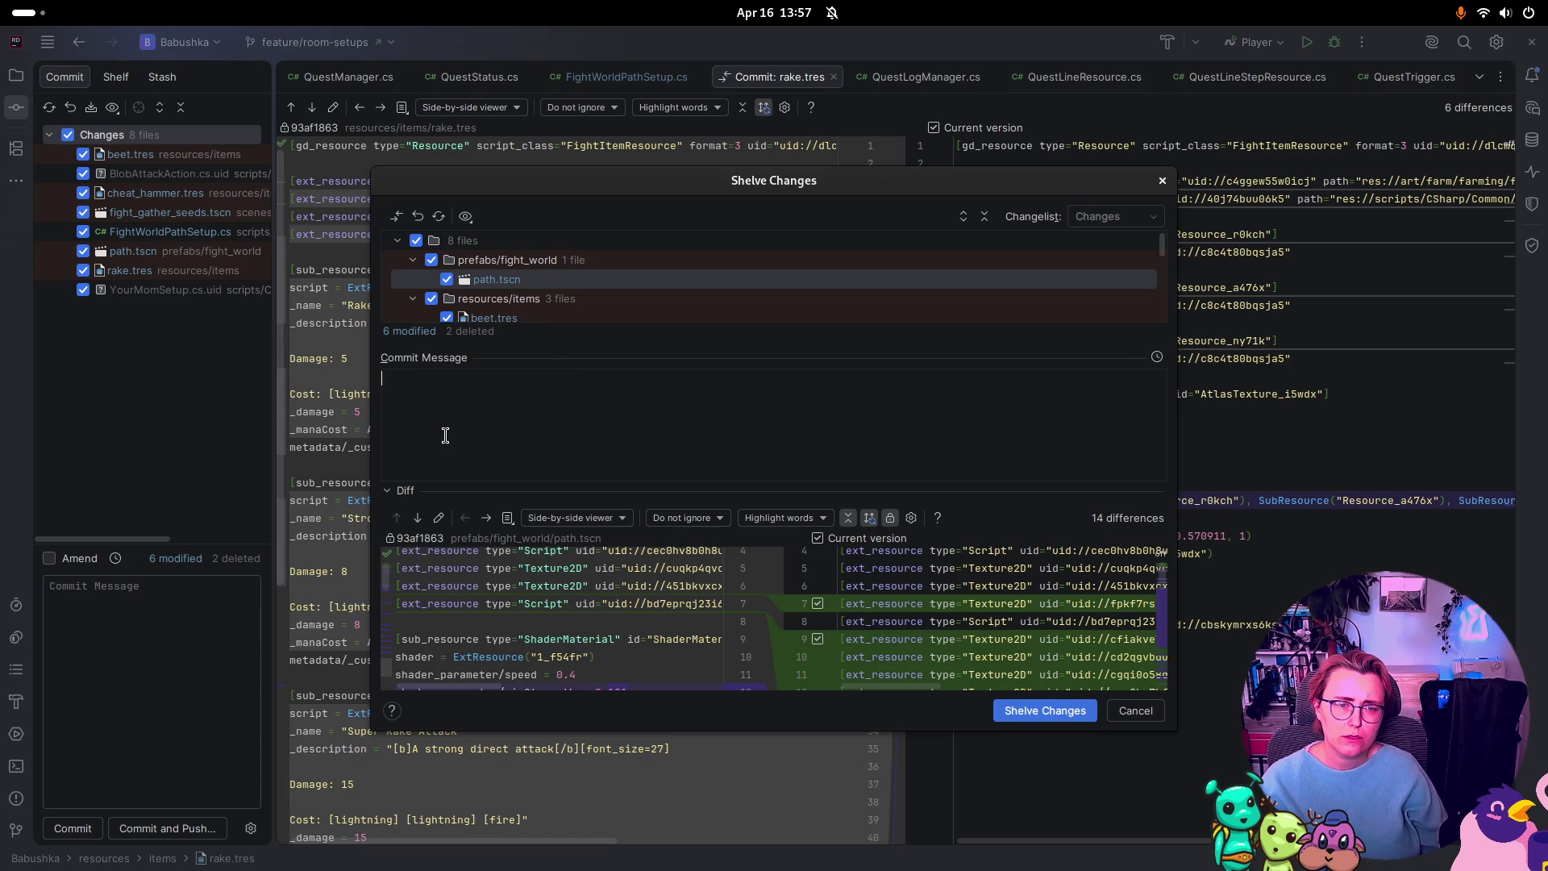
type("test")
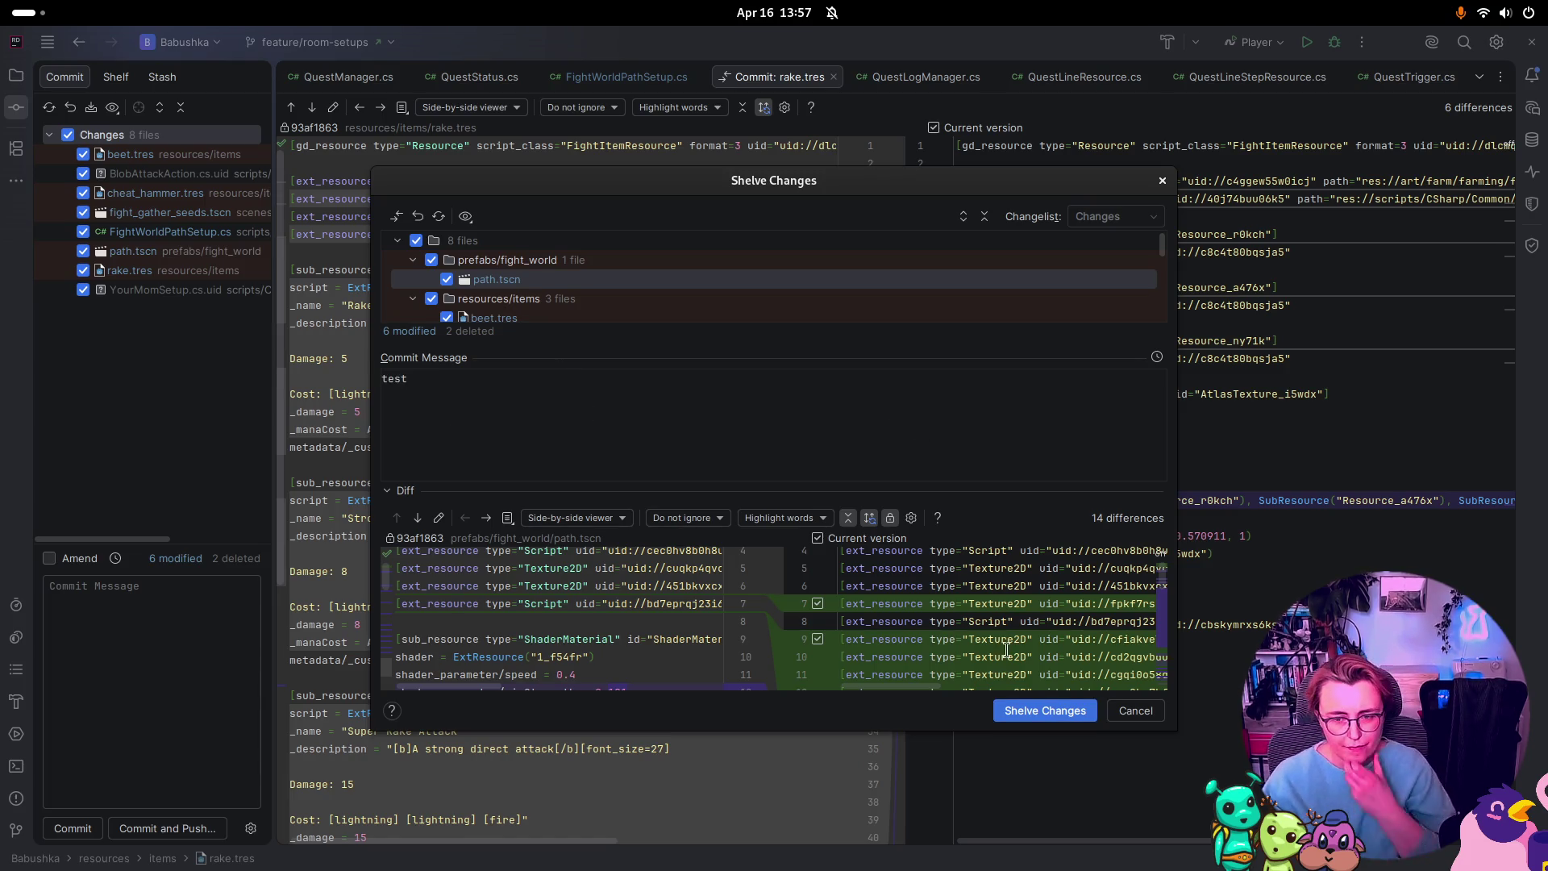
left_click(1079, 710)
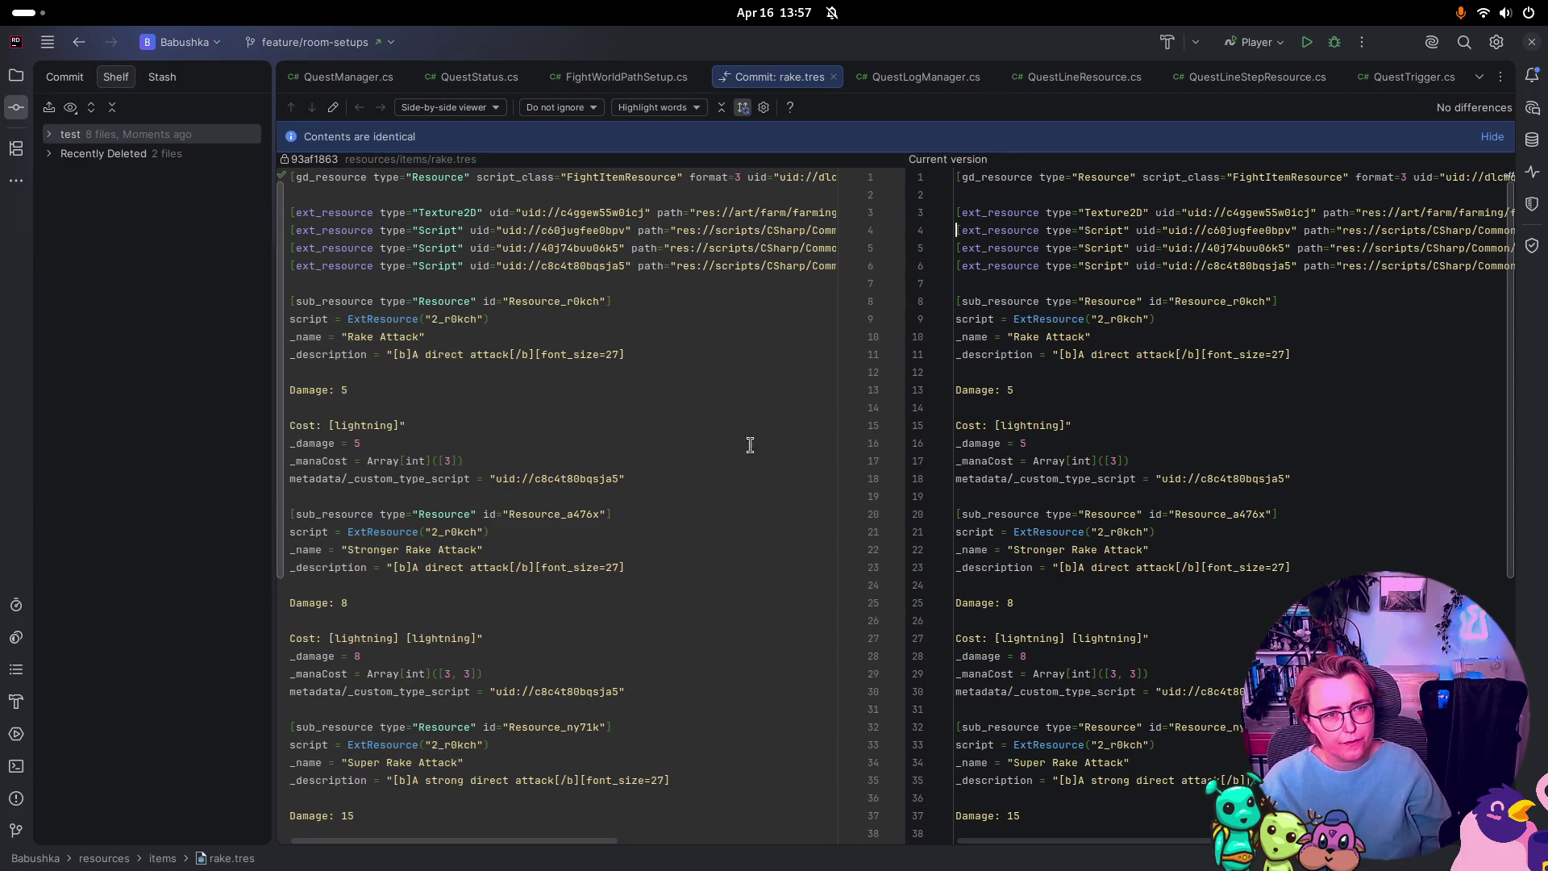
key("super")
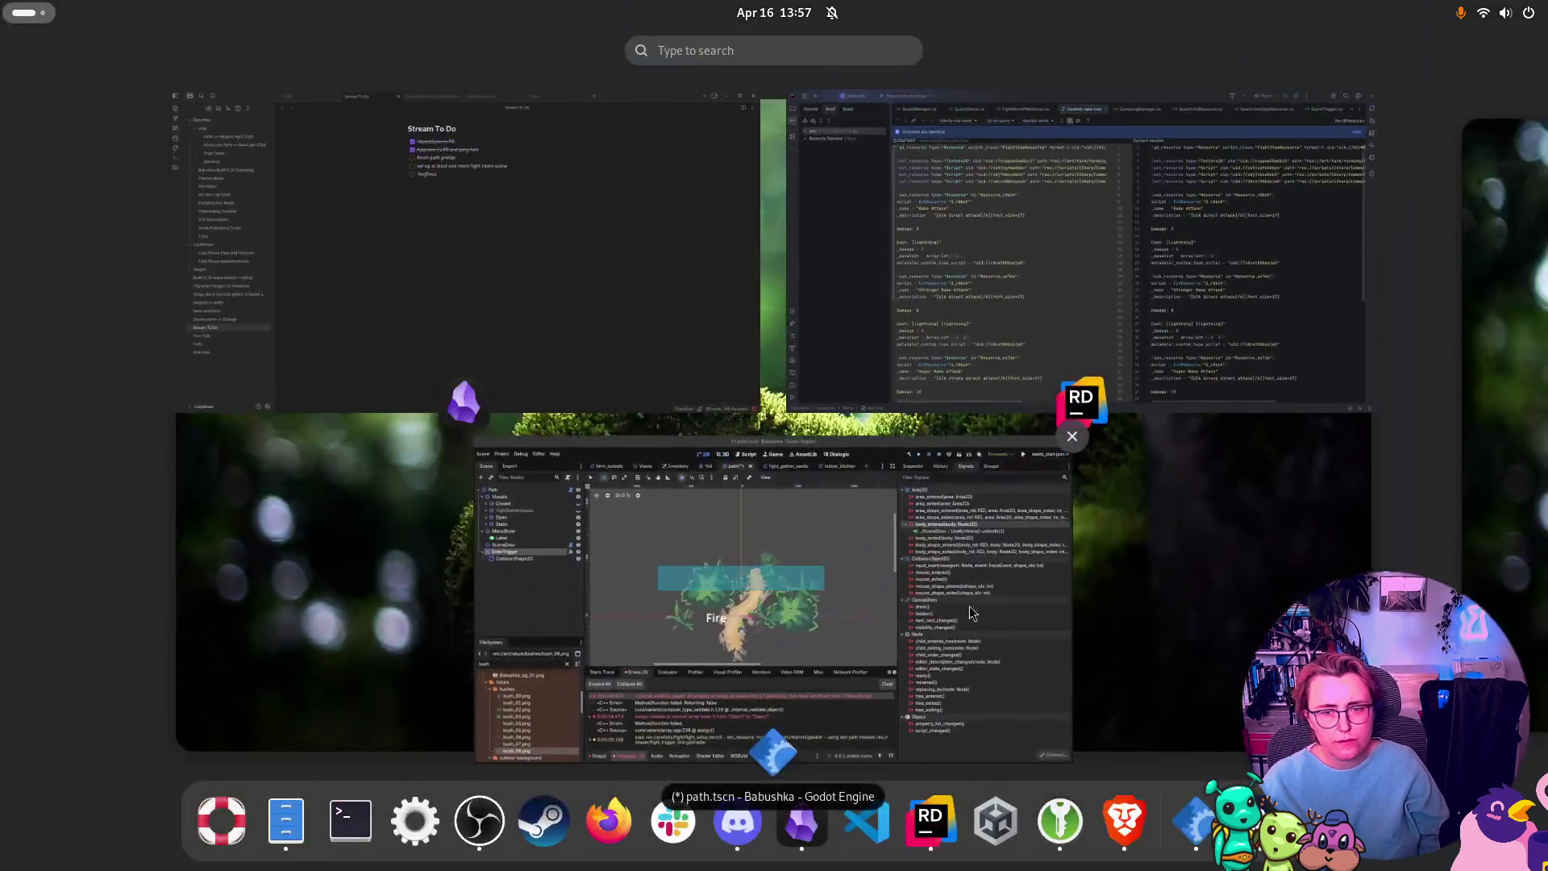
left_click(766, 526)
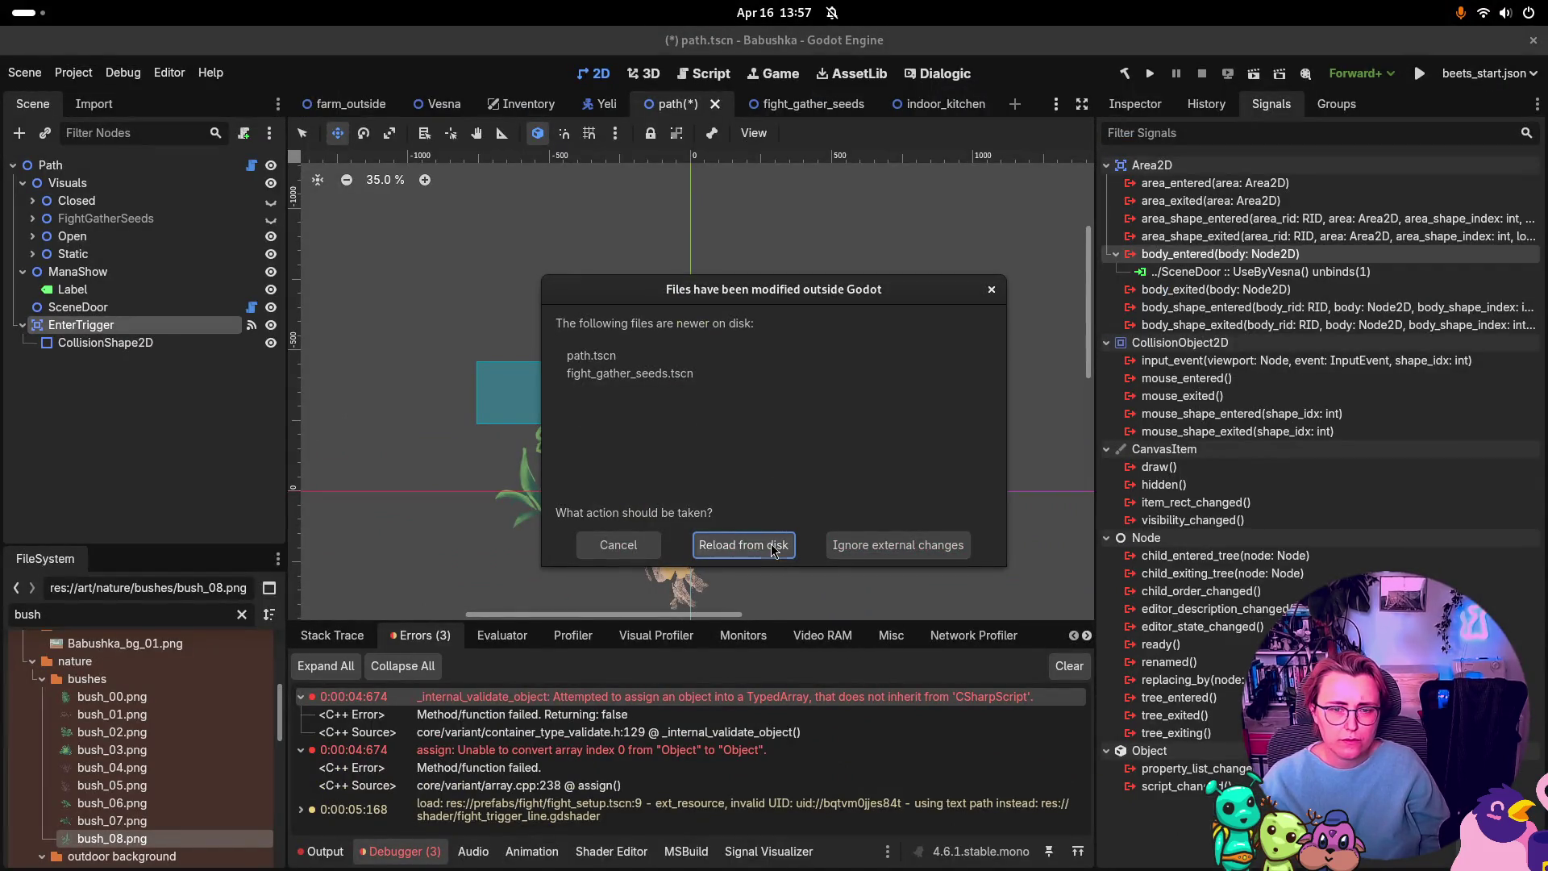
Step: Reload path.tscn and fight_gather_seeds.tscn from disk, then run and stop the game
left_click(770, 545)
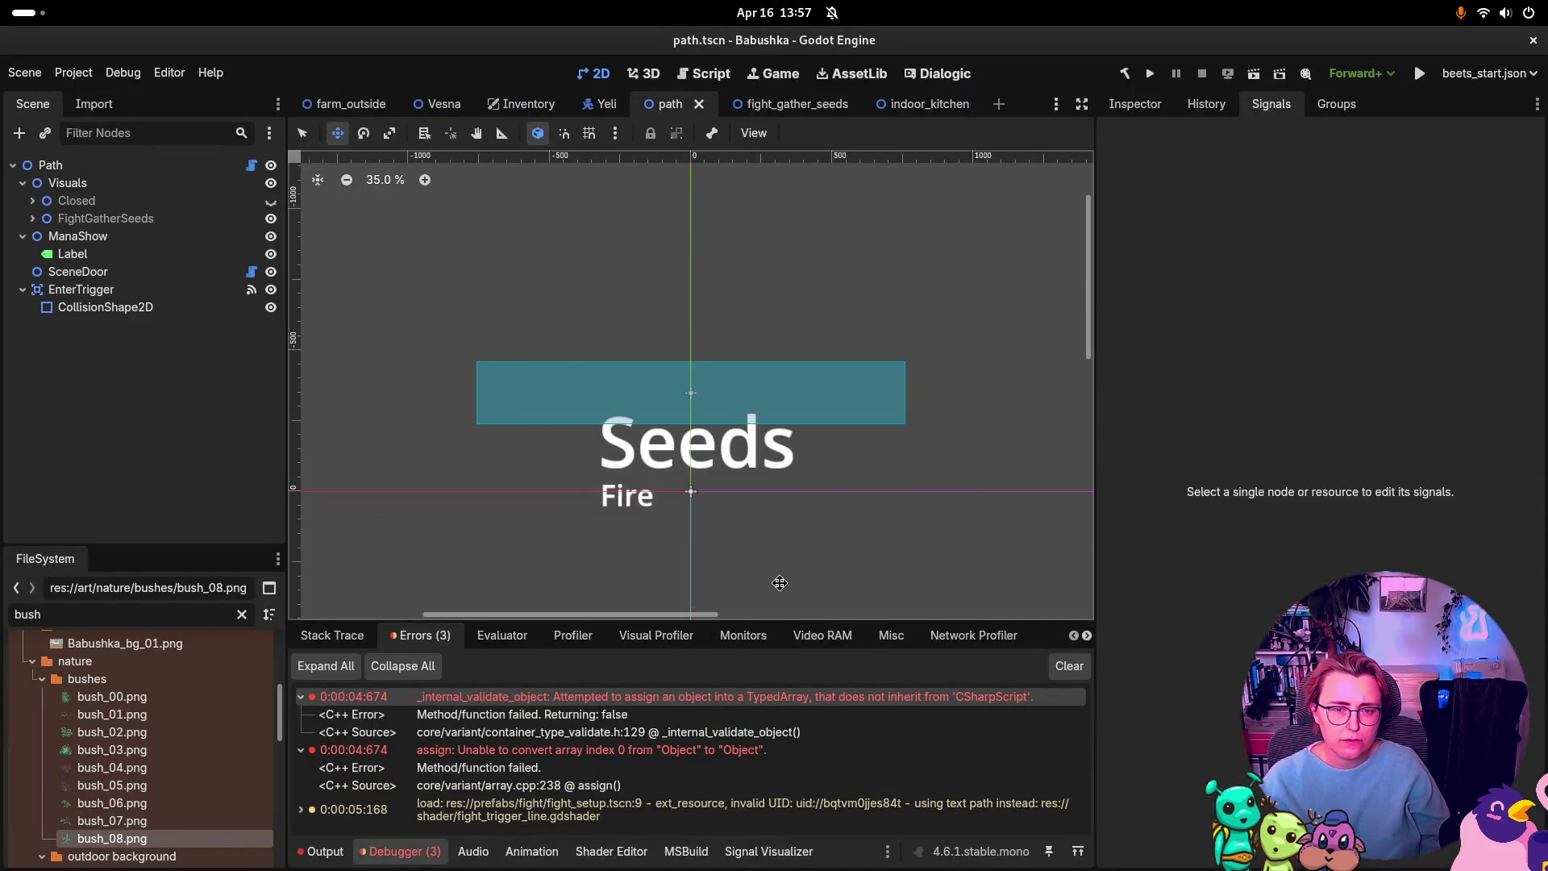
left_click(1150, 74)
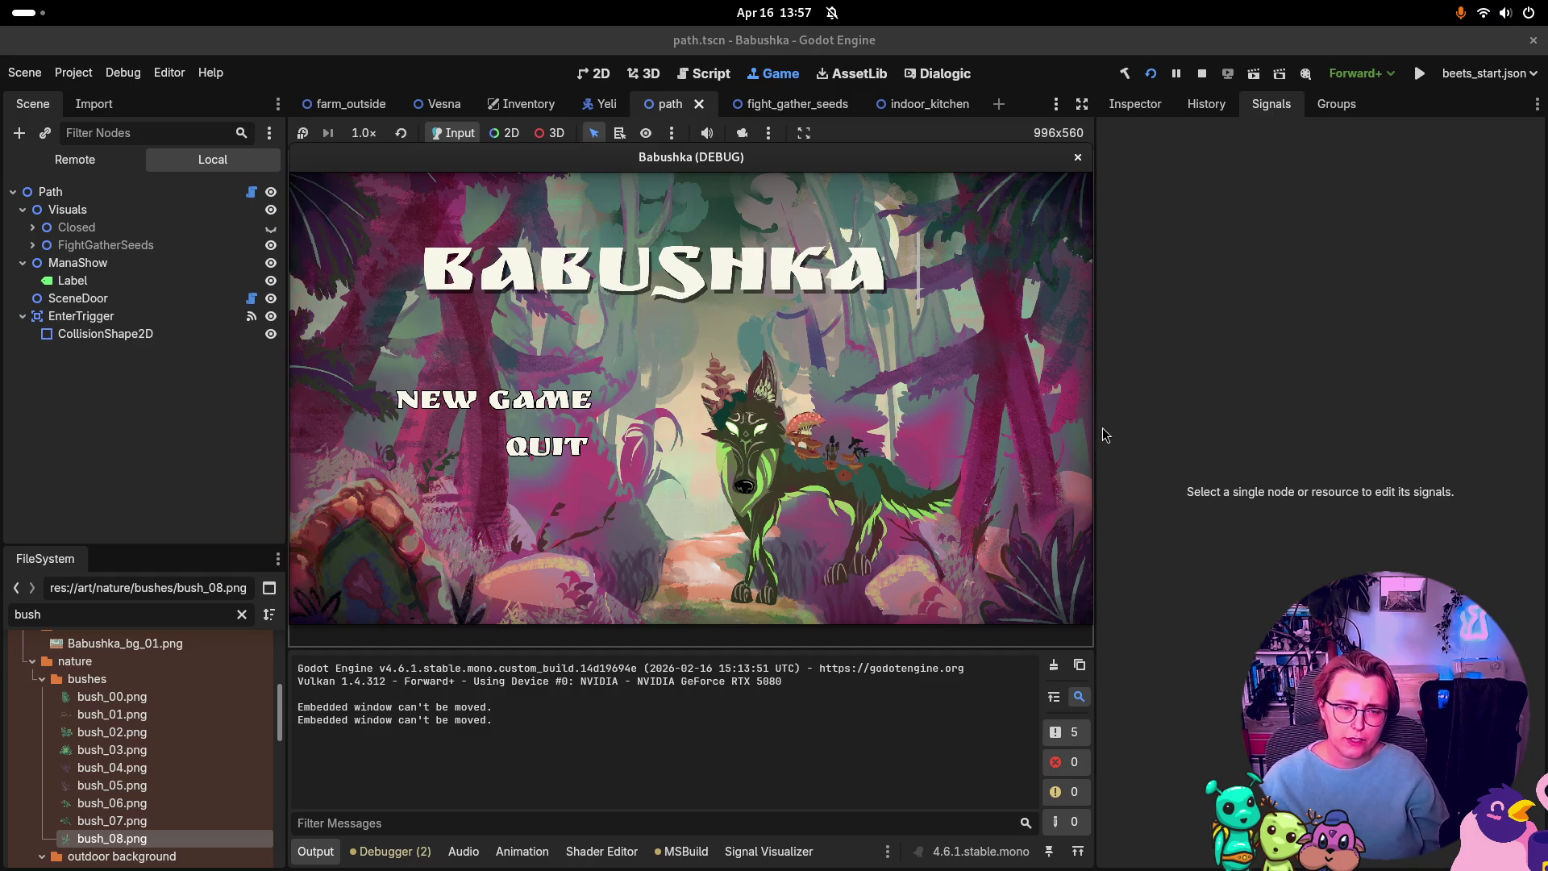
left_click(1201, 73)
Step: Unshelve the 'test' shelf in Rider to restore all the changes
key("super")
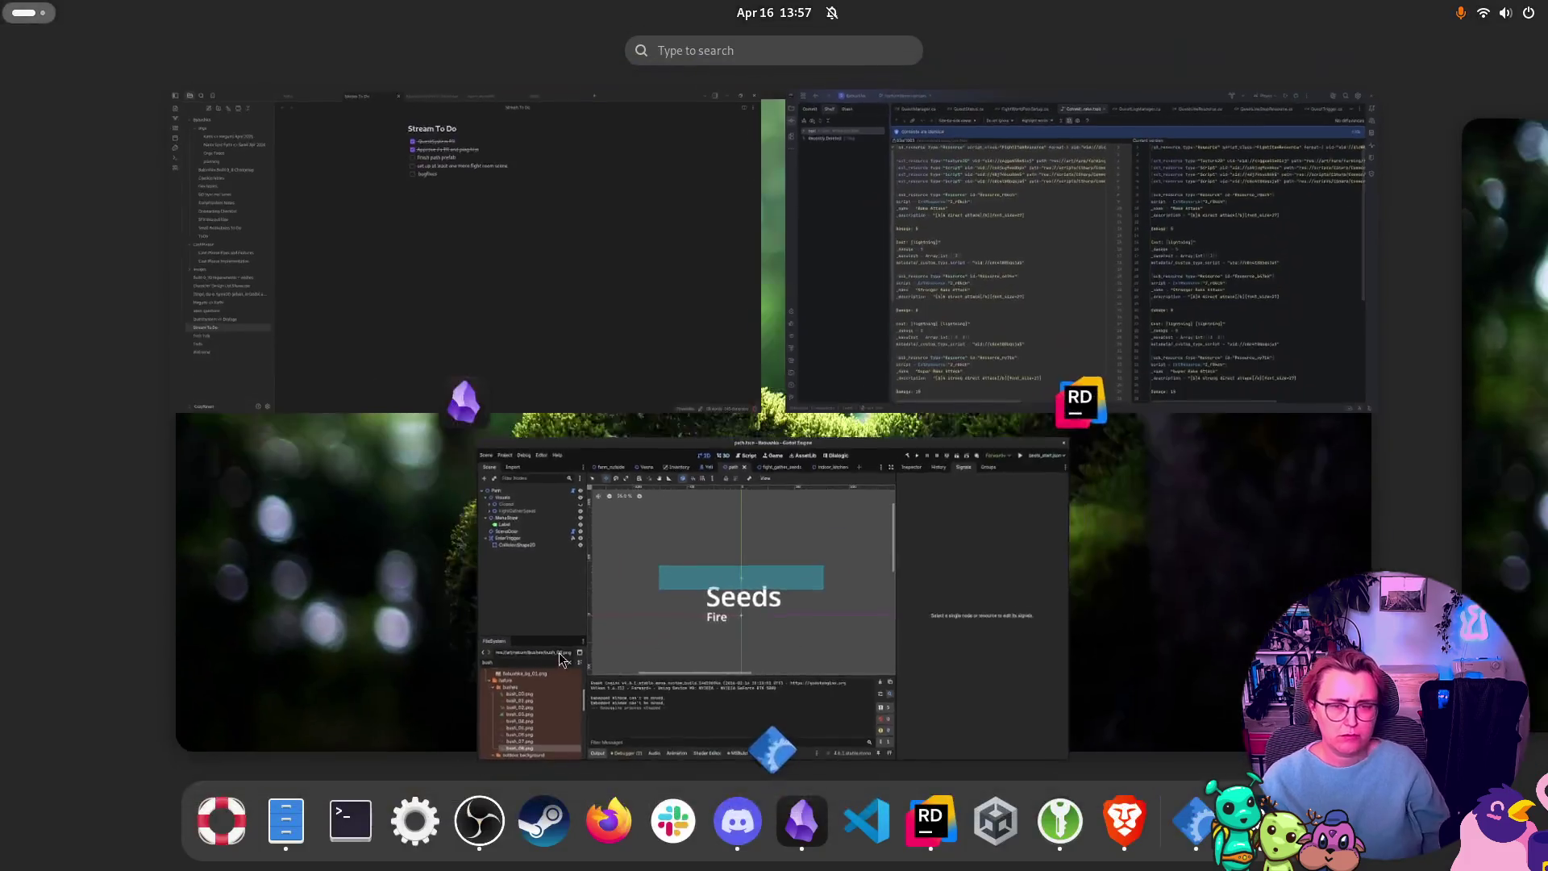
left_click(815, 207)
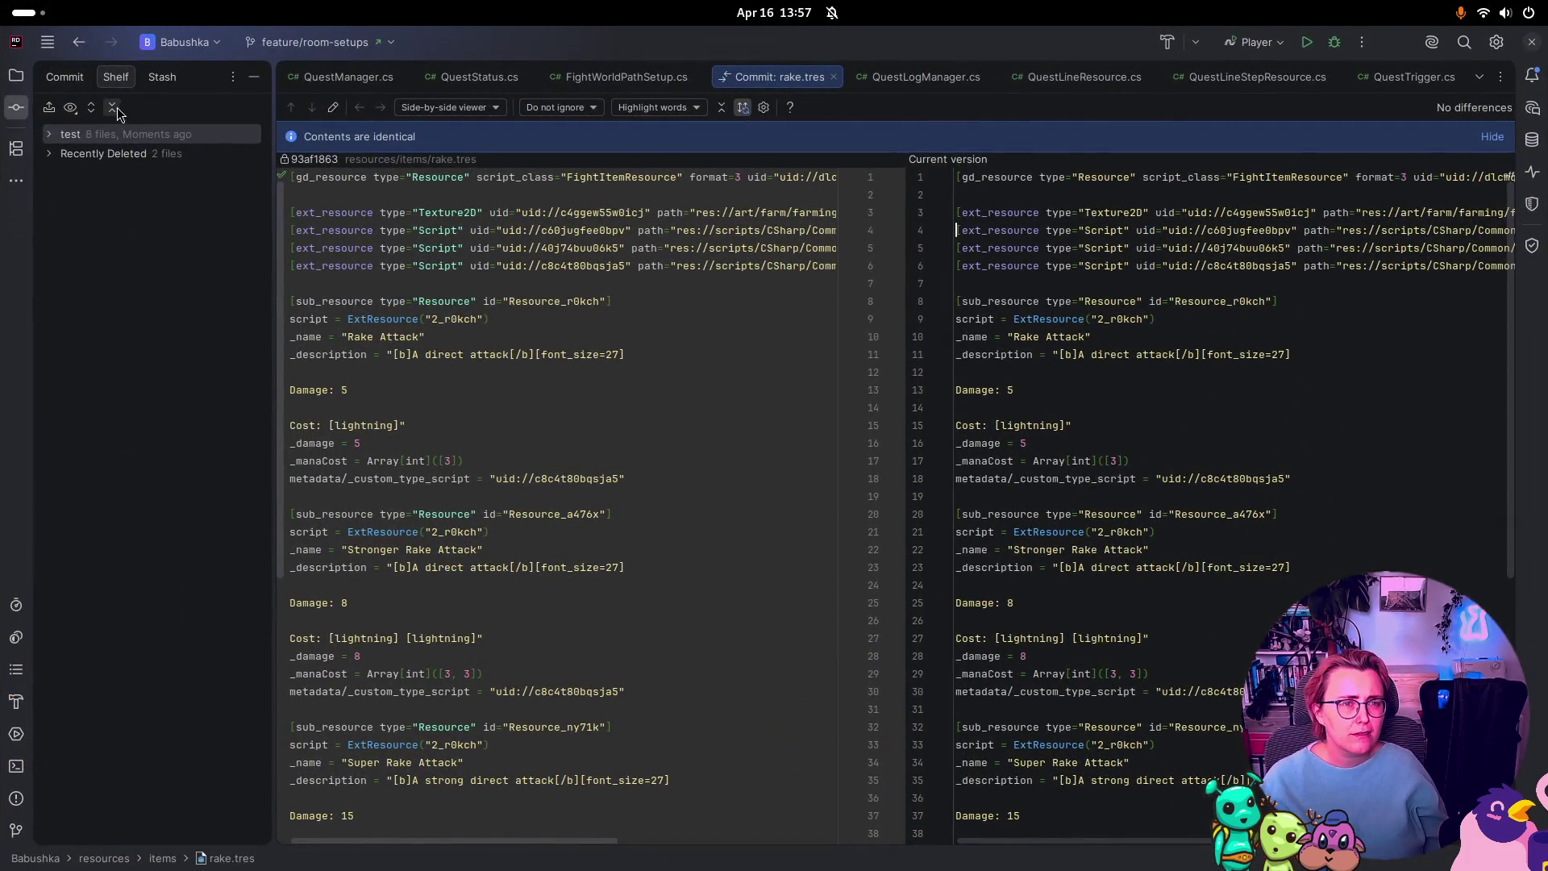
right_click(76, 140)
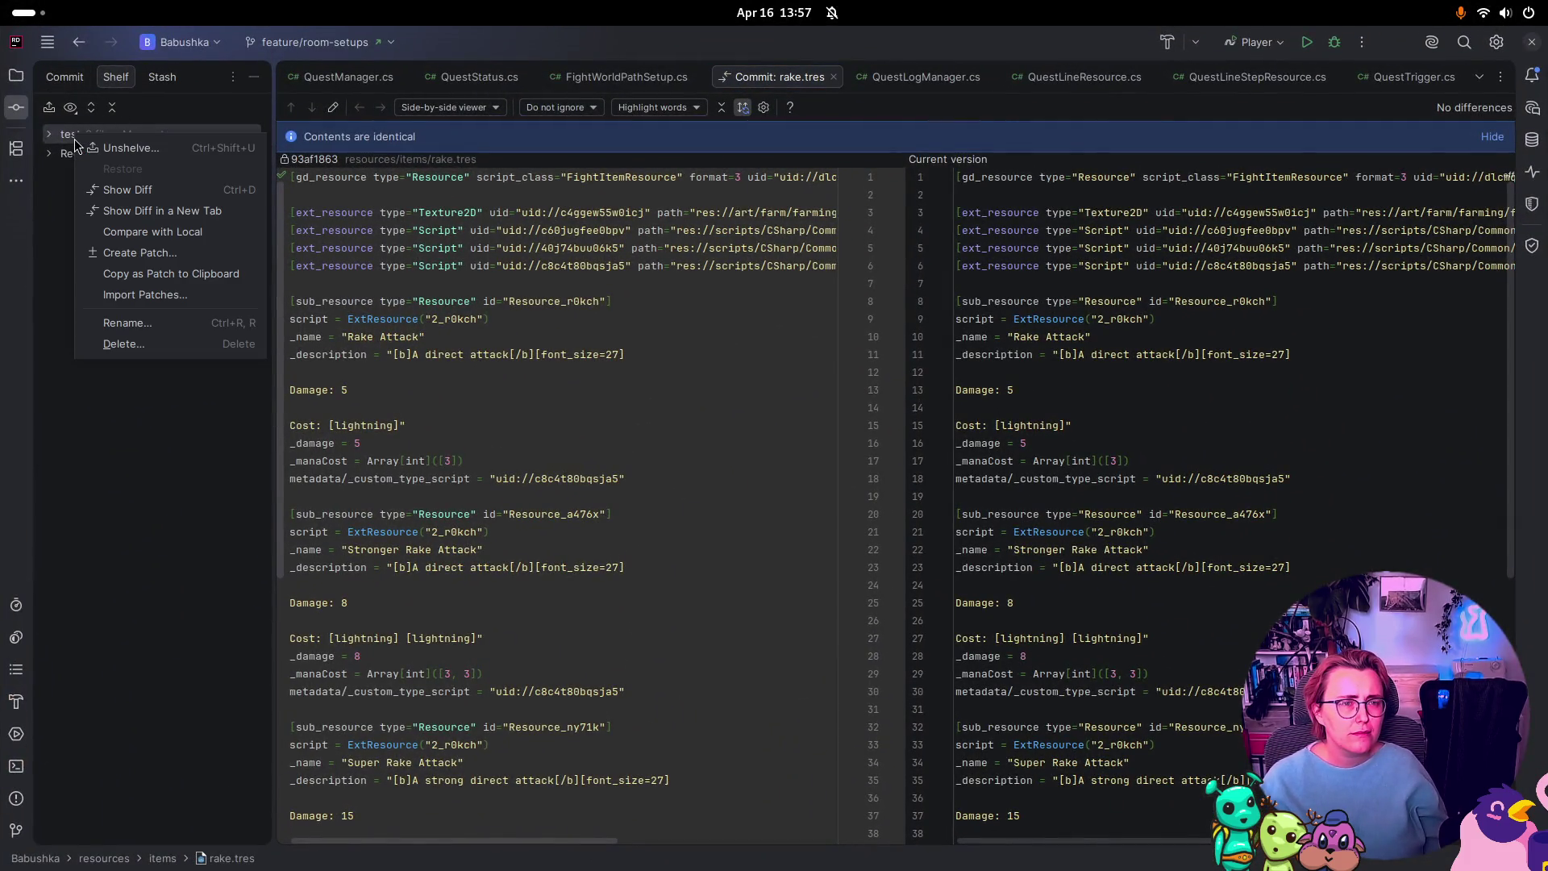
left_click(129, 148)
left_click(1141, 661)
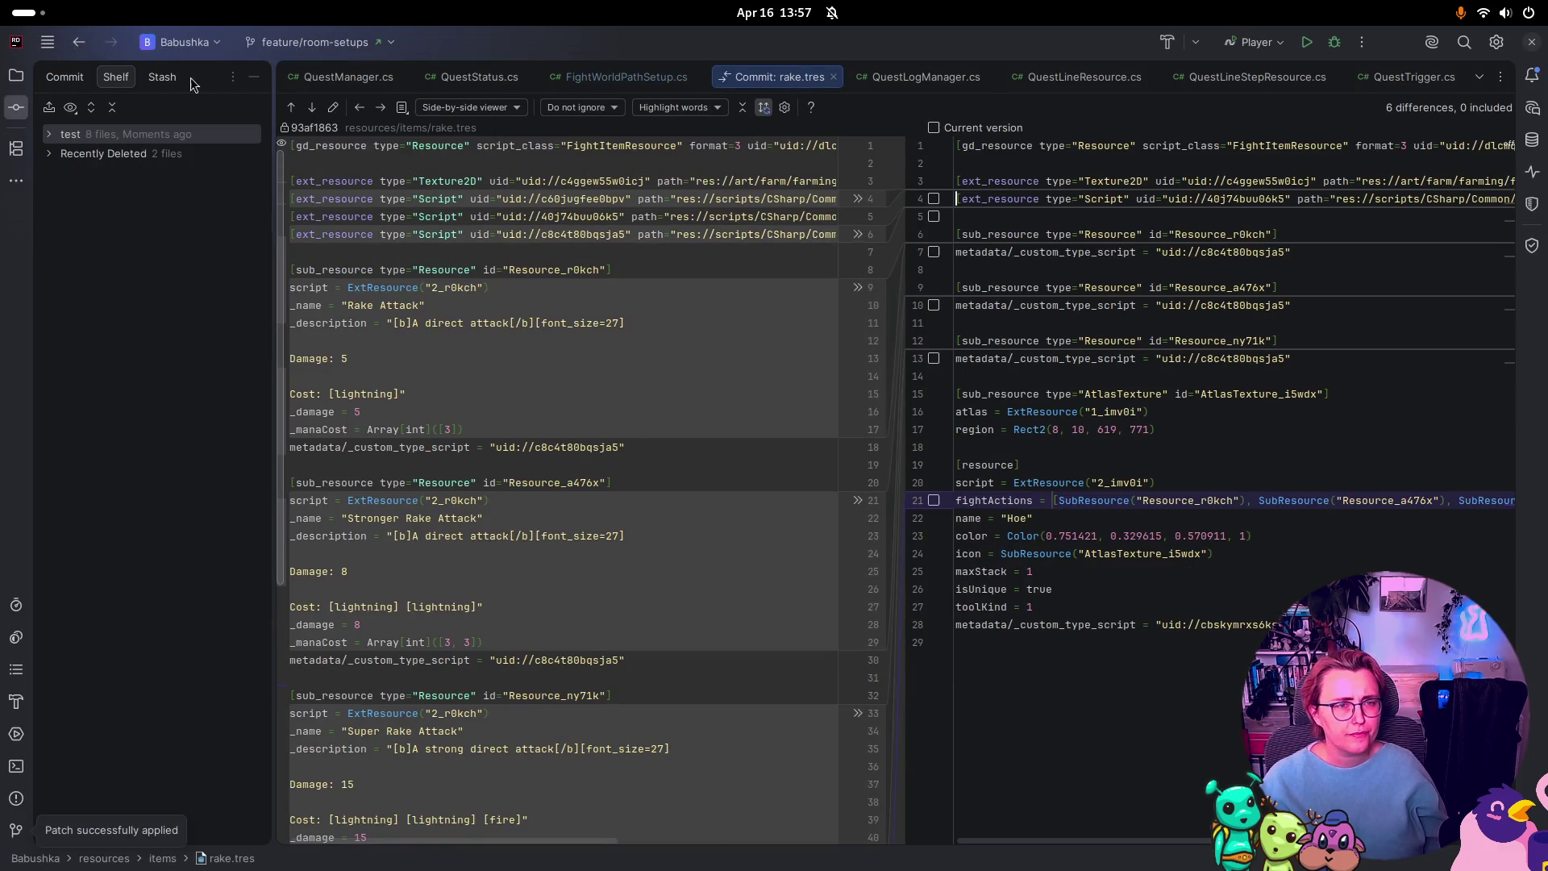
Step: Include only the deleted BlobAttackAction.cs.uid and YourMomSetup.cs.uid files in the commit
left_click(67, 82)
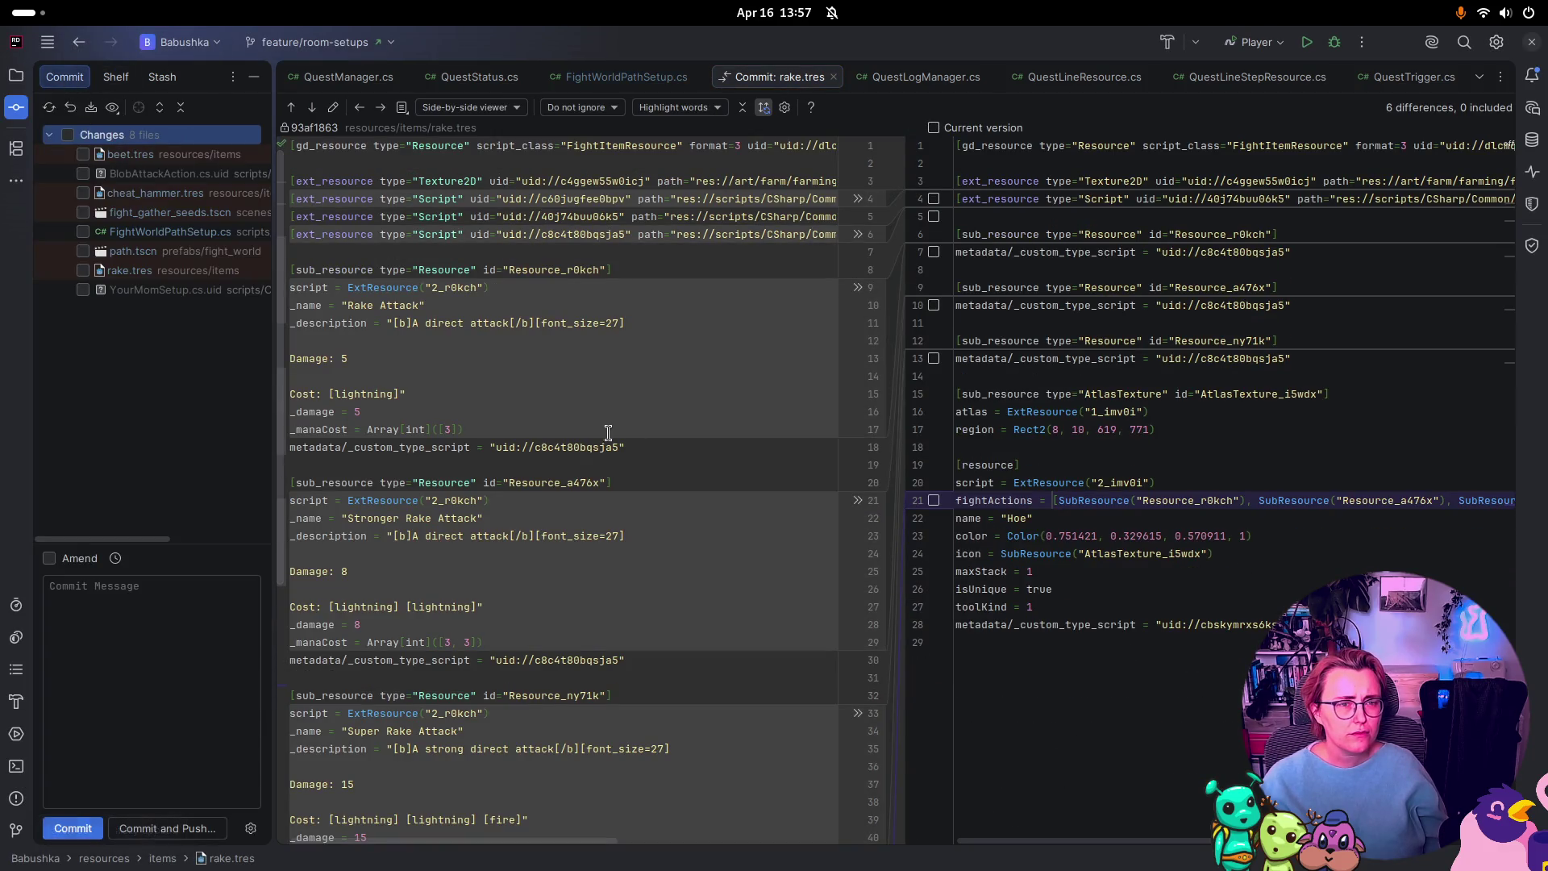
left_click(155, 174)
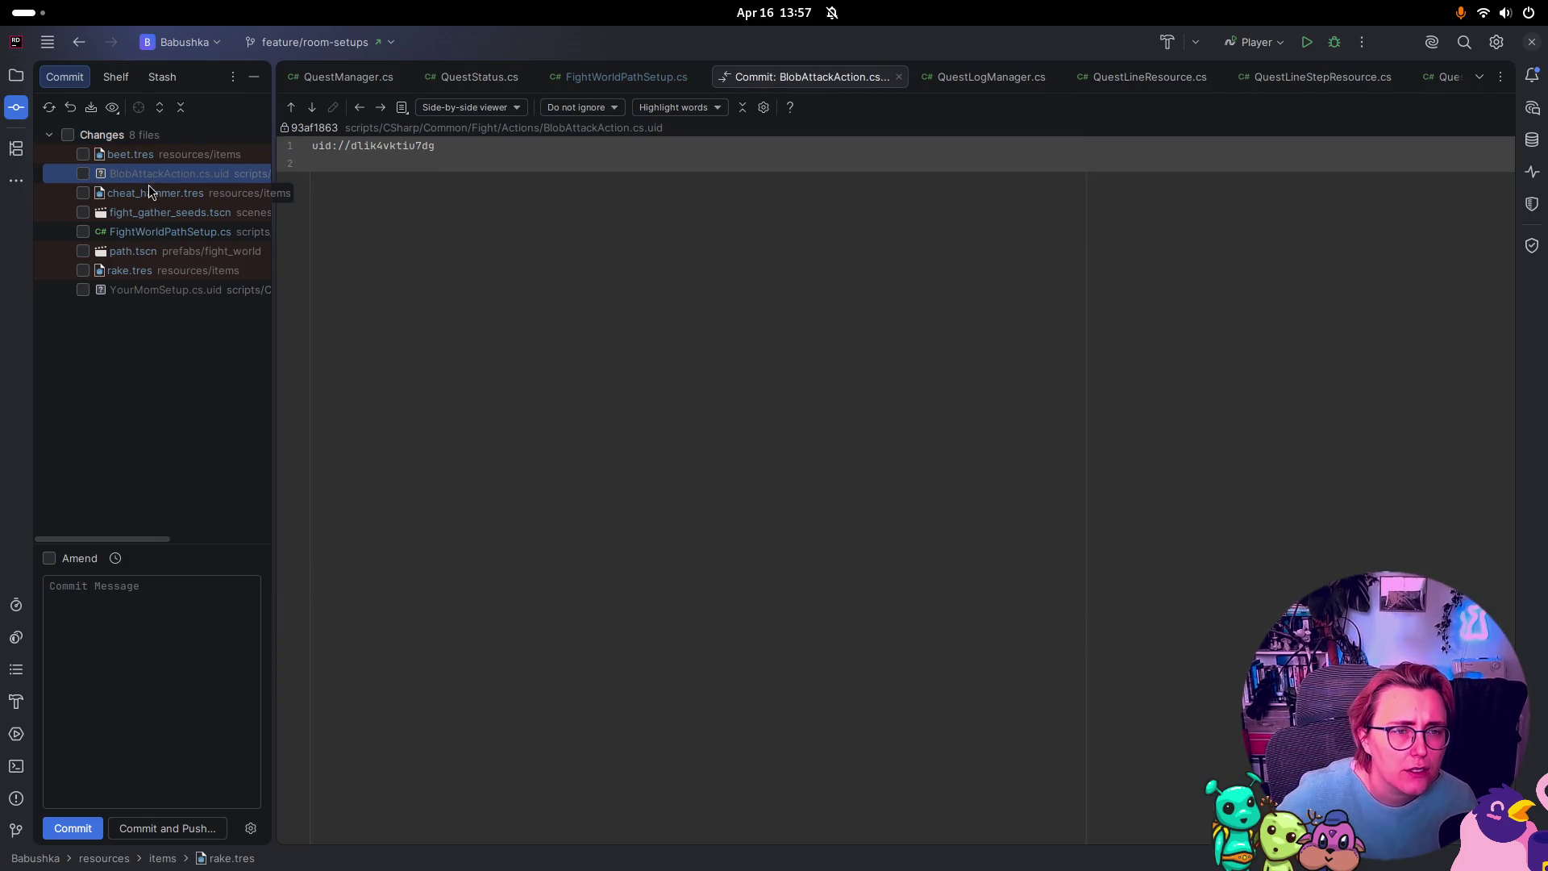
right_click(157, 177)
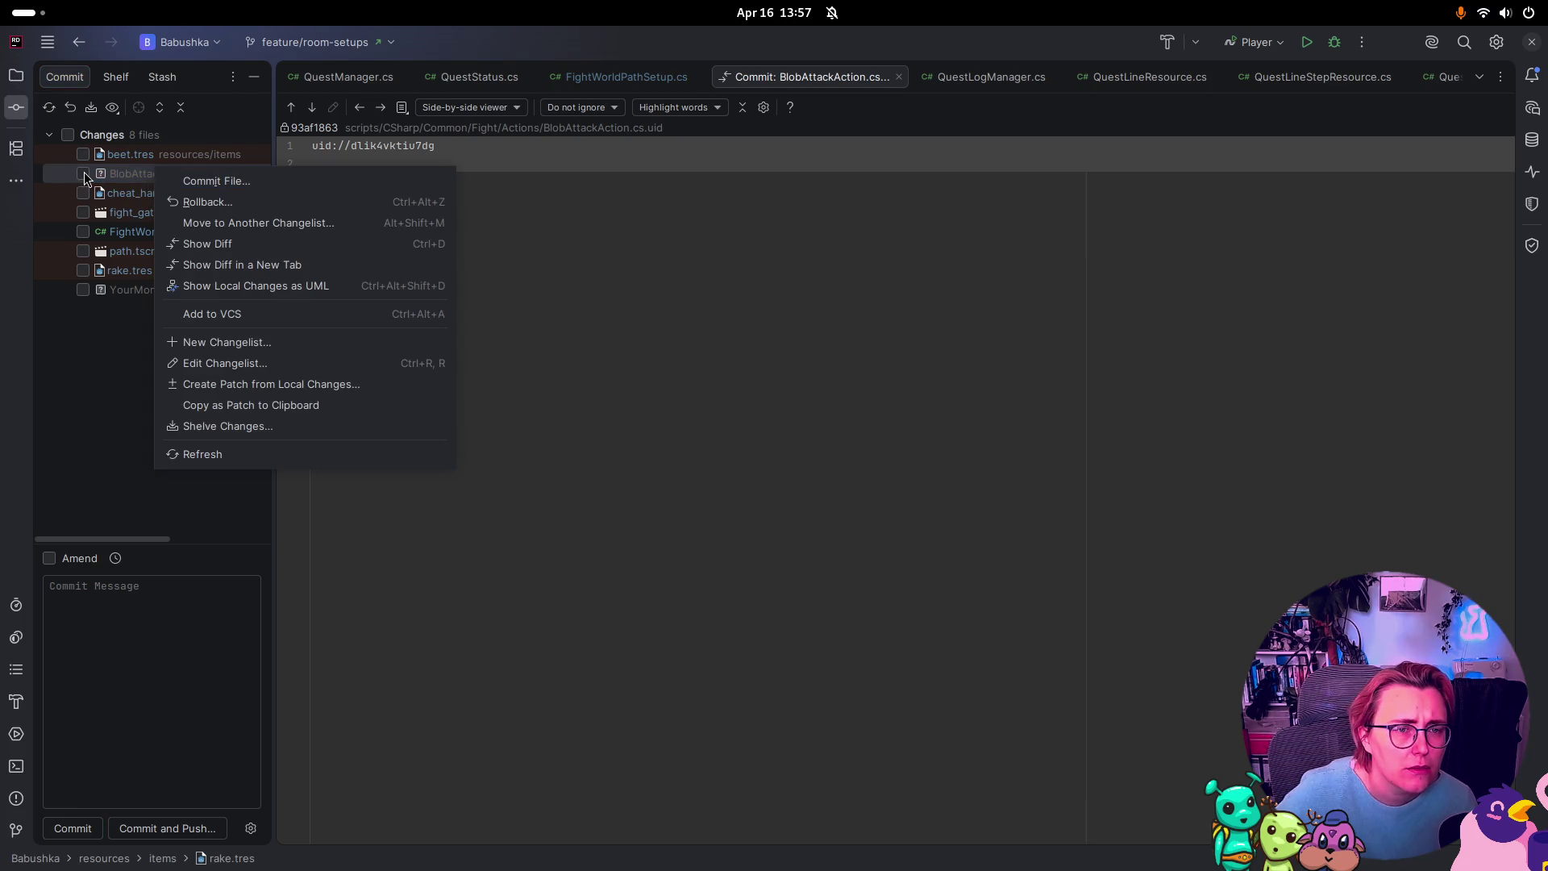
left_click(103, 291)
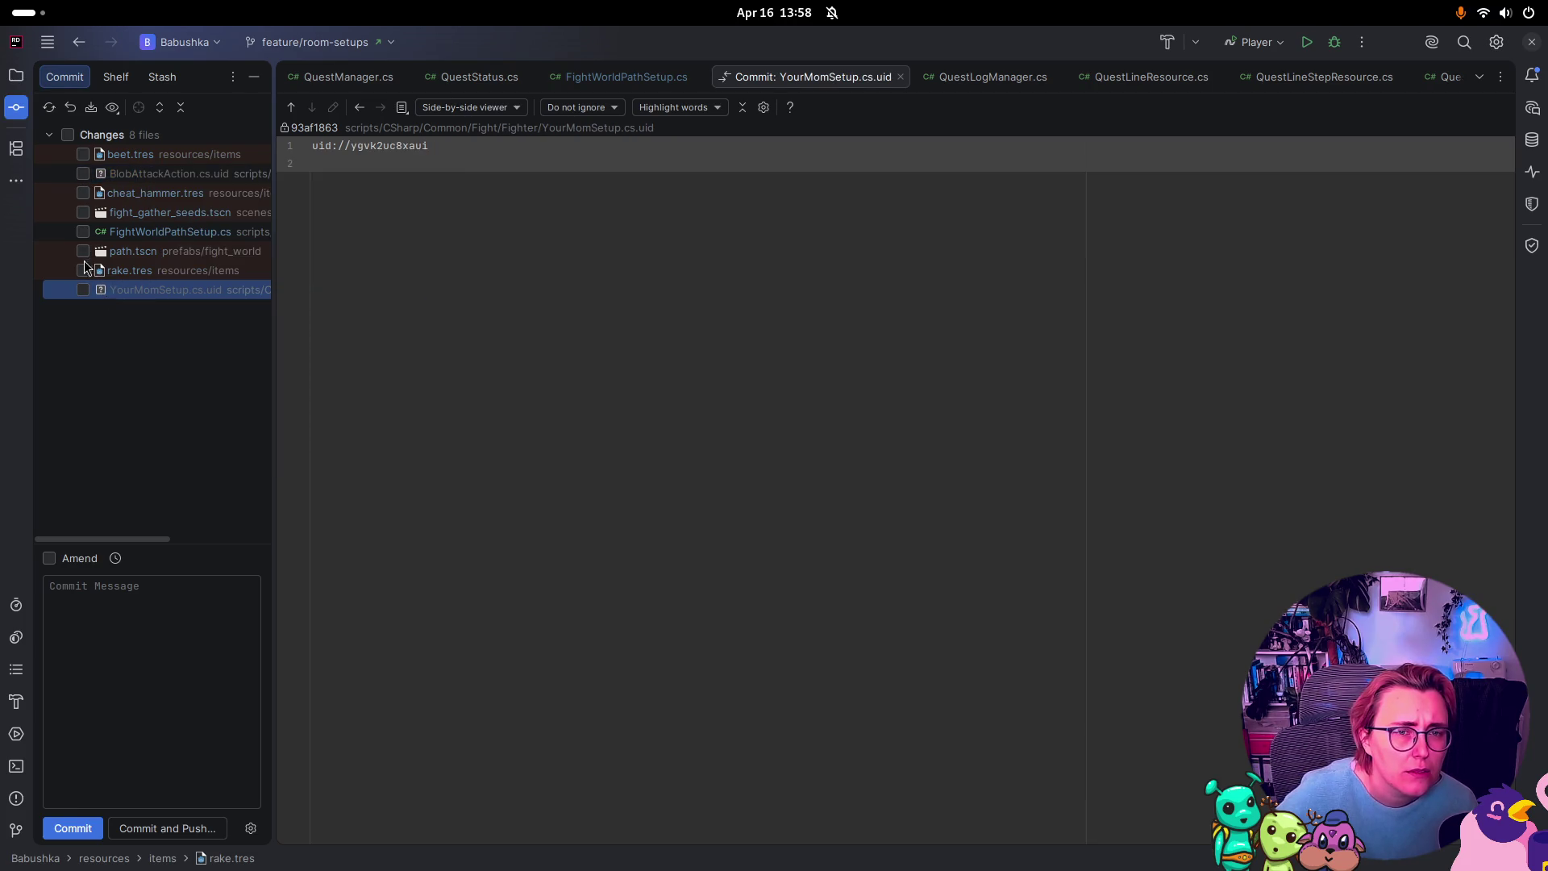
left_click(84, 175)
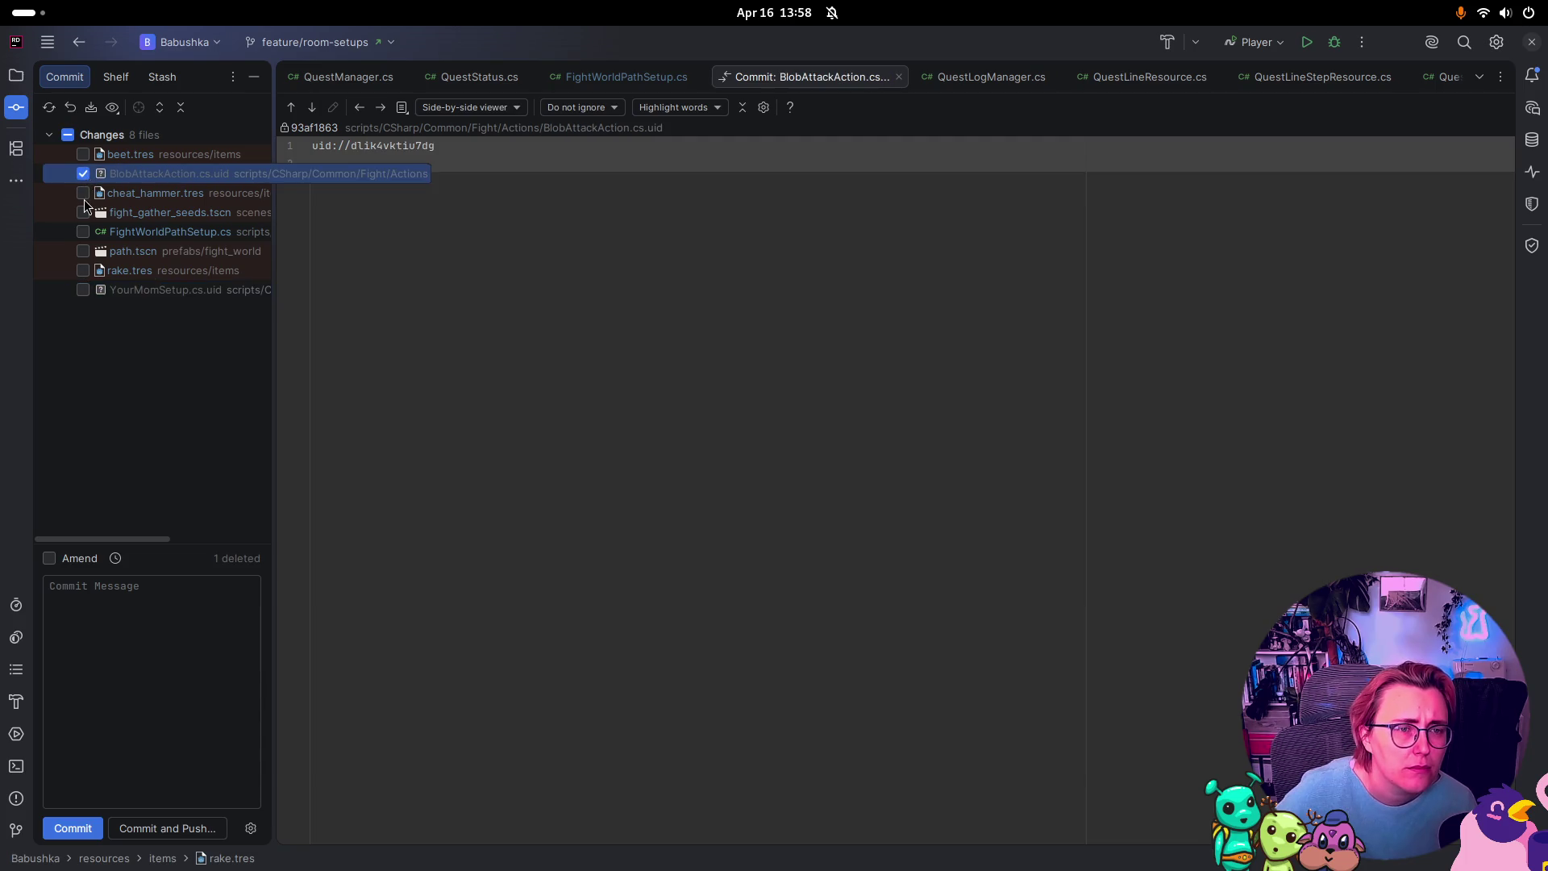
left_click(83, 290)
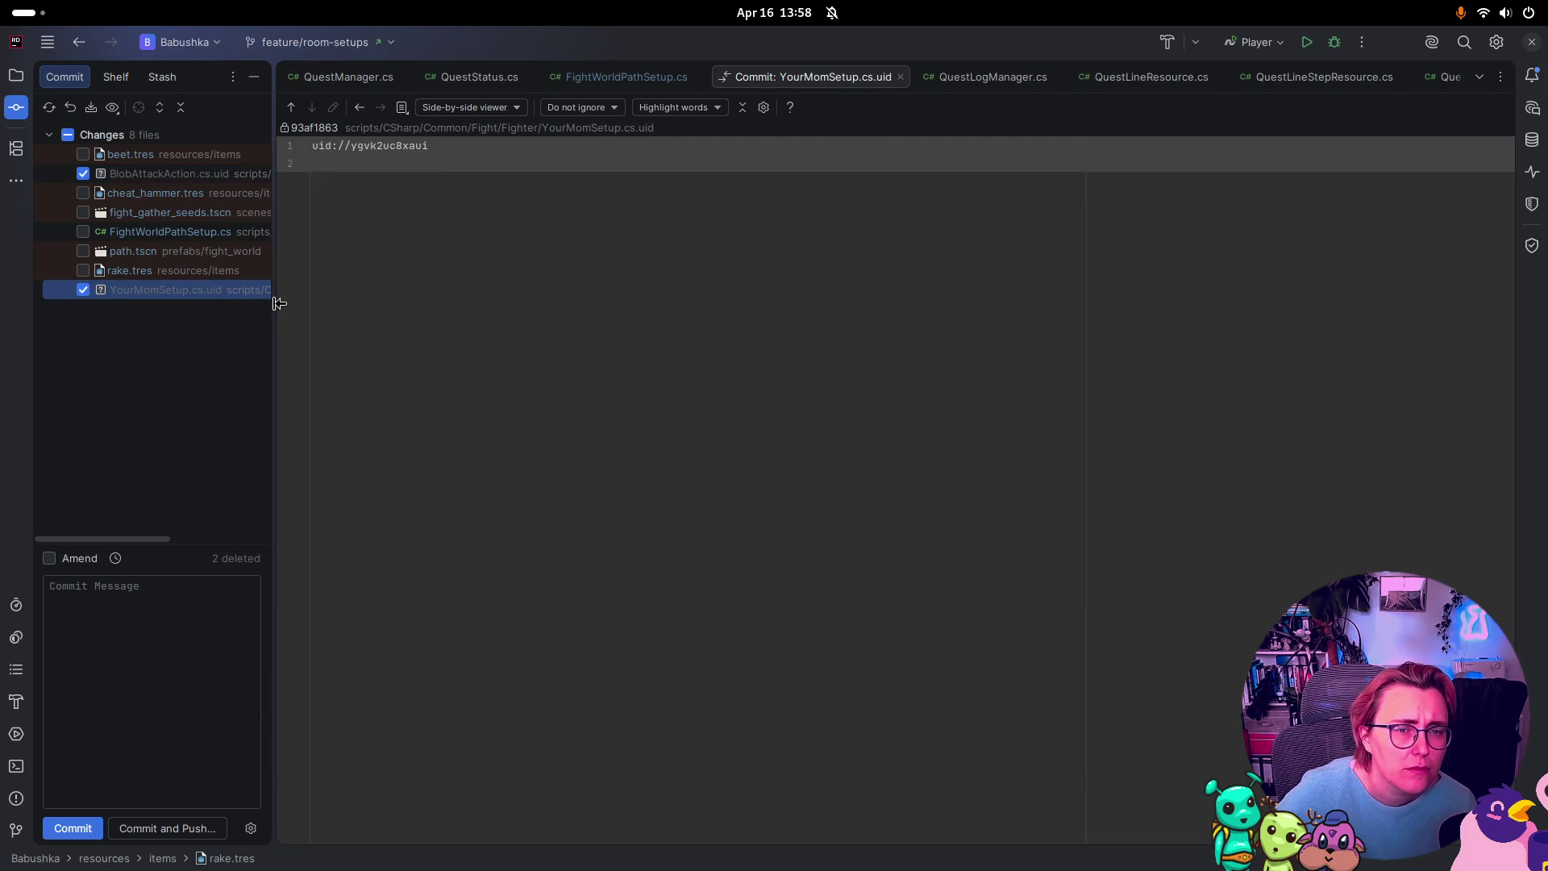
mouse_move(279, 303)
left_mouse_down()
mouse_move(487, 315)
mouse_move(463, 314)
left_mouse_up()
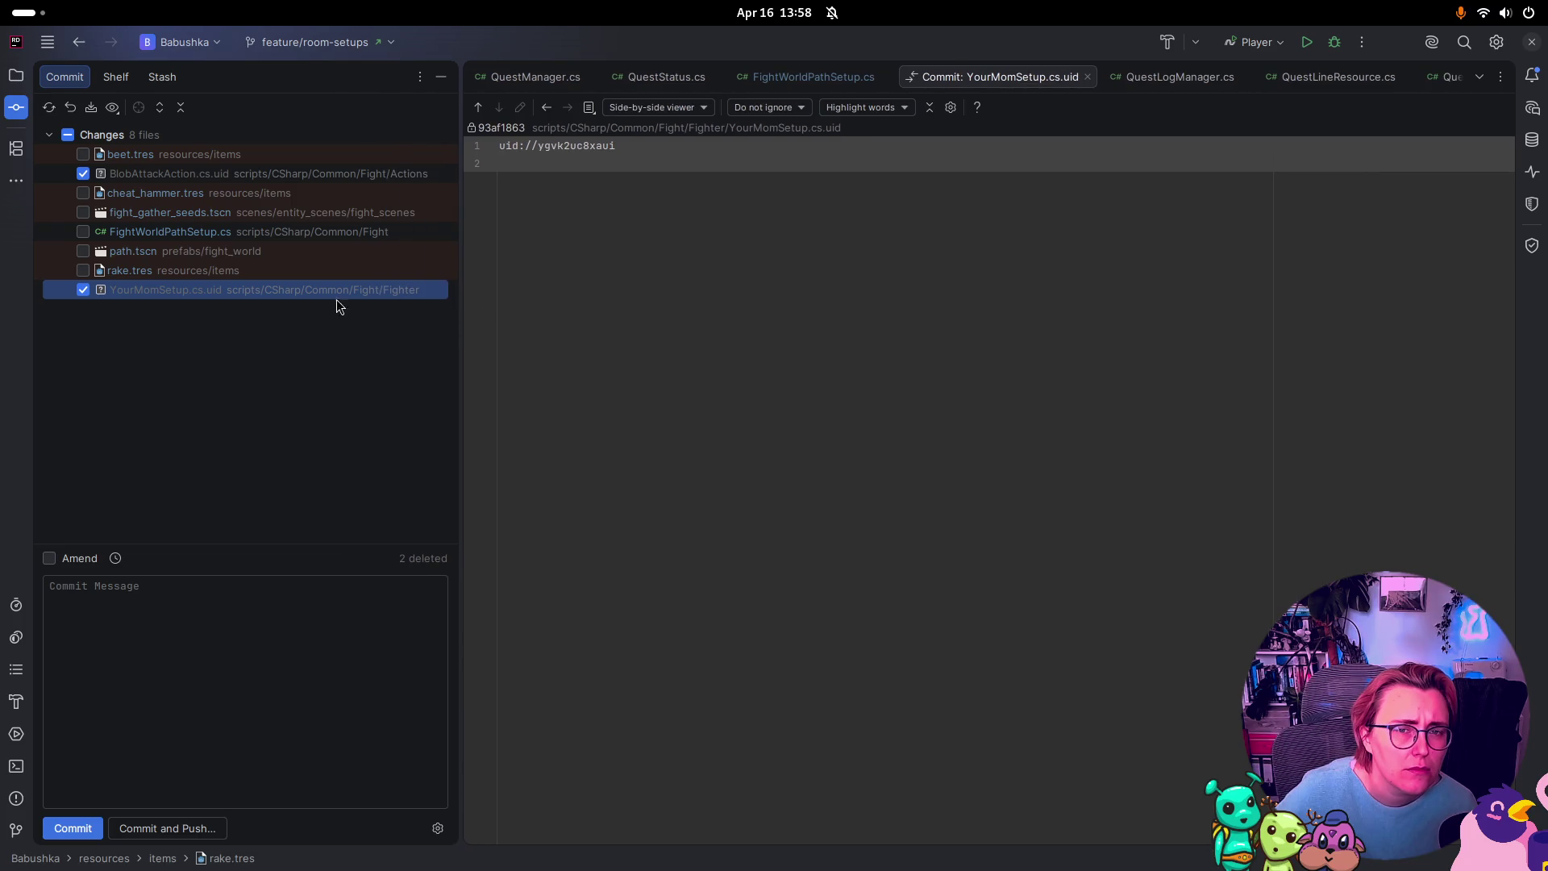
Step: Begin typing the commit message 'deleted f' about the deleted leftovers
left_click(314, 653)
type("df")
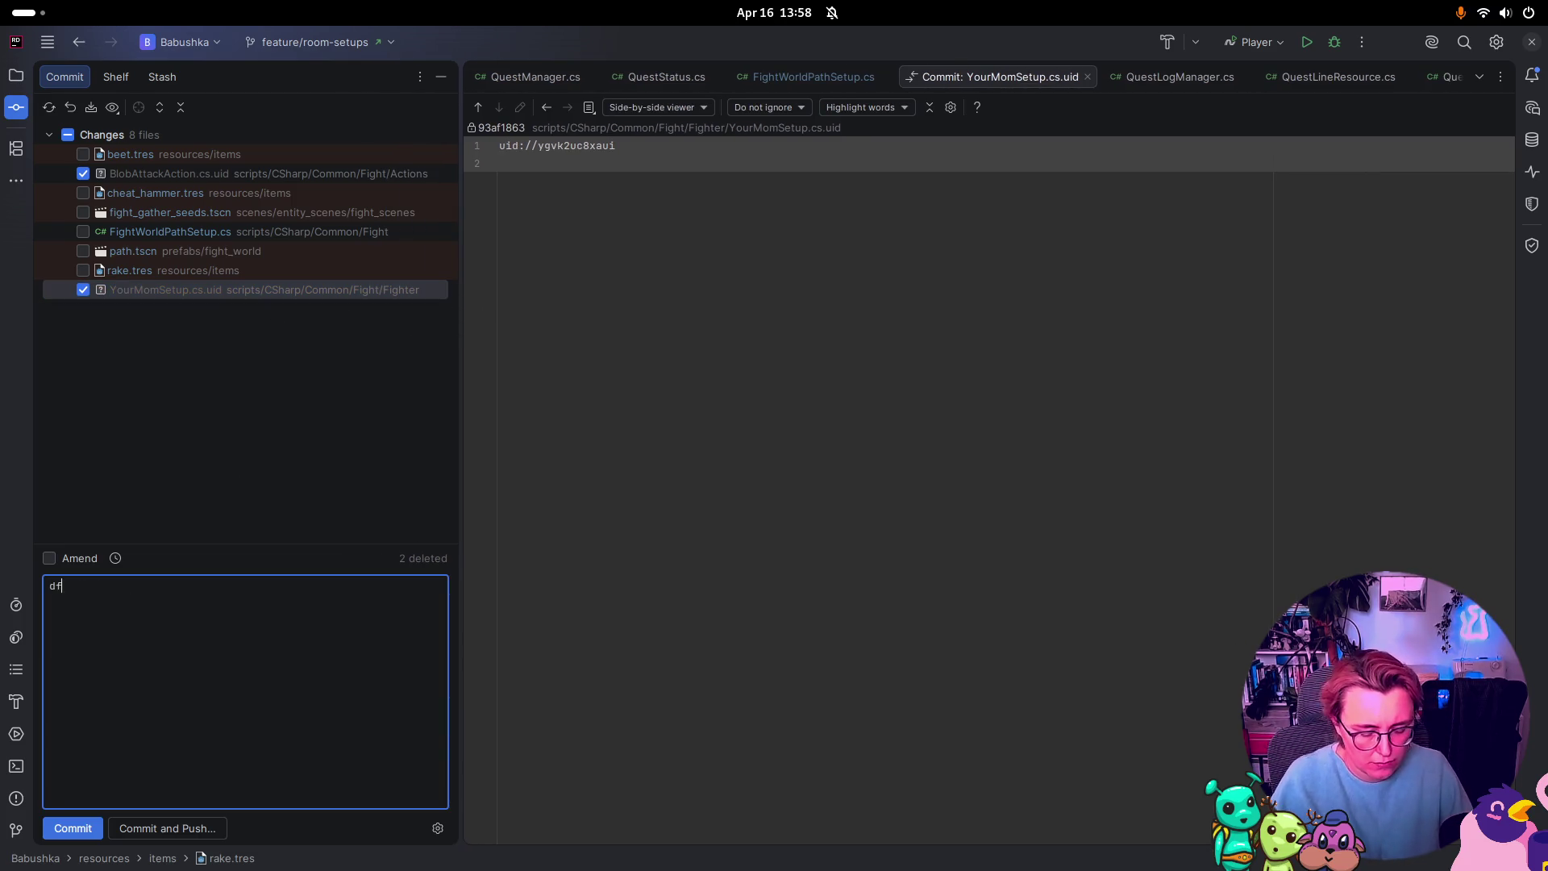
key("BackSpace")
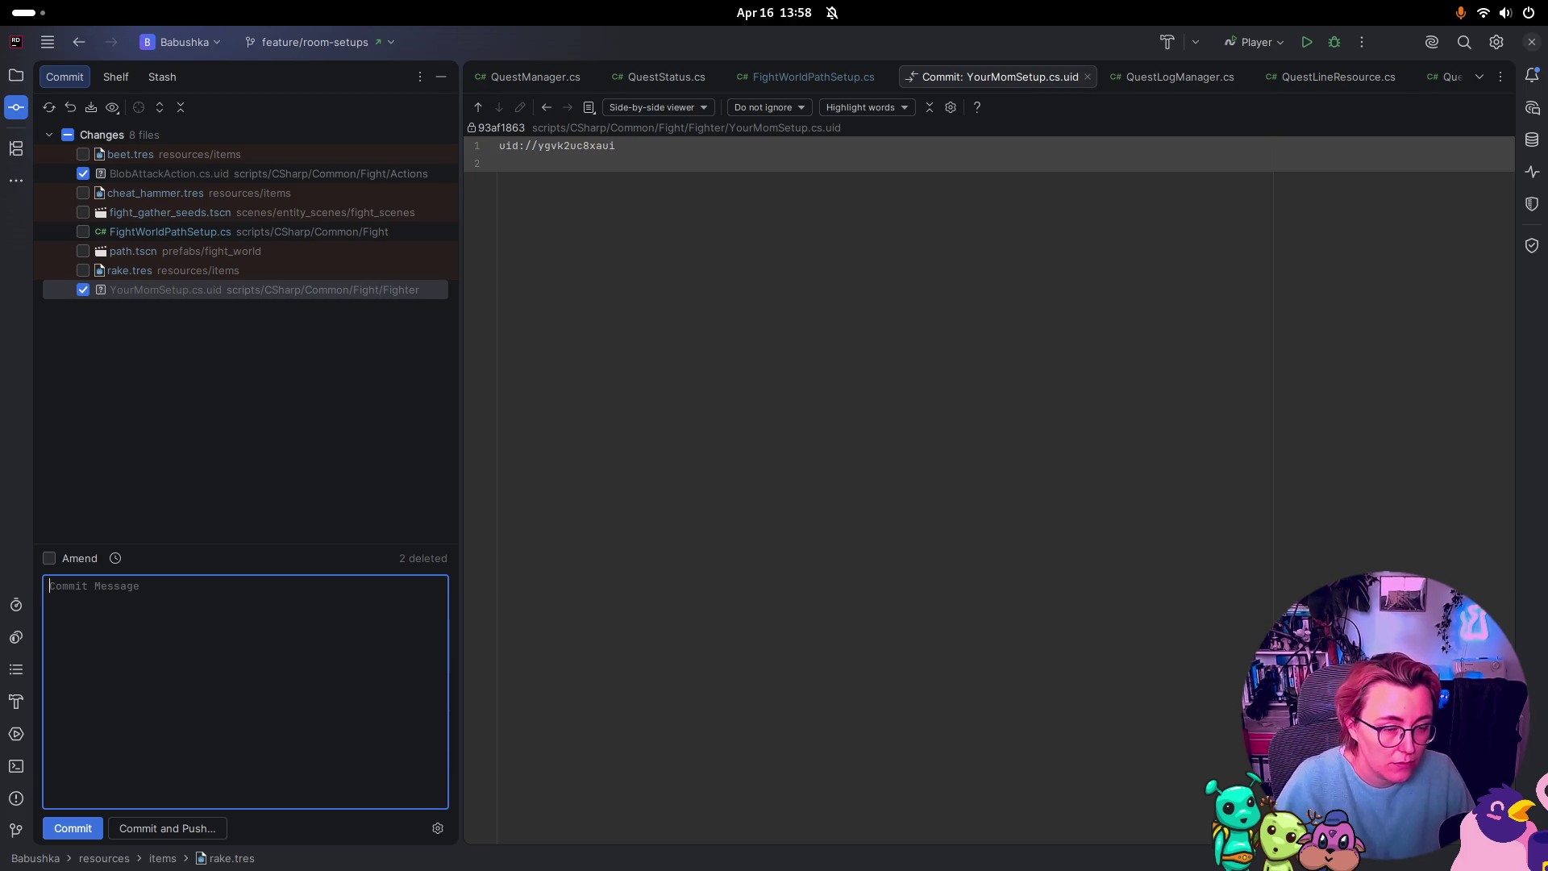
type("le")
key("BackSpace")
type("delete")
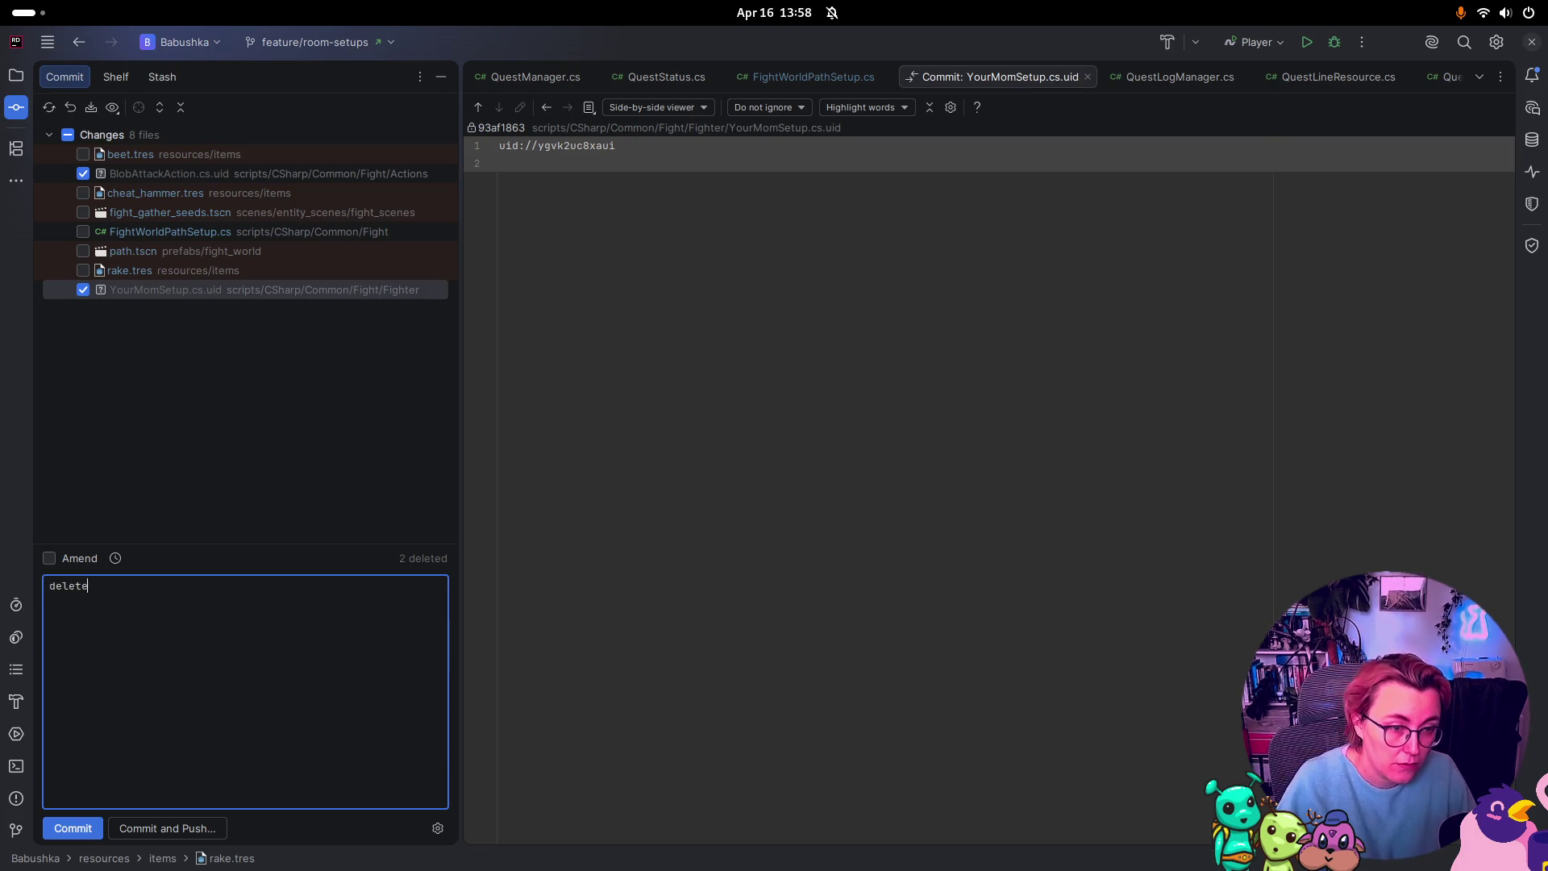
type("d f")
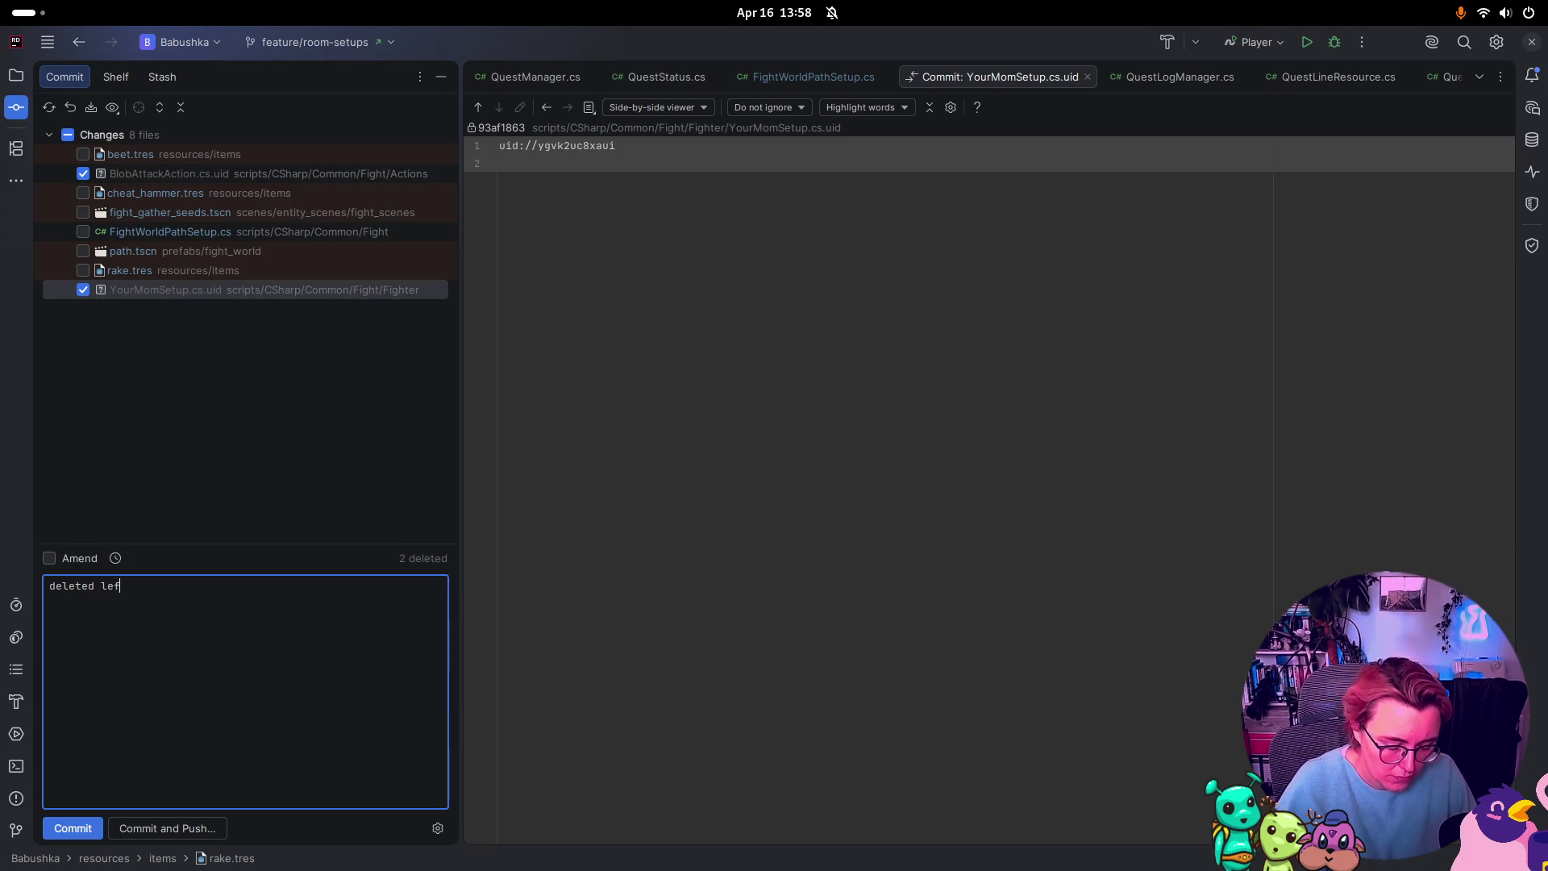